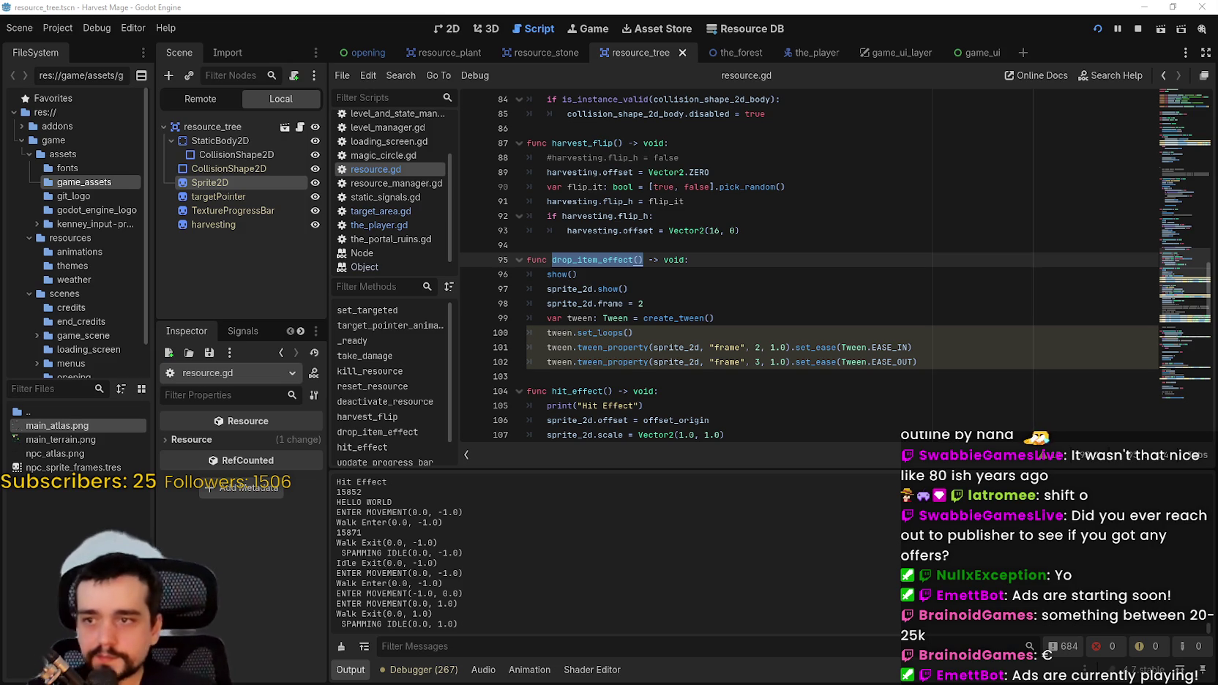
- Select the drop_item_effect name in resource.gd, then show resource_tree in the 2D workspace
left_click(967, 287)
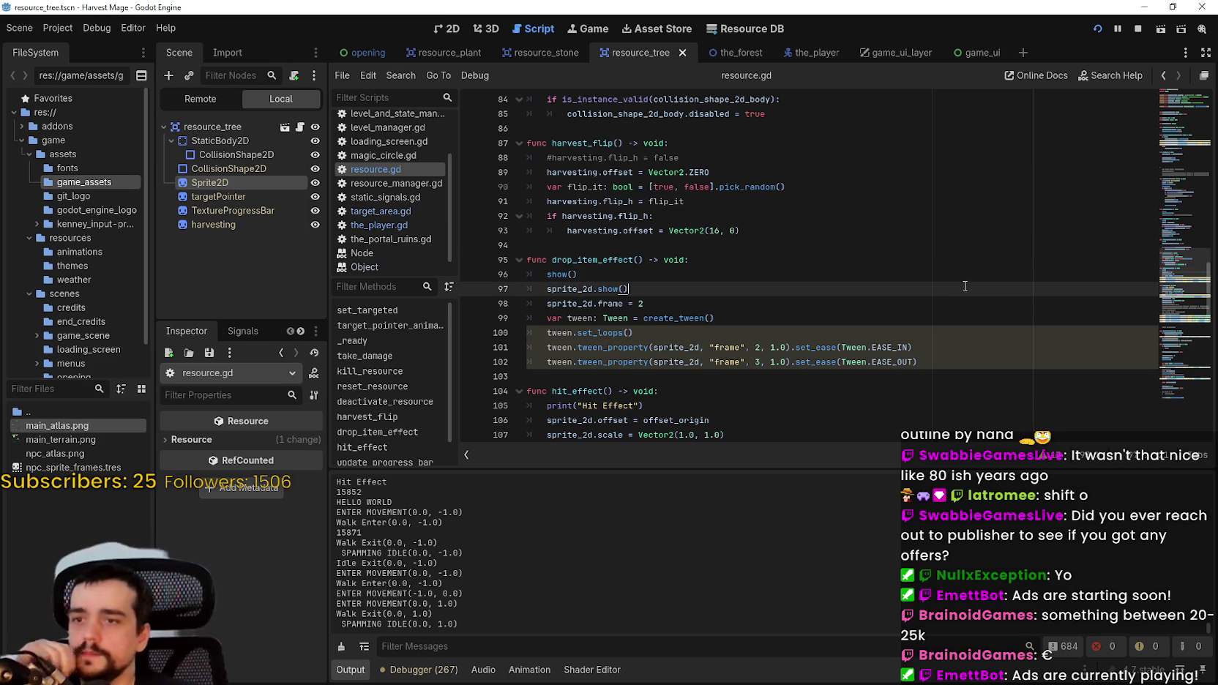
scroll(940, 300, "up", 1)
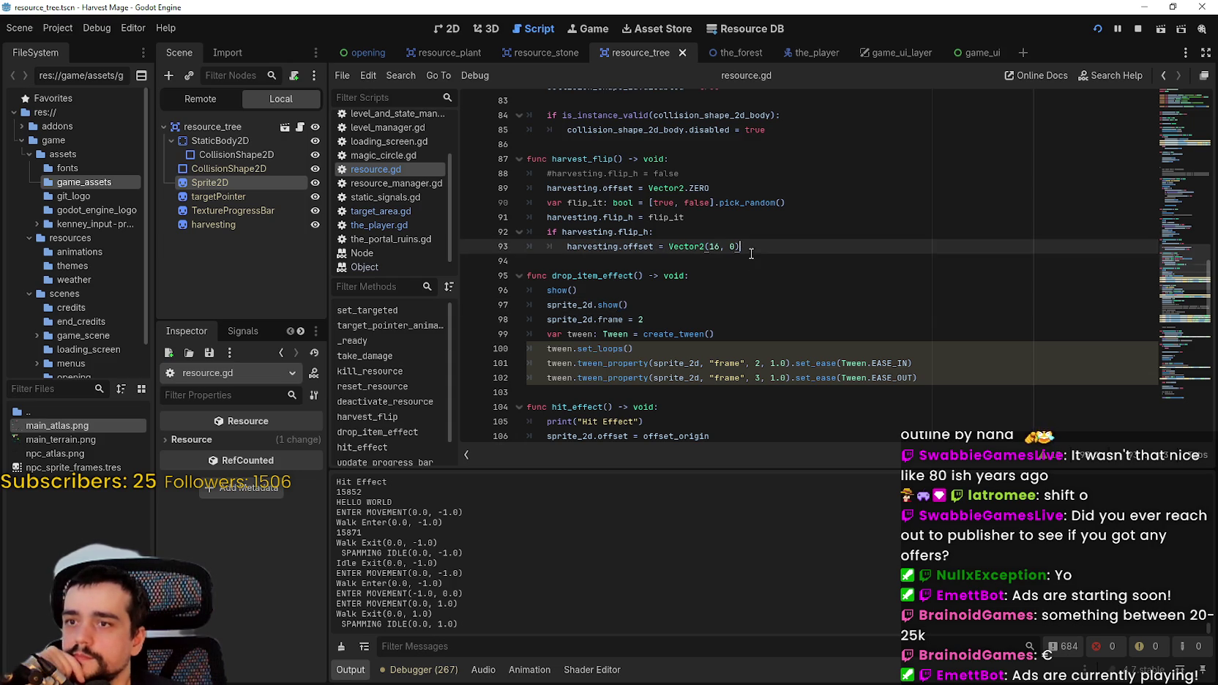
left_click(752, 261)
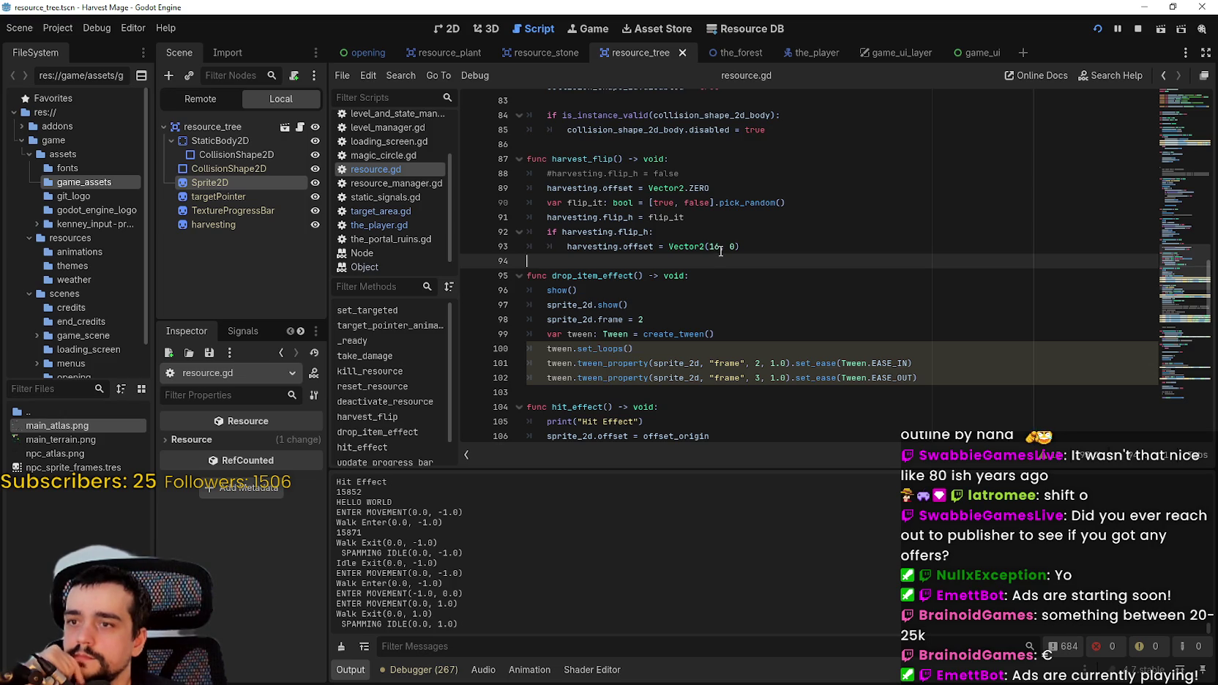
left_click(596, 277)
double_click(613, 279)
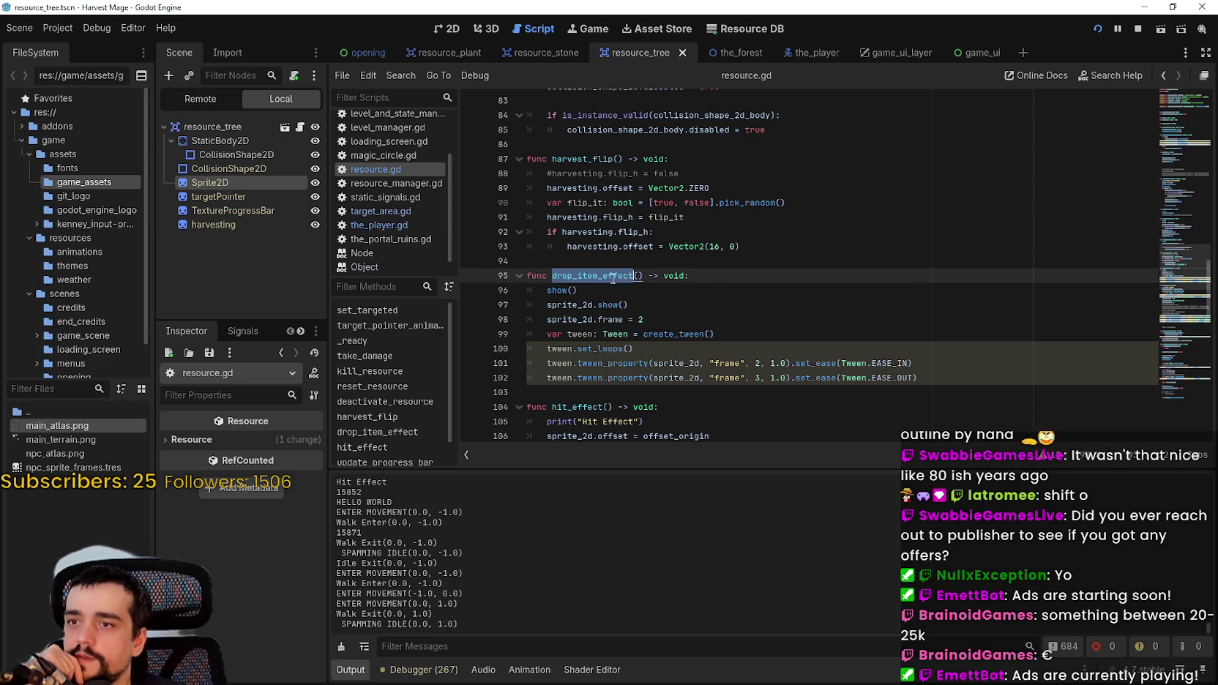
left_click(439, 29)
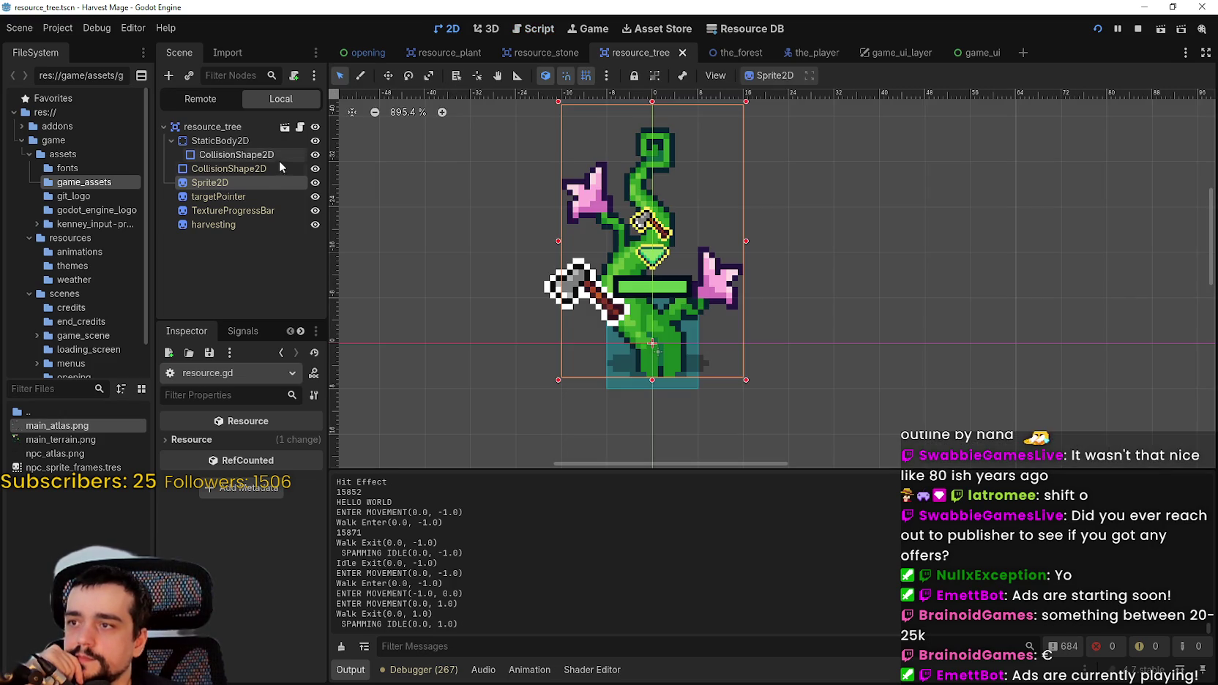
- Open resource.gd from resource_tree's script icon, then switch to the resource_plant scene
left_click(272, 168)
scroll(483, 304, "down", 1)
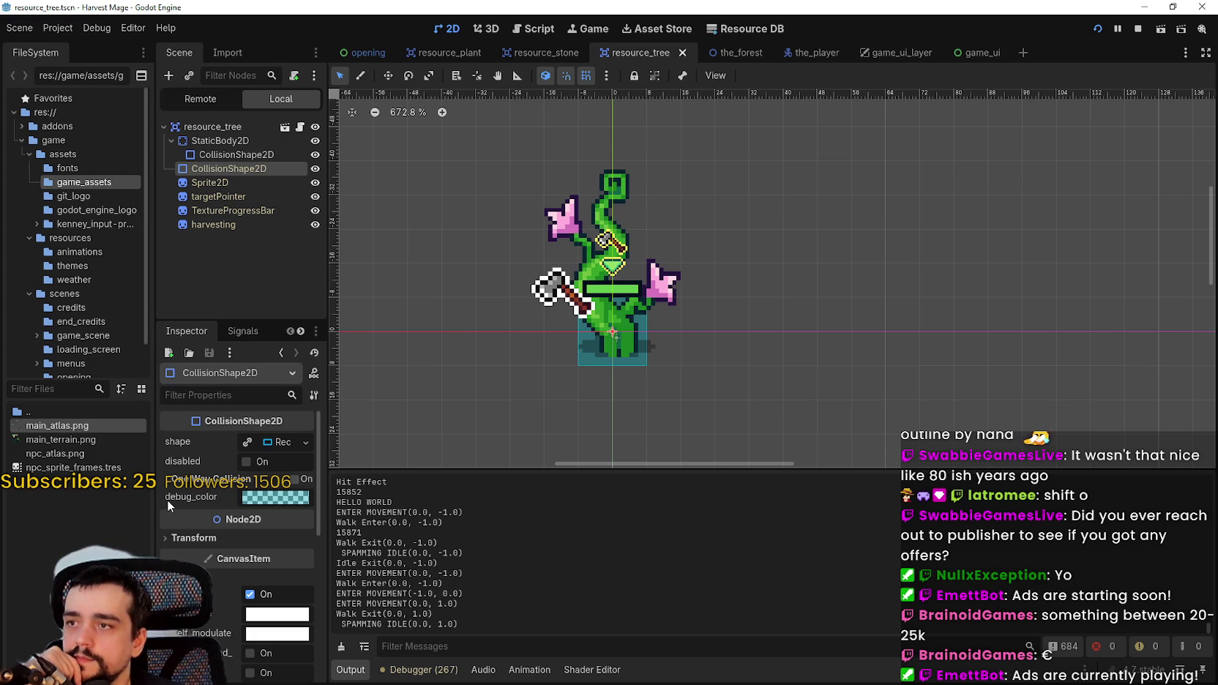
scroll(626, 367, "up", 1)
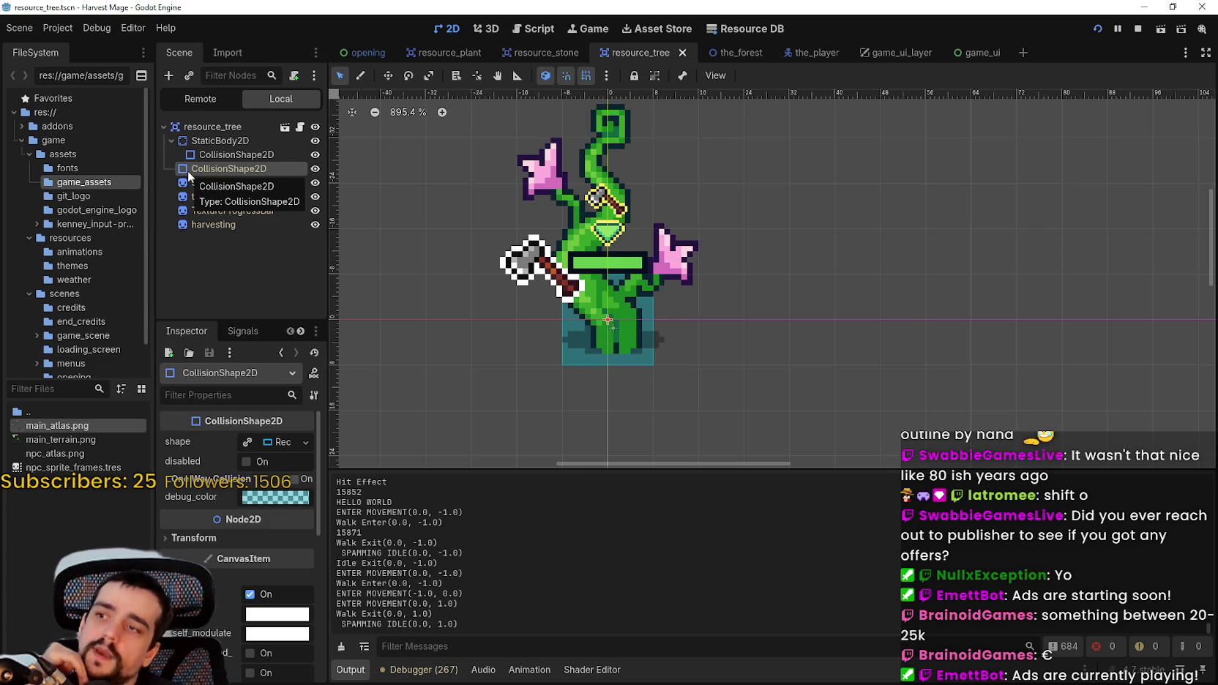
left_click(302, 127)
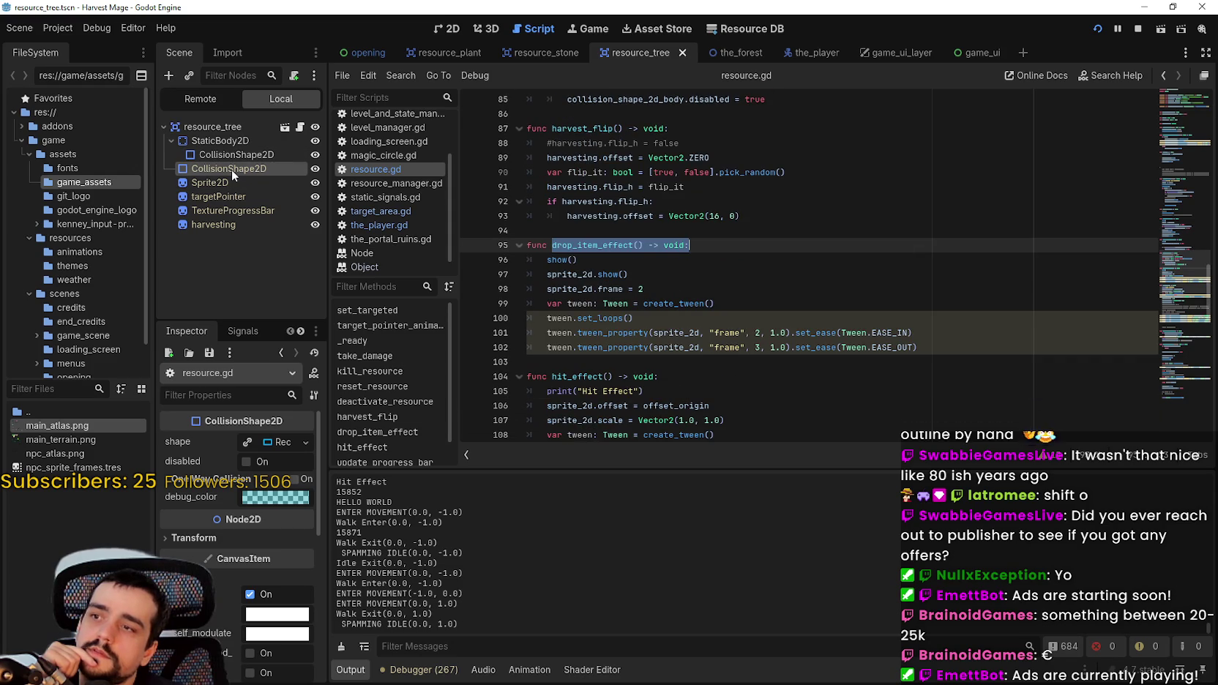
left_click(443, 53)
left_click(245, 141)
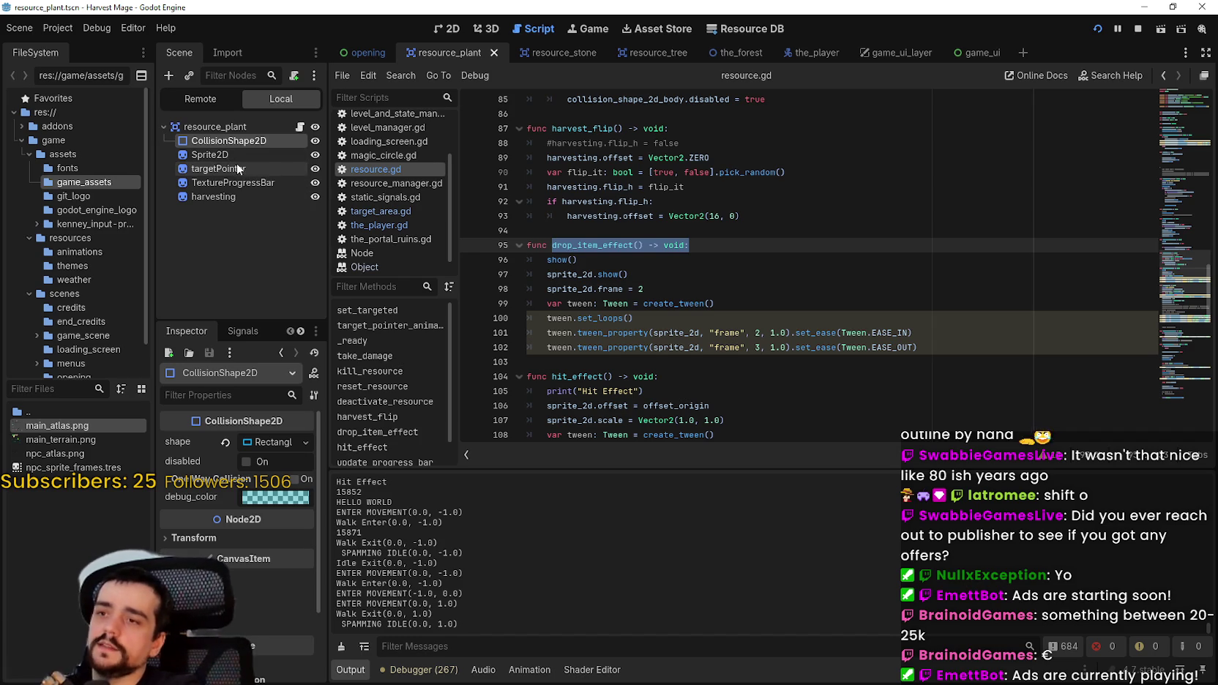
- Check resource_plant's signals, scroll resource.gd to take_damage, then open the_player with targetArea collapsed
left_click(264, 128)
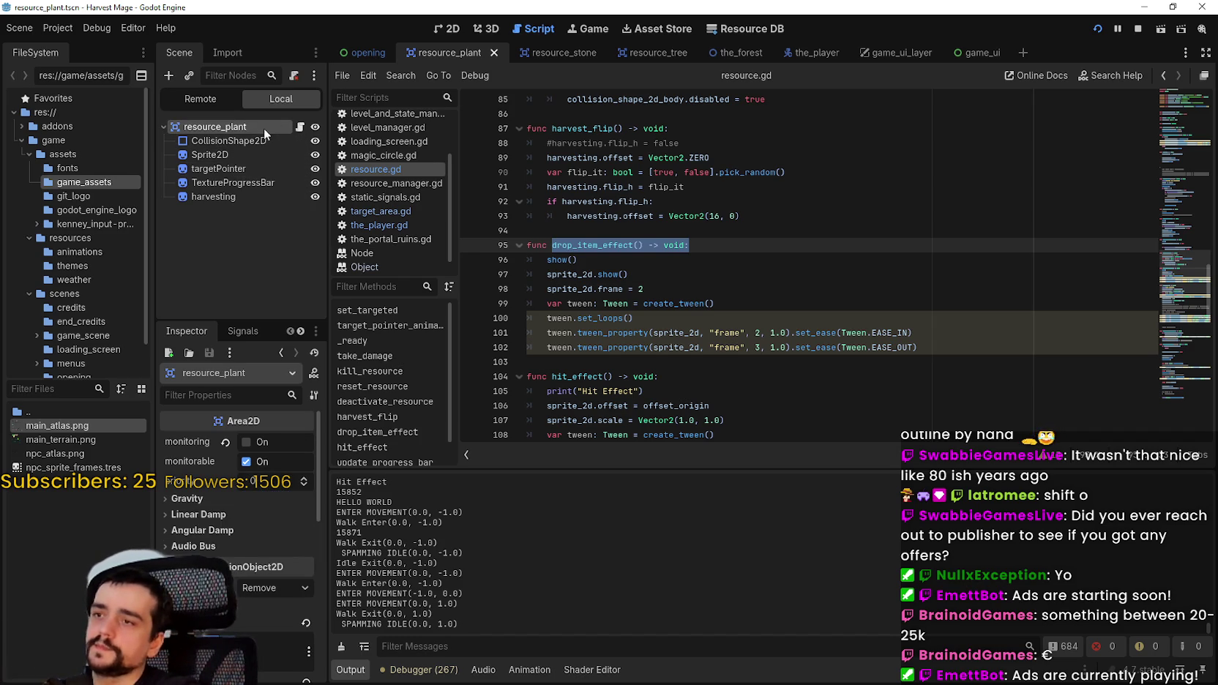
left_click(241, 331)
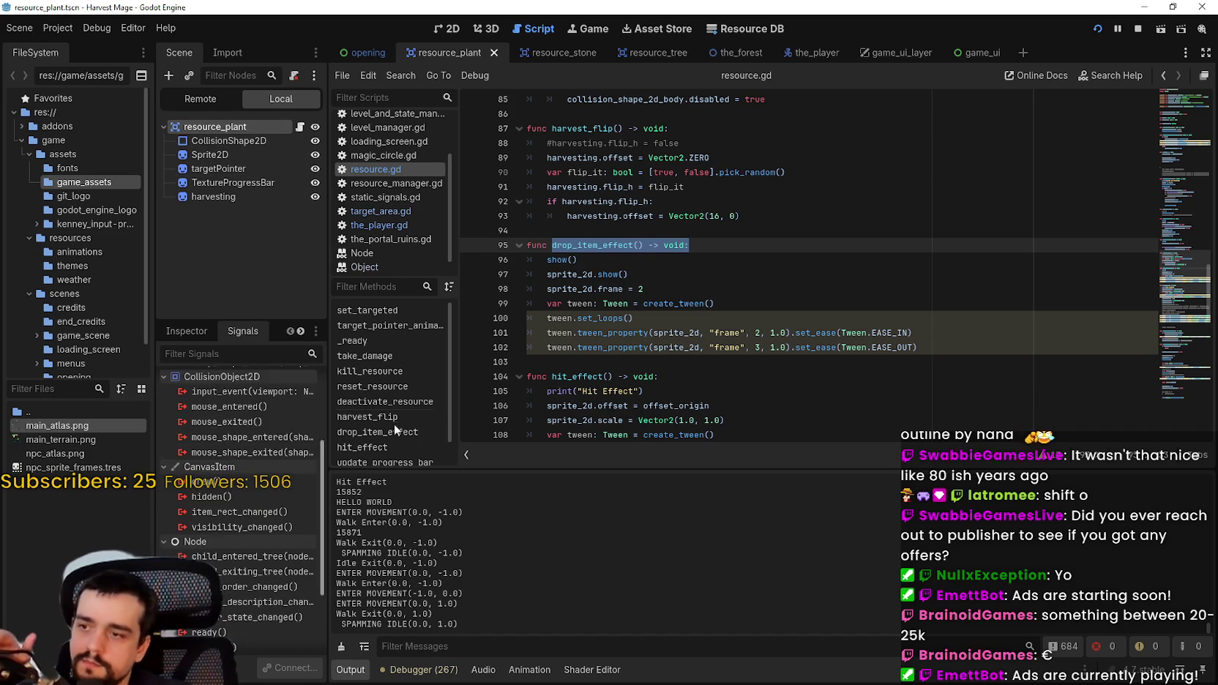
left_click(1181, 116)
mouse_move(1180, 117)
left_mouse_down()
mouse_move(1184, 103)
mouse_move(1186, 126)
left_mouse_up()
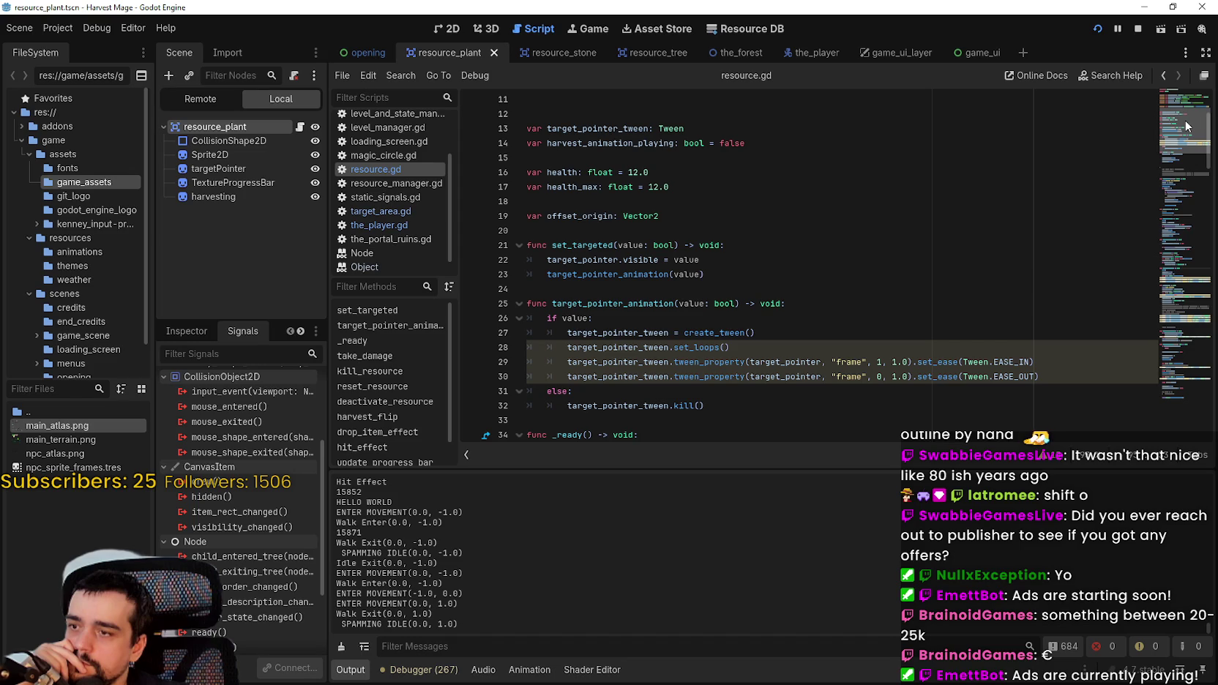
mouse_move(1187, 126)
left_mouse_down()
mouse_move(1184, 112)
mouse_move(1191, 157)
left_mouse_up()
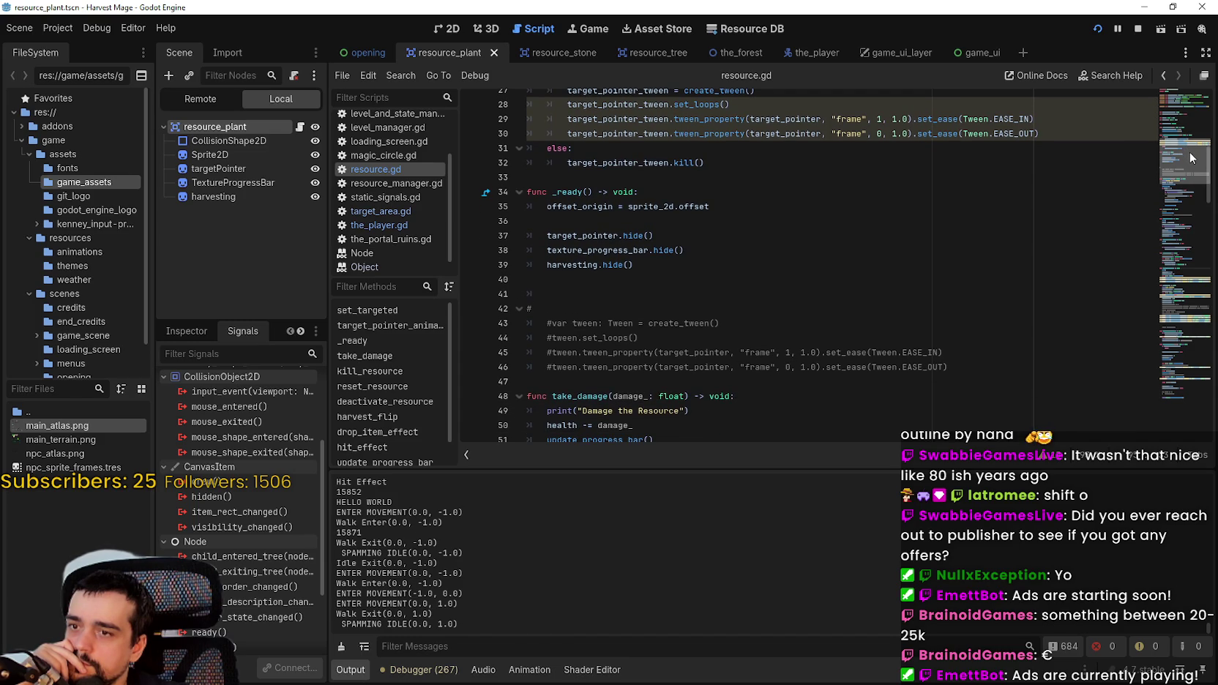
mouse_move(1190, 157)
left_mouse_down()
mouse_move(1189, 141)
mouse_move(1189, 162)
left_mouse_up()
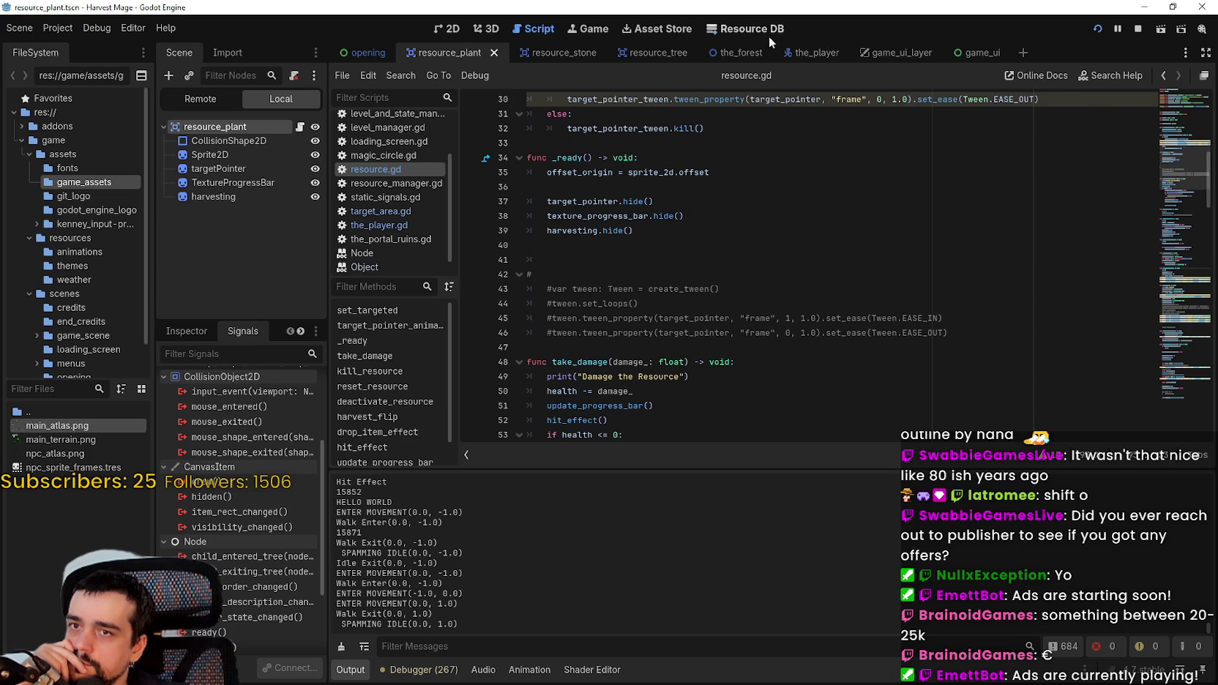
left_click(815, 59)
left_click(165, 181)
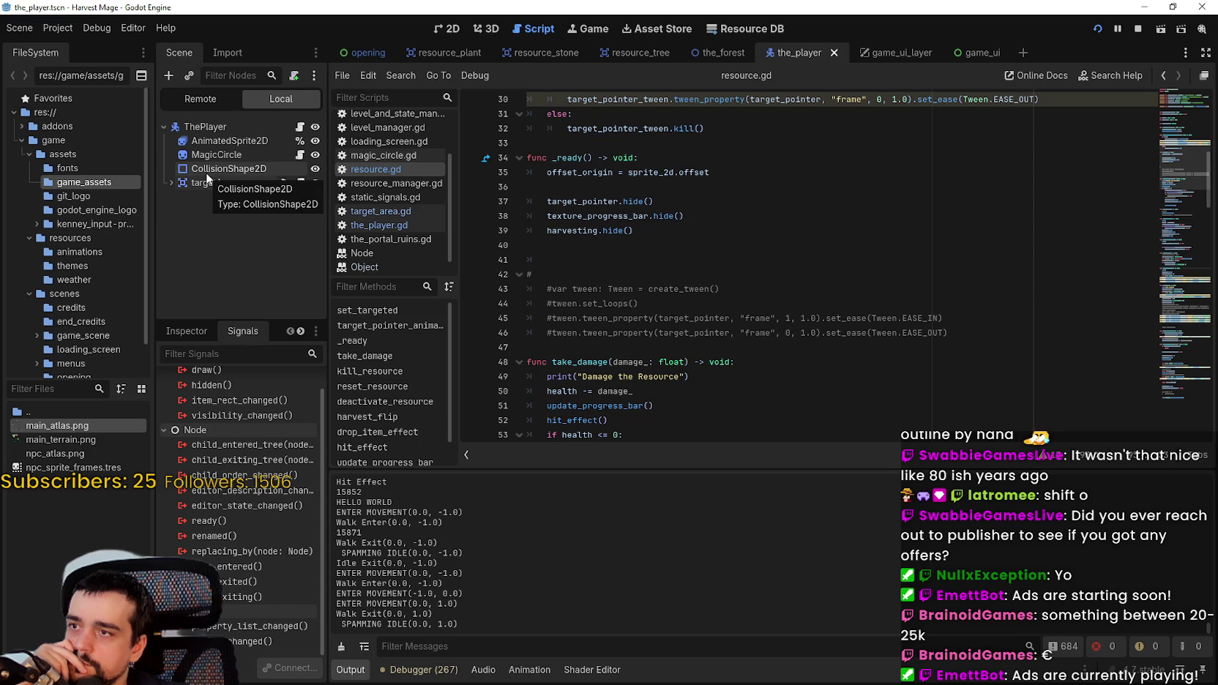
- Select targetArea in the_player and zoom the 2D canvas to fit its large collision circle
left_click(212, 128)
scroll(245, 484, "down", 1)
scroll(288, 538, "down", 2)
scroll(292, 553, "down", 4)
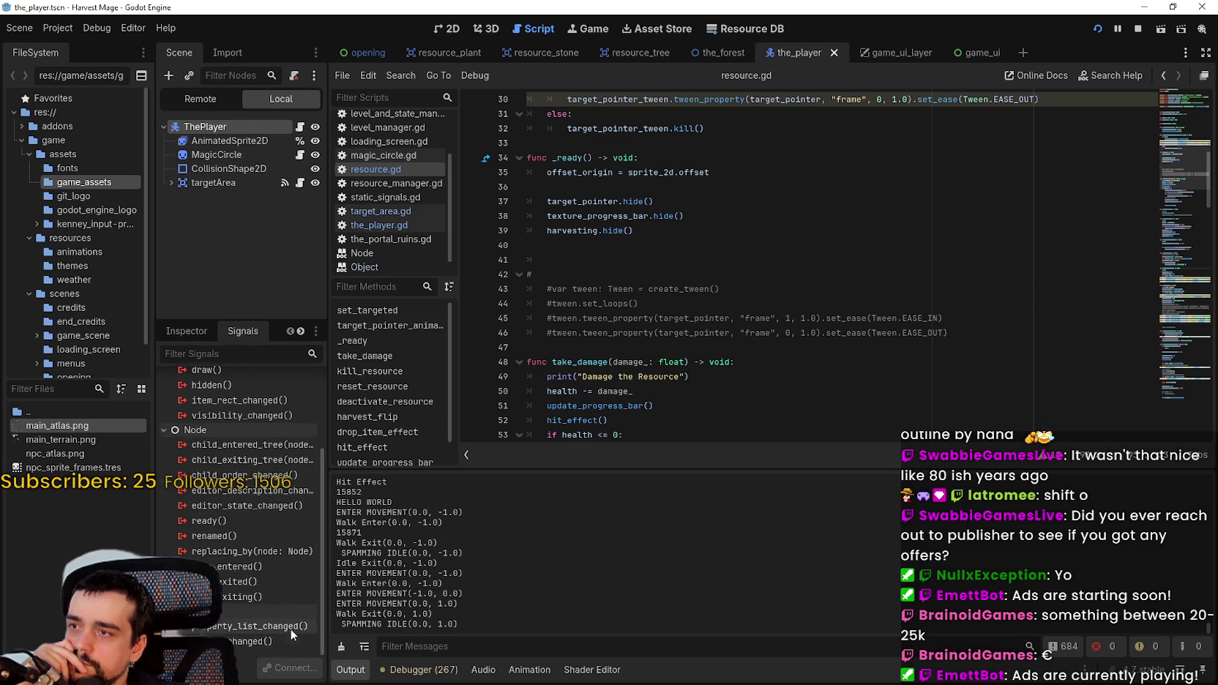
scroll(289, 631, "up", 8)
left_click(243, 185)
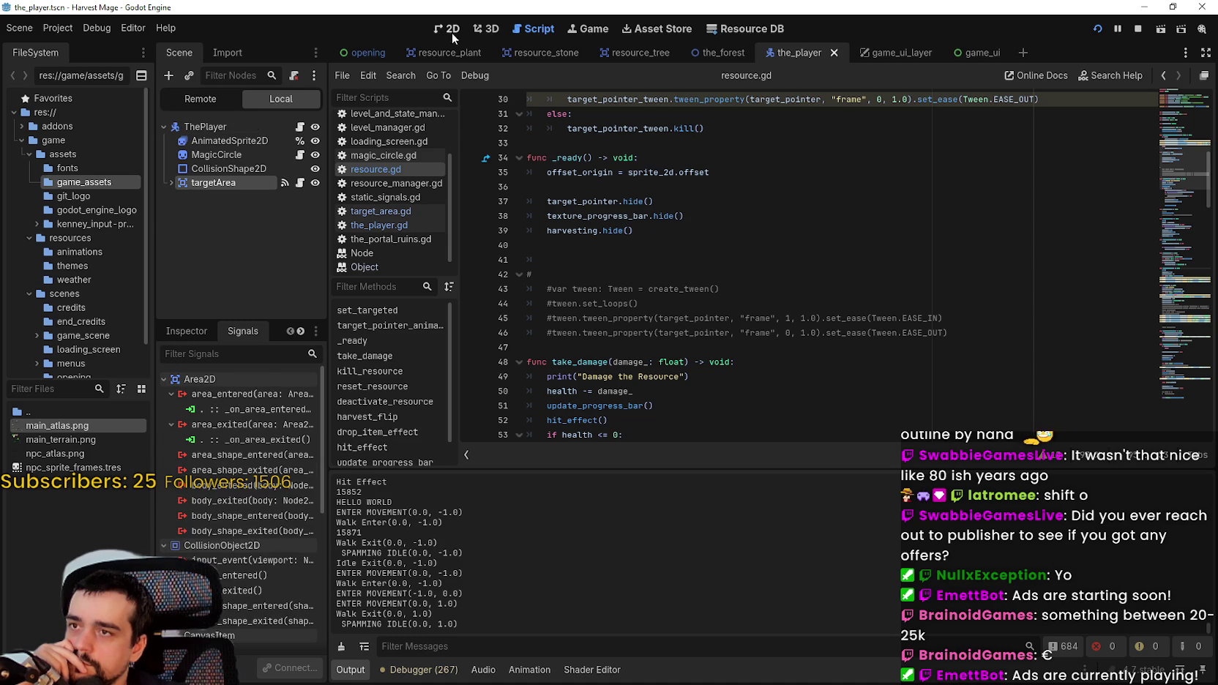
left_click(449, 30)
scroll(592, 209, "up", 7)
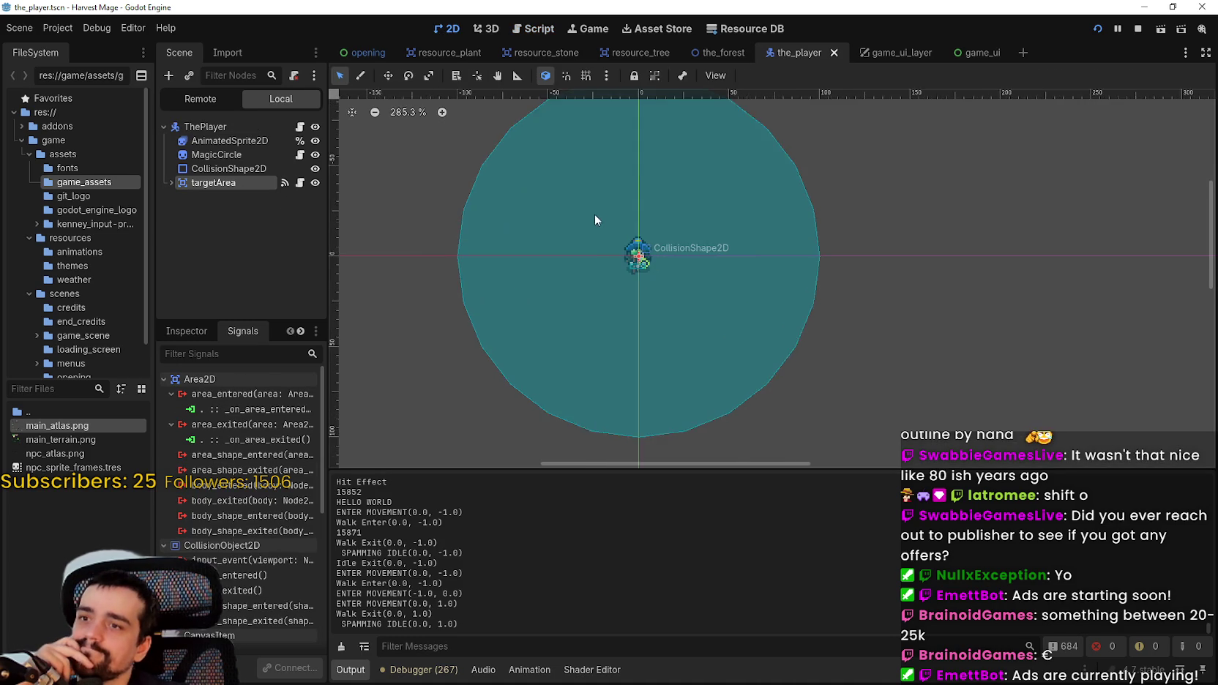
scroll(706, 316, "up", 3)
scroll(597, 266, "down", 5)
scroll(632, 297, "down", 3)
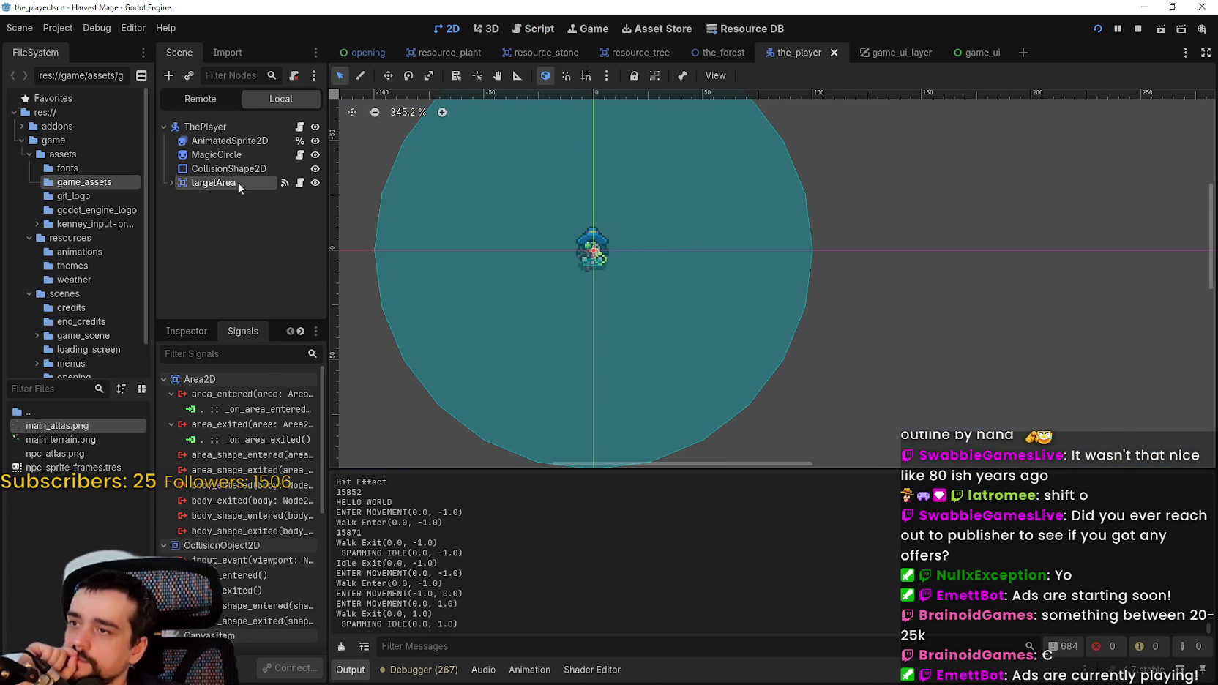
right_click(220, 127)
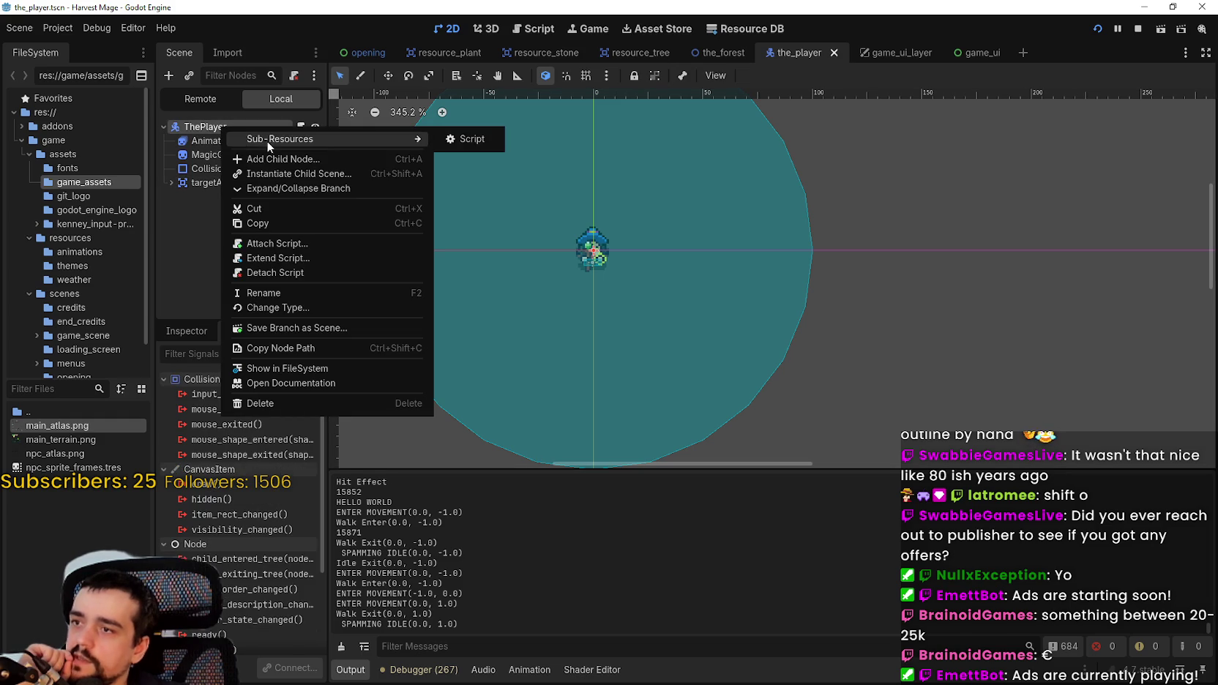
- Add an Area2D child under ThePlayer and rename it lootMagnet
left_click(268, 160)
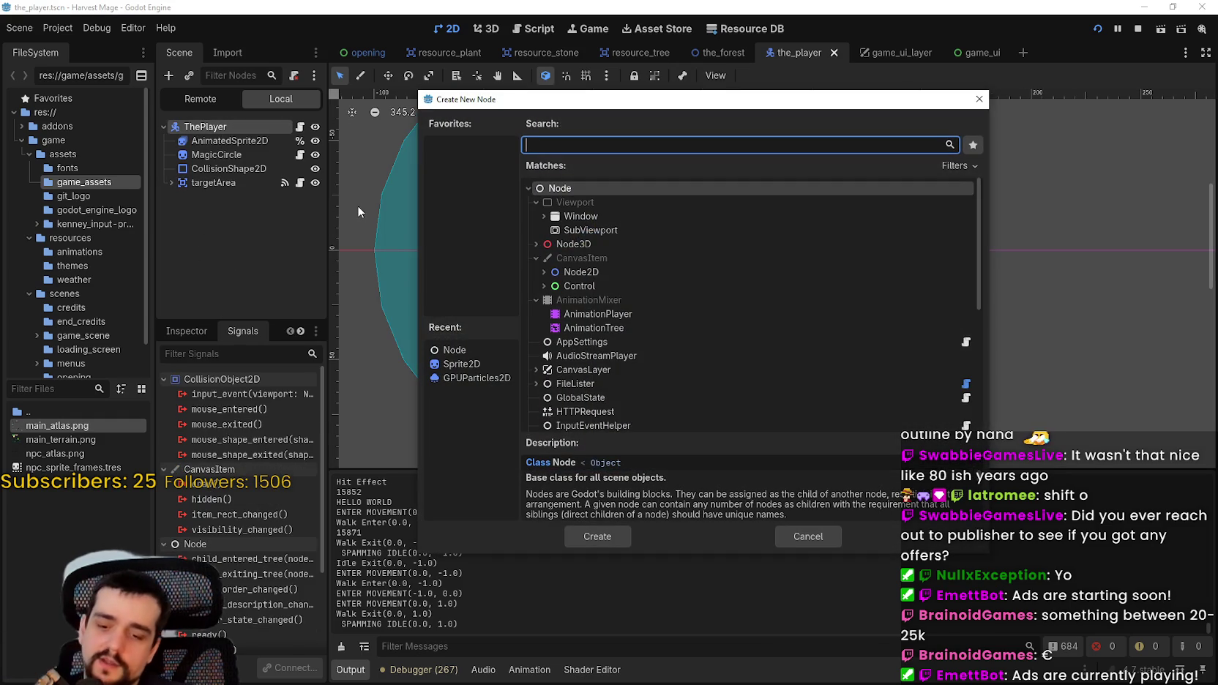
type("area")
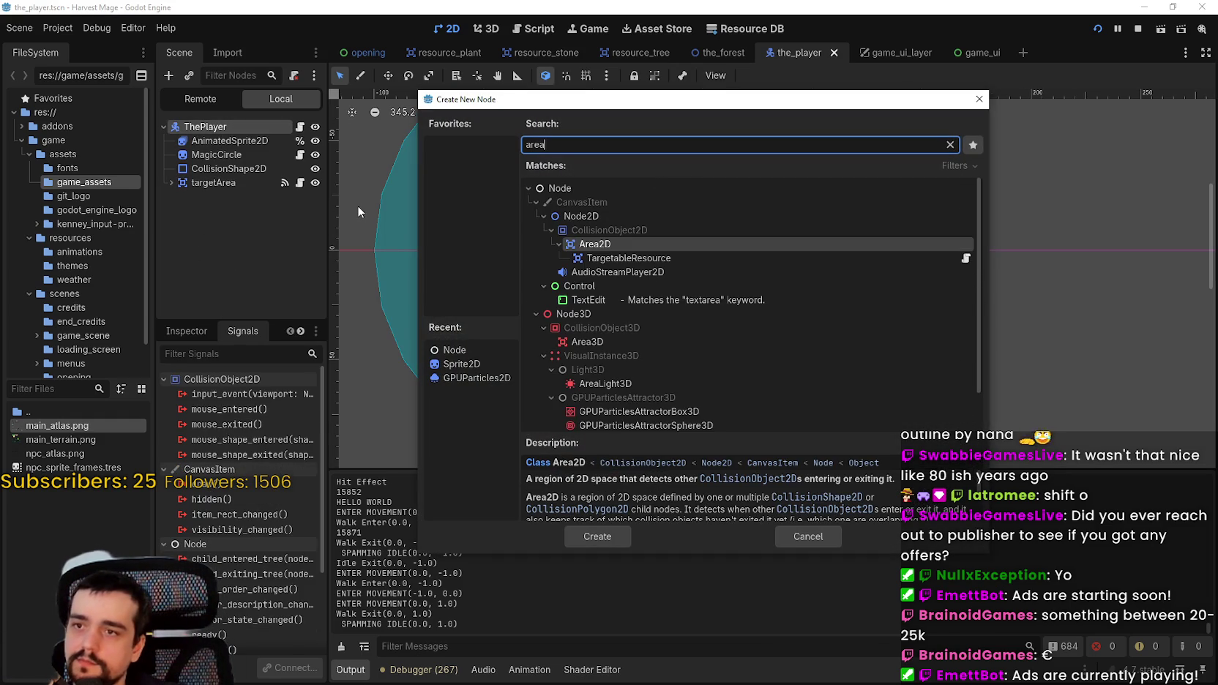
key("Return")
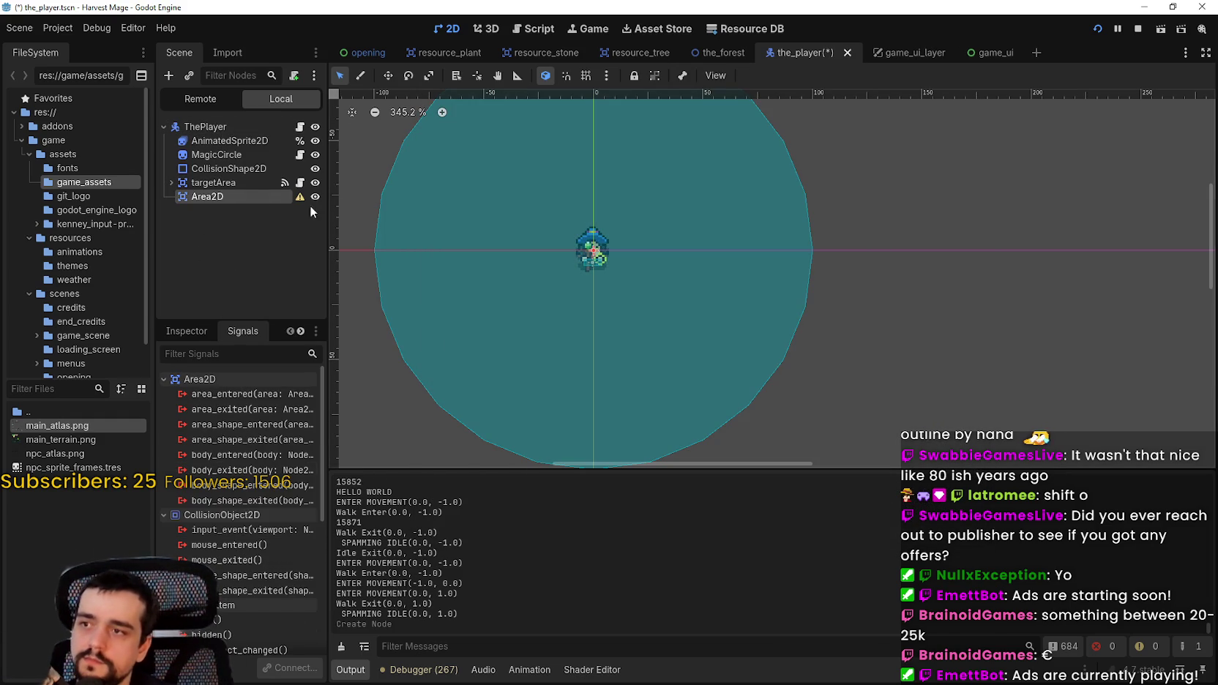
double_click(219, 196)
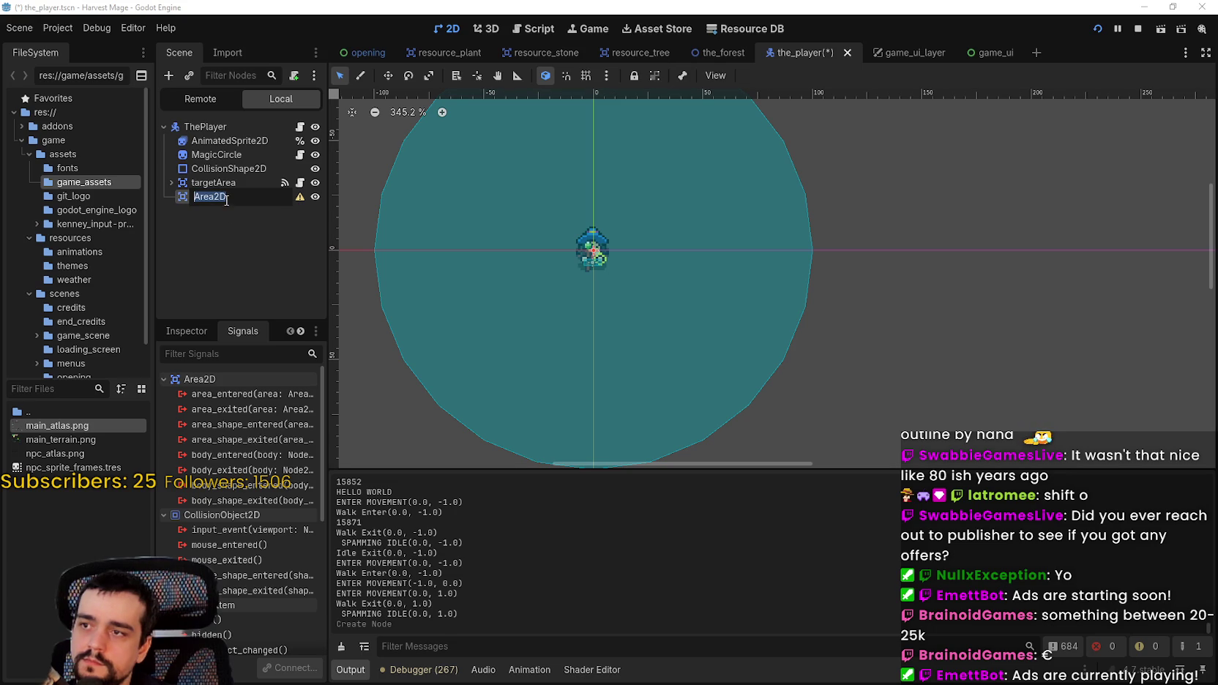
type("l")
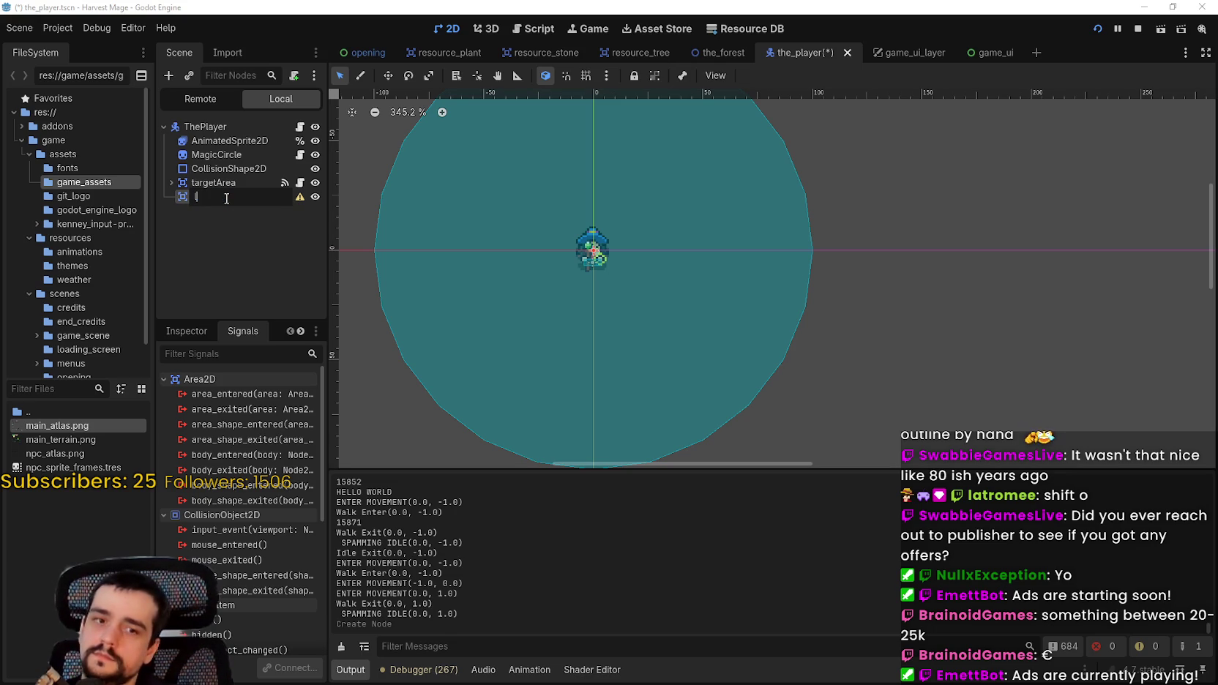
type("ootM")
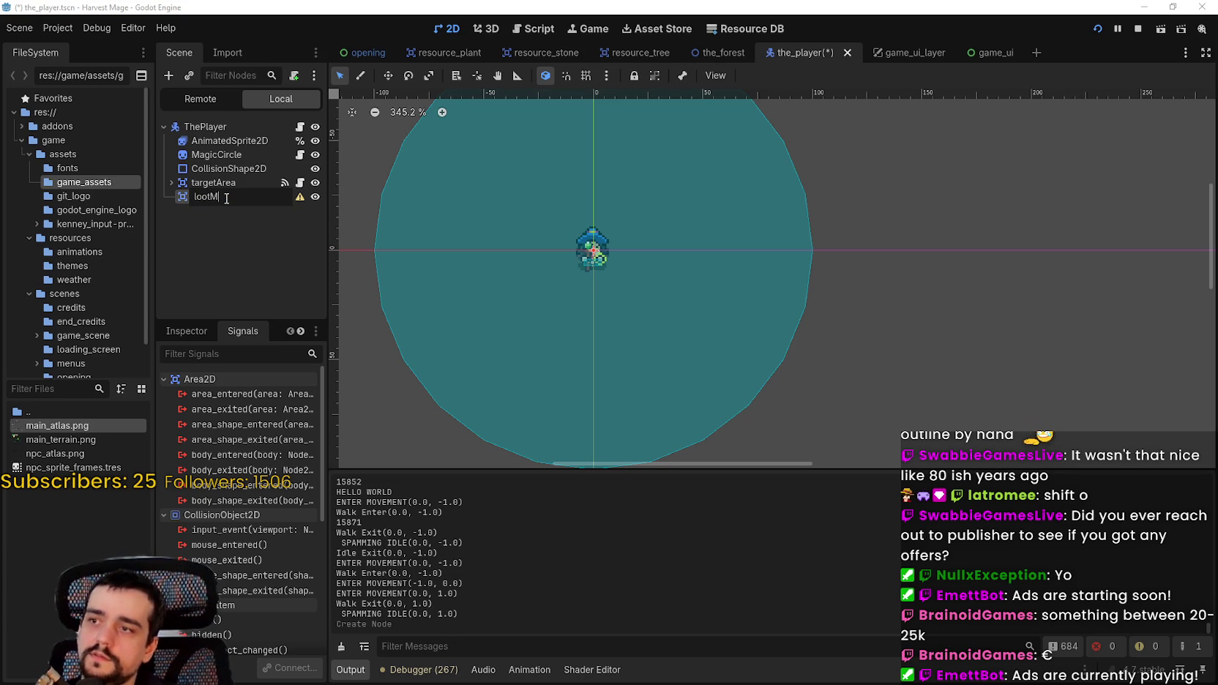
type("agnet")
key("Return")
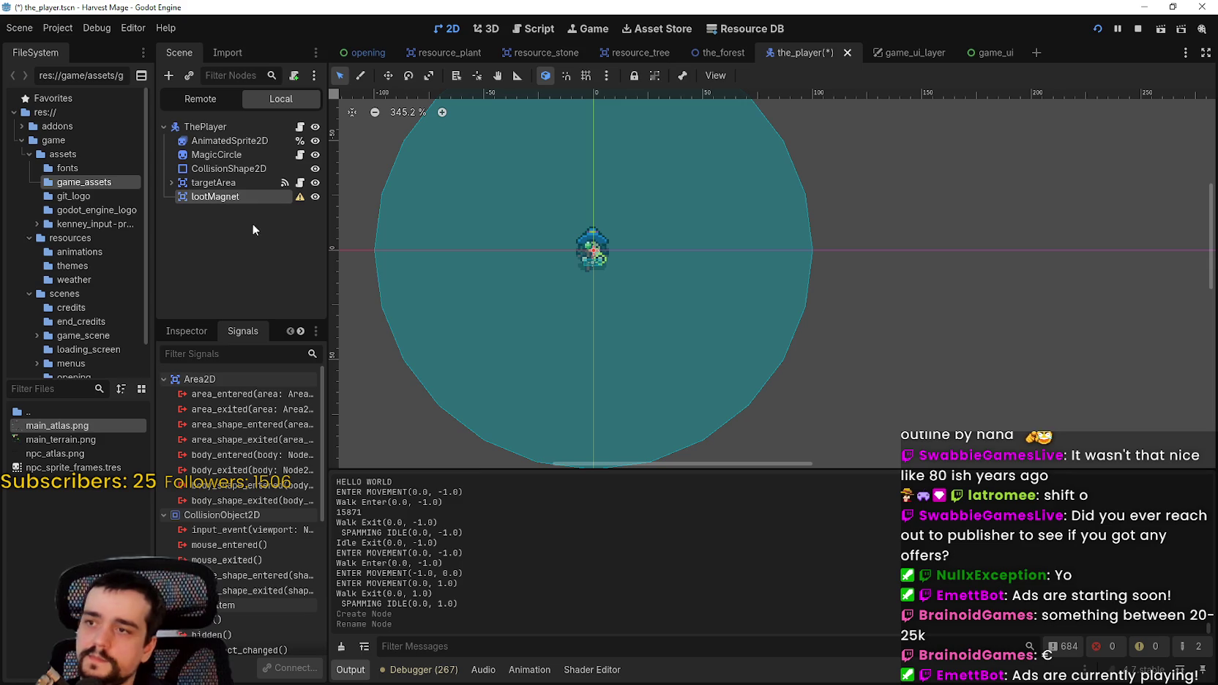
- Start adding a child node under lootMagnet from its context menu
right_click(255, 197)
left_click(197, 178)
right_click(214, 196)
left_click(281, 214)
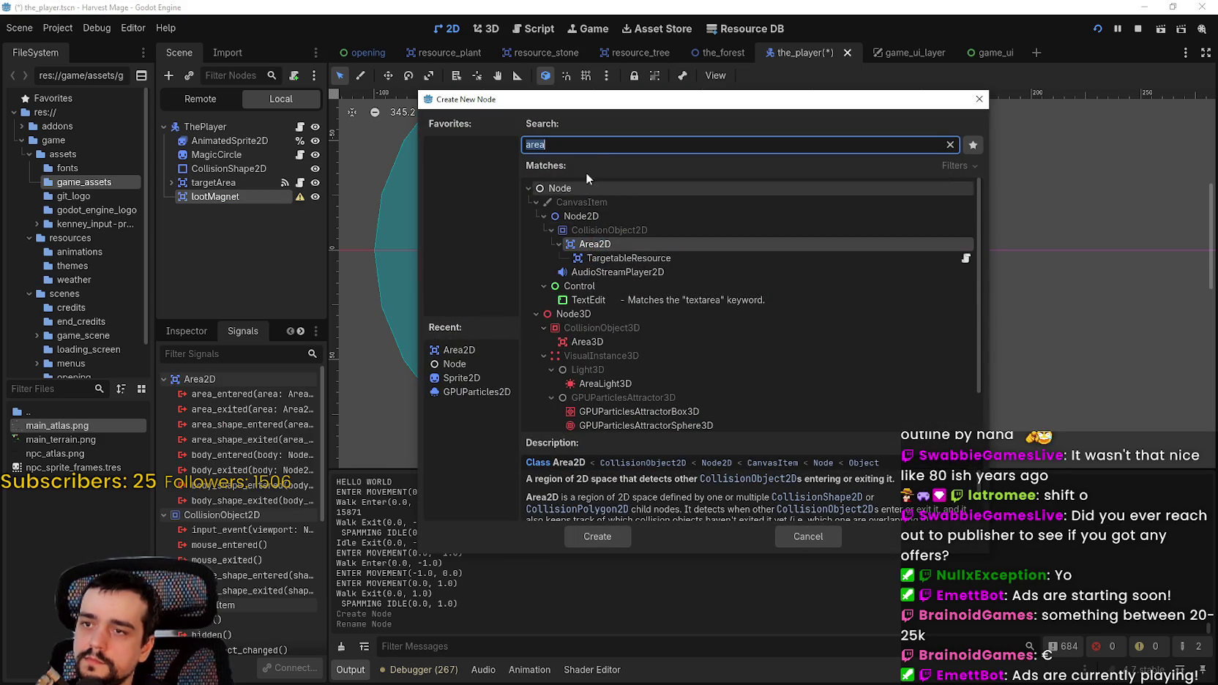
- Add a CollisionShape2D under lootMagnet with a new CircleShape2D, and save the scene
type("collisionshape")
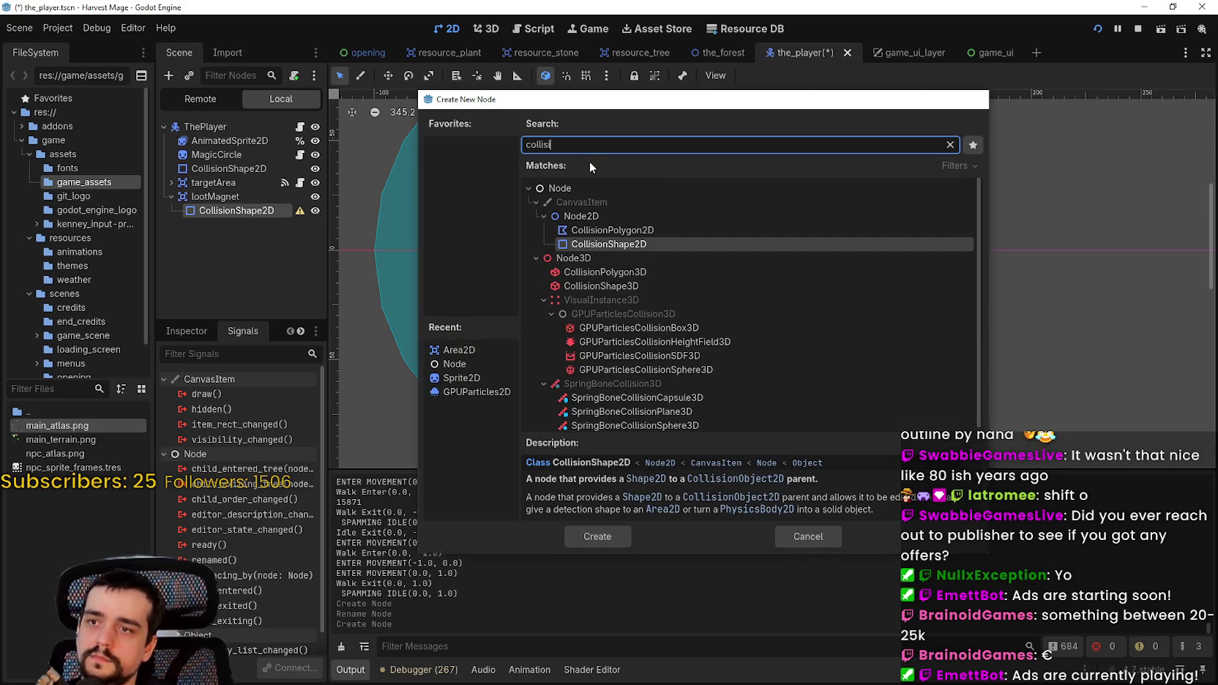
key("Return")
scroll(568, 248, "up", 4)
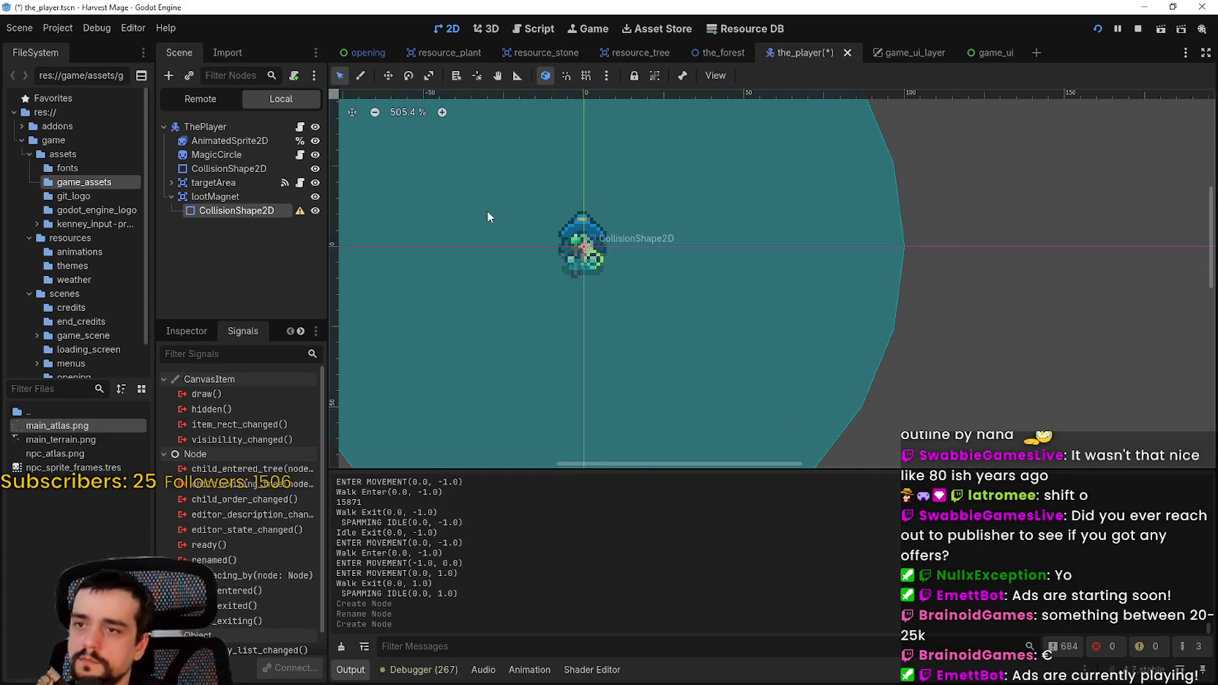
left_click(186, 331)
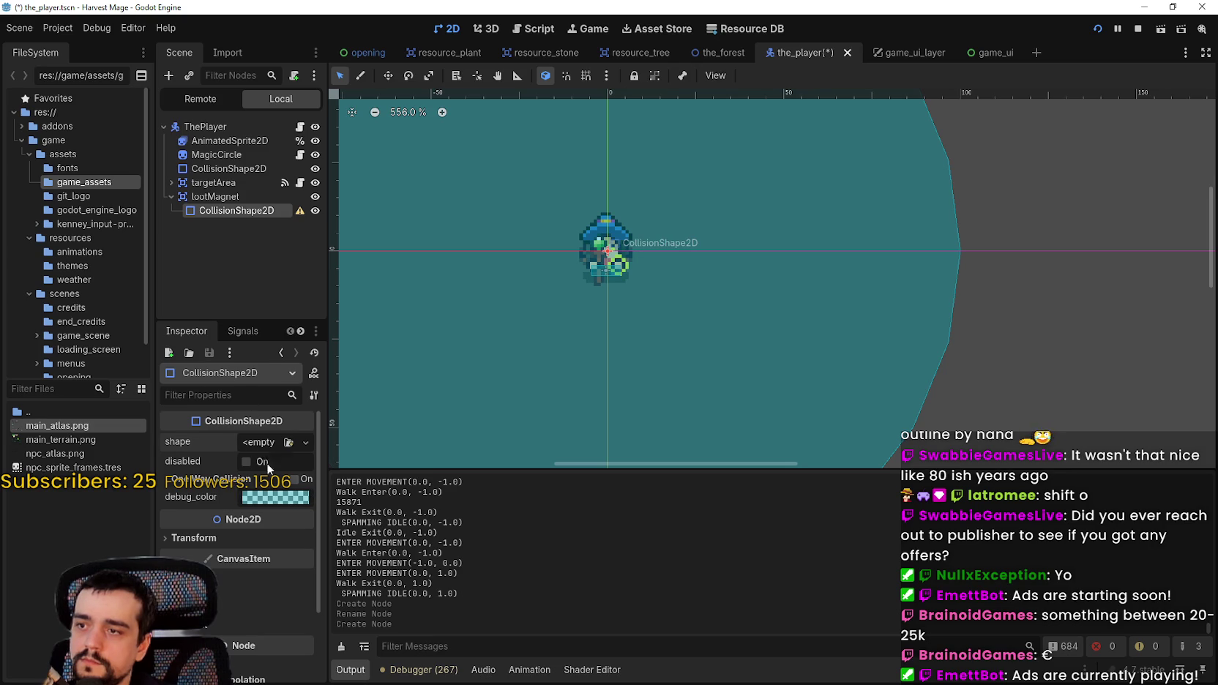
left_click(261, 446)
left_click(256, 530)
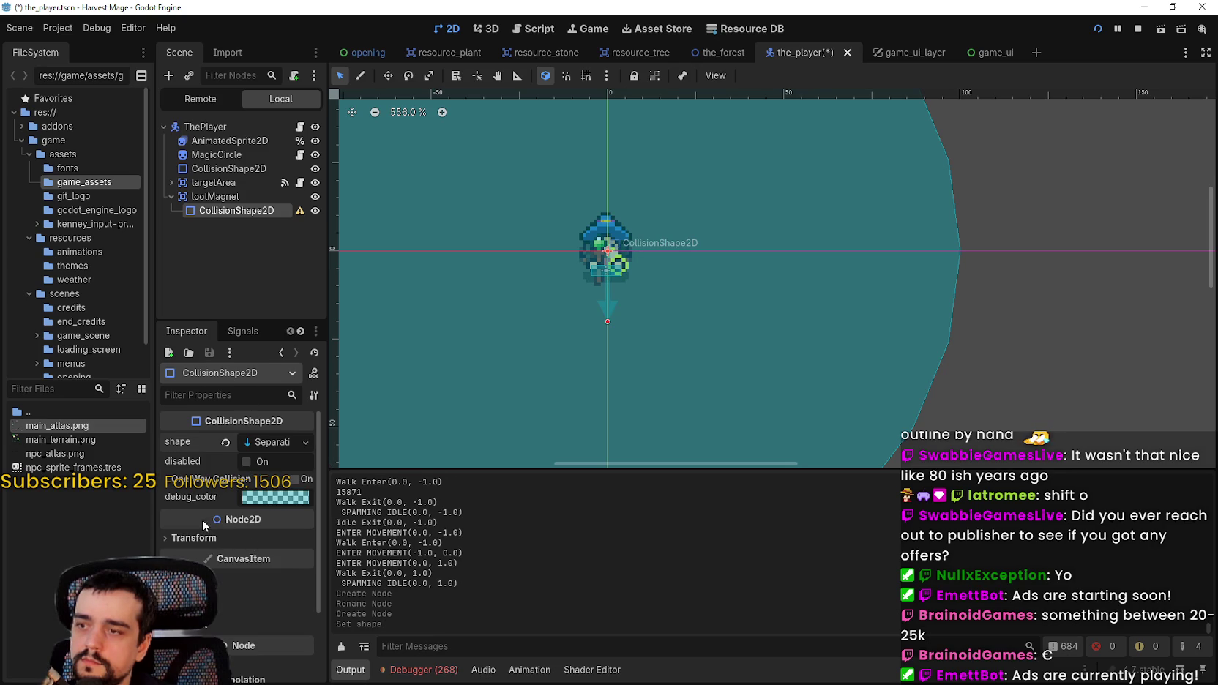
left_click(306, 443)
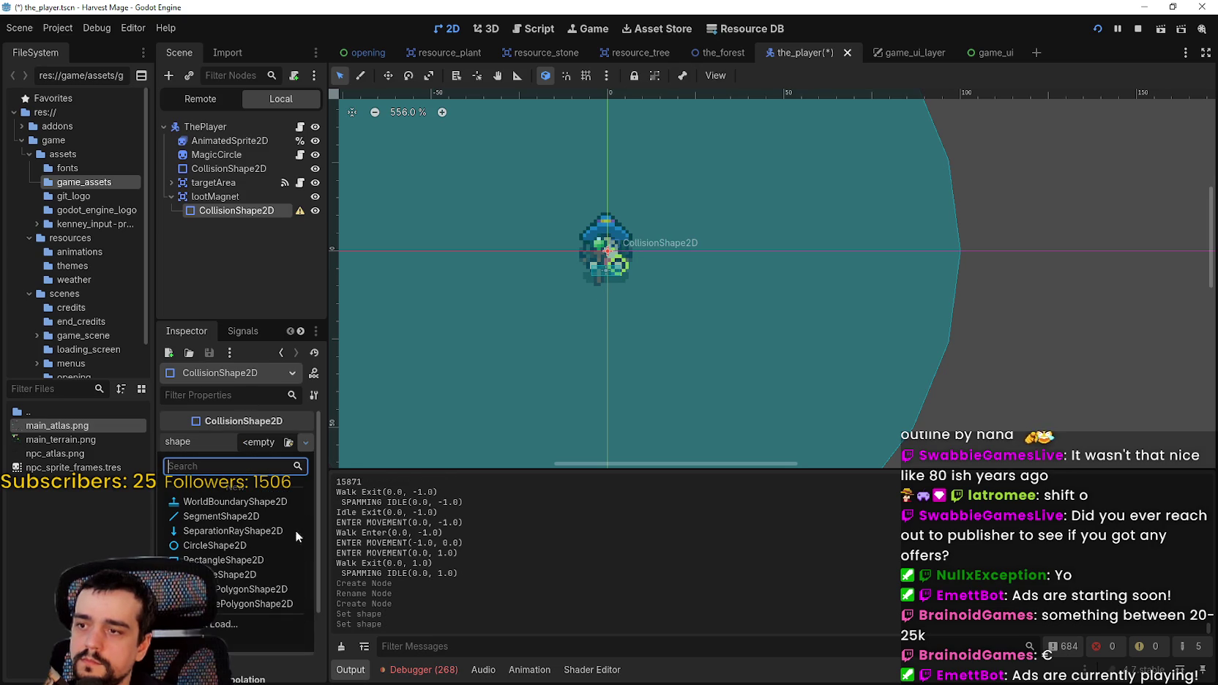
left_click(232, 545)
scroll(641, 251, "up", 5)
scroll(641, 251, "down", 5)
key("ctrl+s")
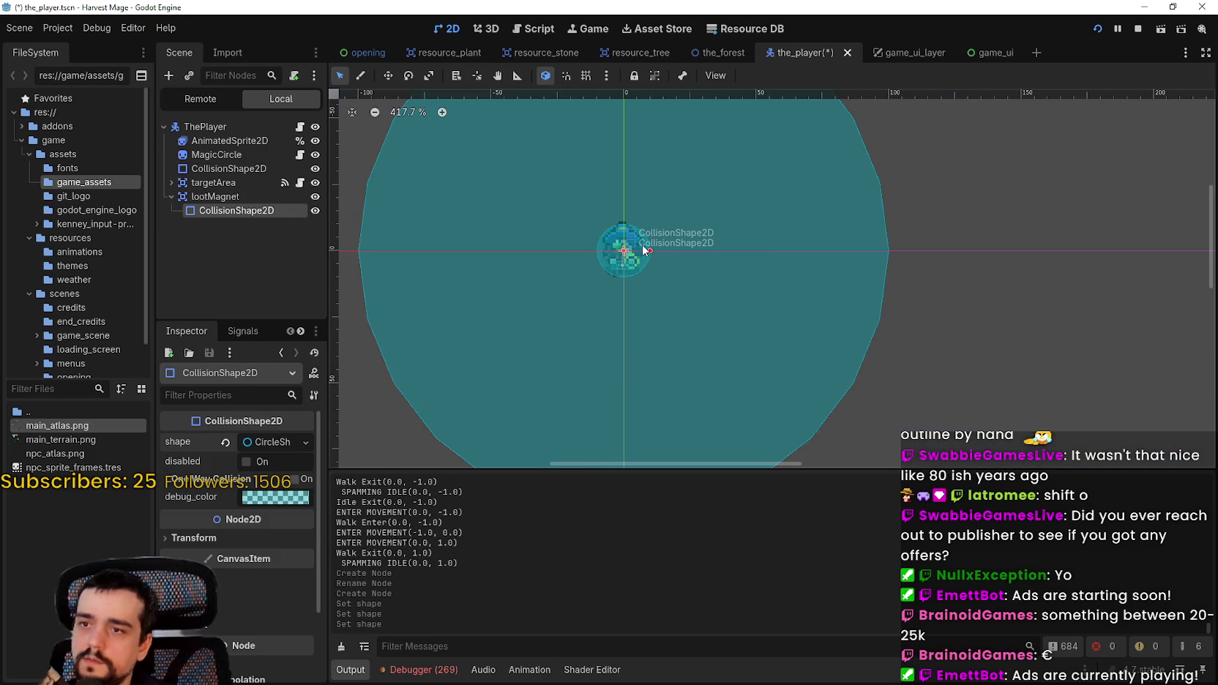
- Set the circle shape's radius to 16 px and save the_player scene
scroll(641, 251, "up", 4)
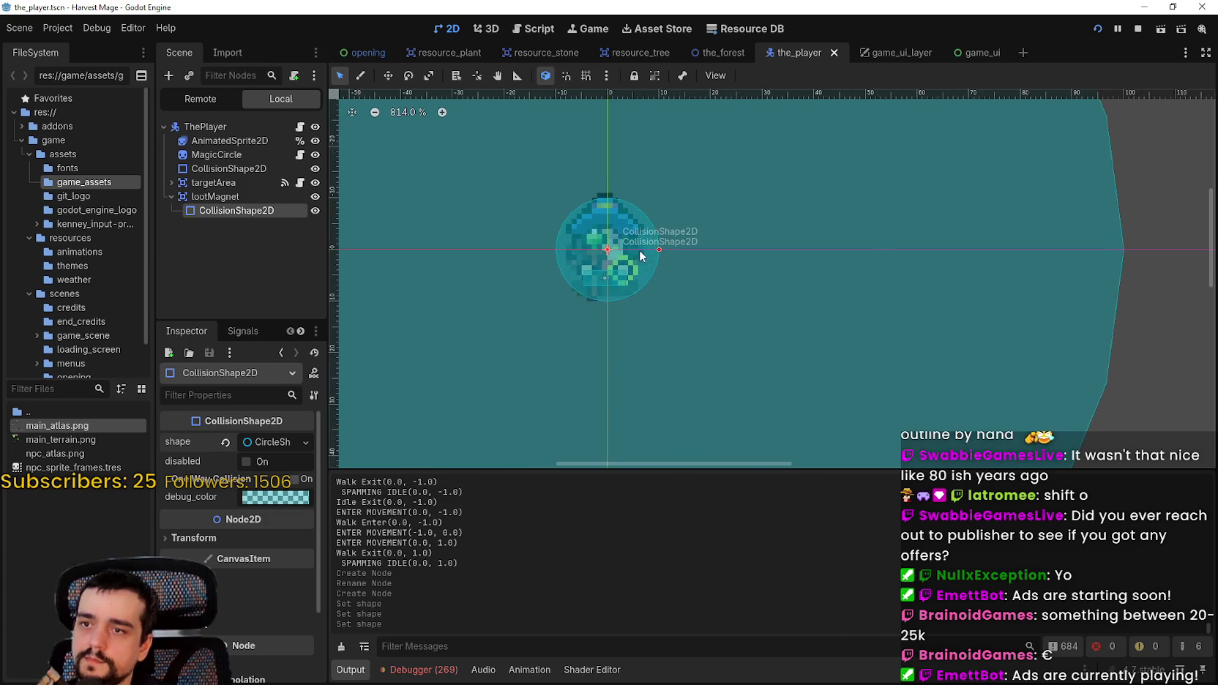
scroll(635, 245, "down", 2)
scroll(636, 250, "up", 3)
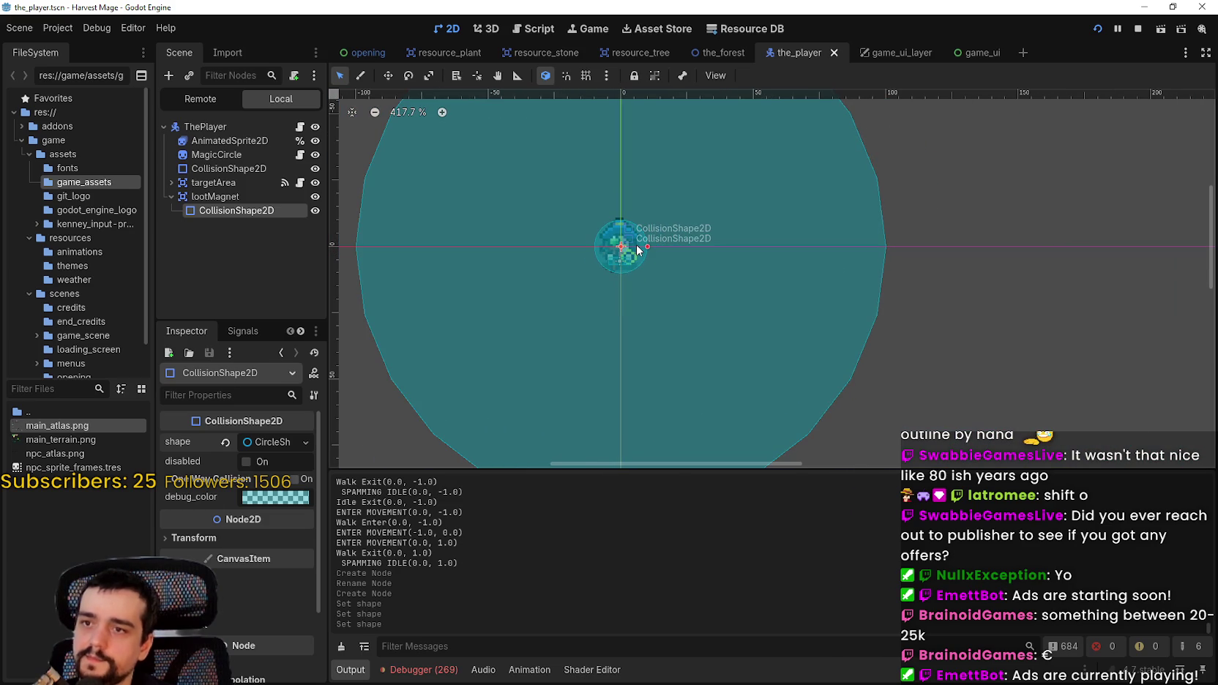
scroll(637, 250, "down", 4)
scroll(644, 249, "up", 4)
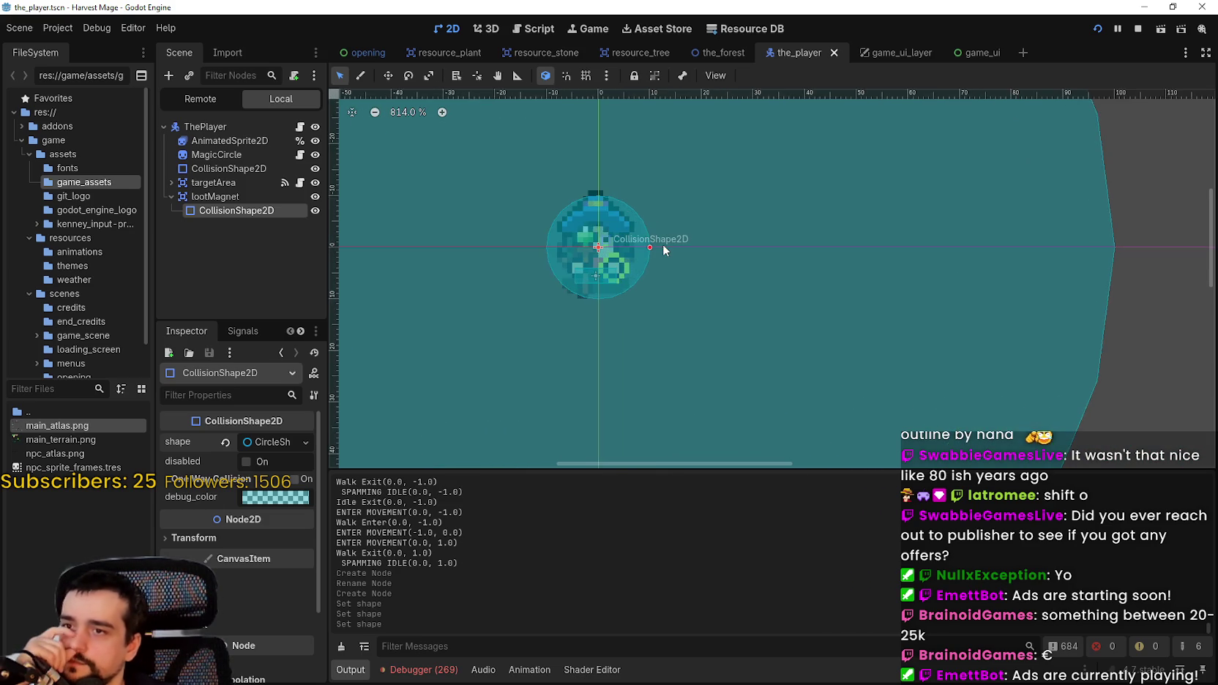
left_click_drag(656, 247, 689, 248)
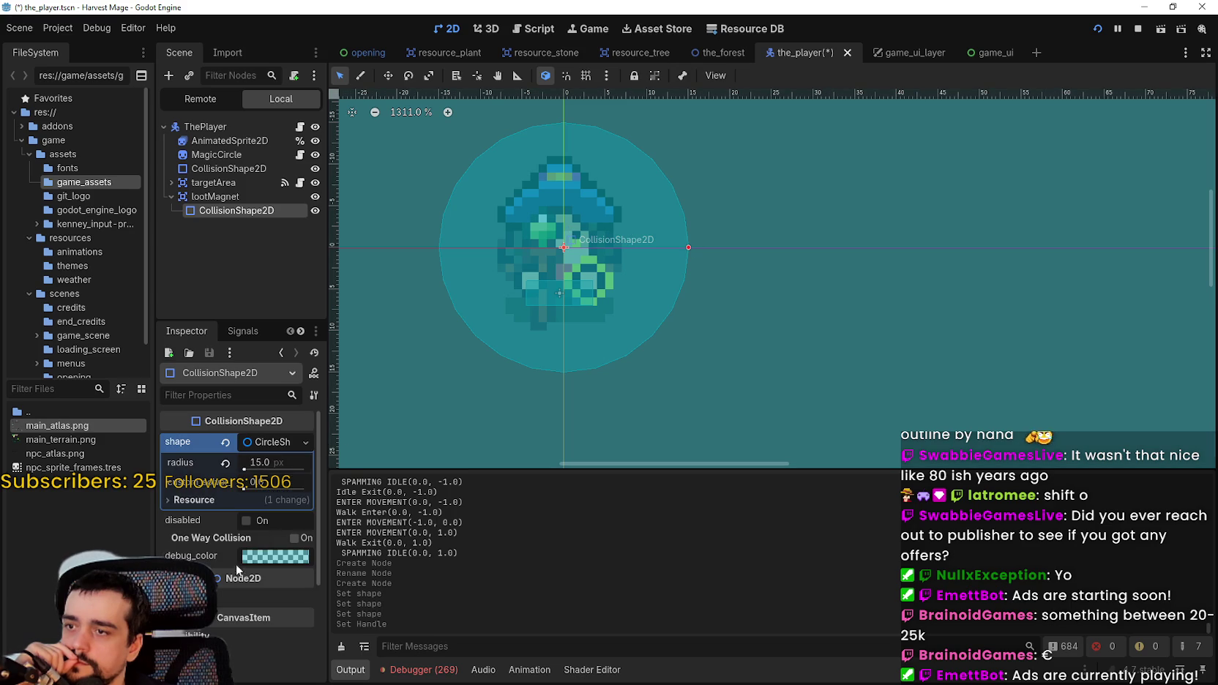
left_click(280, 462)
type("16")
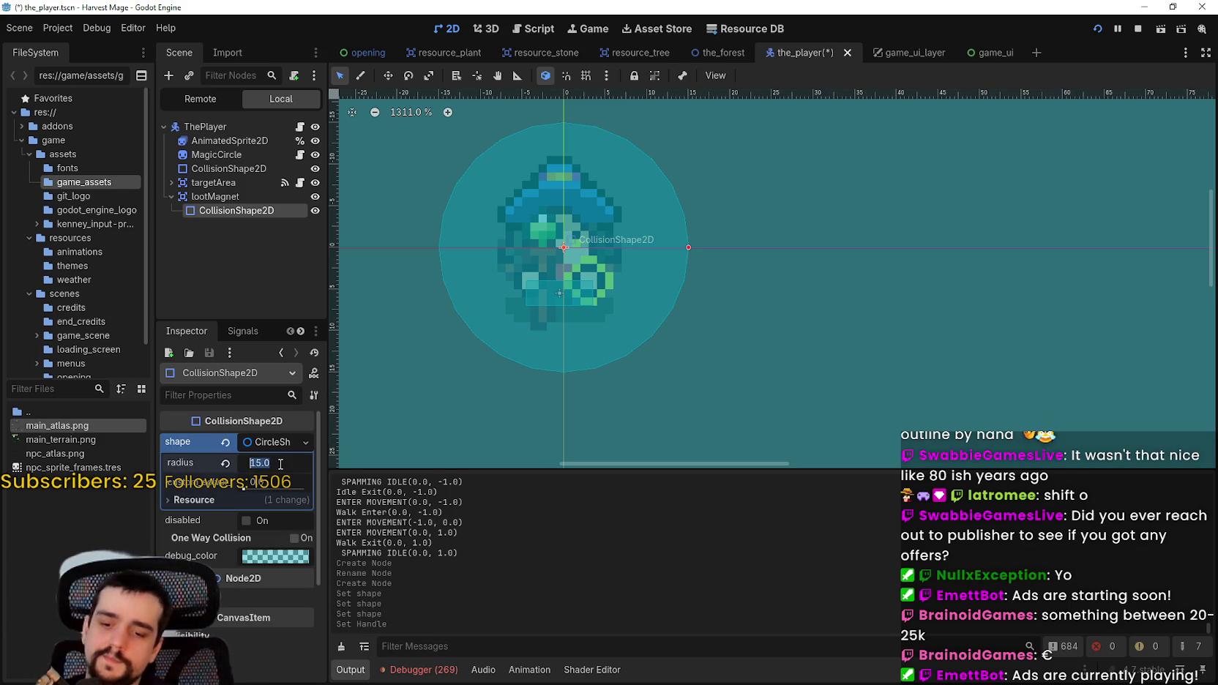
key("Return")
key("ctrl+s")
- Select lootMagnet and expand it to show its collision shape
scroll(466, 345, "down", 4)
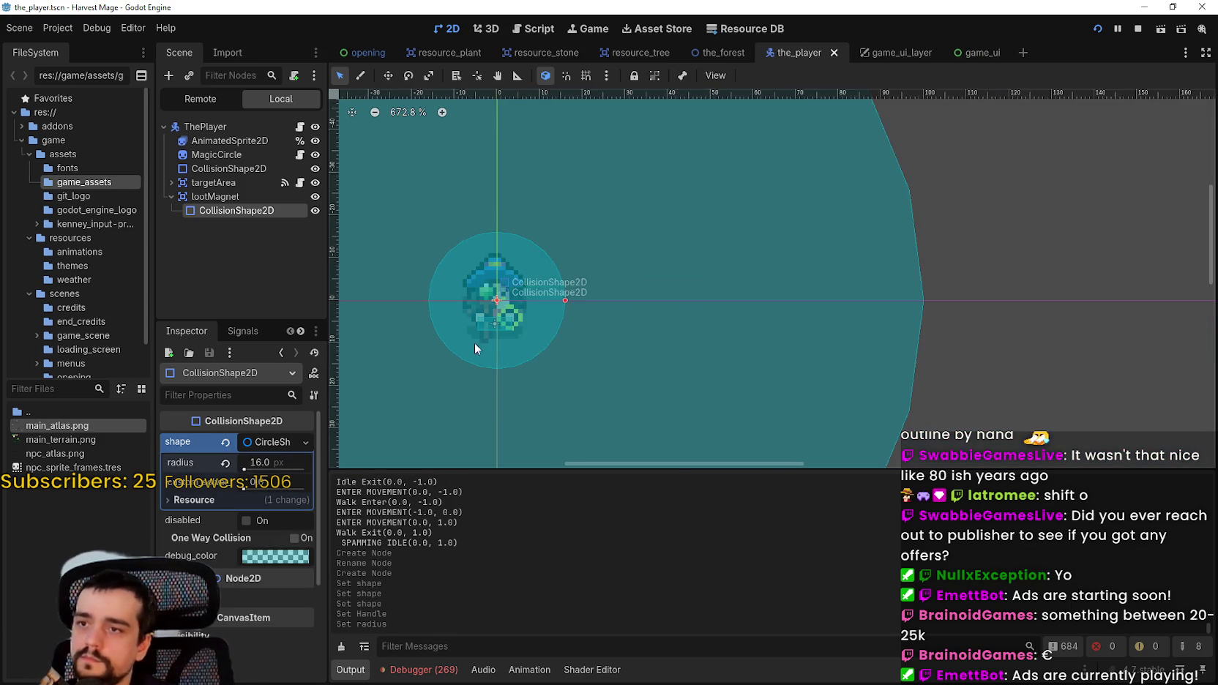
left_click(184, 196)
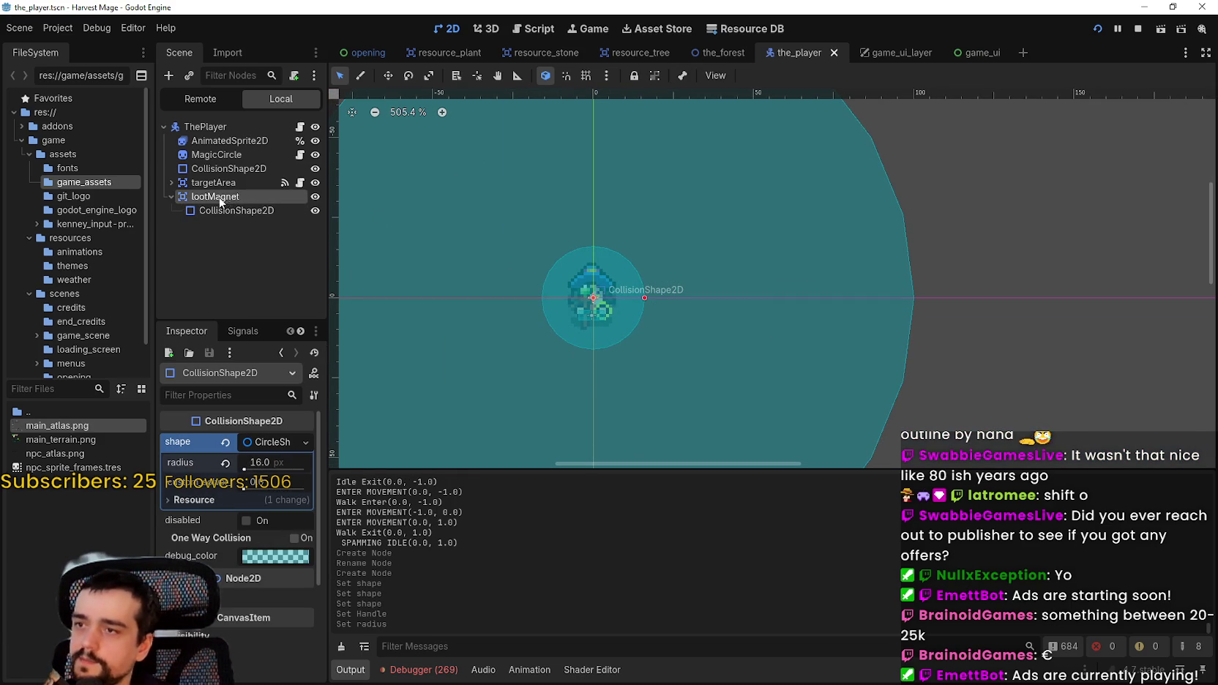
left_click(168, 197)
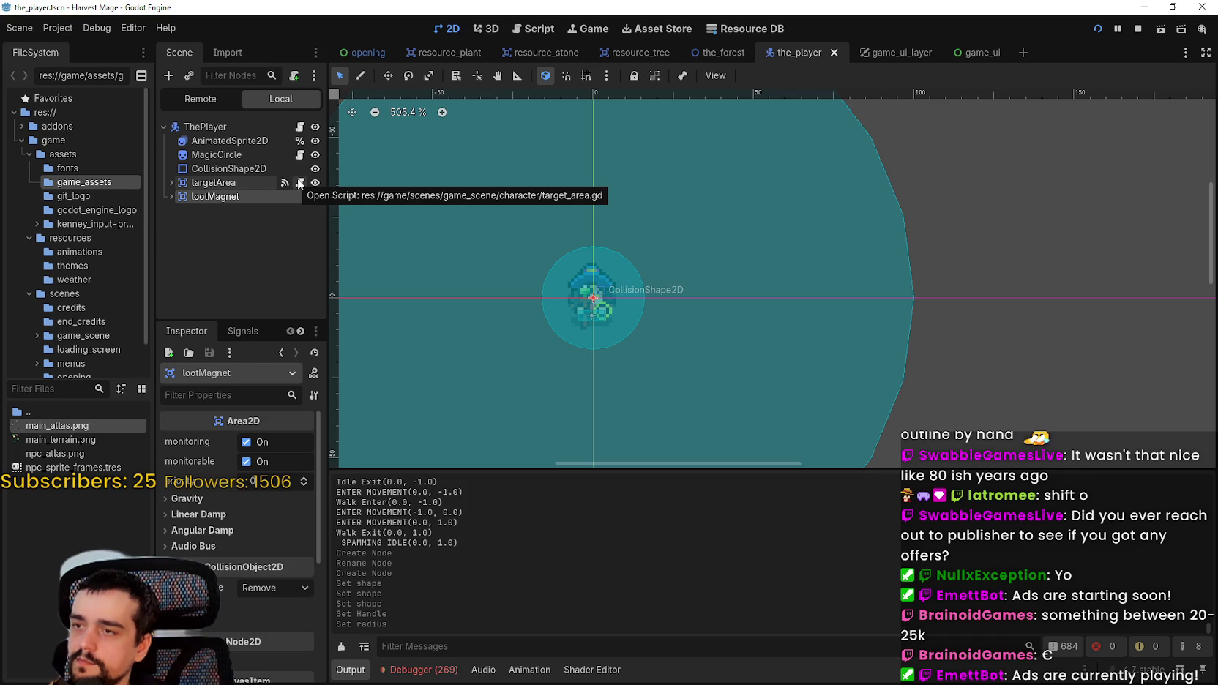
left_click(170, 197)
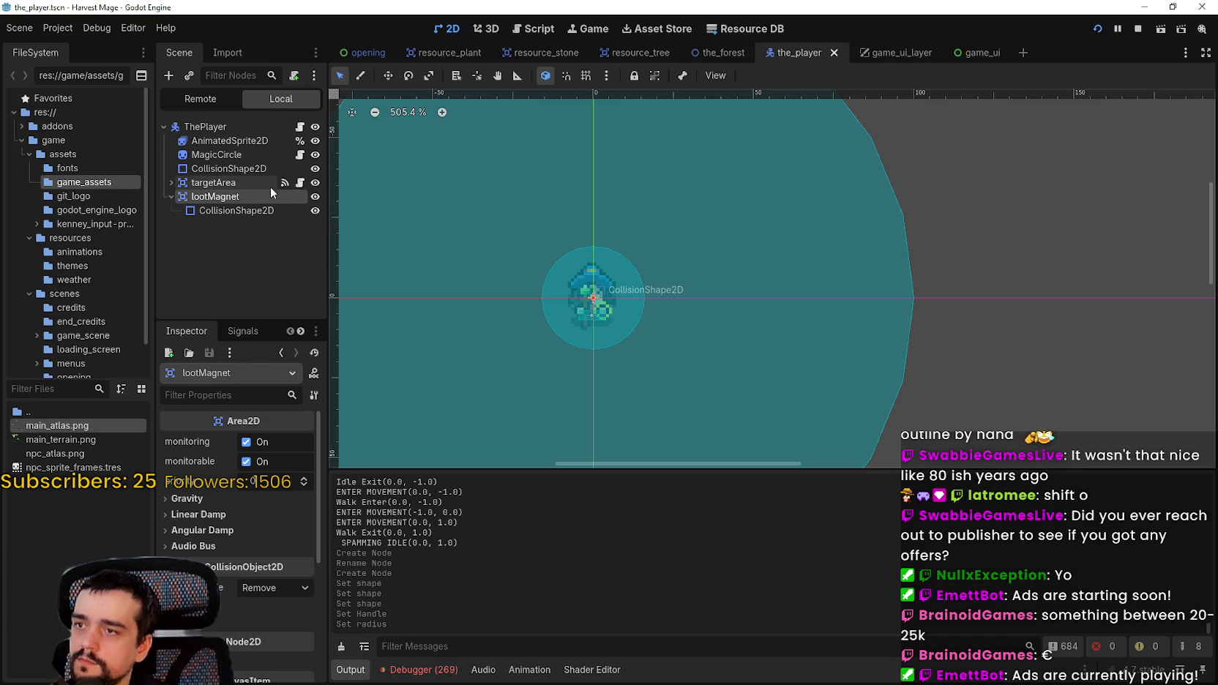
- Open target_area.gd from targetArea's _on_area_entered signal connection and review its code
left_click(249, 183)
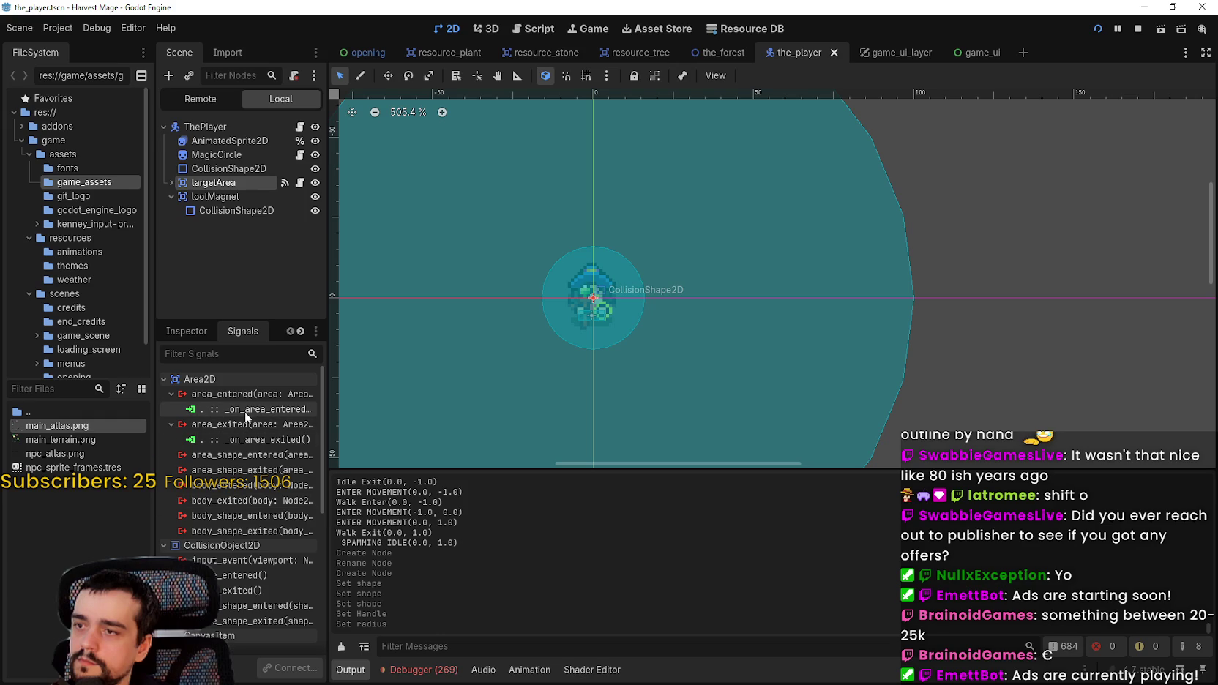
double_click(244, 411)
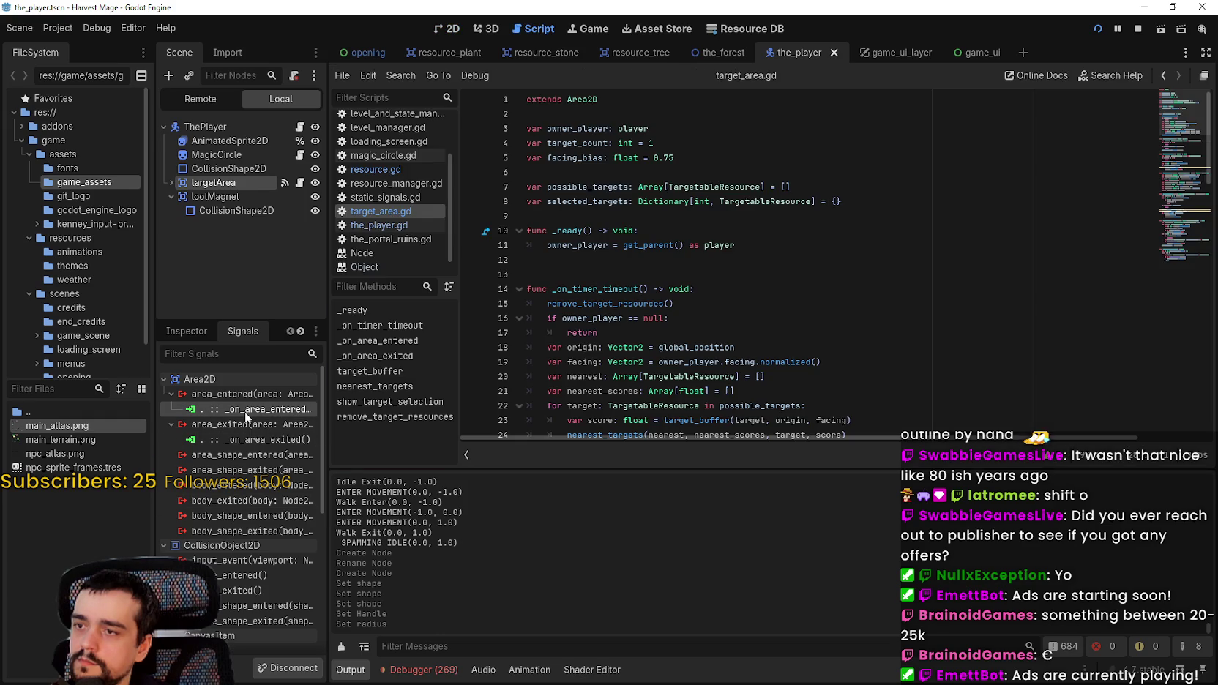
left_click(689, 284)
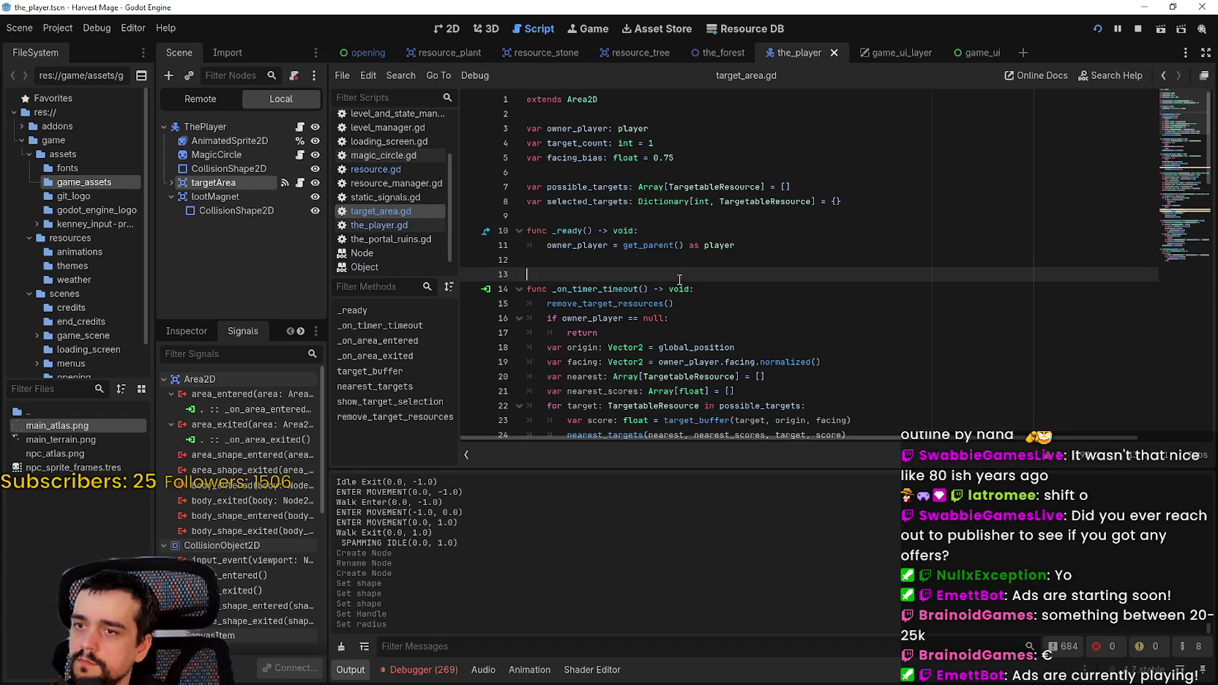
scroll(679, 278, "down", 1)
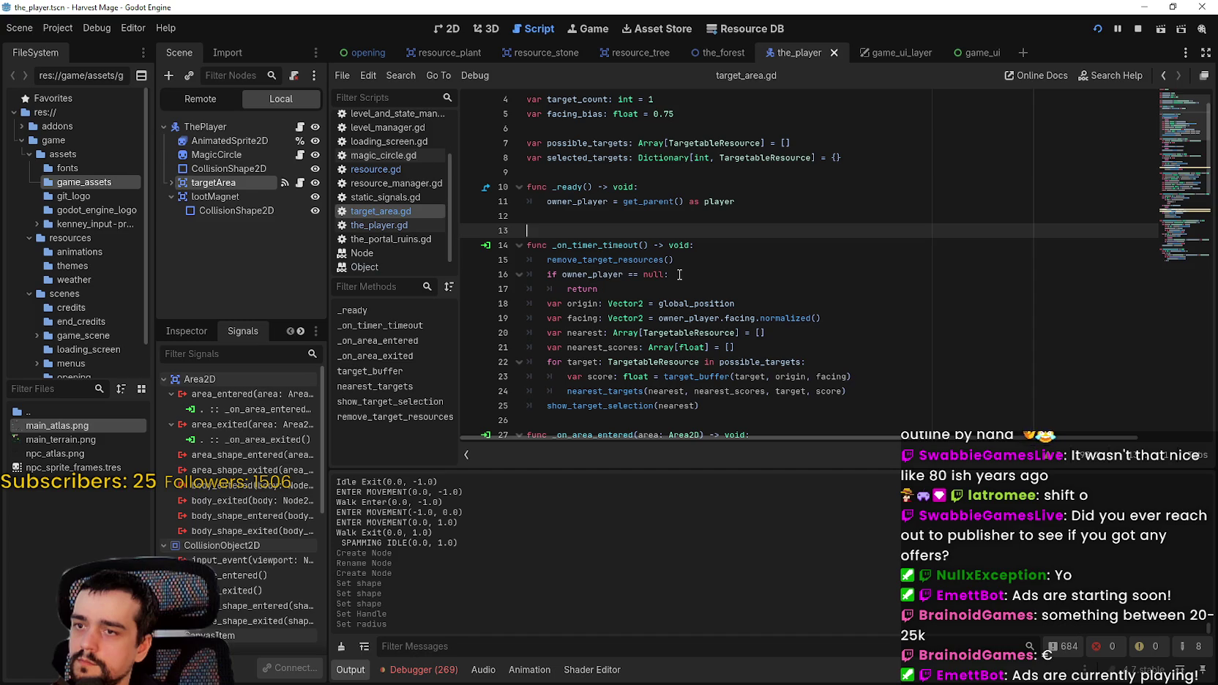
scroll(673, 264, "up", 1)
scroll(673, 262, "down", 1)
scroll(673, 263, "up", 1)
- Select lootMagnet in the Scene dock and bring up its context menu
left_click(246, 198)
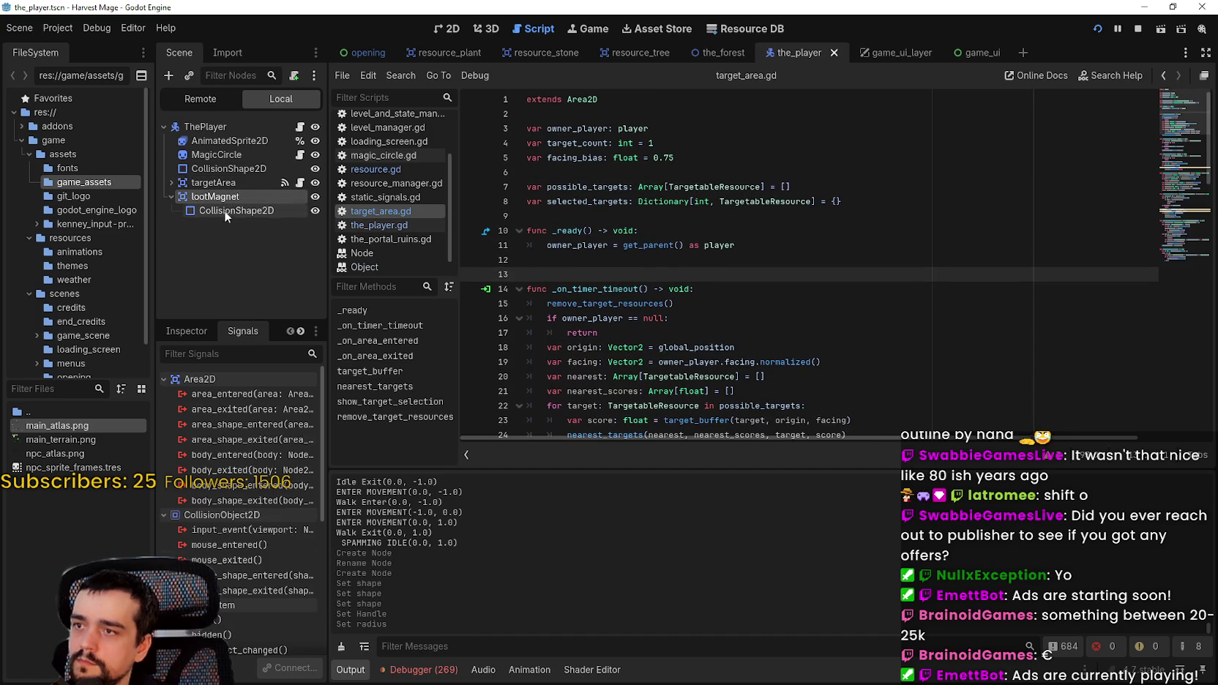
right_click(247, 198)
left_click(218, 256)
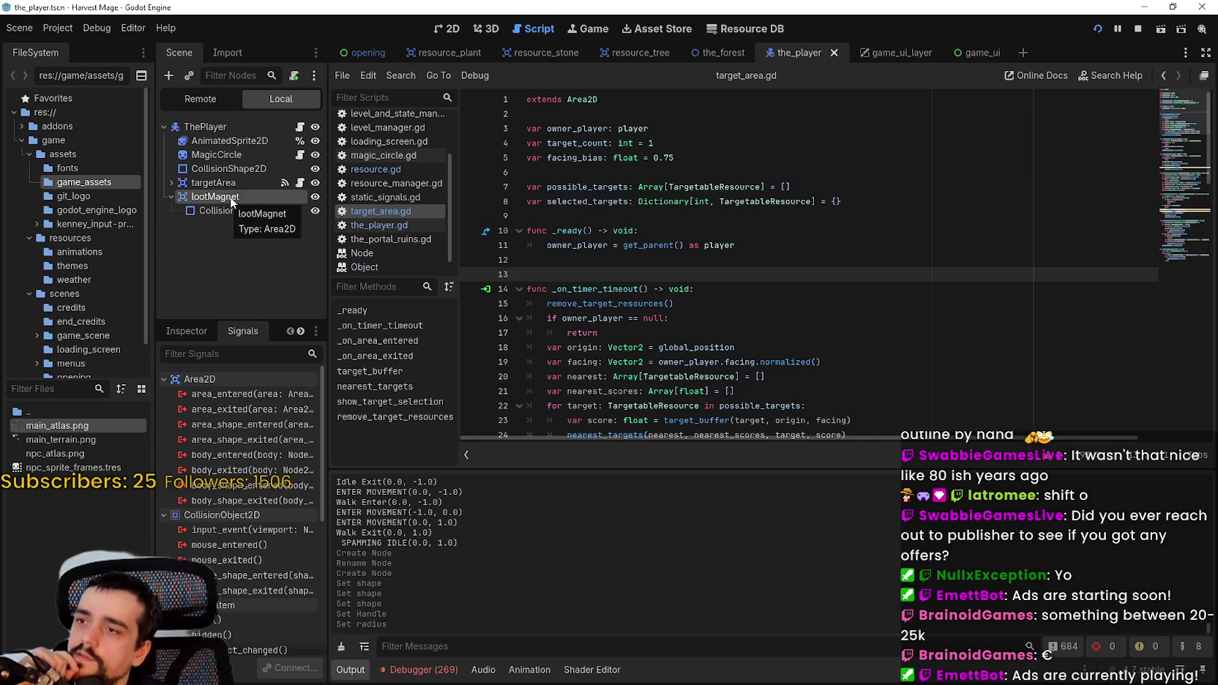
right_click(230, 196)
left_click(216, 286)
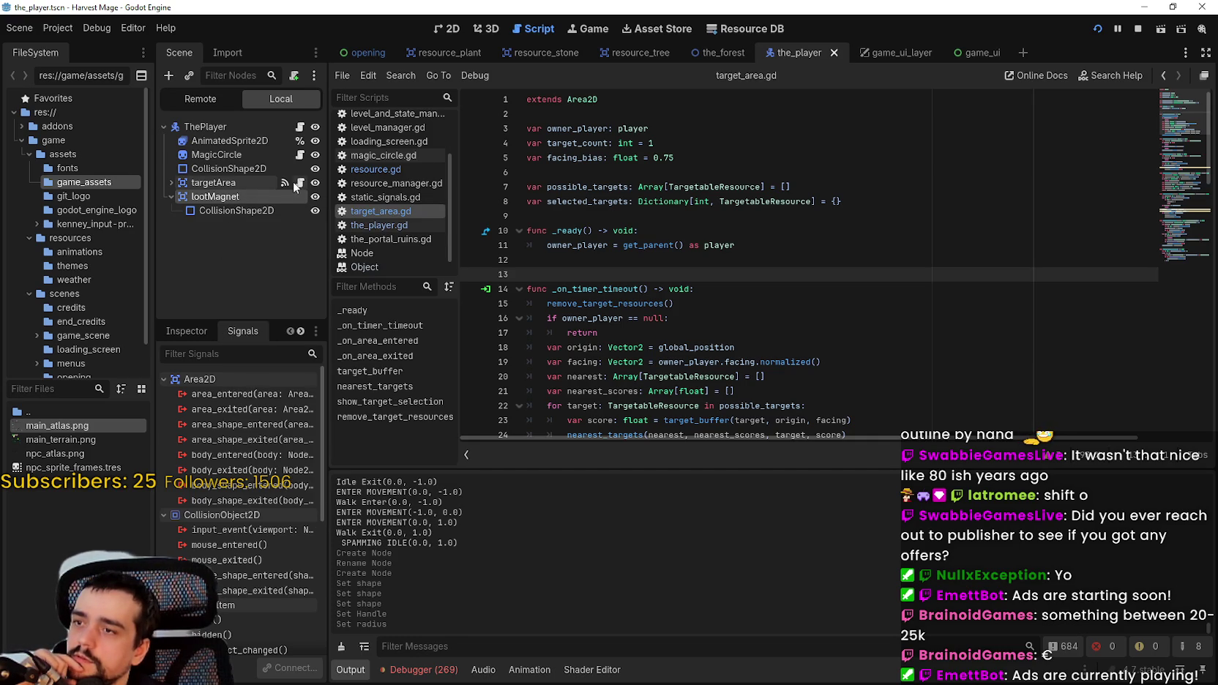
right_click(258, 196)
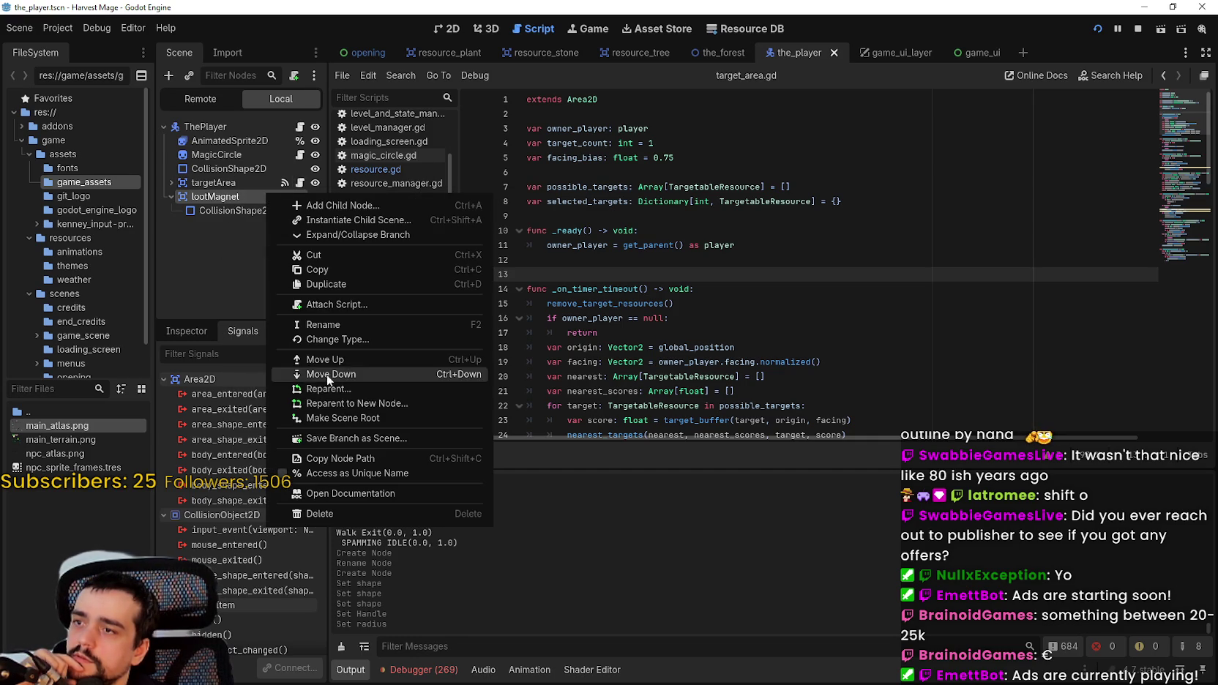
- Create loot_magnet.gd extending Area2D on lootMagnet with the default path
left_click(367, 304)
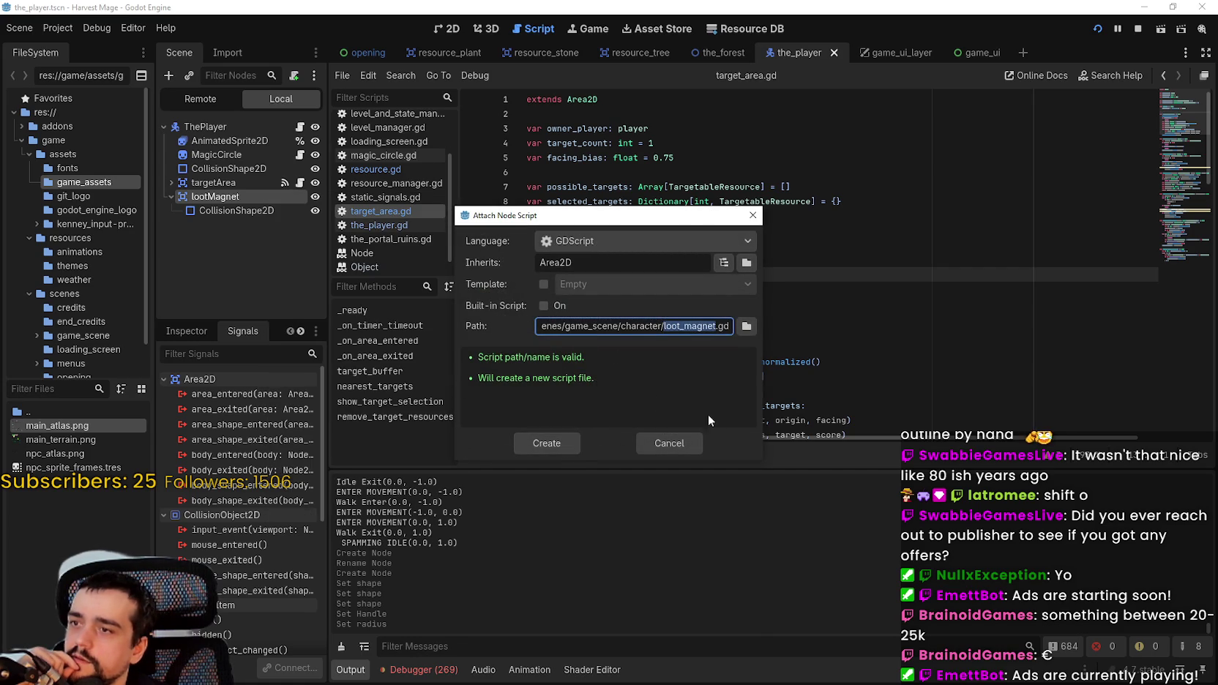
left_click(663, 441)
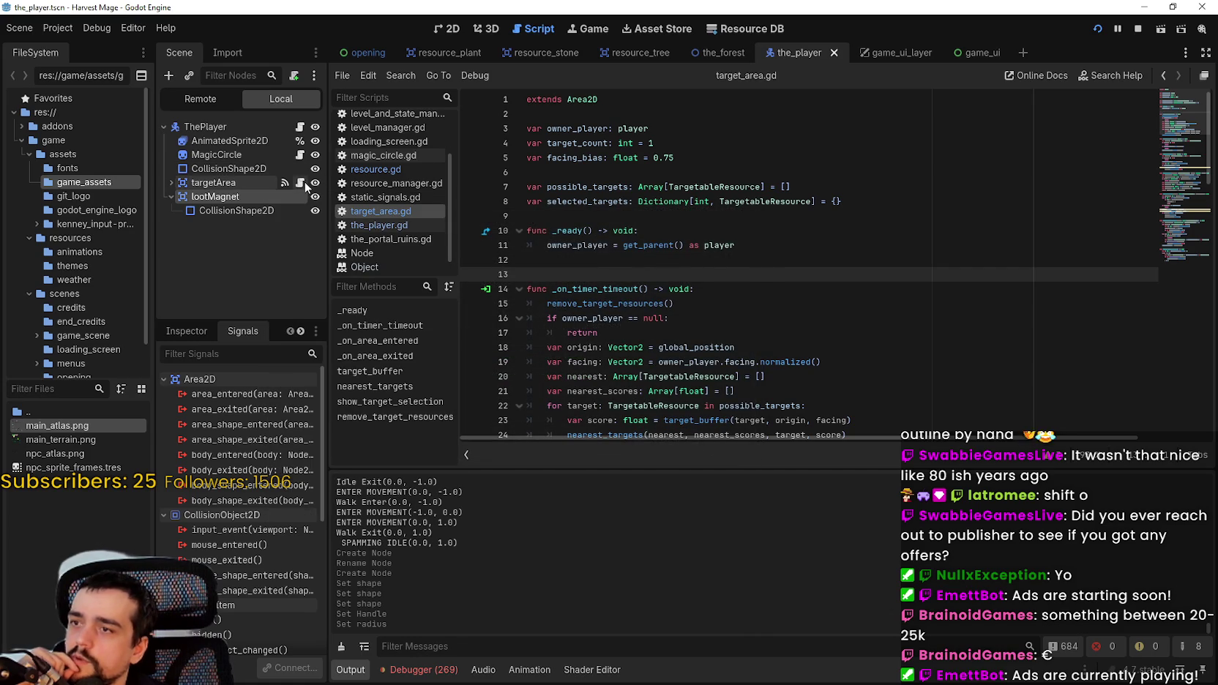
right_click(236, 197)
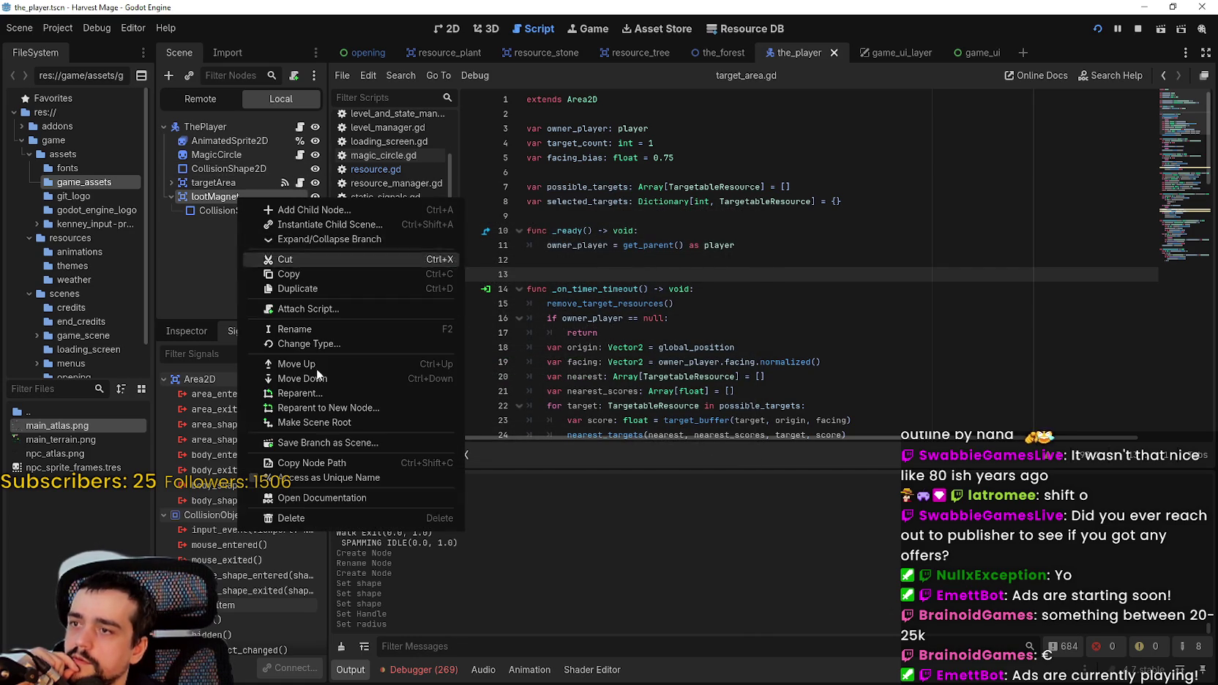
left_click(322, 309)
left_click(571, 442)
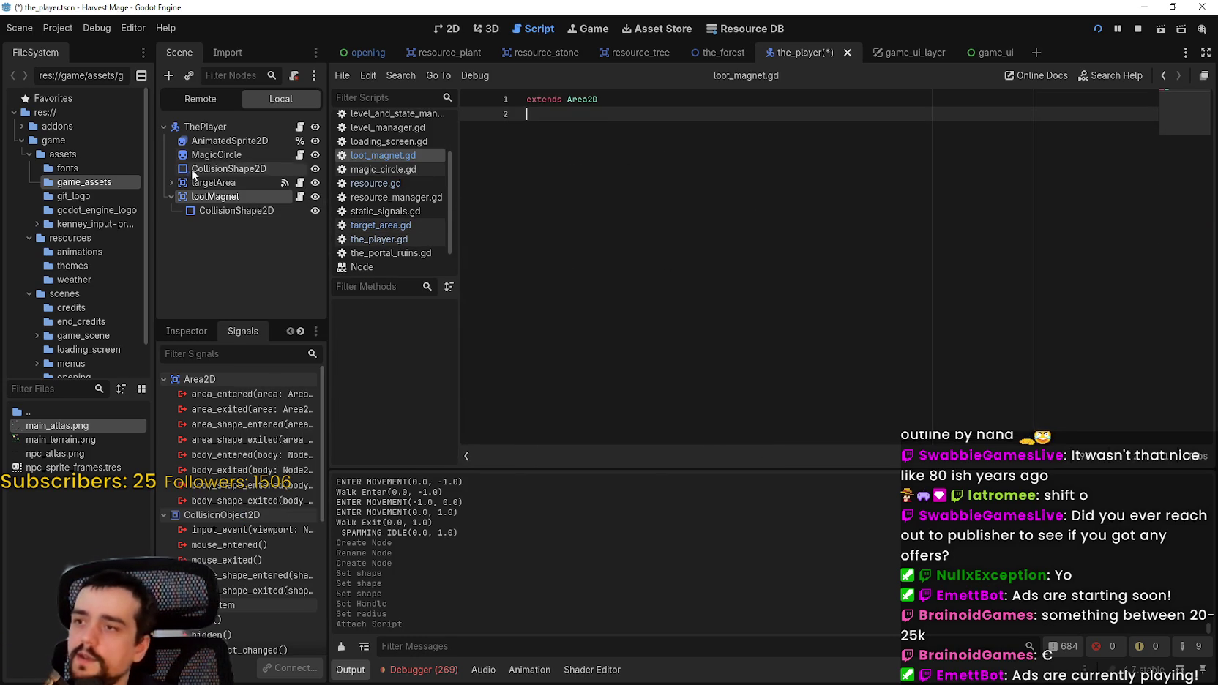
left_click(351, 225)
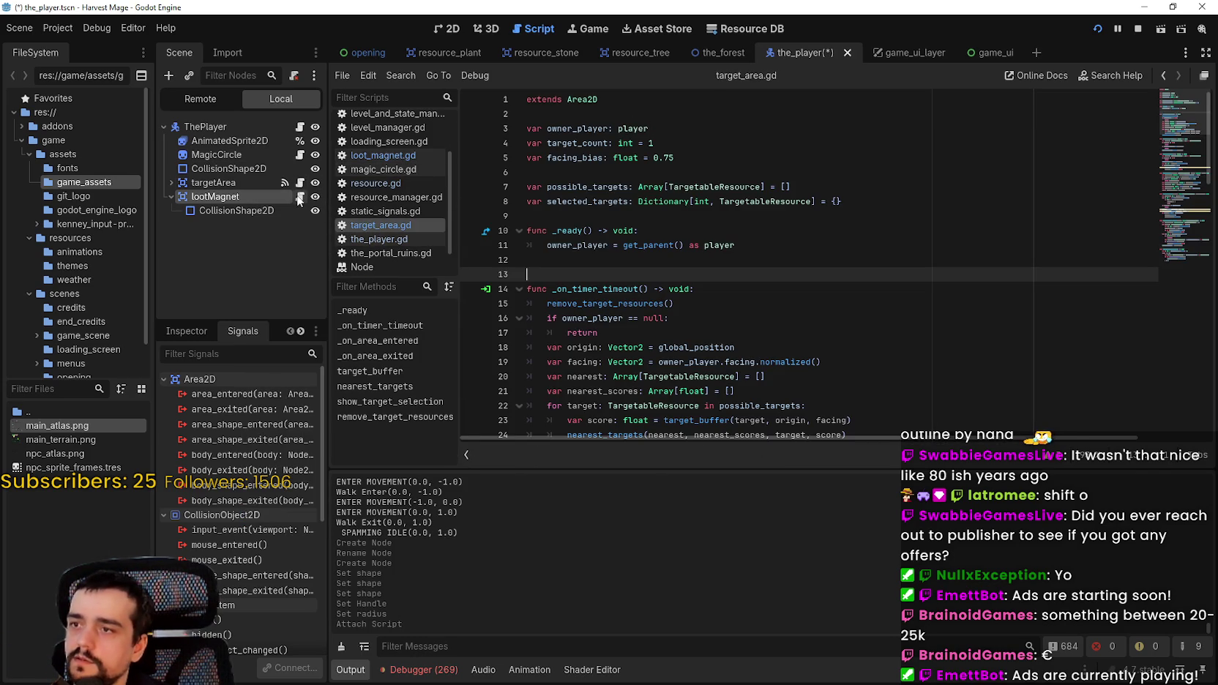
- Add a blank line in loot_magnet.gd and widen the Scene and Inspector panel
left_click(381, 155)
left_click(668, 131)
key("Return")
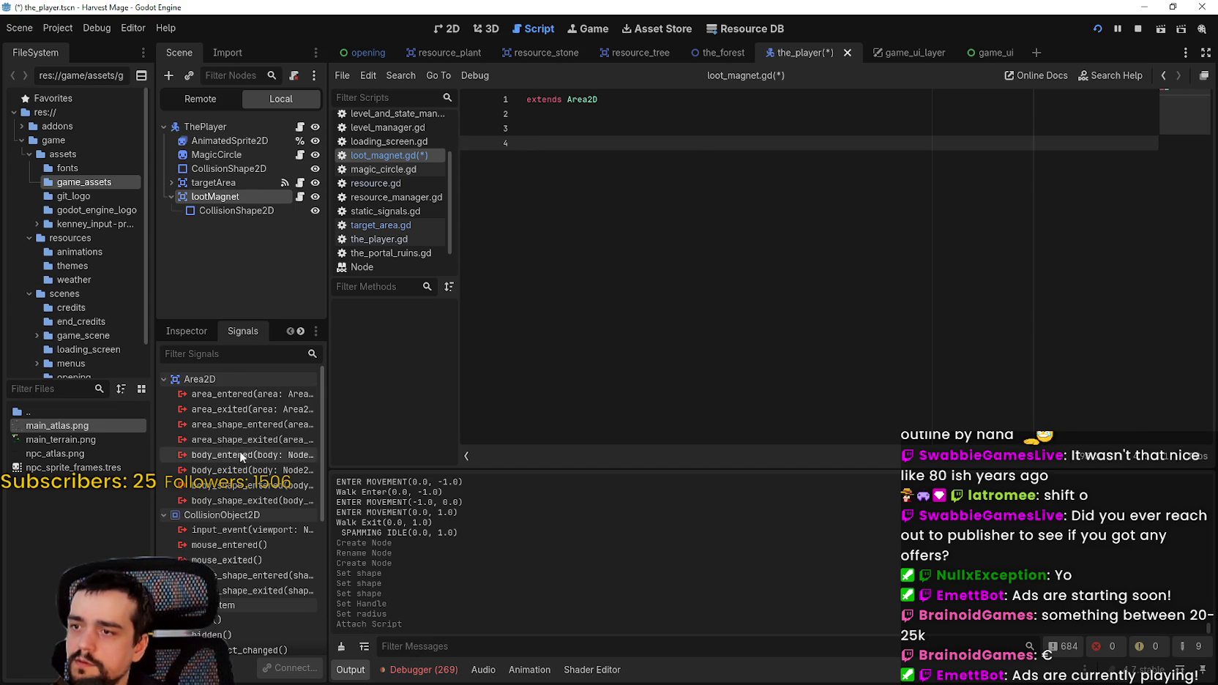
left_click_drag(330, 499, 366, 498)
- Undo an area_entered connection made to the_player.gd and delete its generated stub
left_click(243, 184)
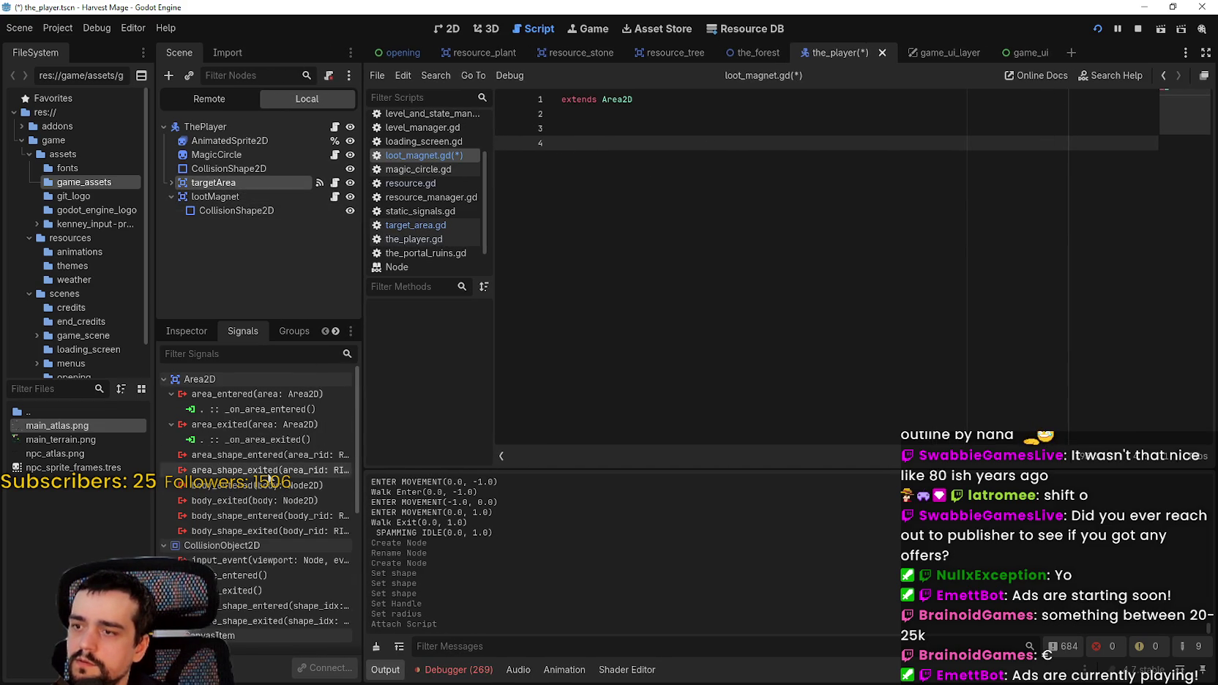
left_click(247, 198)
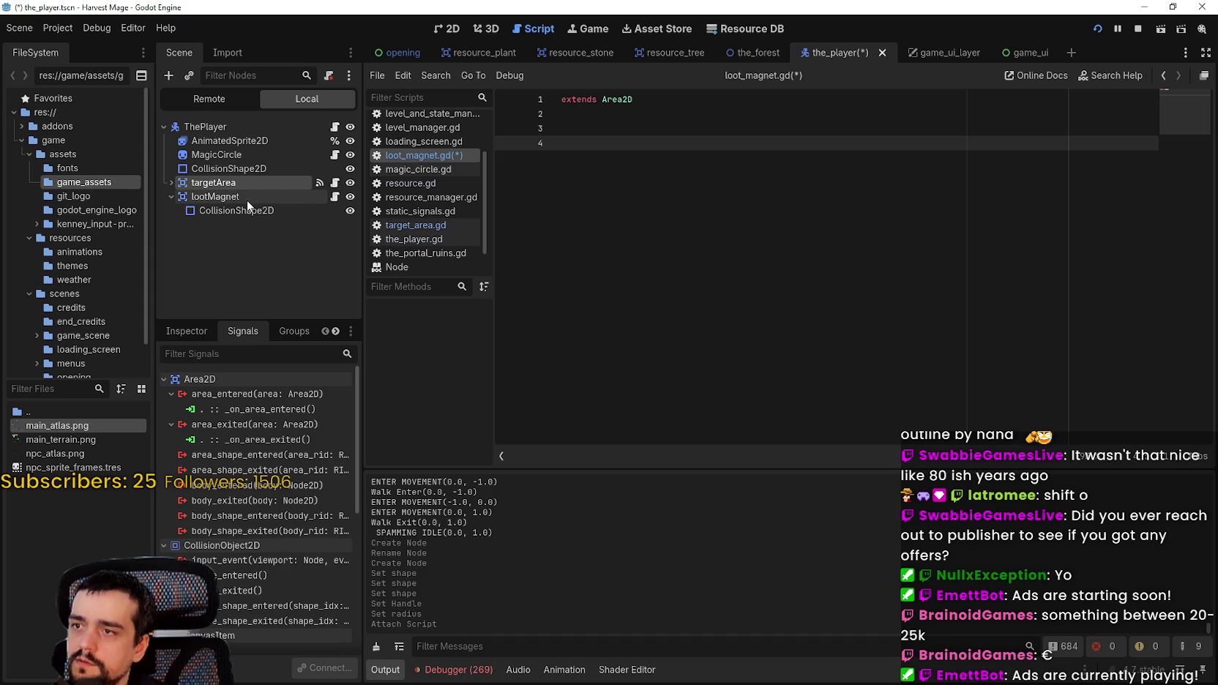
double_click(270, 395)
left_click(571, 492)
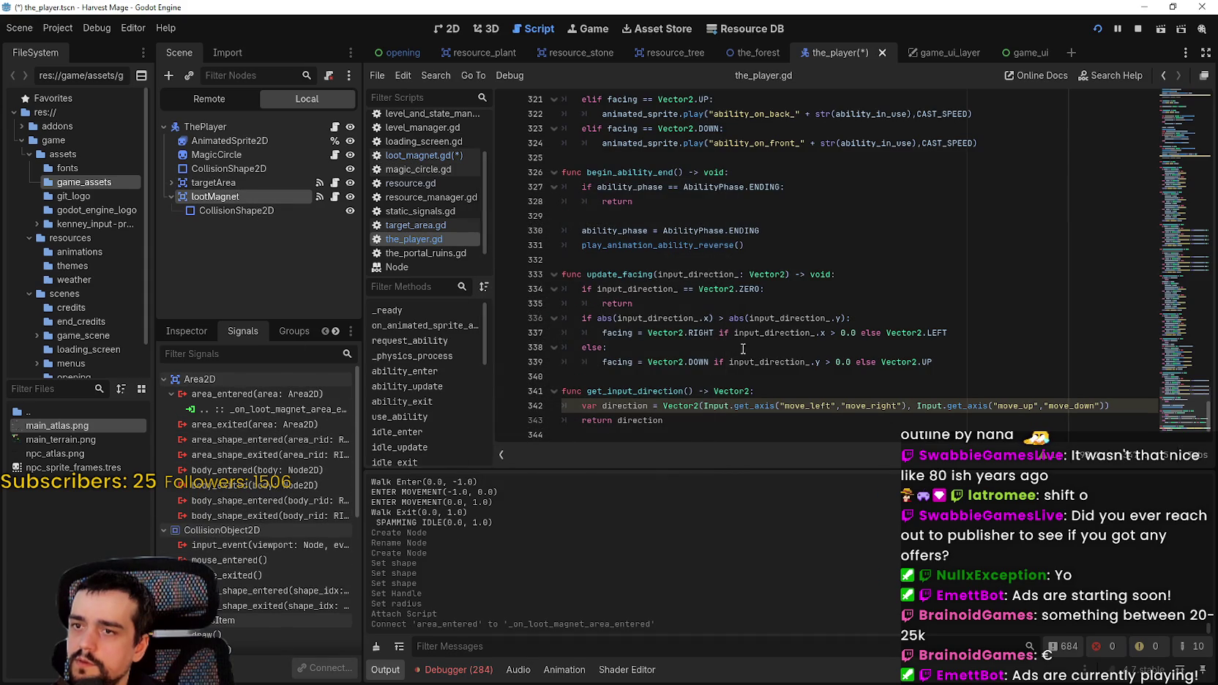
right_click(262, 409)
left_click(326, 449)
left_click_drag(761, 419, 521, 370)
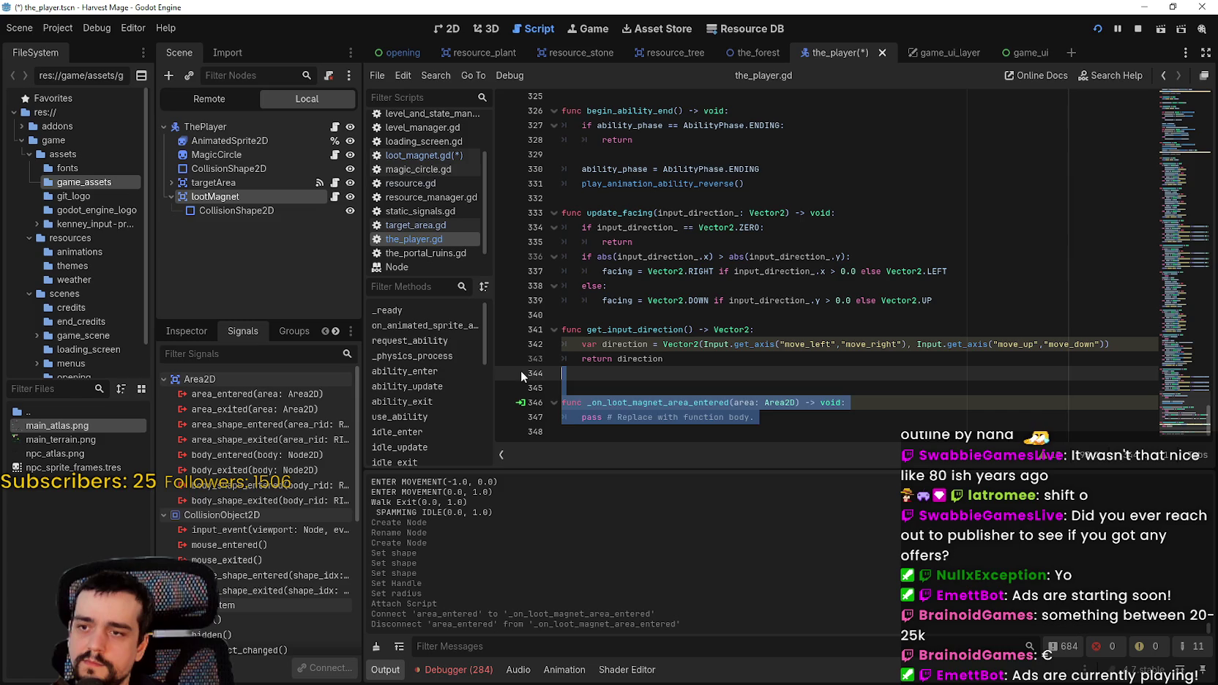
key("BackSpace")
- Connect lootMagnet's area_entered signal to _on_area_entered in its own loot_magnet.gd script
right_click(258, 195)
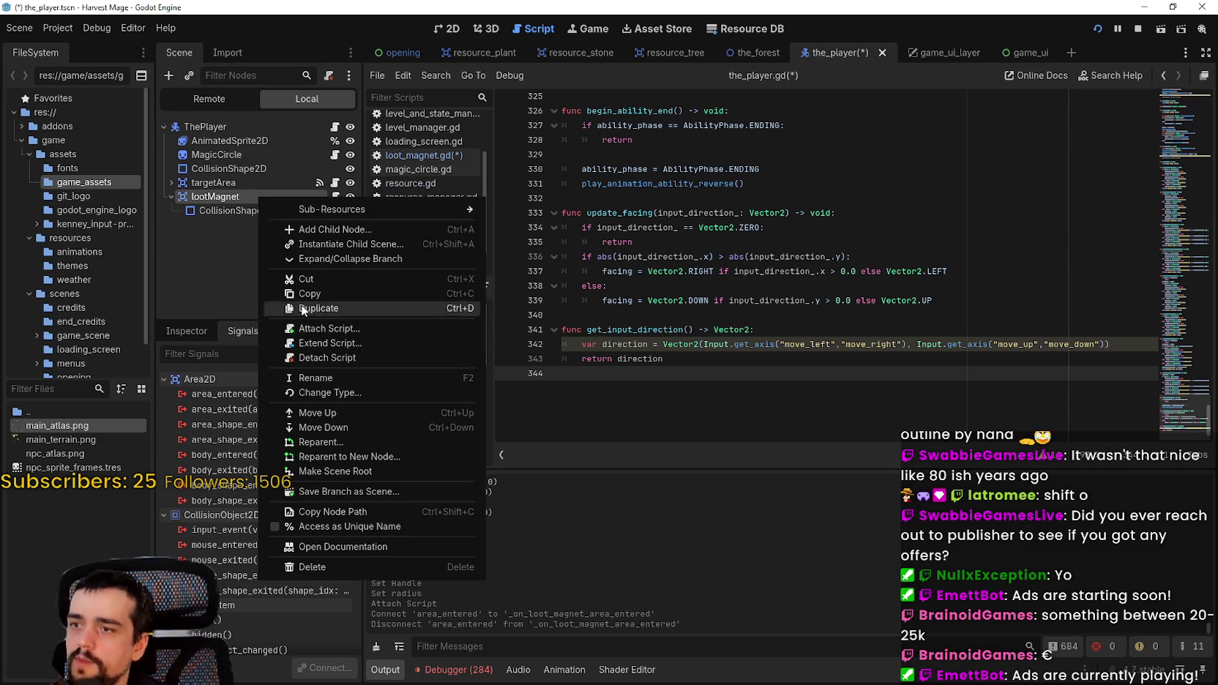
left_click(235, 396)
double_click(243, 394)
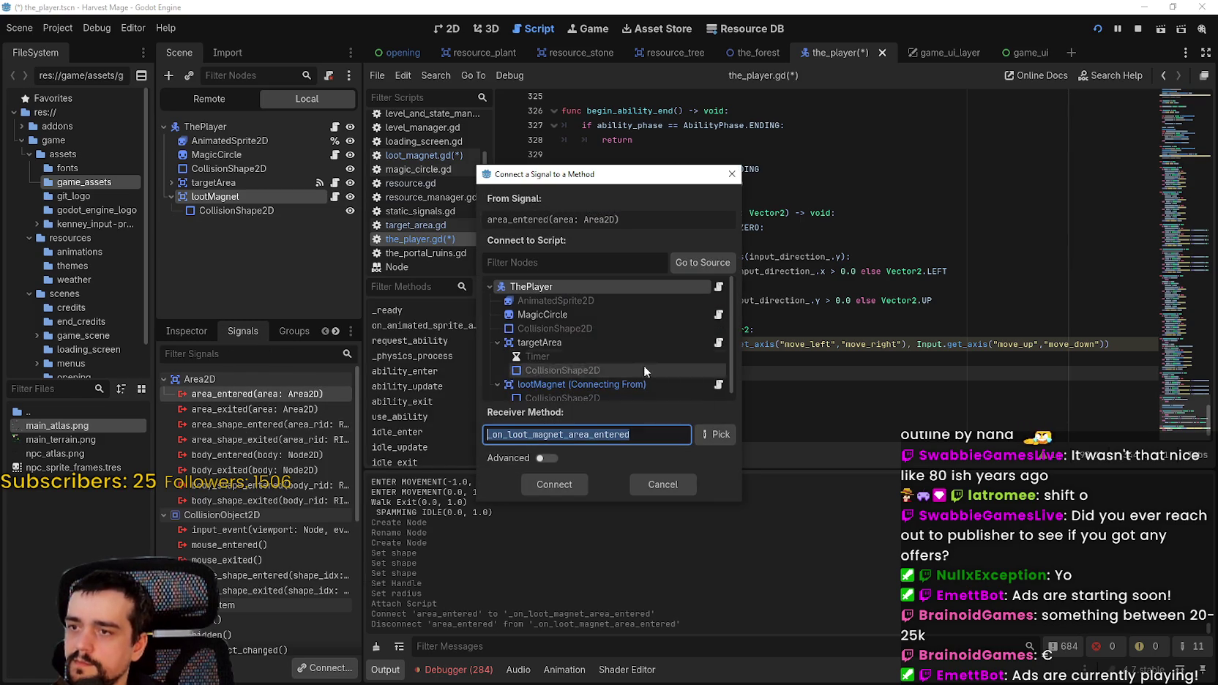
left_click(619, 383)
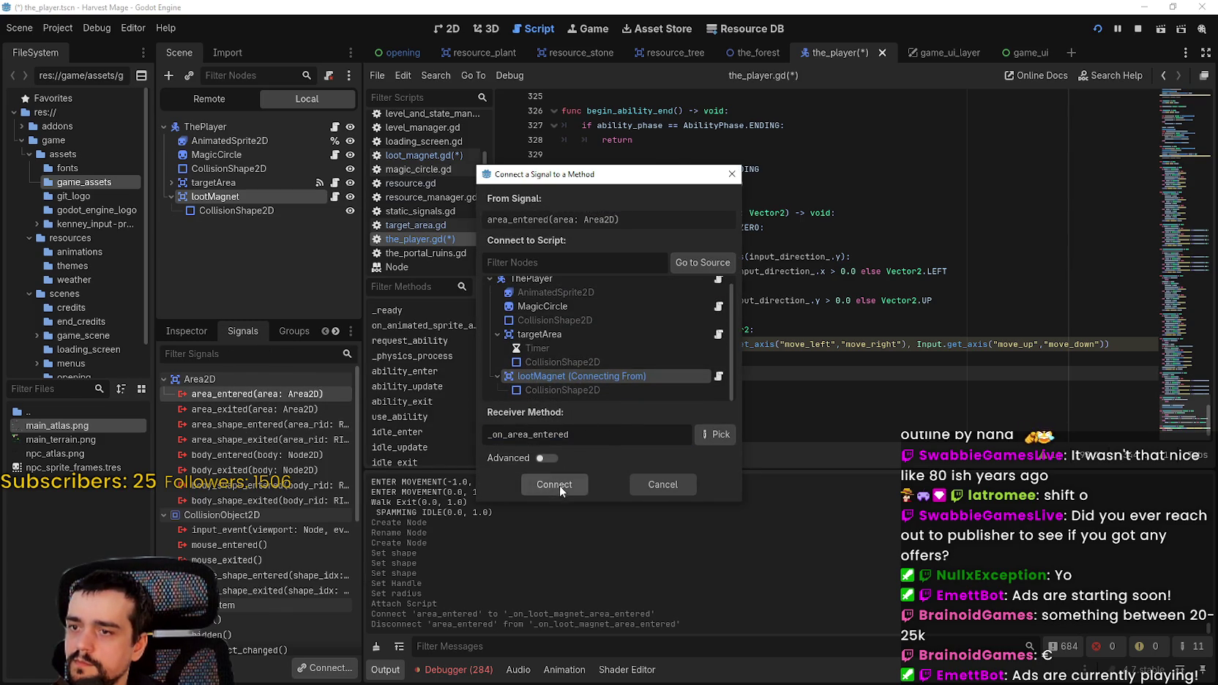
left_click(560, 488)
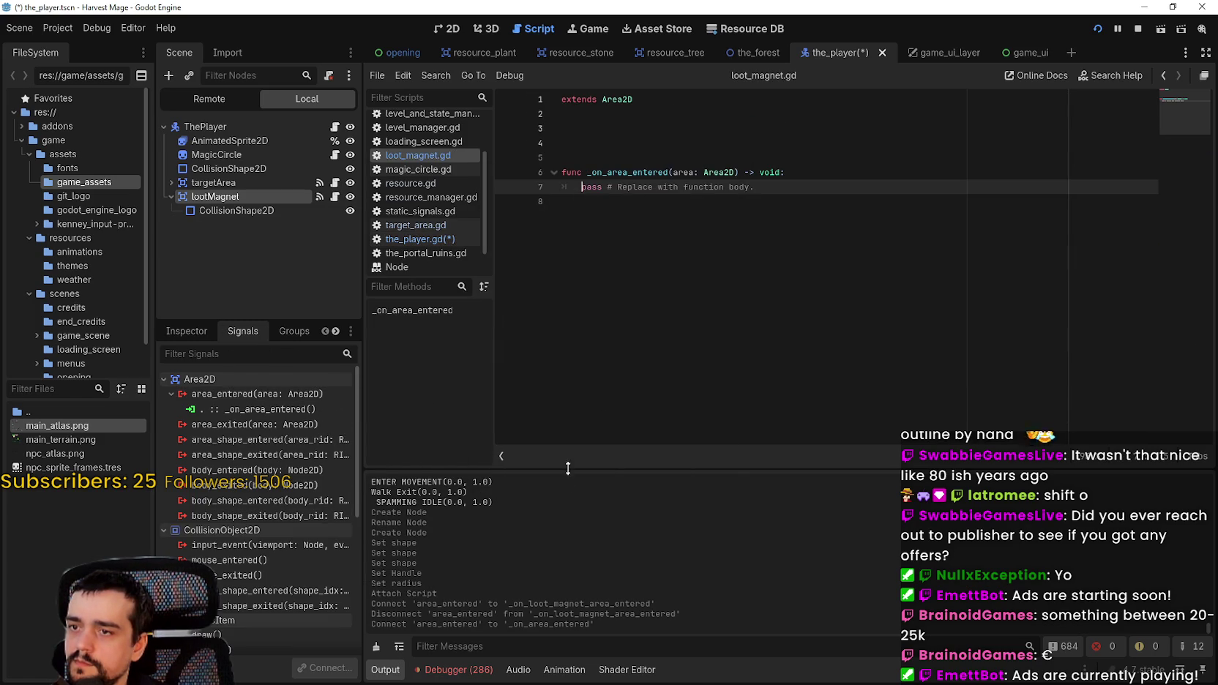
- Skip connecting area_exited, remove blank lines in loot_magnet.gd, and save the scene
double_click(245, 425)
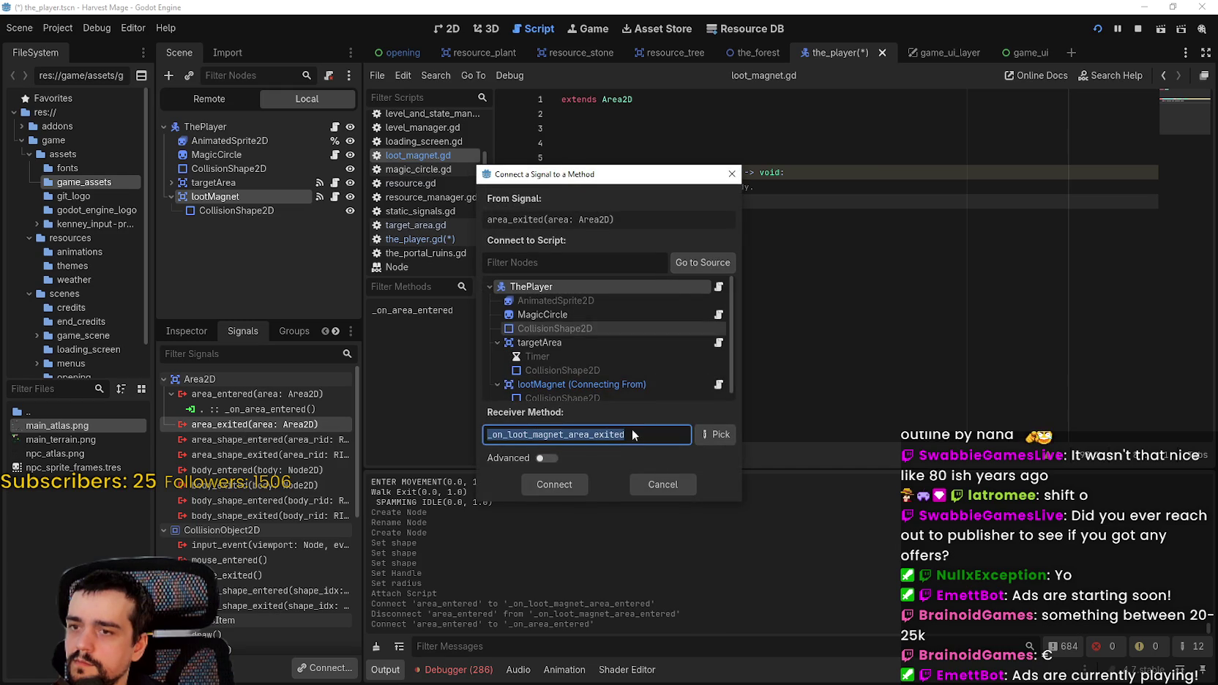
left_click(670, 486)
key("BackSpace")
left_click(663, 147)
key("BackSpace")
key("ctrl+s")
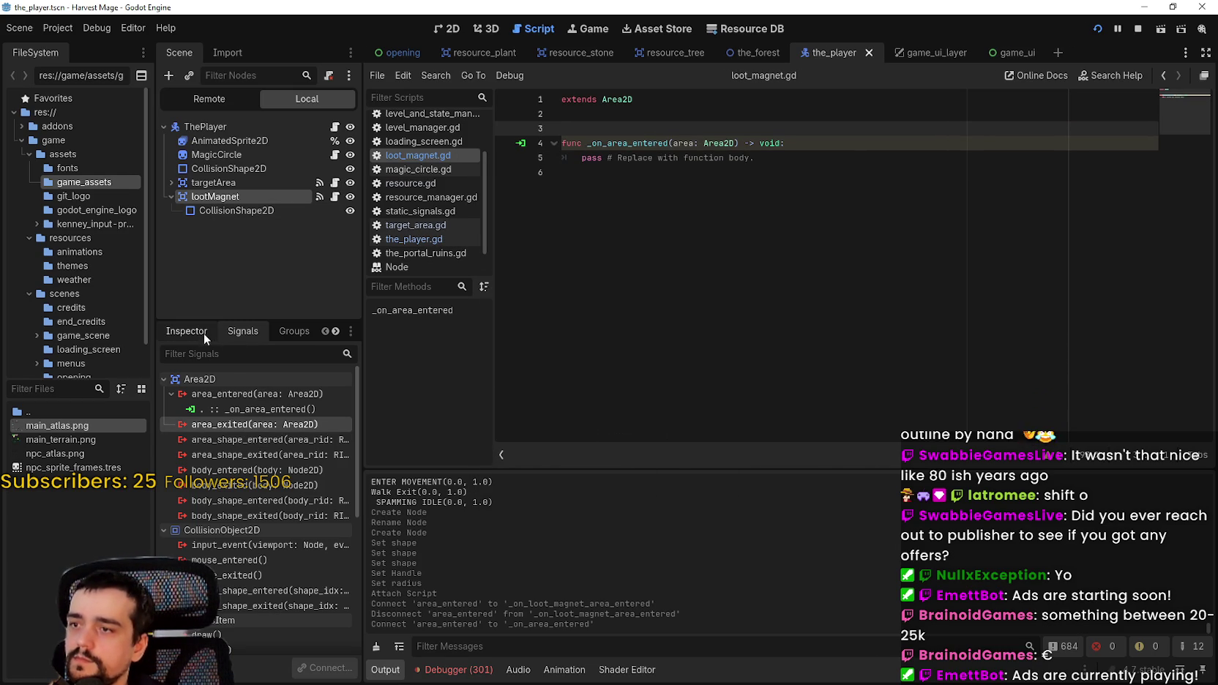
- Compare the player's collision nodes and turn off Monitorable on lootMagnet
left_click(194, 330)
scroll(271, 574, "down", 1)
scroll(249, 552, "up", 1)
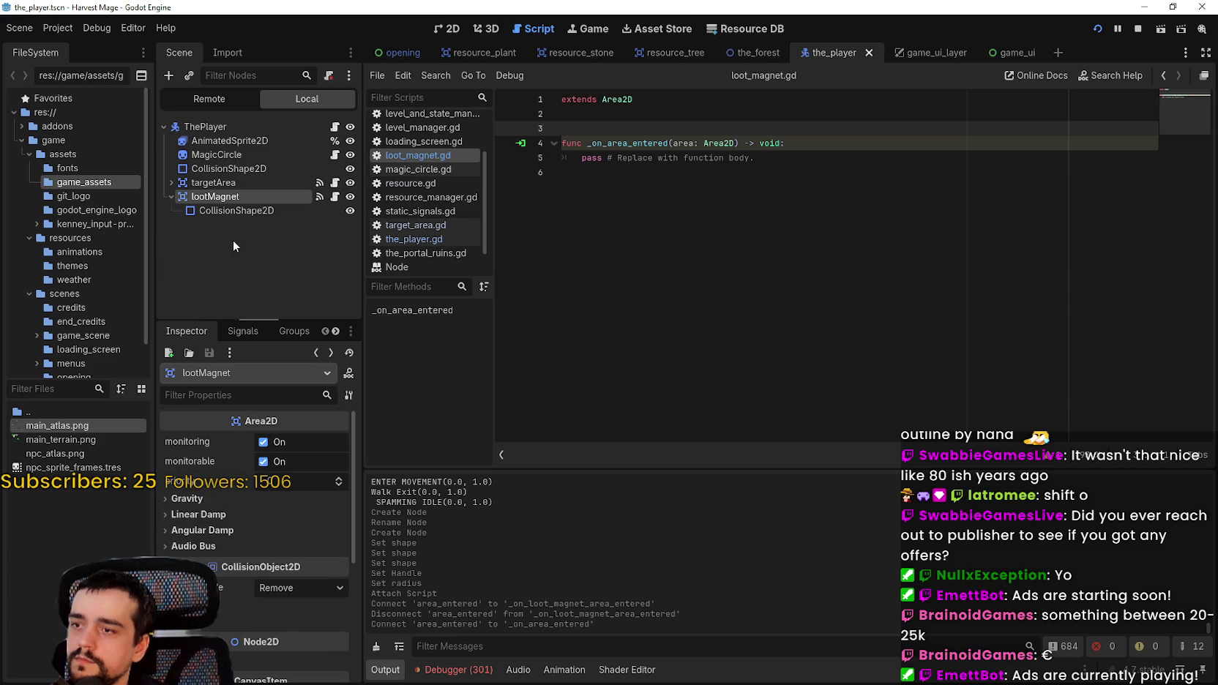
left_click(220, 169)
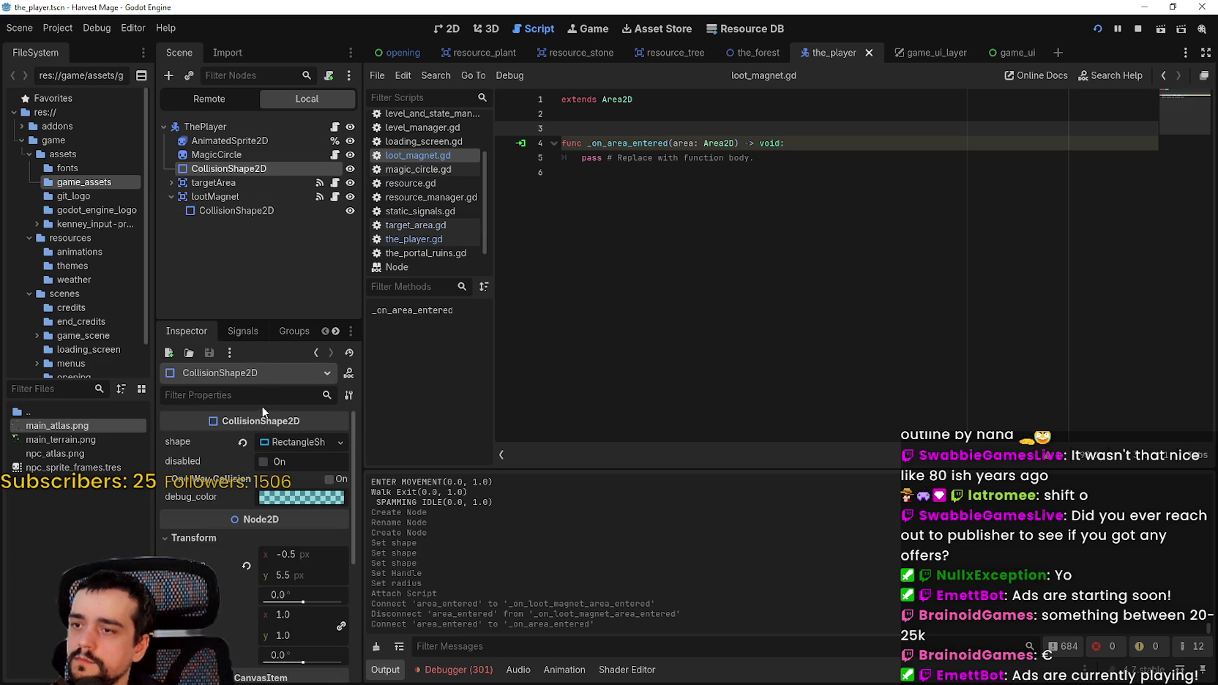
left_click(195, 183)
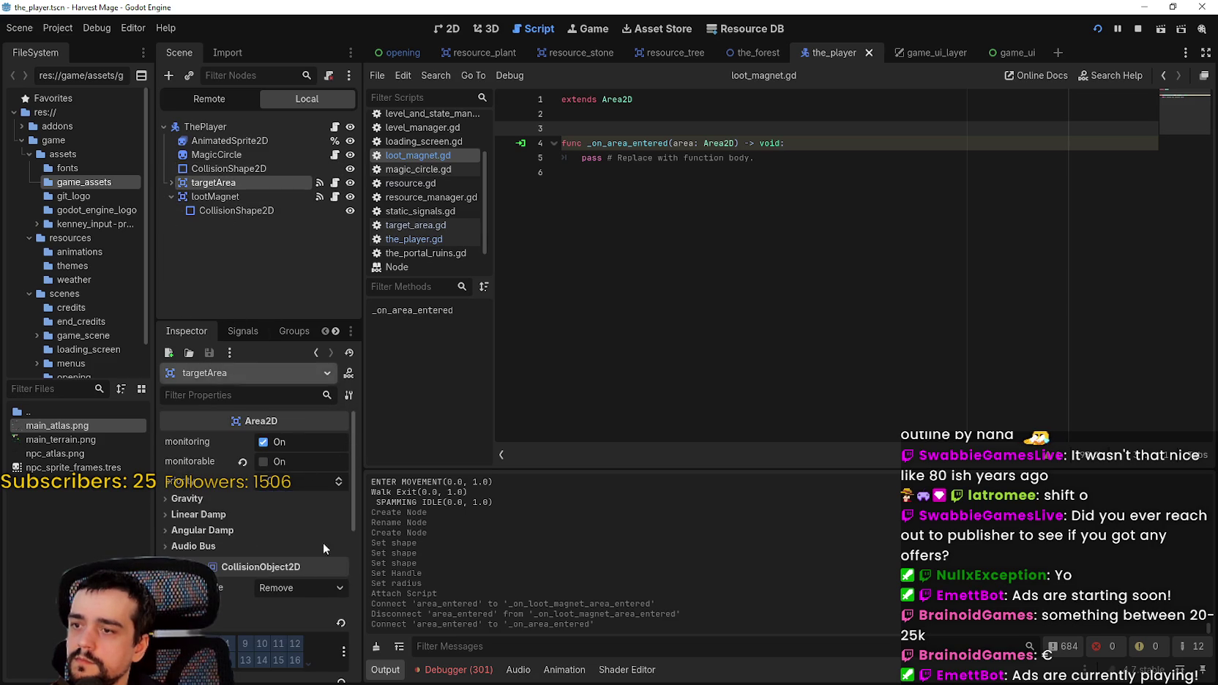
left_click(204, 196)
- Match targetArea's settings by toggling lootMagnet's collision layer and mask bits, then save
left_click(205, 183)
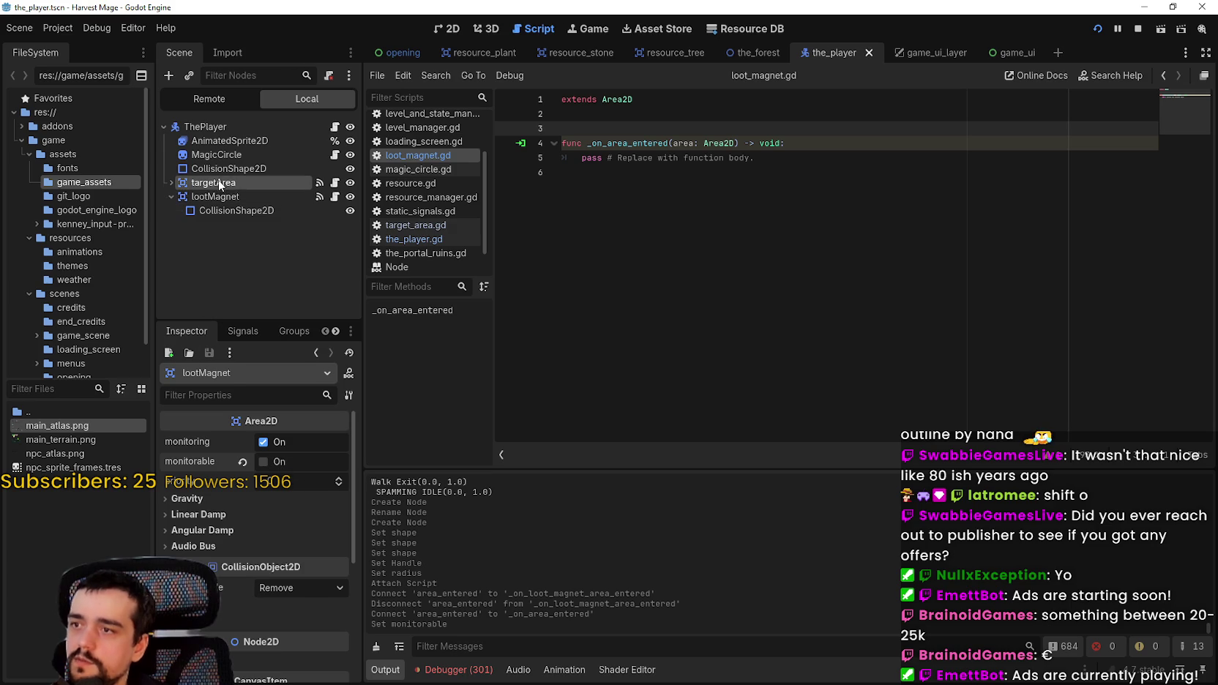
scroll(249, 579, "down", 3)
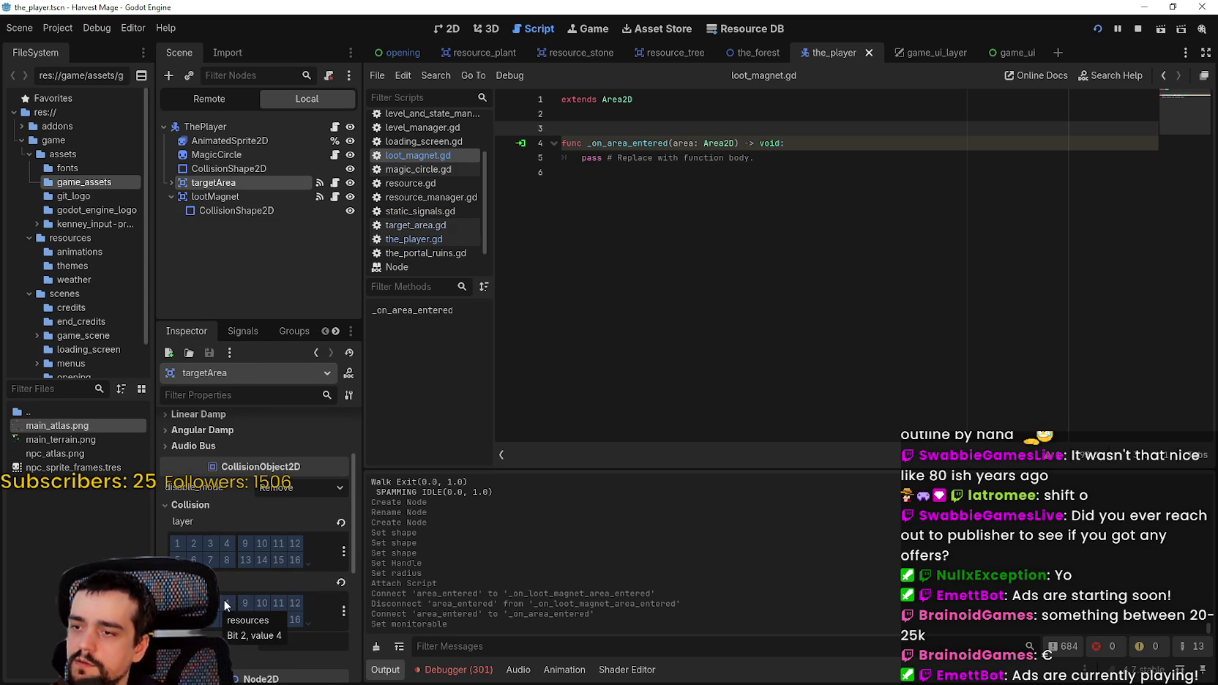
left_click(217, 198)
scroll(227, 531, "up", 3)
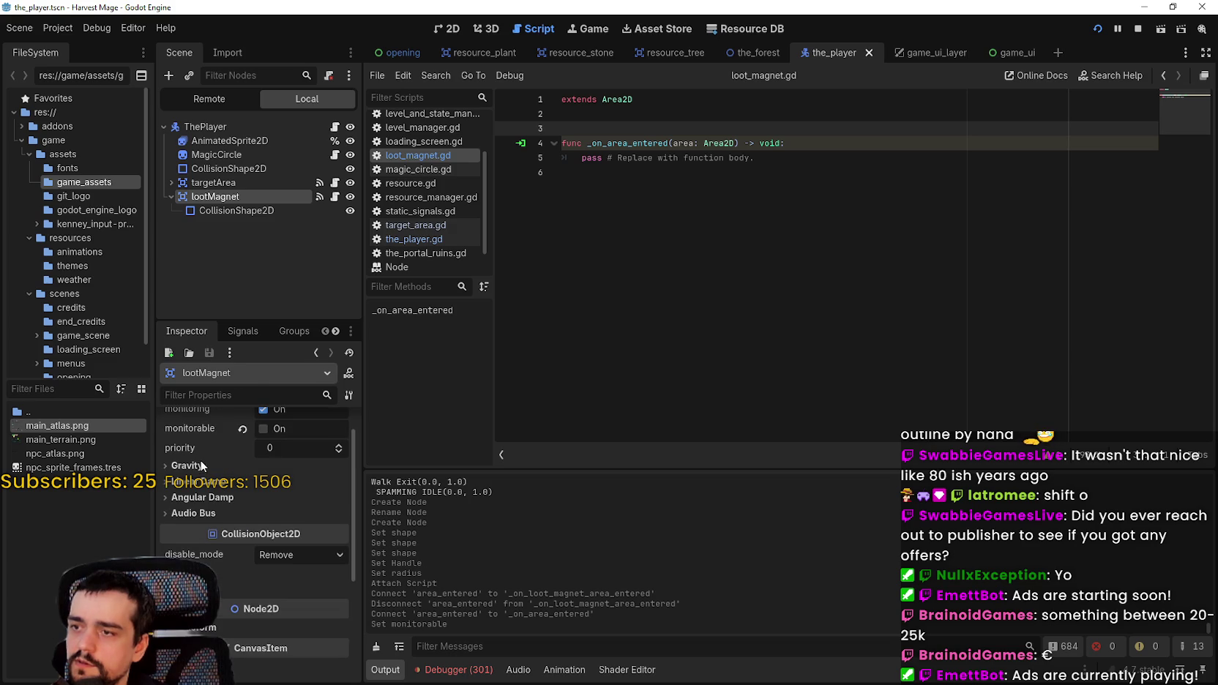
scroll(226, 591, "down", 1)
left_click(194, 541)
left_click(194, 578)
left_click(194, 634)
scroll(194, 631, "down", 2)
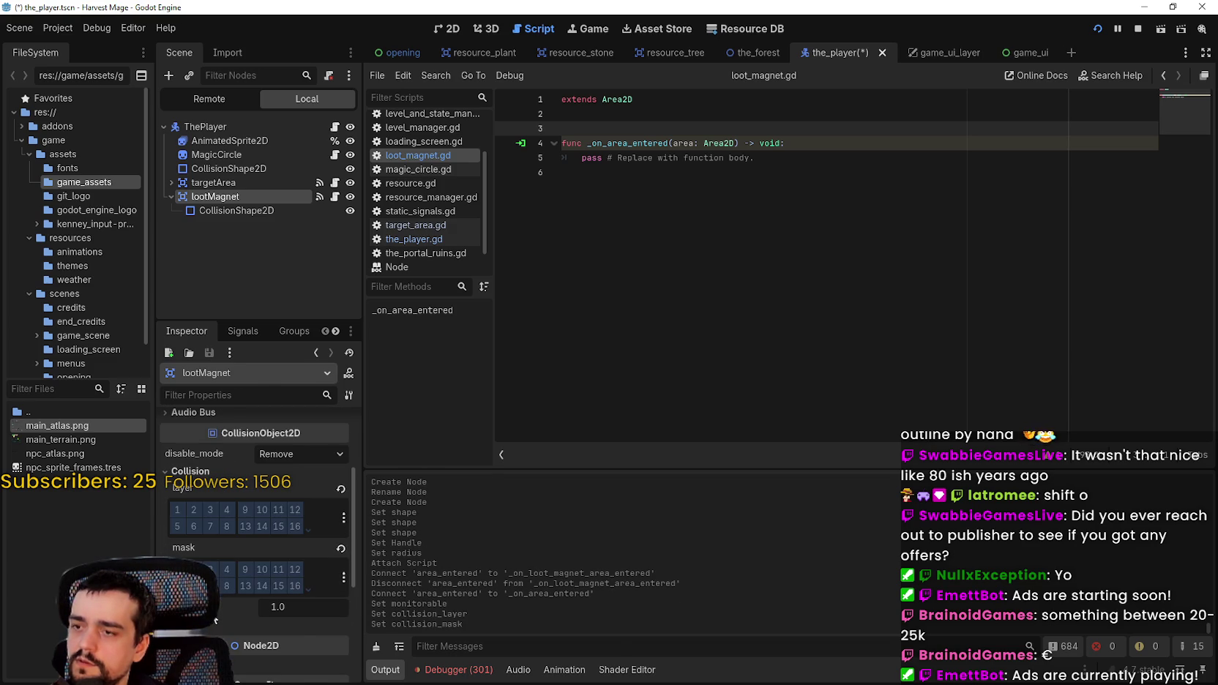
key("ctrl+s")
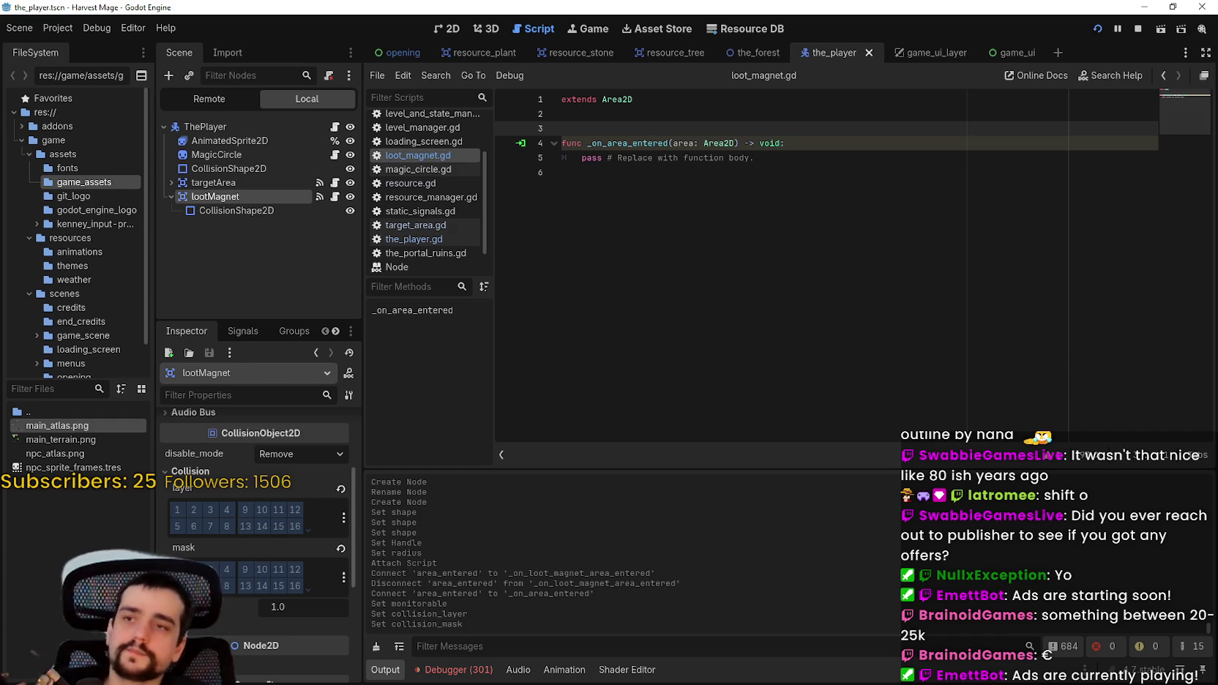
- Bring up the resource_plant scene, whose Area2D root has monitoring off and monitorable on
left_click(472, 53)
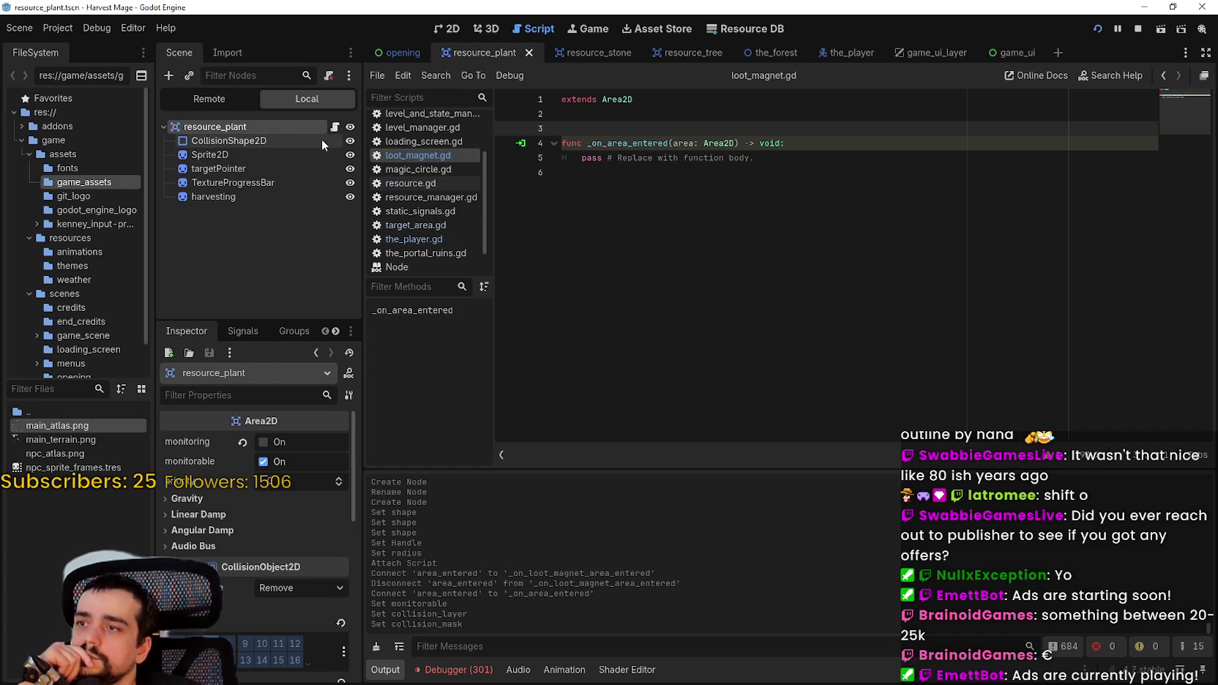
- Open the plant's resource.gd and review the take_damage function body
left_click(336, 127)
scroll(741, 200, "up", 10)
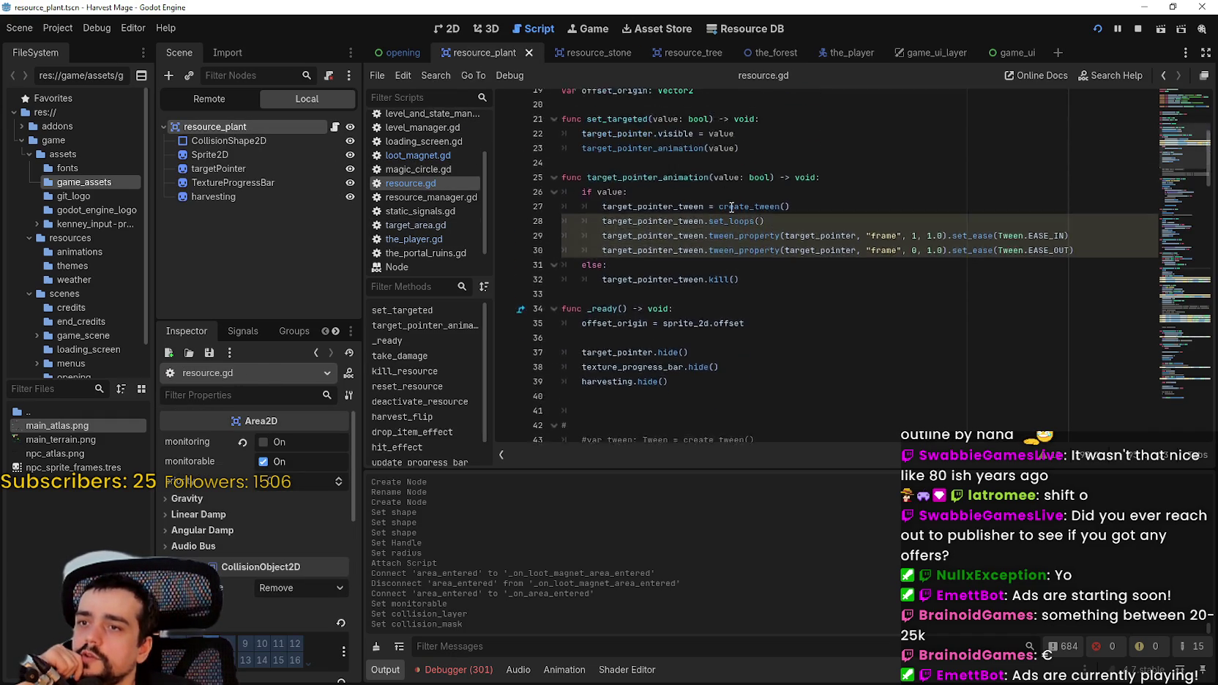
scroll(741, 201, "up", 1)
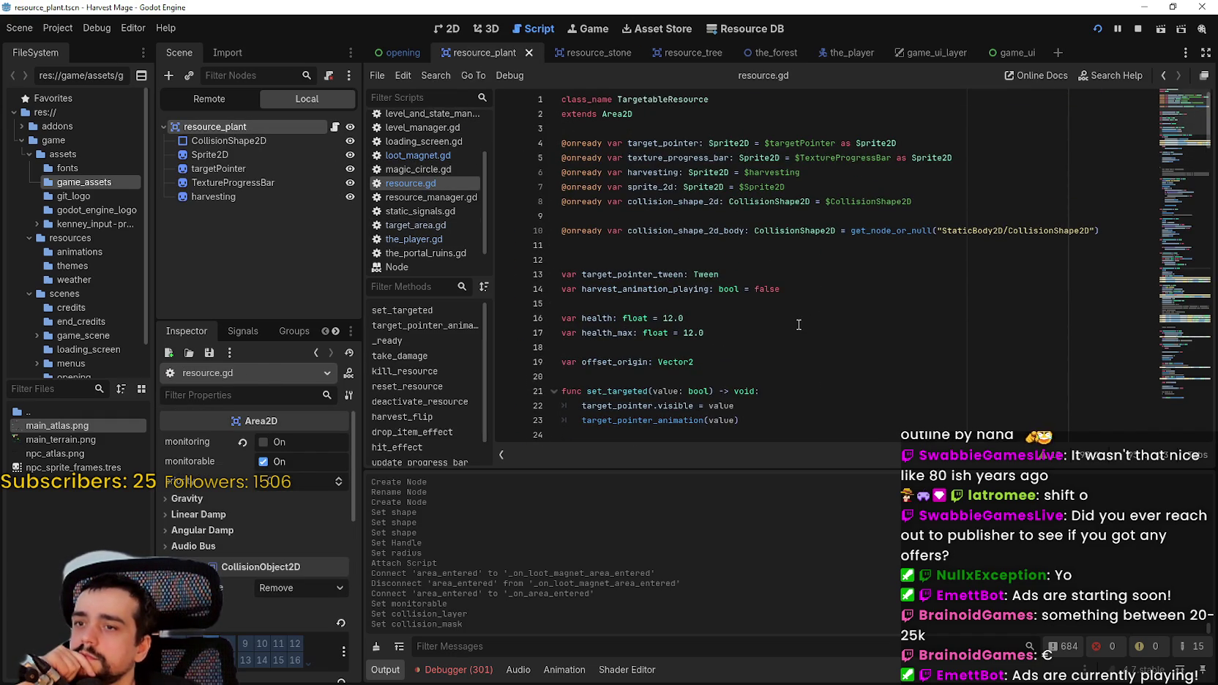
scroll(653, 173, "down", 1)
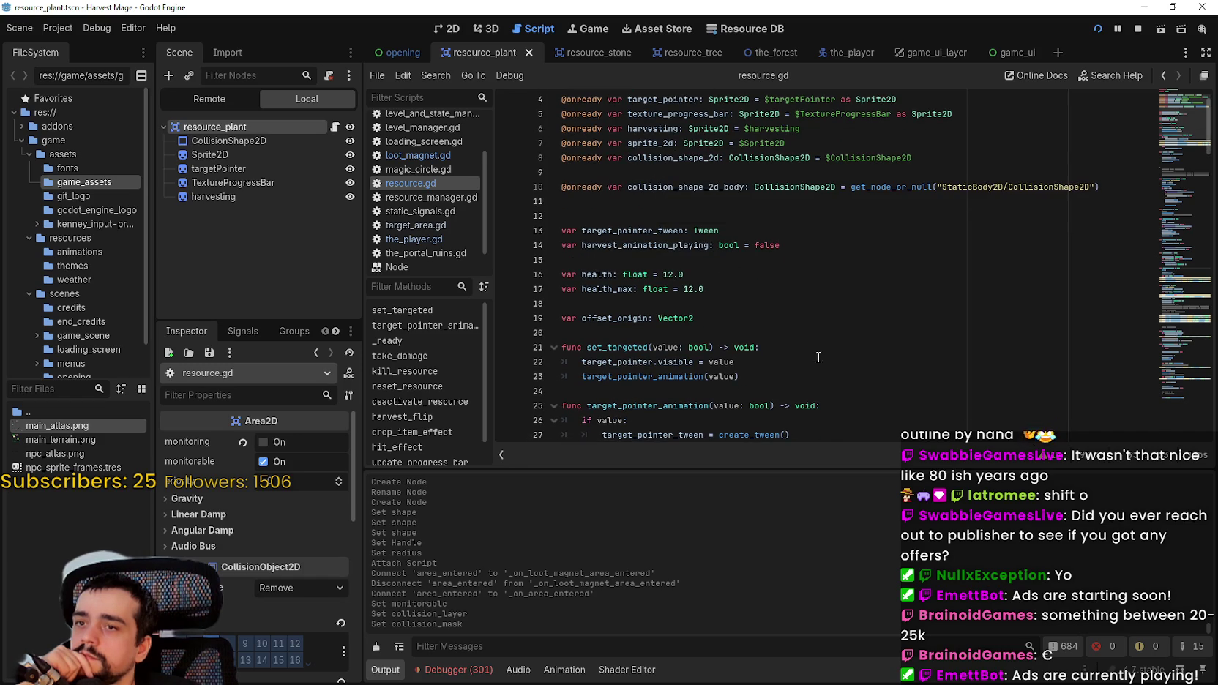
scroll(818, 358, "down", 3)
scroll(813, 341, "down", 8)
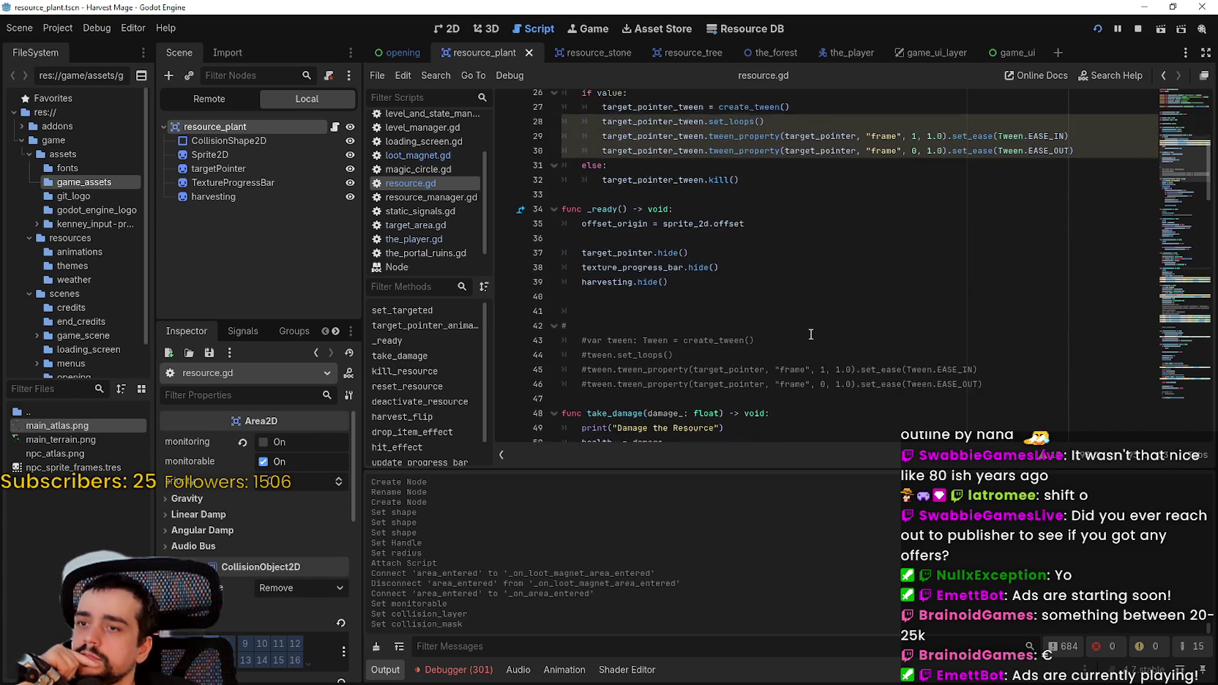
scroll(787, 271, "down", 2)
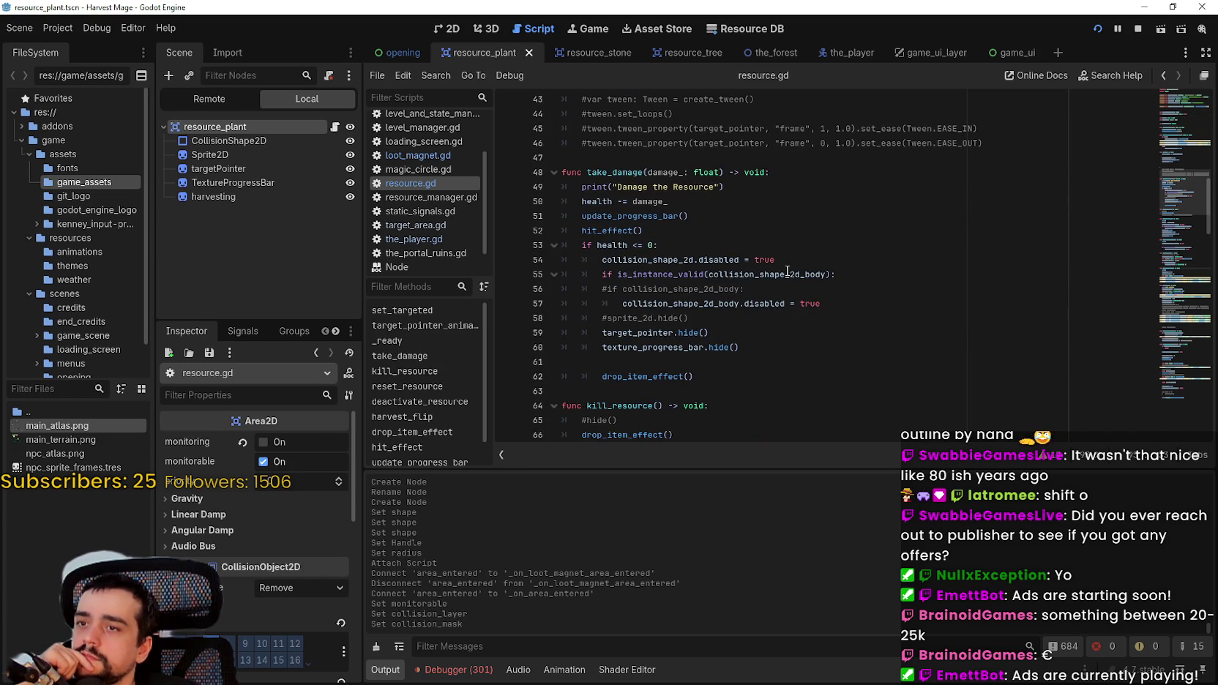
scroll(787, 271, "down", 4)
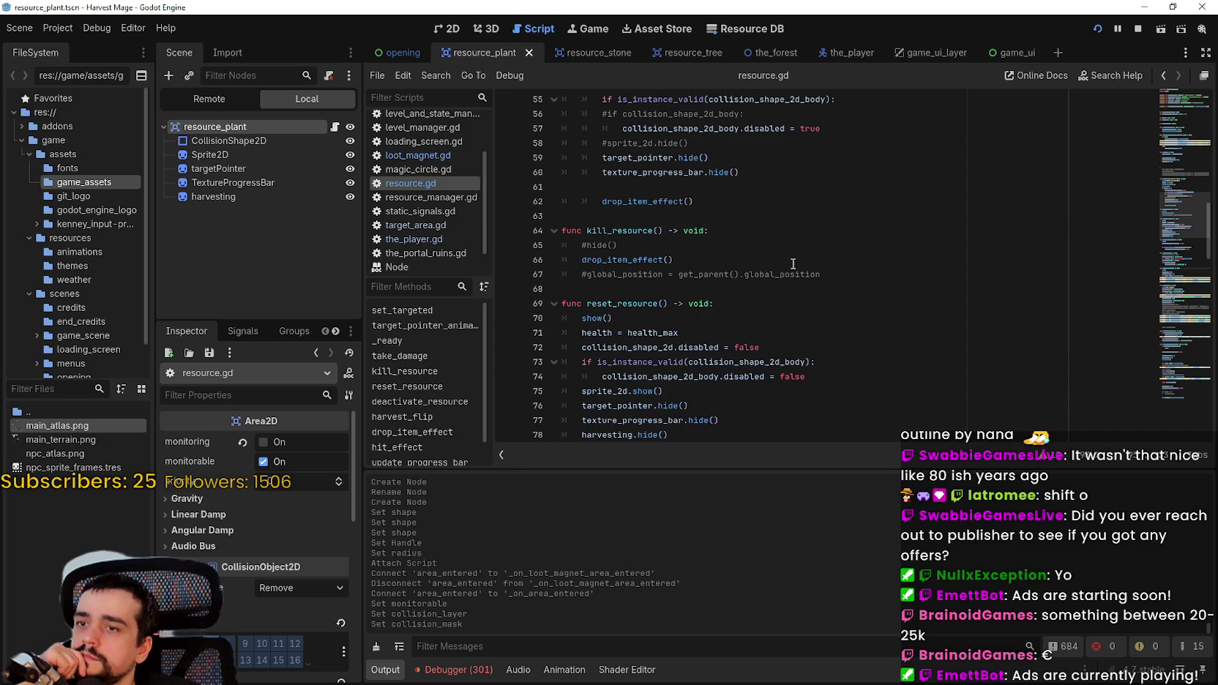
left_click(785, 219)
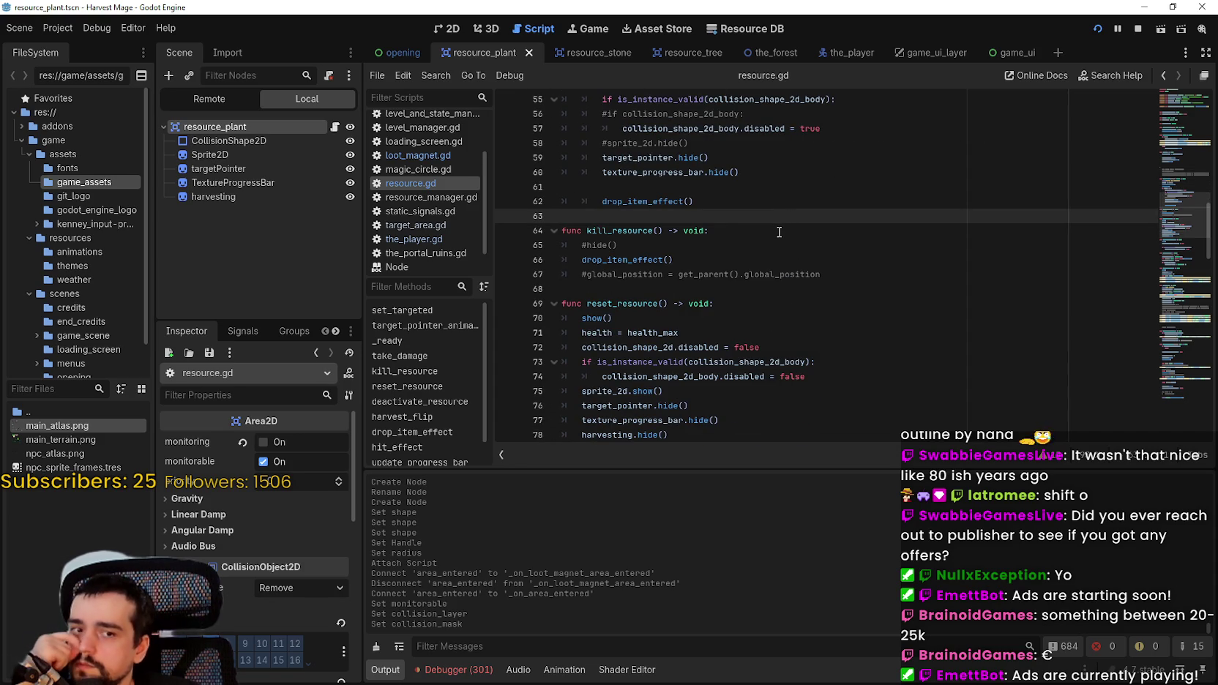
scroll(779, 232, "up", 4)
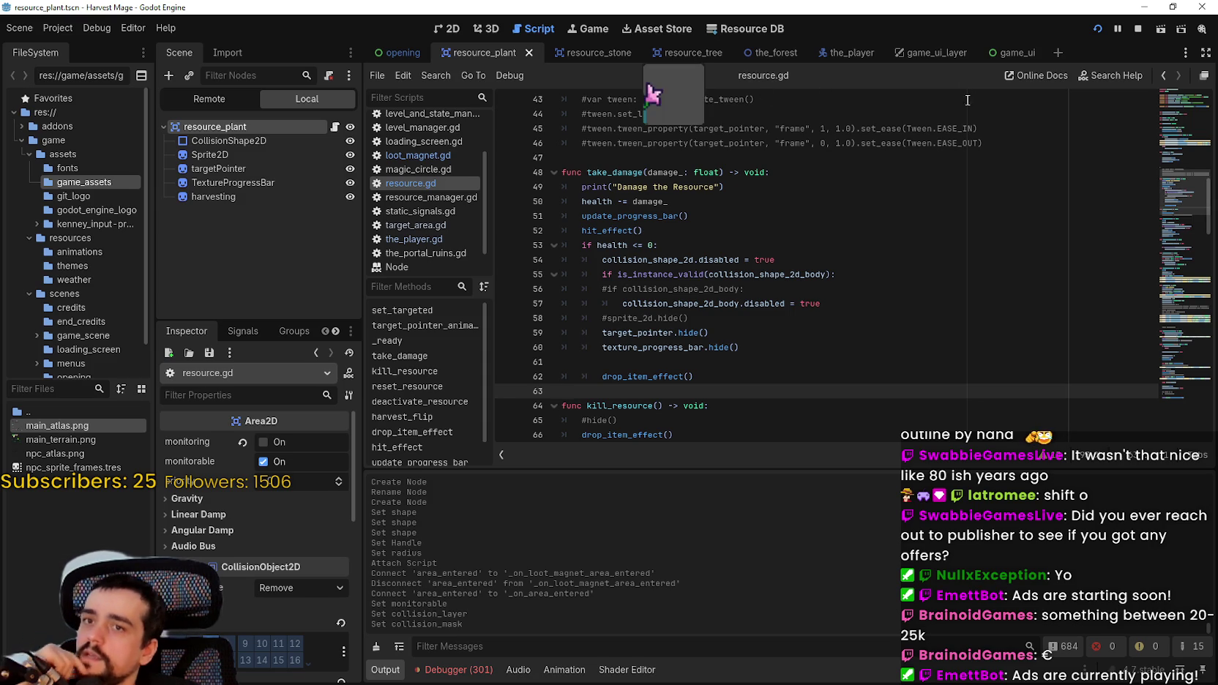
- Back in the_player scene, open loot_magnet.gd and select the placeholder pass line
left_click(842, 53)
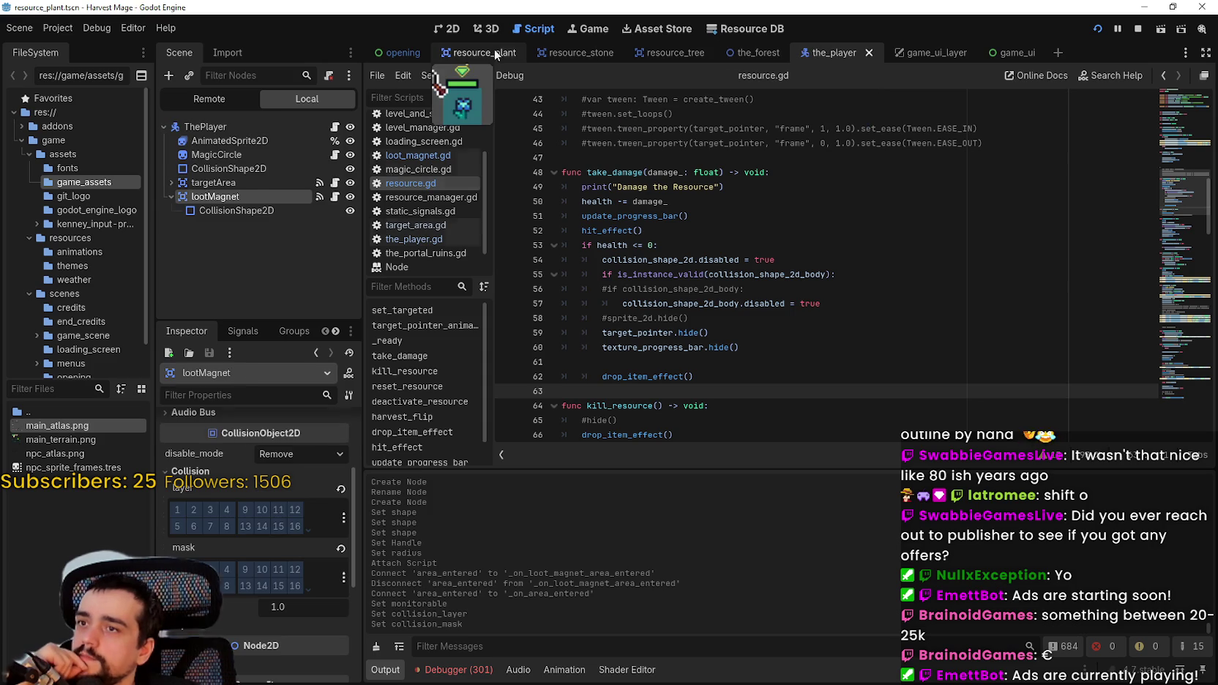
left_click(496, 47)
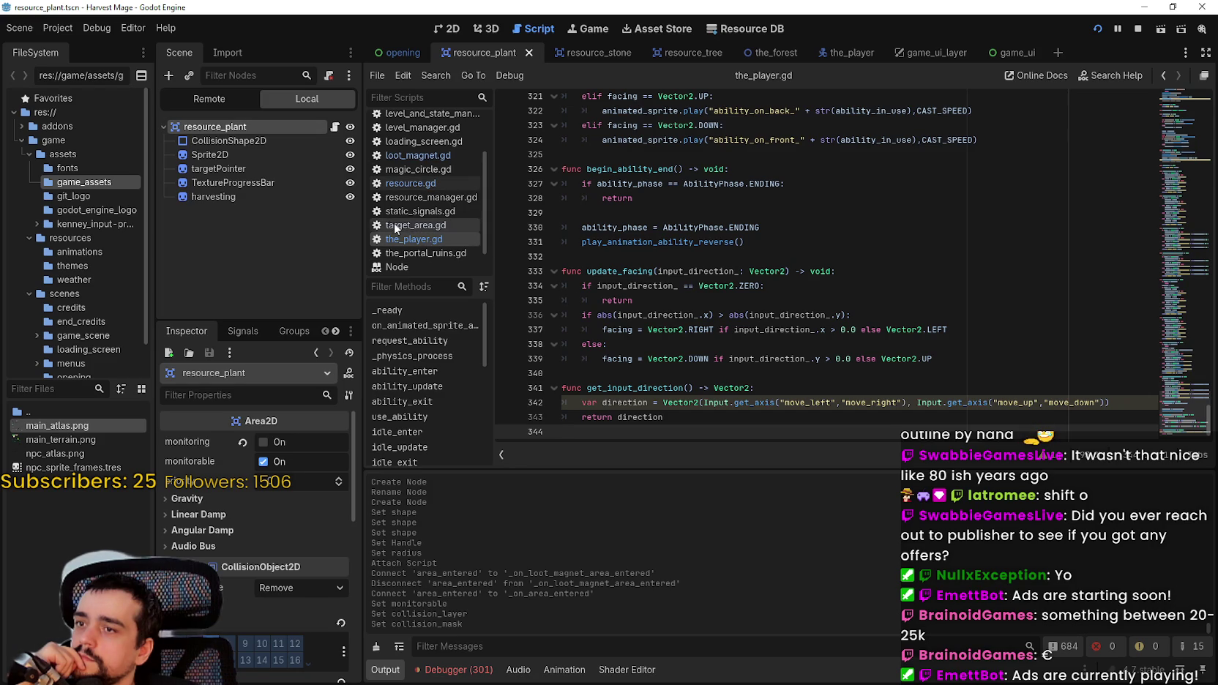
left_click(844, 52)
left_click(335, 197)
left_click_drag(774, 157, 581, 157)
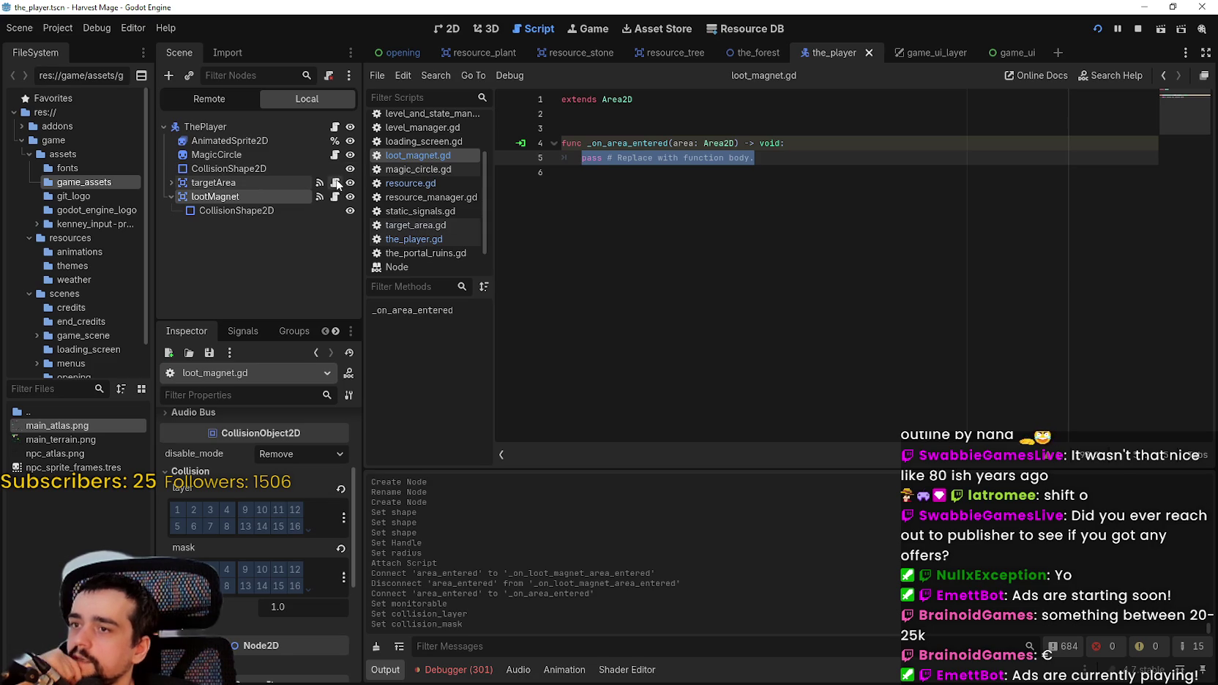
- Open target_area.gd and look over its variable and _ready lines 8–11
left_click(334, 183)
left_click(627, 258)
left_click_drag(627, 257, 602, 201)
left_click(610, 258)
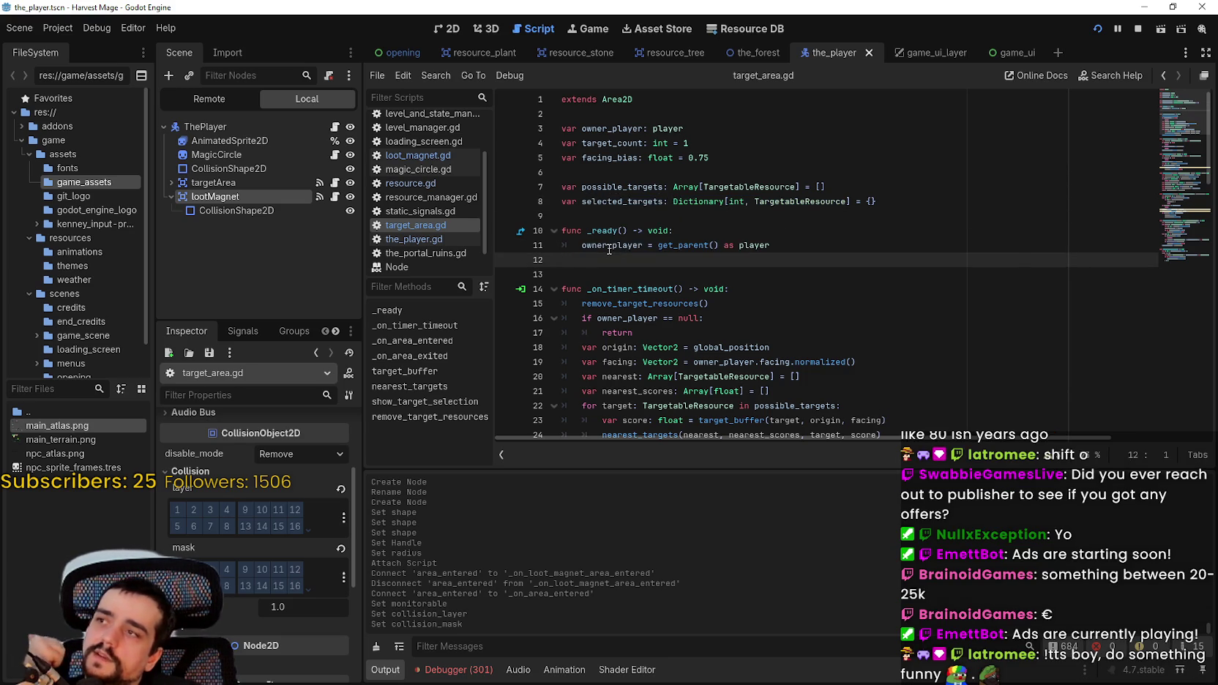
mouse_move(608, 248)
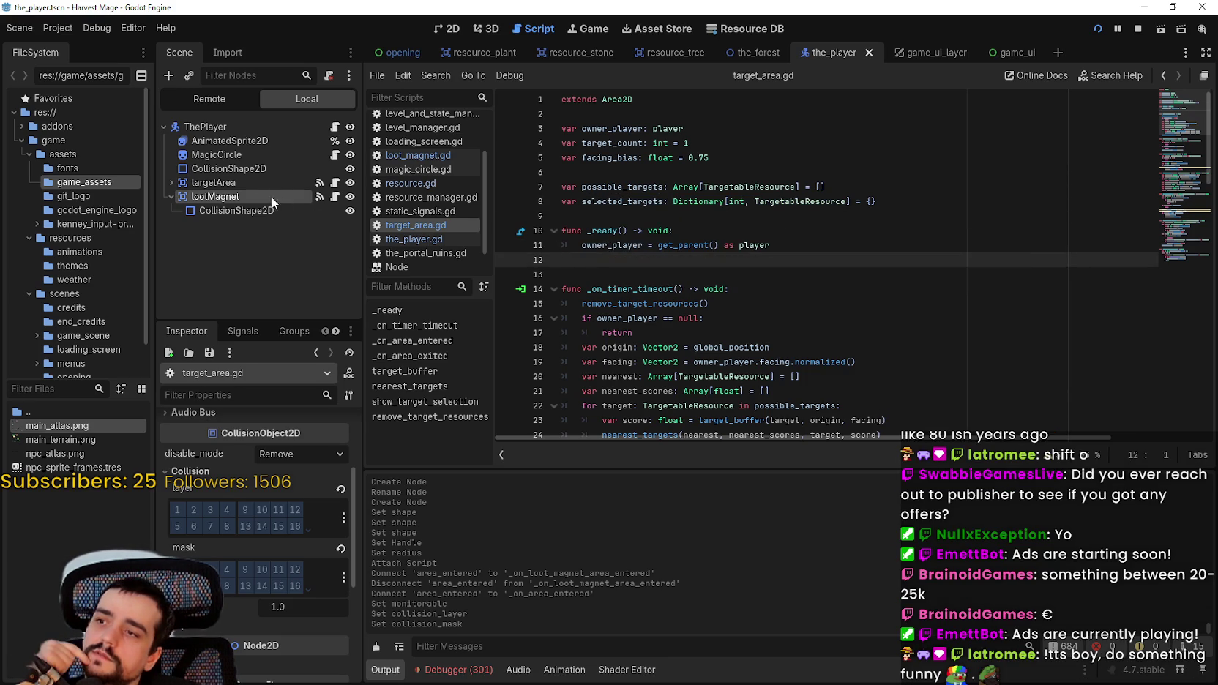
- Inspect the targetArea Timer and review the _on_timer_timeout null check and return
left_click(171, 183)
left_click(211, 196)
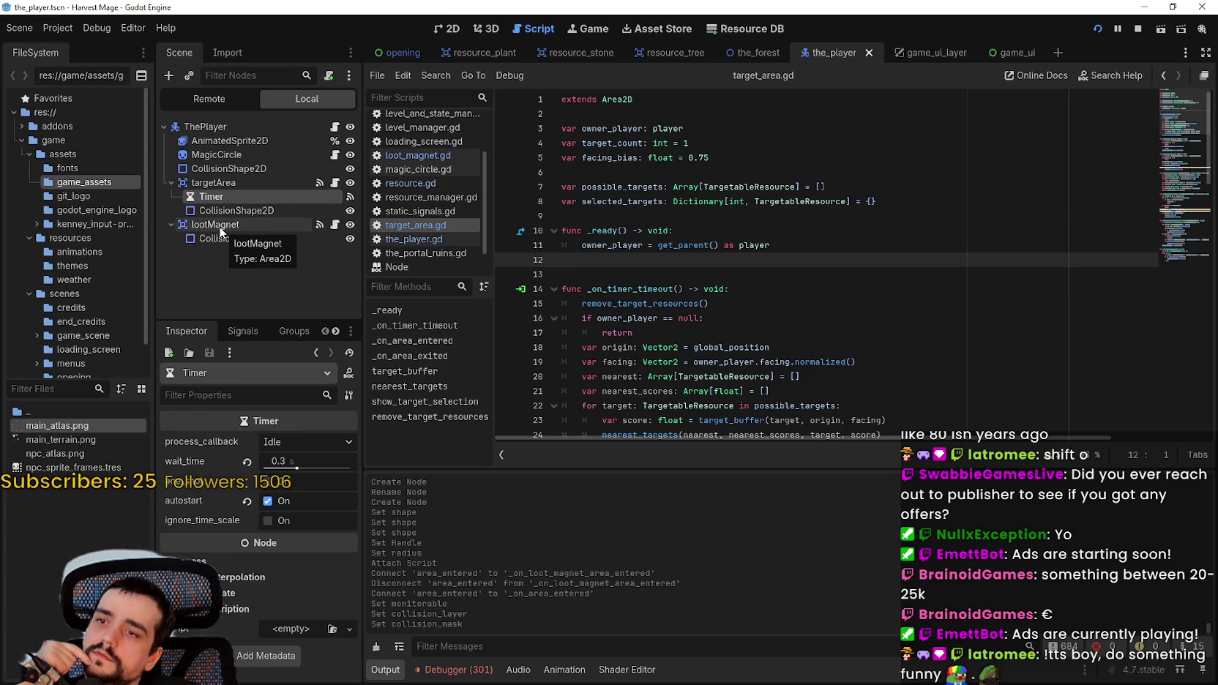
left_click_drag(740, 310, 550, 282)
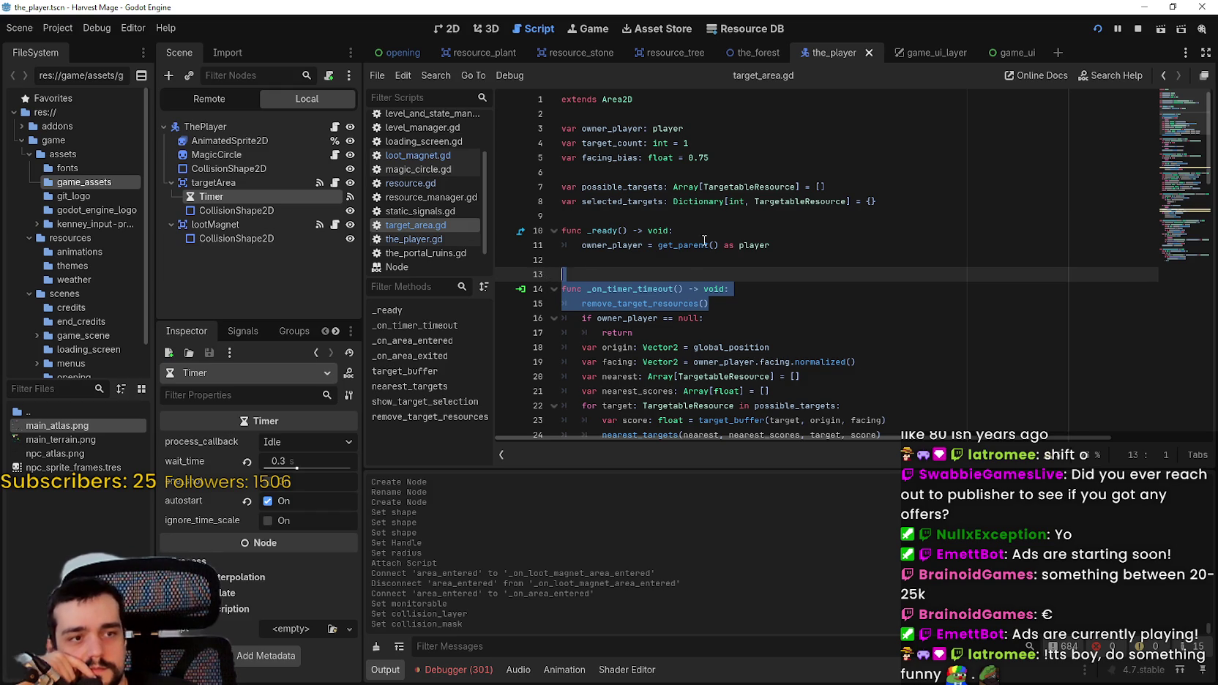
left_click(791, 311)
key("shift+Up")
key("shift+Up")
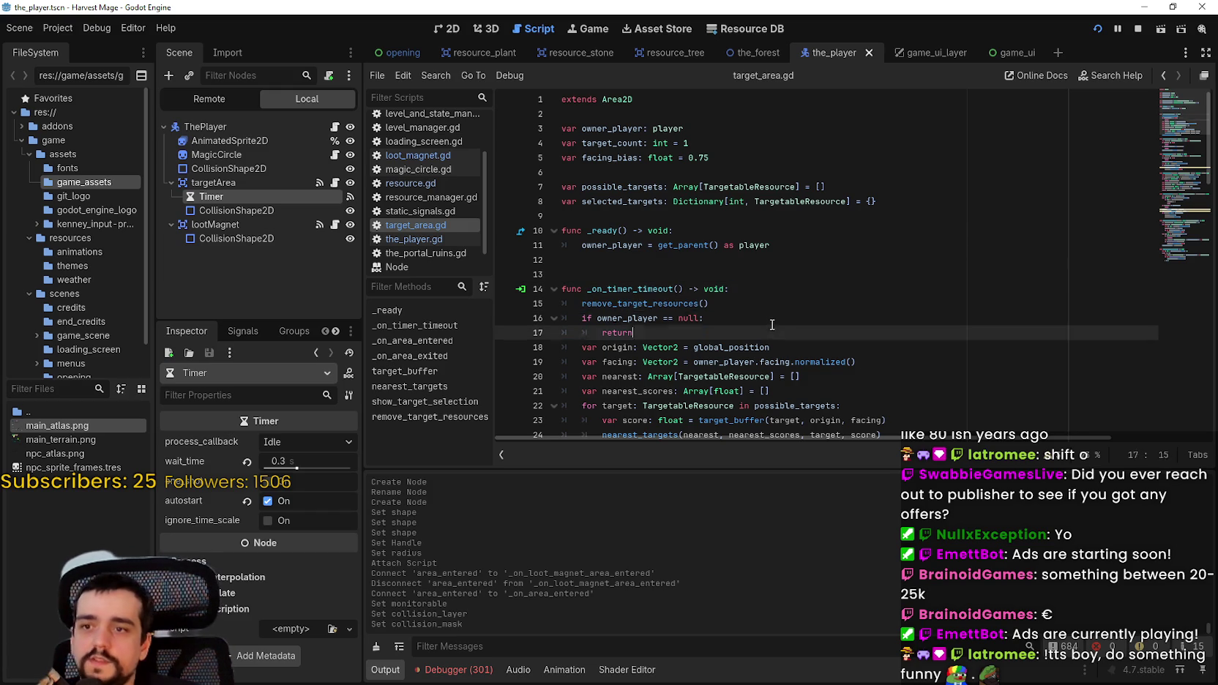
key("shift+Down")
key("shift+Down")
key("shift+Down")
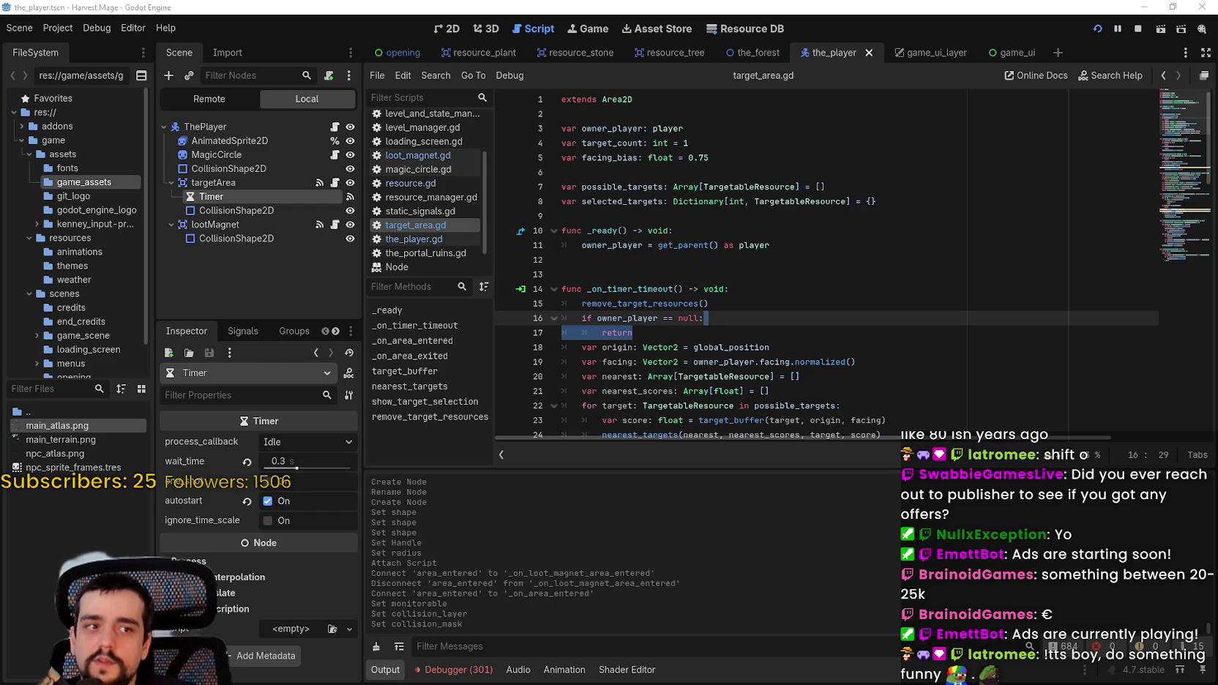
left_click(672, 325)
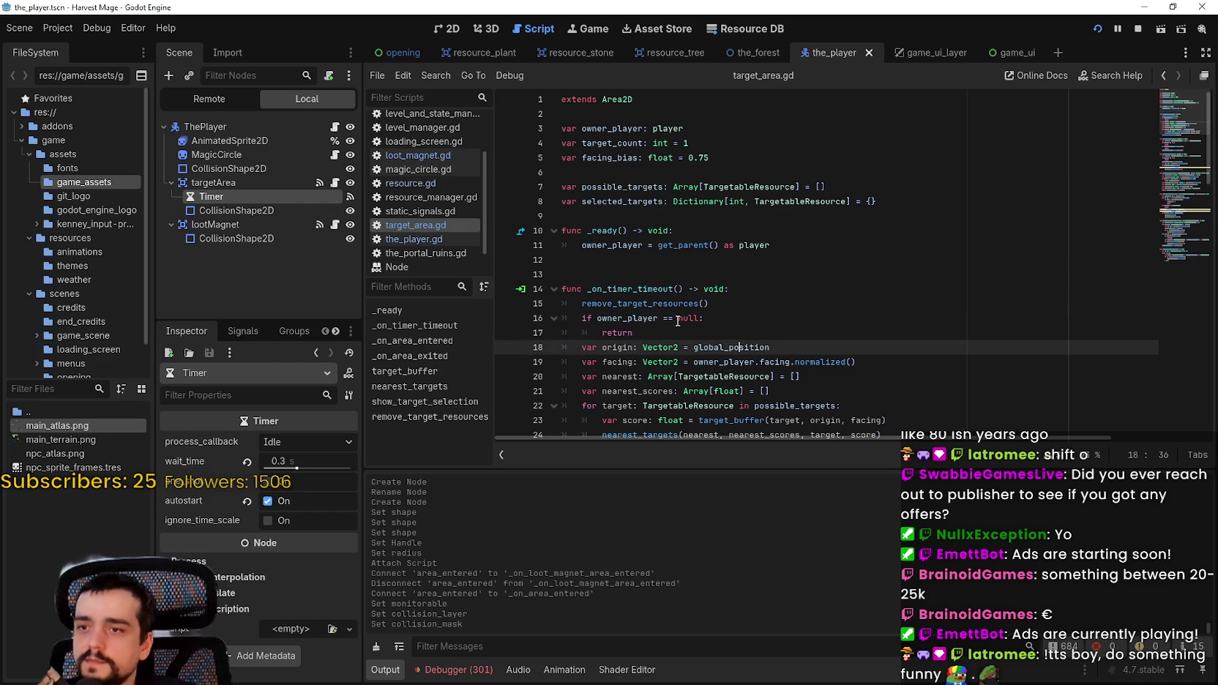
left_click(634, 333)
- Review the variable declarations, selecting the owner_player declaration line
left_click(639, 256)
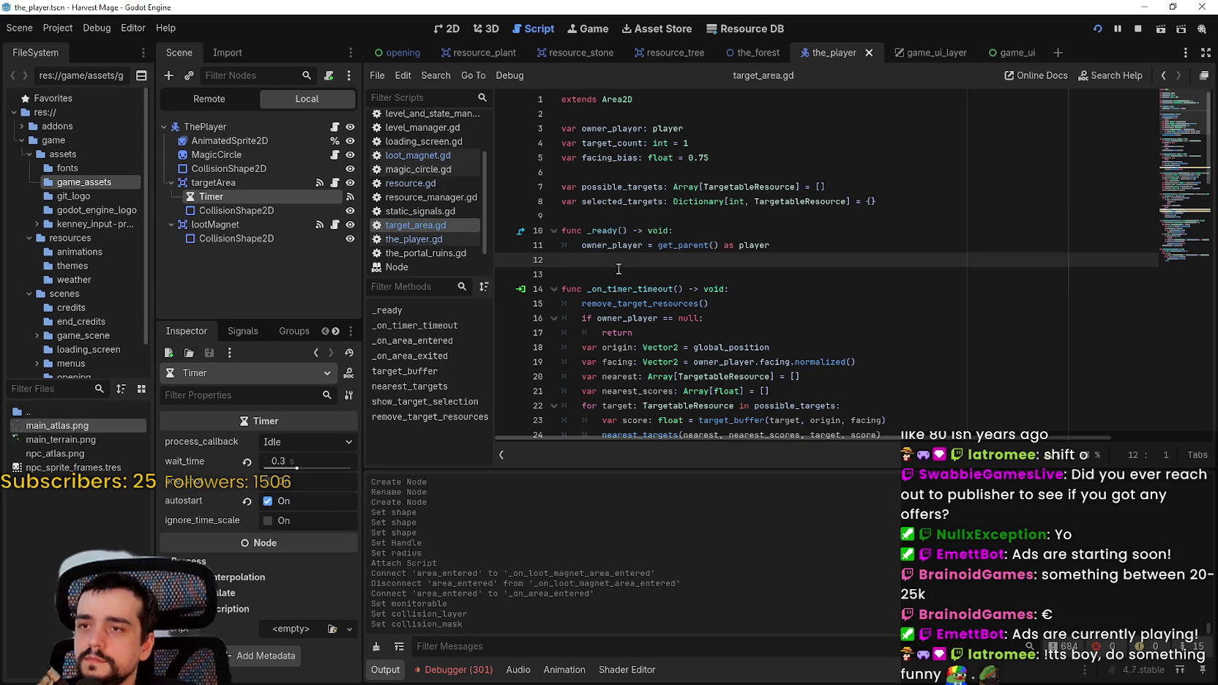
left_click(747, 118)
left_click(741, 146)
left_click(721, 127)
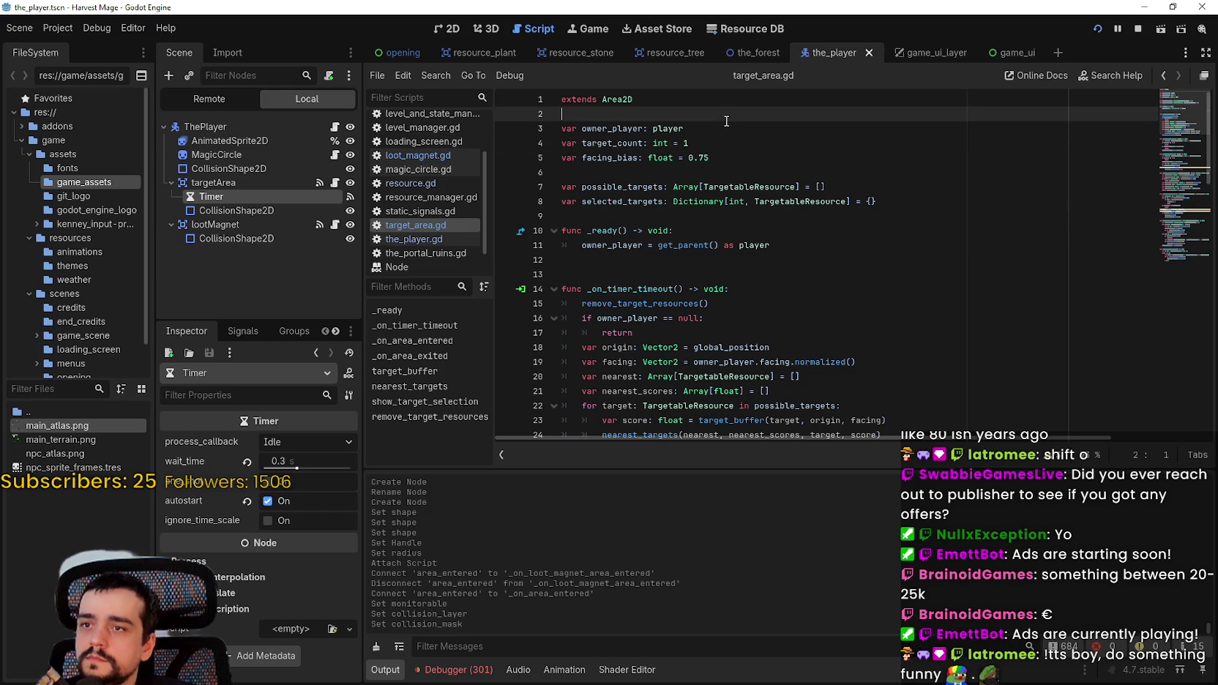
left_click_drag(712, 130, 525, 124)
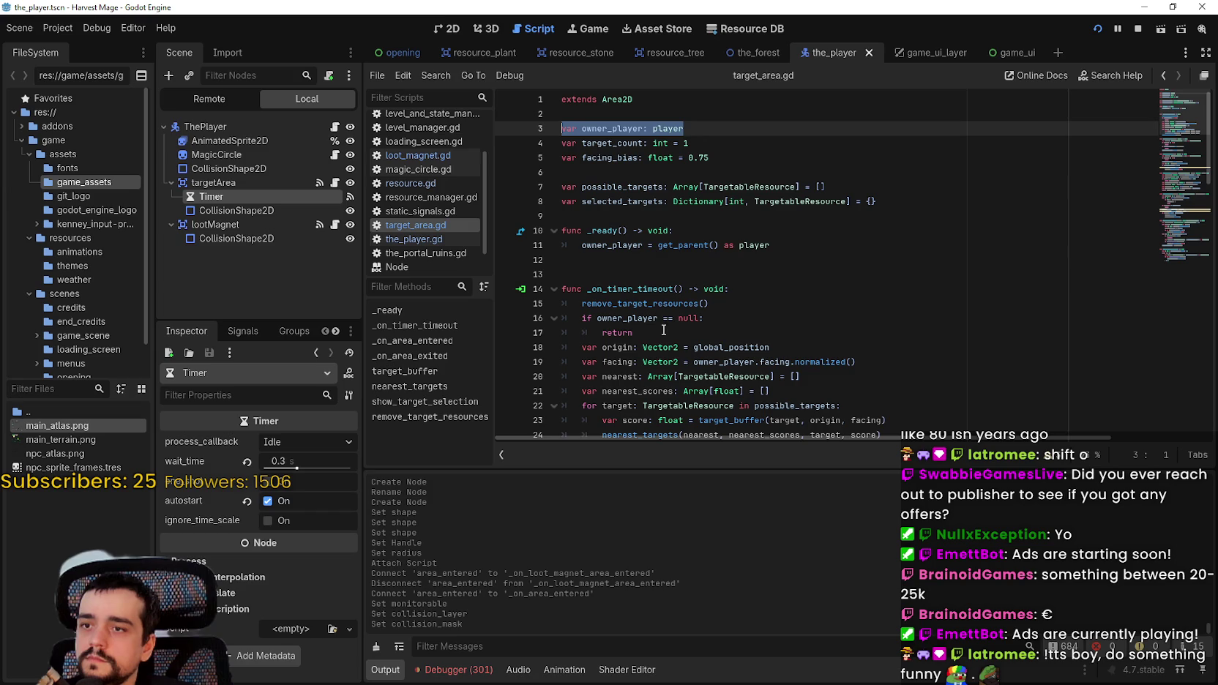
right_click(227, 225)
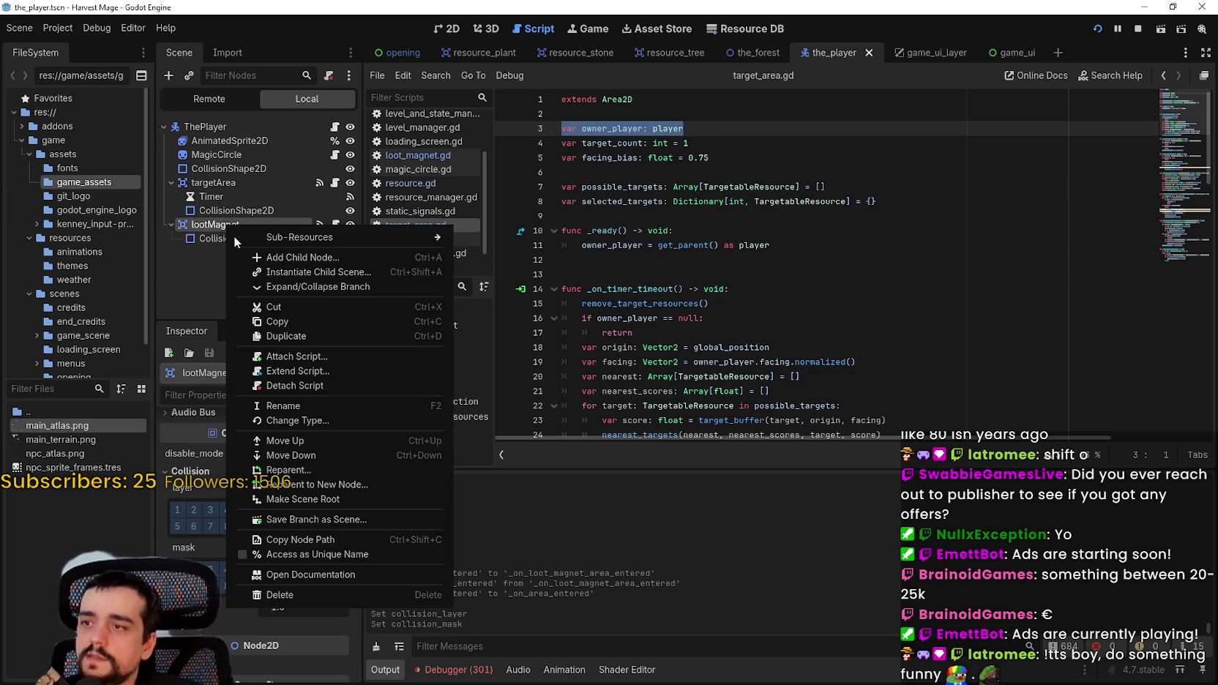
- Add a Timer child node under lootMagnet by searching 'timer' in Add Child Node
left_click(340, 256)
type("timer")
key("Return")
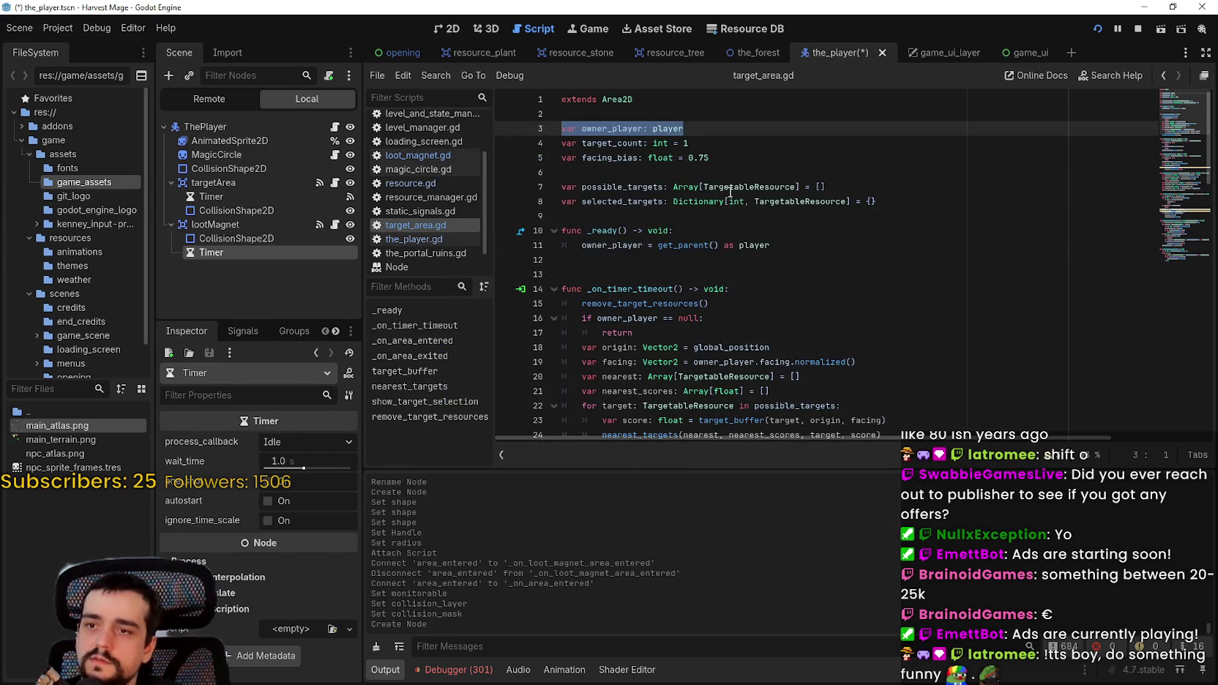
scroll(721, 104, "down", 4)
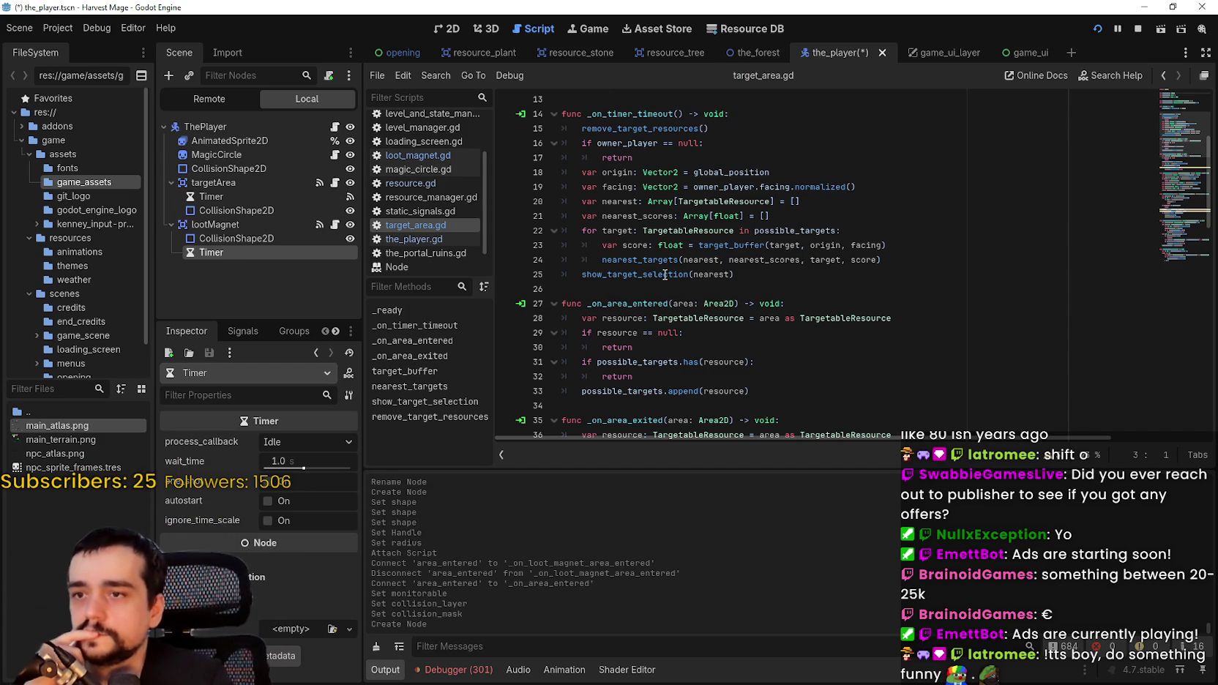
scroll(644, 254, "up", 1)
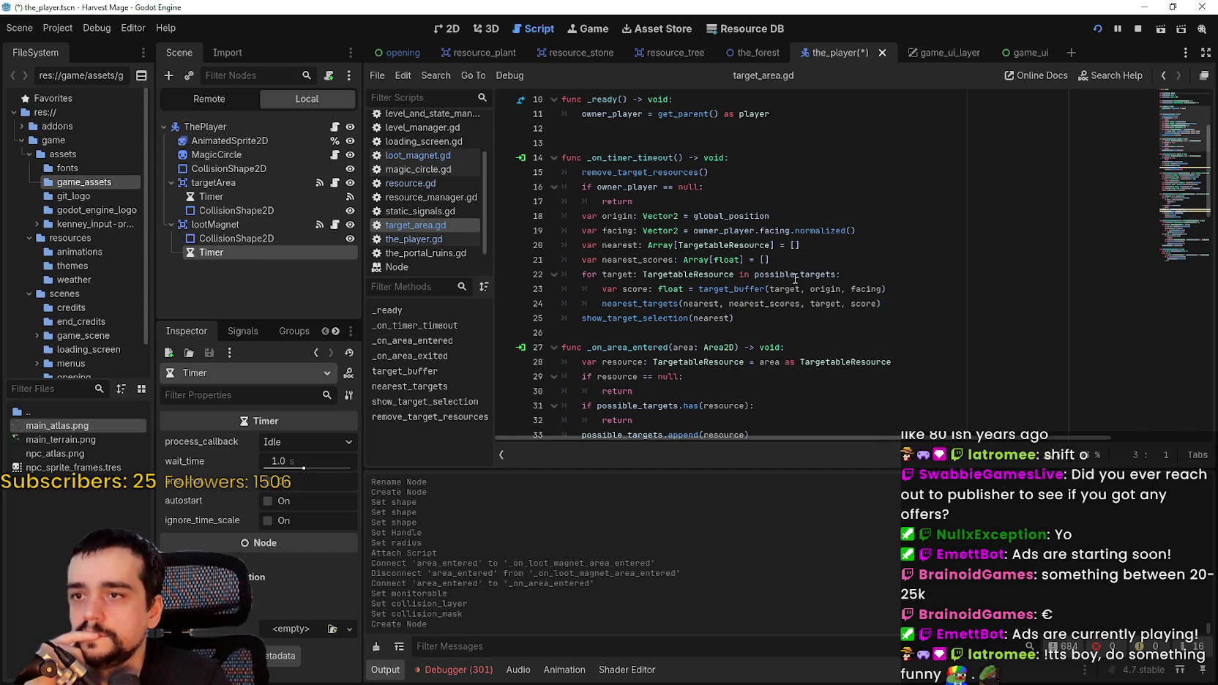
scroll(782, 314, "down", 4)
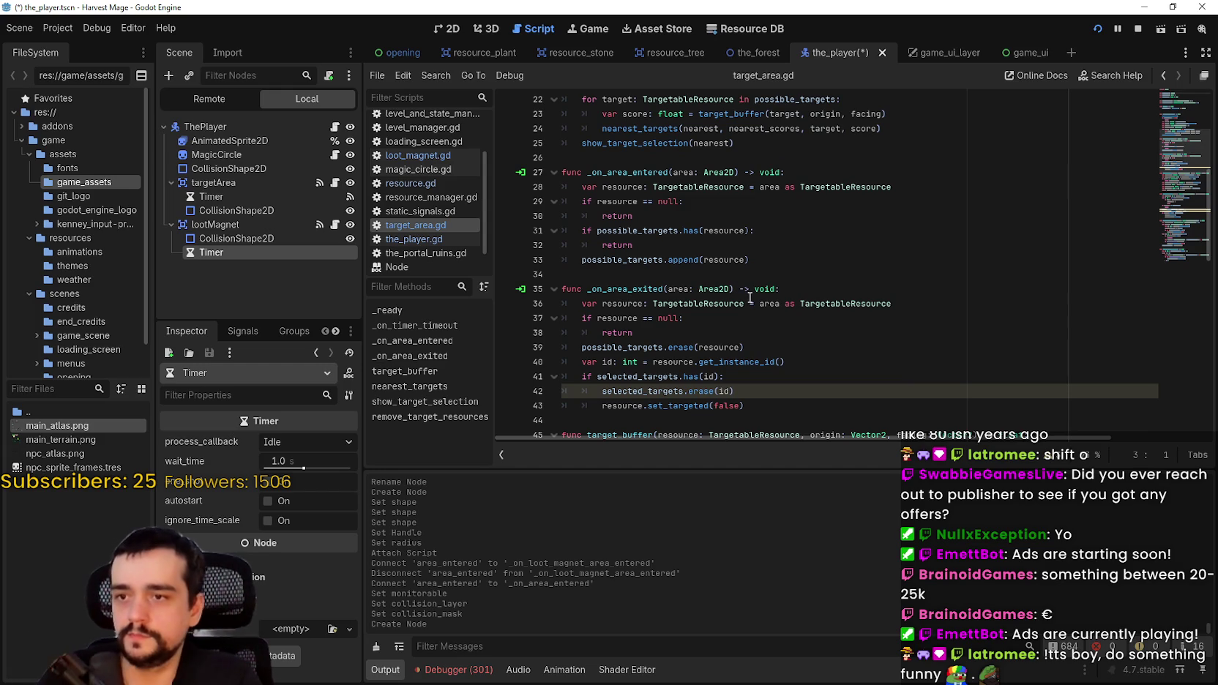
scroll(750, 296, "down", 10)
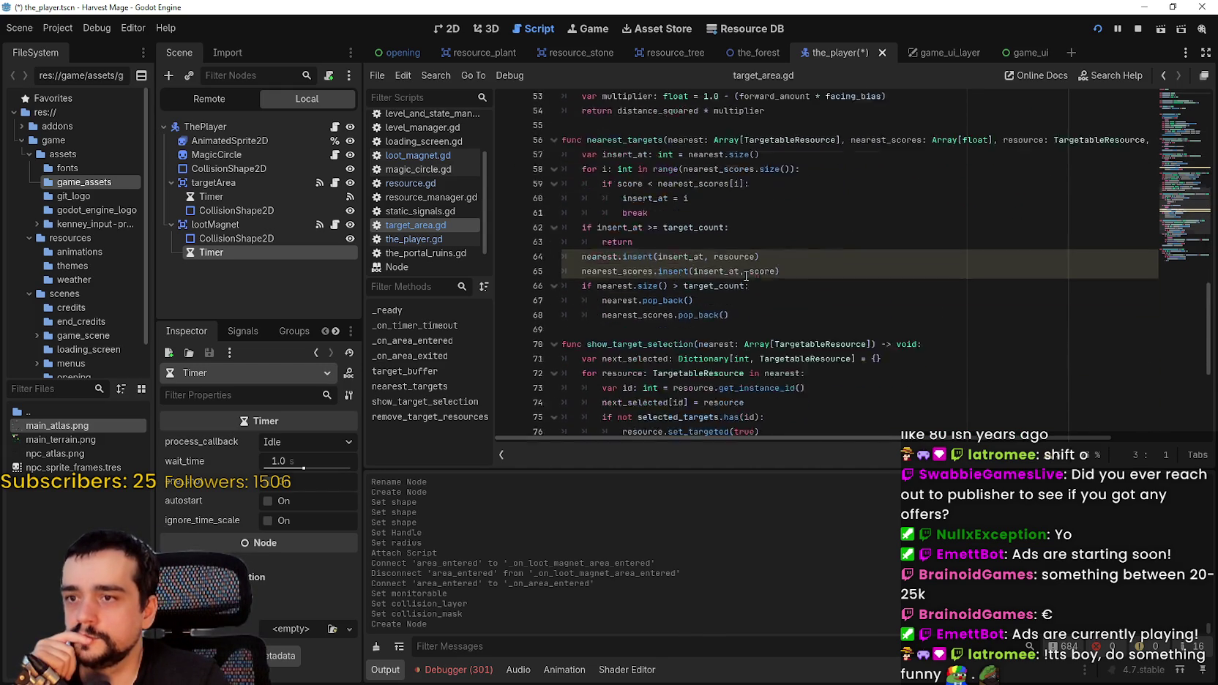
scroll(746, 276, "down", 6)
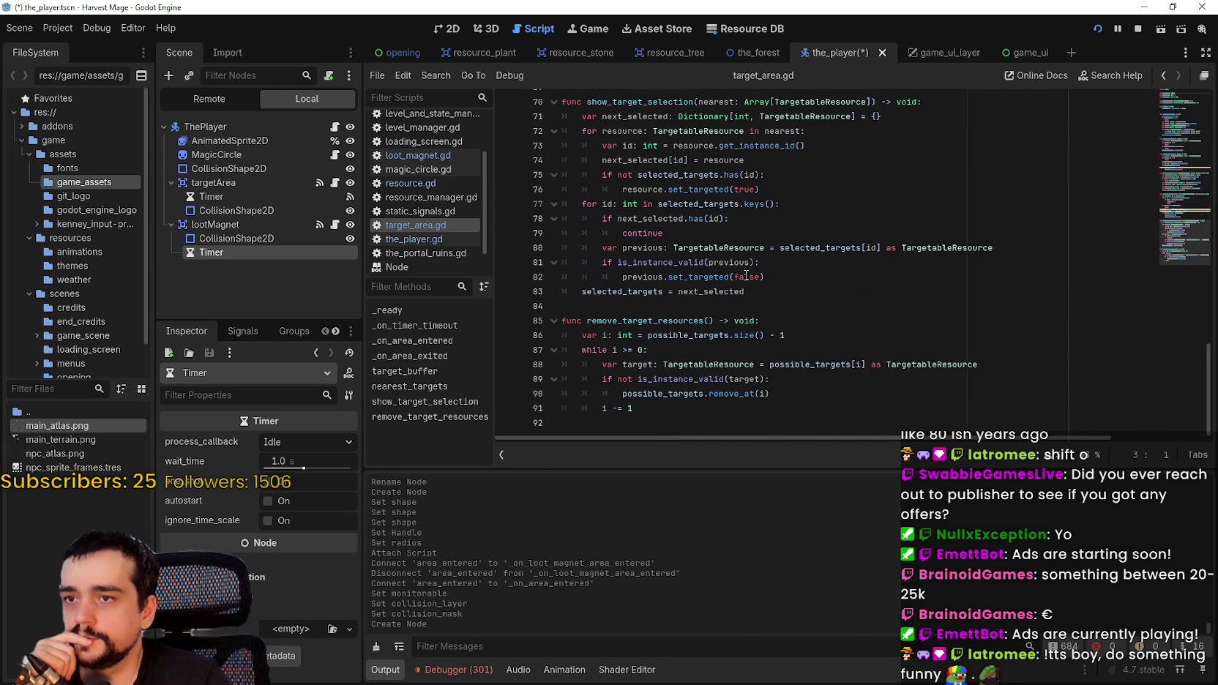
scroll(791, 374, "up", 1)
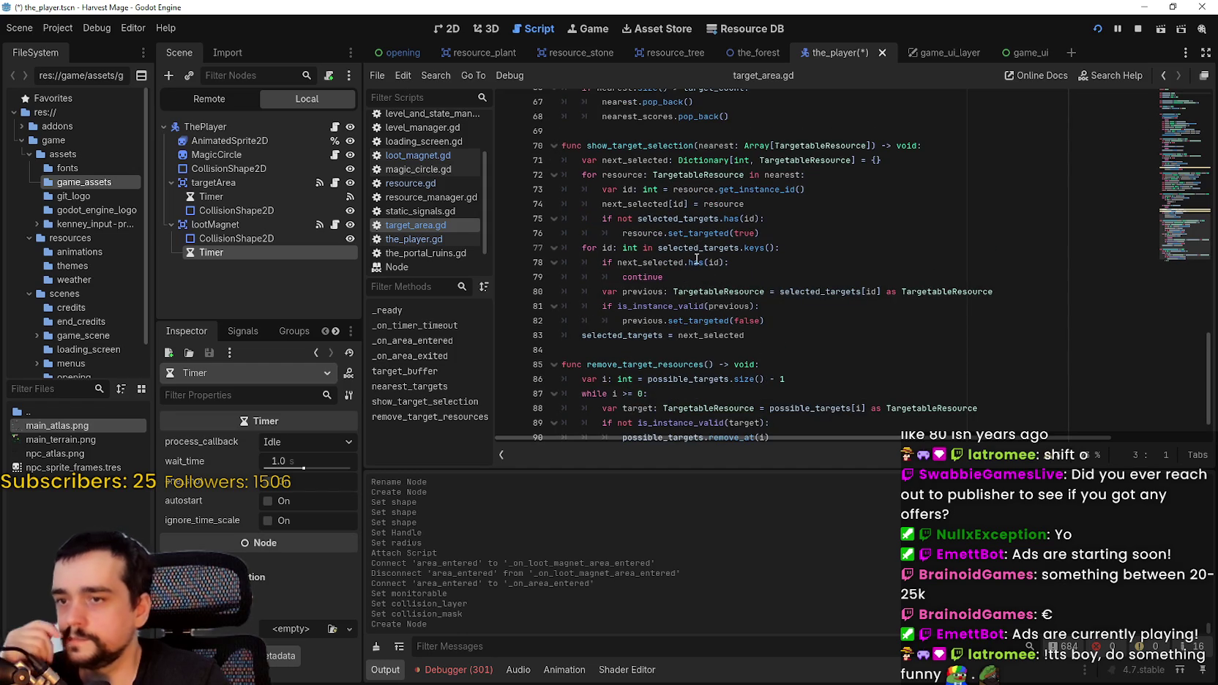
scroll(773, 314, "up", 4)
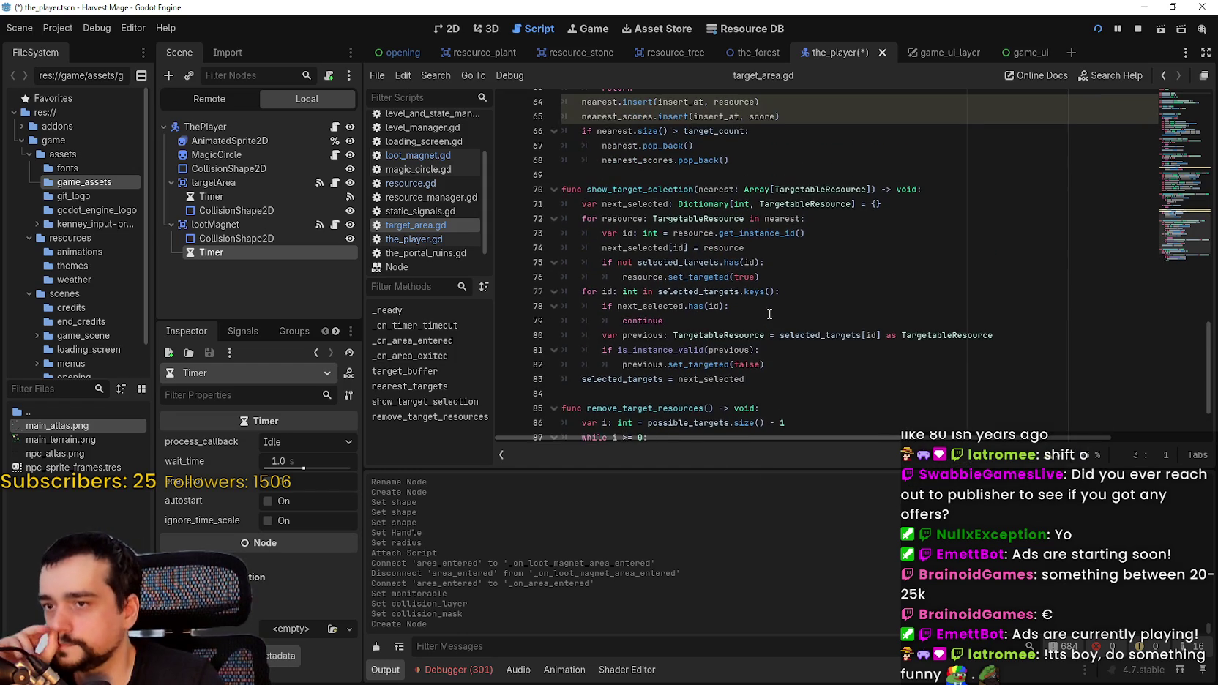
scroll(763, 315, "up", 6)
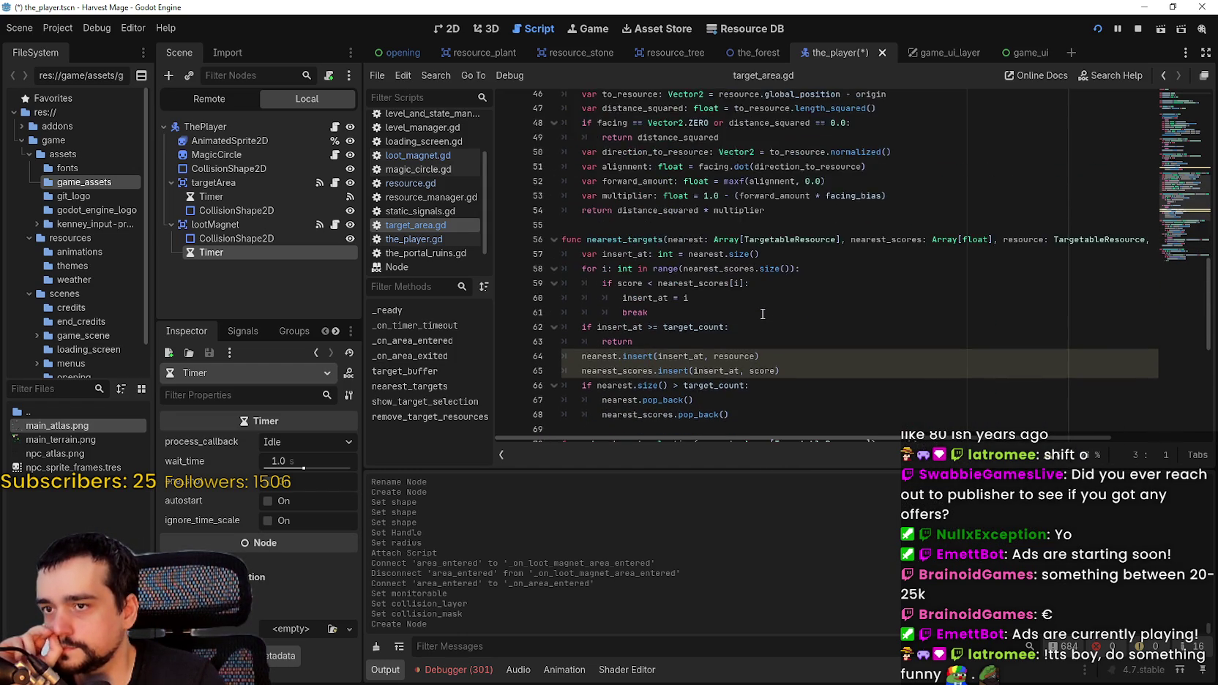
scroll(763, 314, "up", 4)
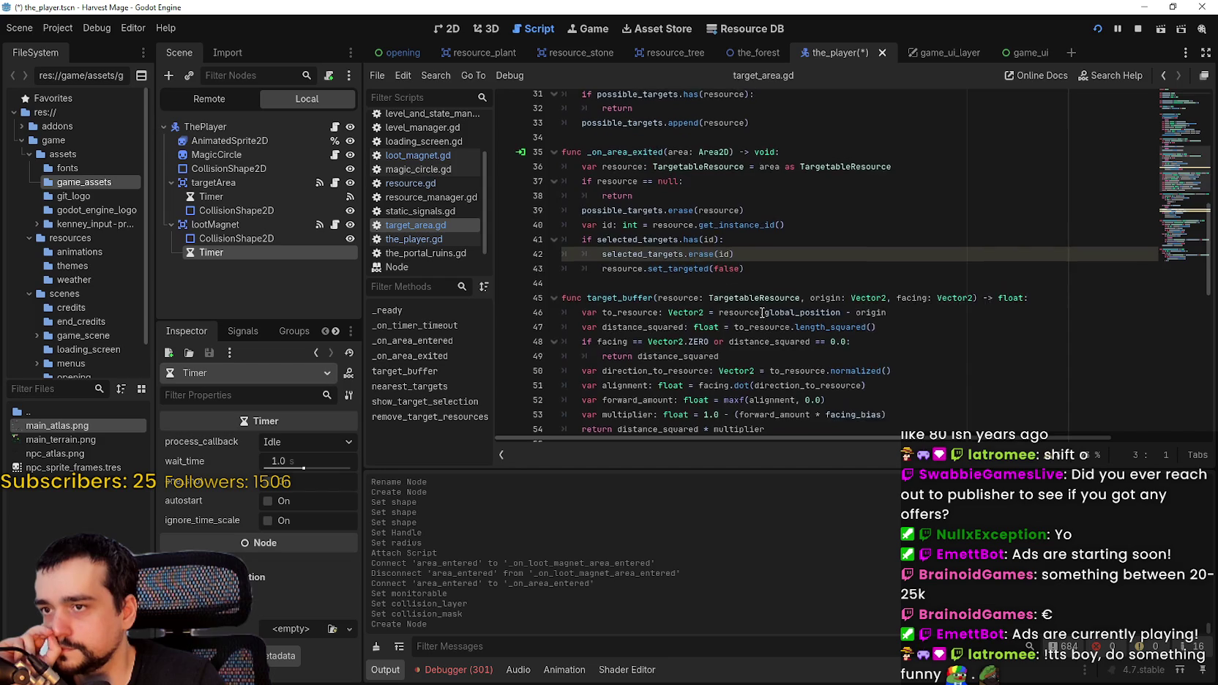
scroll(725, 297, "up", 3)
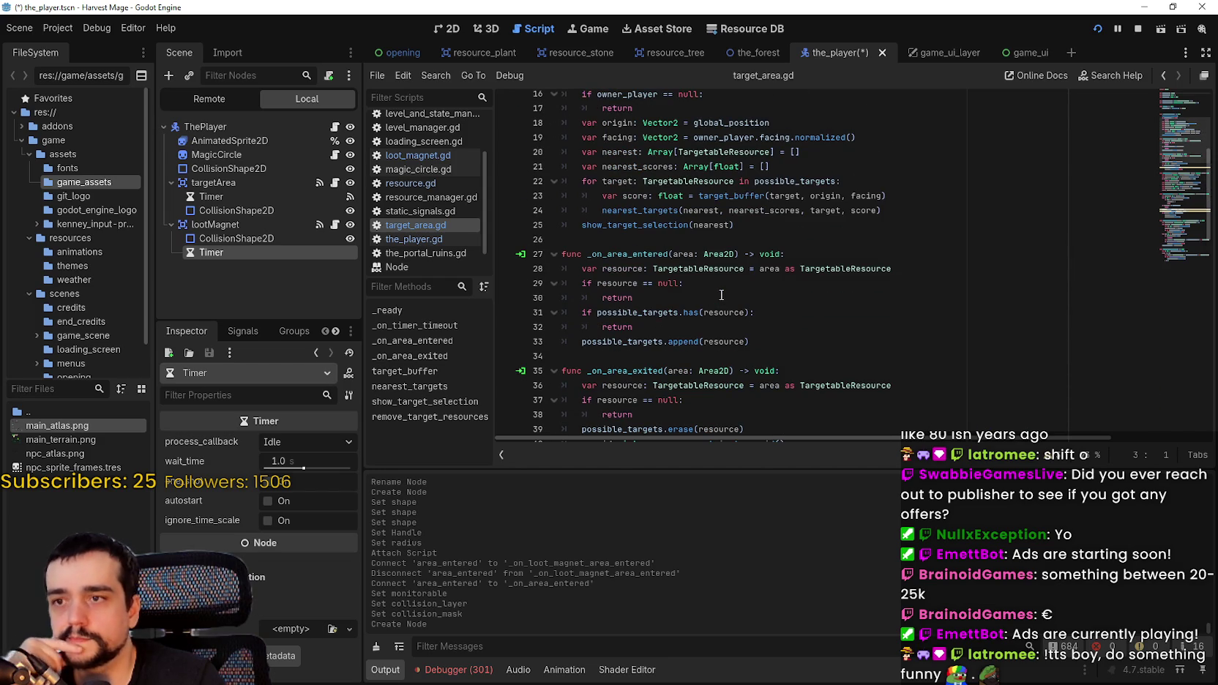
scroll(721, 294, "up", 3)
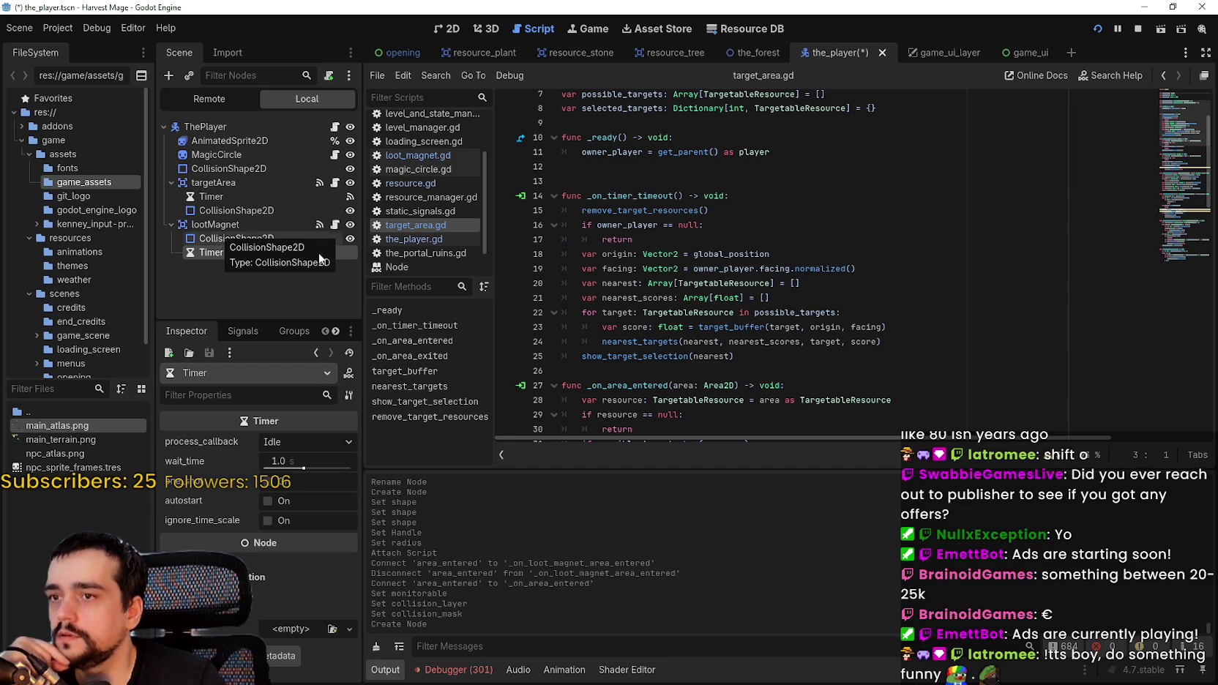
left_click_drag(781, 361, 547, 298)
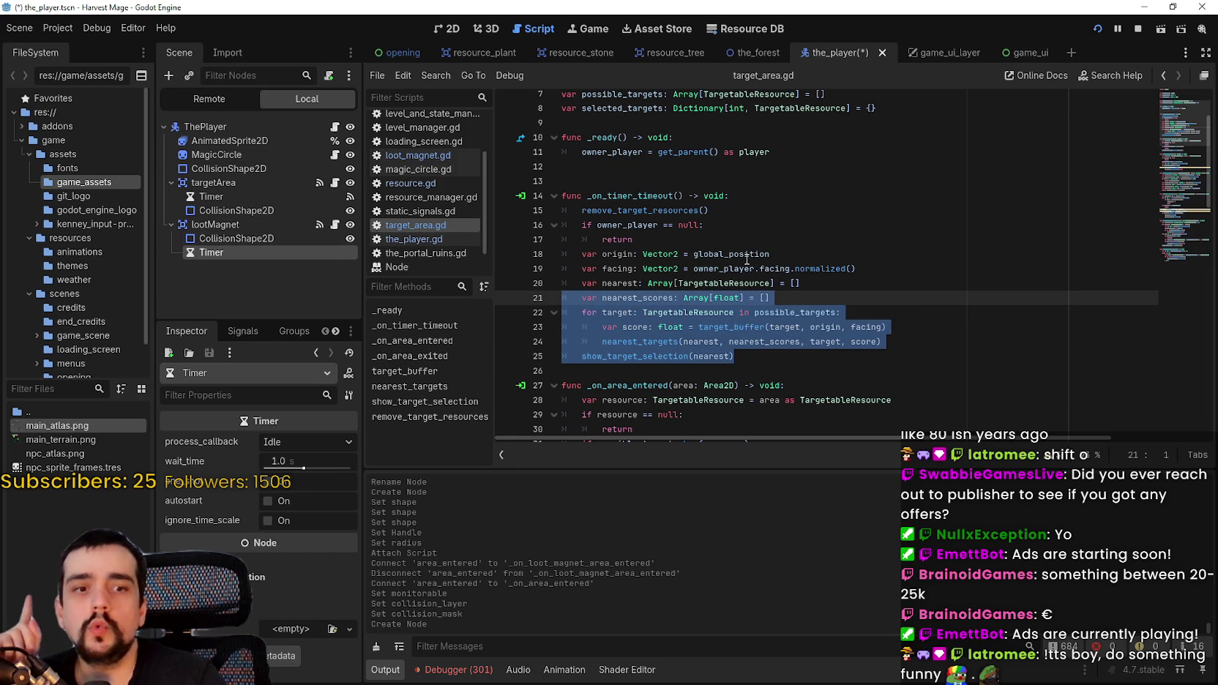
- Compare the targetArea Timer settings and move the new Timer above lootMagnet's CollisionShape2D
scroll(746, 260, "up", 3)
left_click(693, 220)
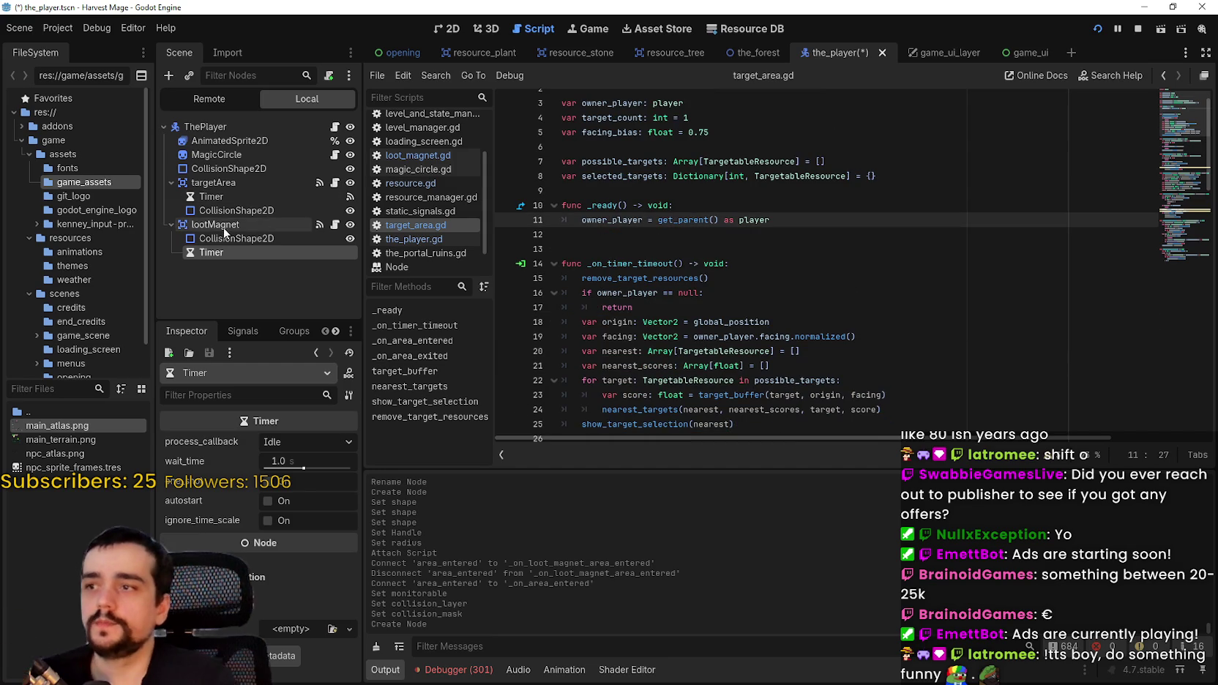
left_click(226, 196)
left_click(222, 224)
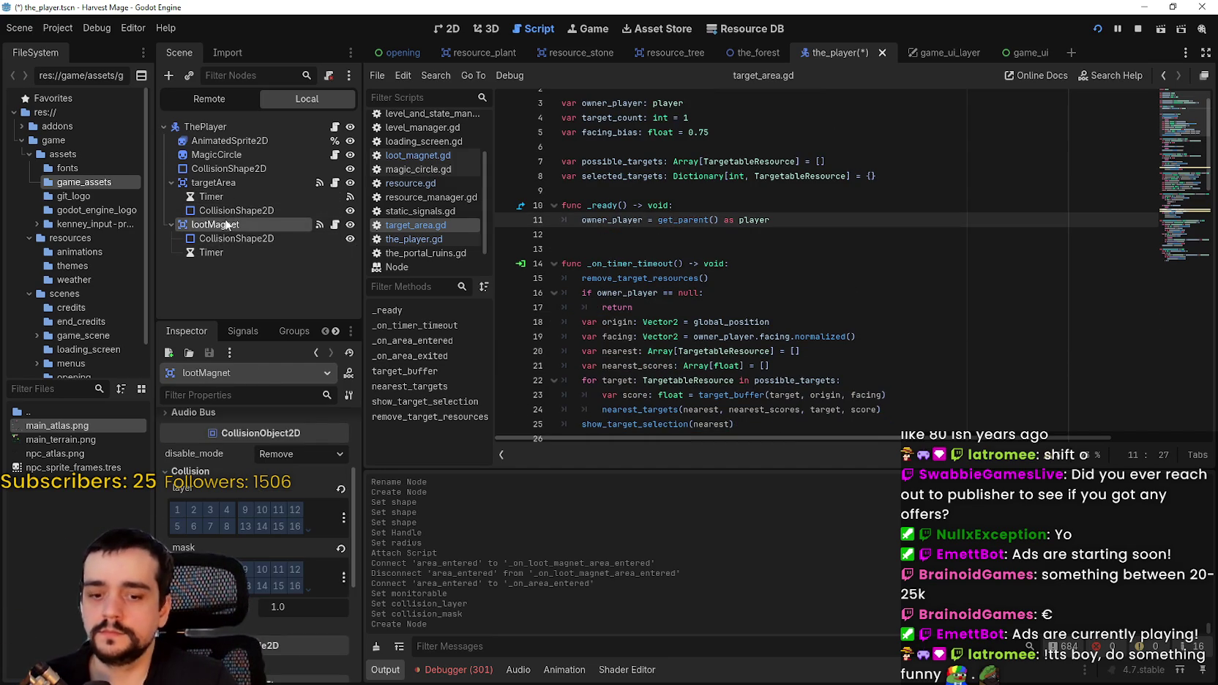
left_click(249, 197)
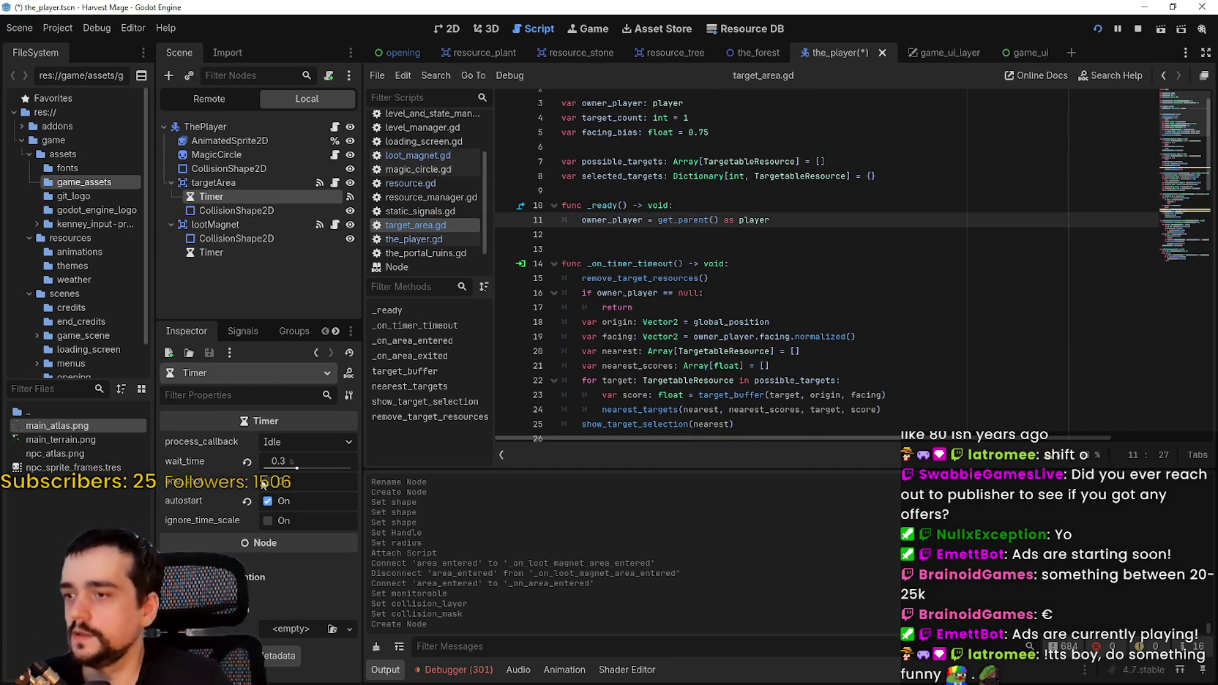
mouse_move(252, 251)
left_mouse_down()
mouse_move(207, 254)
mouse_move(228, 237)
left_mouse_up()
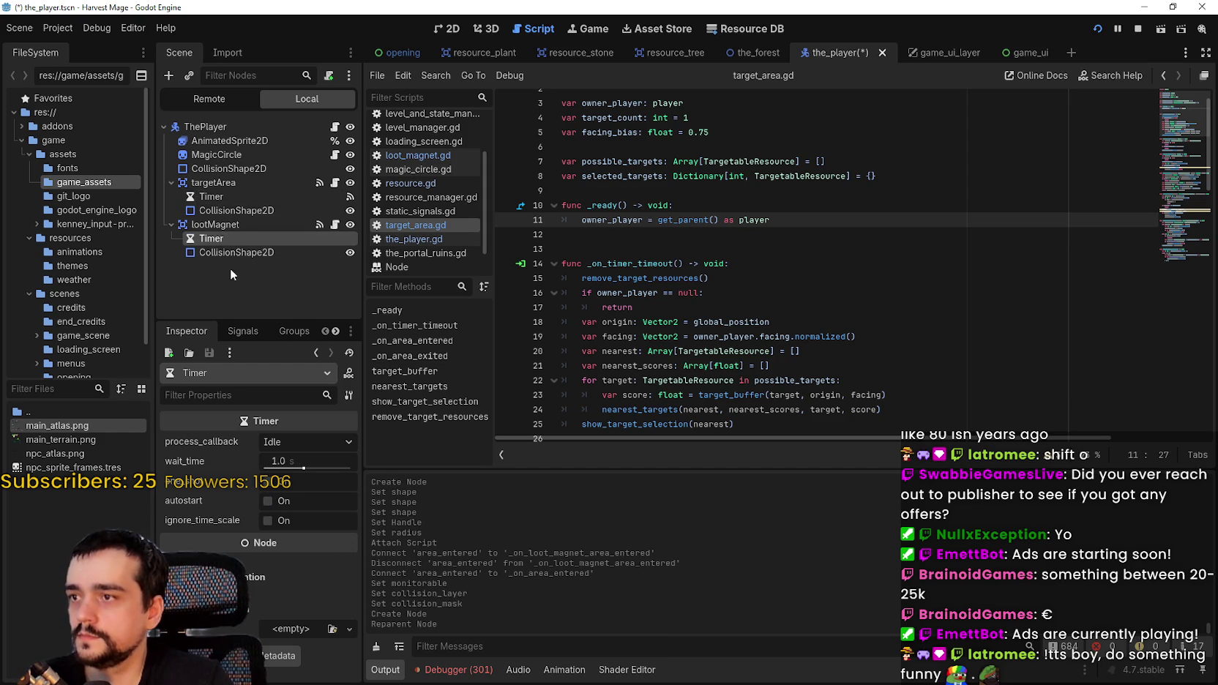
- Set the loot magnet Timer's wait_time to 0.5 with Autostart on, and save
left_click(305, 462)
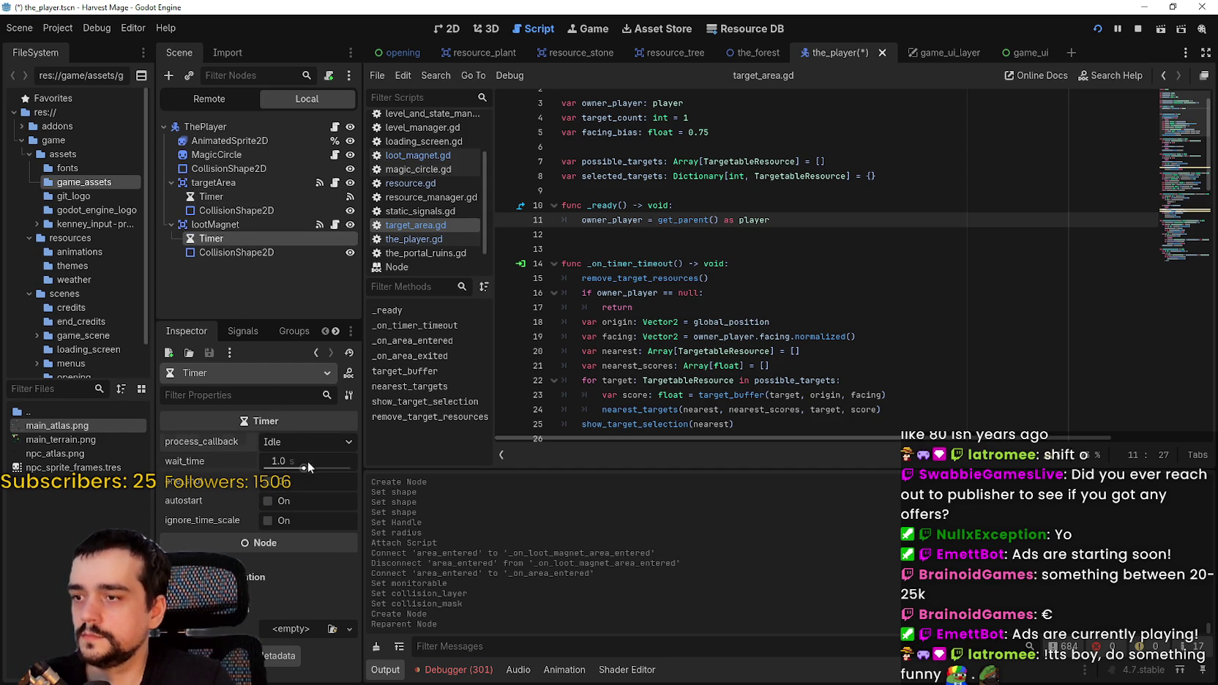
type("0.5")
key("Return")
key("ctrl+s")
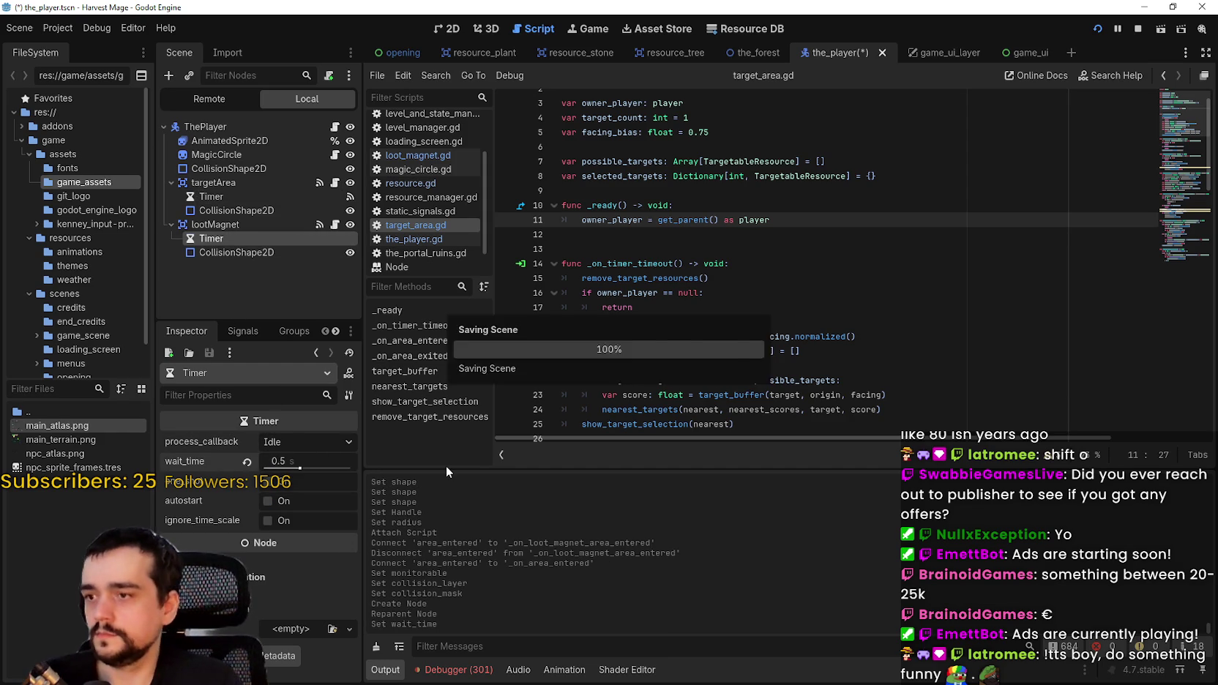
left_click(213, 196)
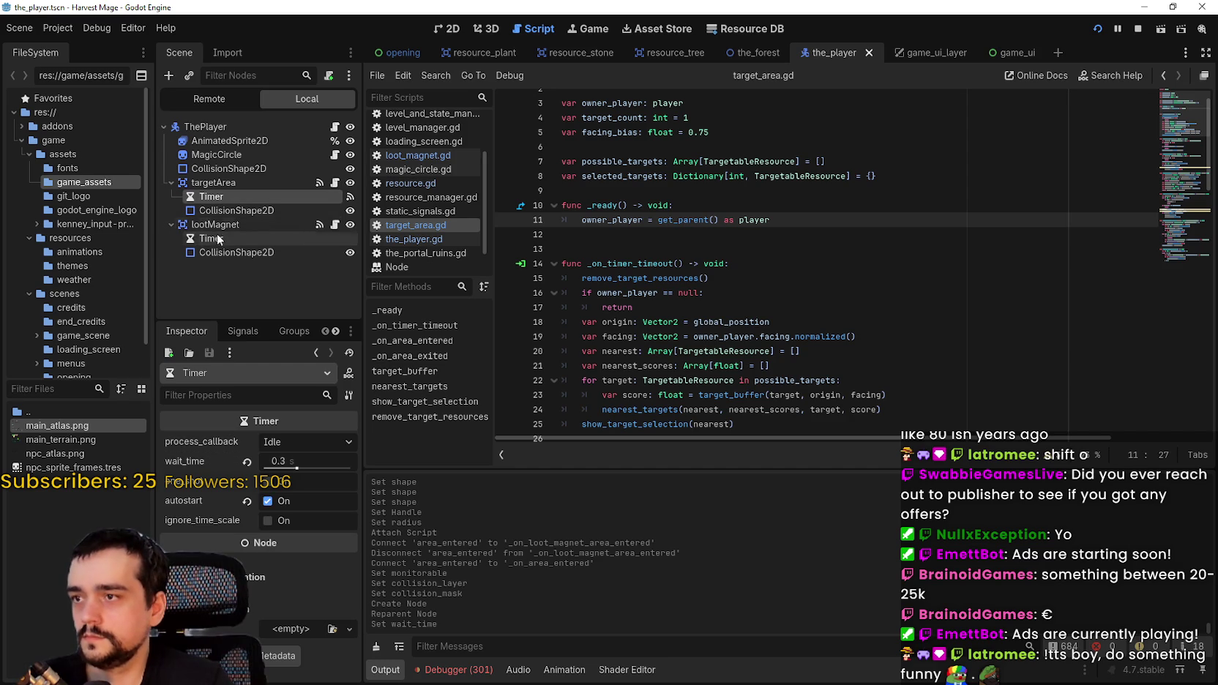
left_click(218, 240)
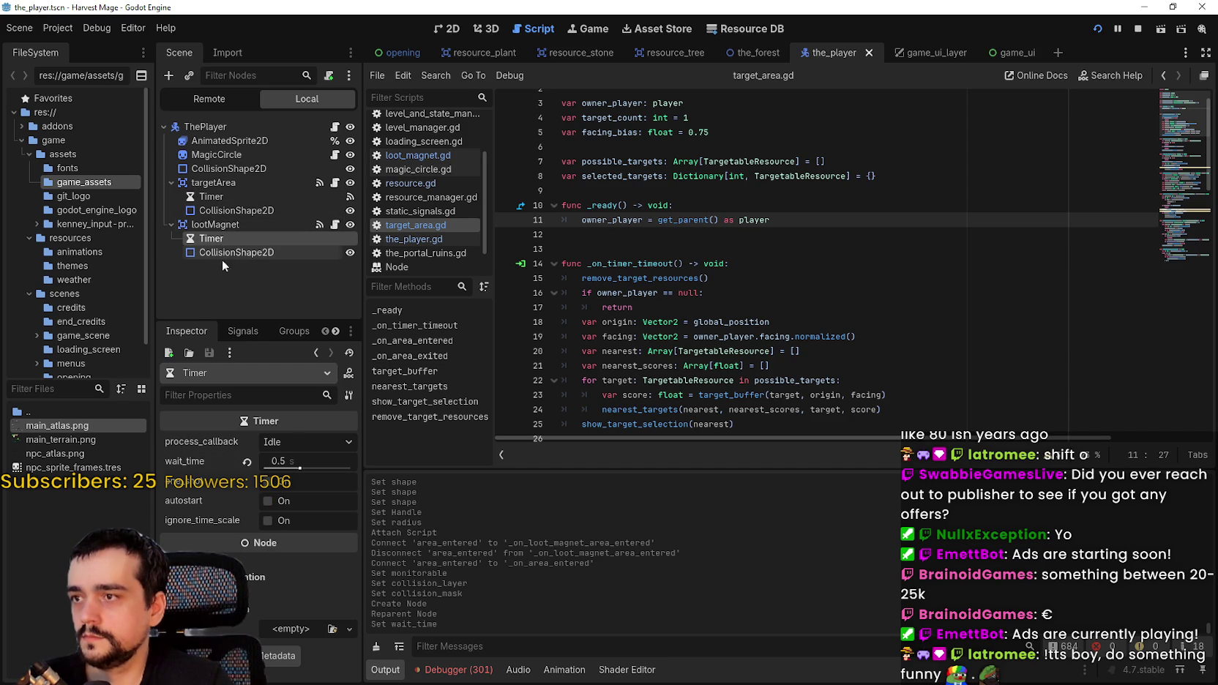
left_click(274, 499)
key("ctrl+s")
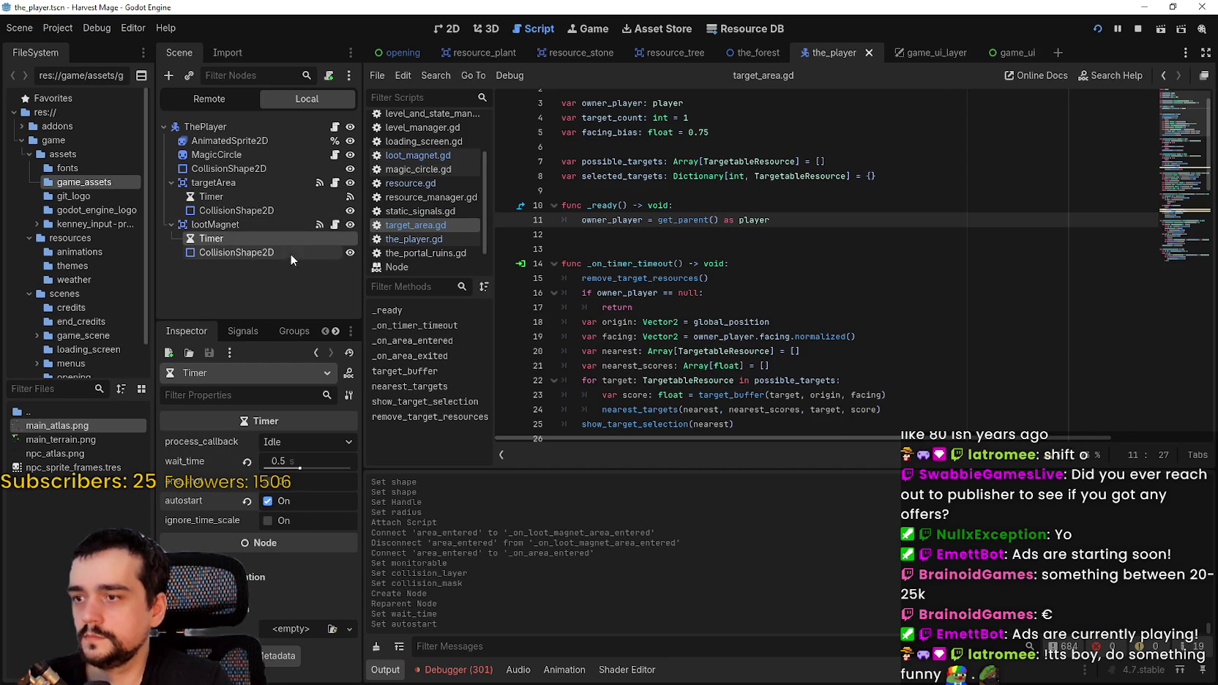
left_click(270, 224)
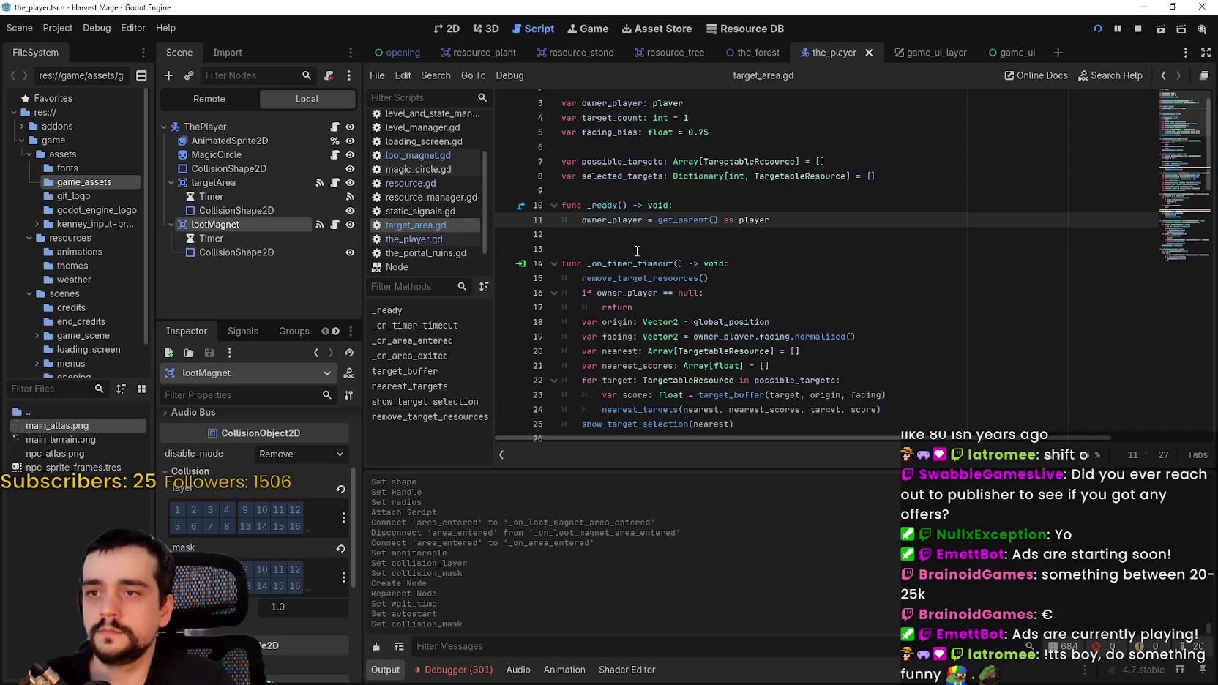
- Copy the possible_targets declaration from target_area.gd into line 3 of loot_magnet.gd
left_click(630, 236)
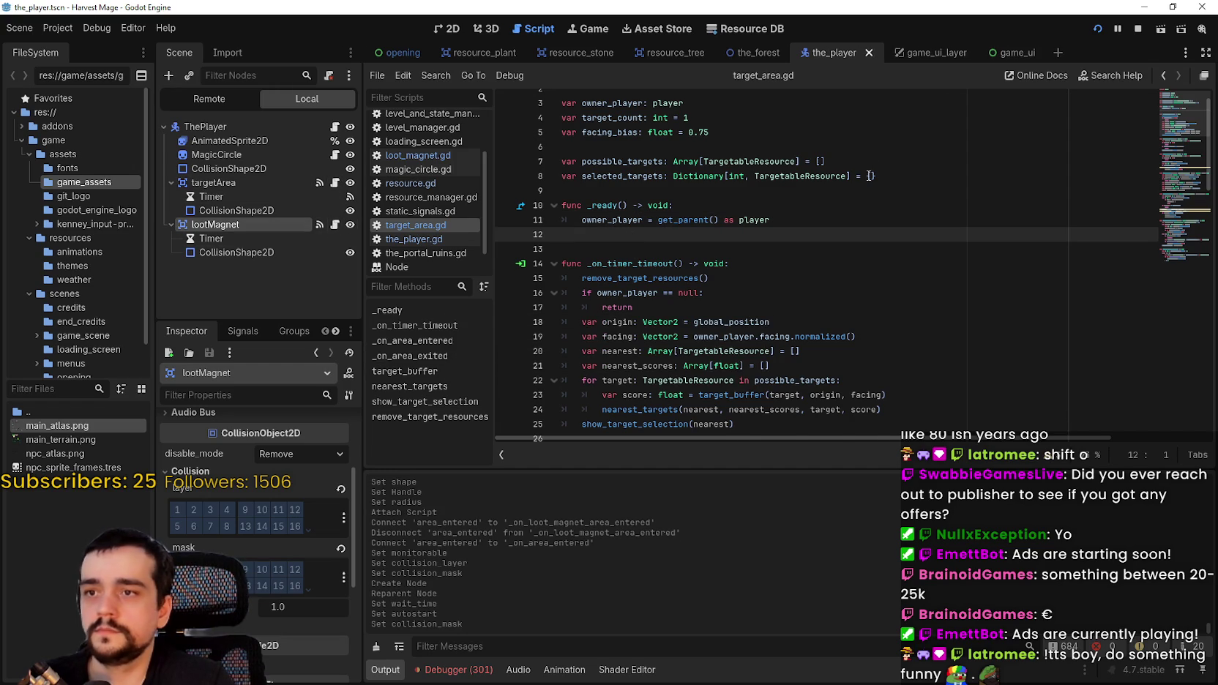
scroll(842, 203, "up", 2)
left_click_drag(851, 189, 544, 188)
key("ctrl+c")
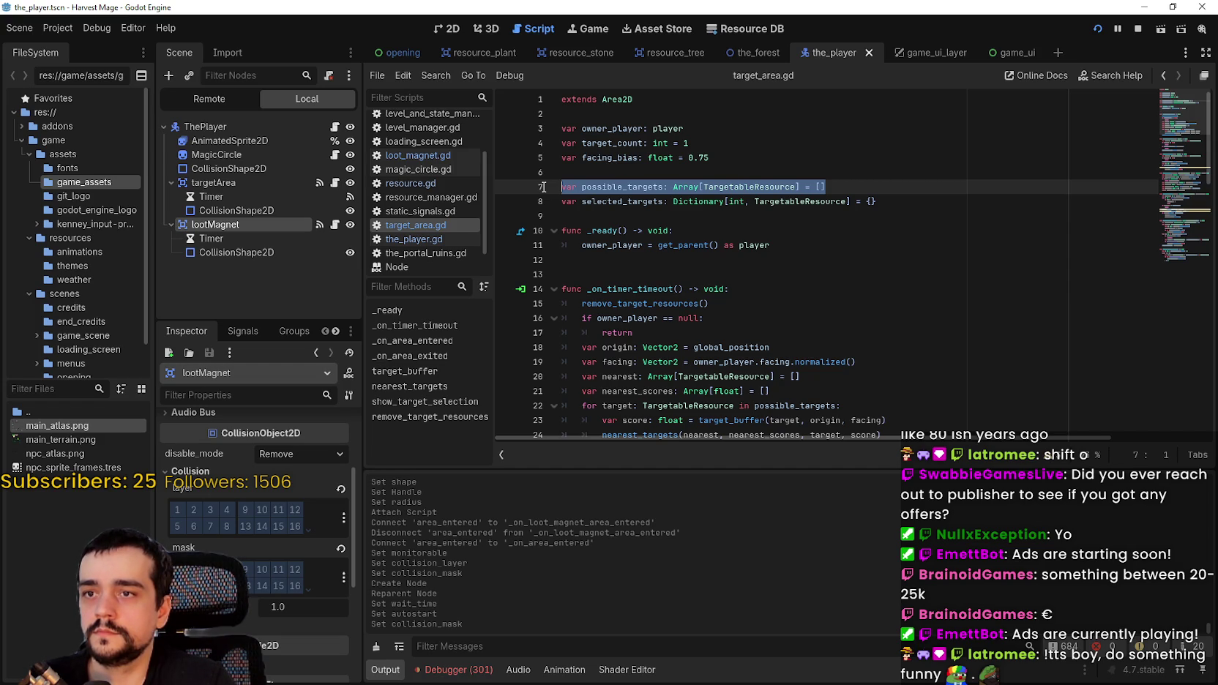
mouse_move(607, 183)
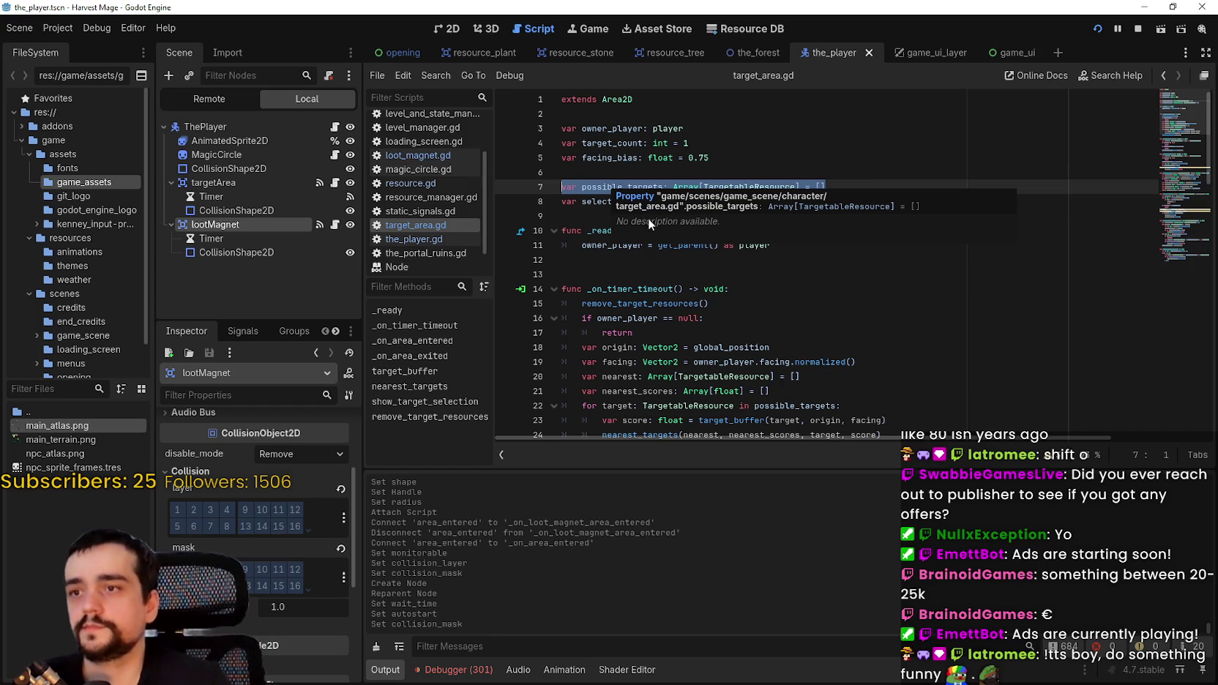
left_click(334, 224)
left_click(615, 128)
key("ctrl+v")
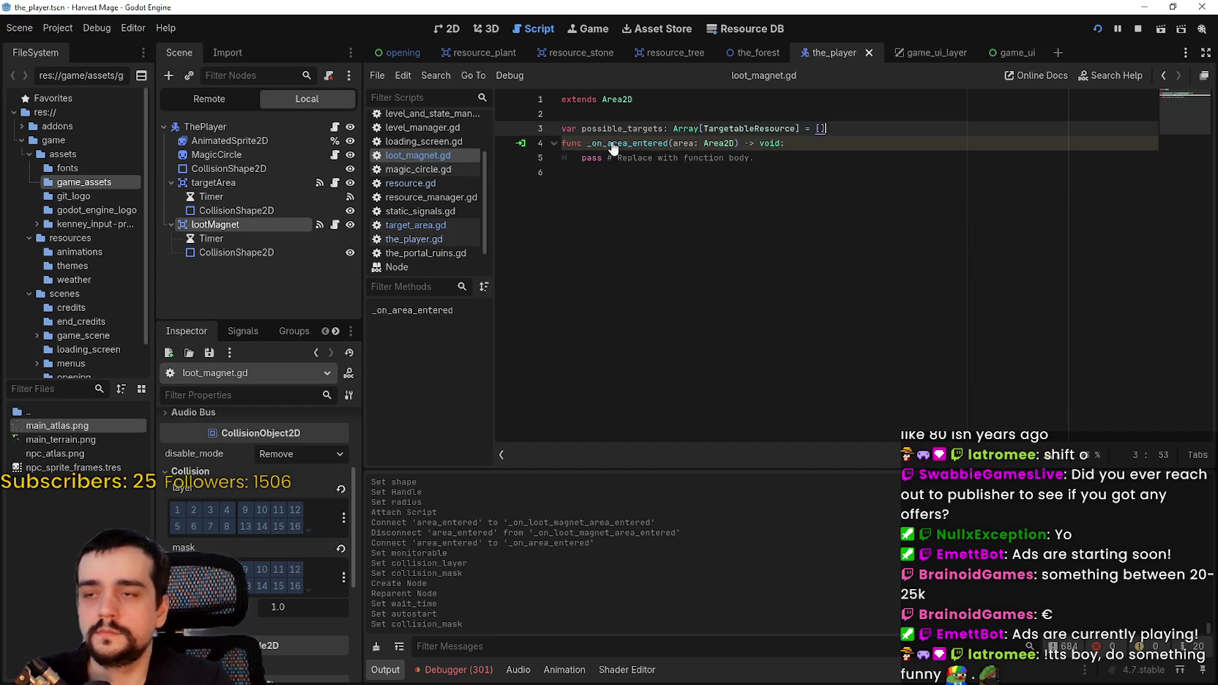
key("Return")
- Delete the pasted possible_targets line and open the collision mask's Edit Layer Names
double_click(632, 129)
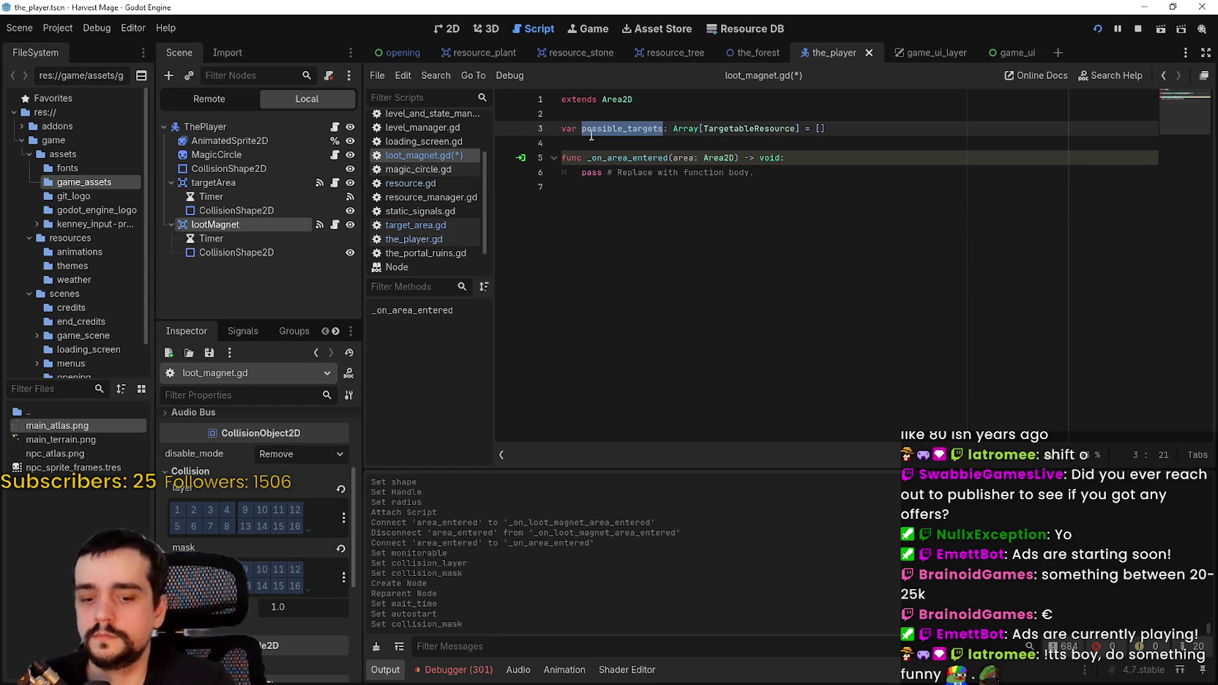
mouse_move(592, 135)
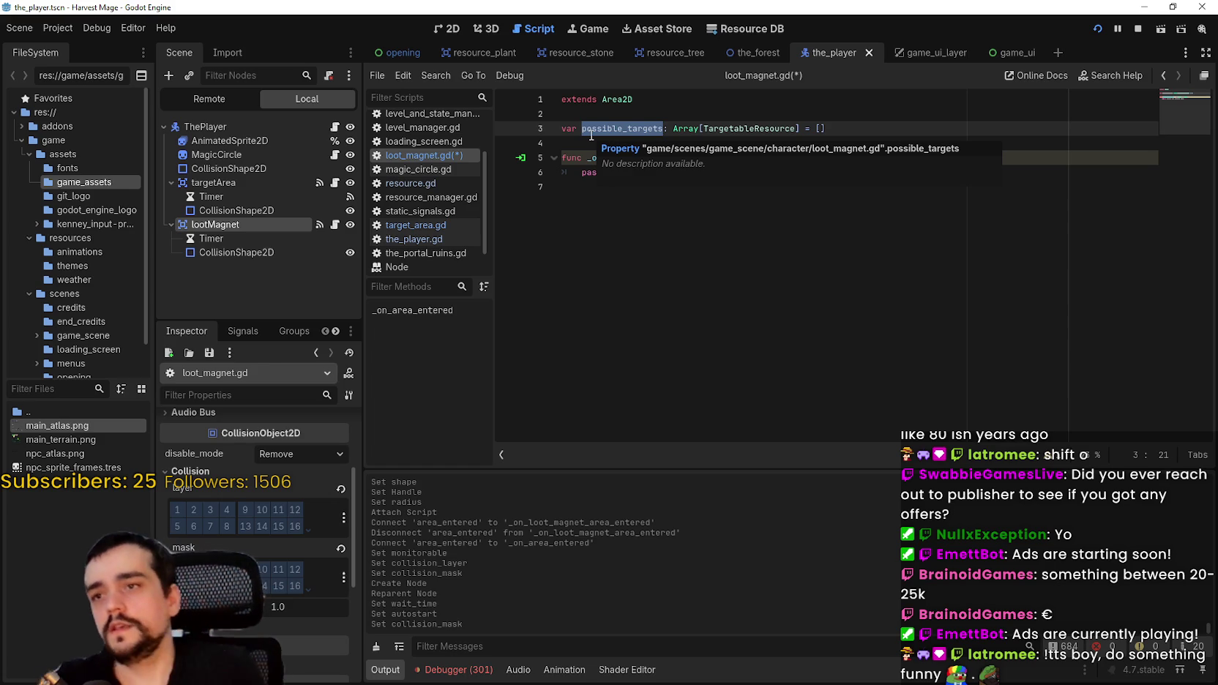
left_click(578, 132)
triple_click(578, 132)
key("BackSpace")
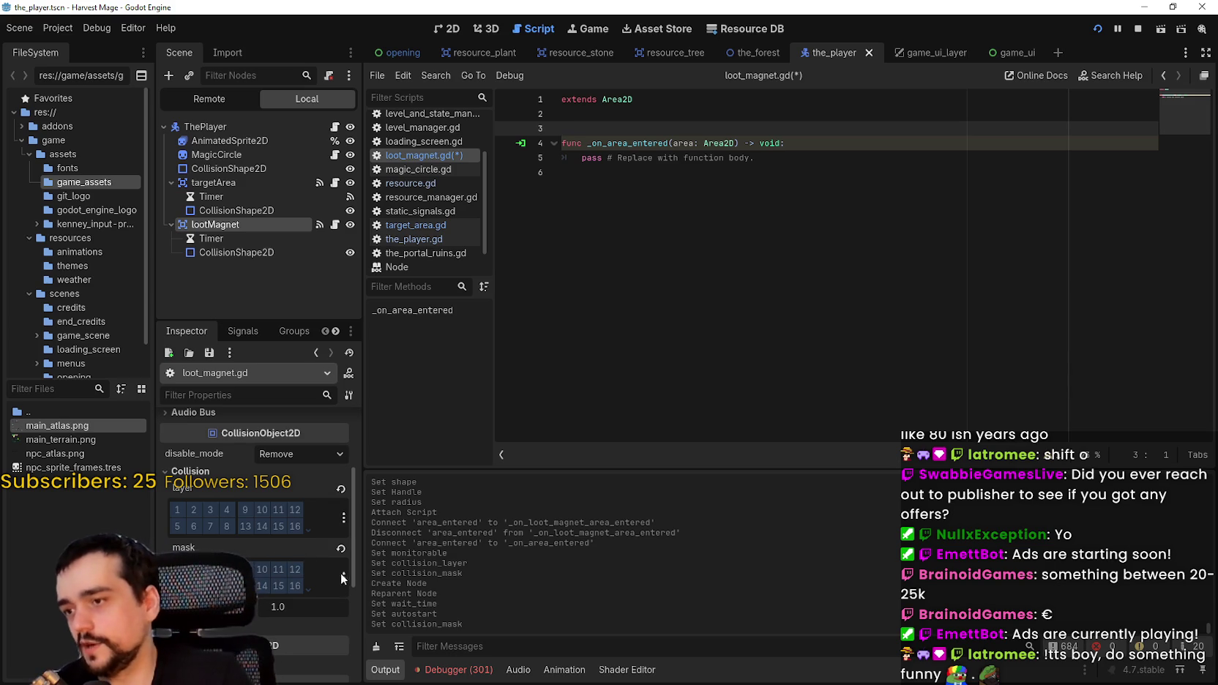
left_click(343, 577)
left_click(283, 620)
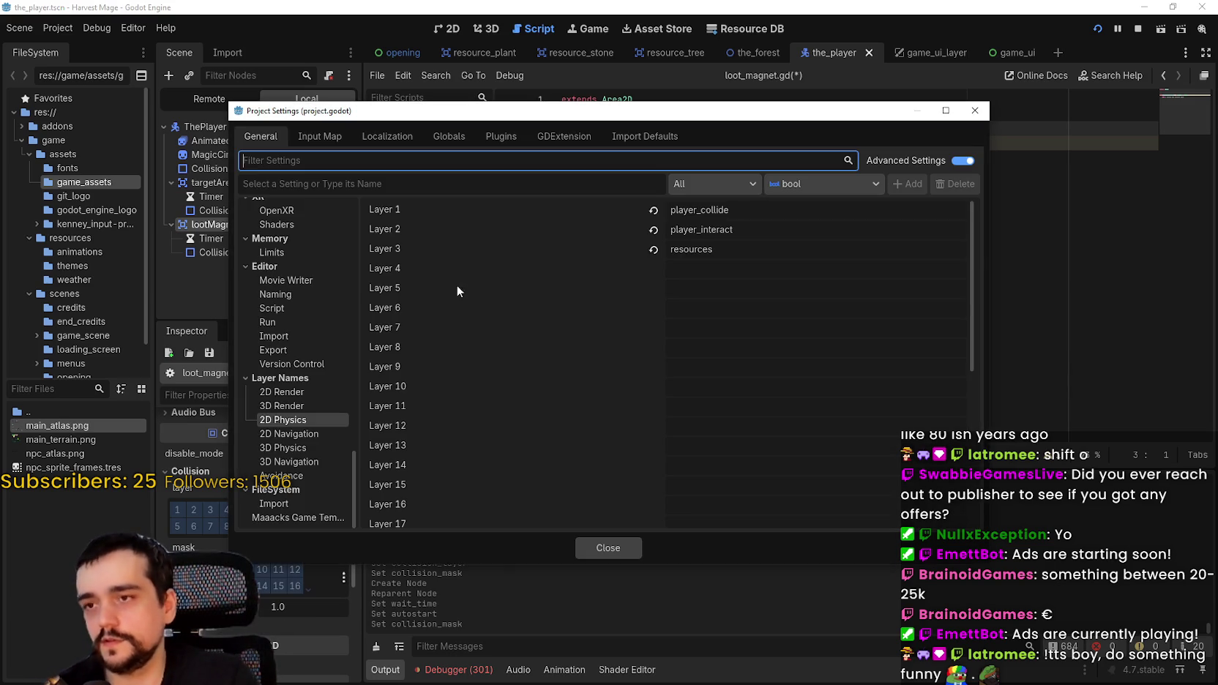
- Name 2D Physics Layer 4 'item_drop', close Project Settings and save
left_click(733, 267)
type("item_drop")
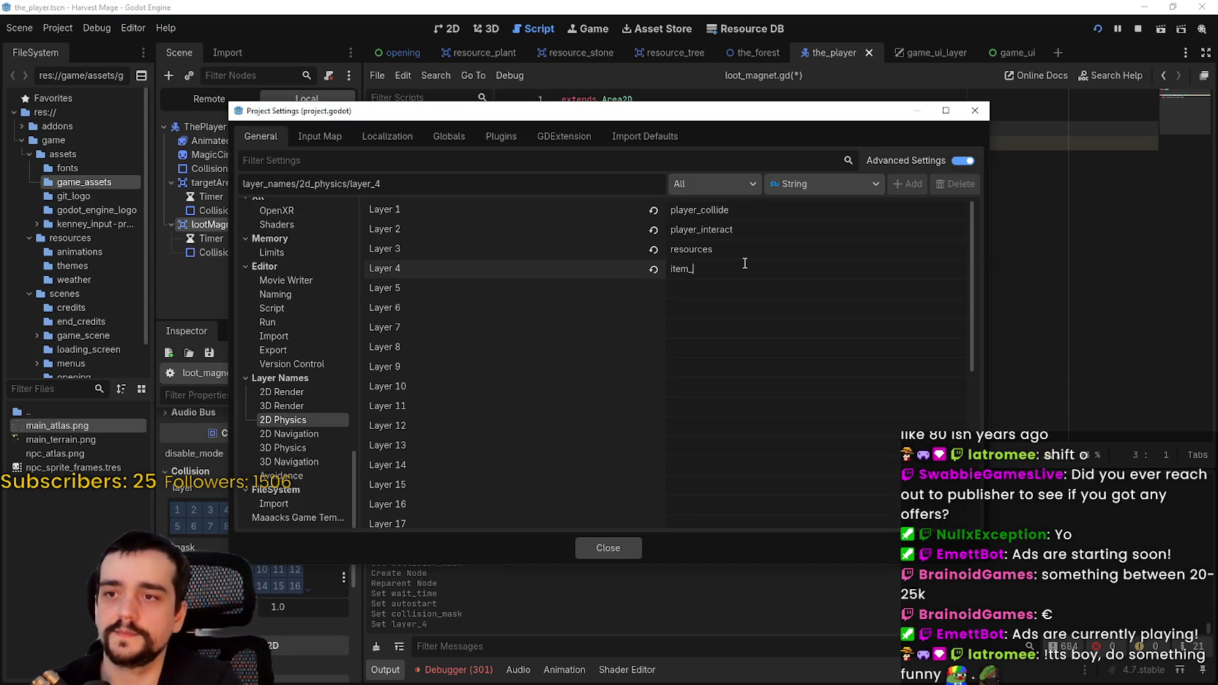
left_click(608, 547)
key("ctrl+s")
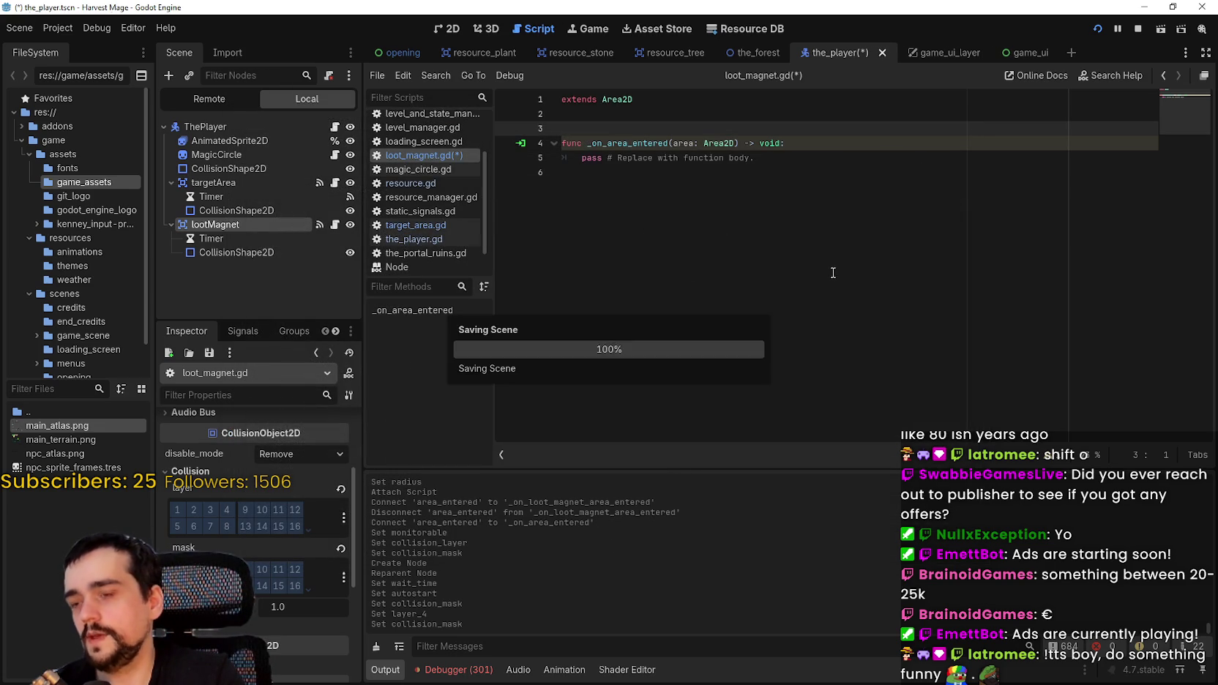
- Replace the pass line with an item_drop variable typed TargetableResource, taken from area
left_click_drag(754, 159, 580, 158)
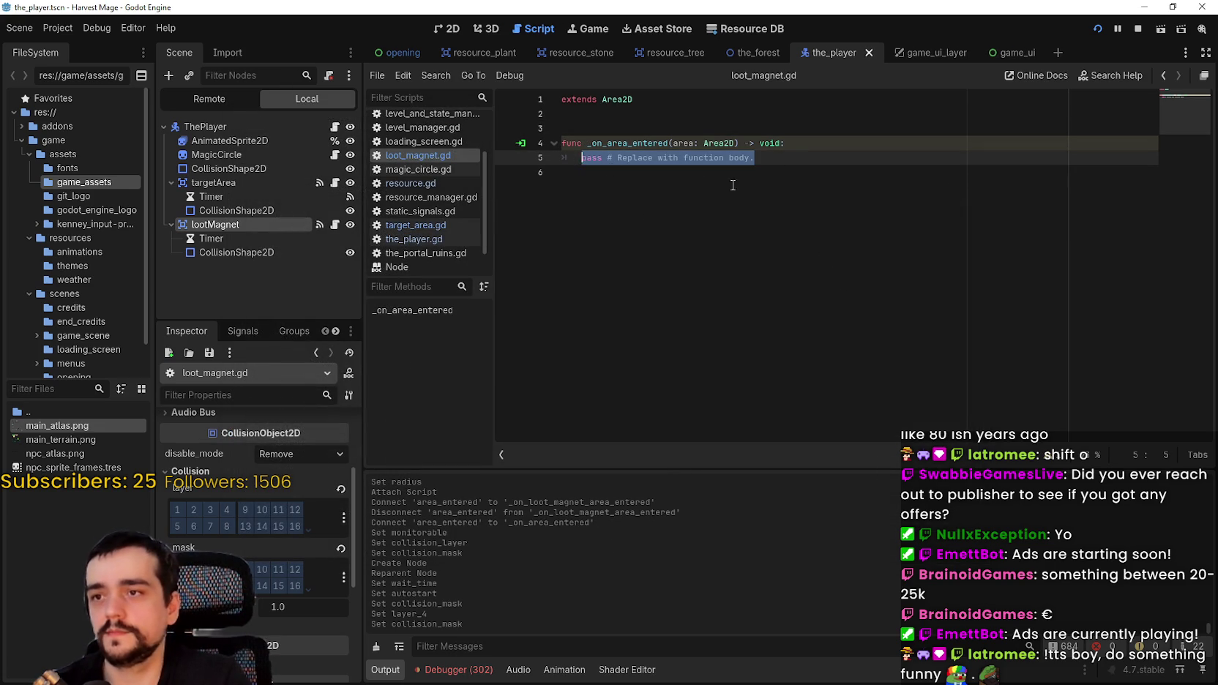
key("BackSpace")
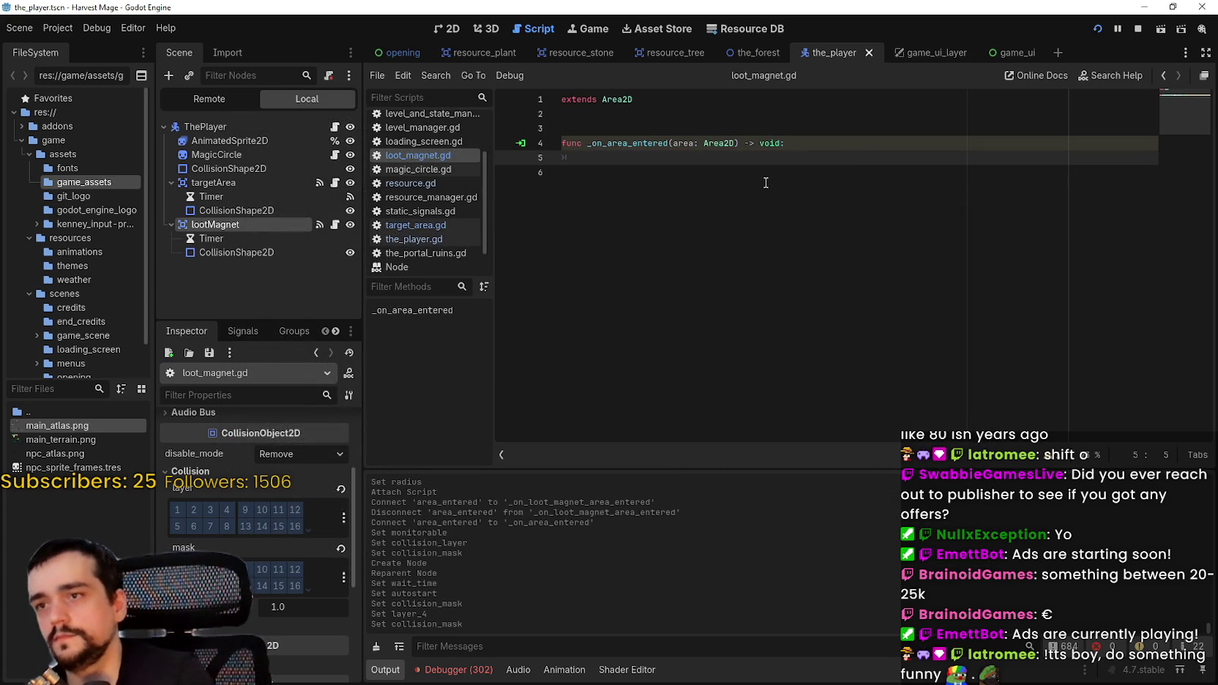
type("var item")
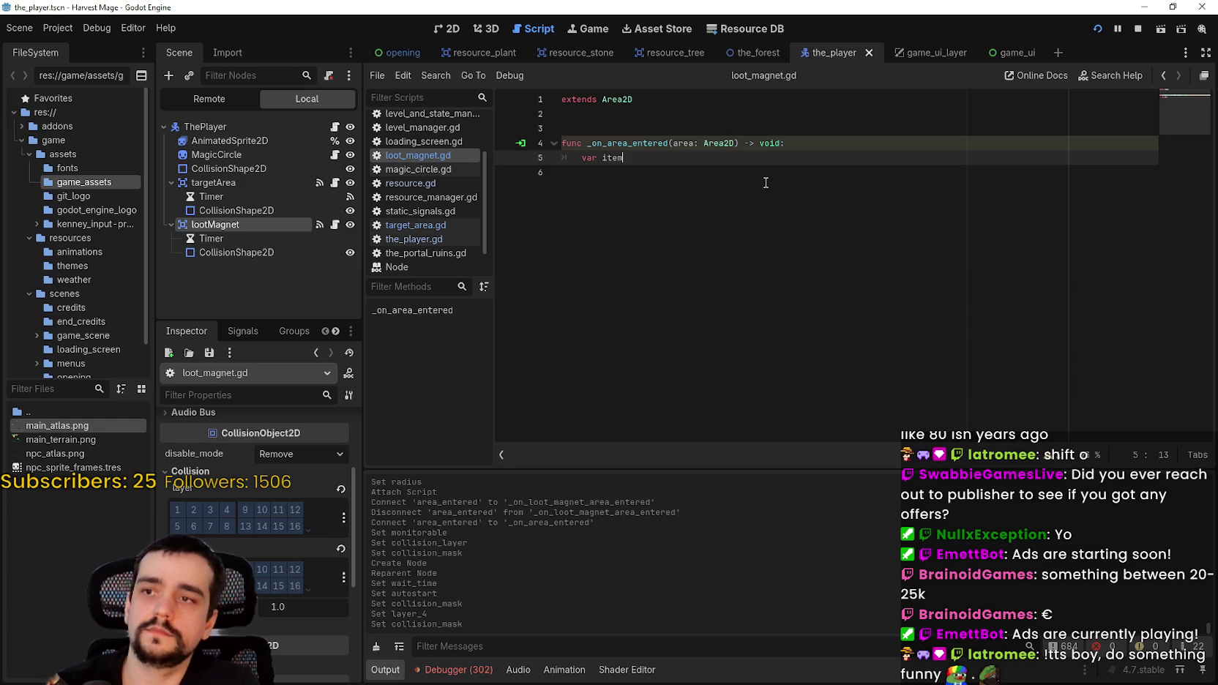
type("_drop: ")
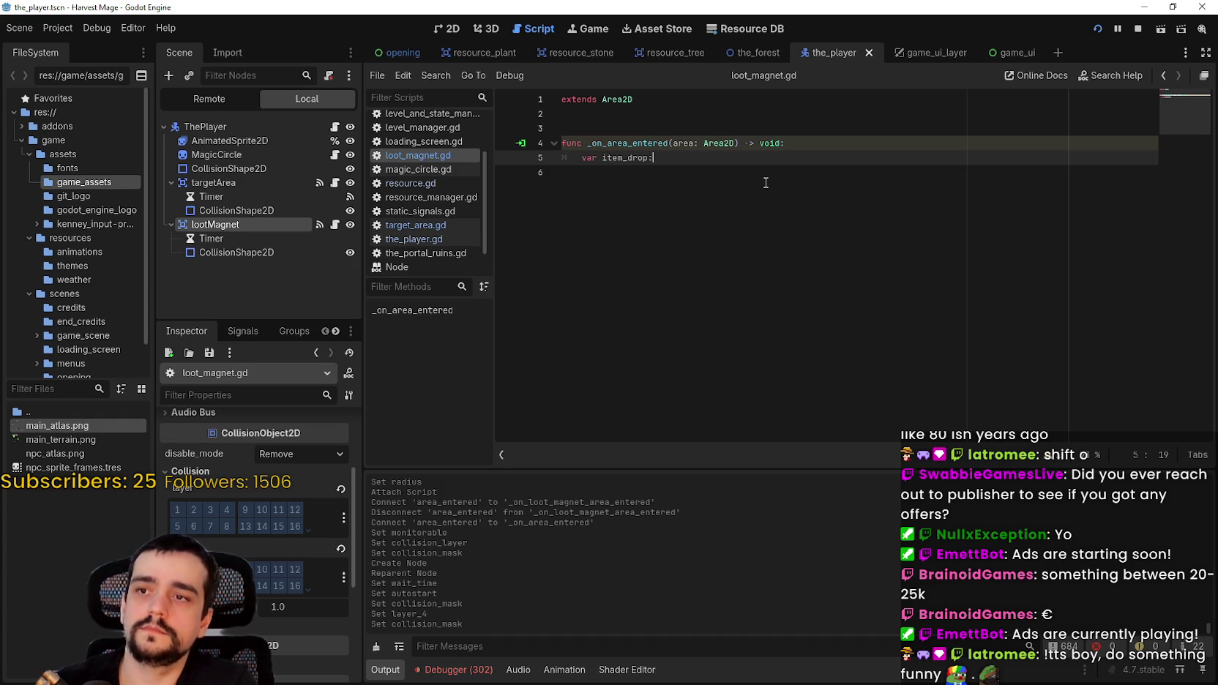
type("Resou")
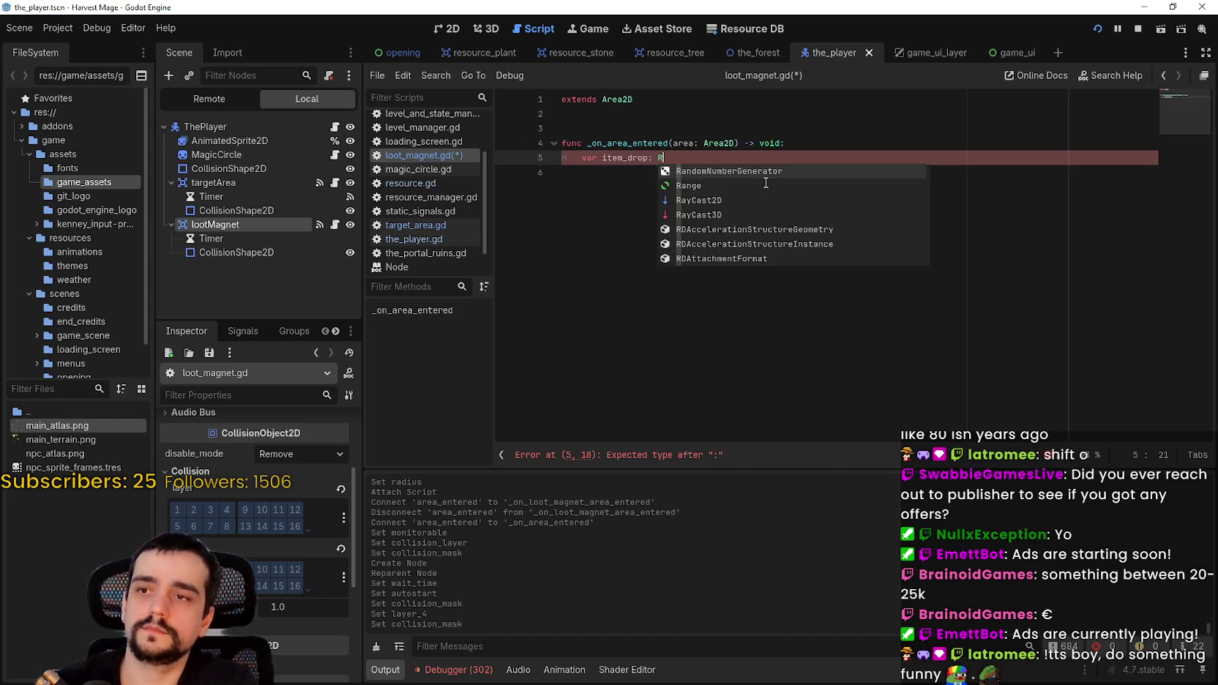
key("BackSpace")
key("BackSpace")
key("BackSpace")
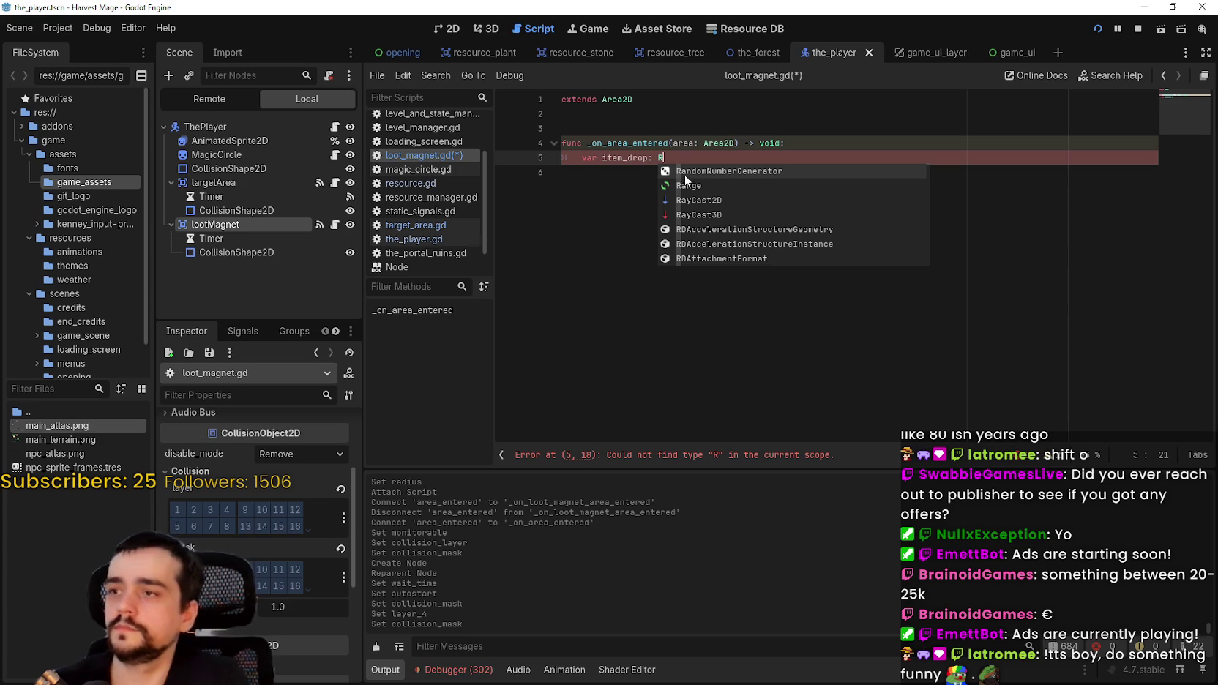
left_click(334, 183)
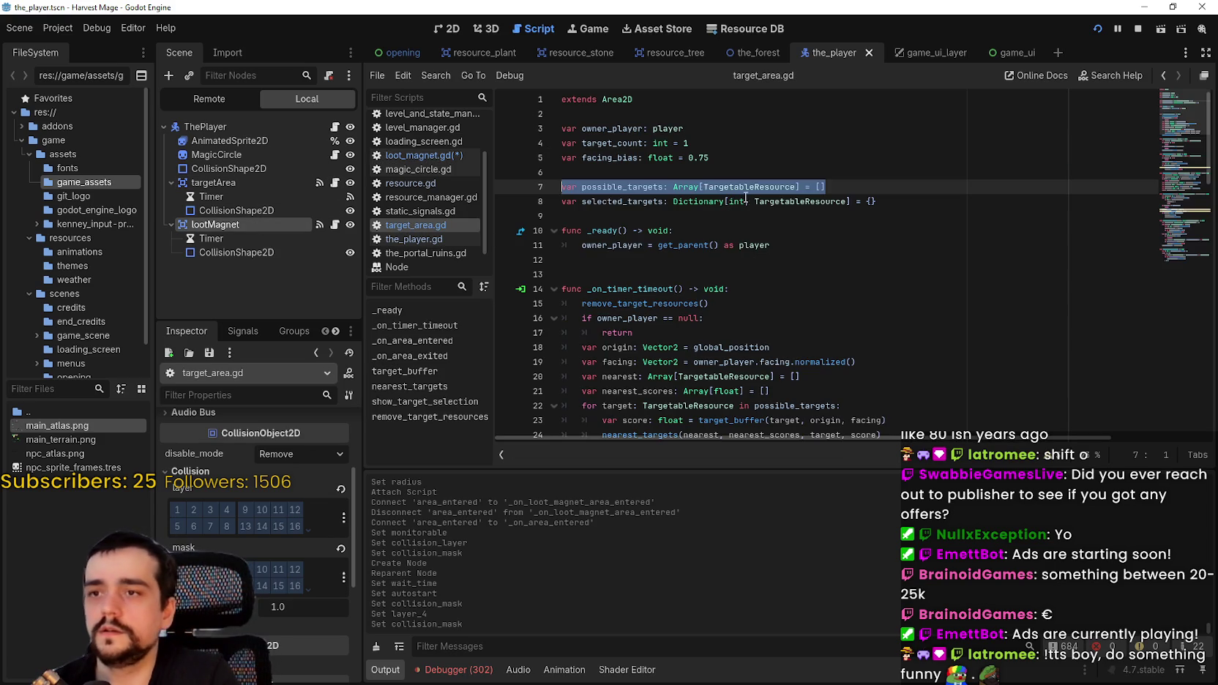
double_click(745, 187)
key("ctrl+c")
left_click(334, 225)
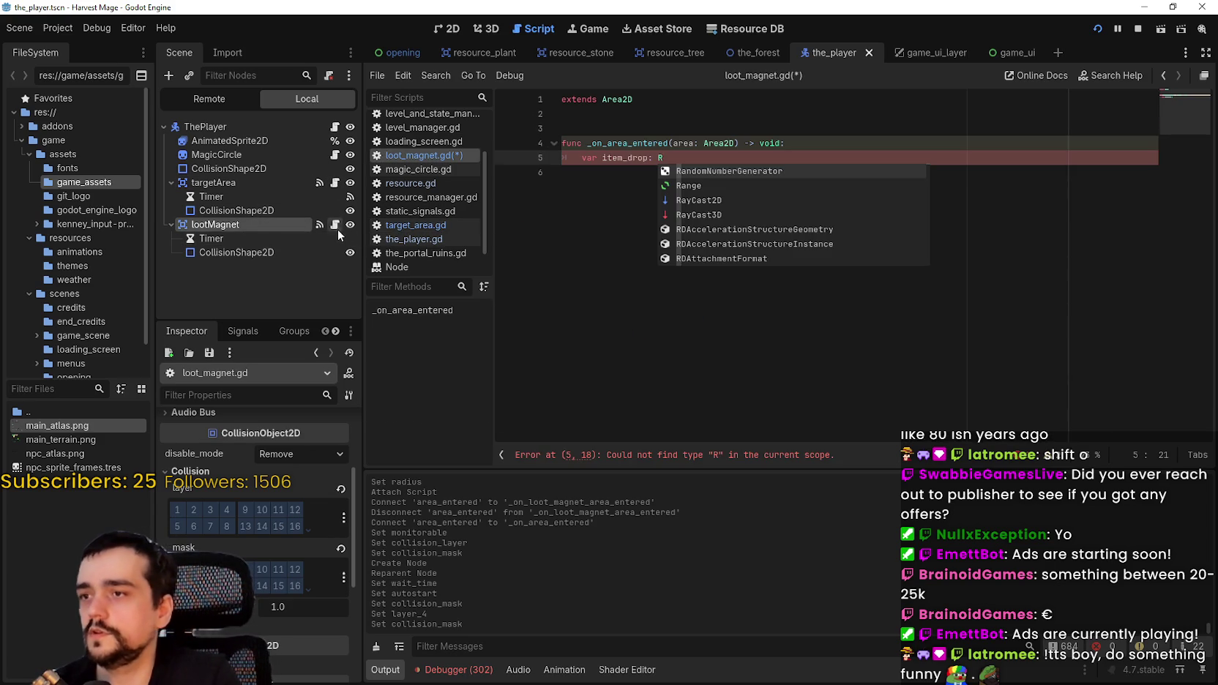
key("BackSpace")
key("ctrl+v")
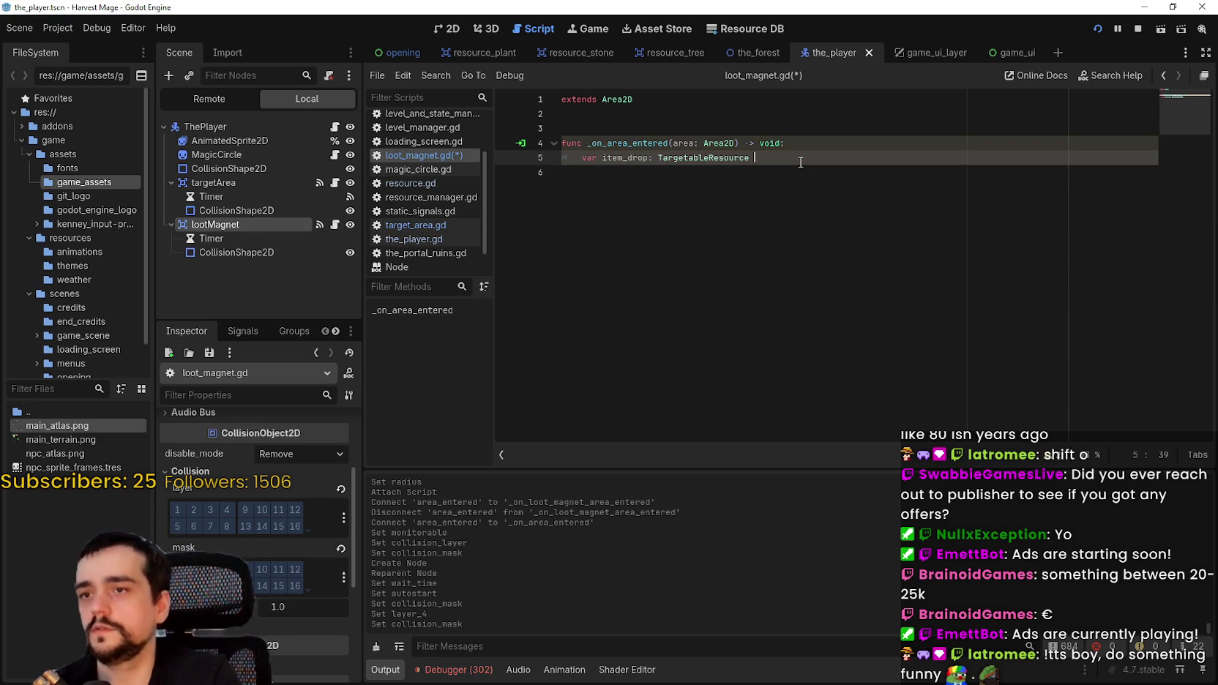
type("= area")
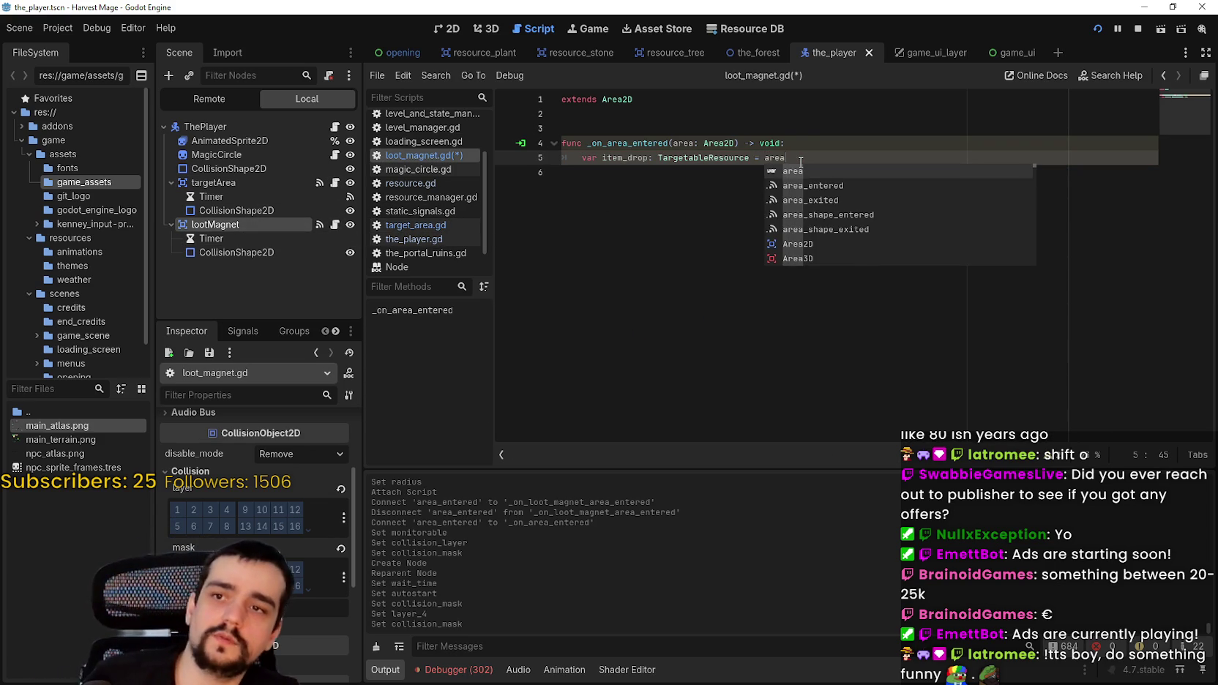
key("Escape")
- Add an item_drop.kill_resource() call on line 6 and save loot_magnet.gd
left_click(801, 166)
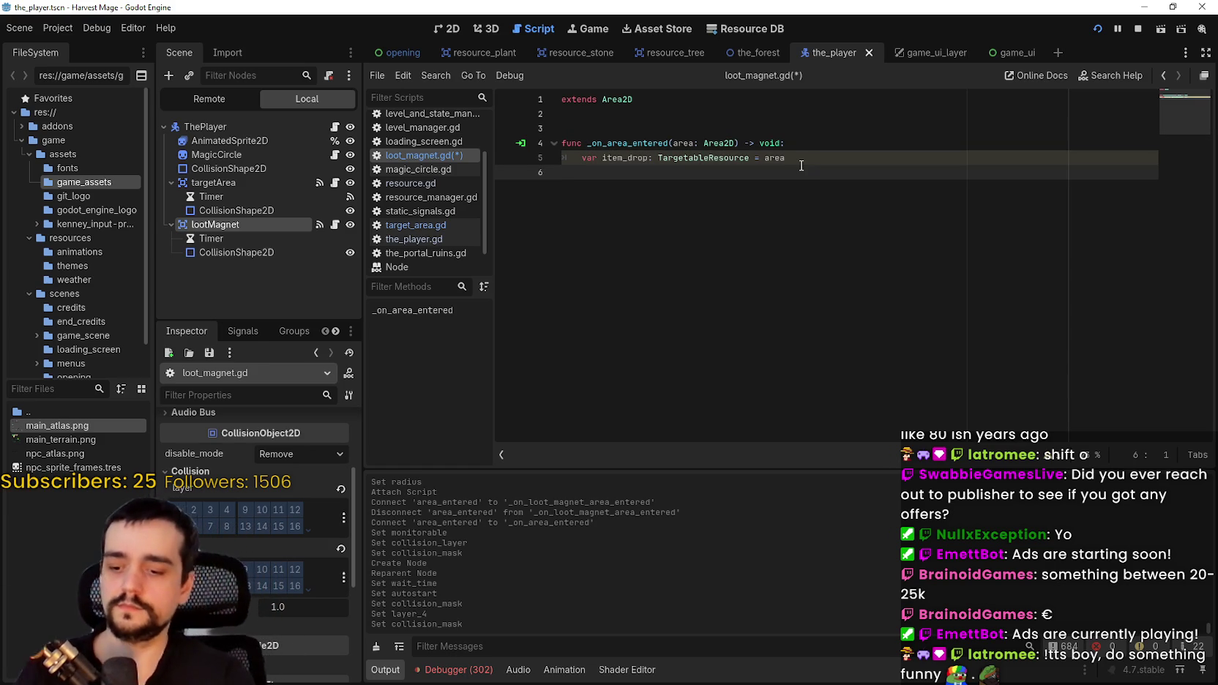
type("item")
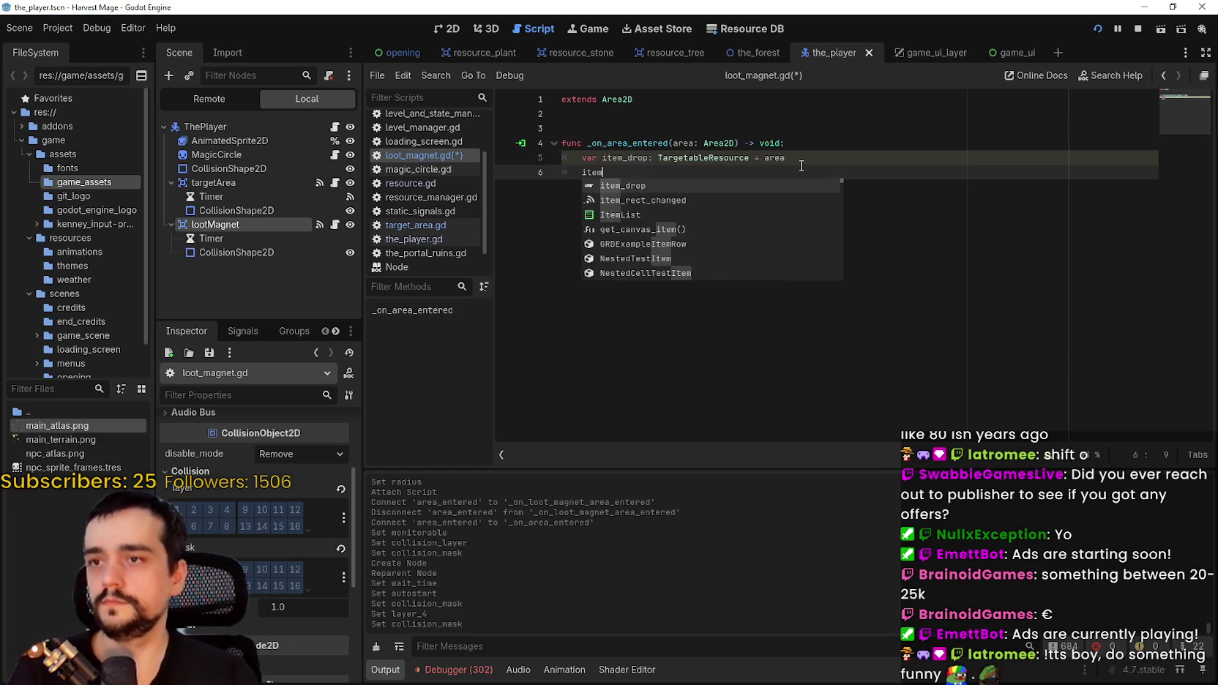
type("_drop.")
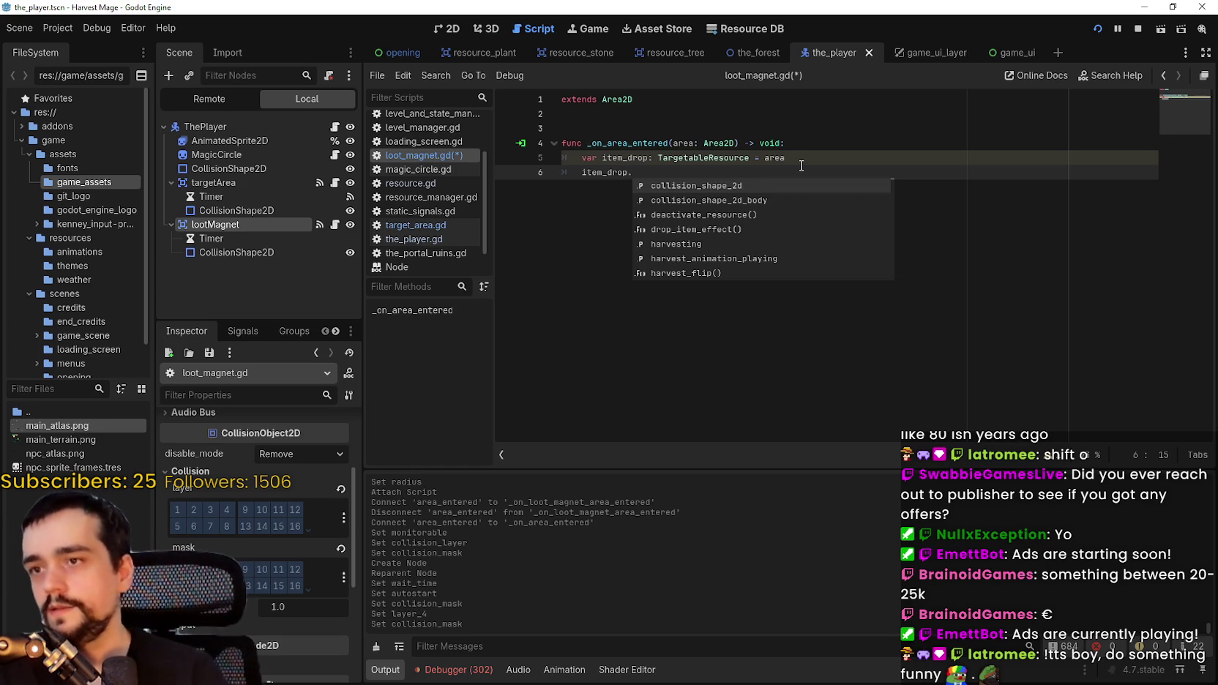
type("kill")
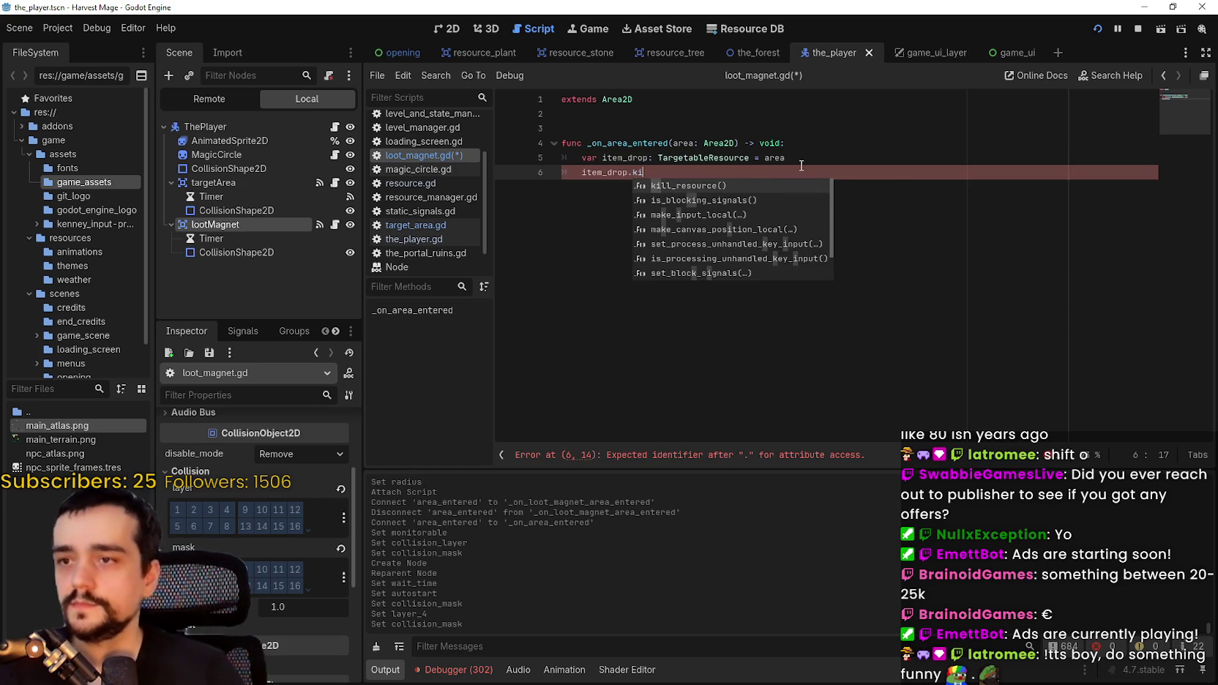
key("Return")
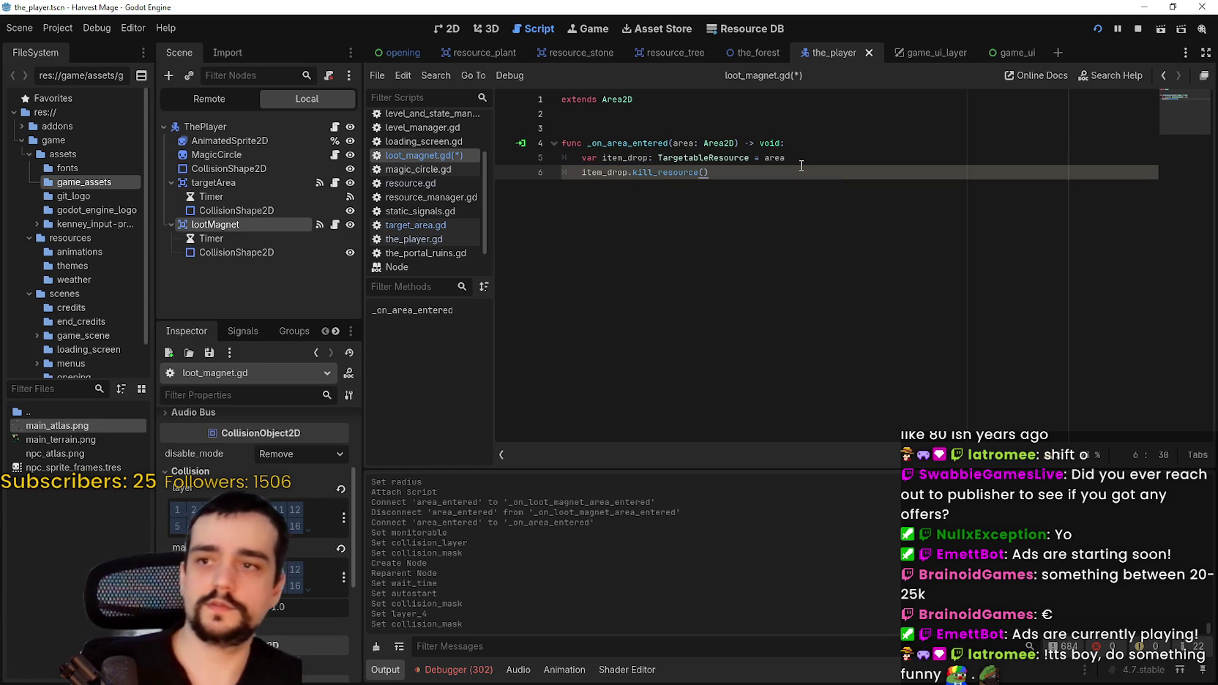
key("Return")
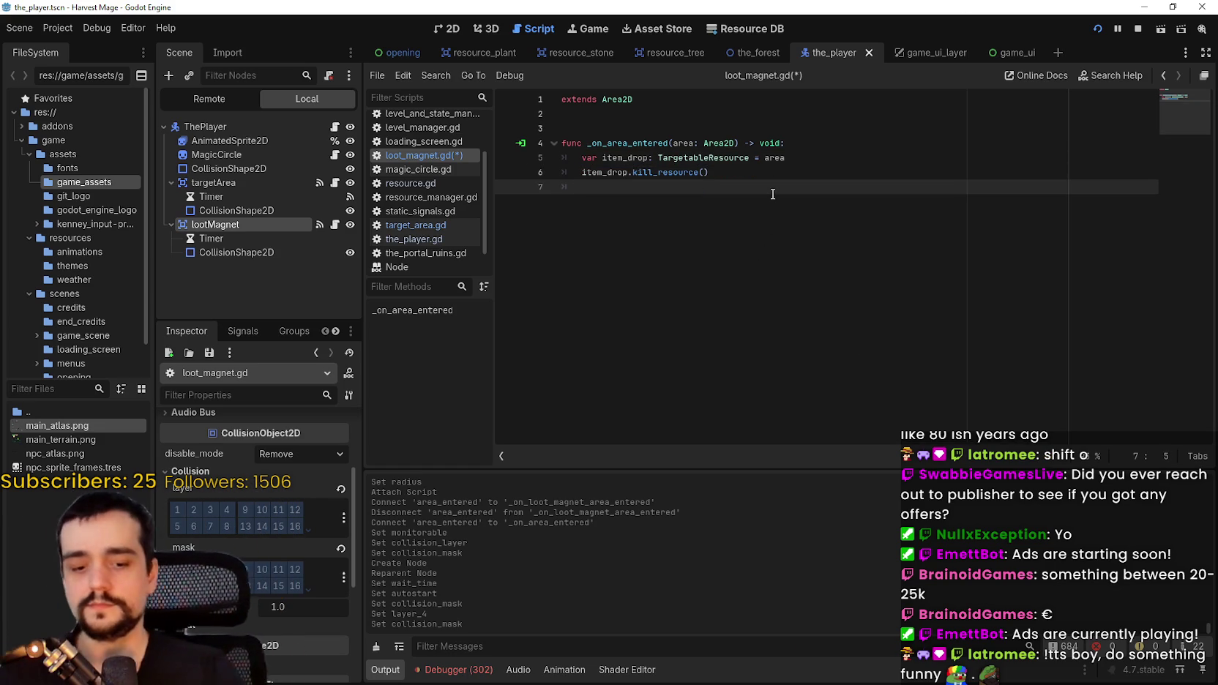
key("ctrl+s")
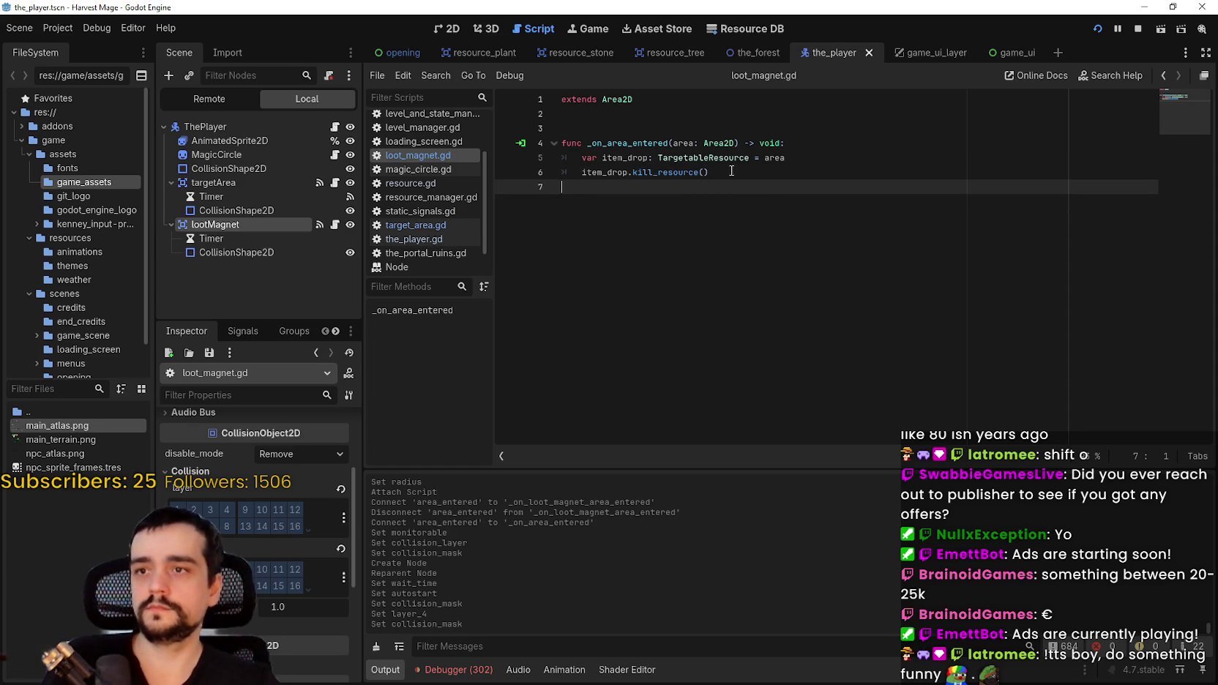
- Open target_area.gd and launch the game to test the loot magnet
left_click(802, 144)
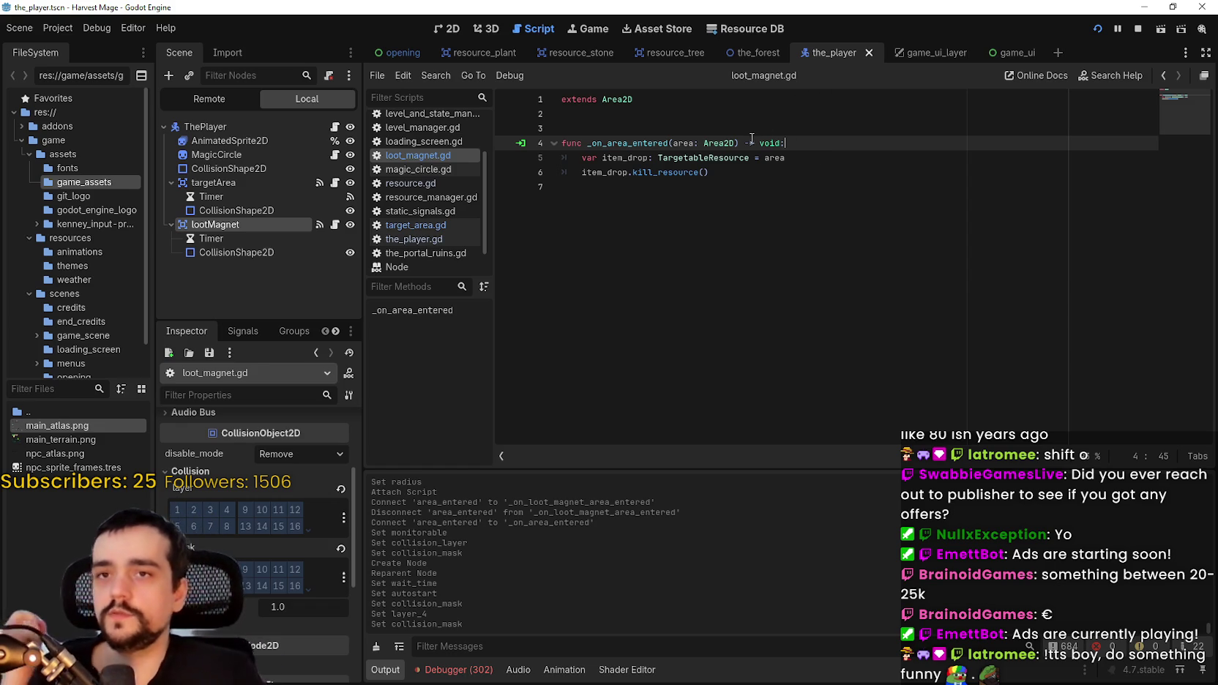
left_click(835, 197)
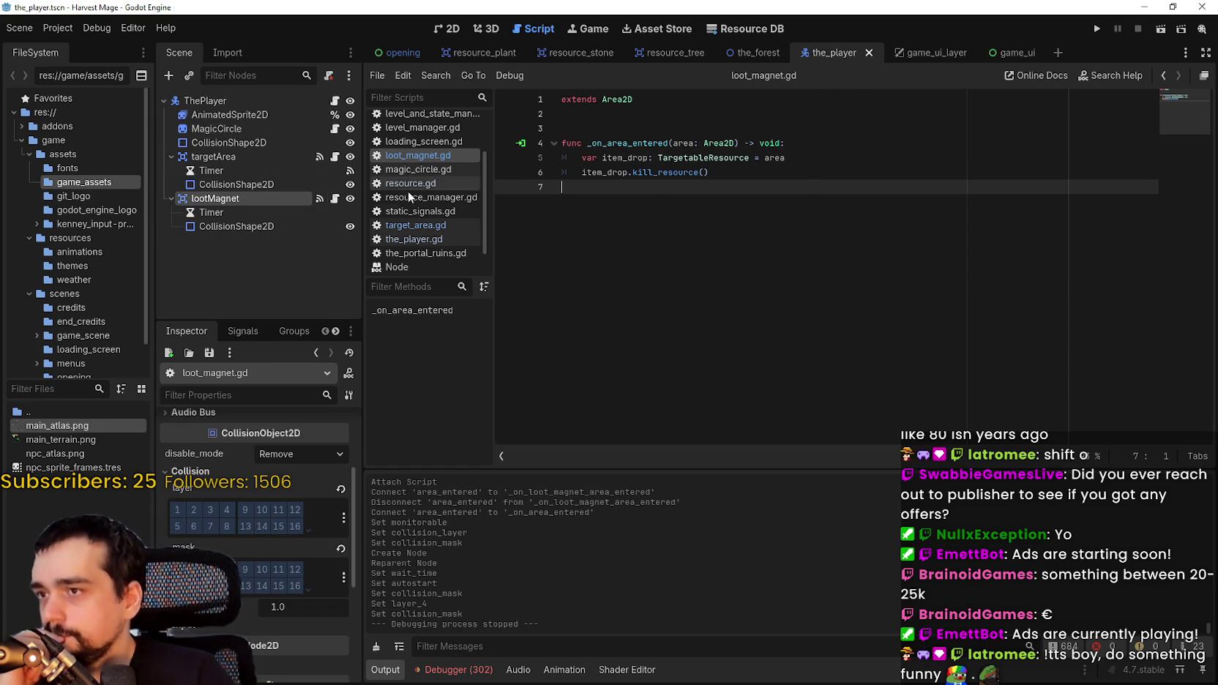
left_click(430, 228)
scroll(431, 216, "down", 1)
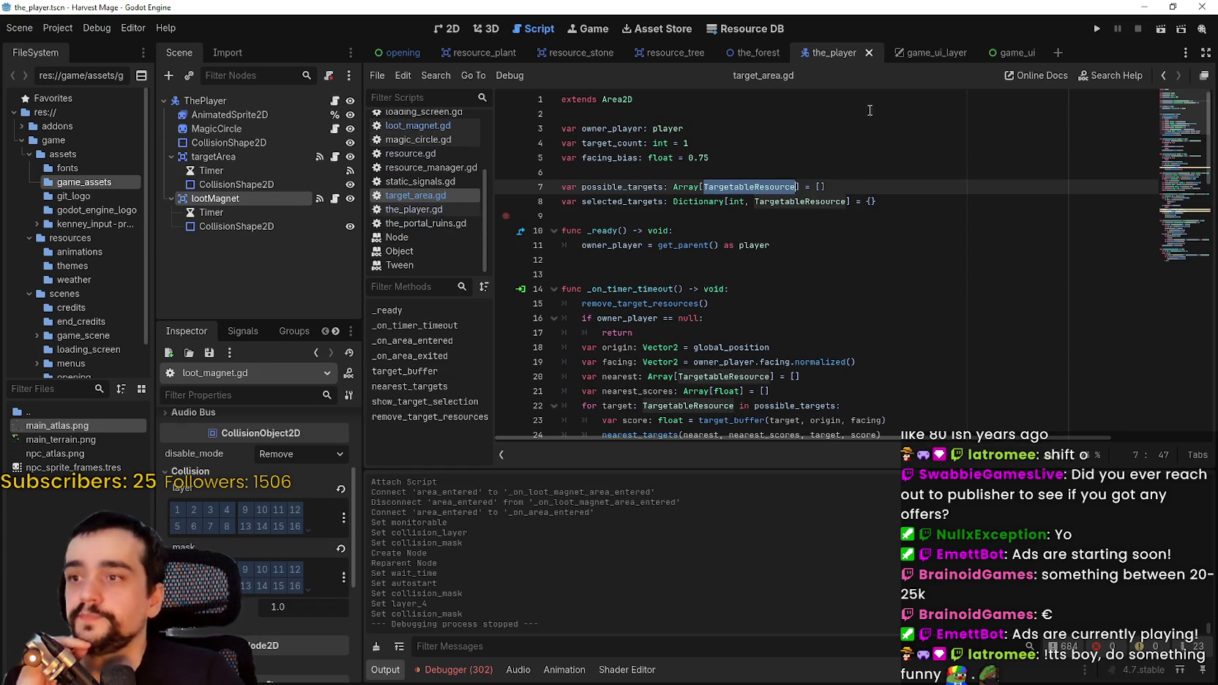
left_click(1100, 26)
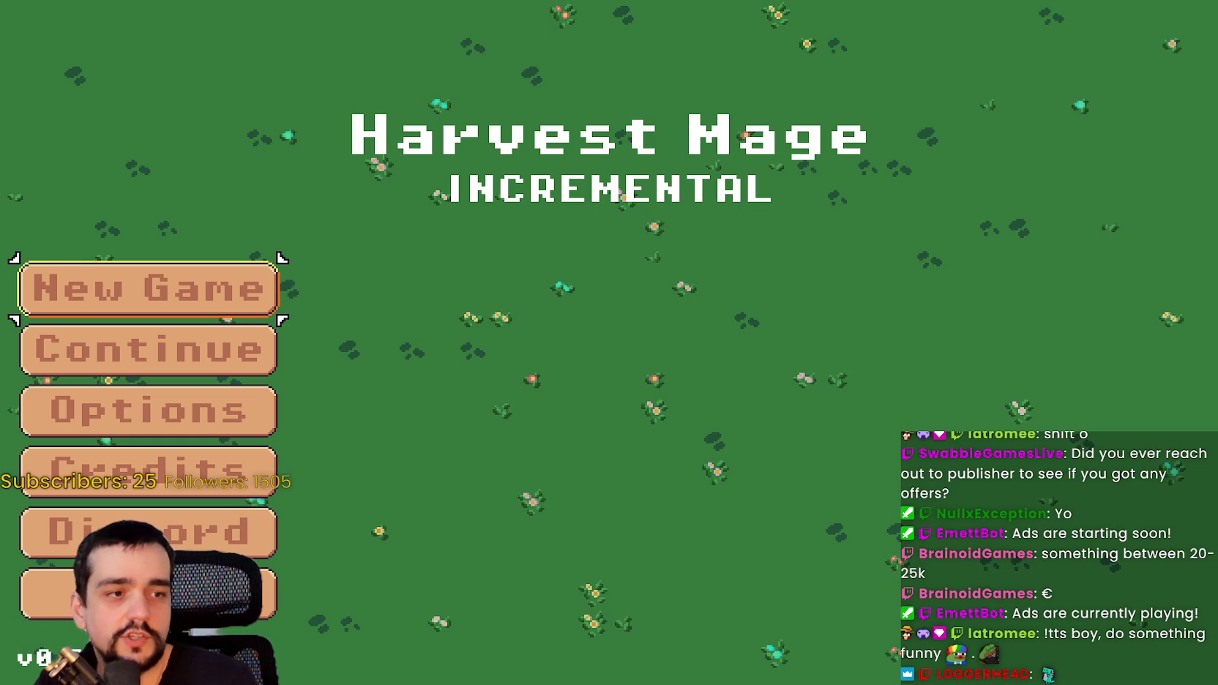
- Continue the saved game, walk into the meadow and attack the vine enemy until it dies
left_click(271, 338)
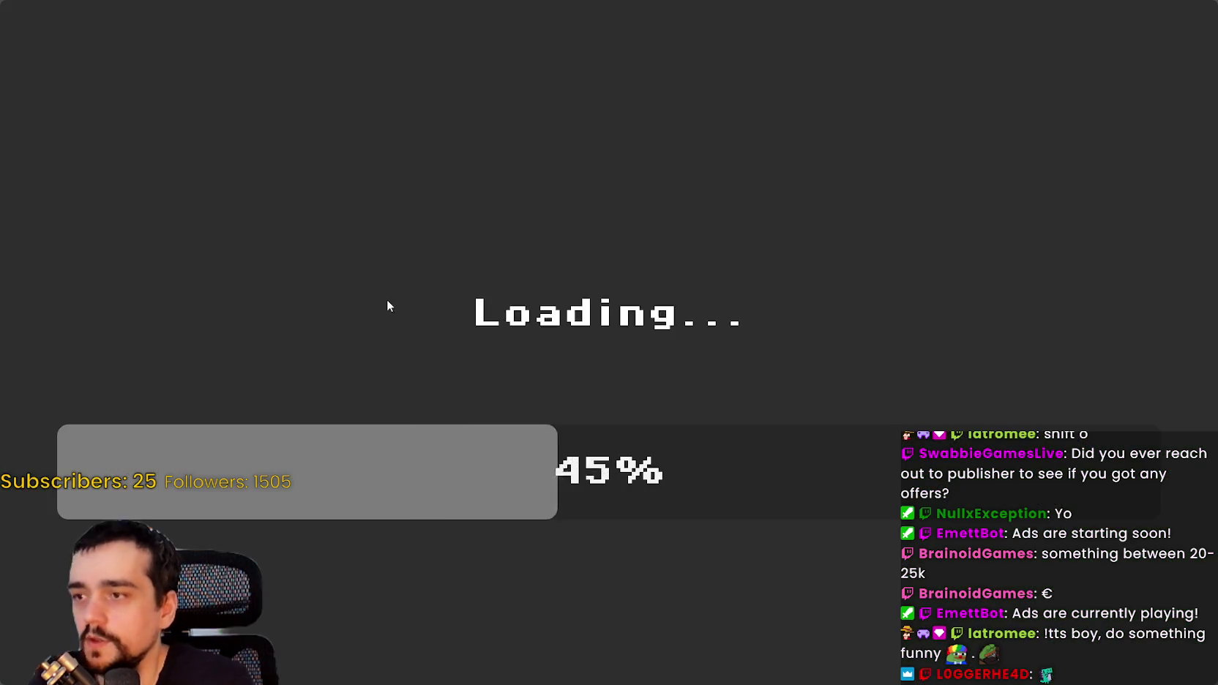
key("s")
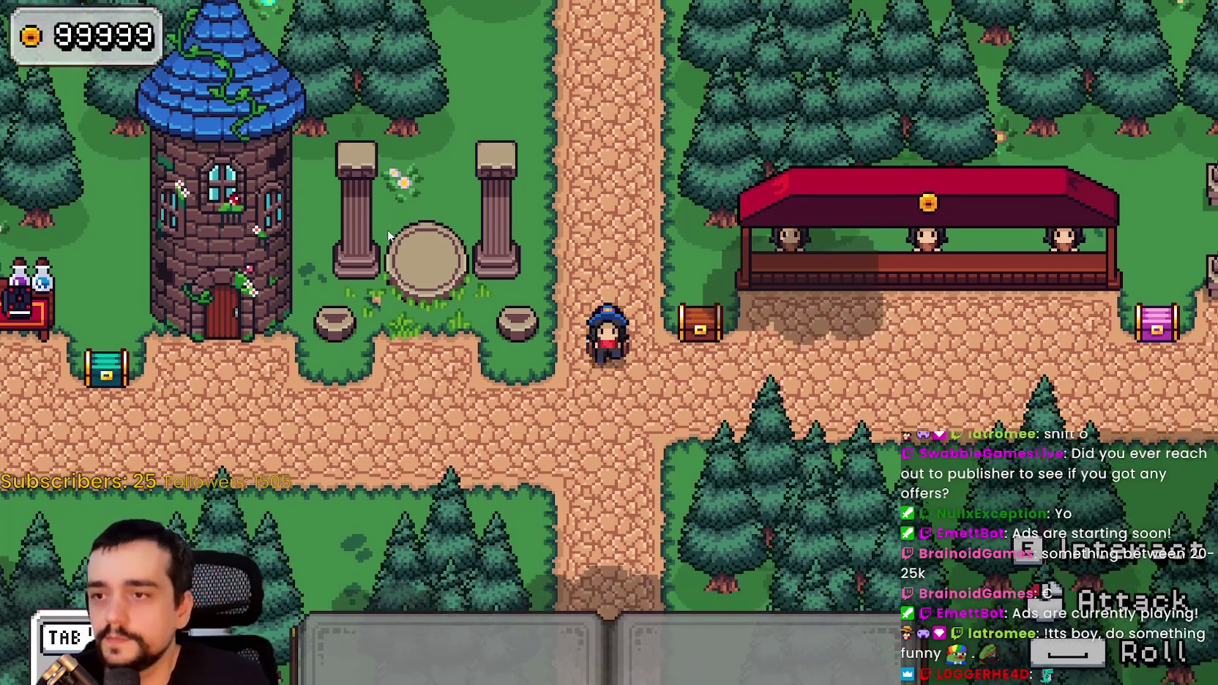
key("w")
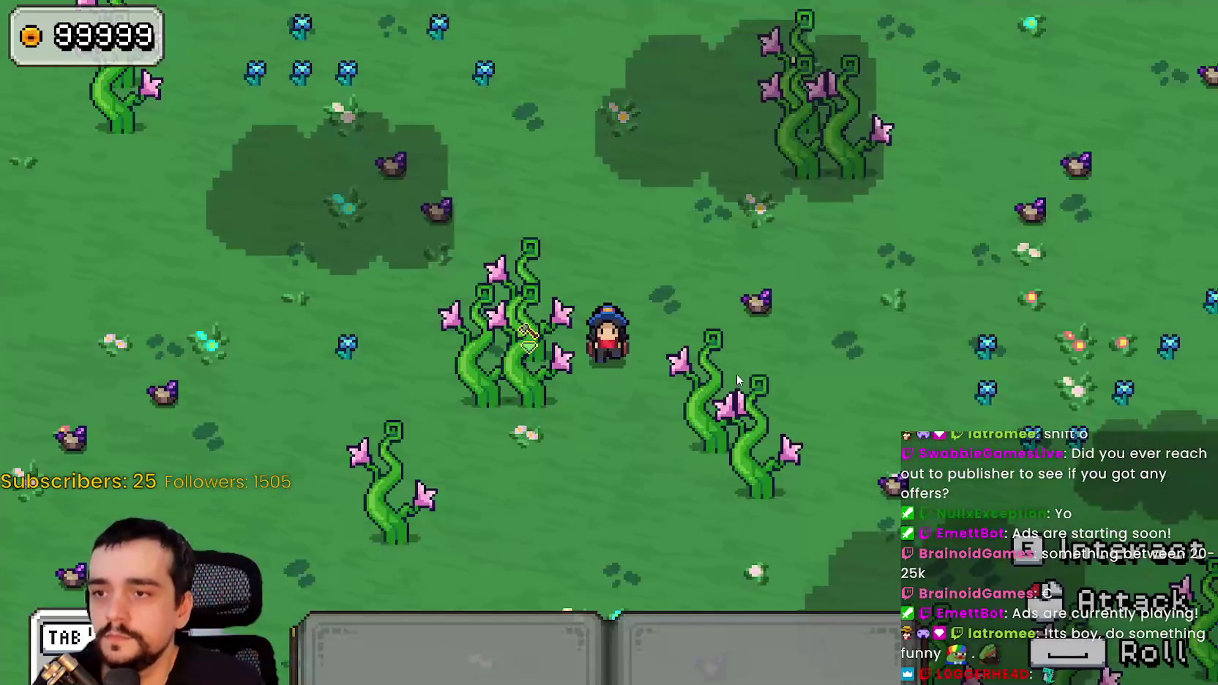
key("a")
left_click(737, 374)
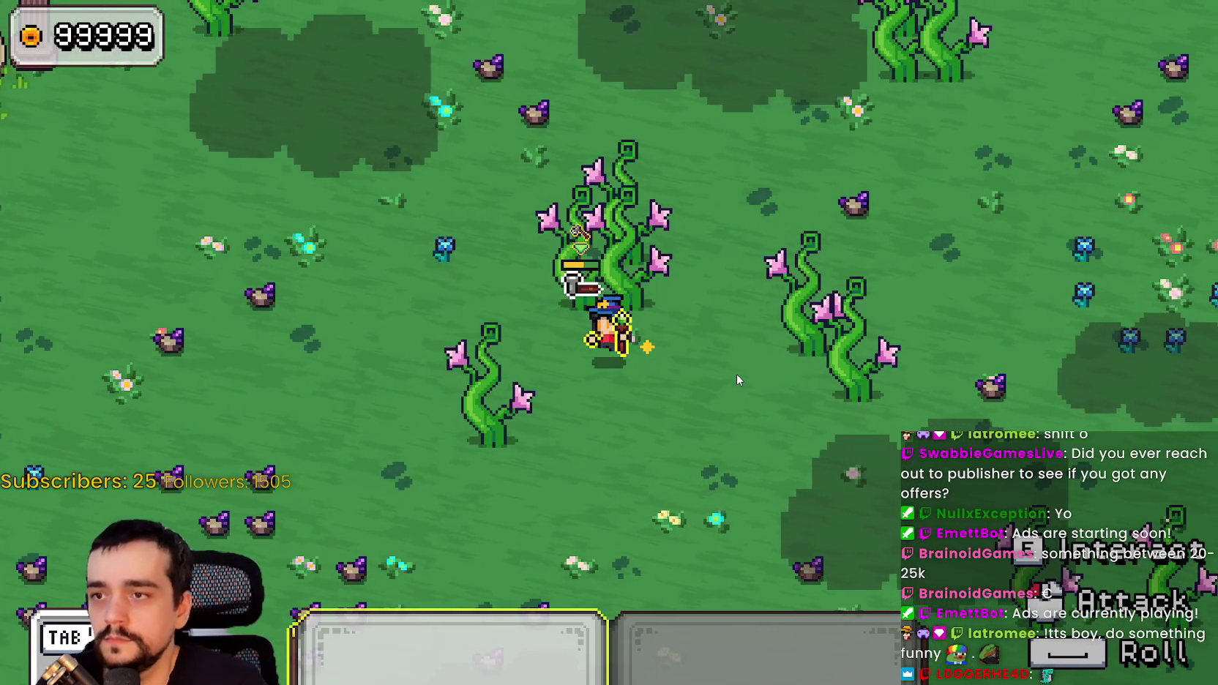
key("a")
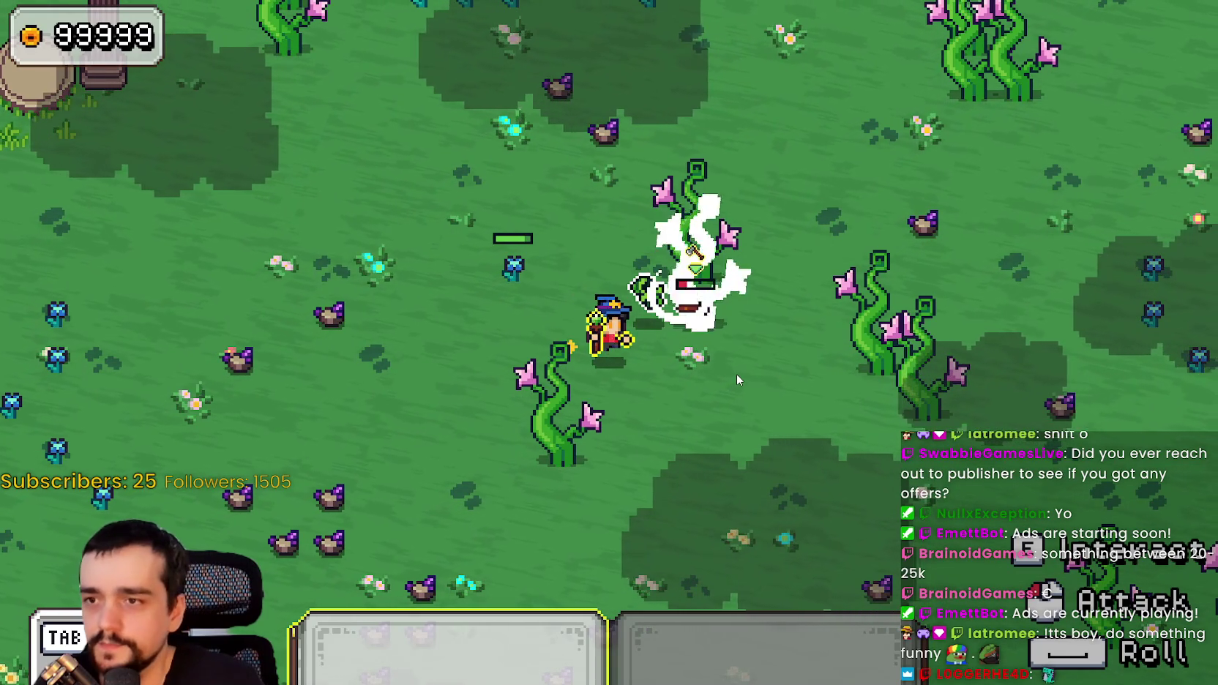
left_click(736, 374)
key("w")
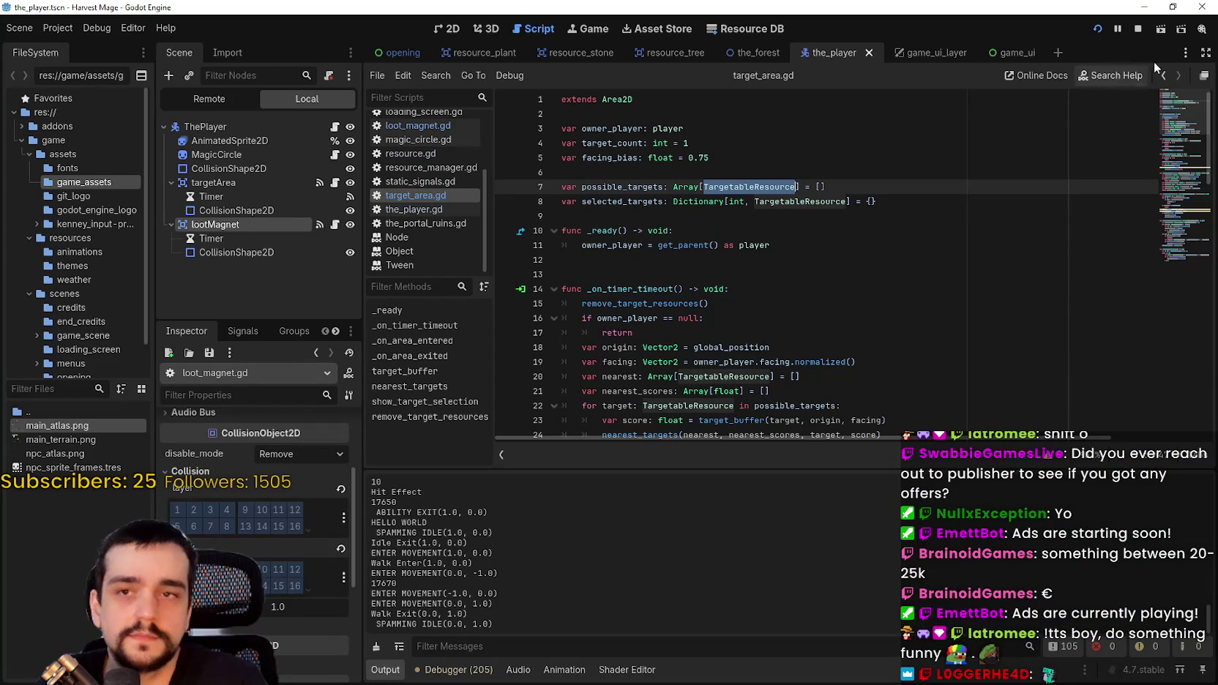
- Stop the running game and scroll down through target_area.gd
left_click(723, 266)
scroll(722, 268, "down", 3)
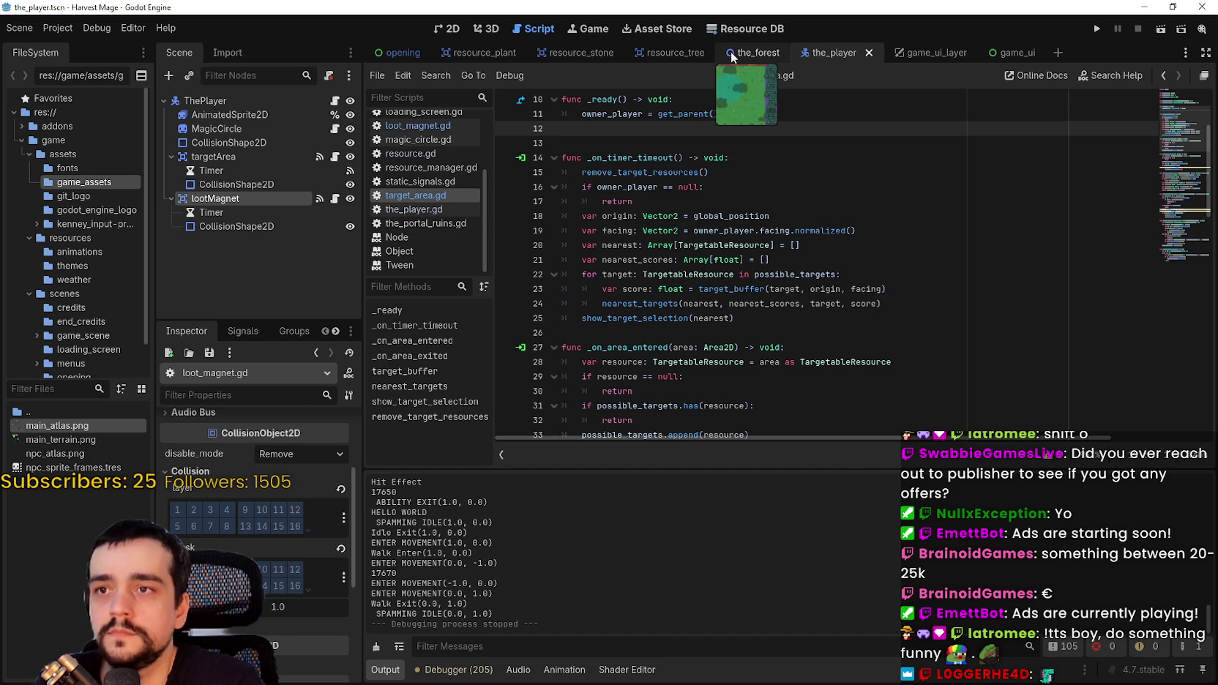
- Switch to the resource_plant scene, review its layer-3 collision and targeting code, then open resource.gd
left_click(489, 53)
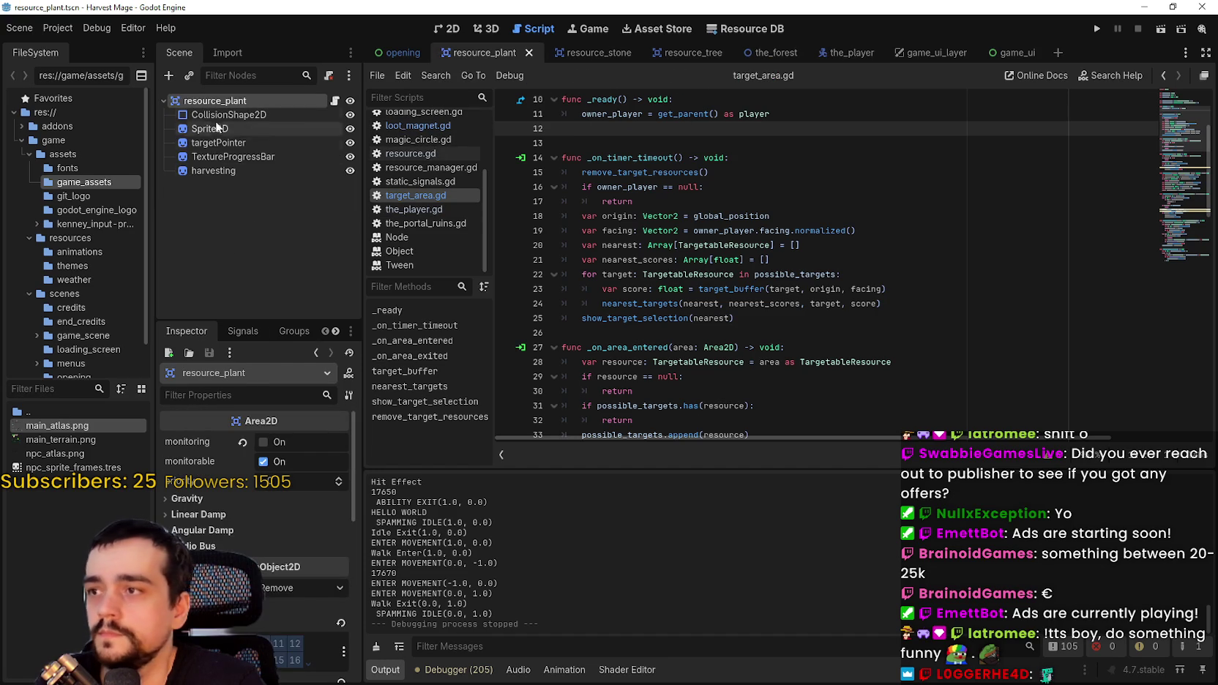
scroll(296, 637, "down", 4)
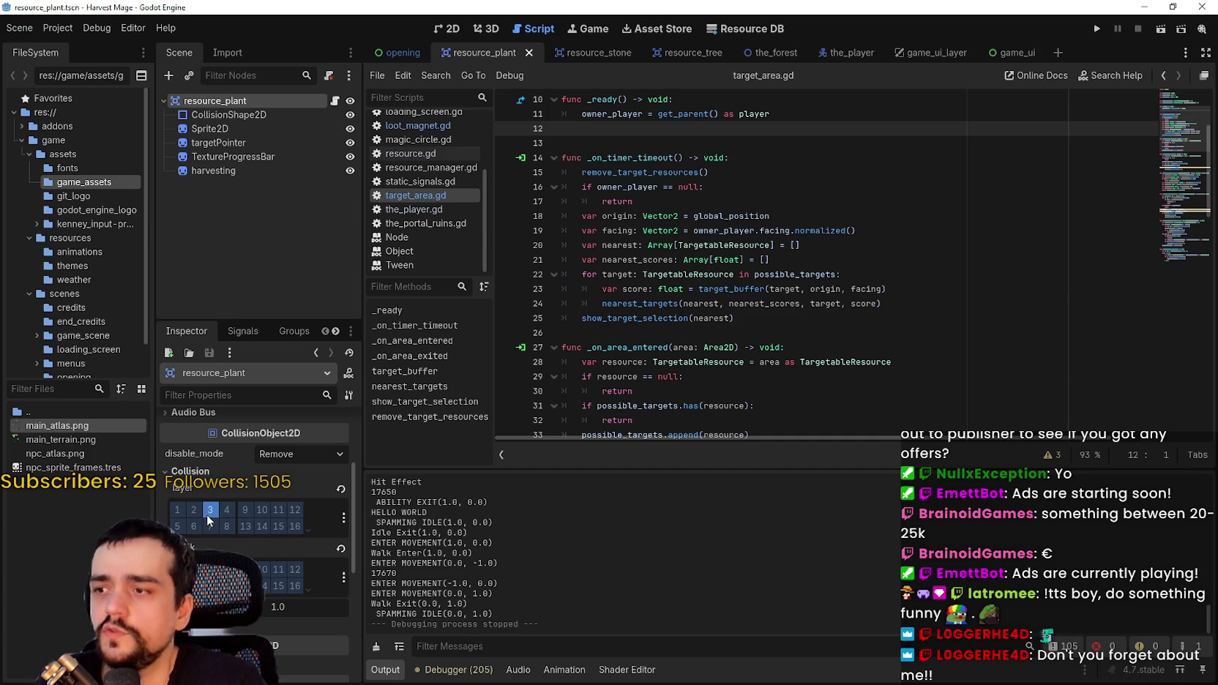
left_click(774, 201)
scroll(774, 233, "down", 2)
scroll(774, 233, "up", 2)
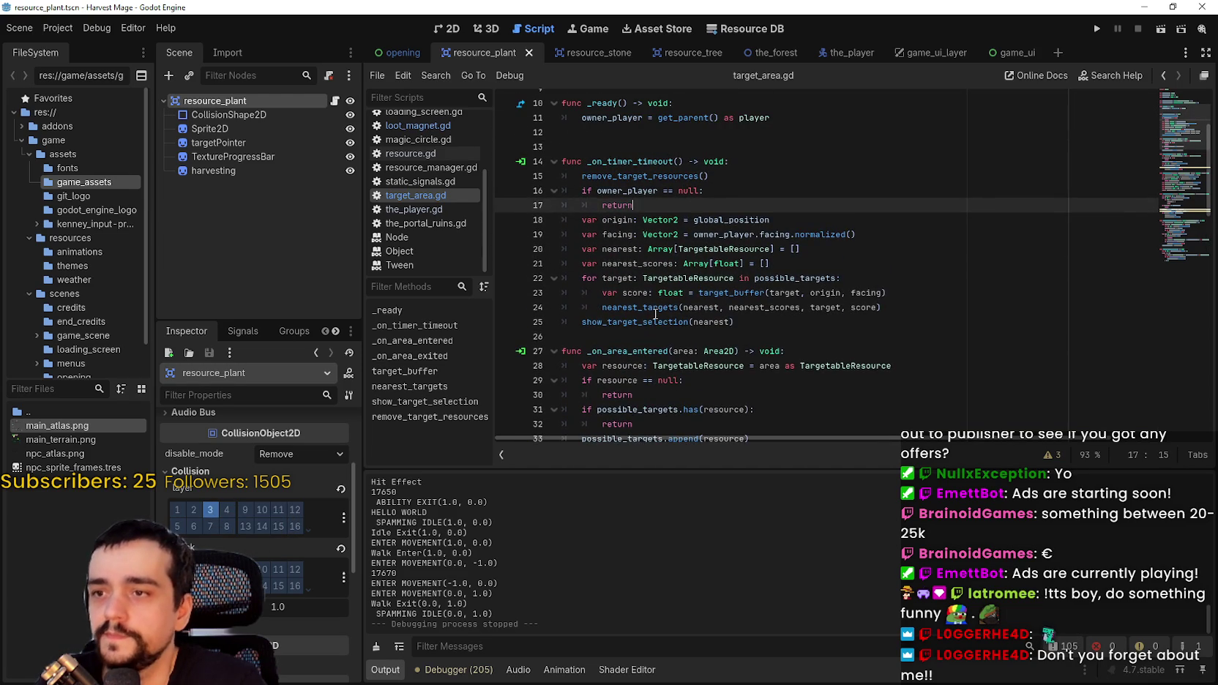
scroll(656, 313, "up", 3)
left_click(695, 274)
scroll(694, 263, "down", 4)
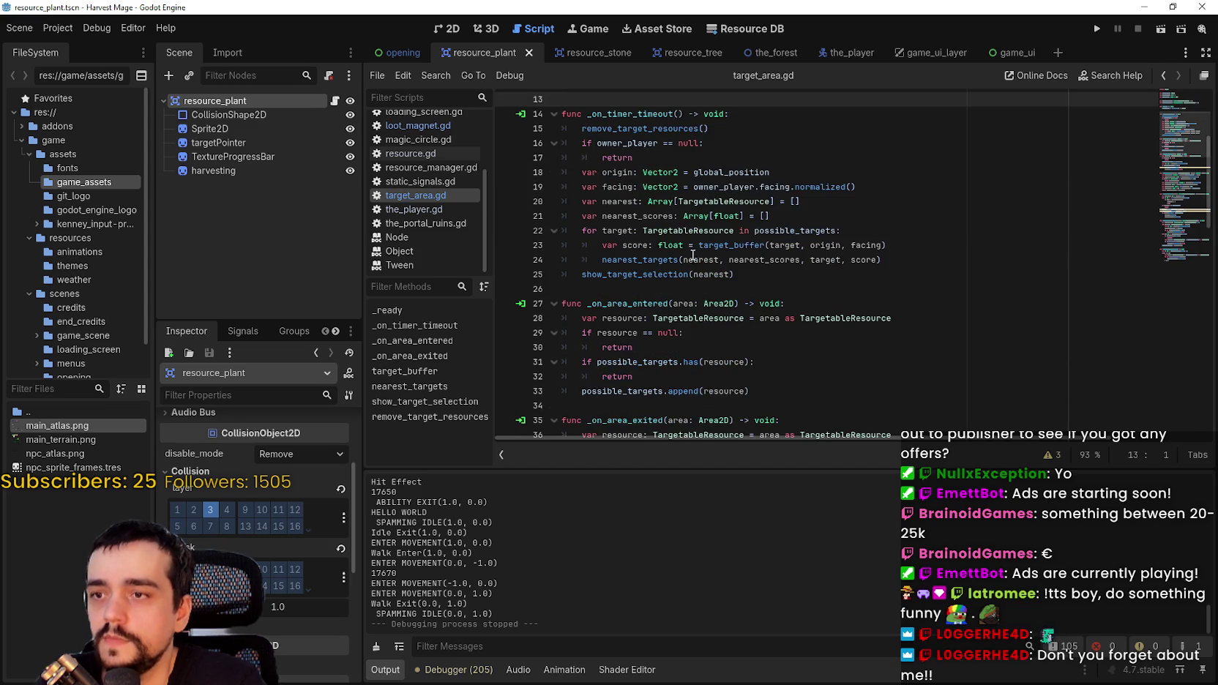
scroll(693, 254, "down", 3)
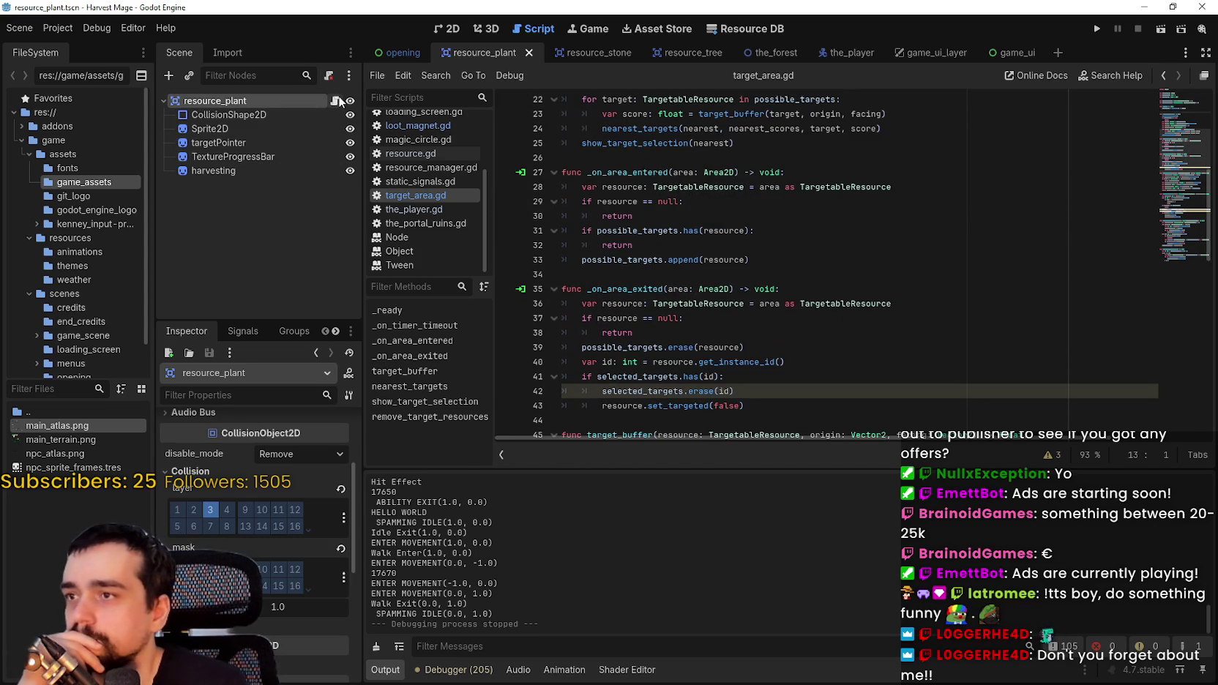
left_click(335, 101)
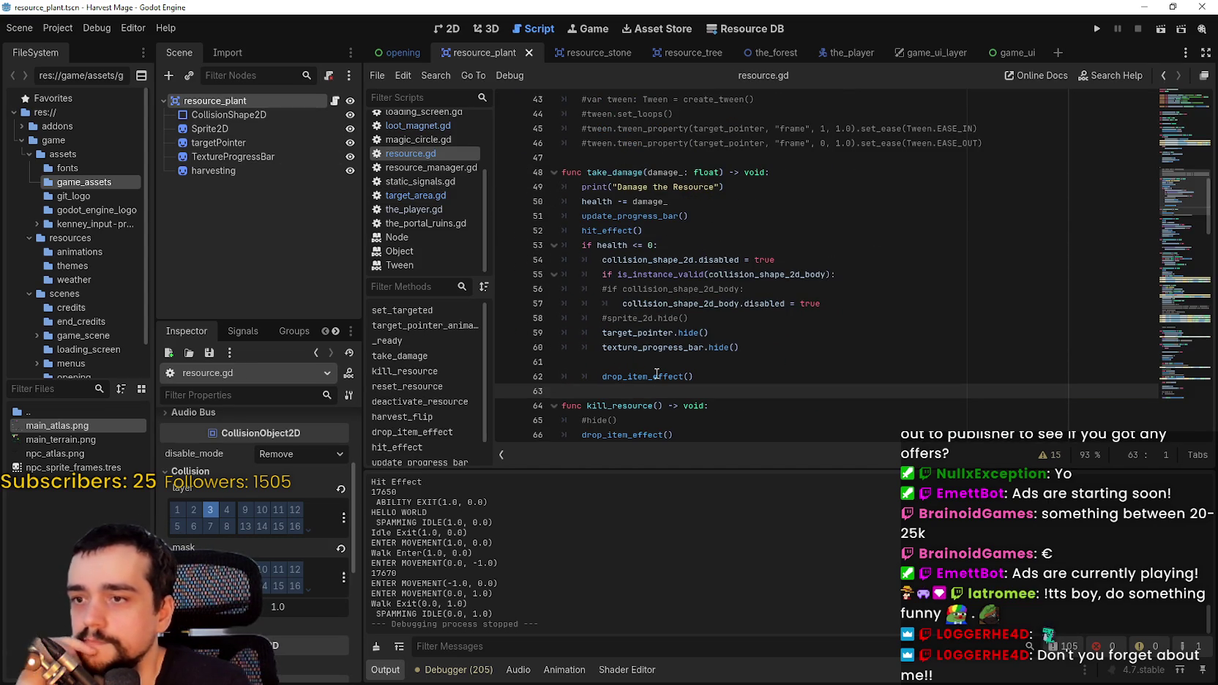
- Place the caret at the end of line 60, at take_damage's drop_item_effect call
mouse_move(656, 374)
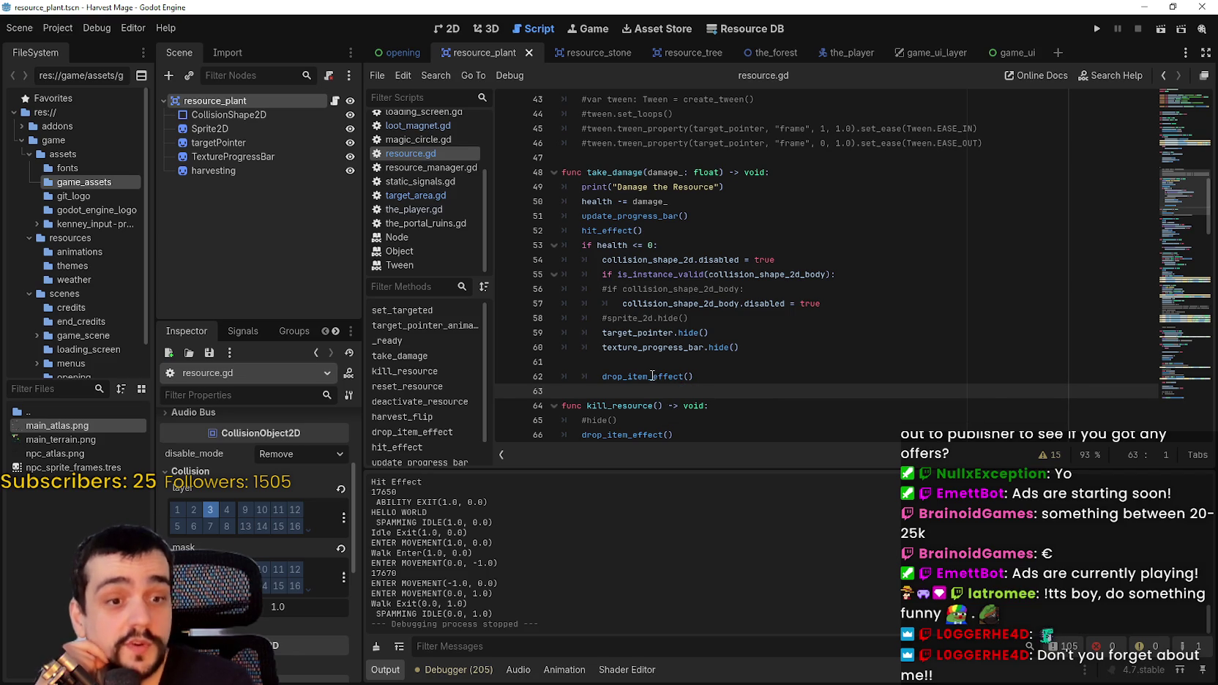
right_click(657, 376)
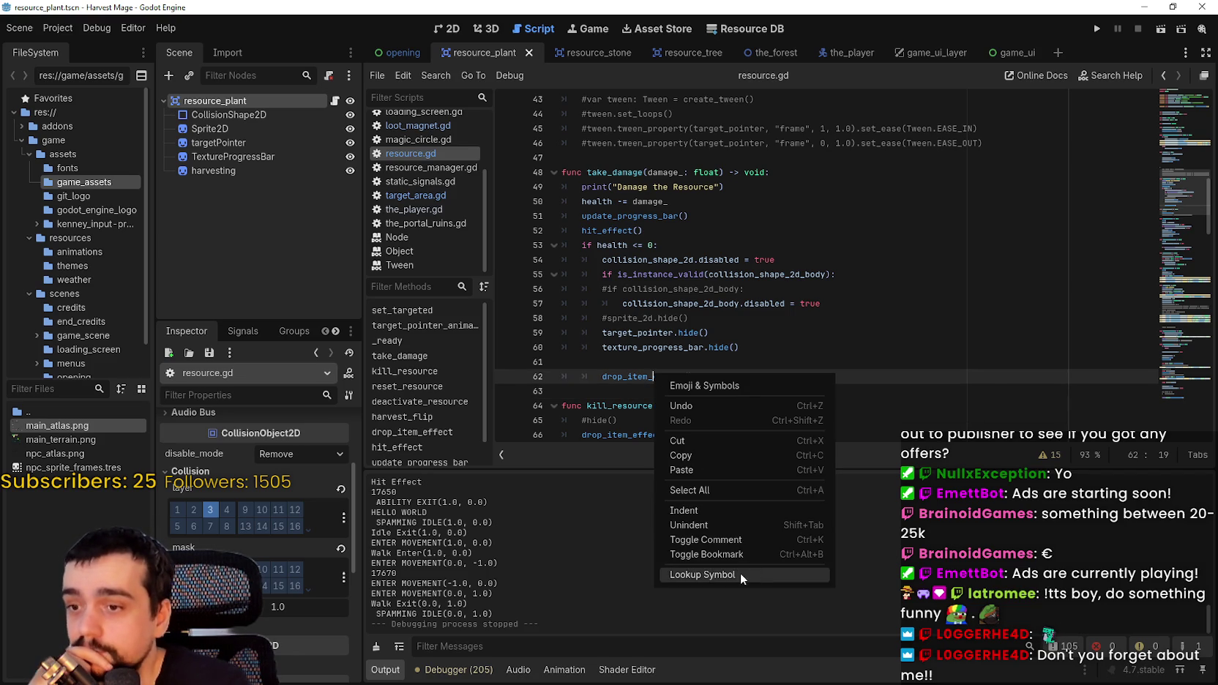
left_click(737, 347)
type("effect()")
left_click(738, 347)
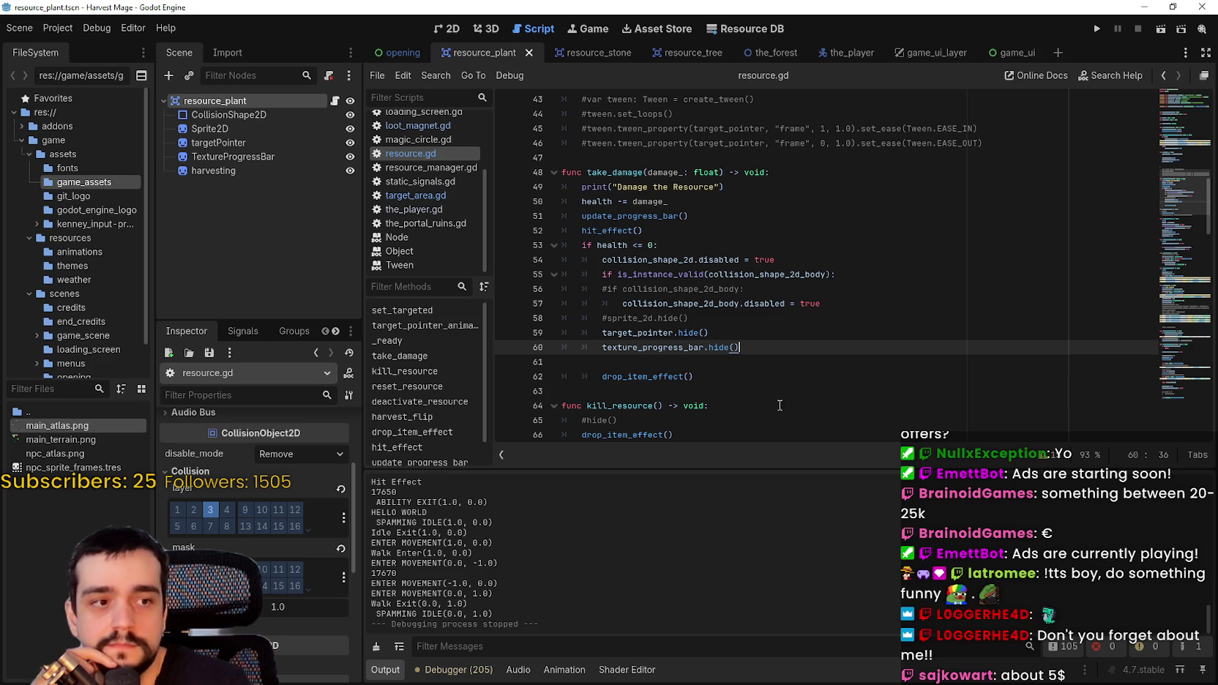
- Insert collision_layer = 4 in take_damage's death branch, just before drop_item_effect
key("Return")
key("Return")
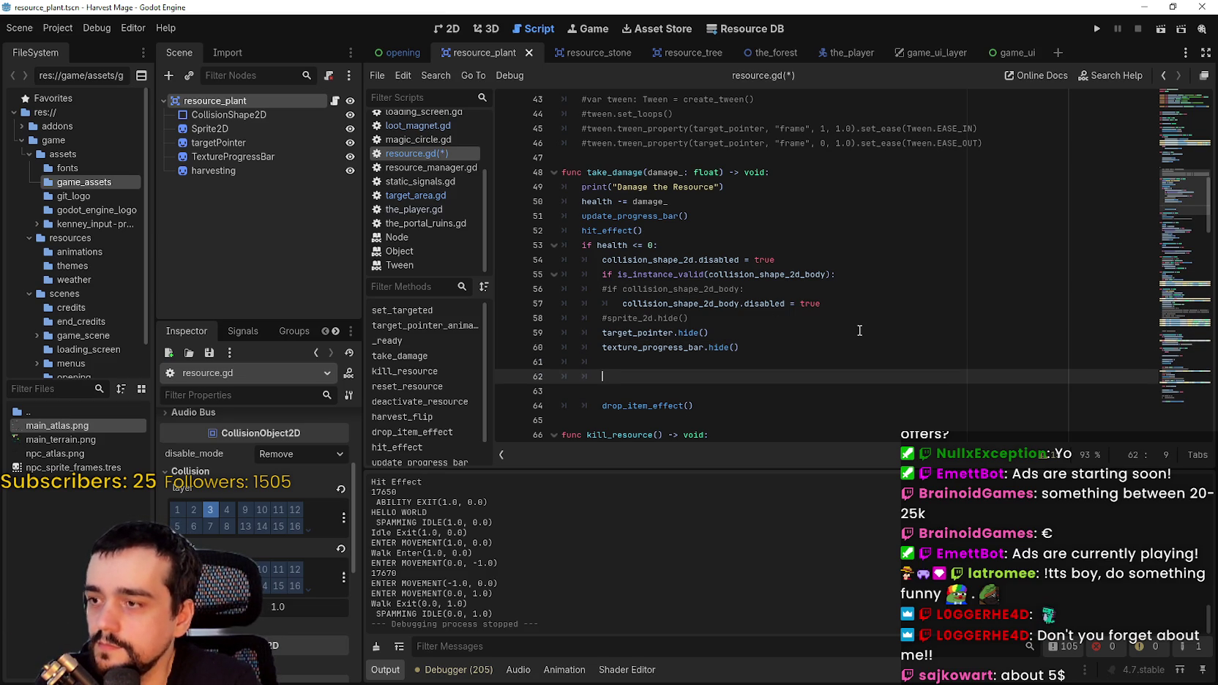
type("colli")
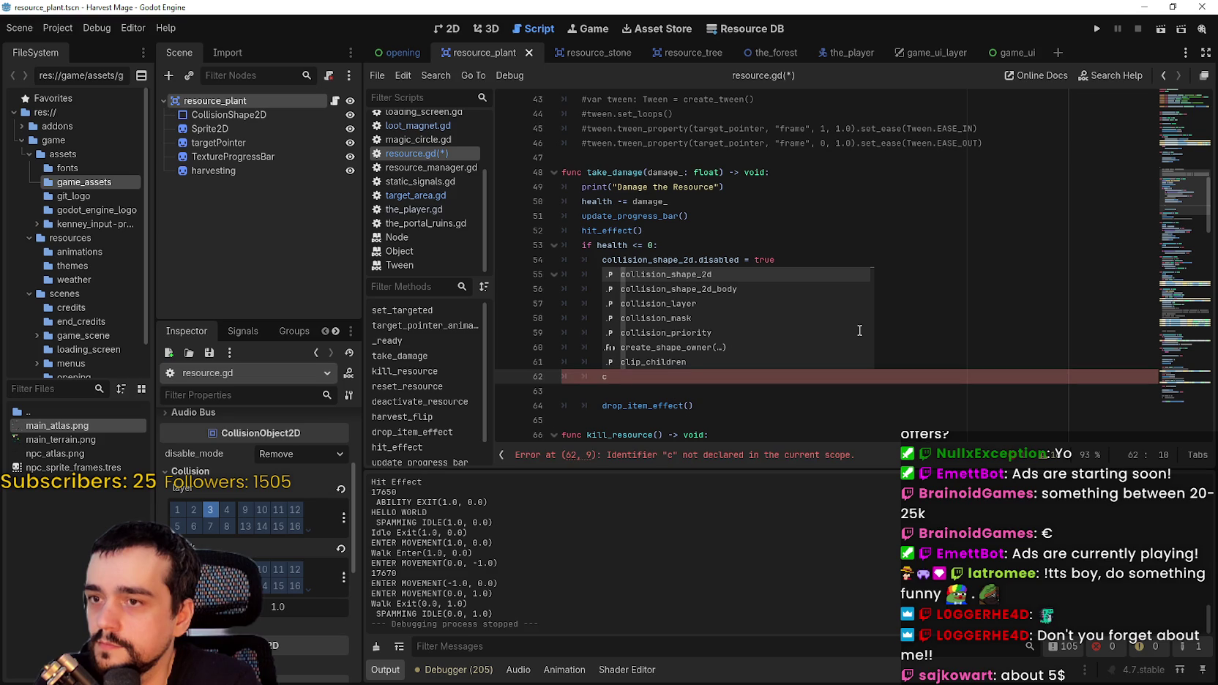
key("Down")
key("Down")
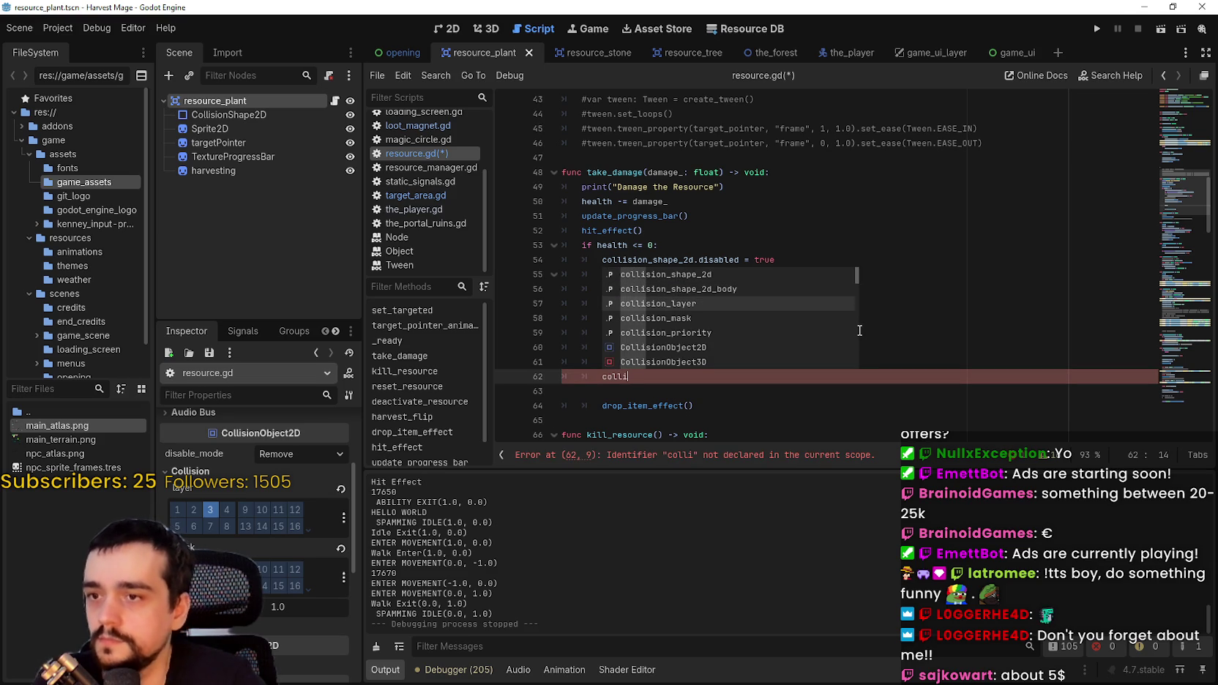
key("Return")
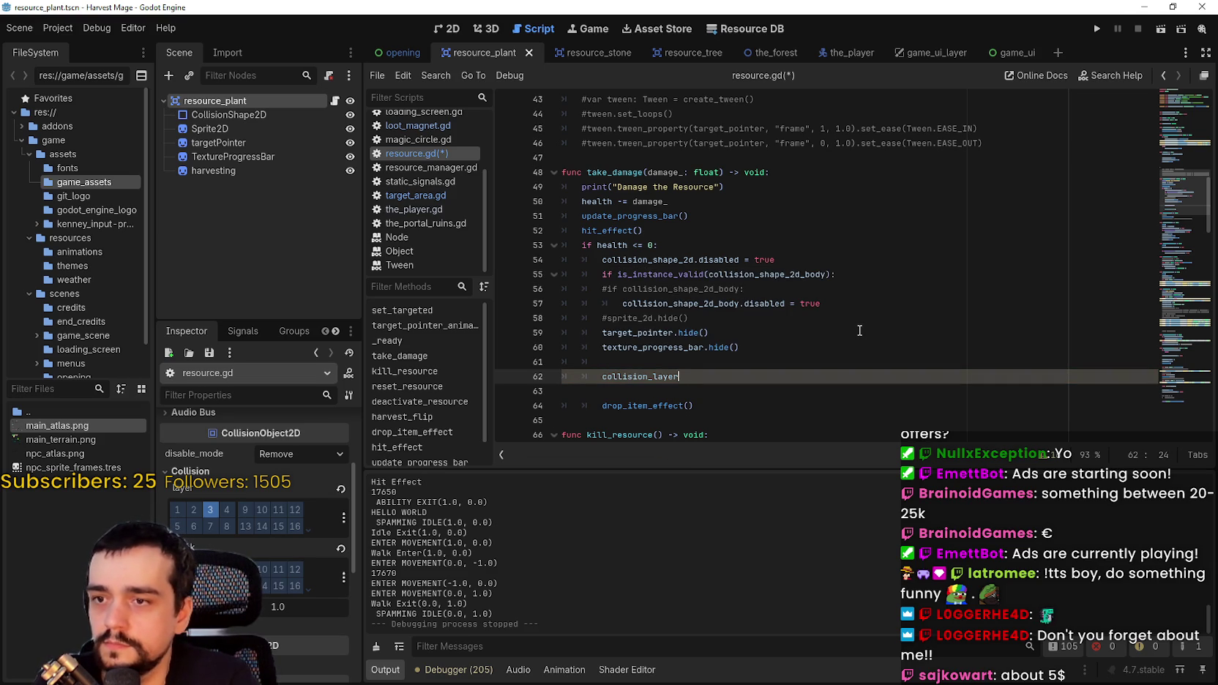
type(" = 4")
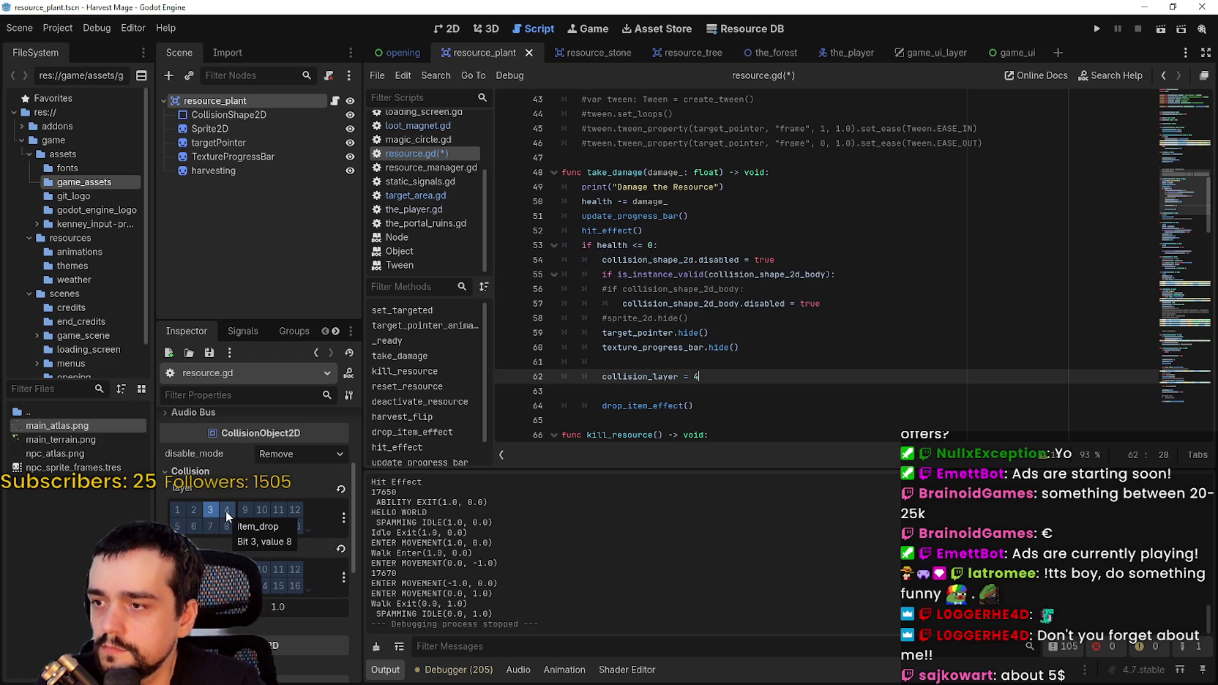
mouse_move(653, 380)
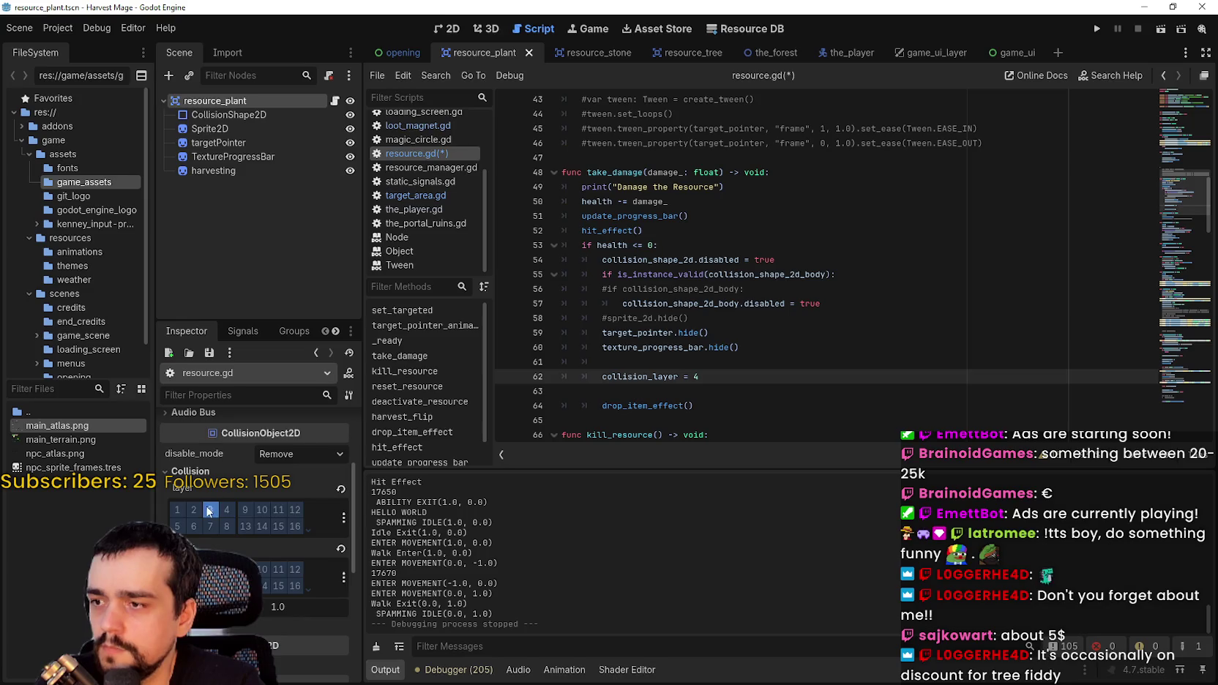
left_click(694, 366)
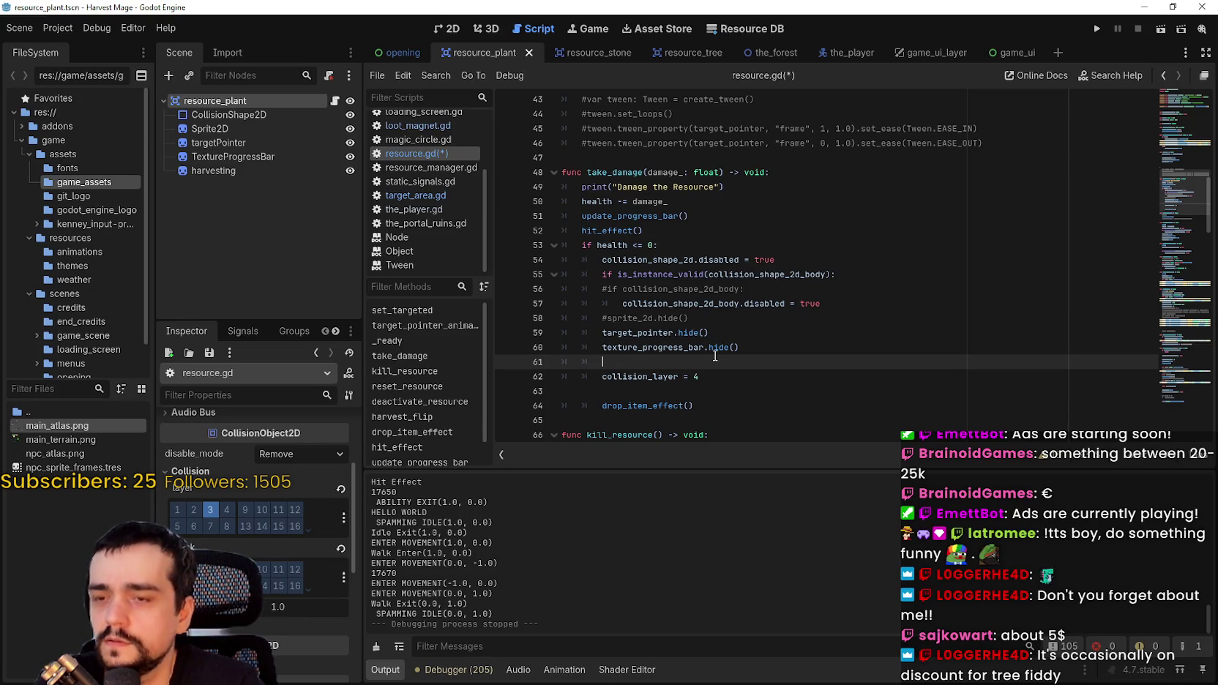
- Add set_collision_layer_value(4, true) to the death branch
key("Return")
type("set_colli")
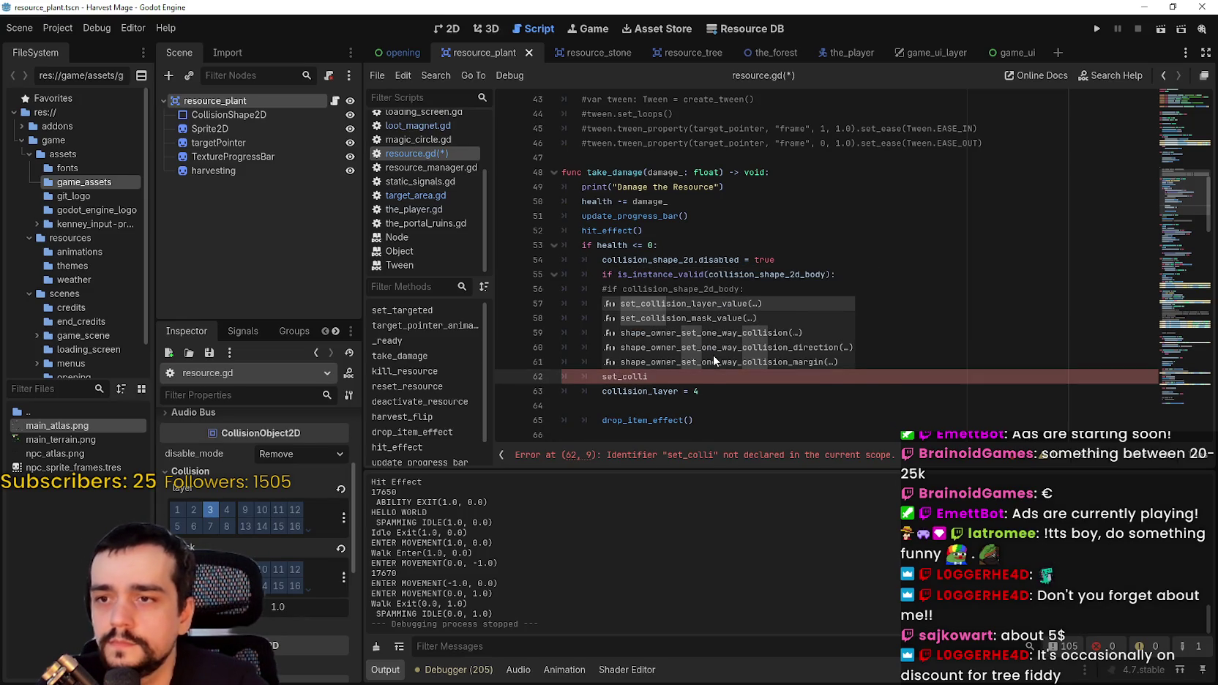
key("Return")
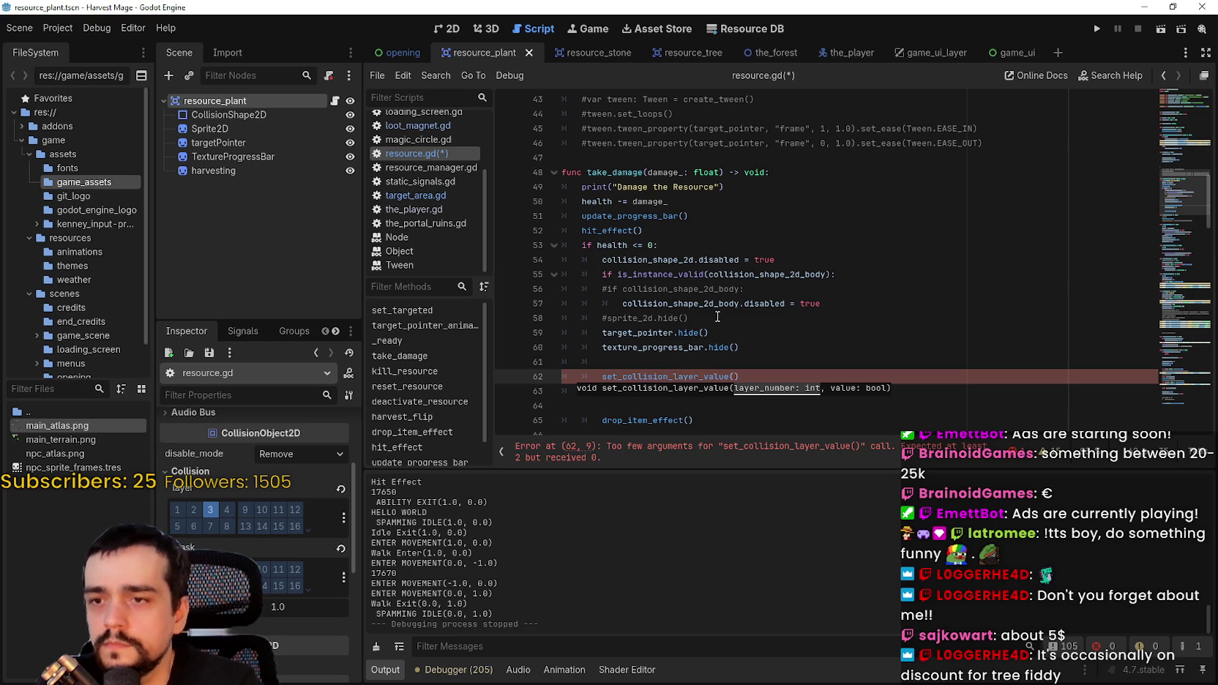
type("4")
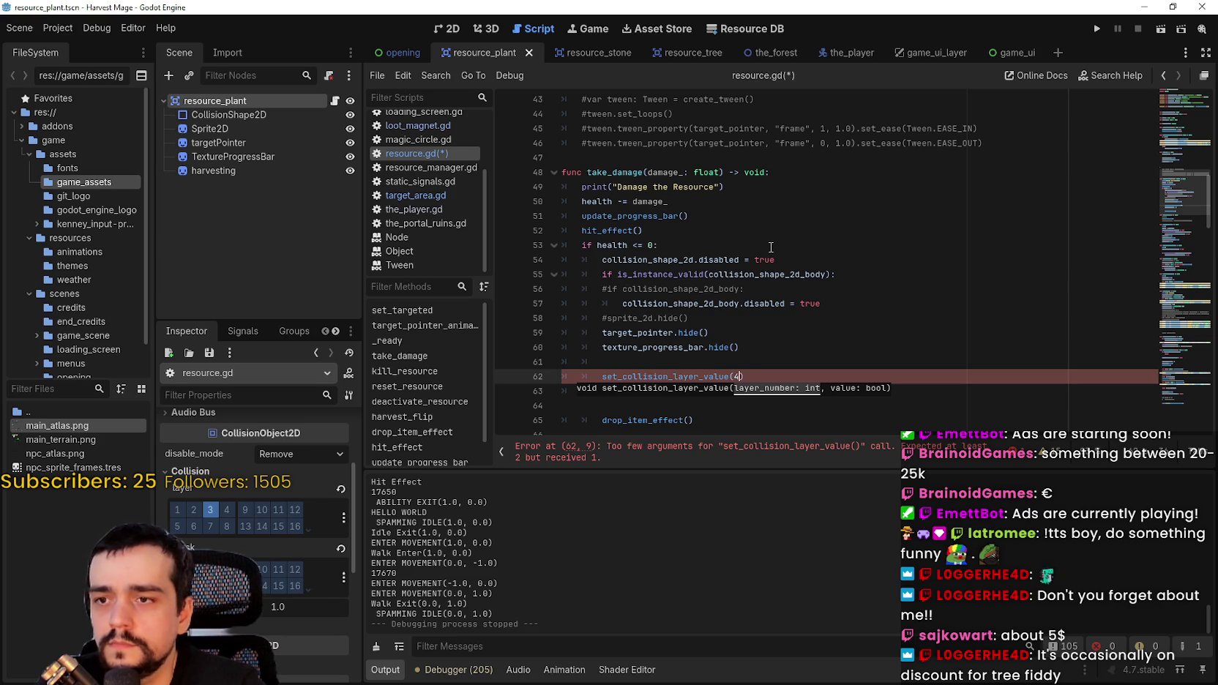
type(", true")
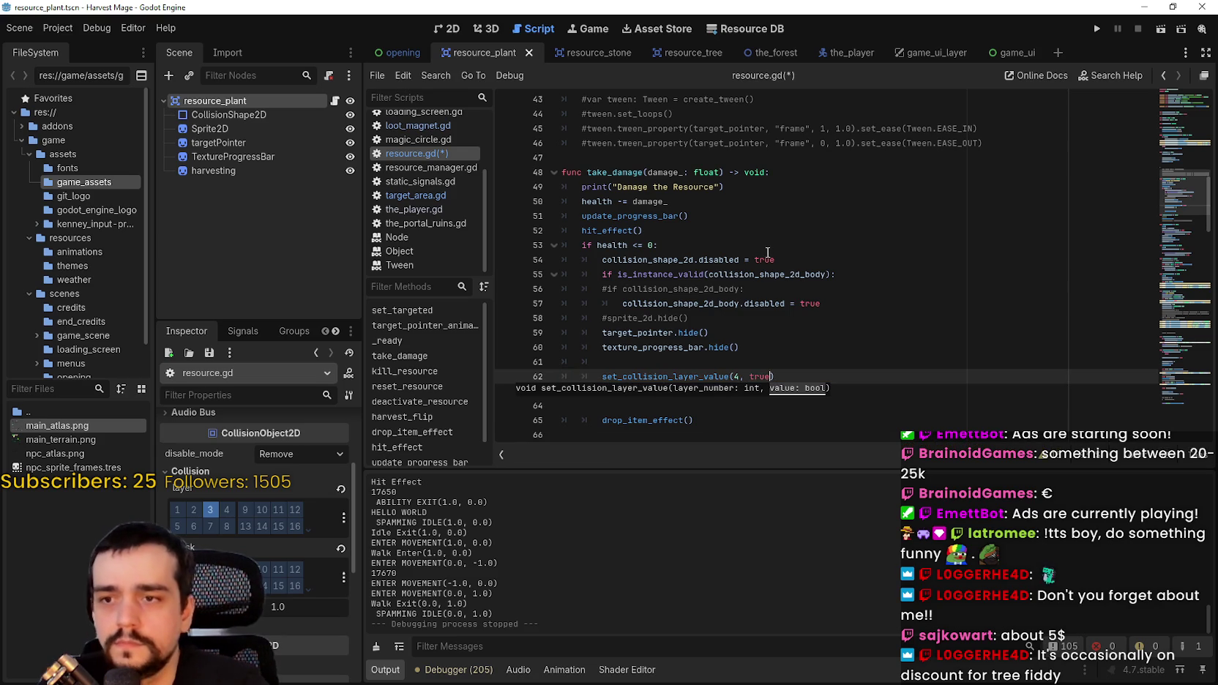
- Comment out collision_shape_2d.disabled = true on line 54
left_click_drag(775, 376, 597, 382)
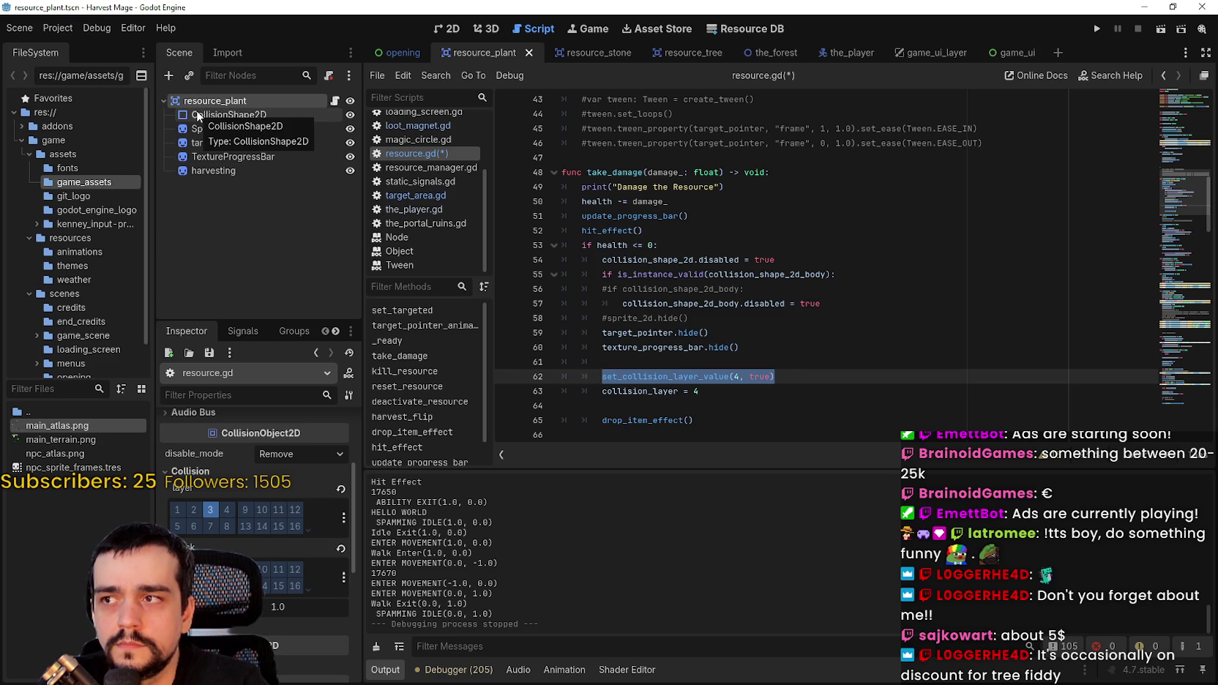
double_click(613, 261)
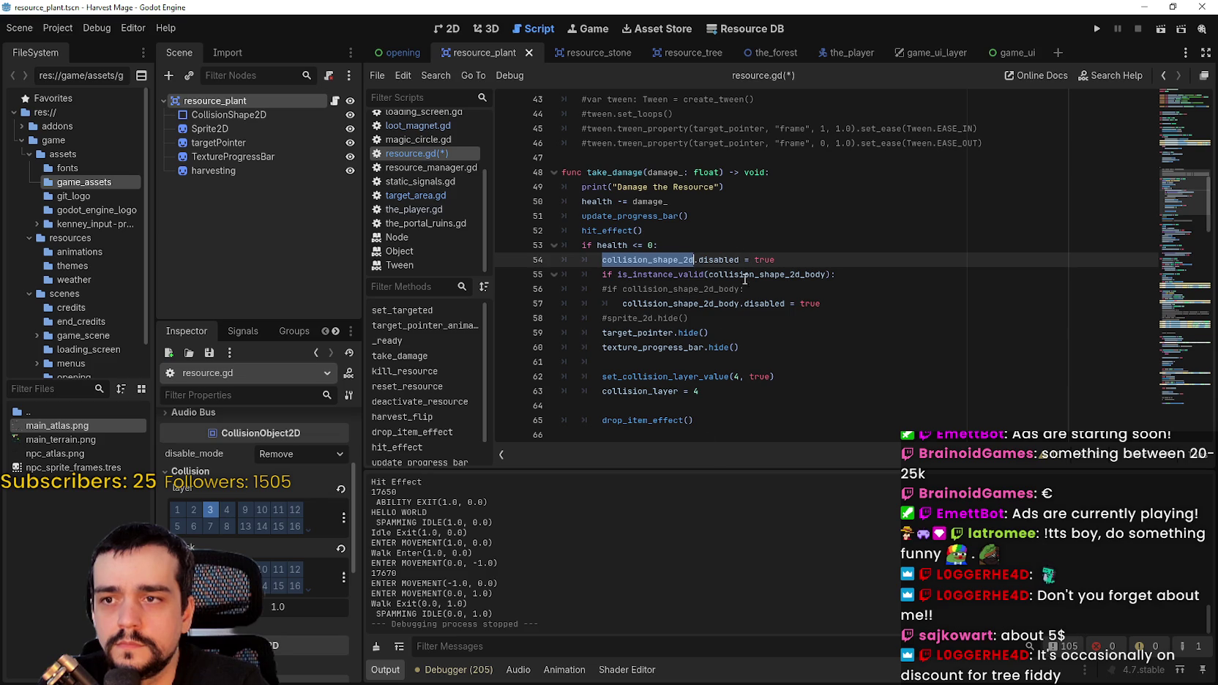
key("ctrl+k")
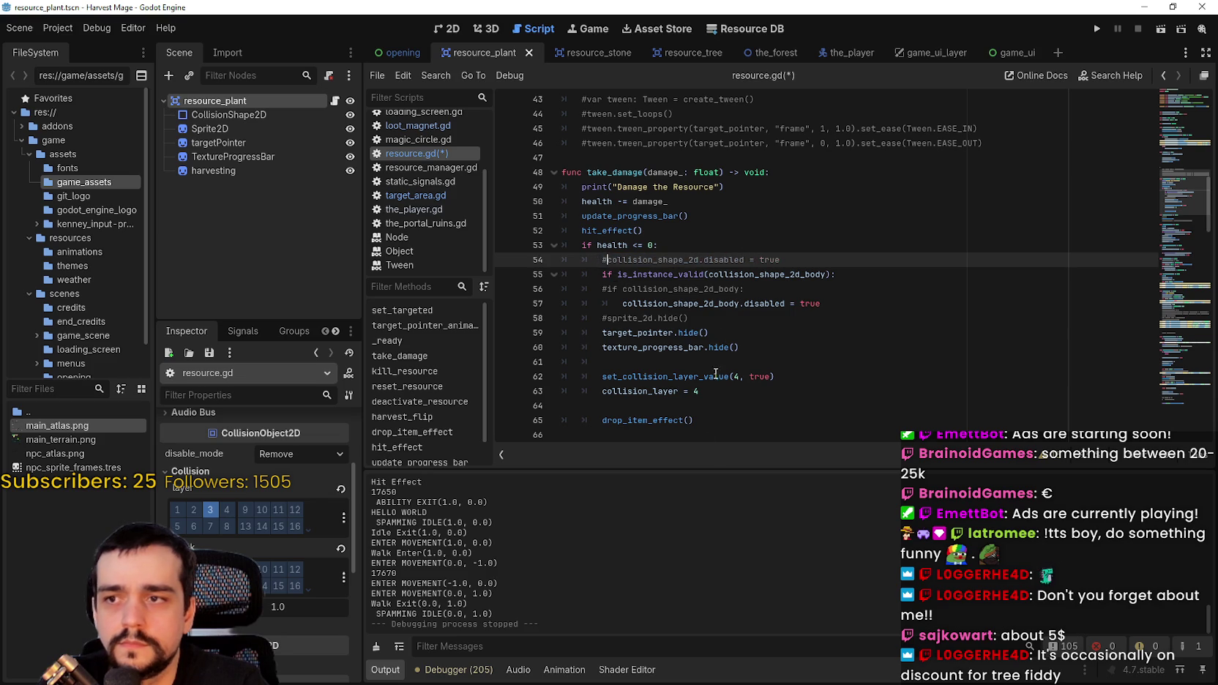
- Add set_collision_layer_value(3, false) above the layer-4 call and save resource.gd
left_click(738, 377)
key("ctrl+shift+Return")
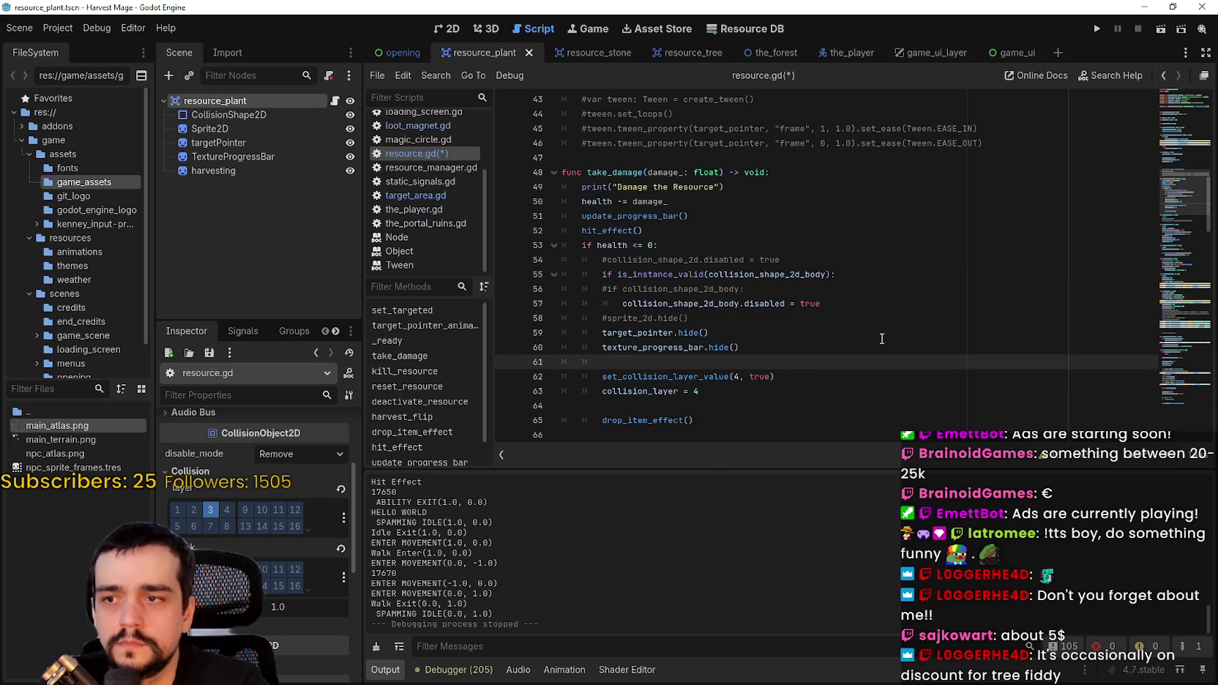
type("set)c")
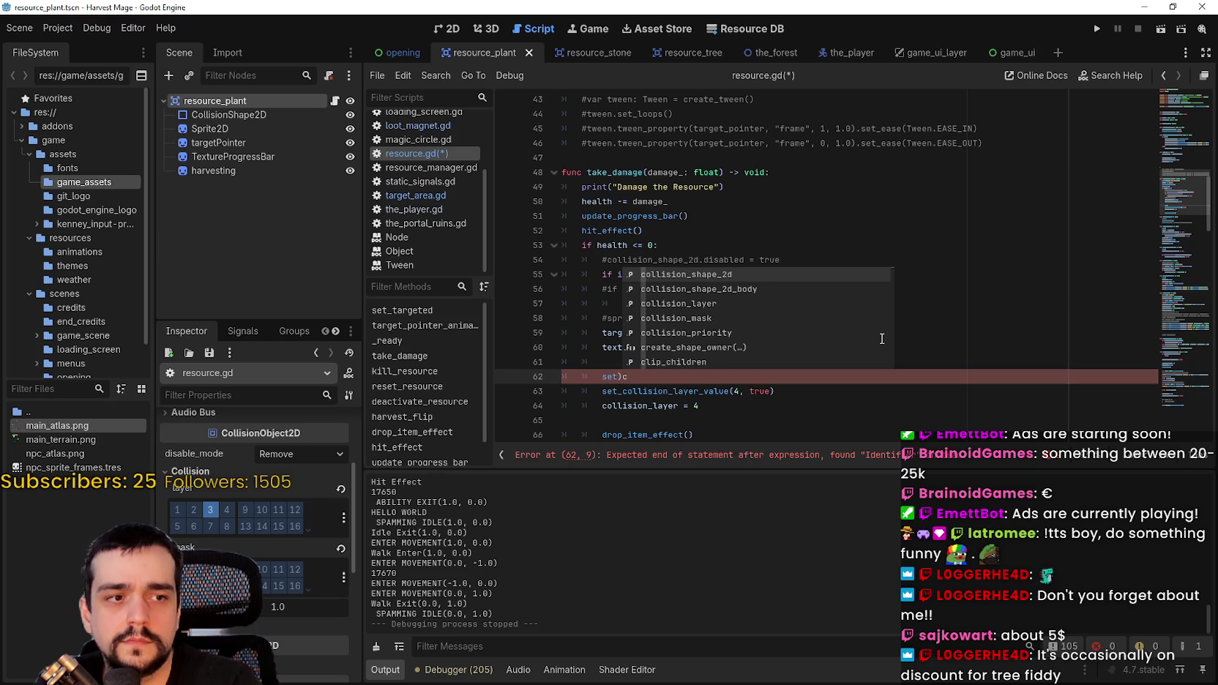
key("BackSpace")
type("_co")
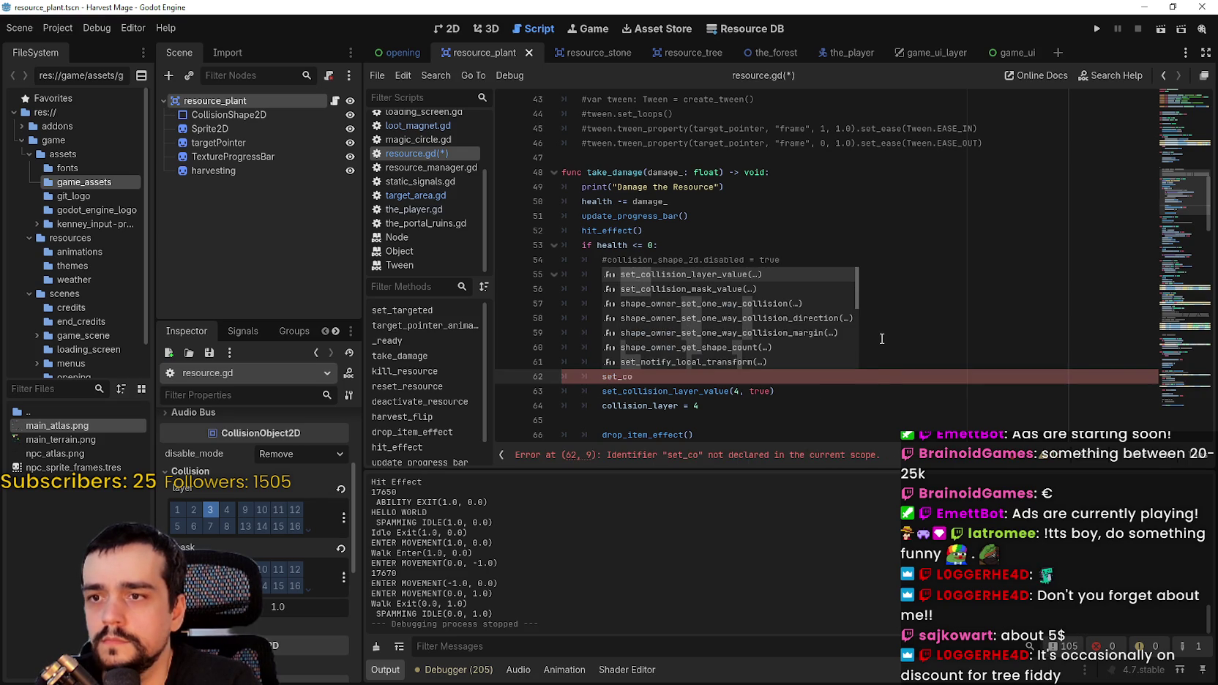
key("Return")
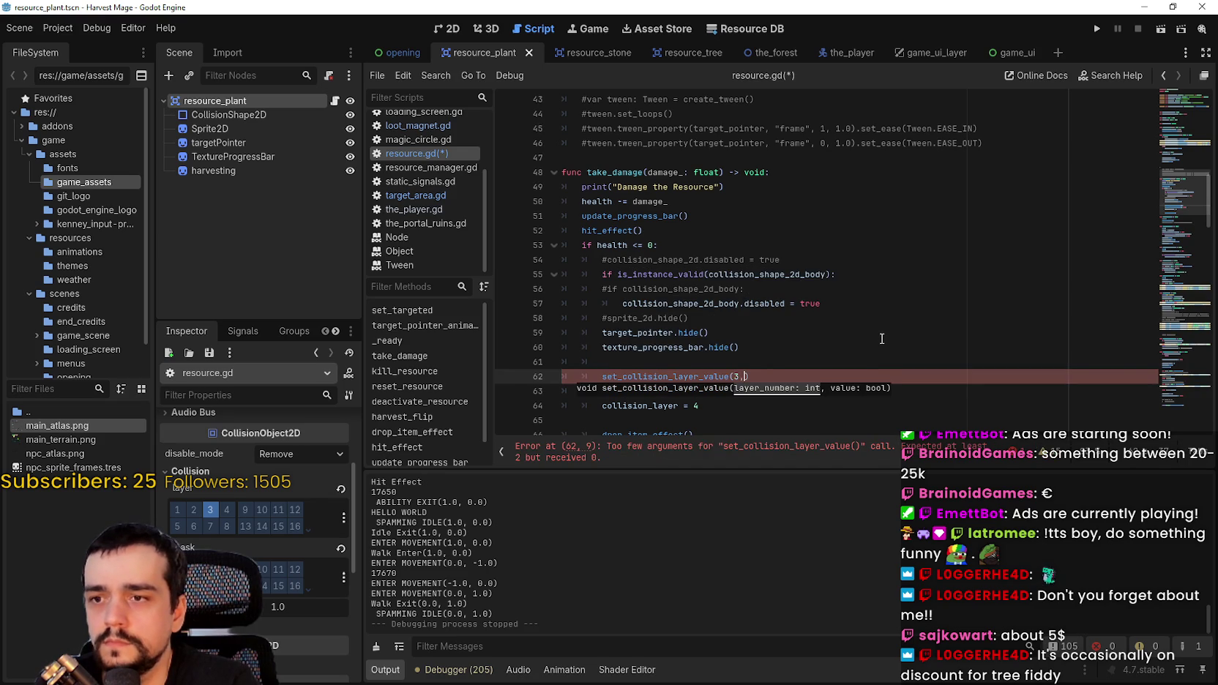
type("false")
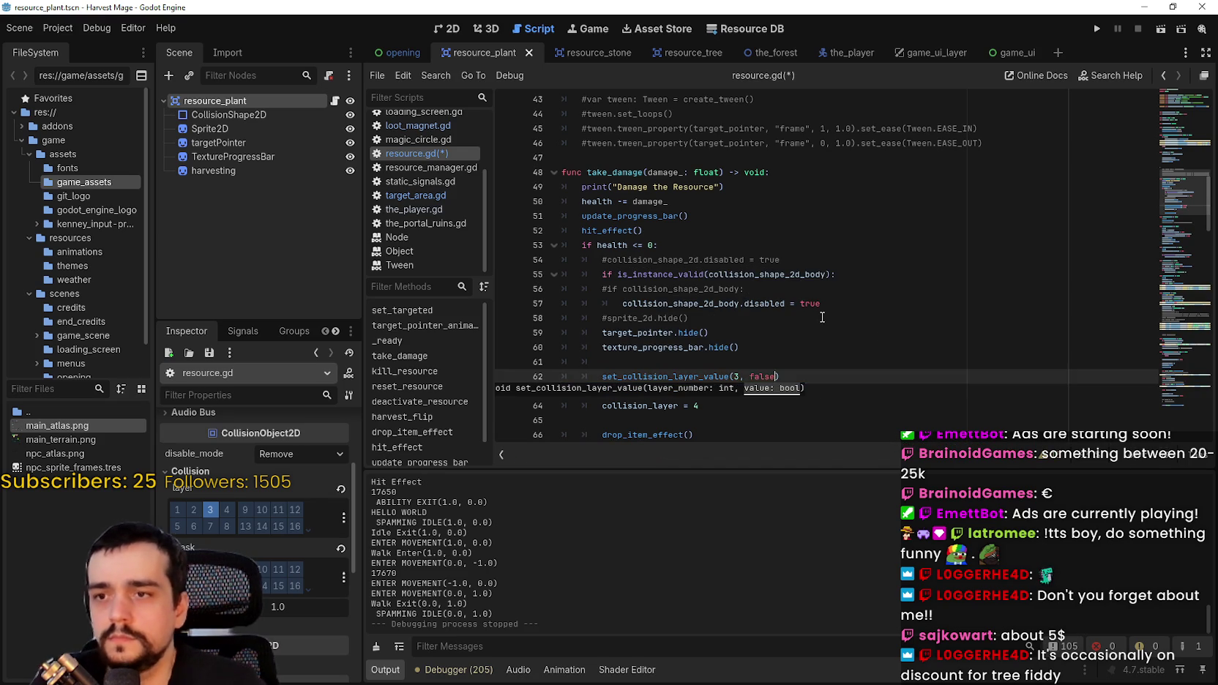
key("ctrl+s")
left_click(833, 401)
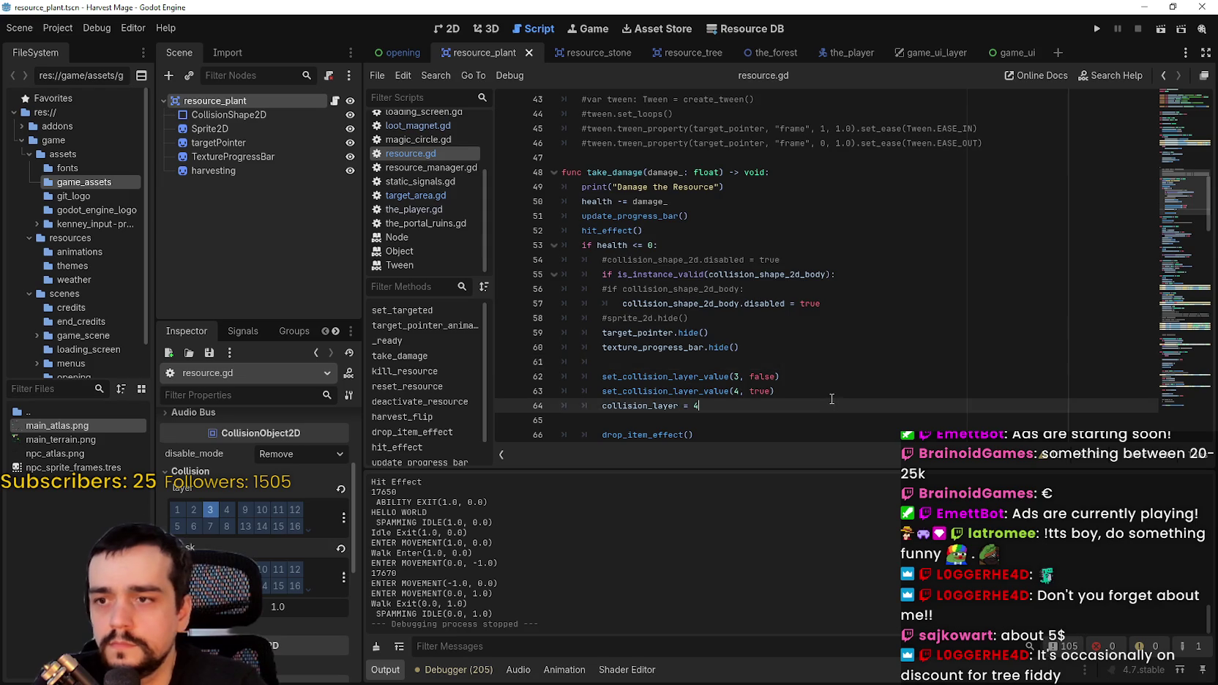
scroll(833, 401, "down", 1)
left_click_drag(776, 348, 552, 337)
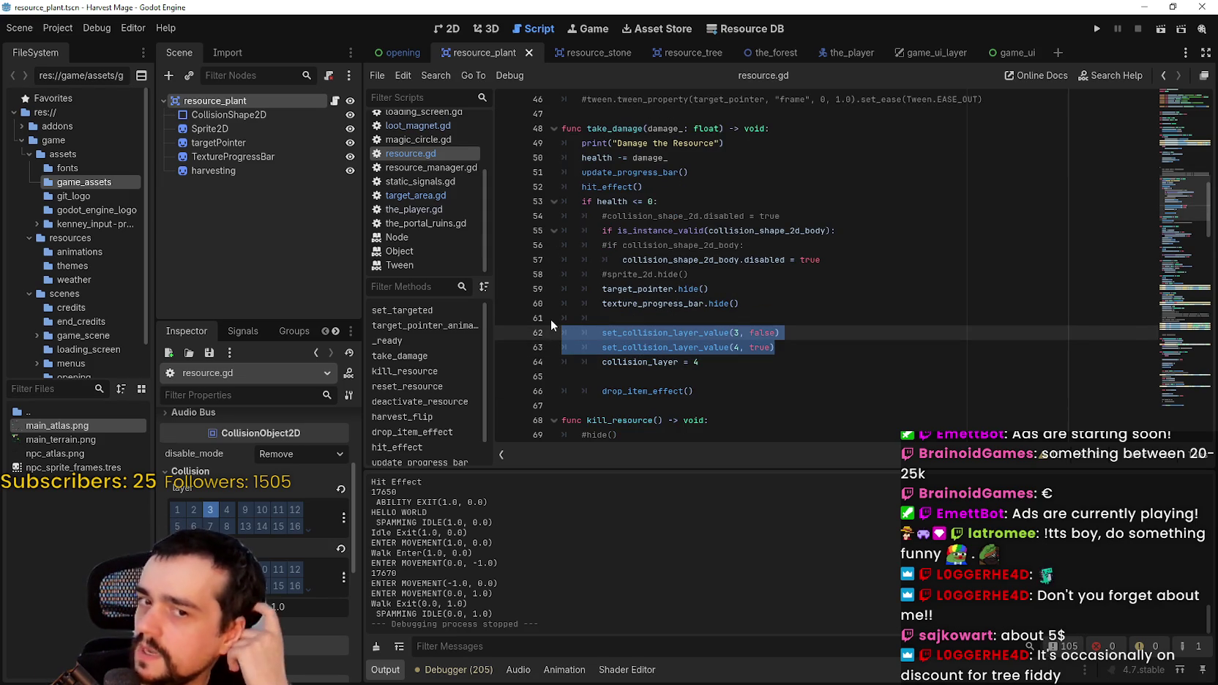
- Comment out the old collision_layer = 4 line and save resource.gd
left_click(592, 362)
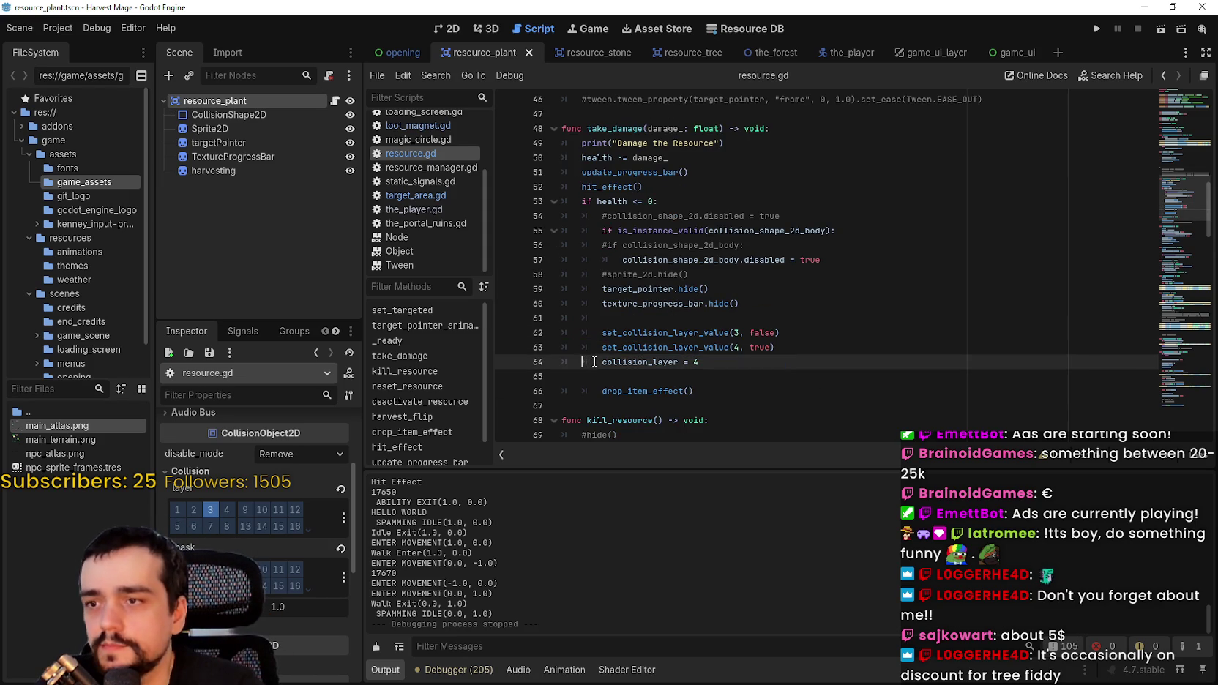
key("ctrl+k")
key("ctrl+s")
left_click_drag(814, 347, 530, 330)
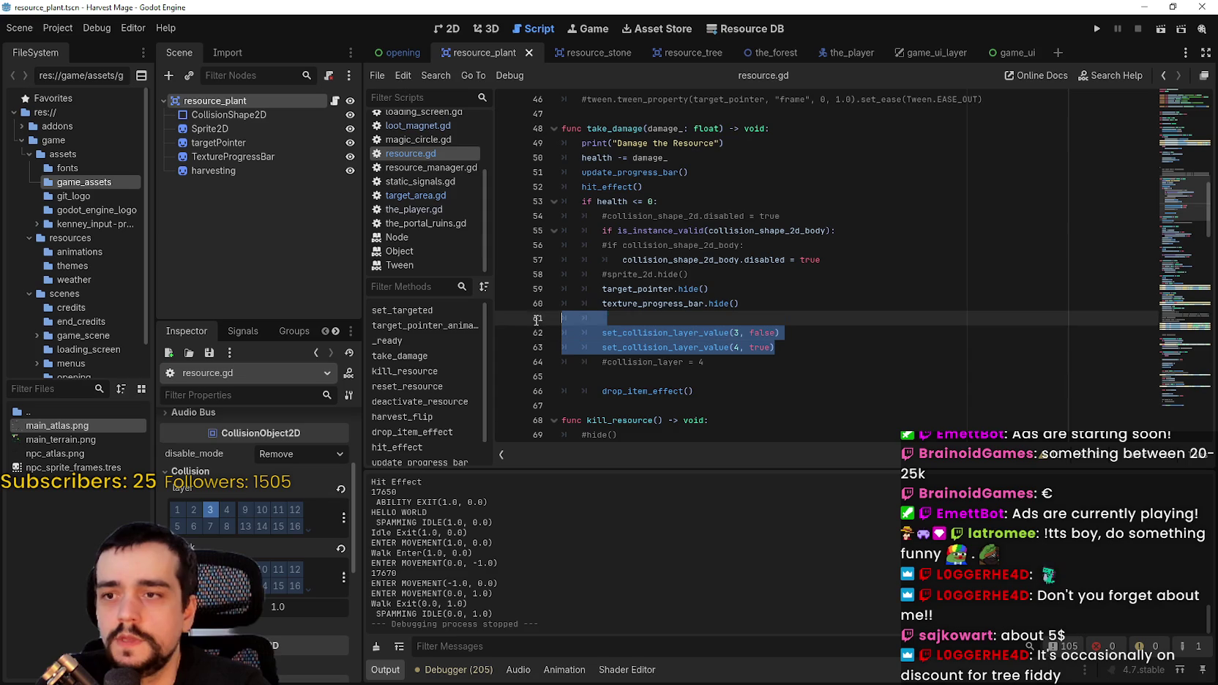
left_click(697, 320)
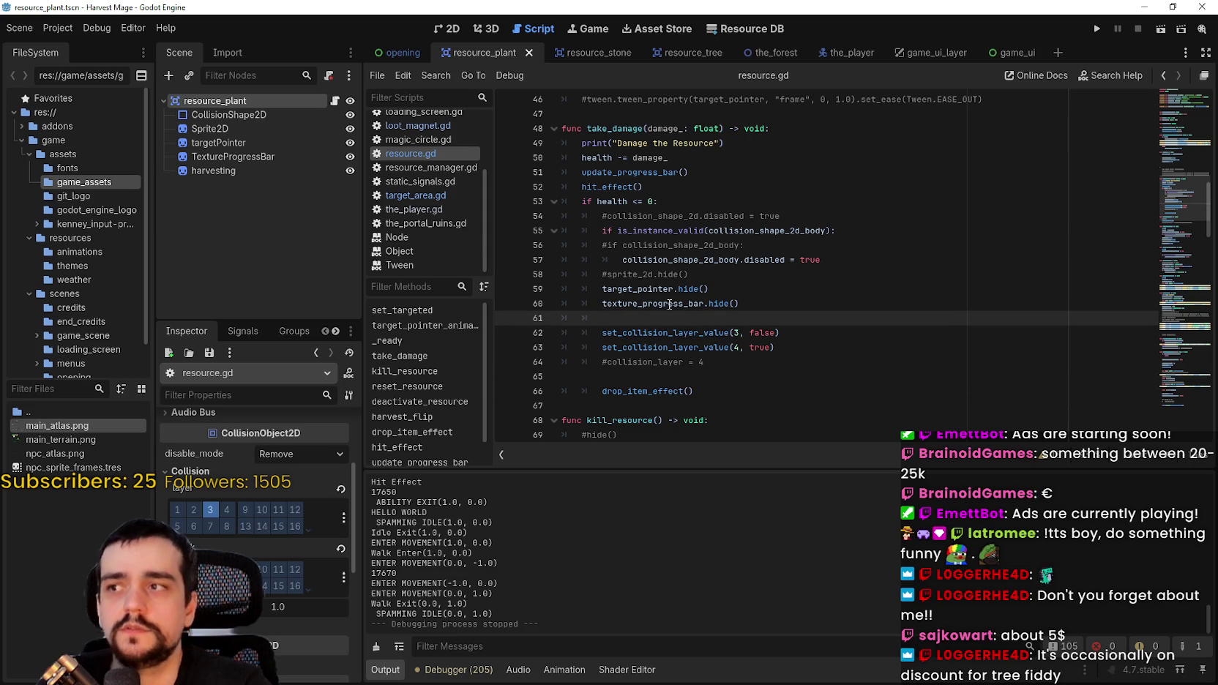
- Check the CollisionShape2D node's properties, then run the game
left_click(268, 114)
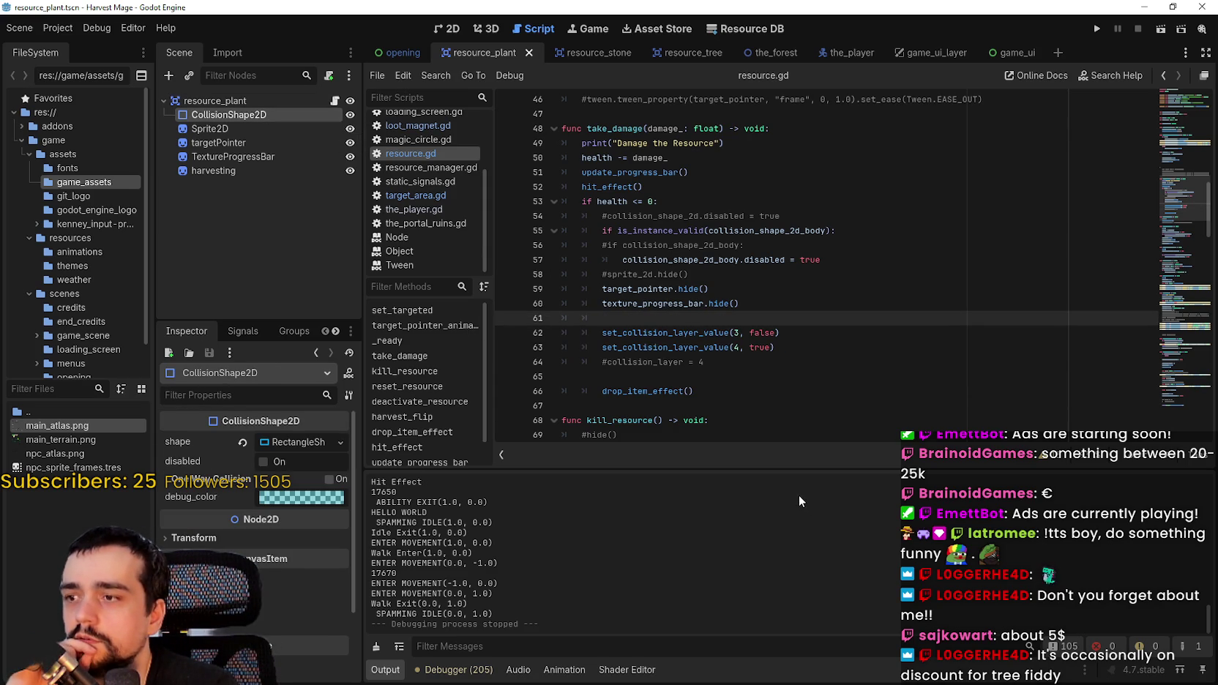
double_click(761, 332)
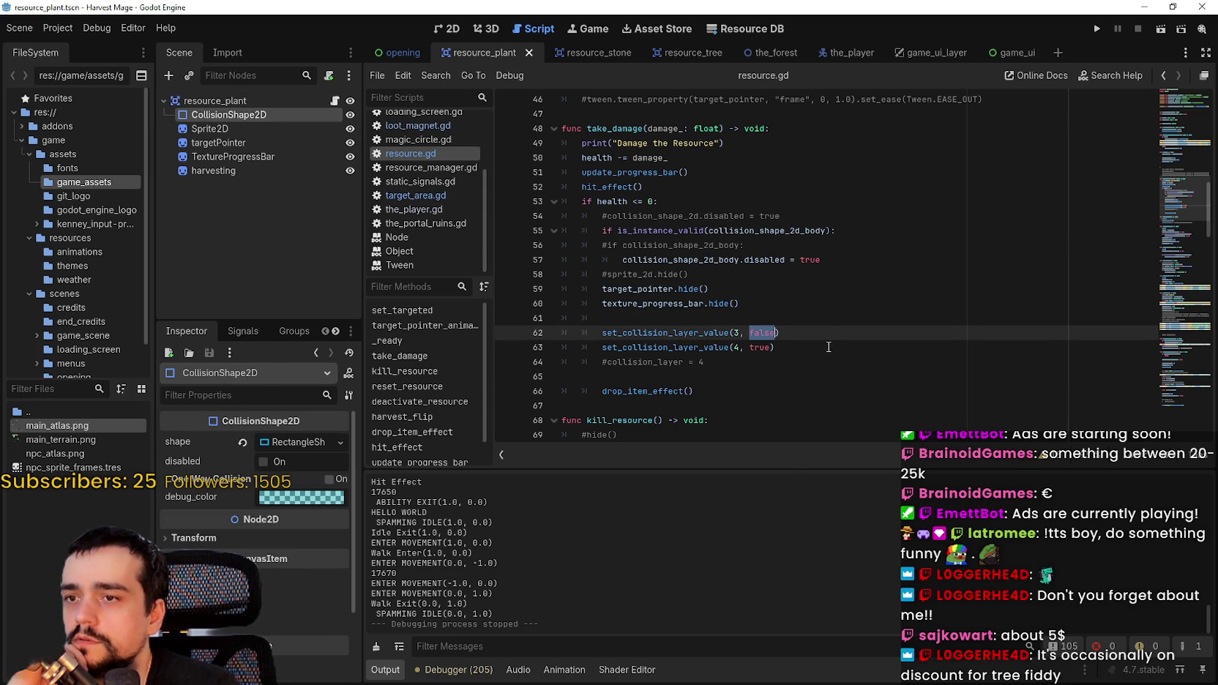
left_click(810, 348)
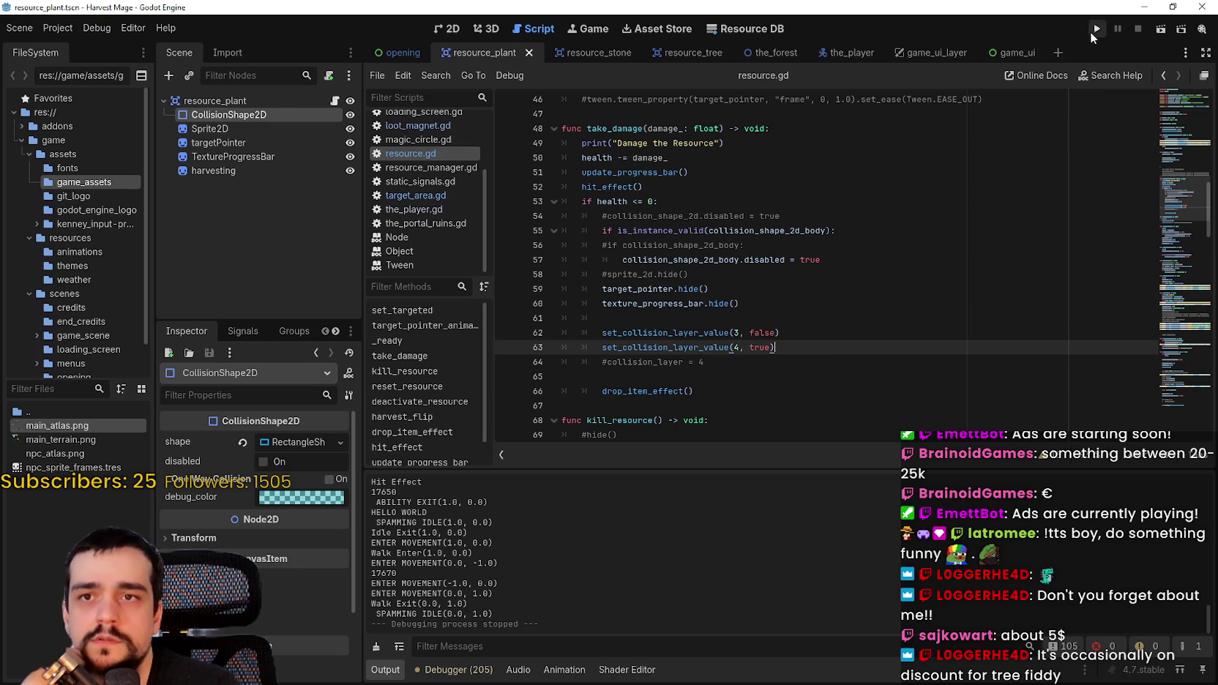
left_click(1095, 29)
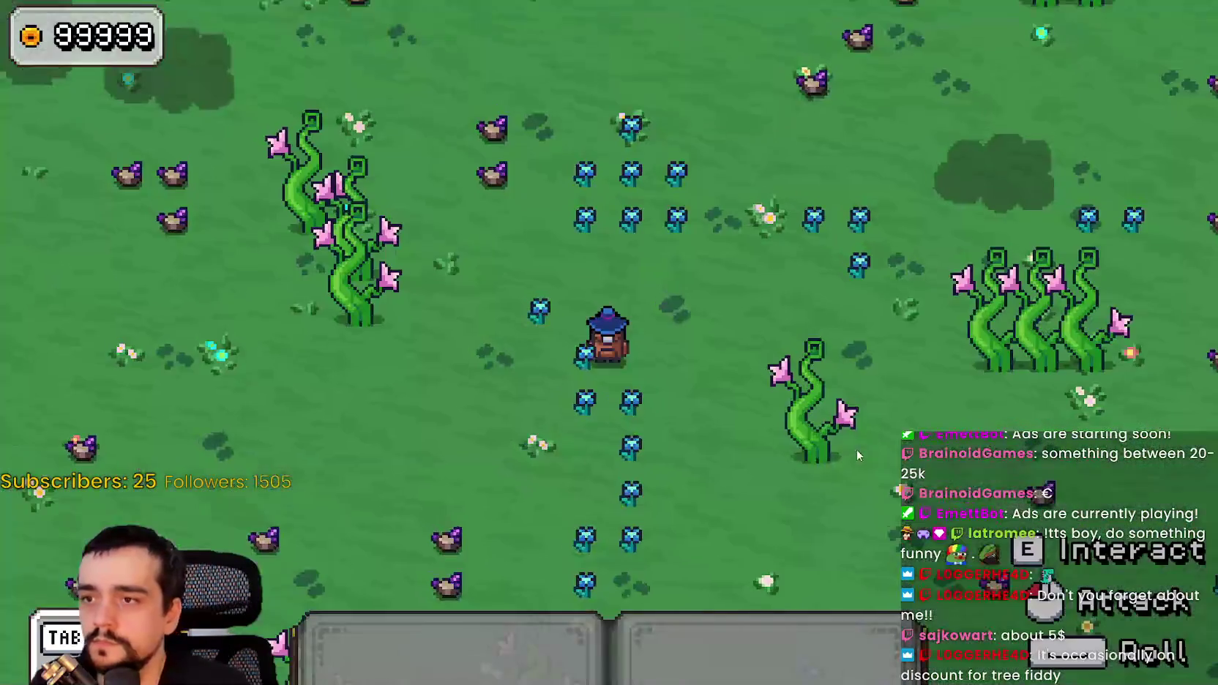
- Harvest a vine plant, walk the mage around to collect its drop, then return to resource.gd
key("a")
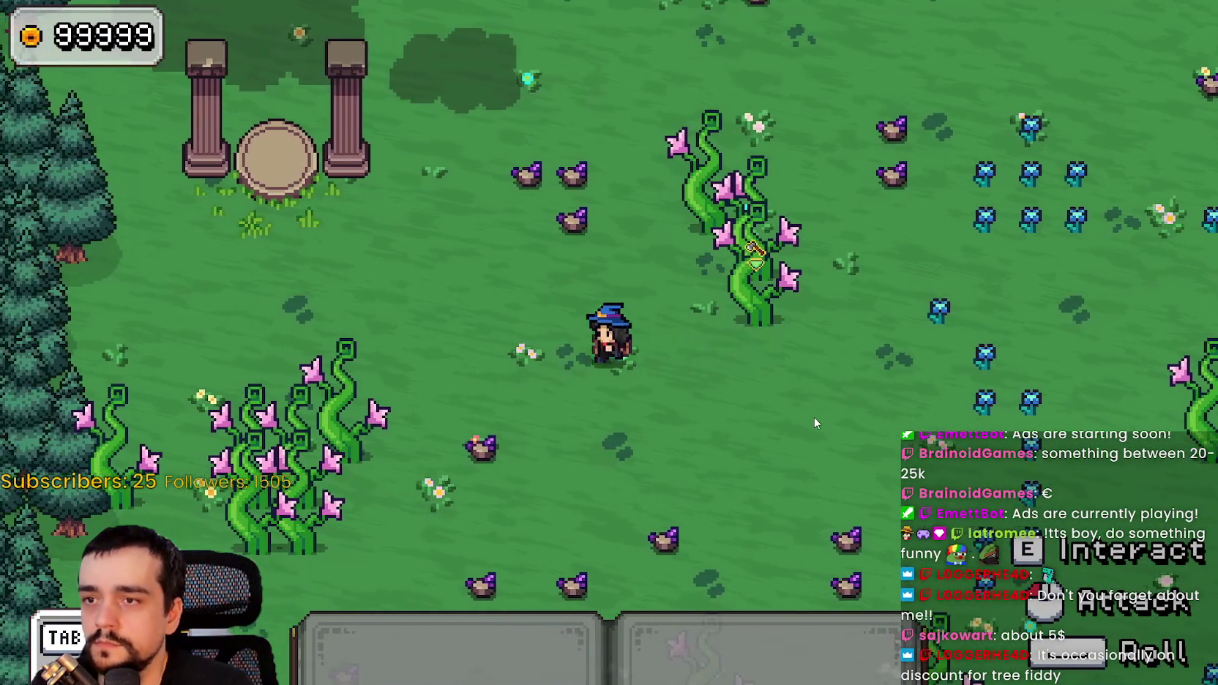
left_click(814, 418)
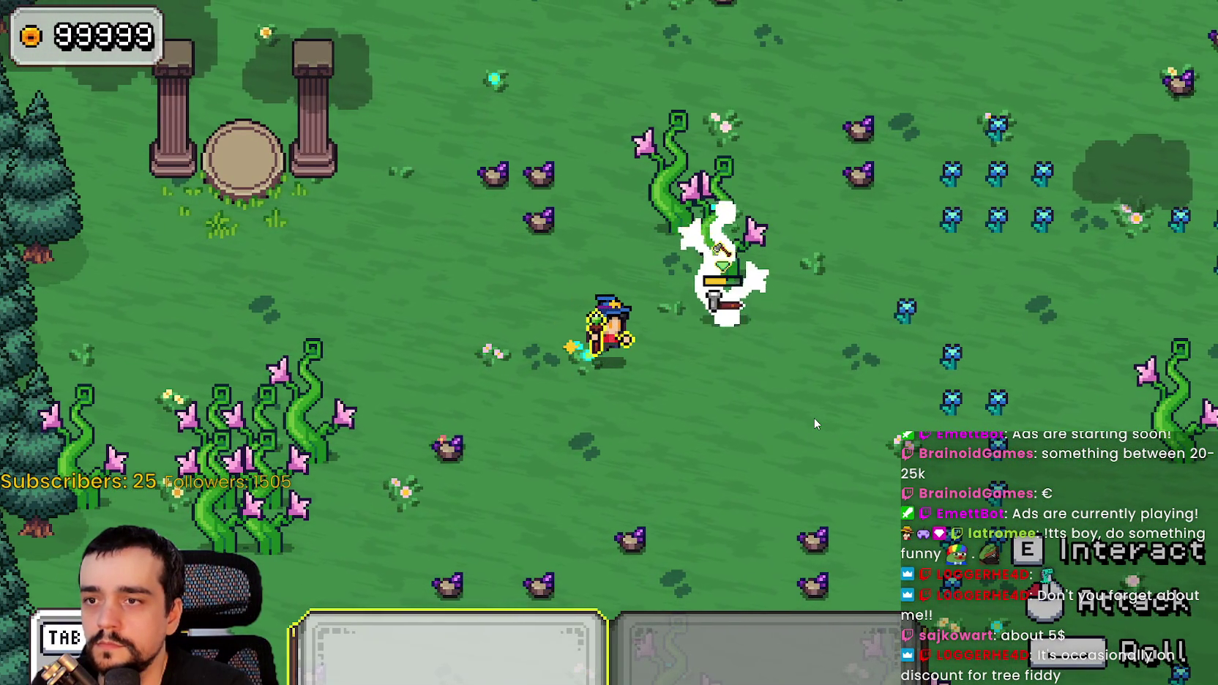
key("d")
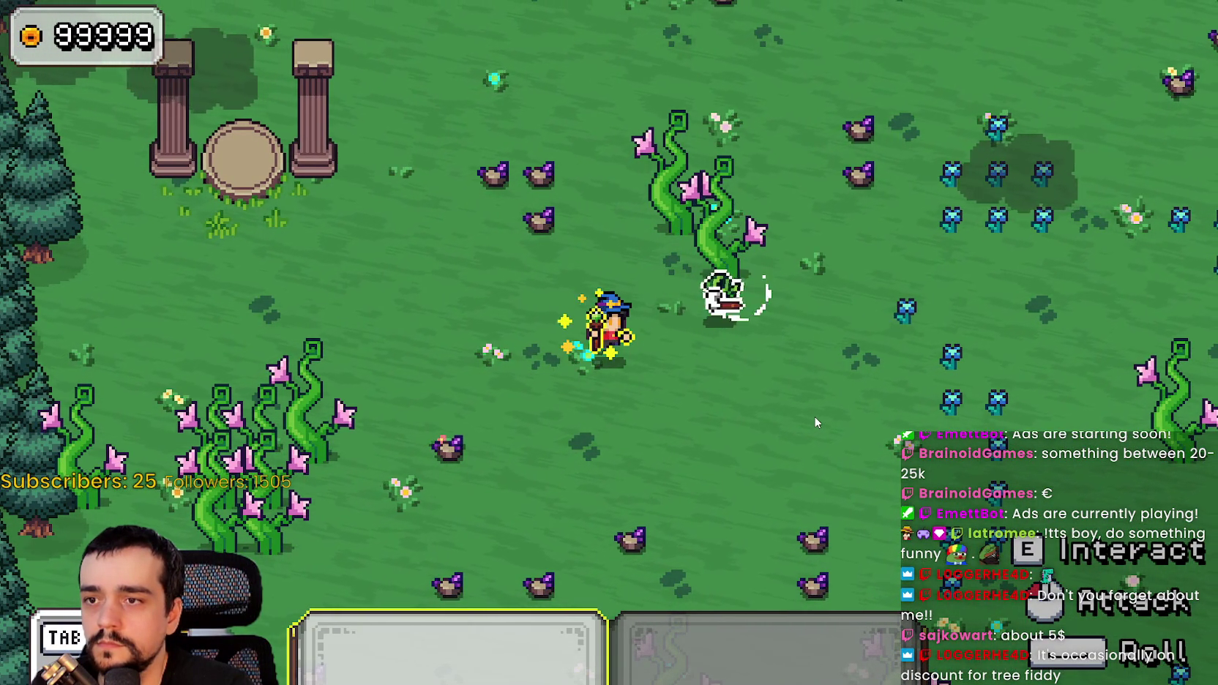
key("d")
key("w")
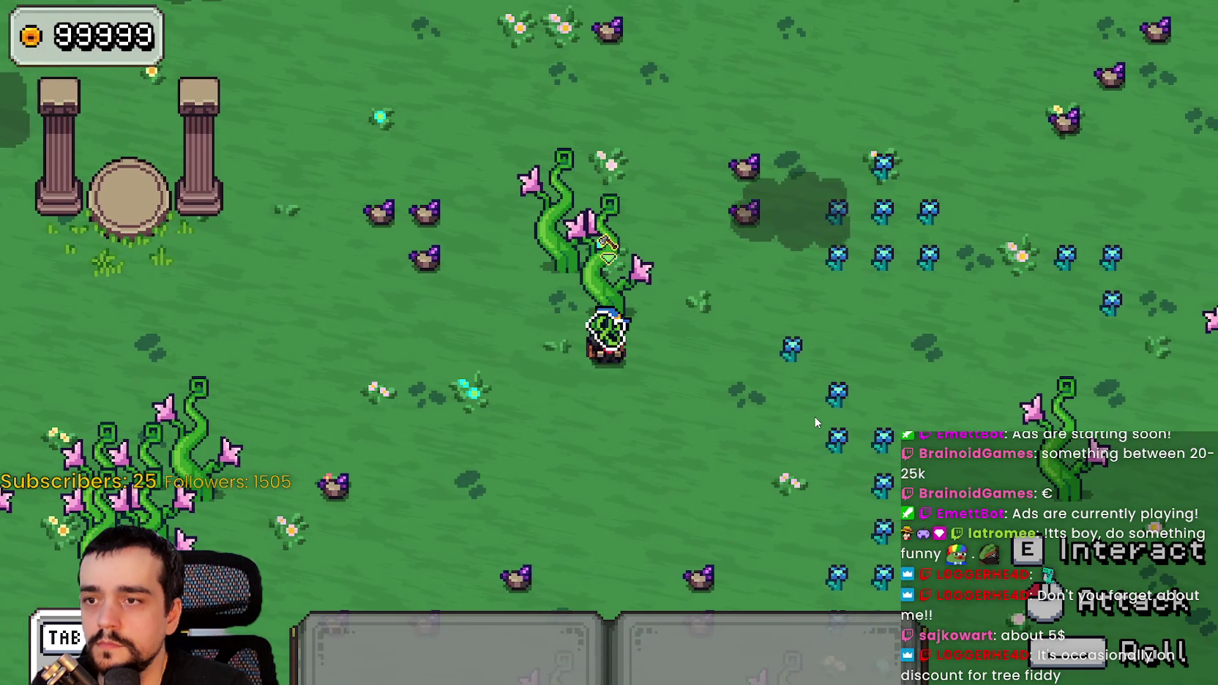
key("a")
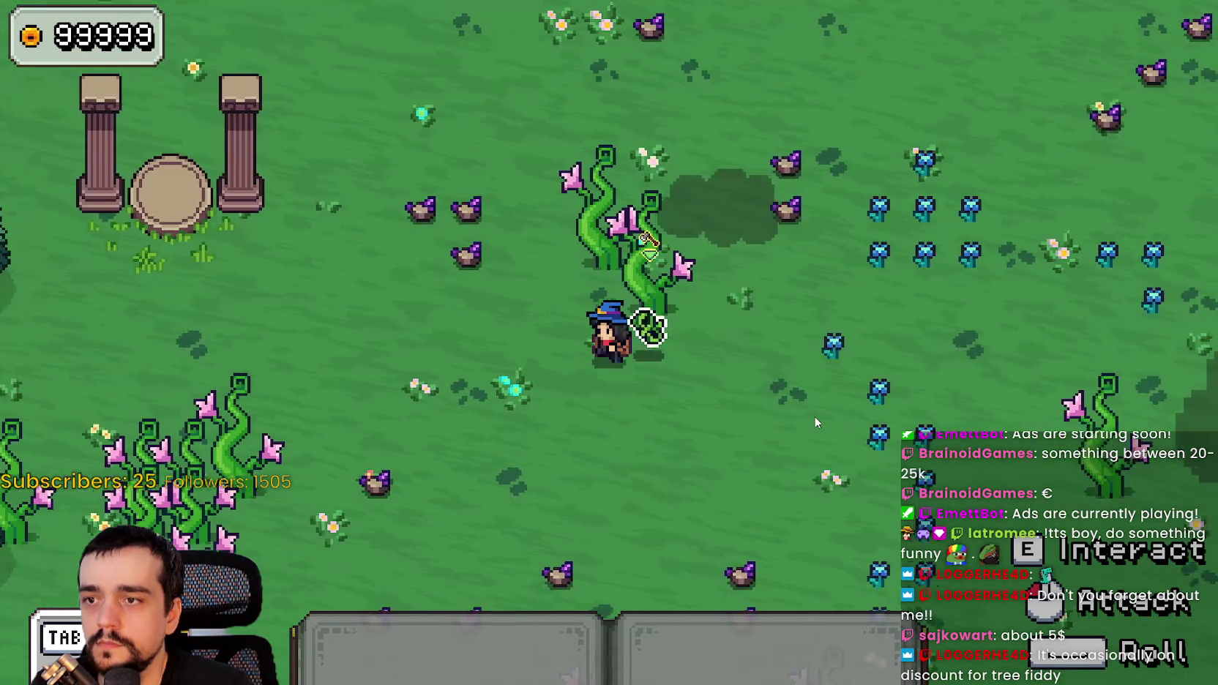
key("d")
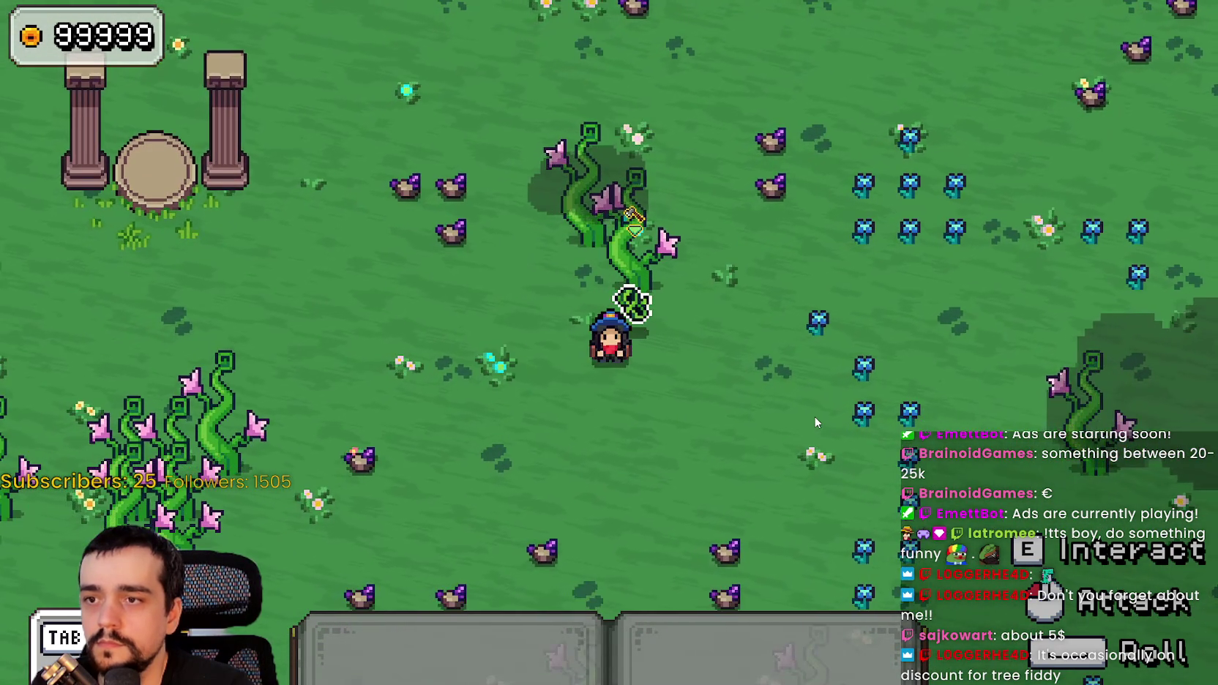
key("alt+Tab")
key("Up")
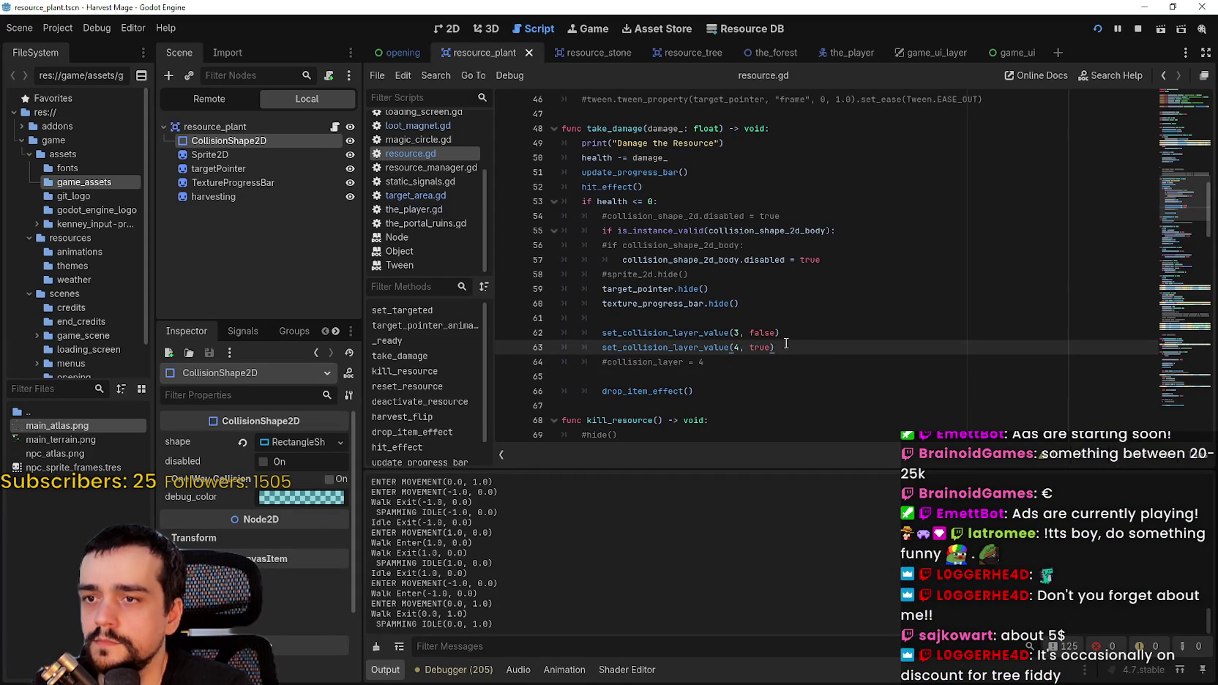
- Check resource_plant's collision layer, then switch to the_player scene's loot_magnet.gd
left_click(227, 129)
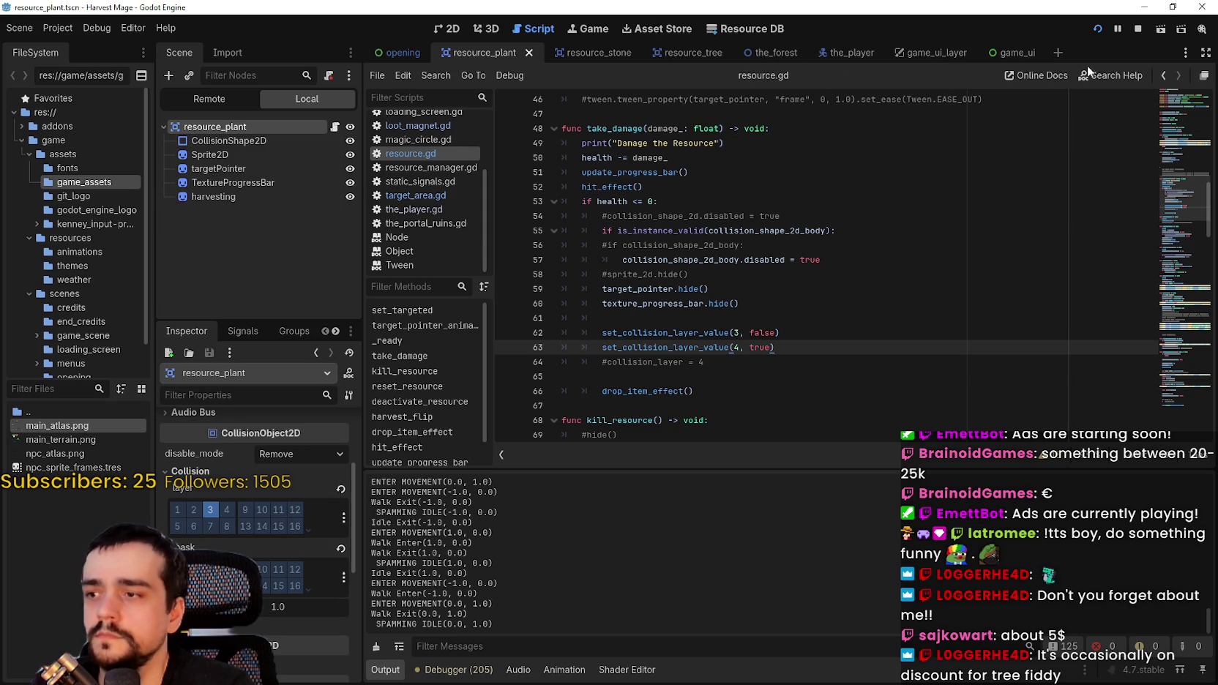
left_click(849, 53)
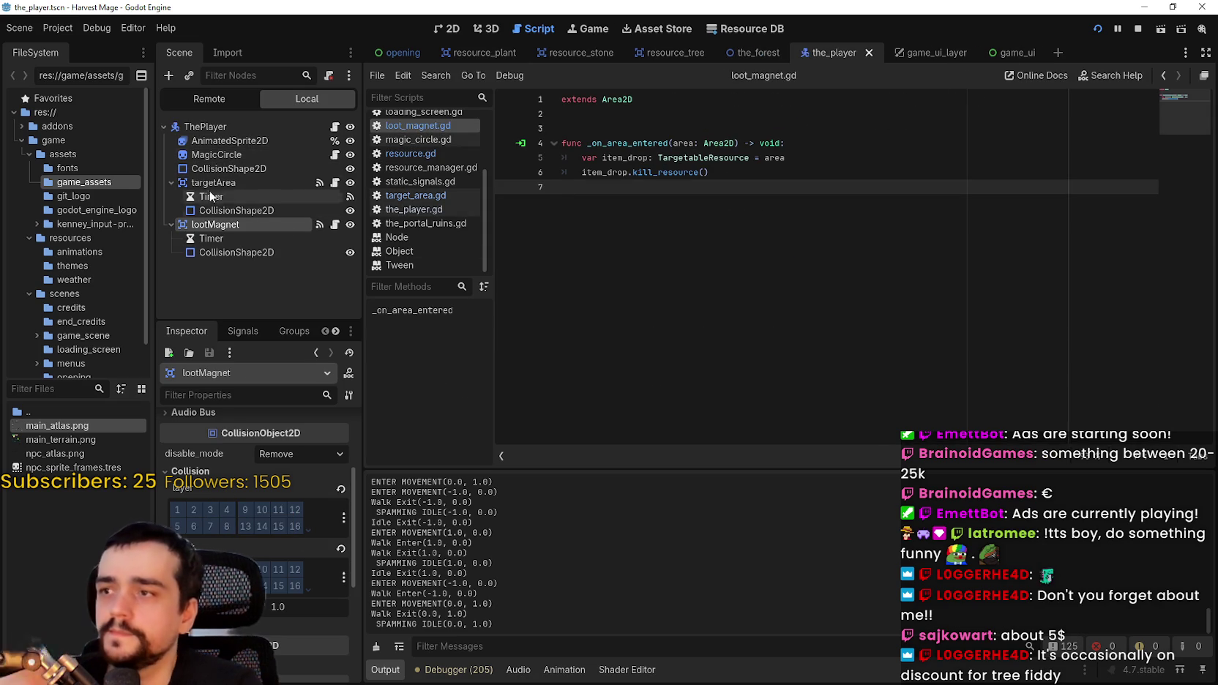
left_click(726, 176)
- Add print(area) as the first line of _on_area_entered
left_click(723, 188)
left_click(725, 173)
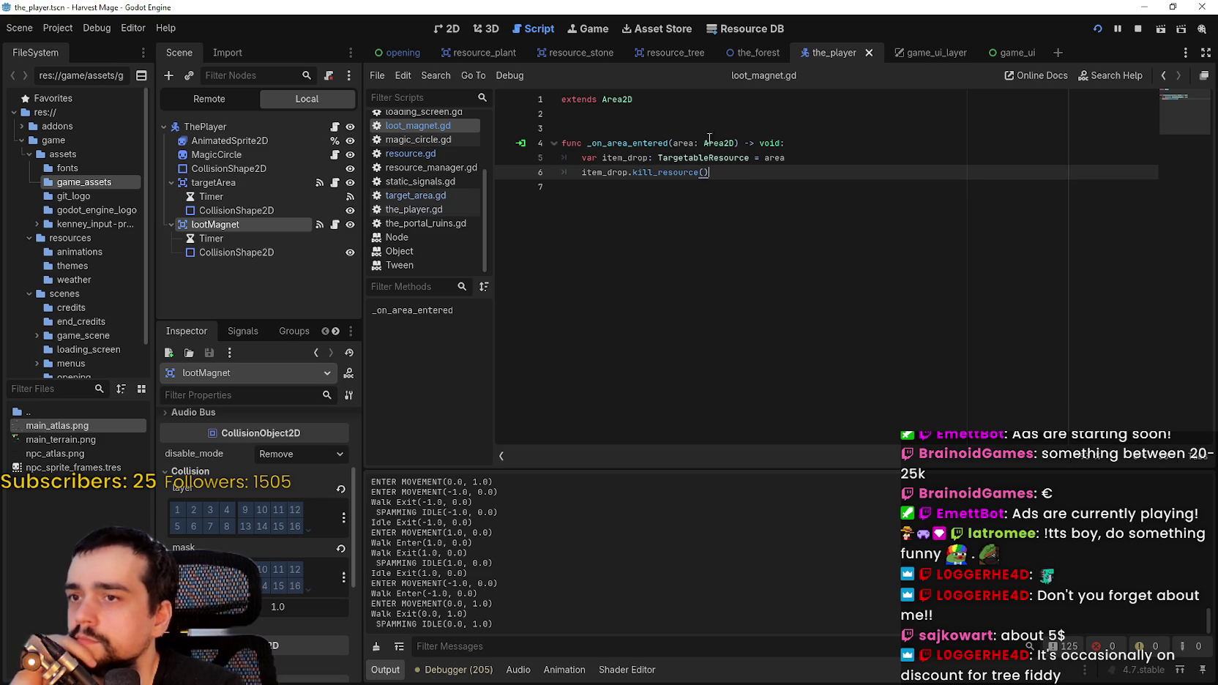
left_click(804, 147)
key("Return")
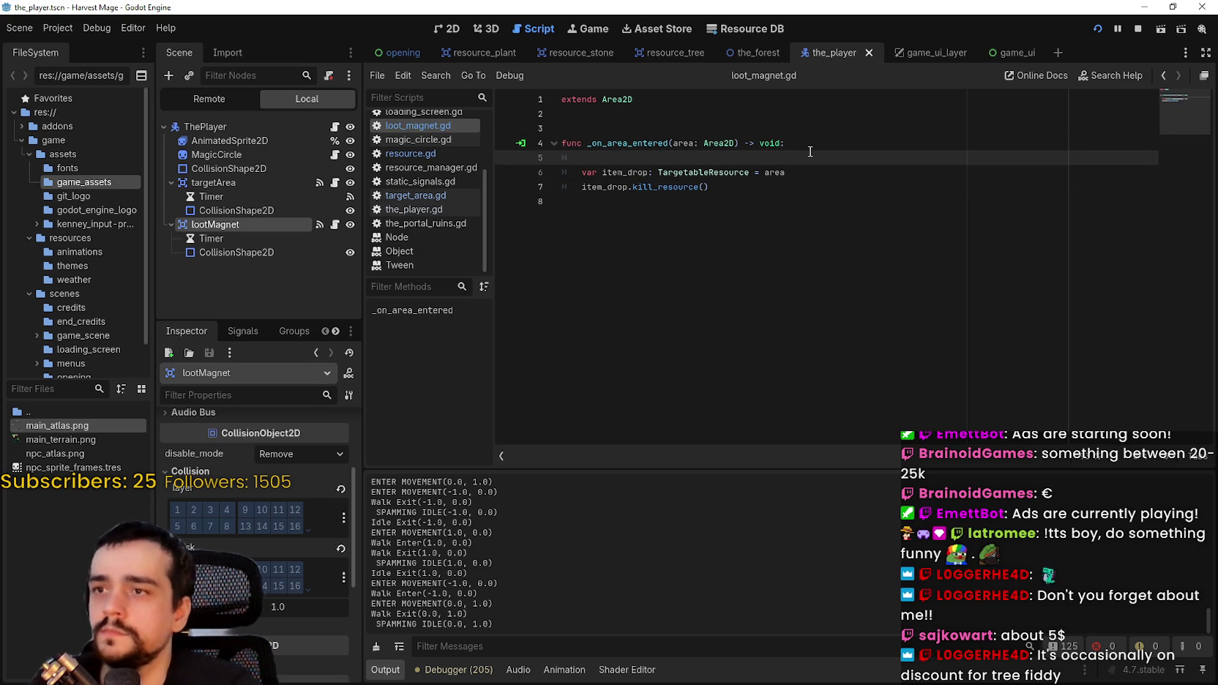
type("prin")
key("Return")
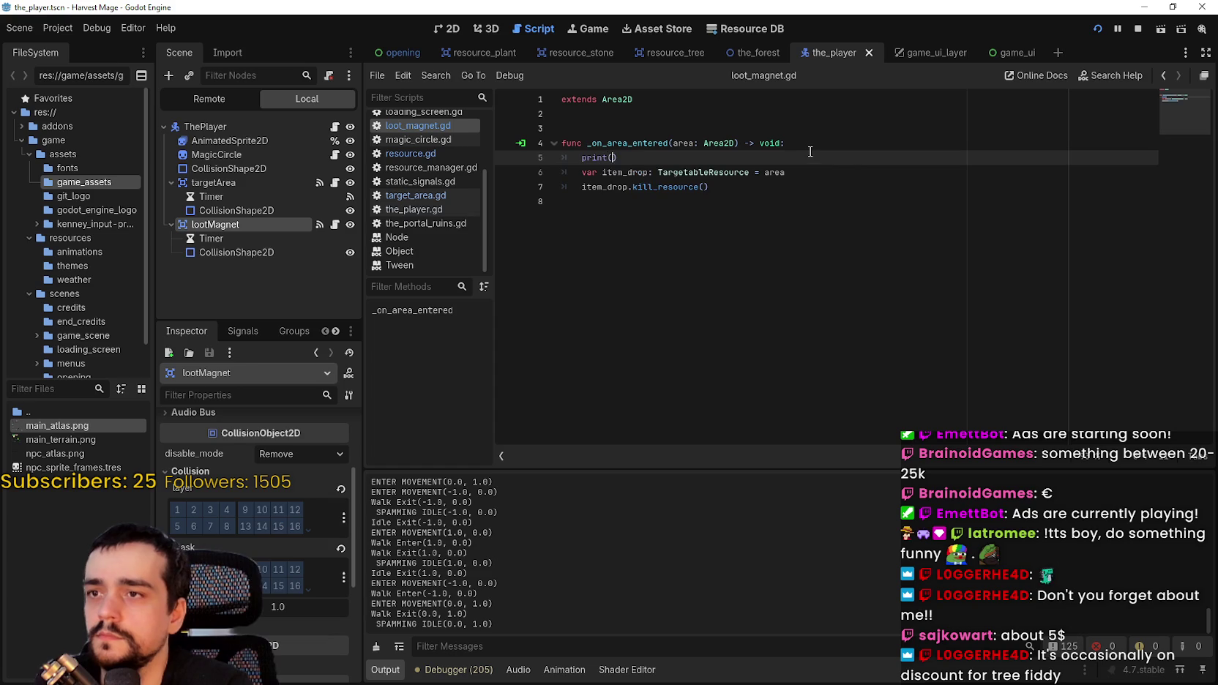
type("area")
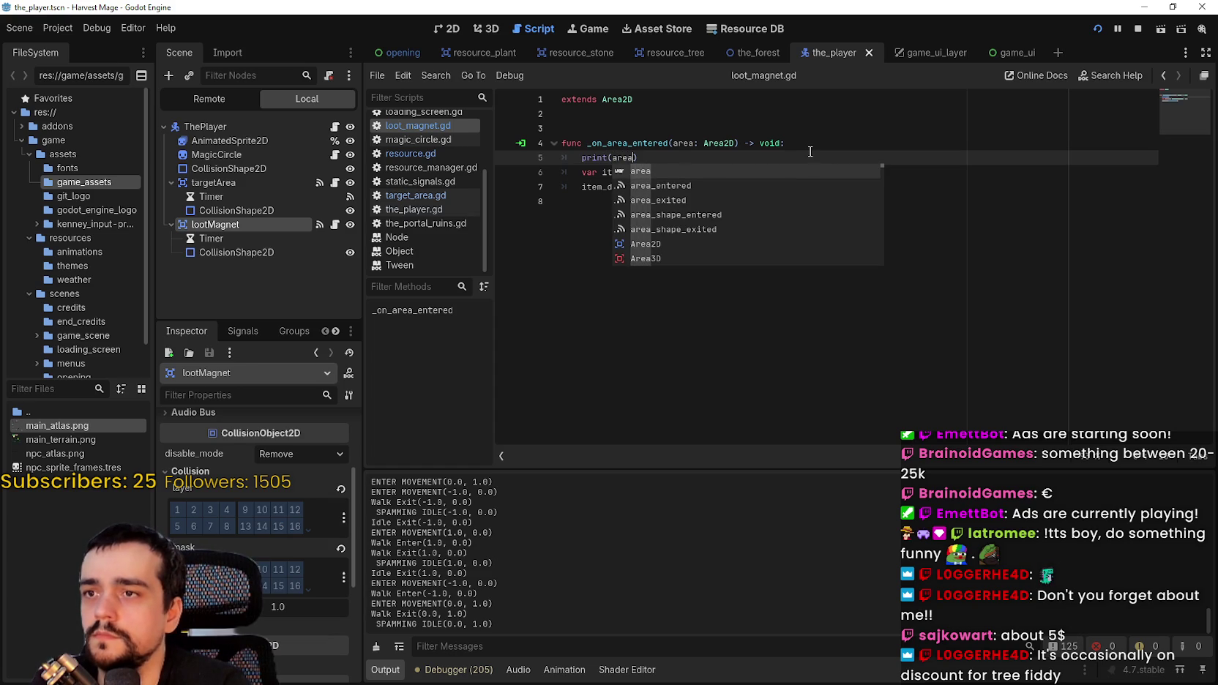
- Run the game with F5 and walk the mage around to test the loot magnet
key("F5")
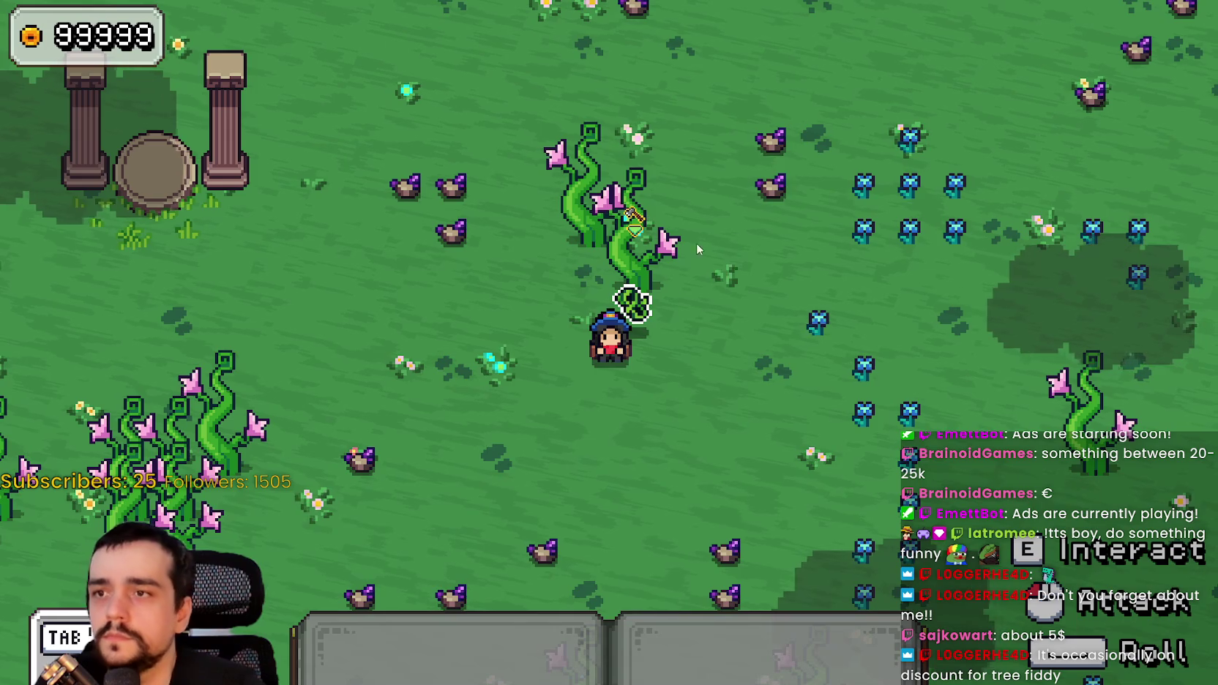
key("w")
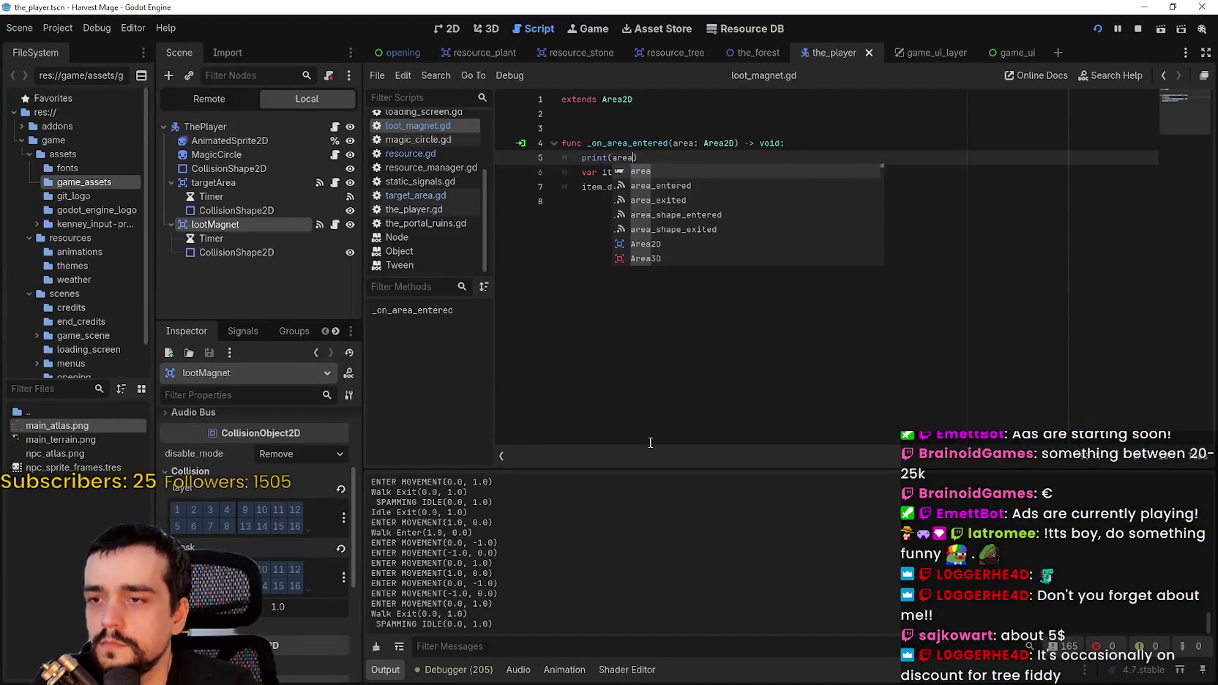
left_click(675, 202)
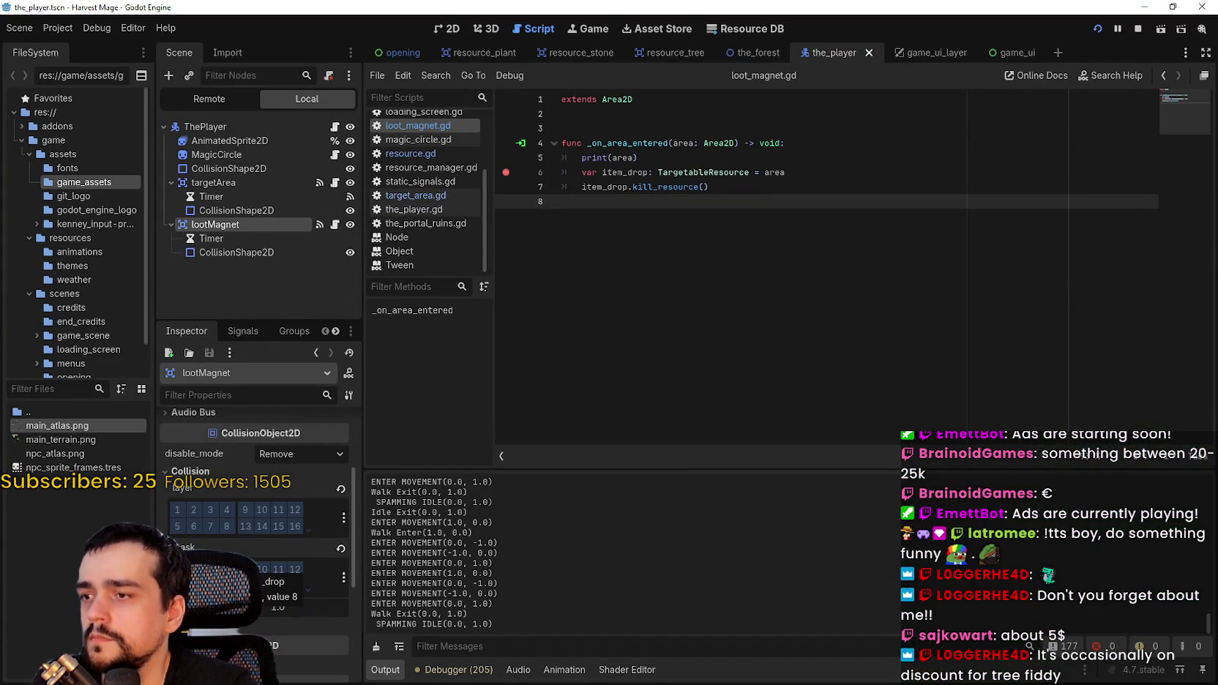
scroll(256, 567, "up", 2)
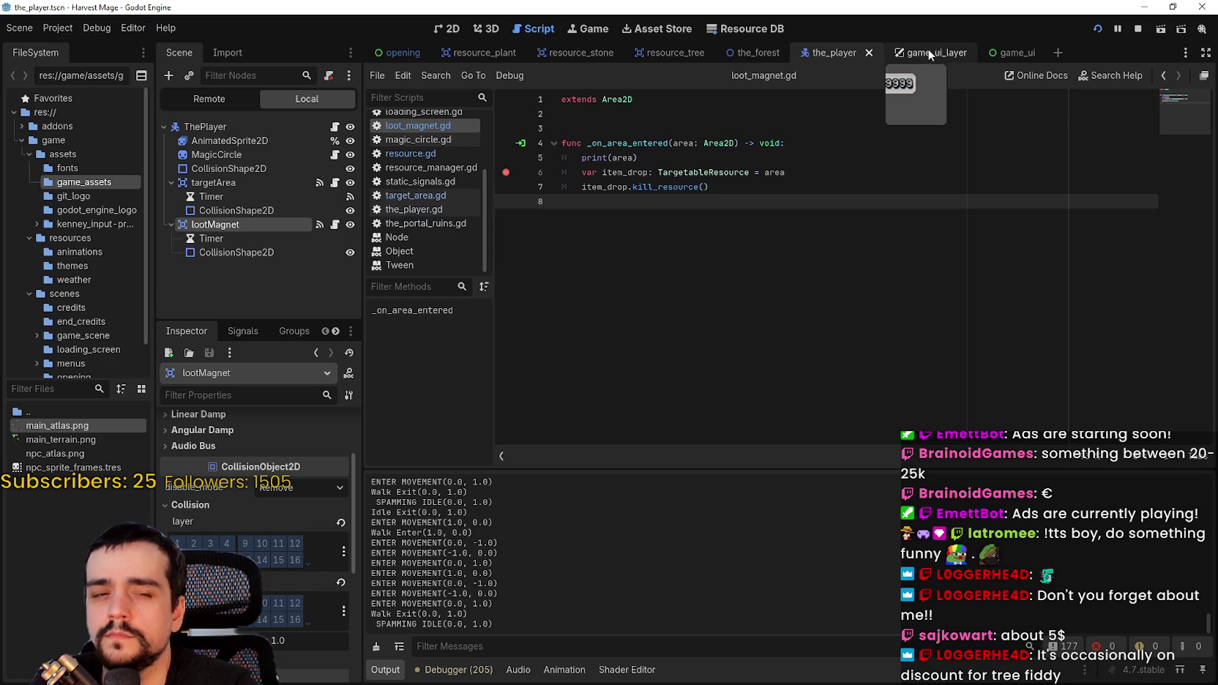
- Open resource_stone's resource.gd and inspect the stone root's collision layers in the Inspector
left_click(578, 52)
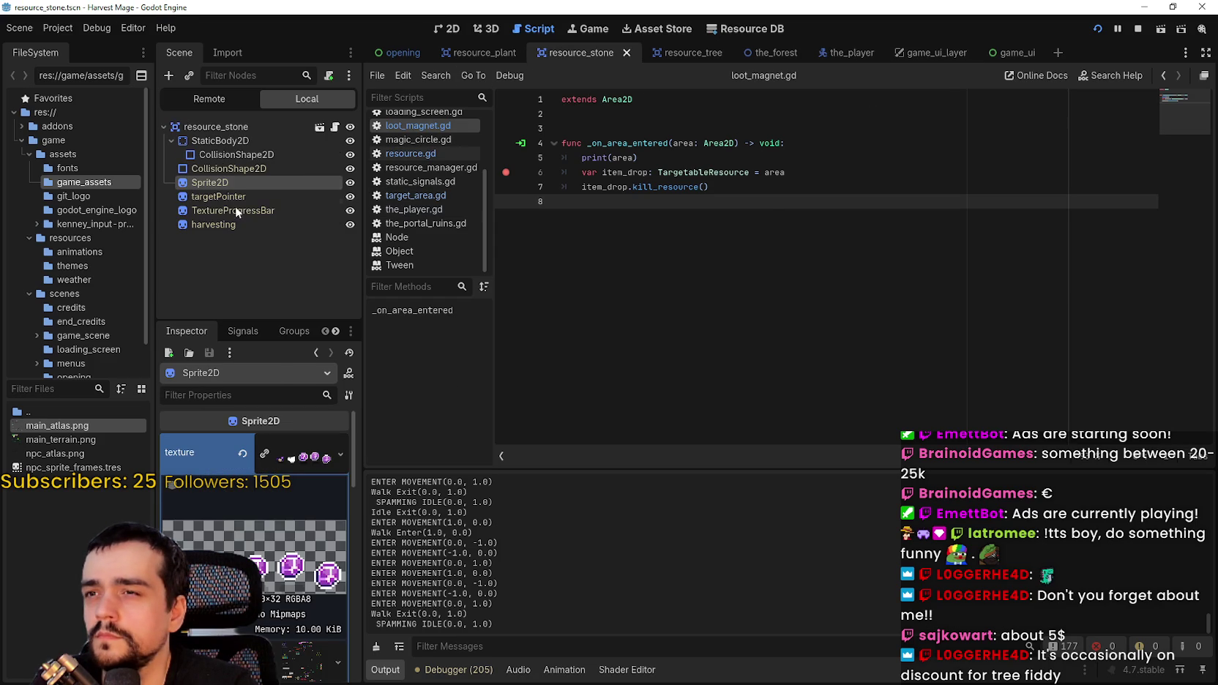
left_click(336, 127)
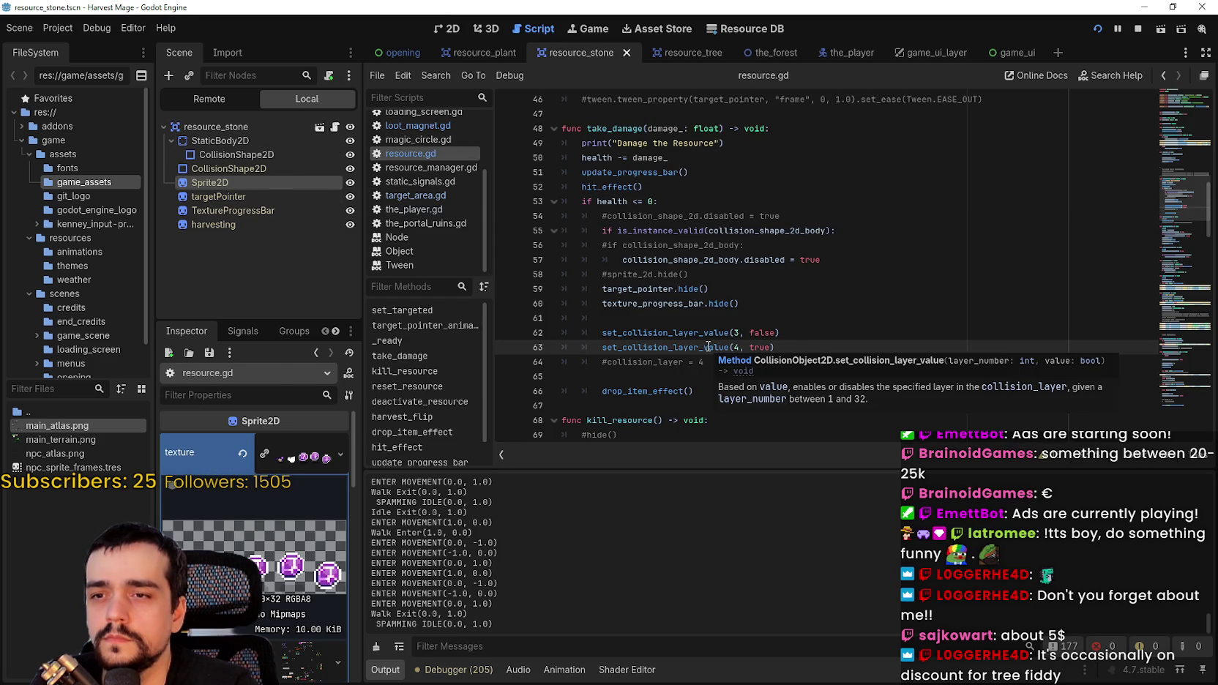
mouse_move(705, 350)
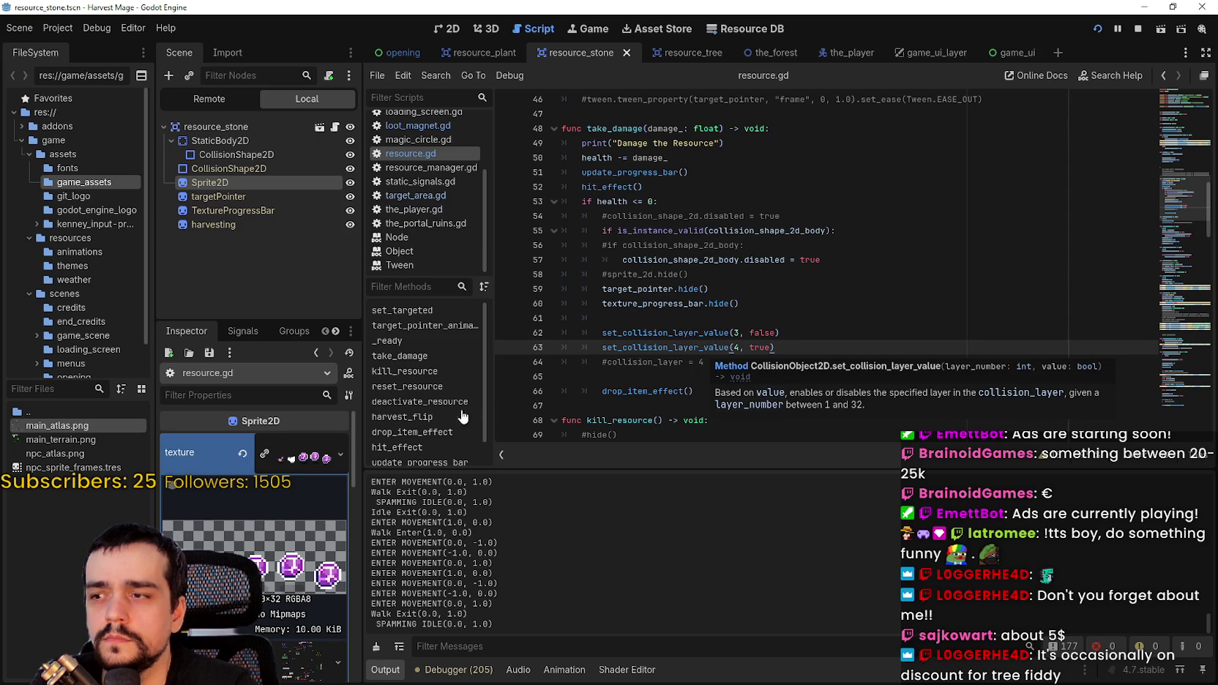
left_click(249, 128)
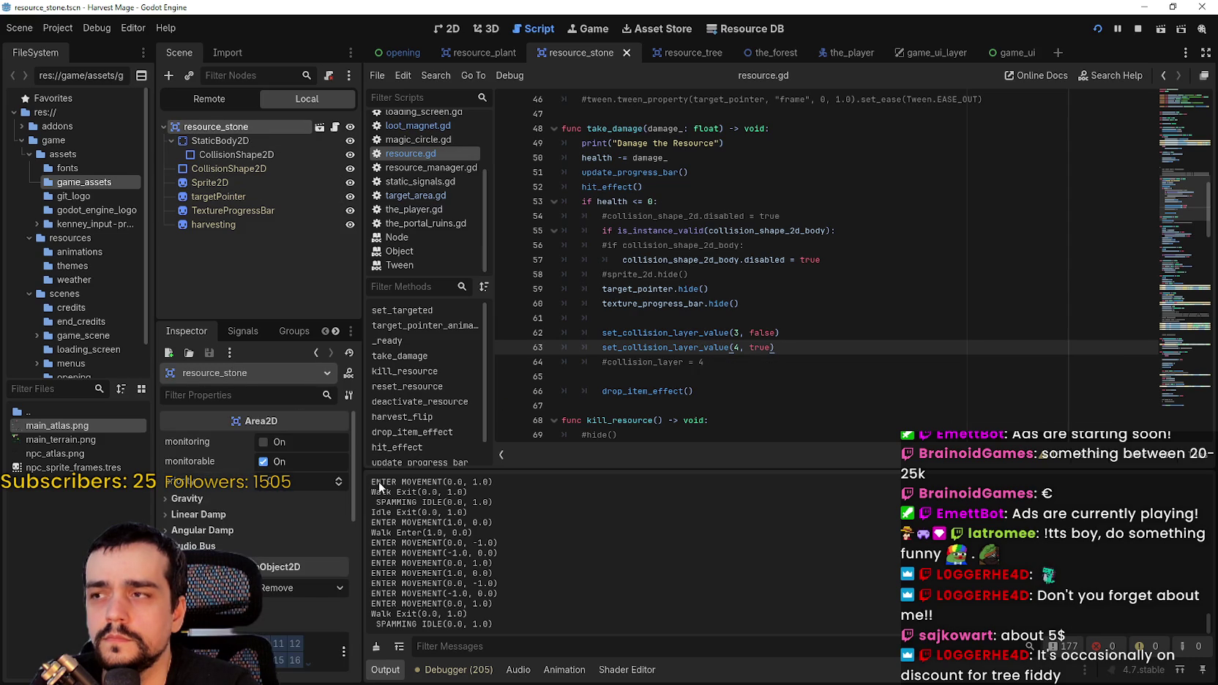
scroll(317, 541, "down", 3)
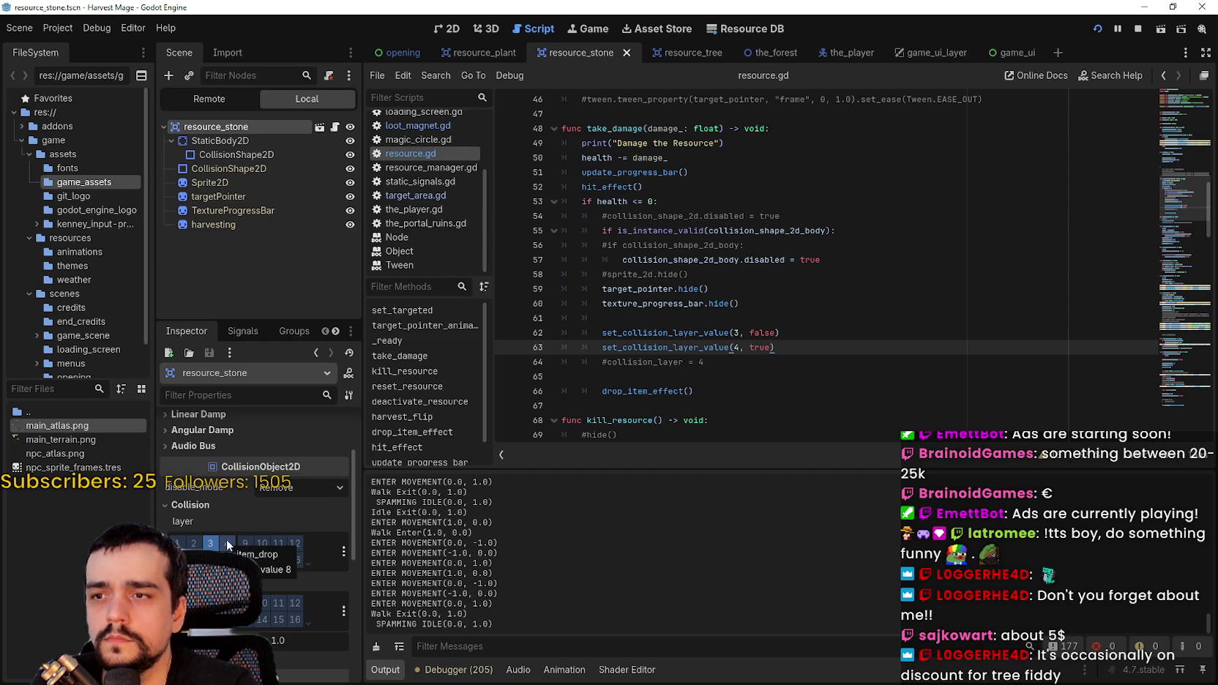
key("alt+Tab")
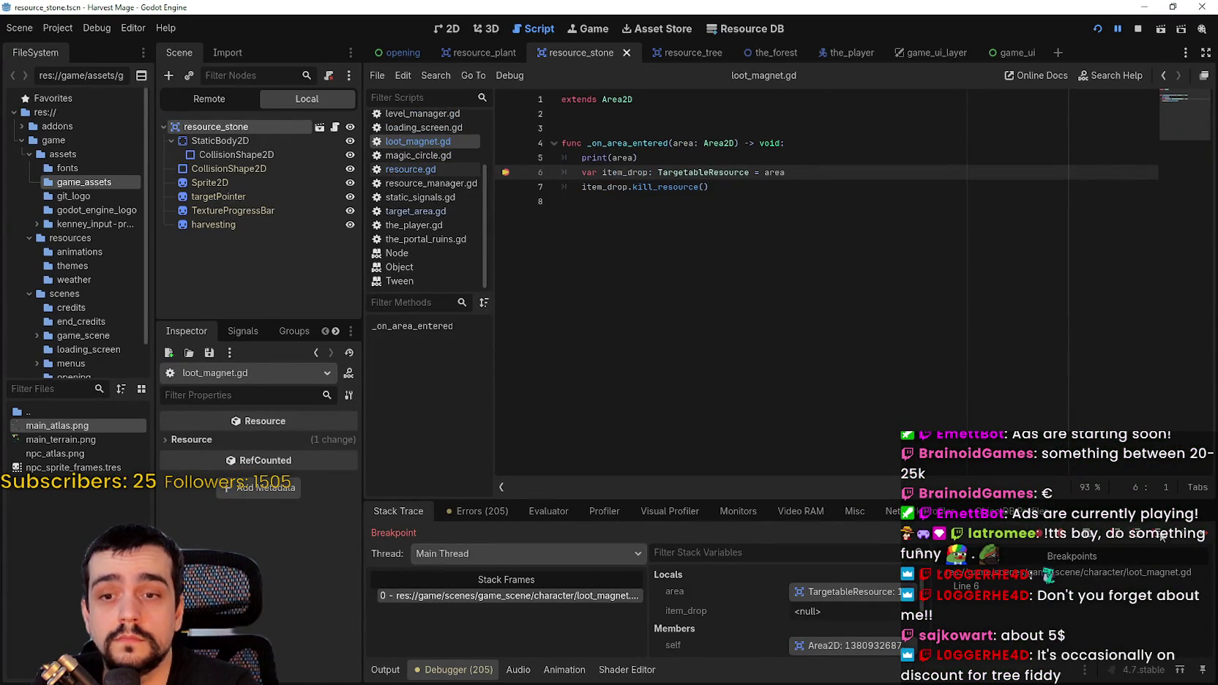
- Resume the game past the breakpoint and find the printed resource_tree37 Area2D line in Output
key("alt+Tab")
key("alt+Tab")
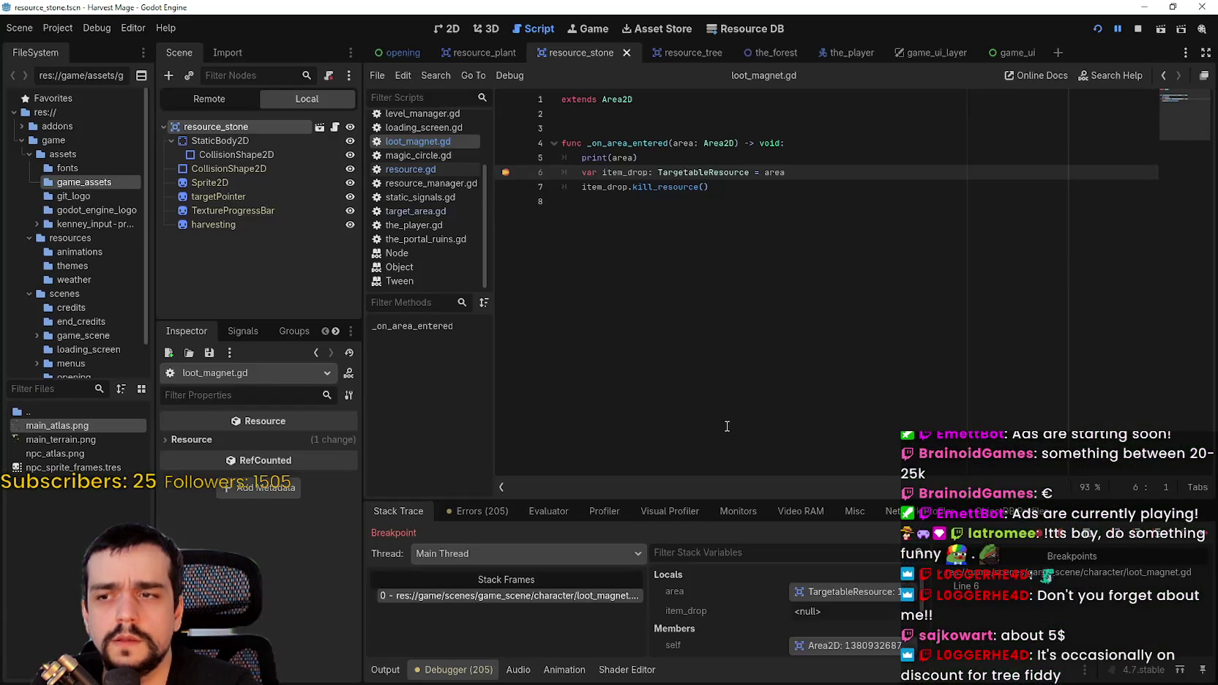
key("F12")
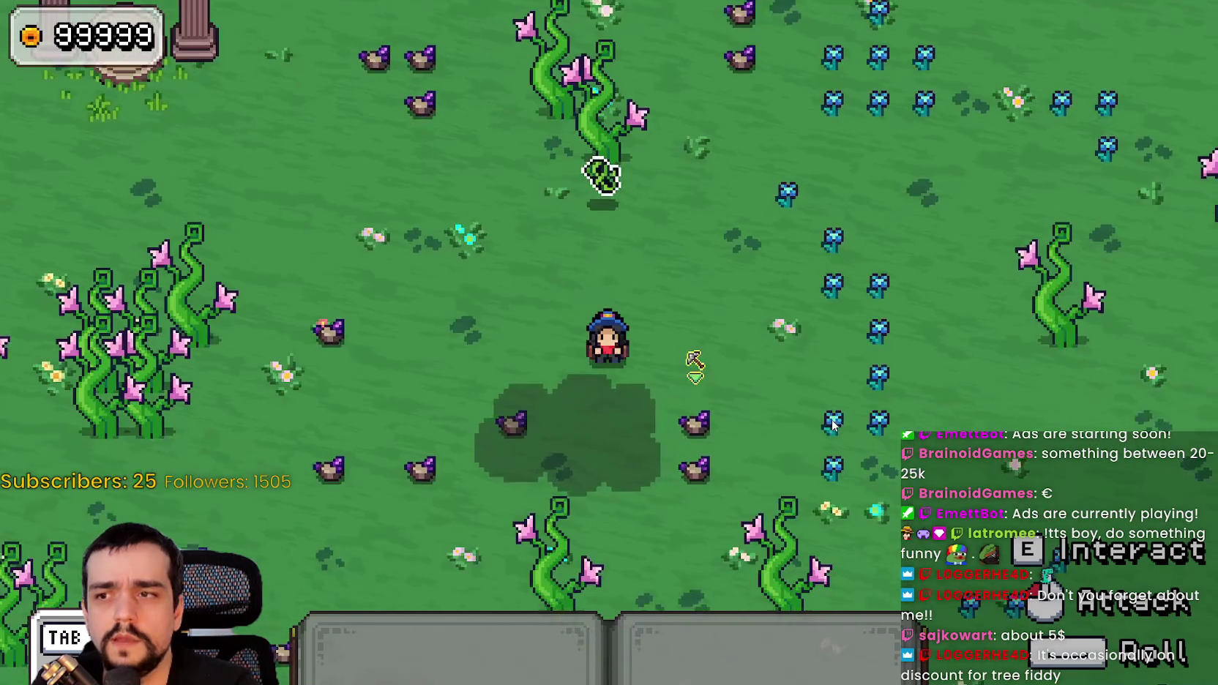
key("w")
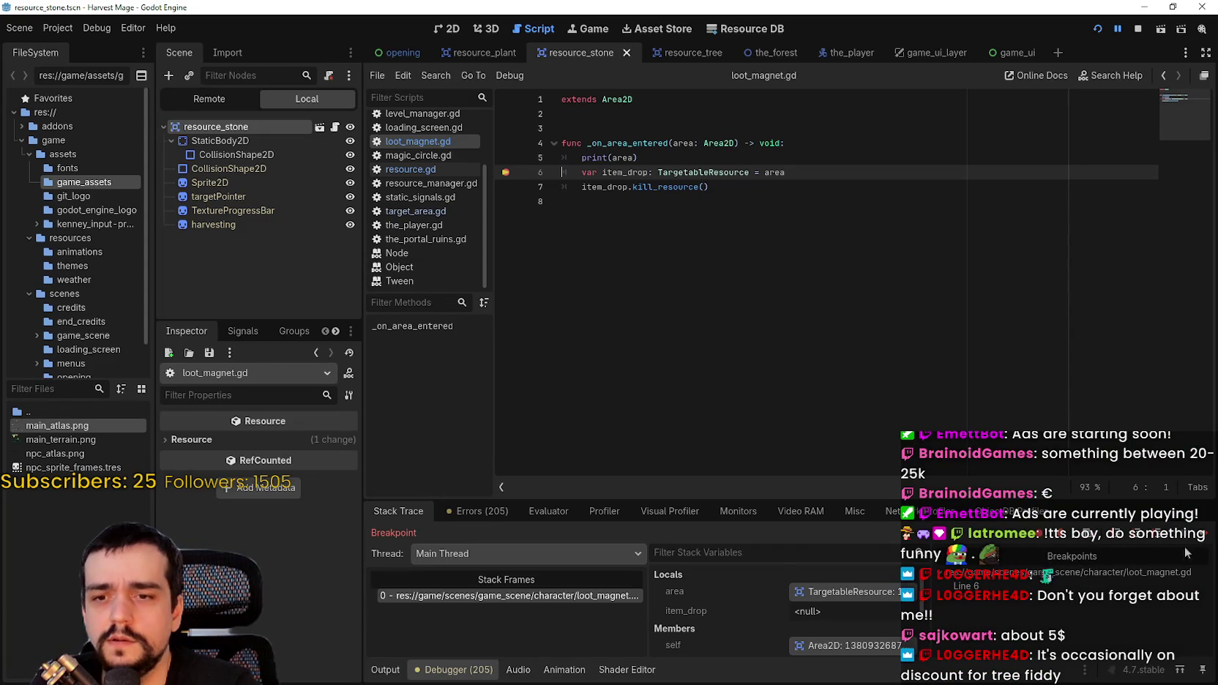
left_click(371, 671)
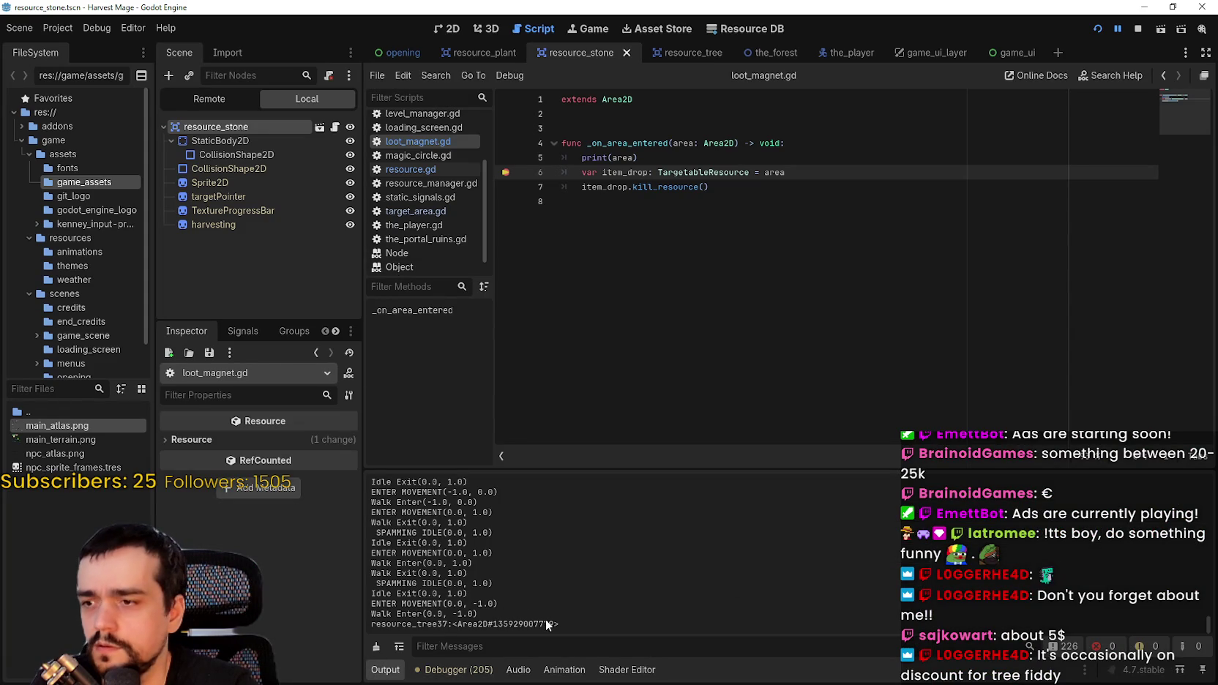
left_click_drag(436, 623, 319, 629)
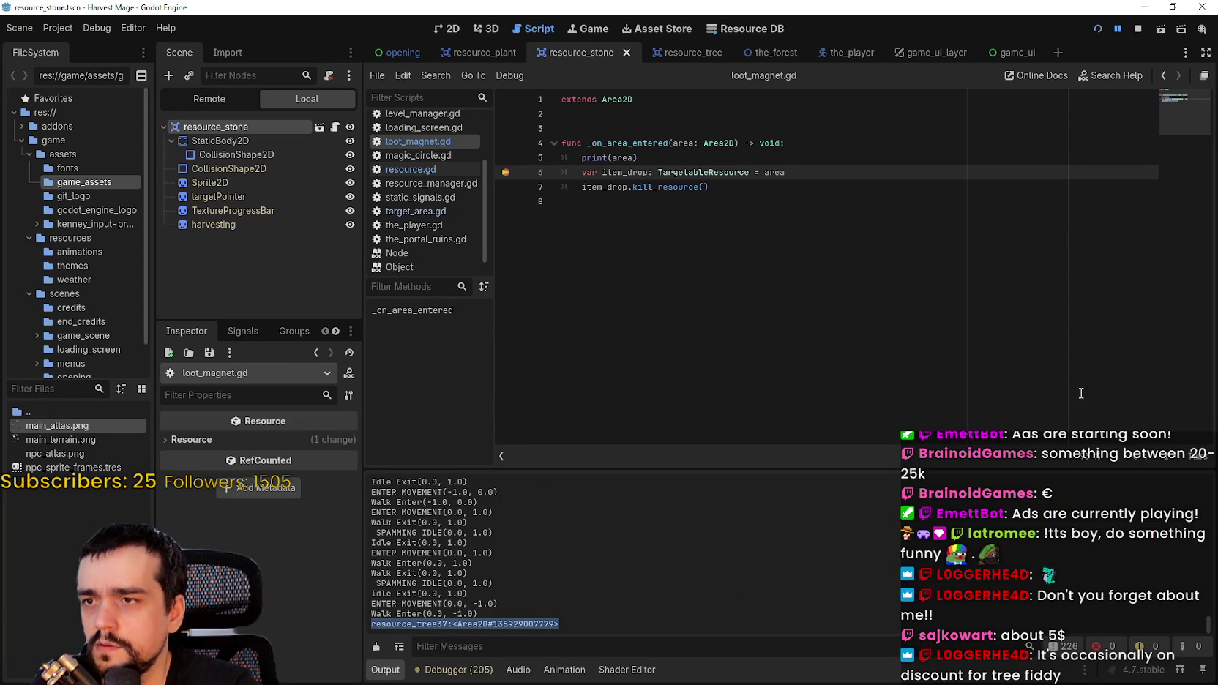
- Back in the debugger, open the context options for the kill_resource call
left_click(668, 187)
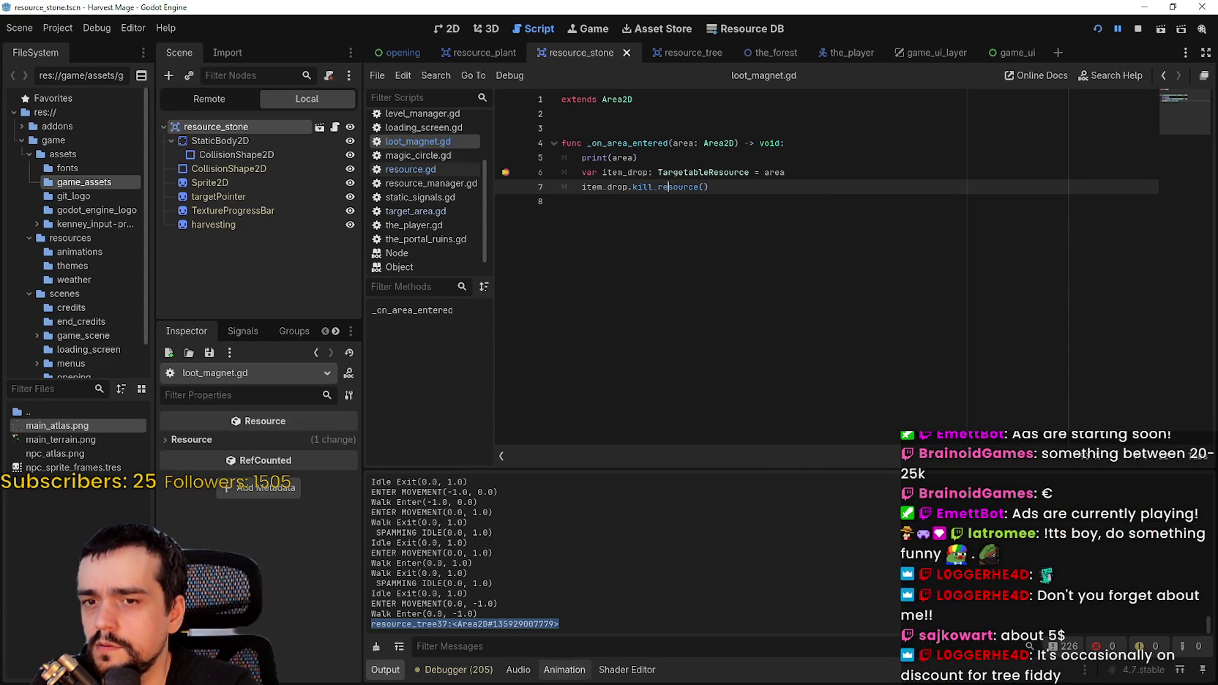
left_click(466, 671)
right_click(667, 187)
- In kill_resource, enable hide() and the global_position move, comment out drop_item_effect(), save, and stop the game
left_click(625, 192)
right_click(662, 189)
left_click(717, 385)
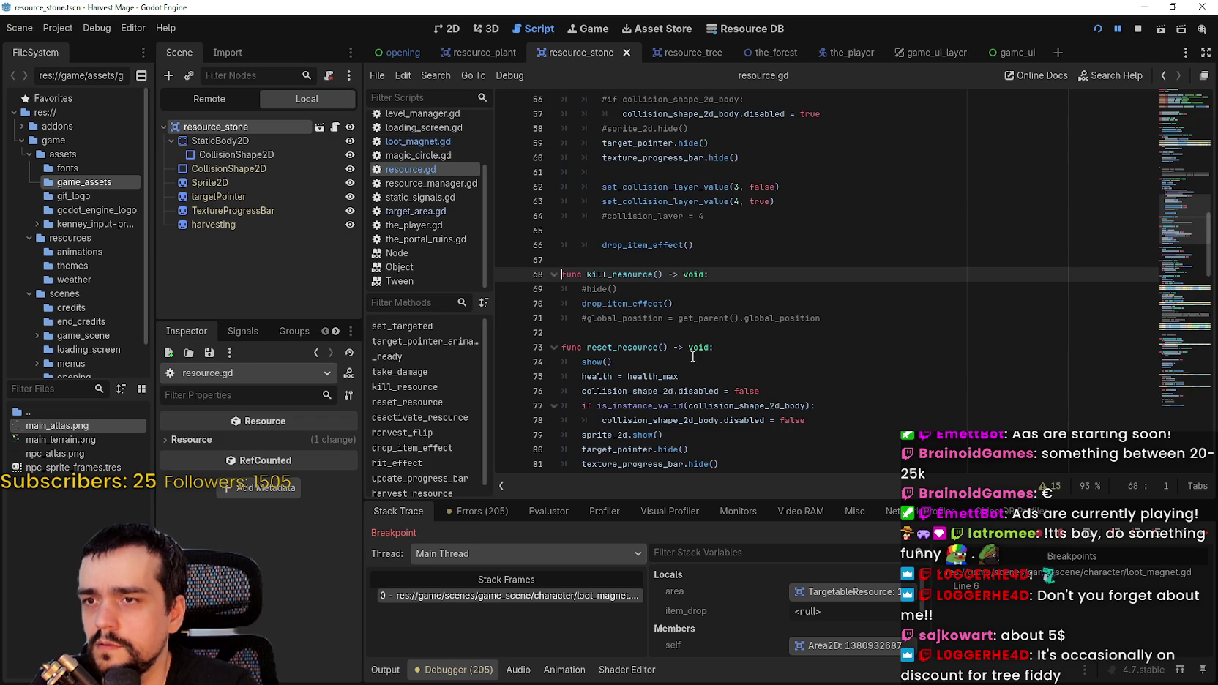
left_click(715, 309)
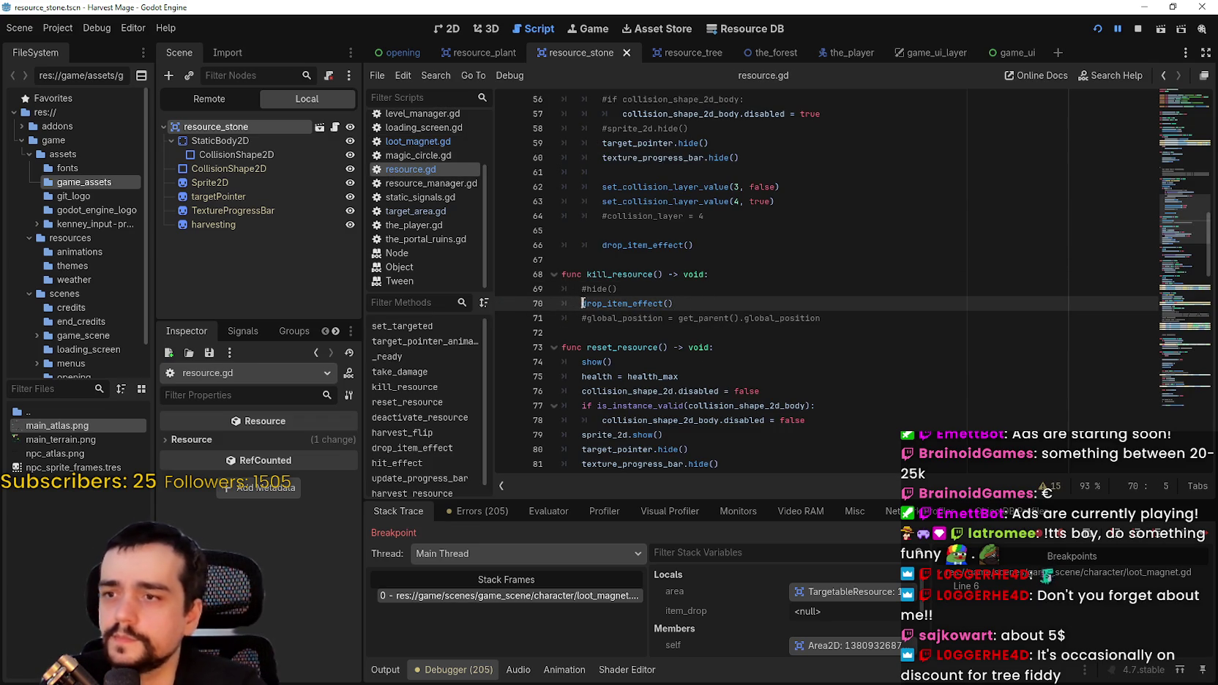
type("#")
left_click(587, 289)
left_click(589, 323)
key("ctrl+k")
key("ctrl+s")
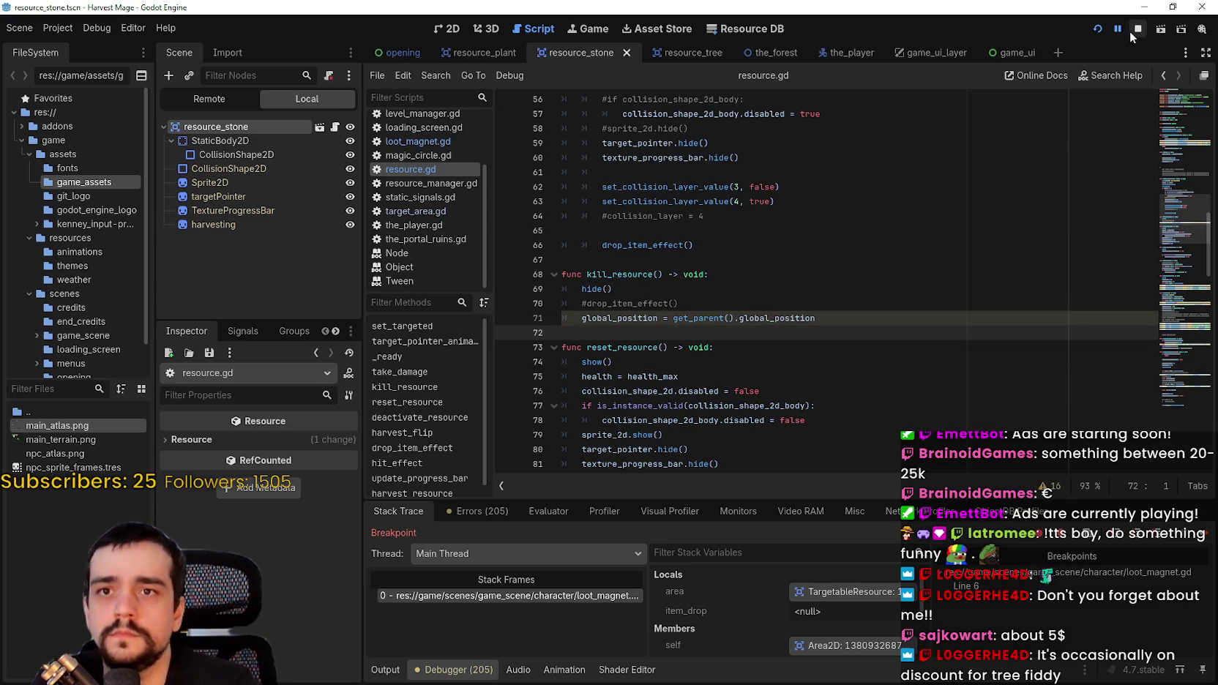
key("F5")
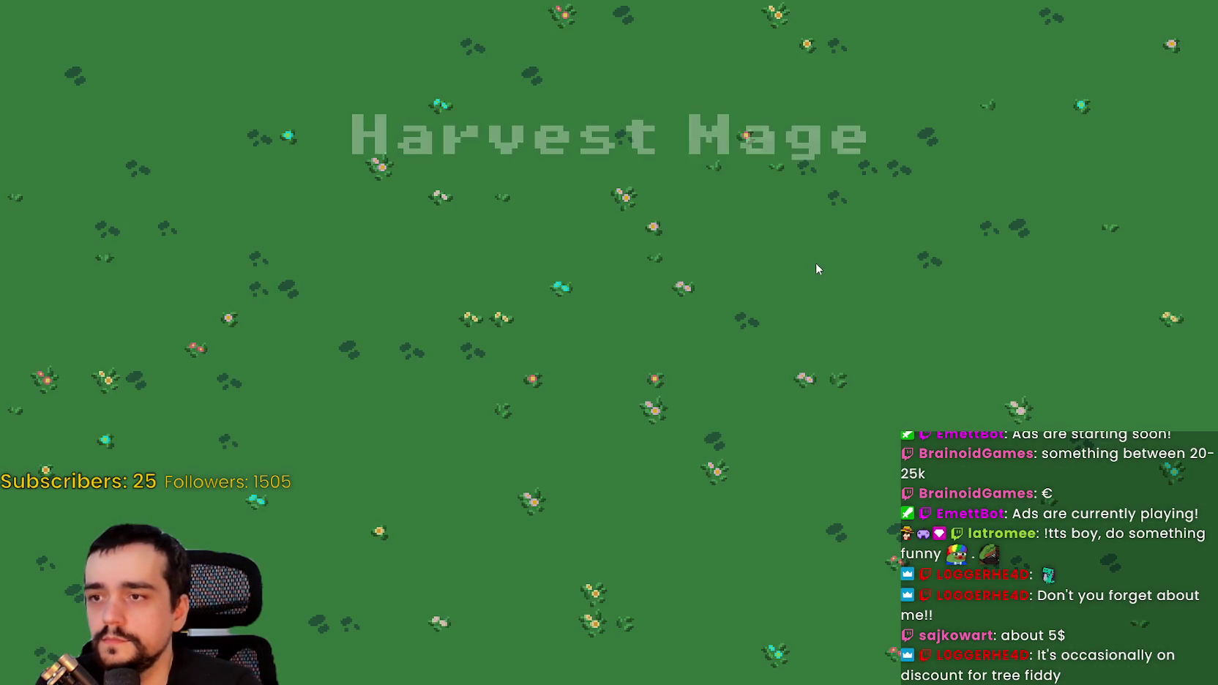
- Continue the saved Harvest Mage game and destroy a beanstalk so it drops loot
left_click(263, 350)
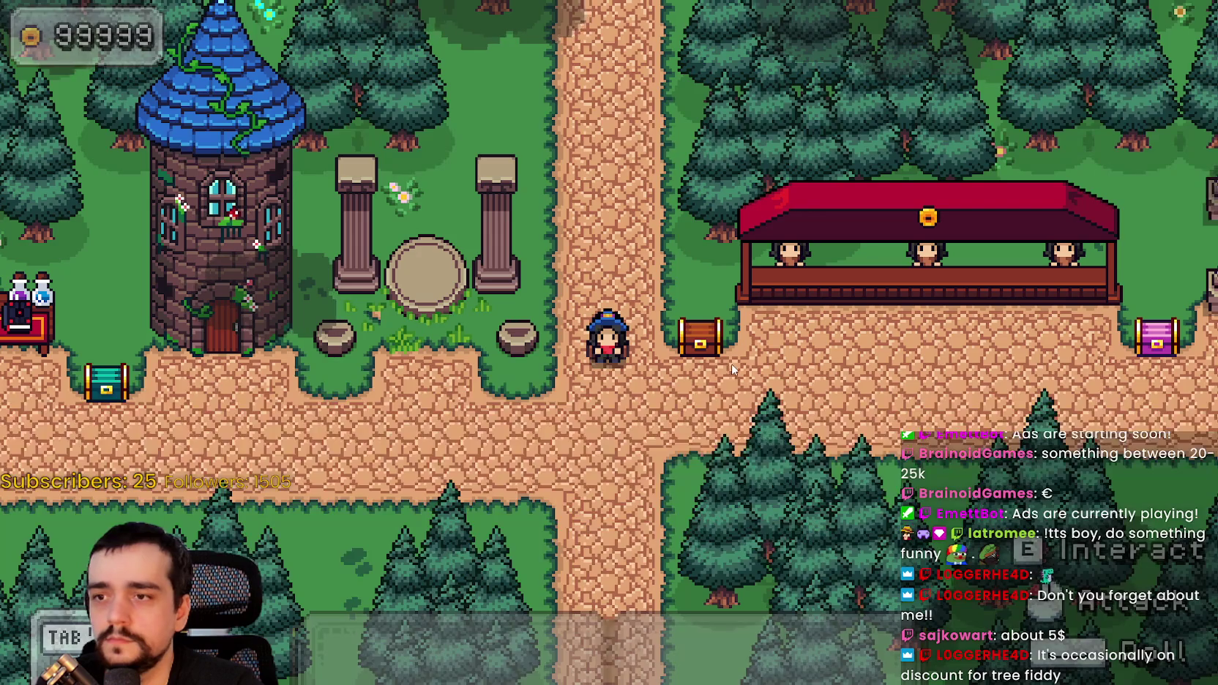
key("a")
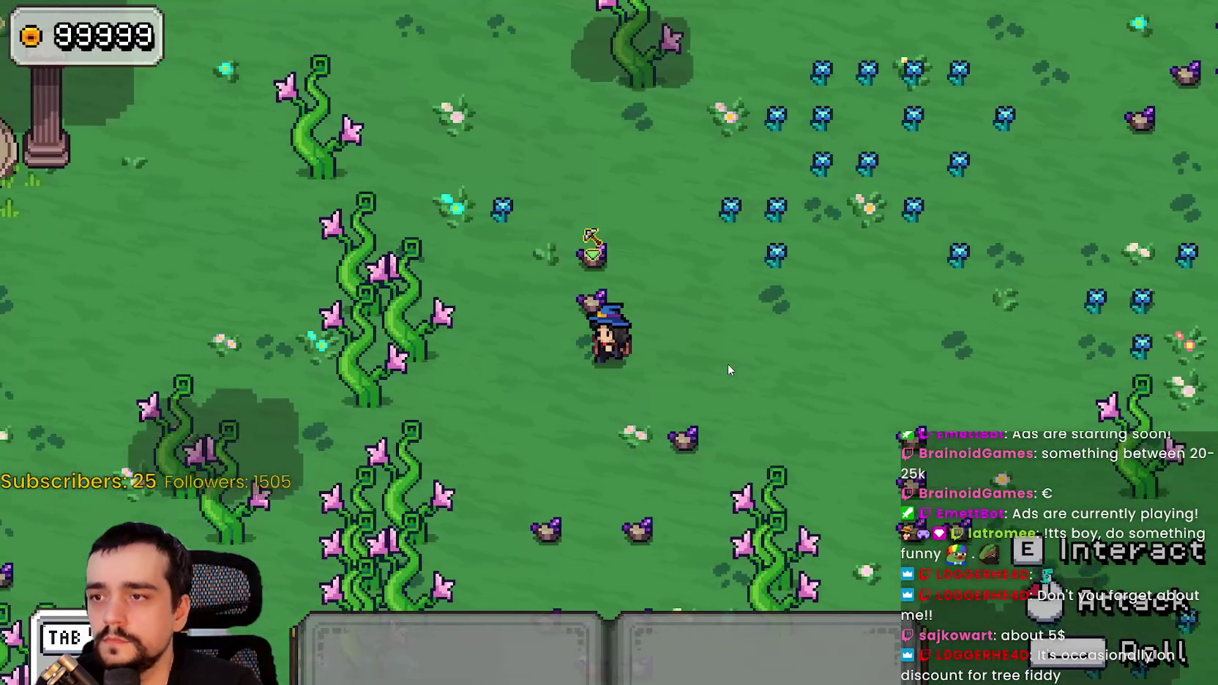
key("w")
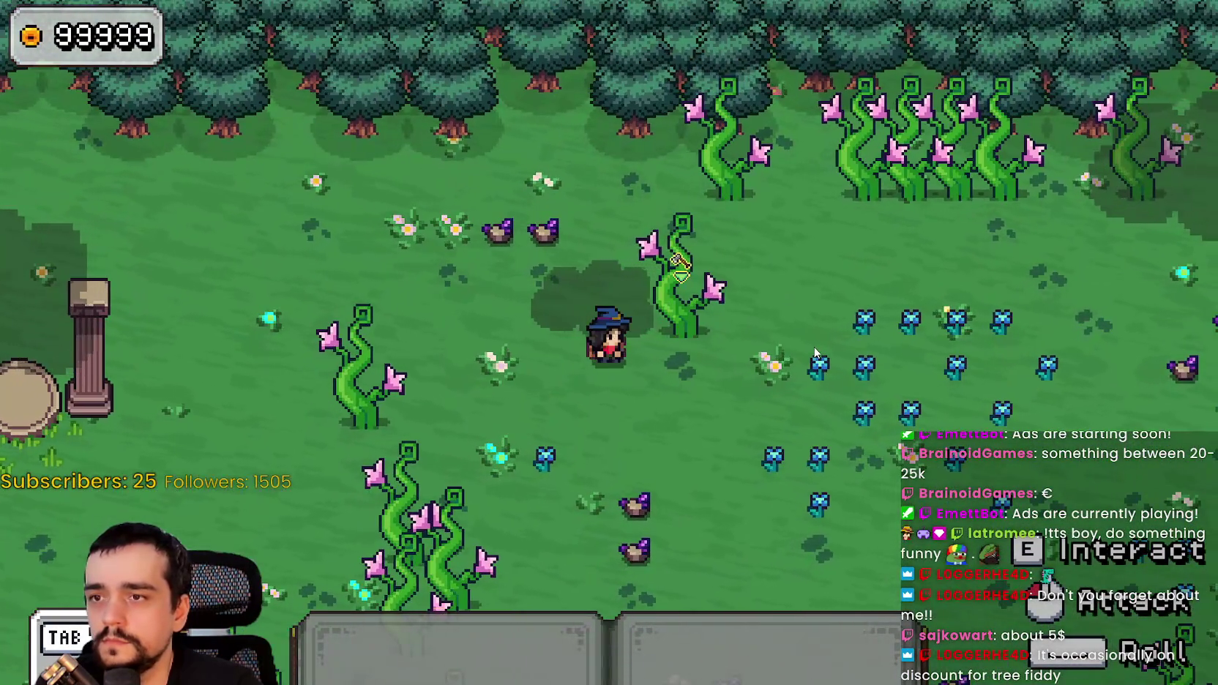
key("1")
left_click(815, 353)
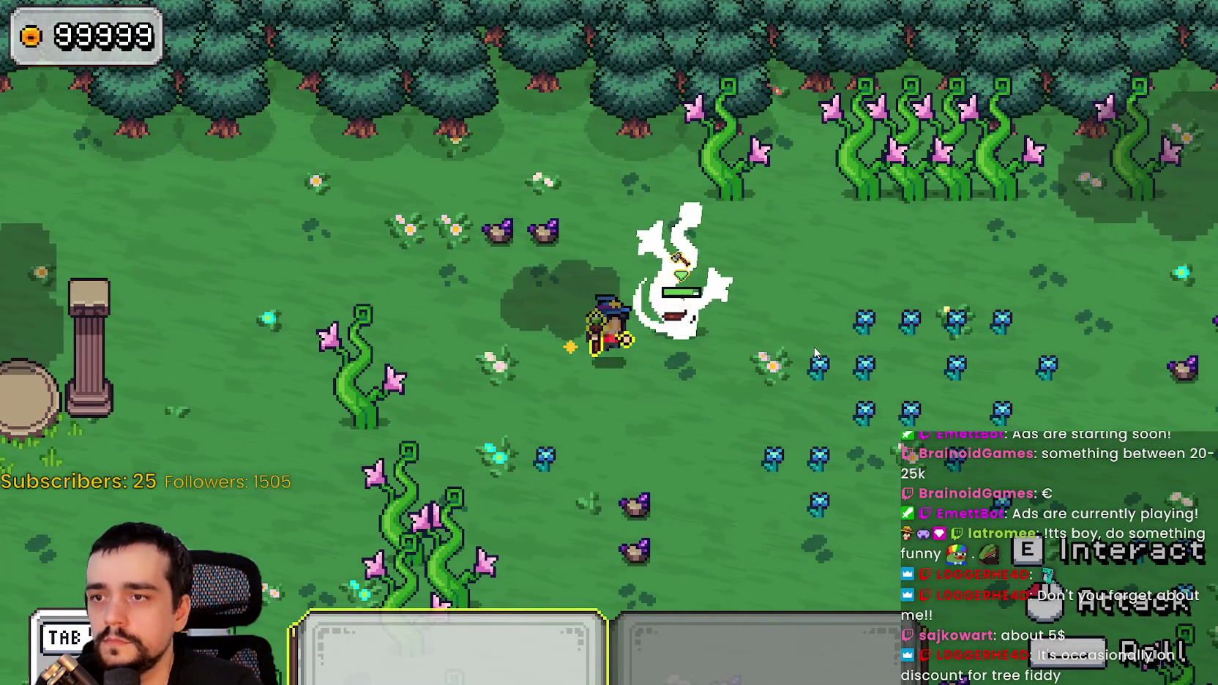
key("w")
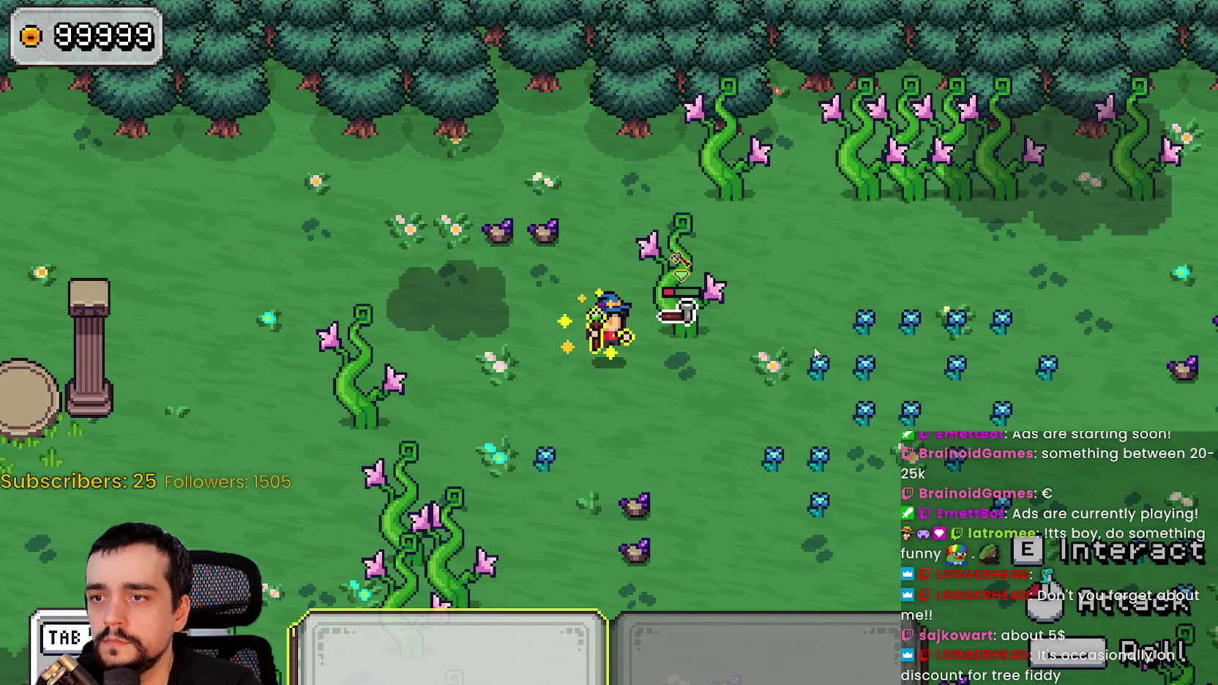
left_click(815, 353)
key("1")
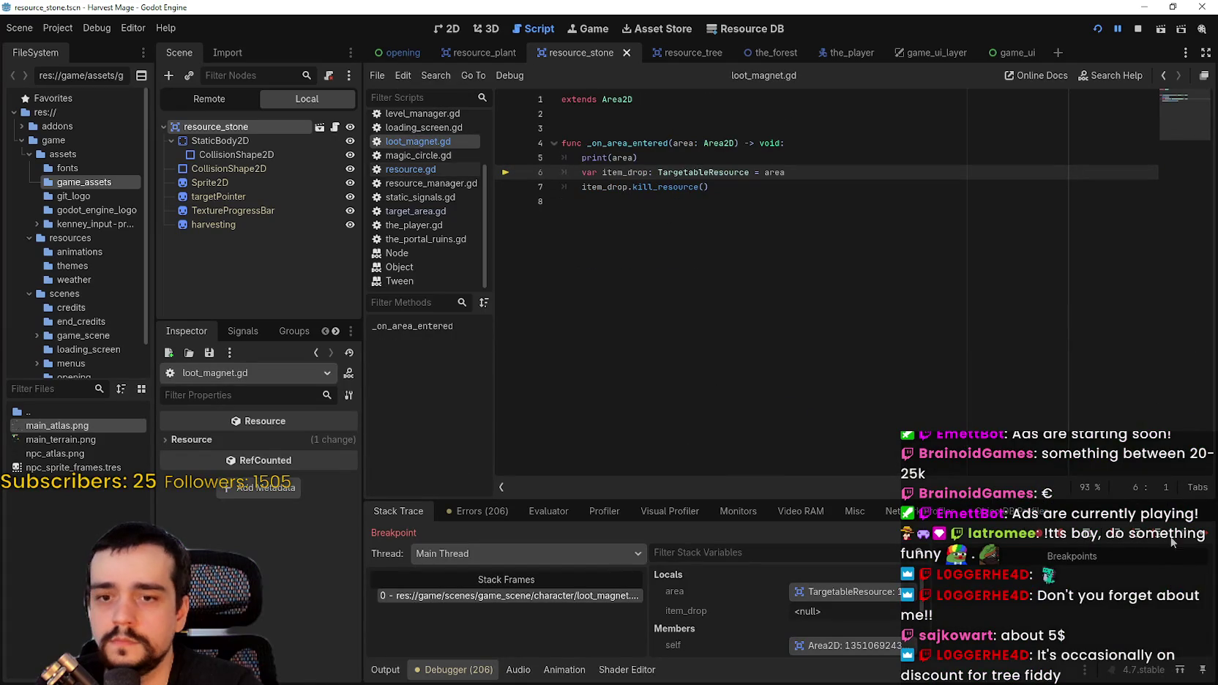
- Resume from the breakpoint and walk the mage across the meadow, engaging the ghosts
left_click(1206, 533)
key("a")
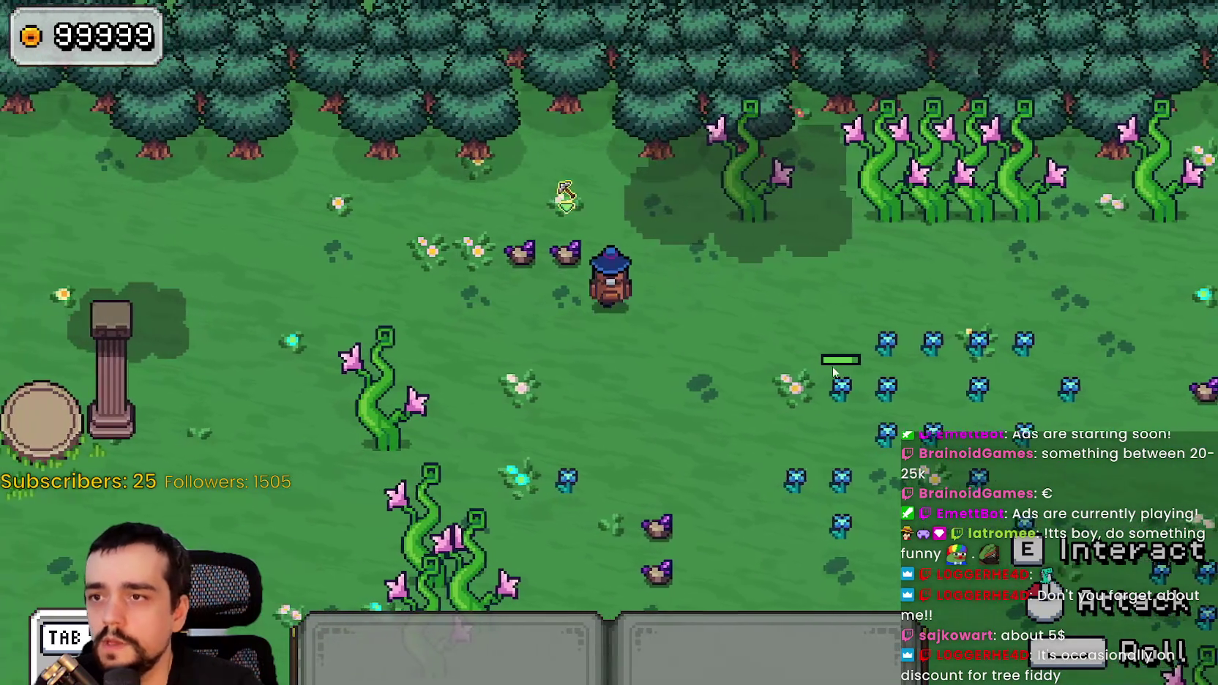
key("w")
key("d")
key("1")
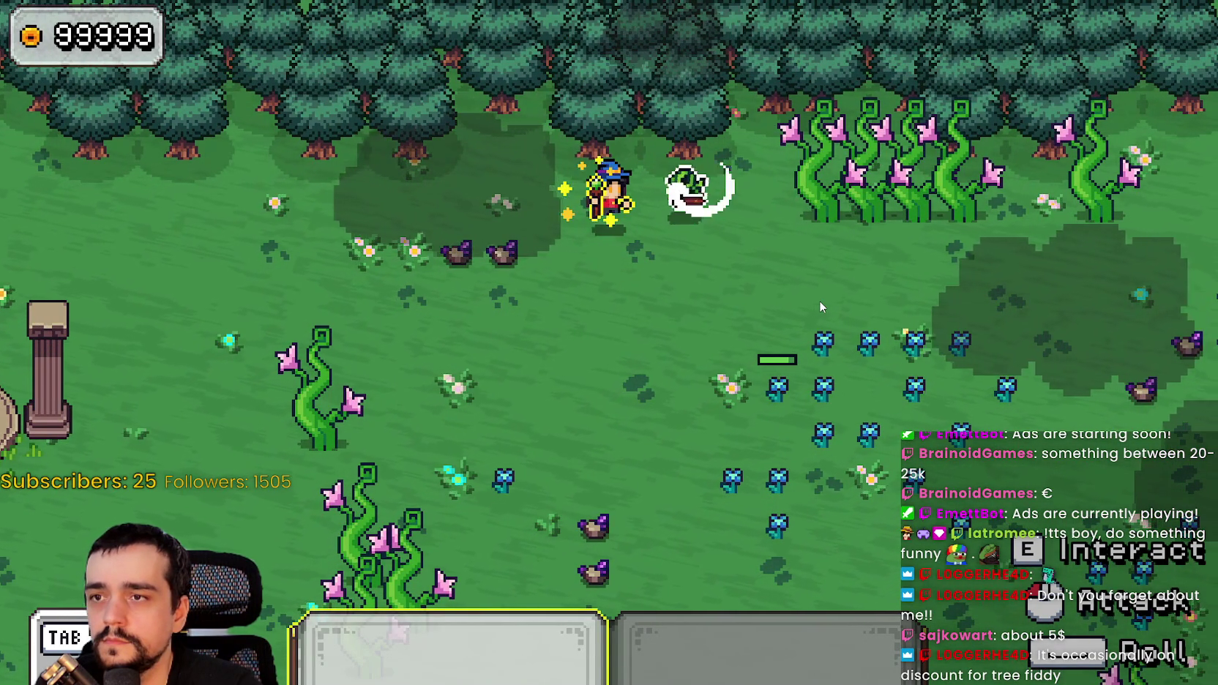
key("d")
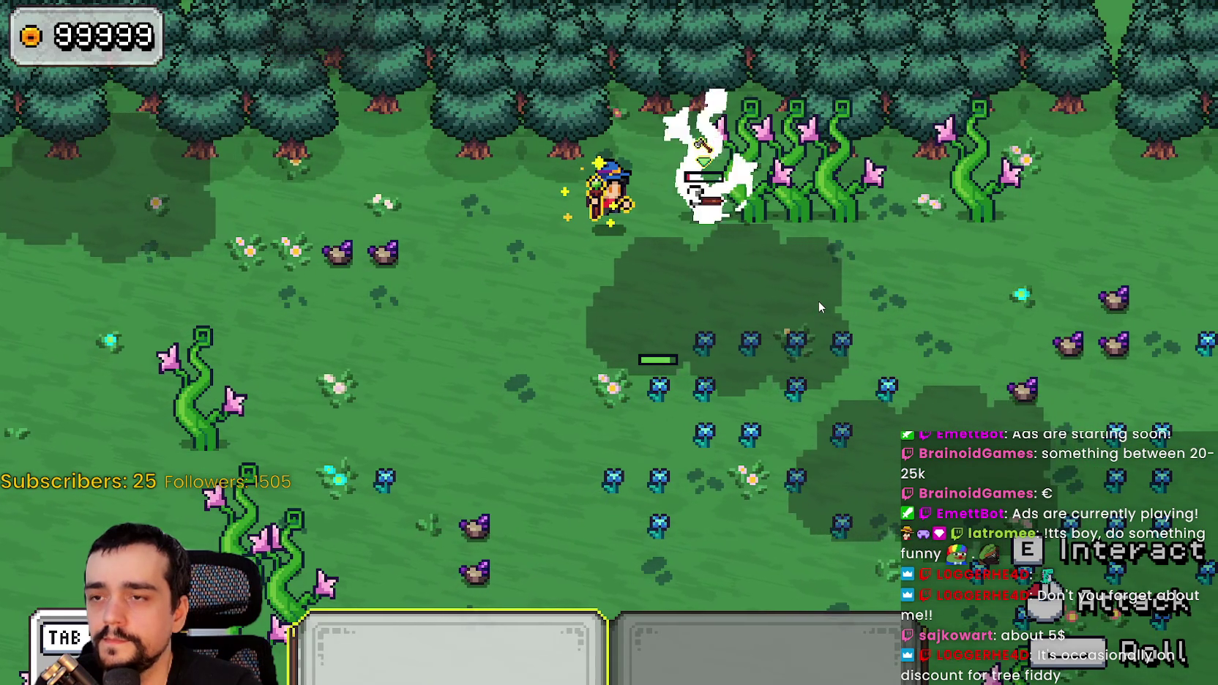
key("d")
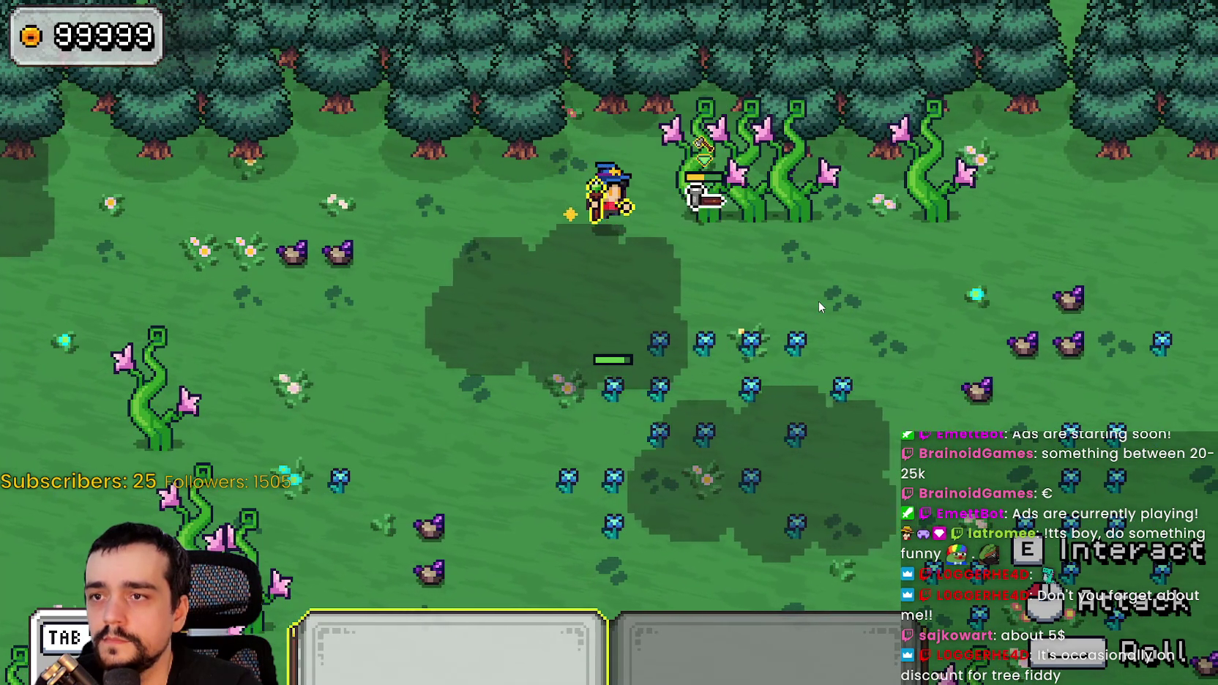
key("d")
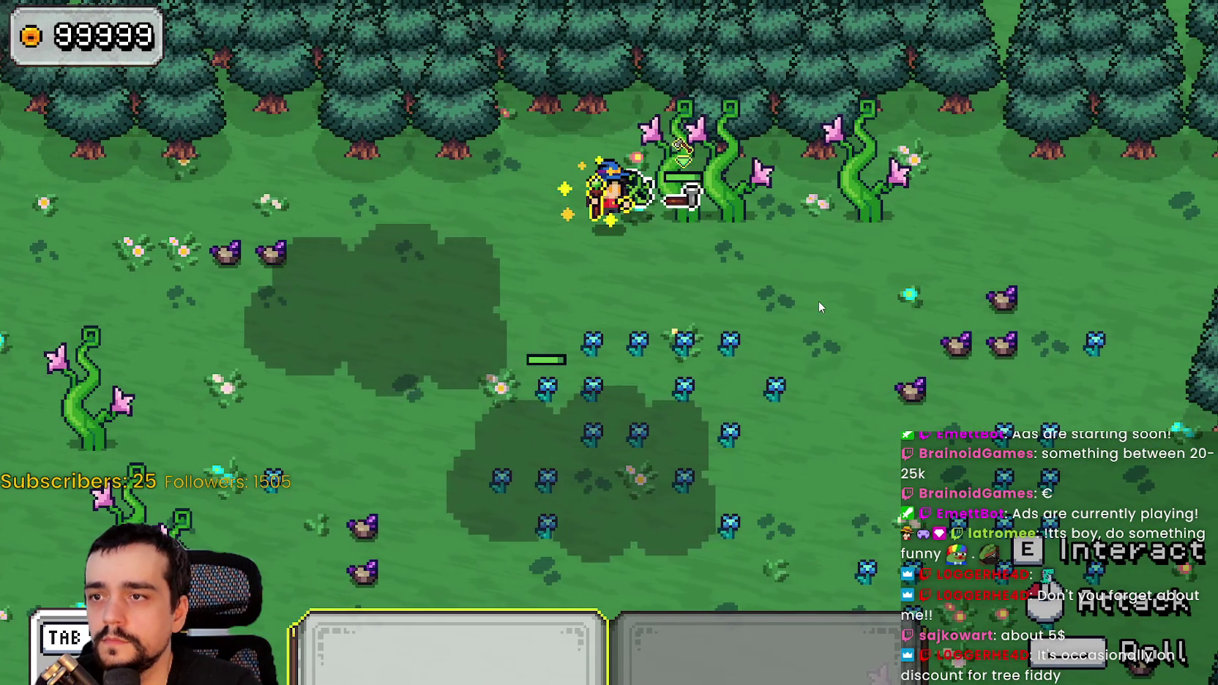
key("d")
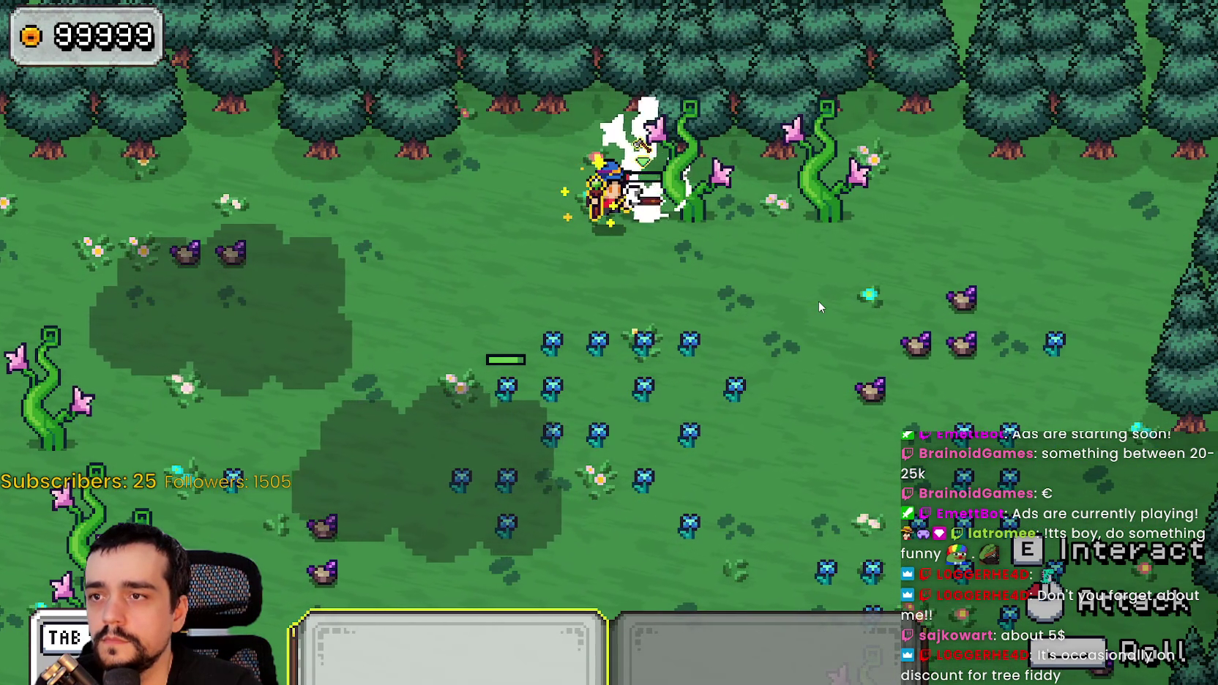
key("d")
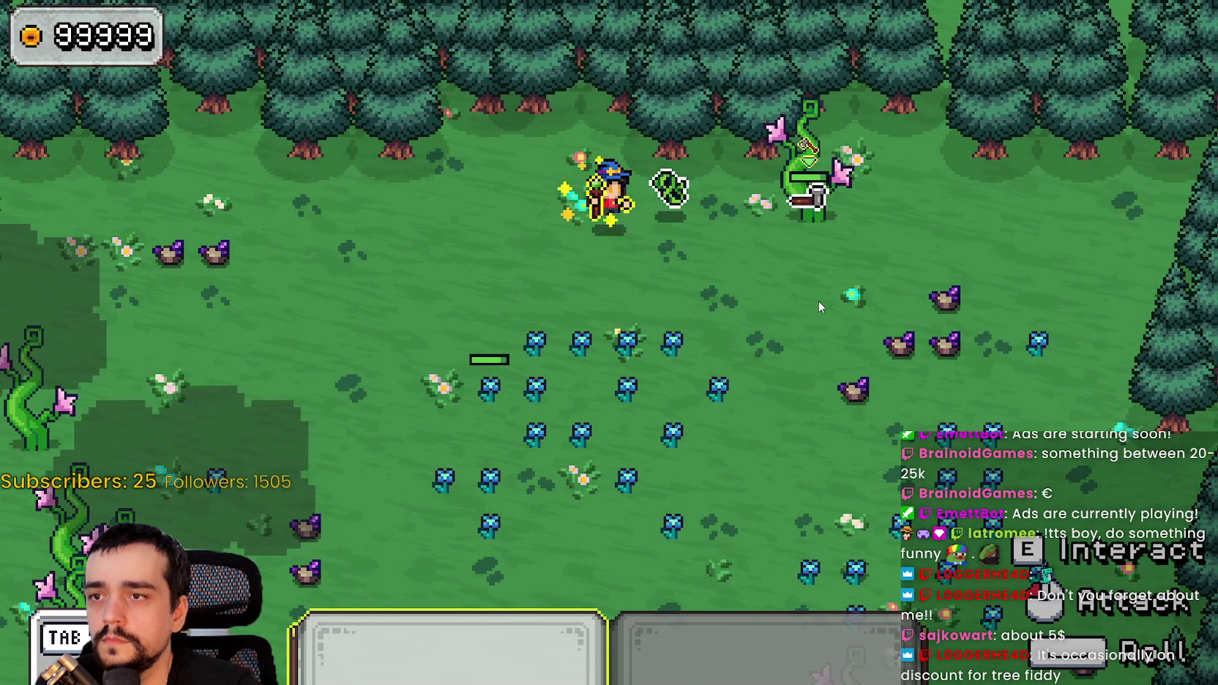
key("d")
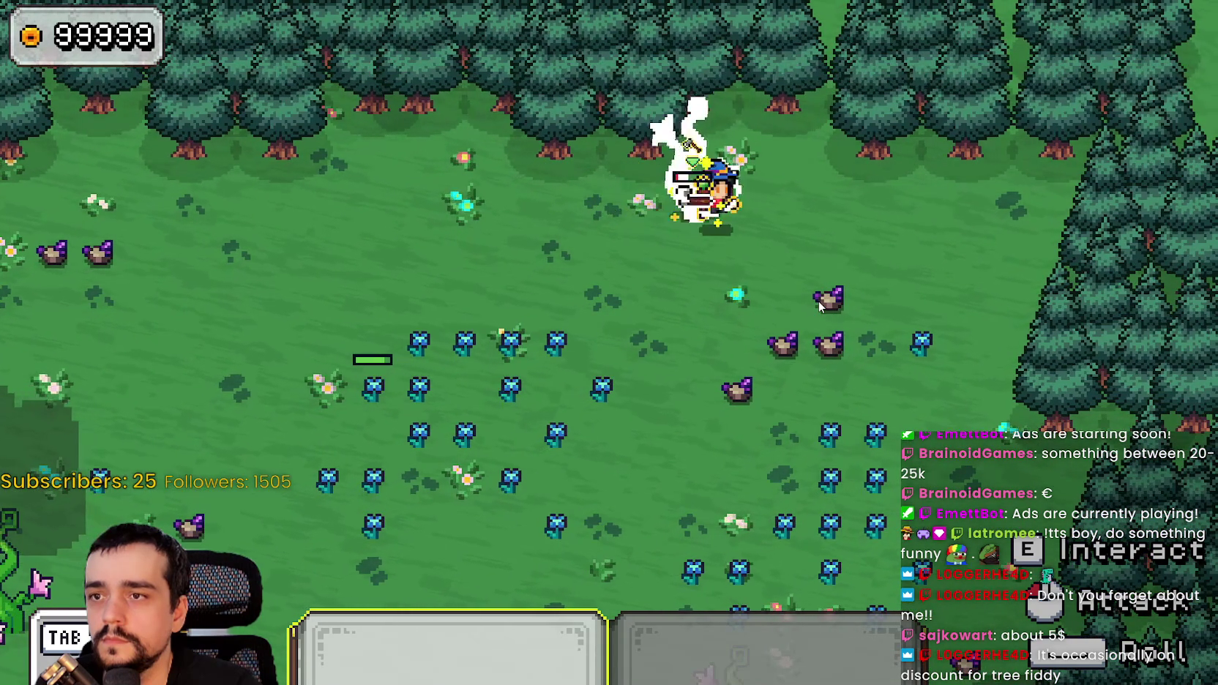
key("d")
key("a")
key("s")
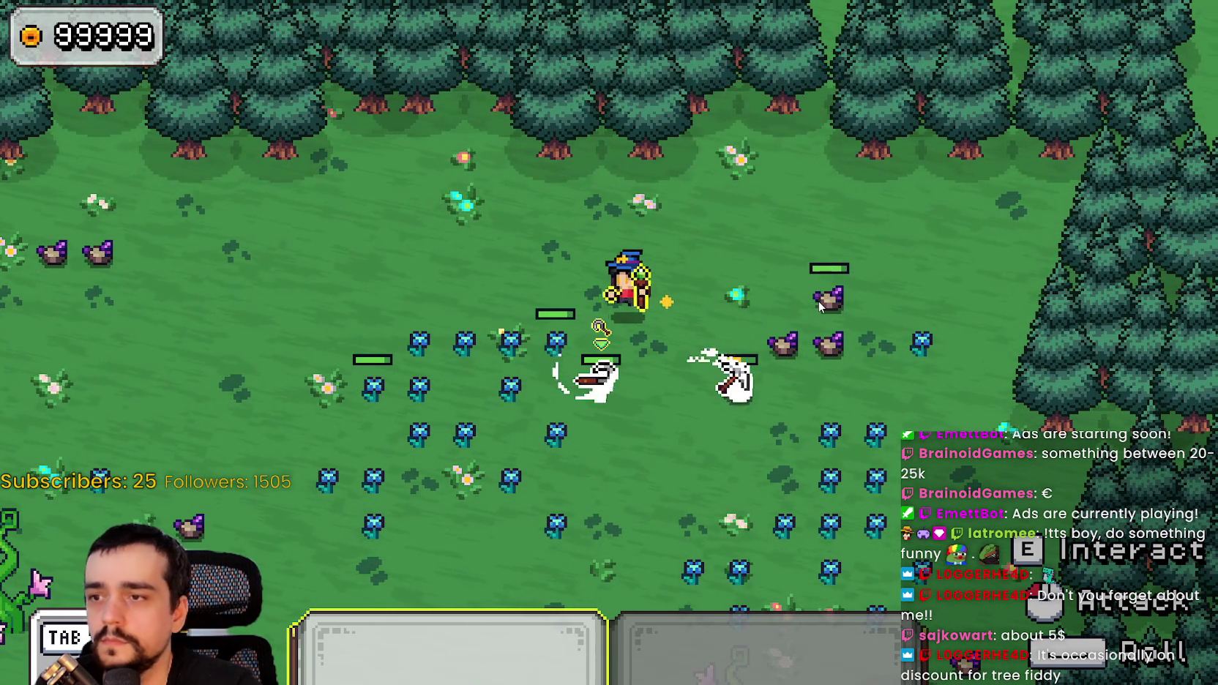
key("a")
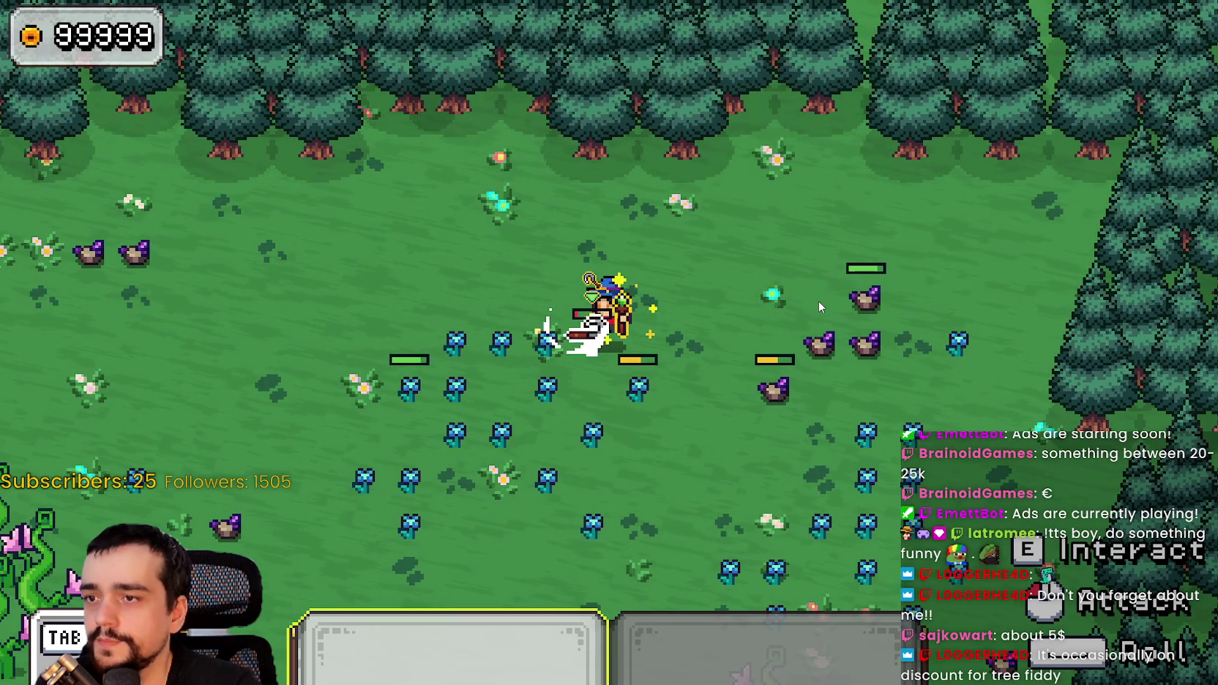
key("w")
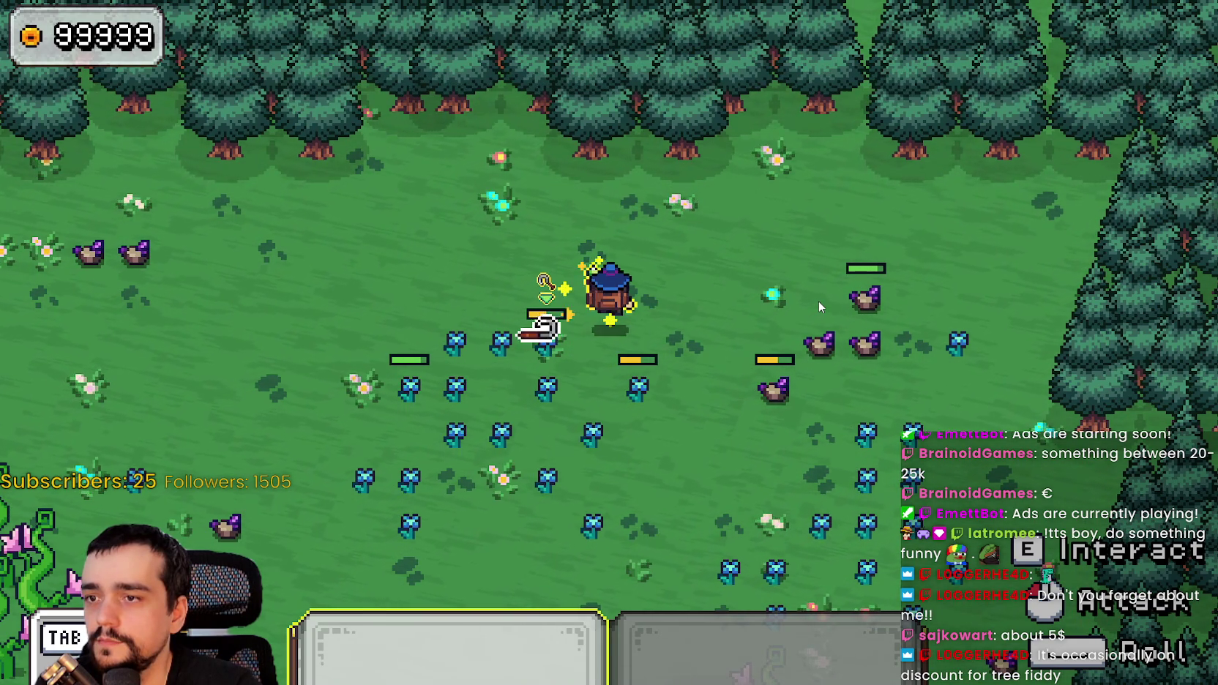
key("a")
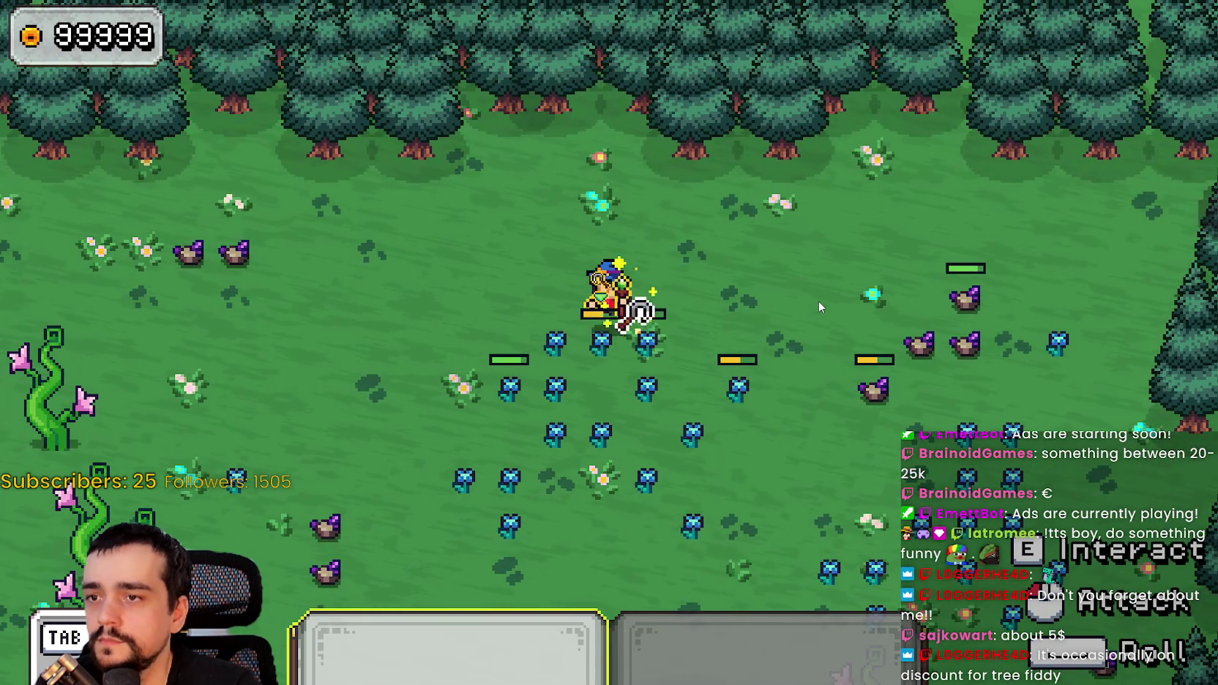
key("d")
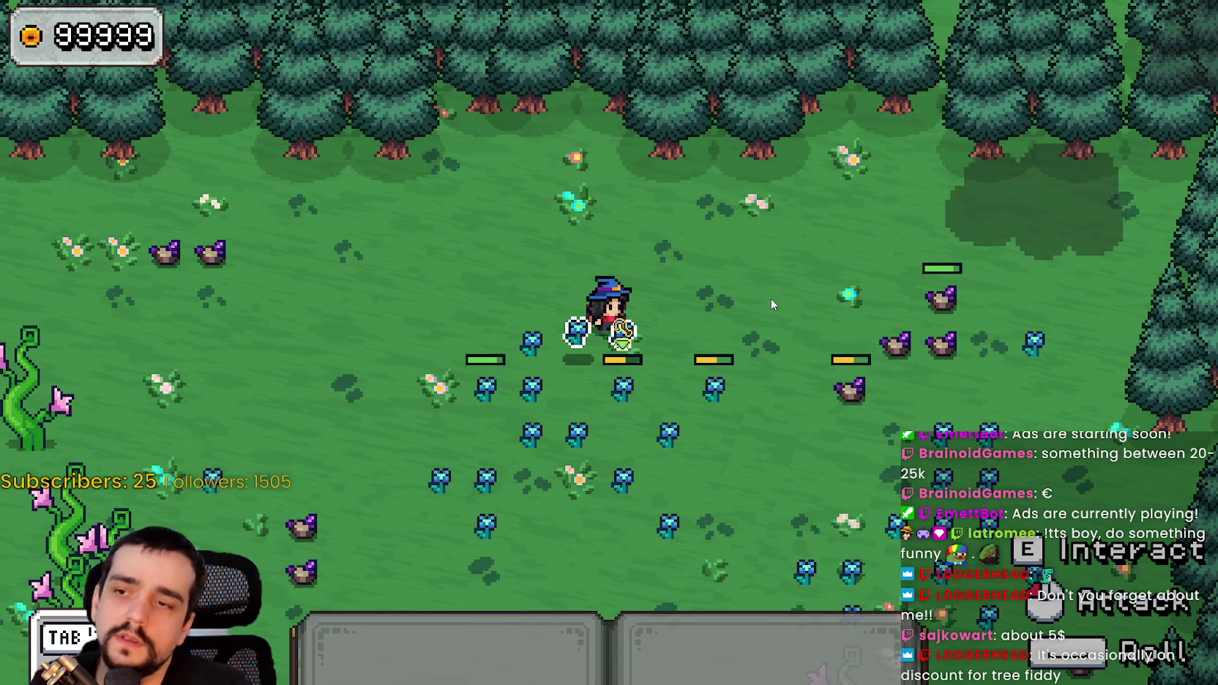
key("d")
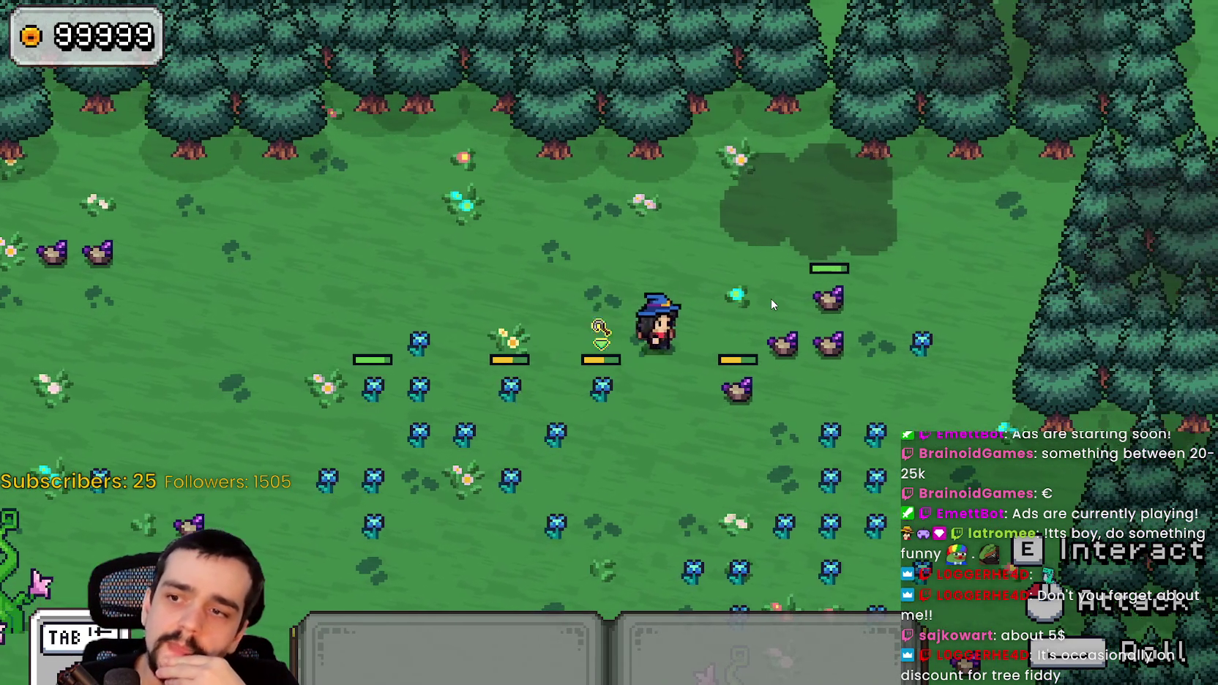
- Dash over to the rocks and strike them with the pickaxe to spawn drops
key("space")
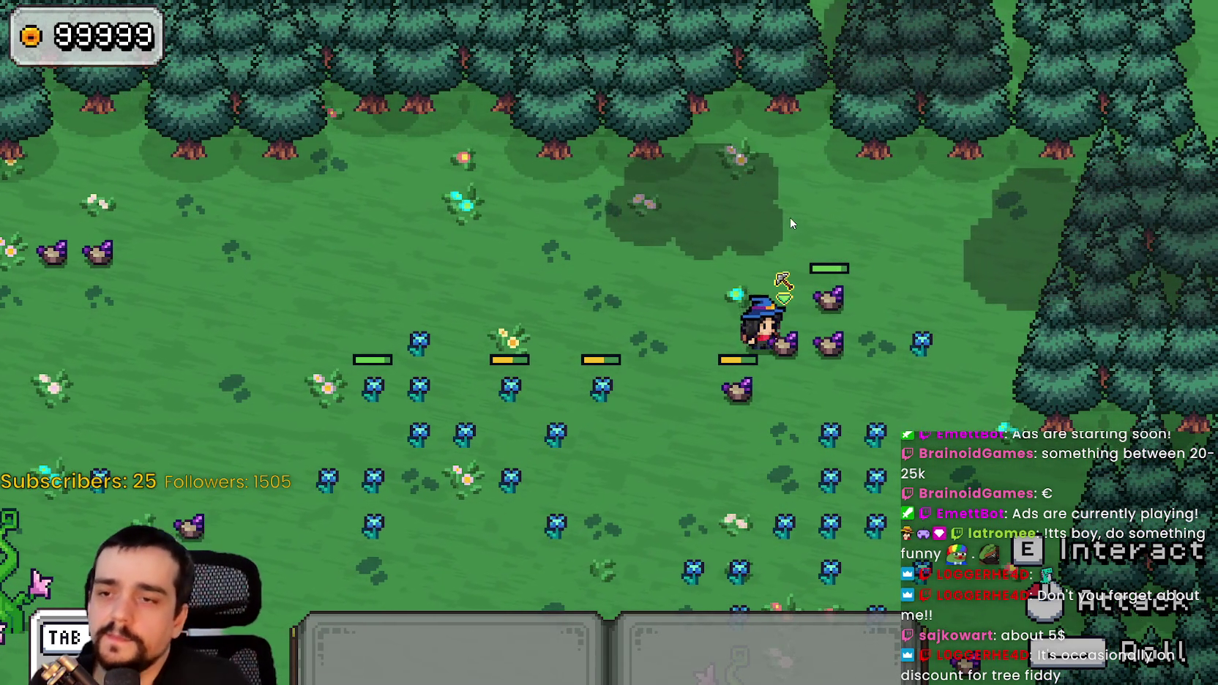
left_click(788, 217)
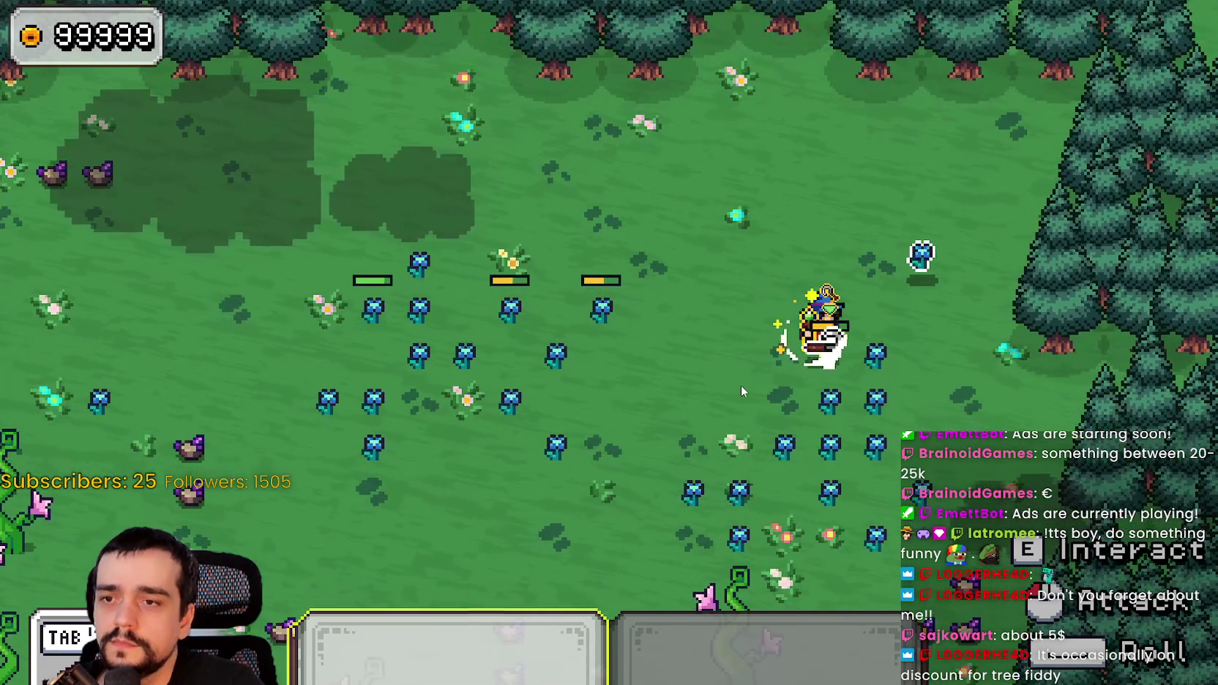
left_click(742, 386)
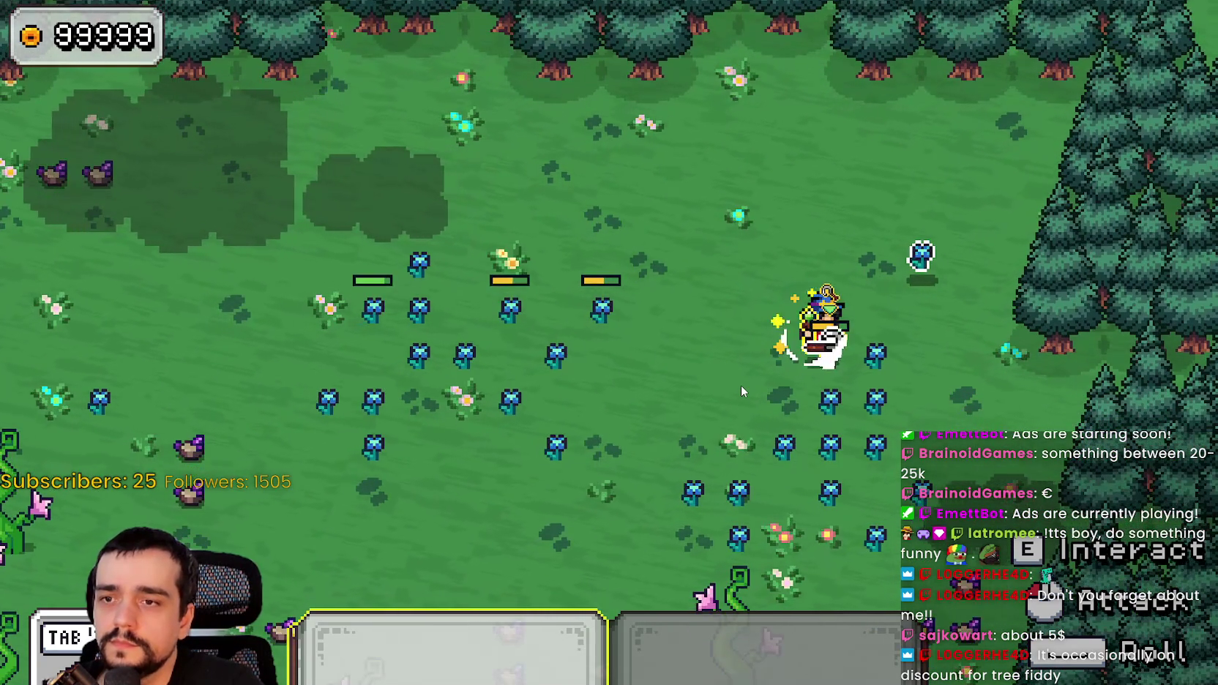
left_click(776, 440)
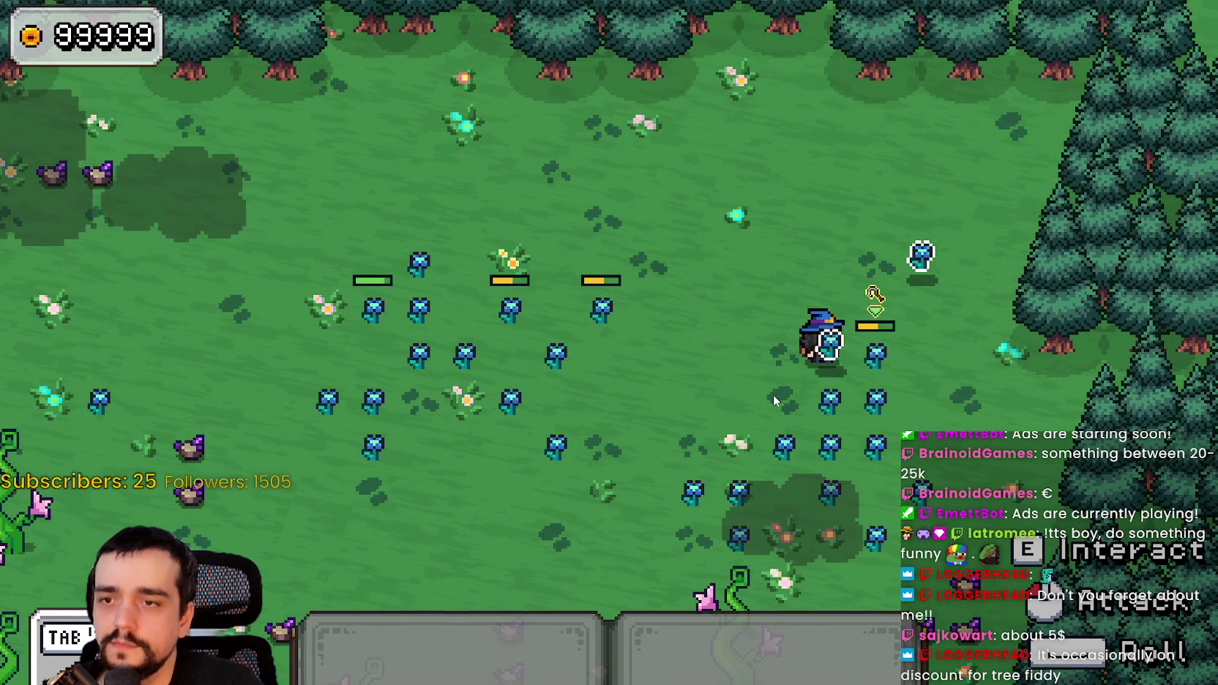
key("alt+Tab")
- Select lines 4–7 of _on_area_entered in loot_magnet.gd, ending with item_drop.kill_resource()
left_click(692, 246)
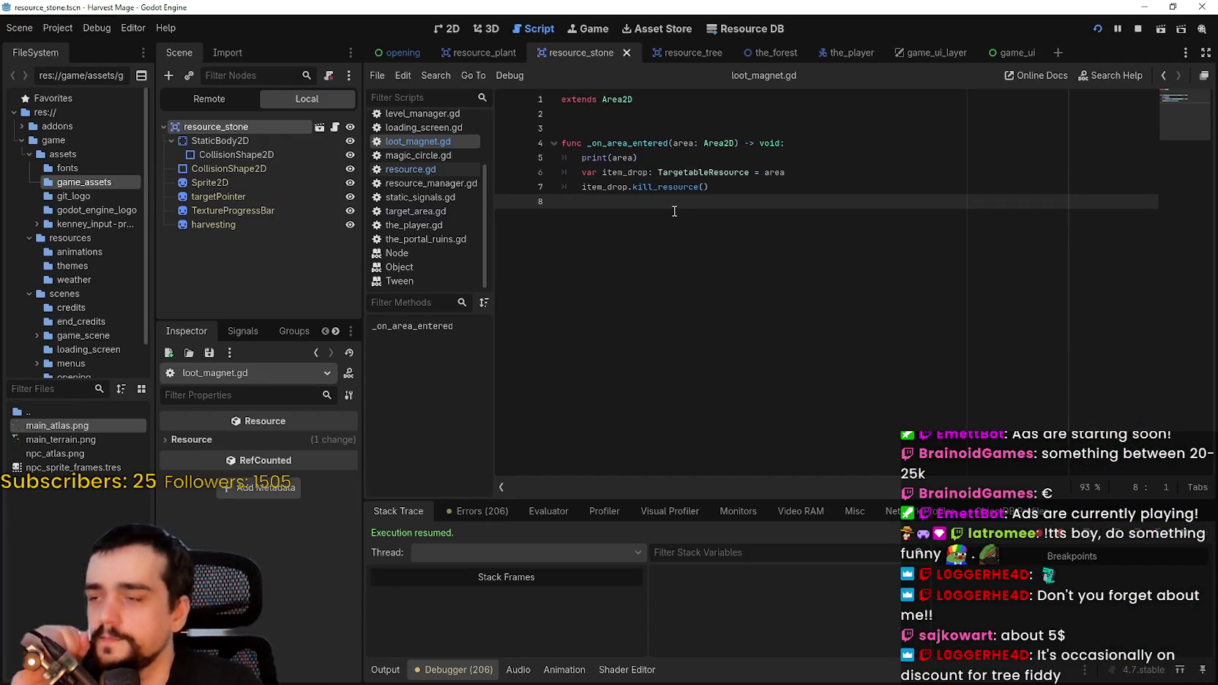
left_click_drag(709, 187, 583, 188)
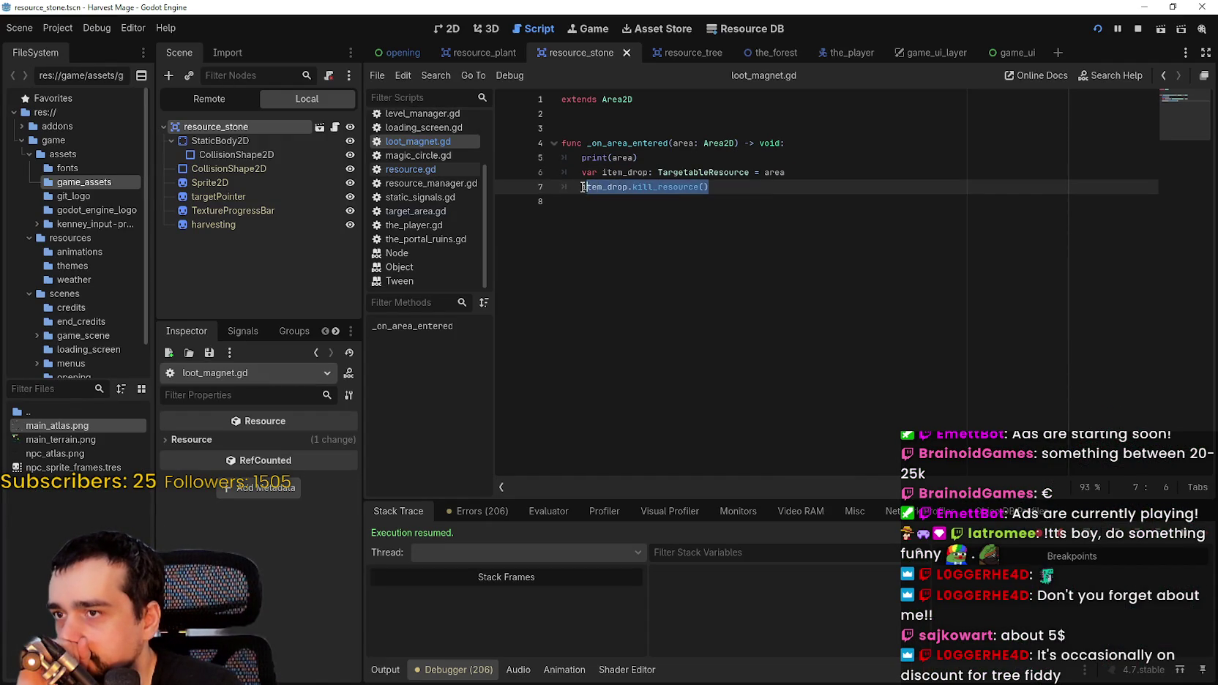
left_click(665, 318)
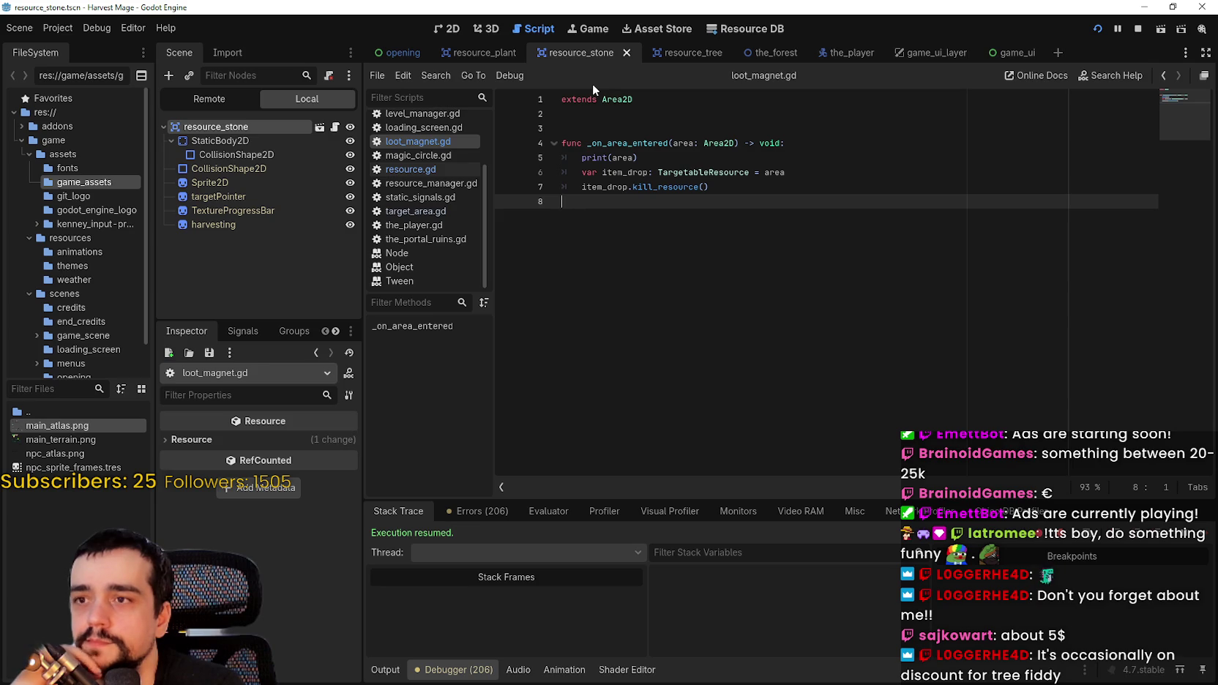
left_click_drag(739, 172, 511, 133)
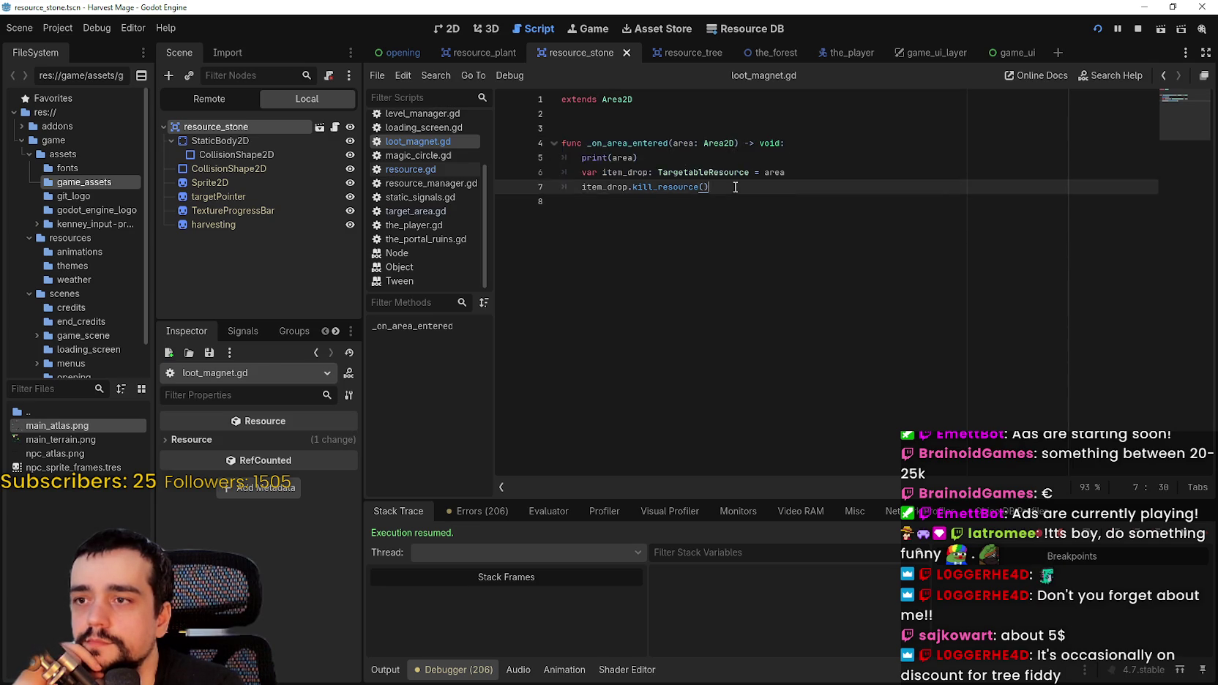
left_click_drag(734, 188, 549, 139)
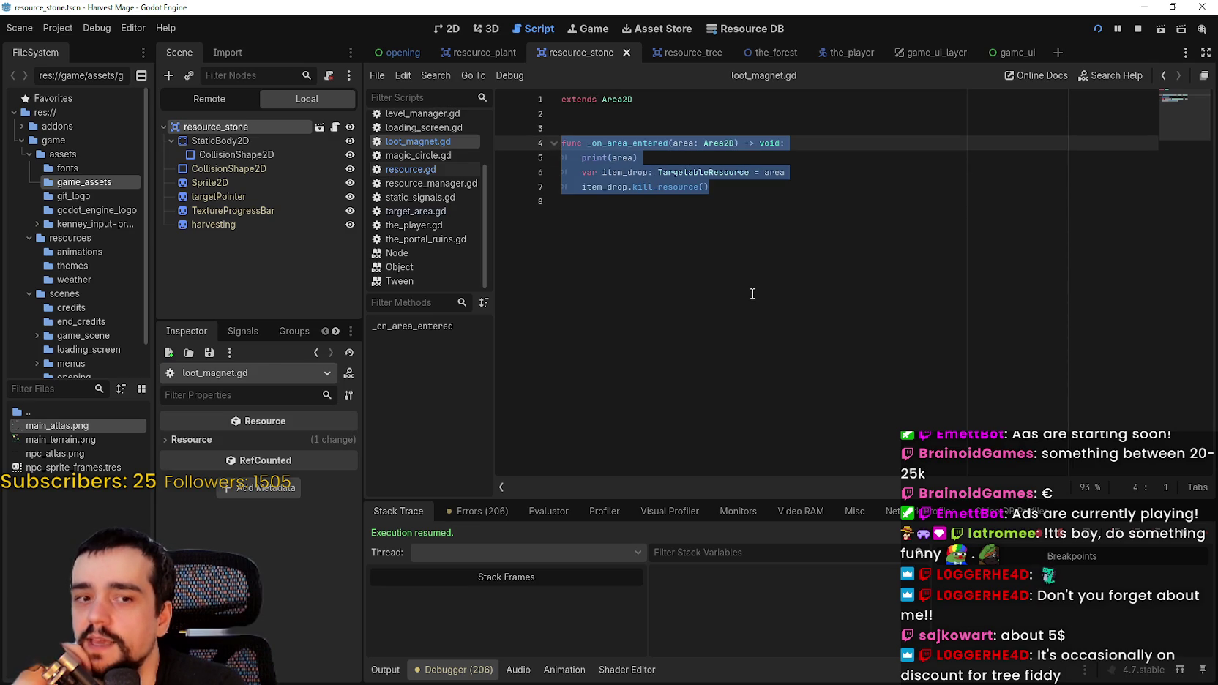
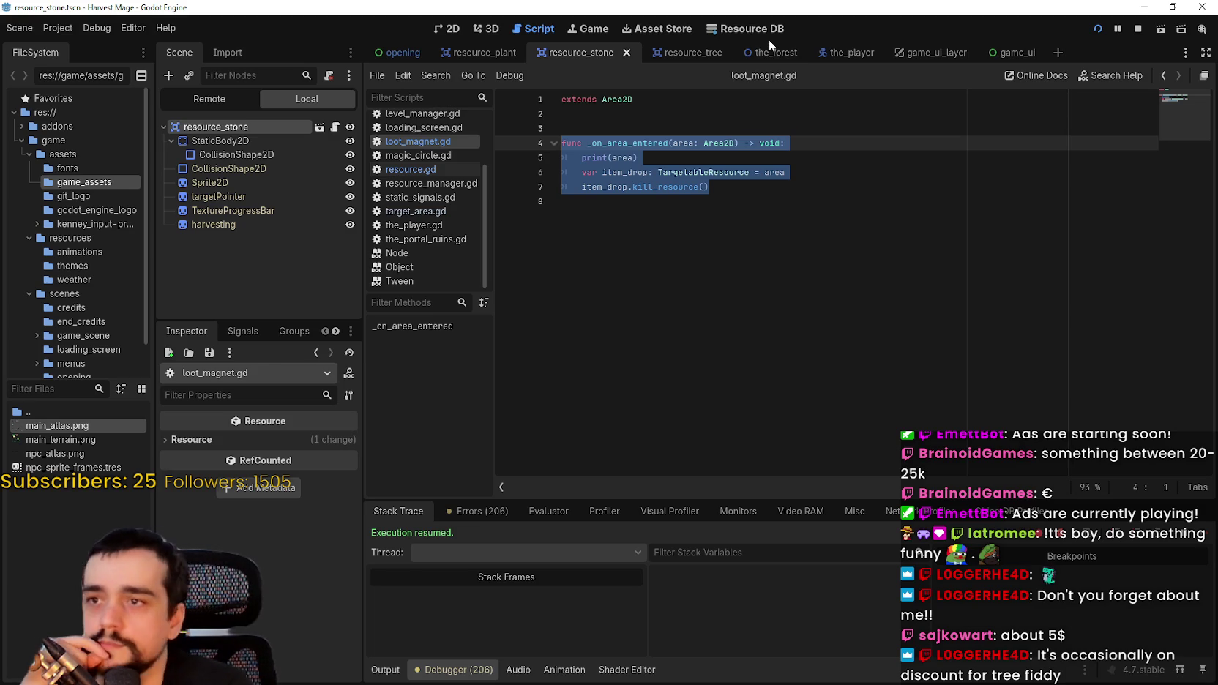
- Clear the code selection and bring up the the_player scene
key("Right")
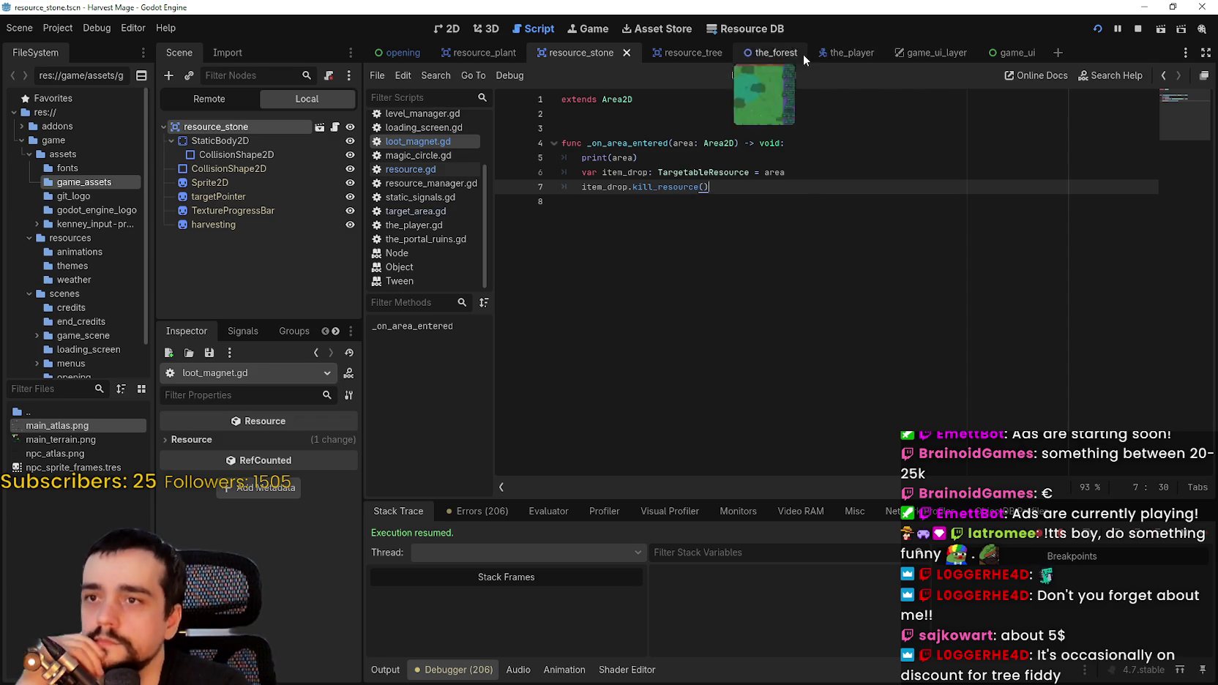
left_click(814, 56)
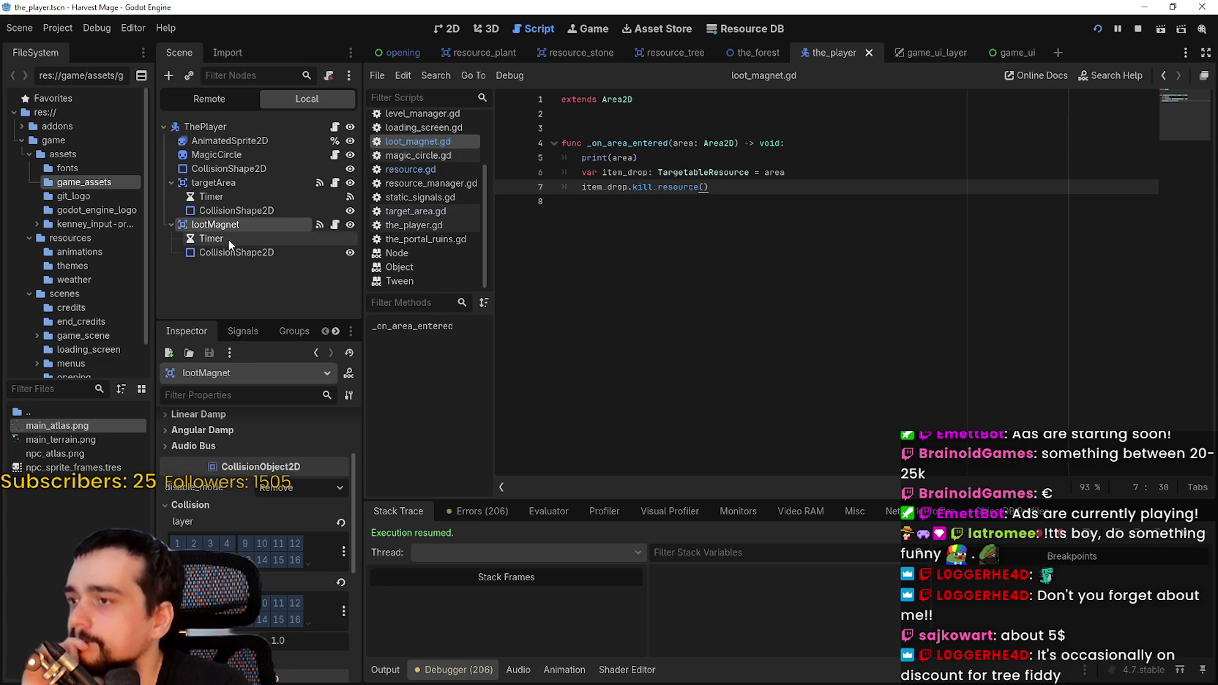
left_click(446, 29)
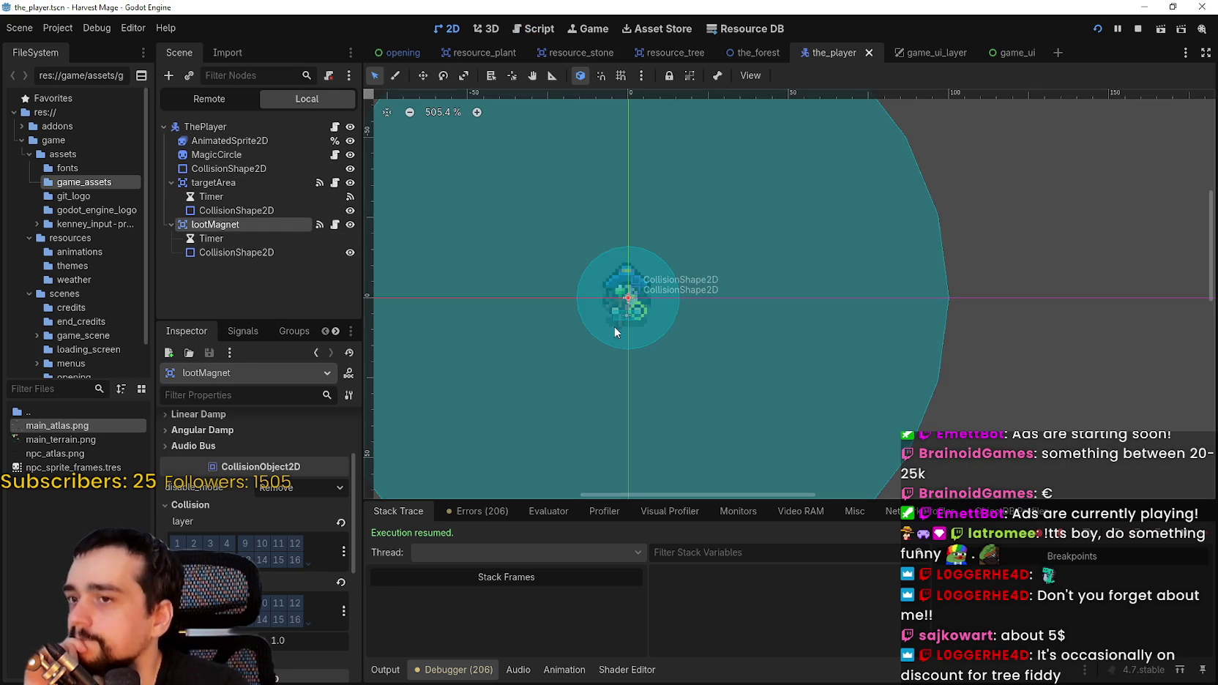
scroll(389, 275, "up", 1)
left_click(270, 250)
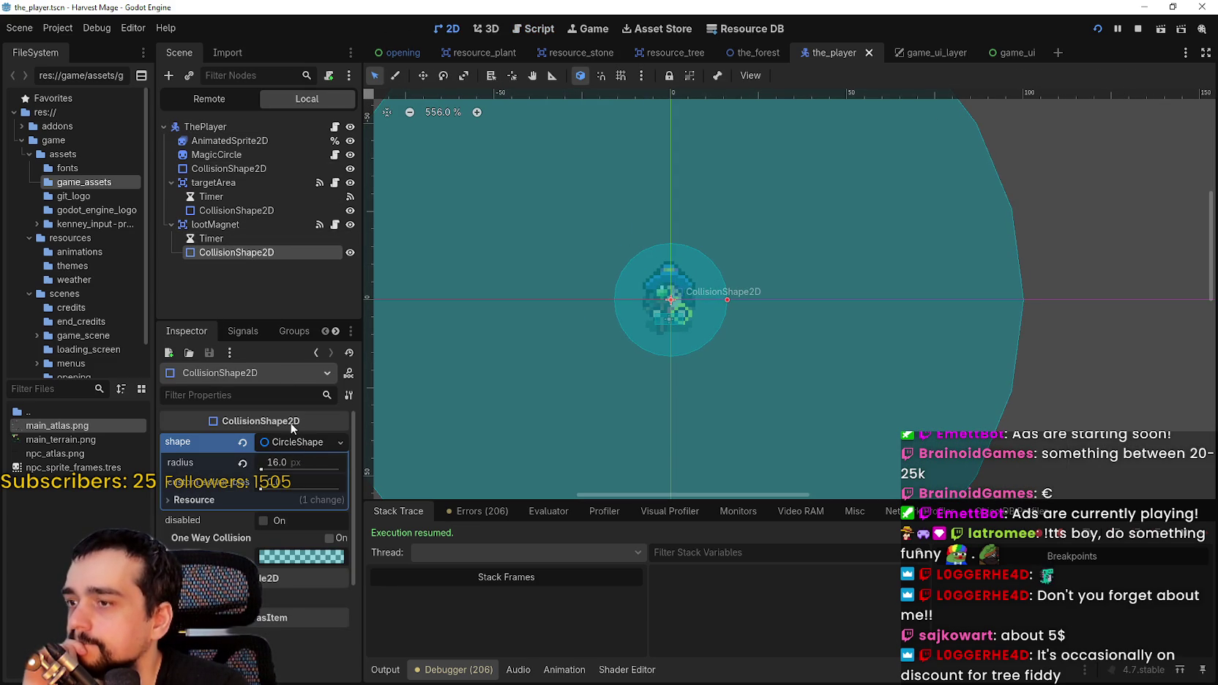
left_click(243, 241)
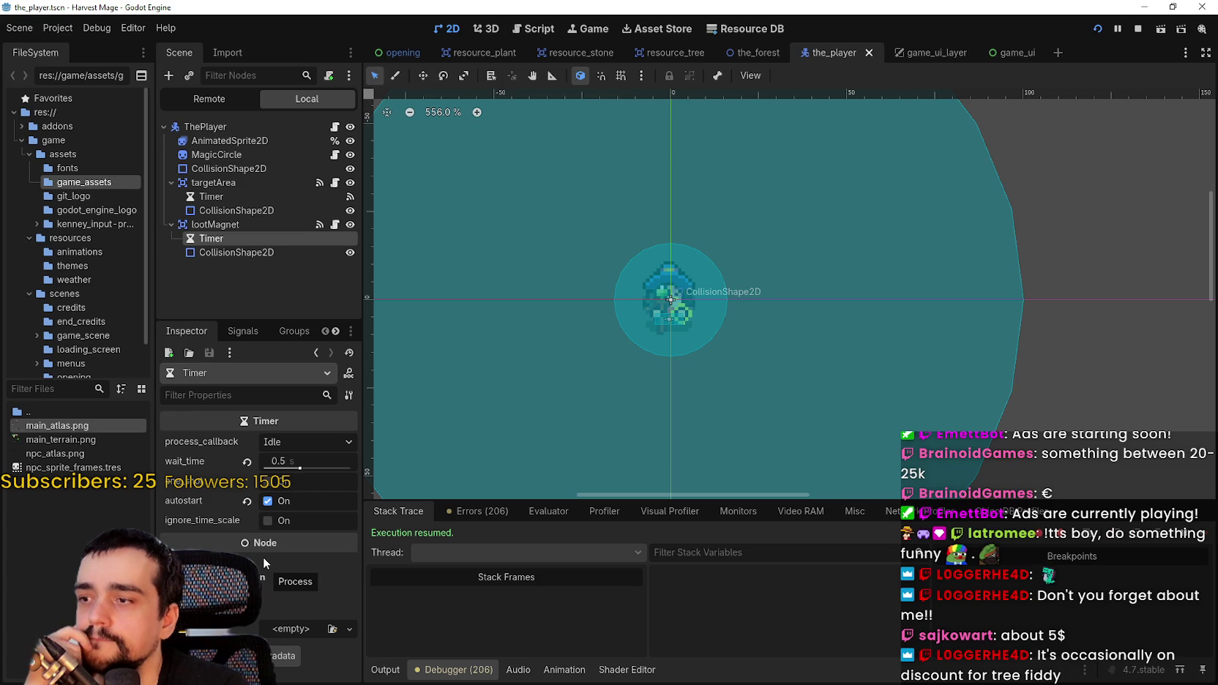
left_click(334, 224)
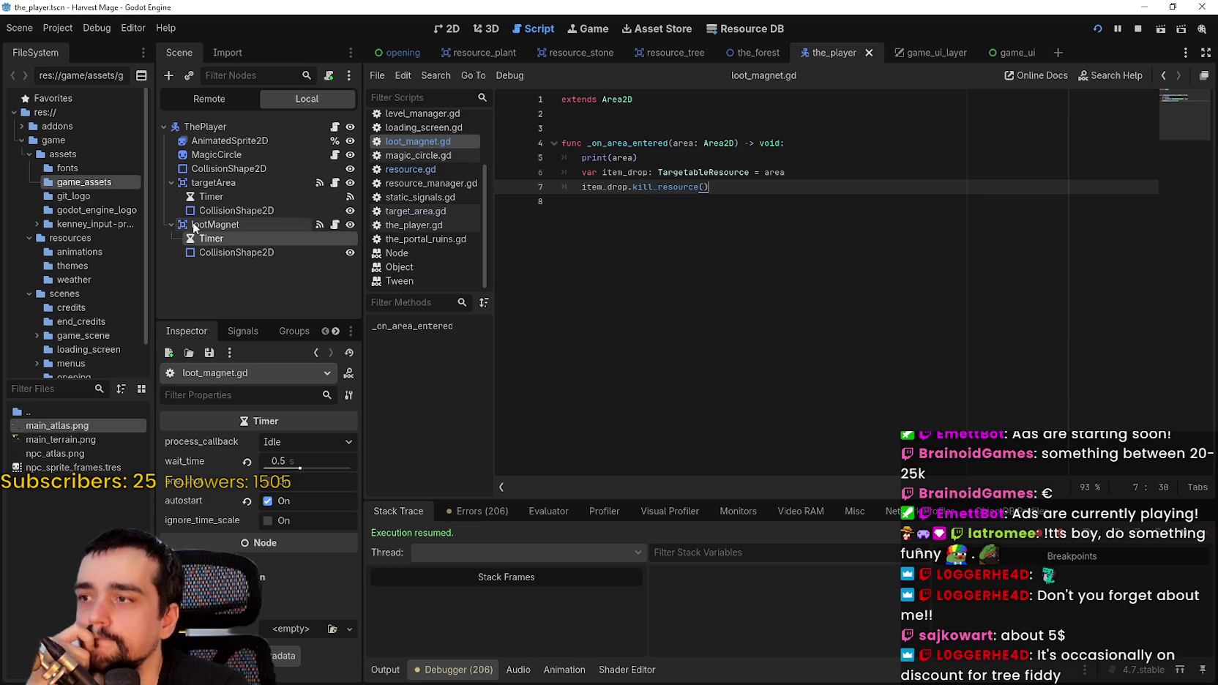
- Connect the Timer's timeout signal to _on_timer_timeout on lootMagnet, then select the stub's pass line
left_click(242, 331)
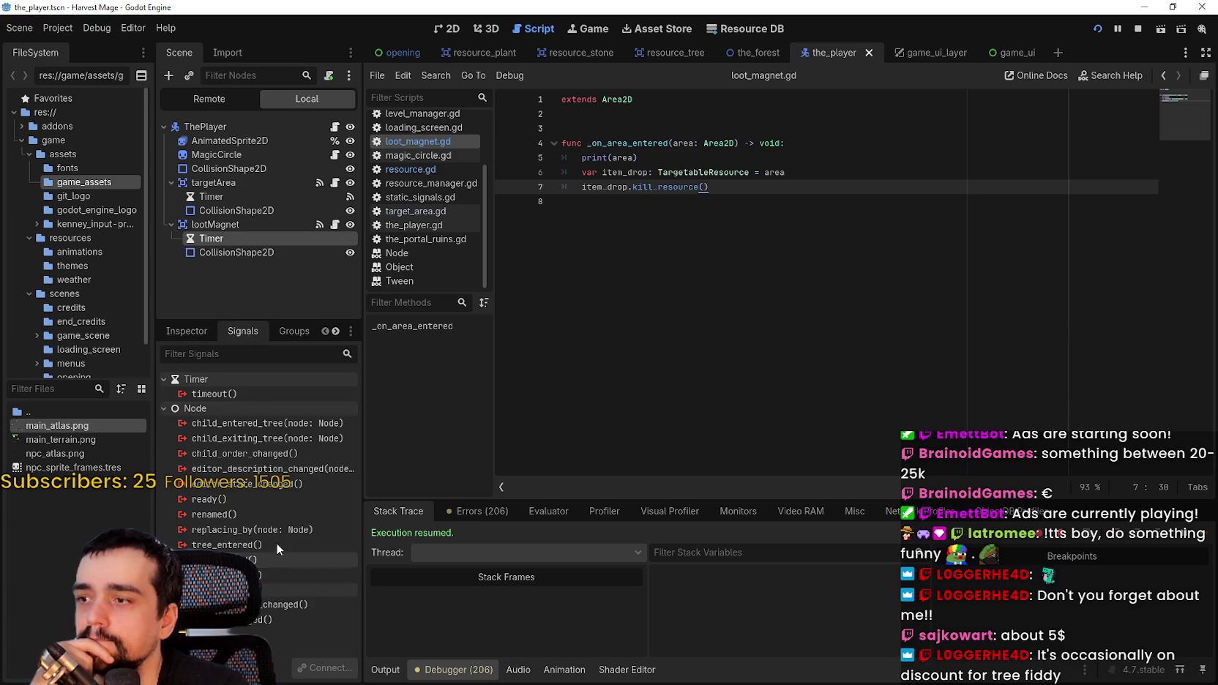
double_click(254, 395)
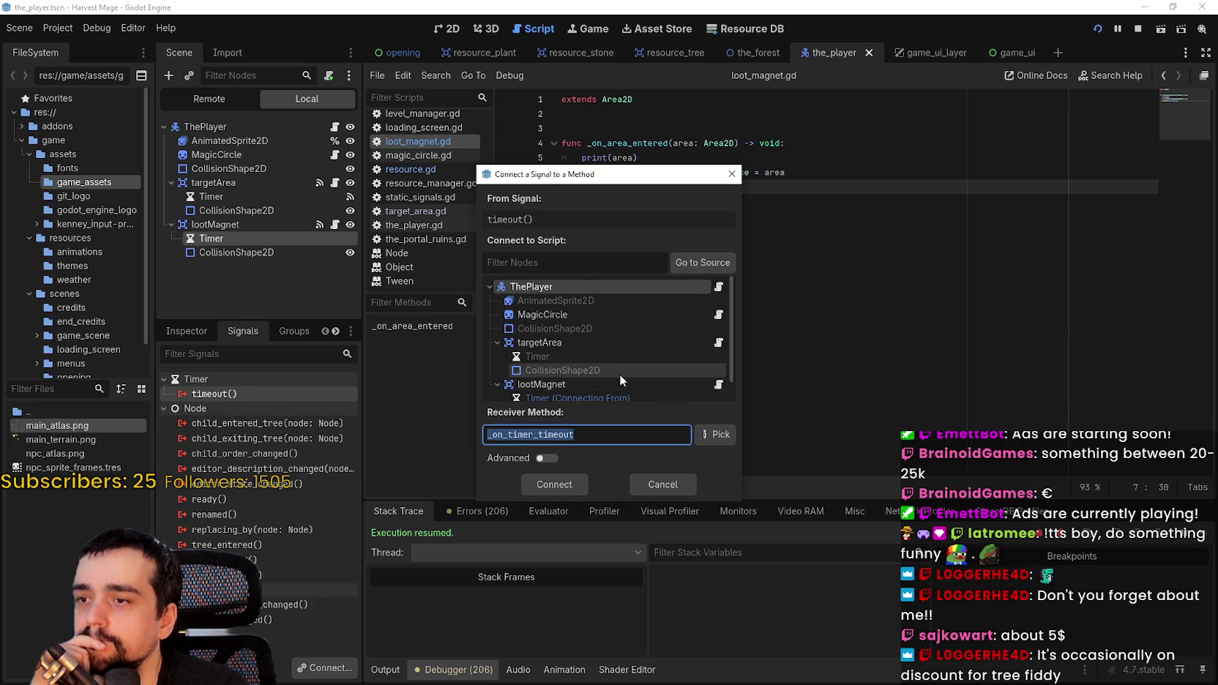
left_click(707, 436)
left_click(616, 516)
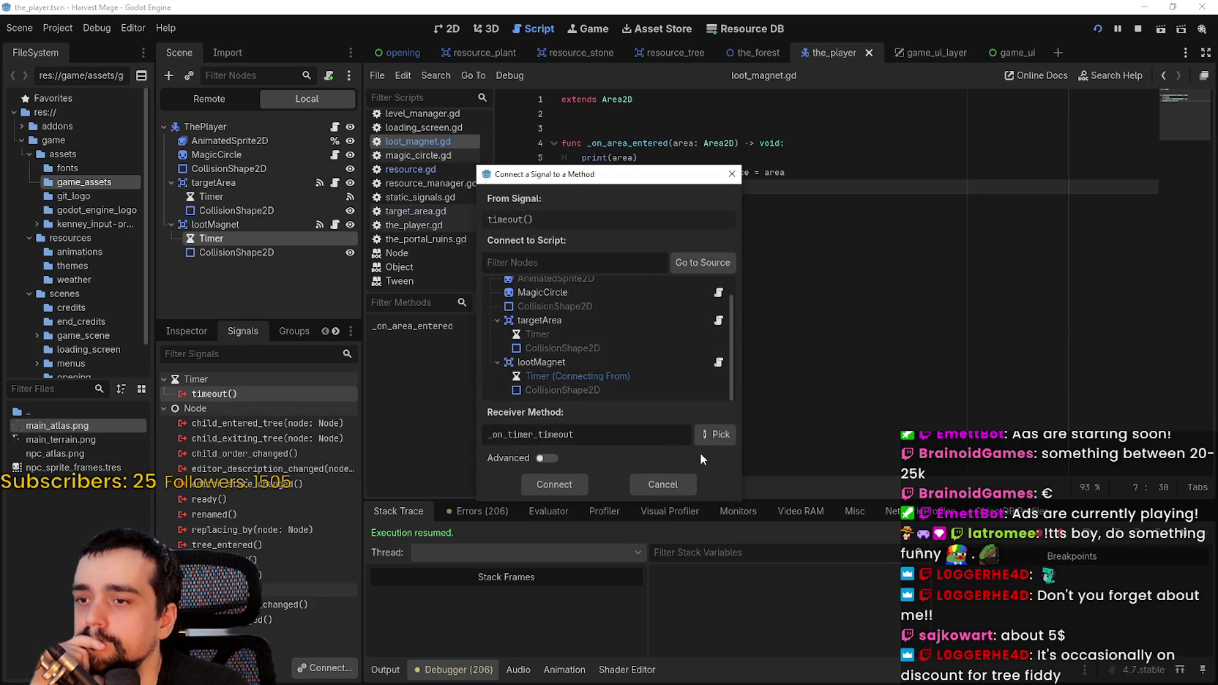
left_click(546, 360)
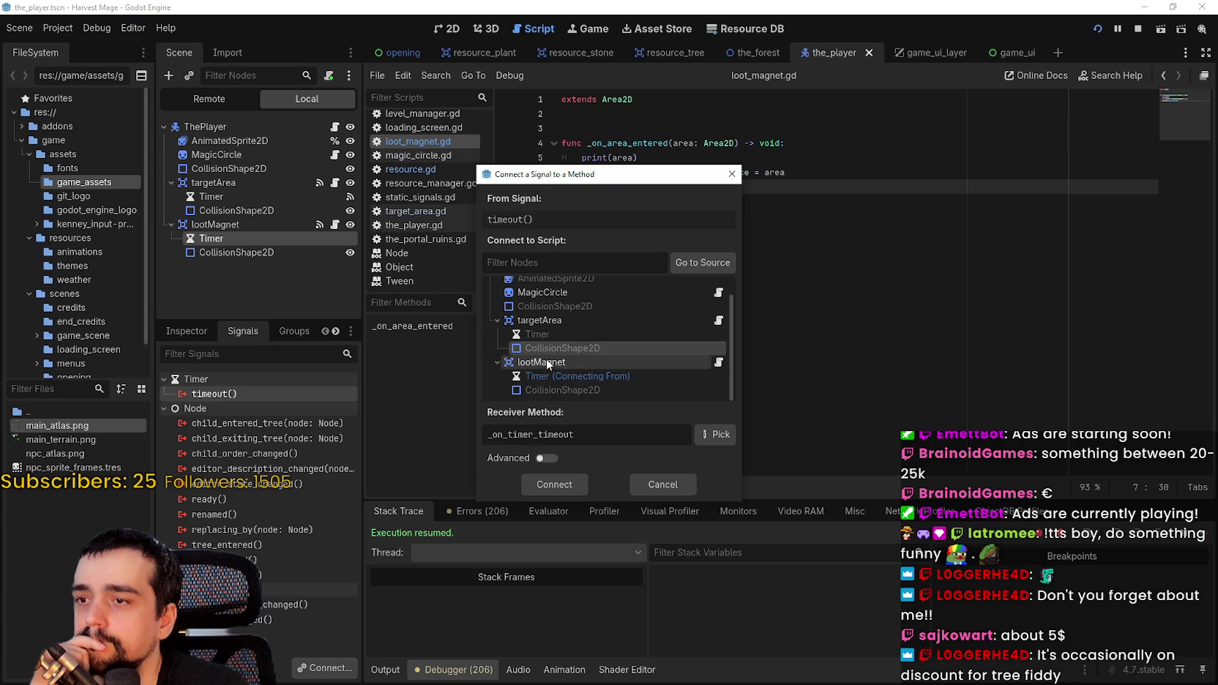
left_click(560, 491)
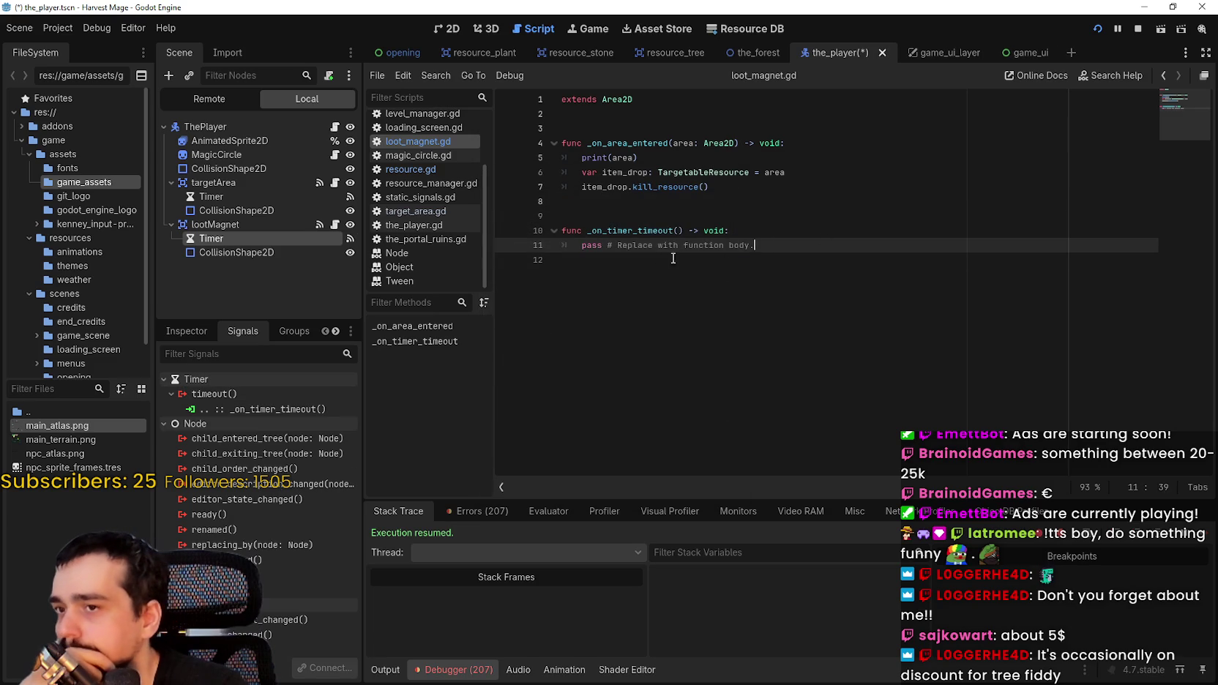
left_click_drag(579, 243, 578, 244)
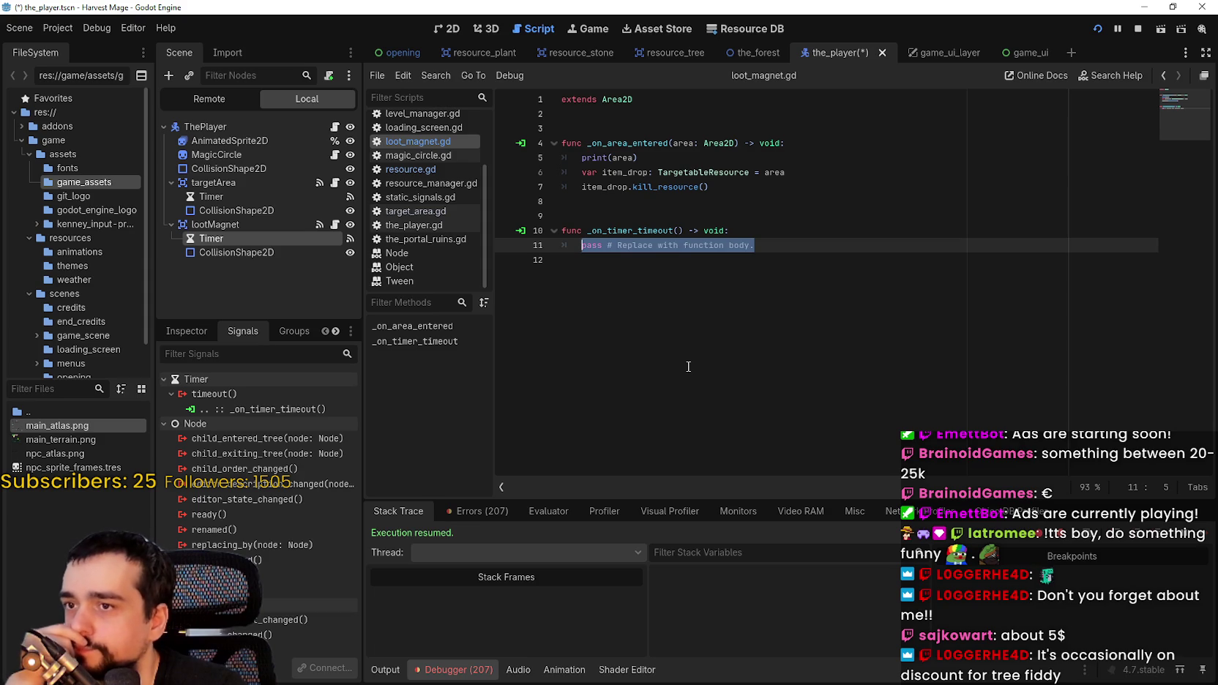
- Replace pass with 'for item_drop: TargetableResource in get_overlapping_areas():'
type("of")
key("BackSpace")
key("BackSpace")
type("for")
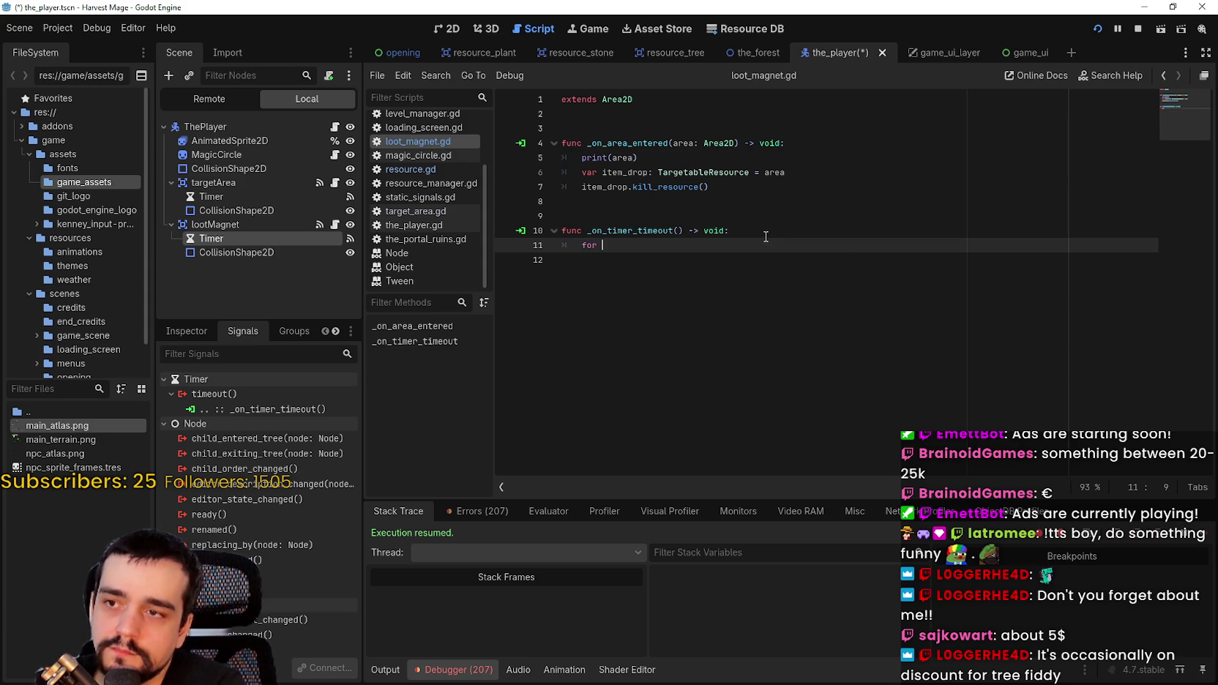
type("item_drop")
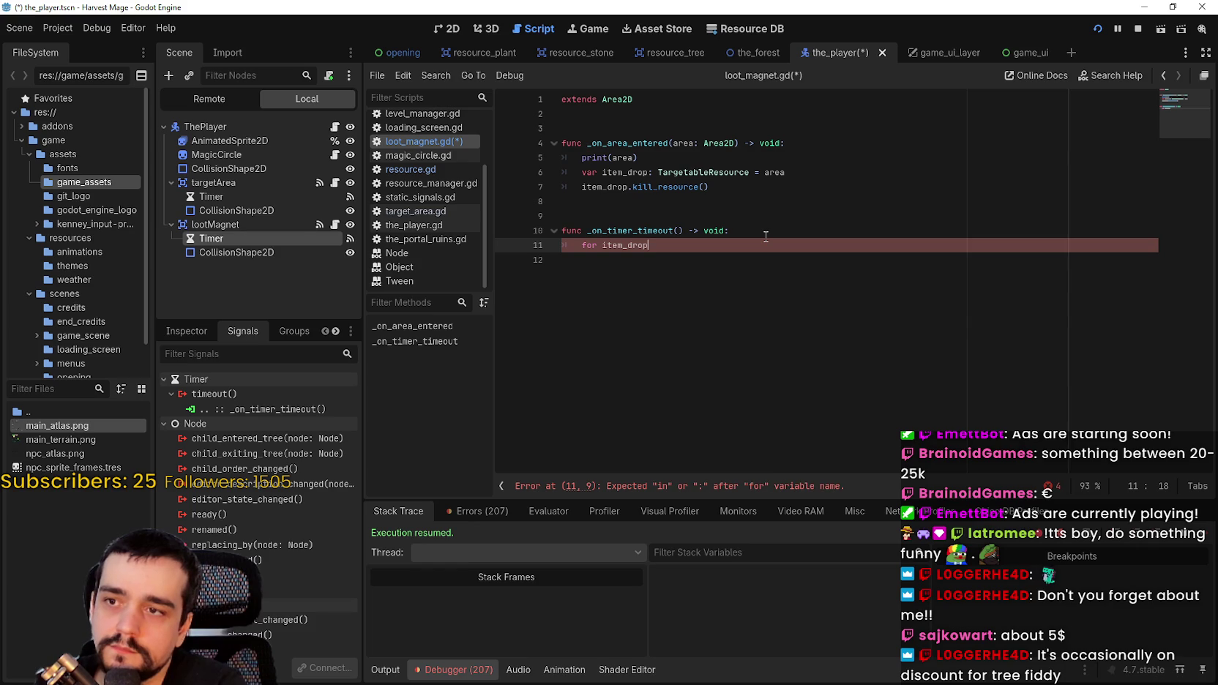
type("n")
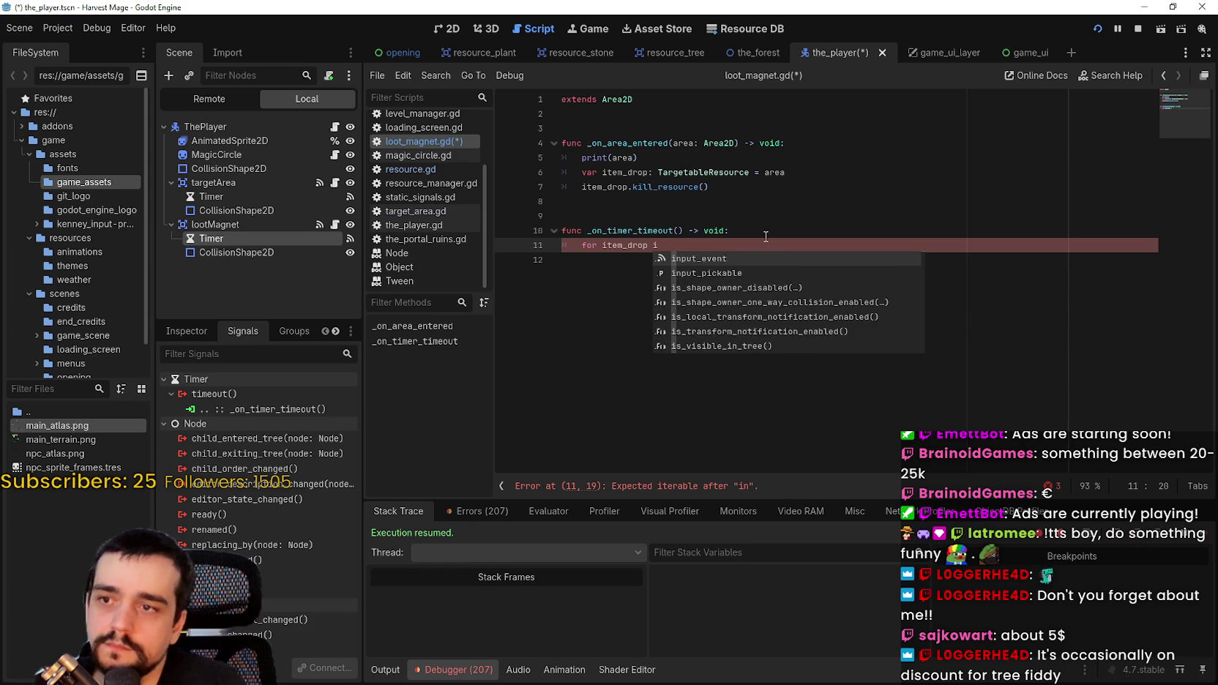
key("BackSpace")
key("BackSpace")
key("BackSpace")
type("Tar")
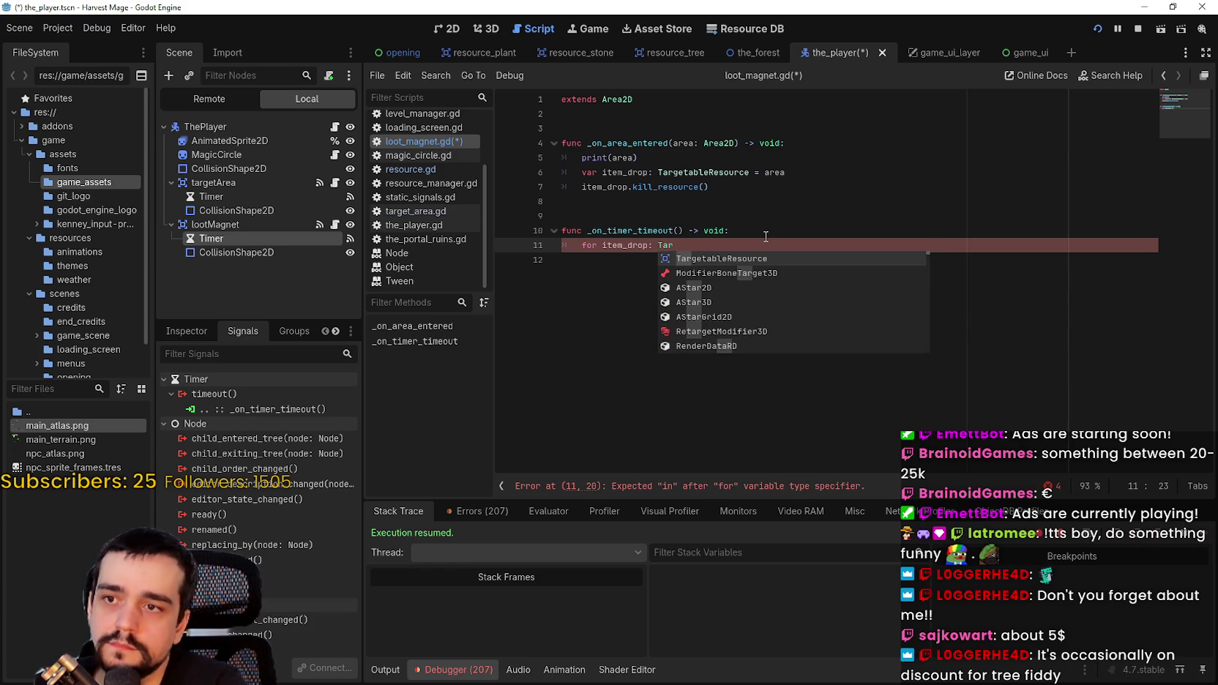
key("Return")
type("i")
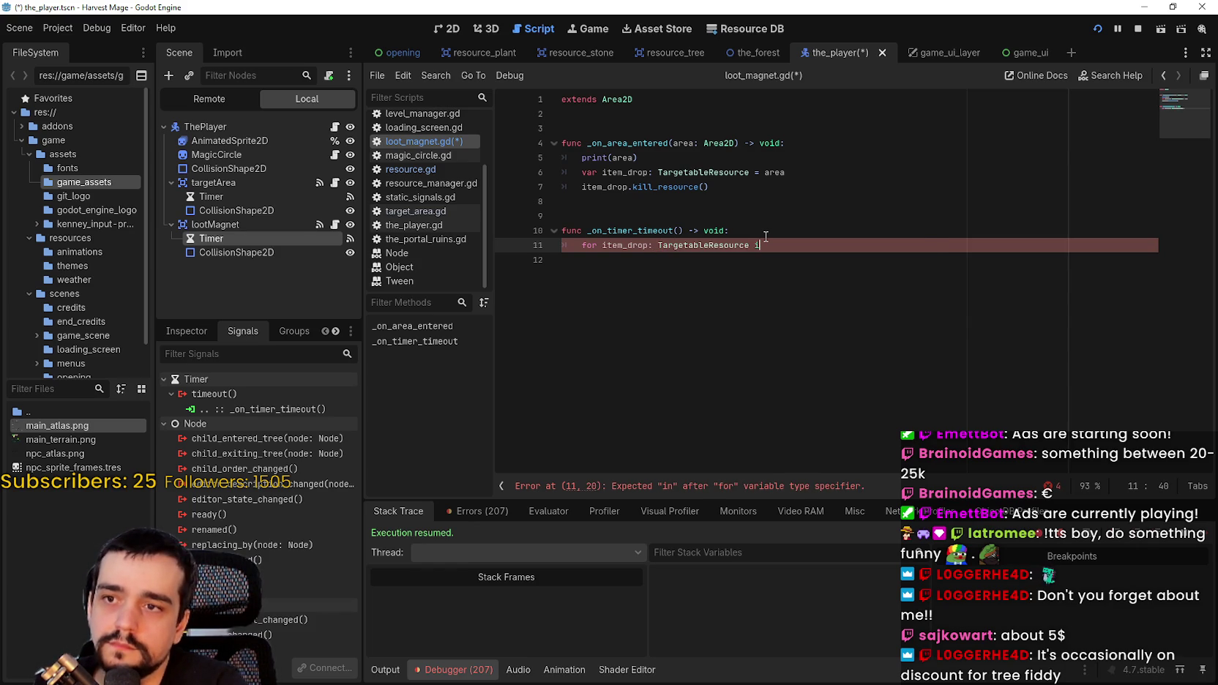
type("n ")
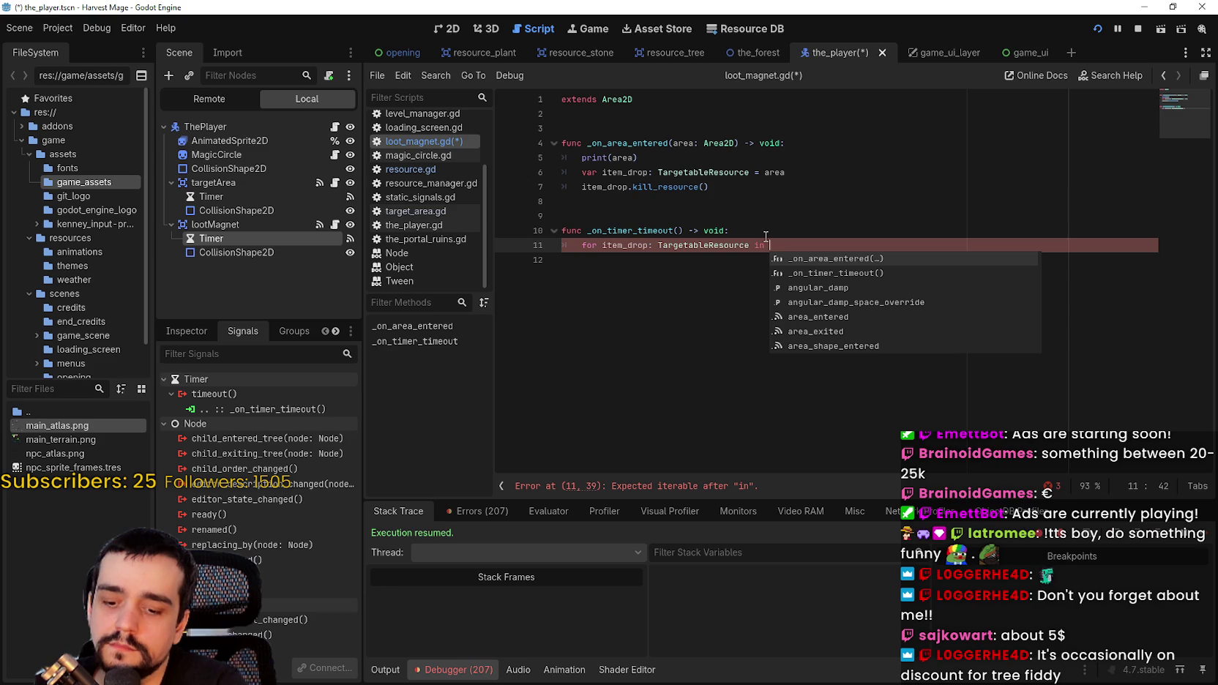
type("area")
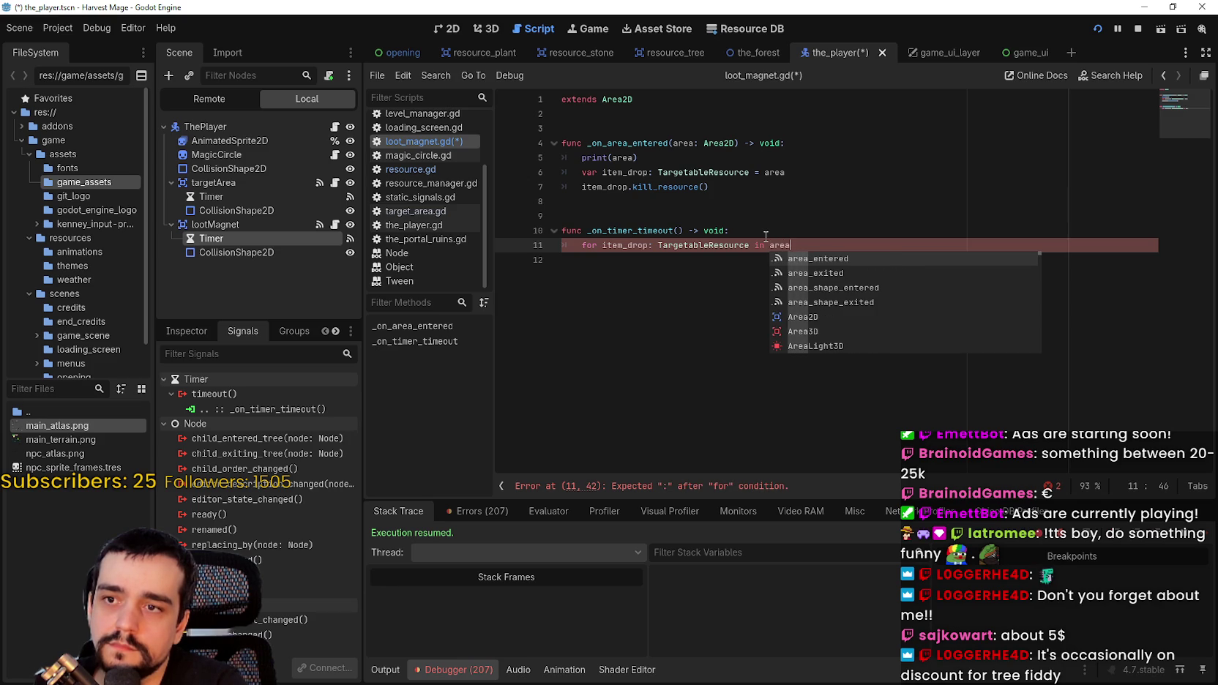
key("BackSpace")
key("BackSpace")
key("BackSpace")
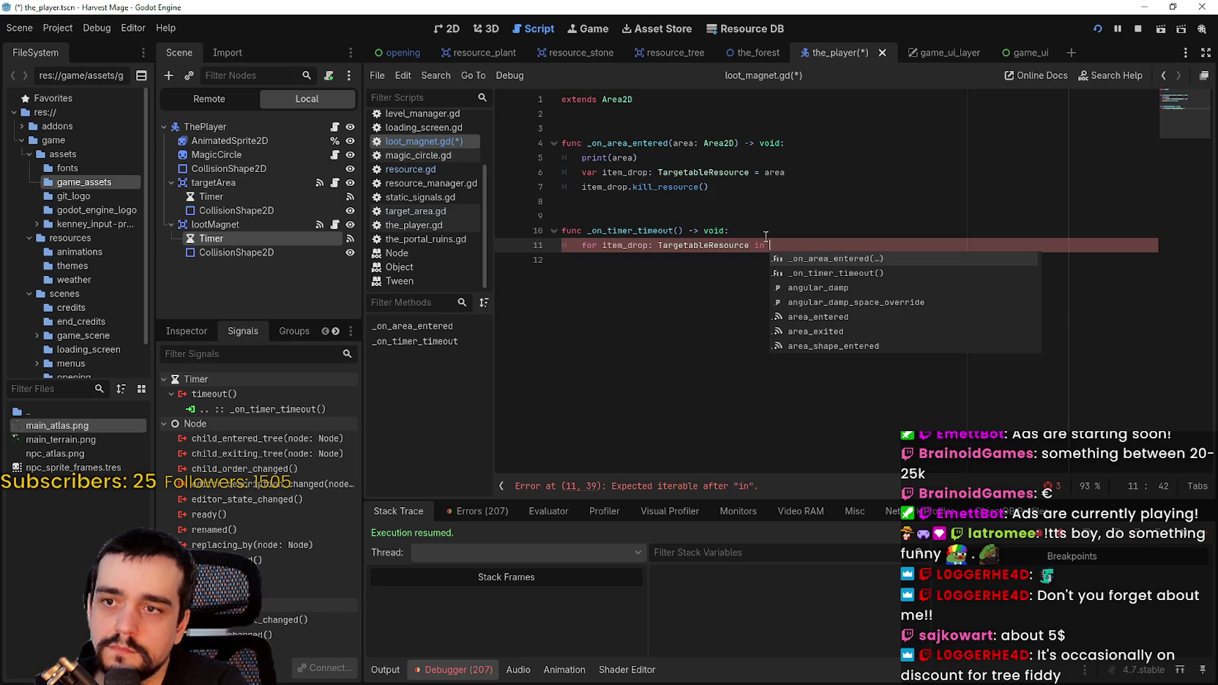
key("Down")
key("Down")
key("Down")
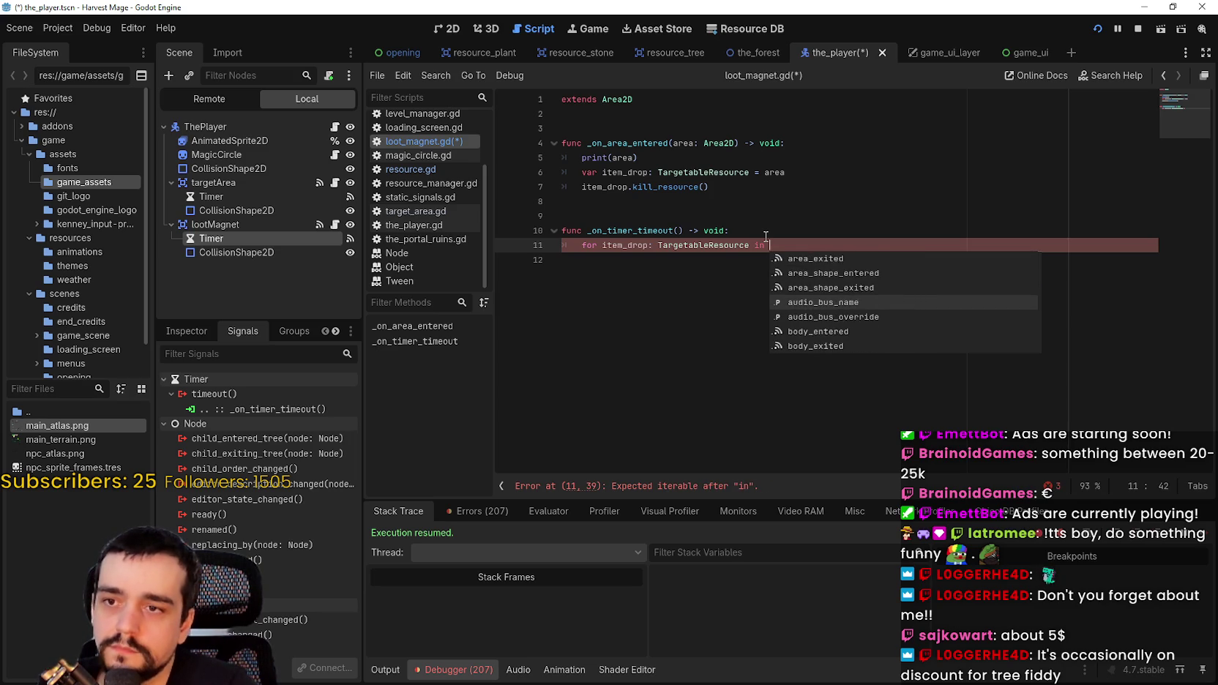
key("Down")
key("Down")
key("Down")
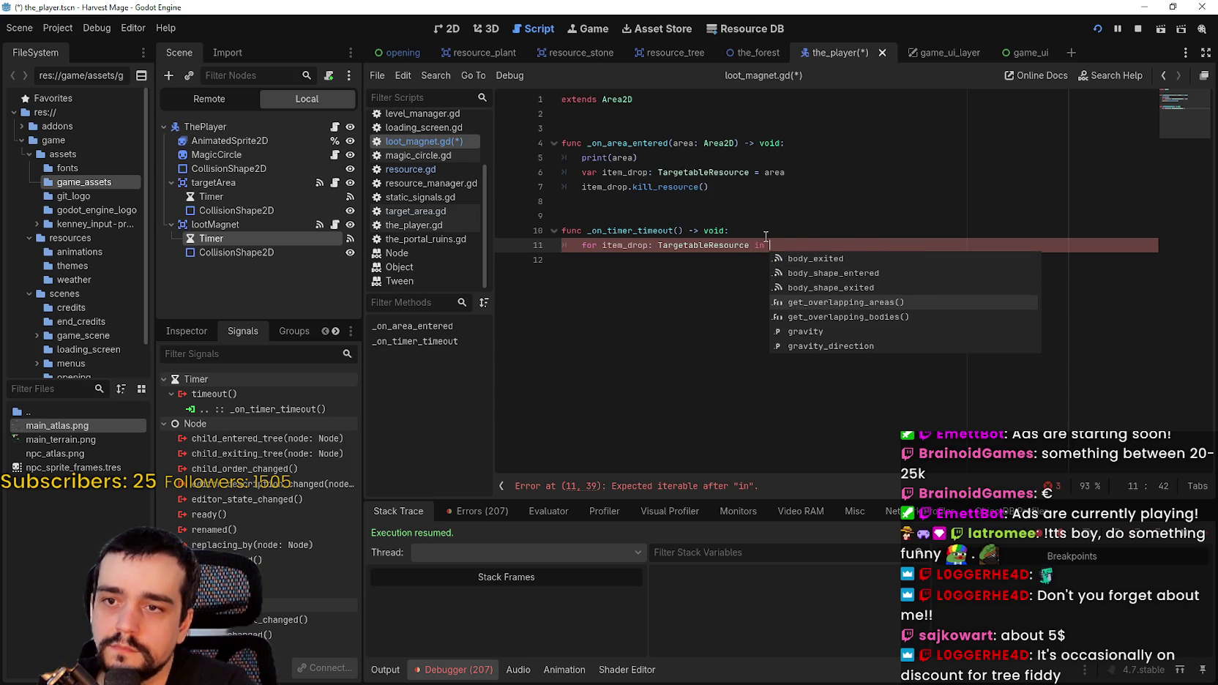
key("Return")
type(":")
key("Return")
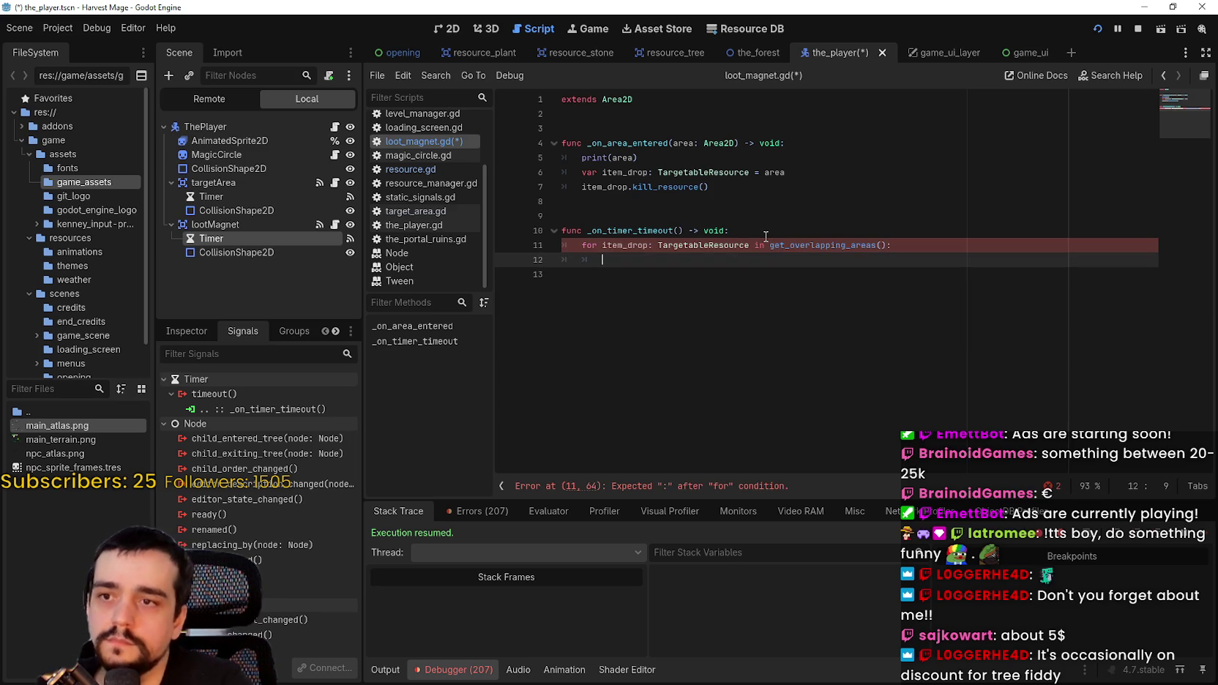
- Copy item_drop.kill_resource() into the new loop body and review the loop
left_click_drag(806, 188, 579, 187)
key("ctrl+c")
left_click(635, 265)
key("ctrl+v")
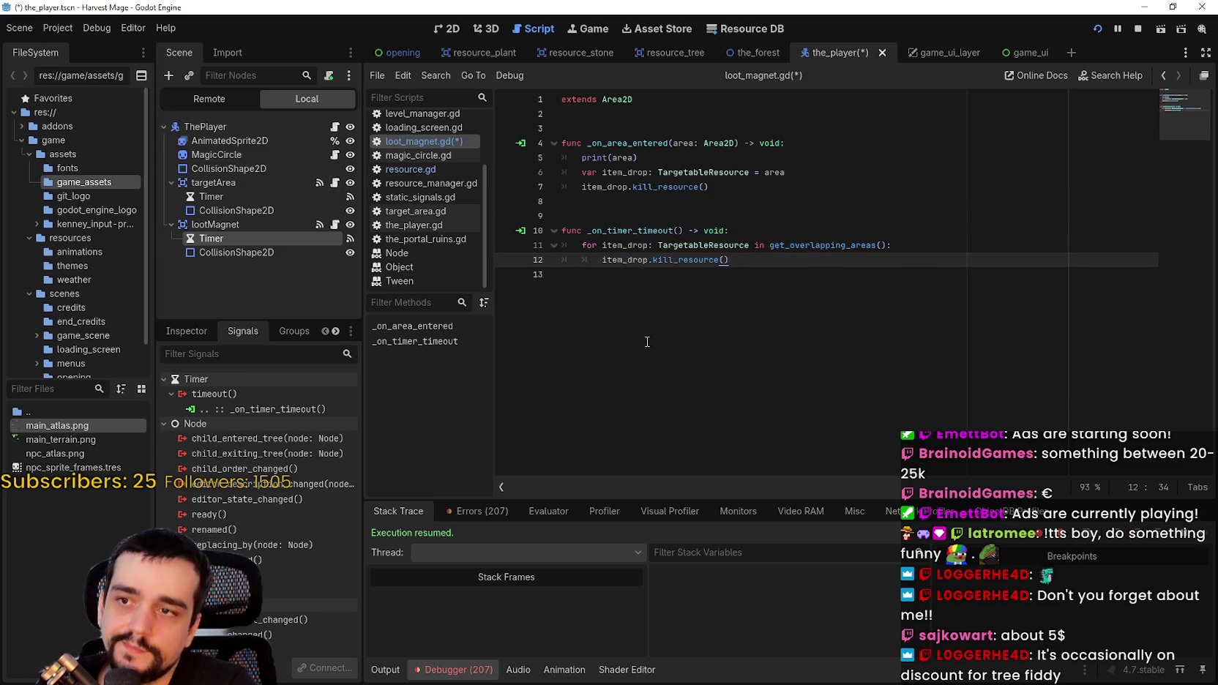
left_click_drag(778, 257, 550, 244)
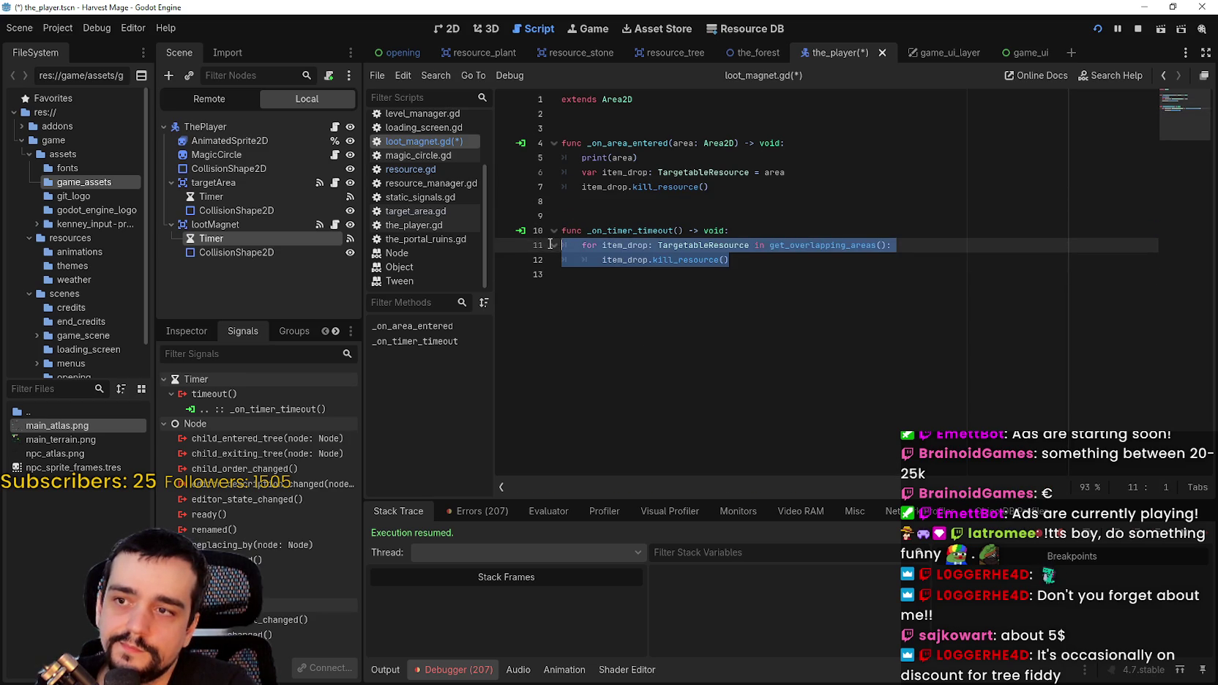
left_click(749, 459)
mouse_move(830, 243)
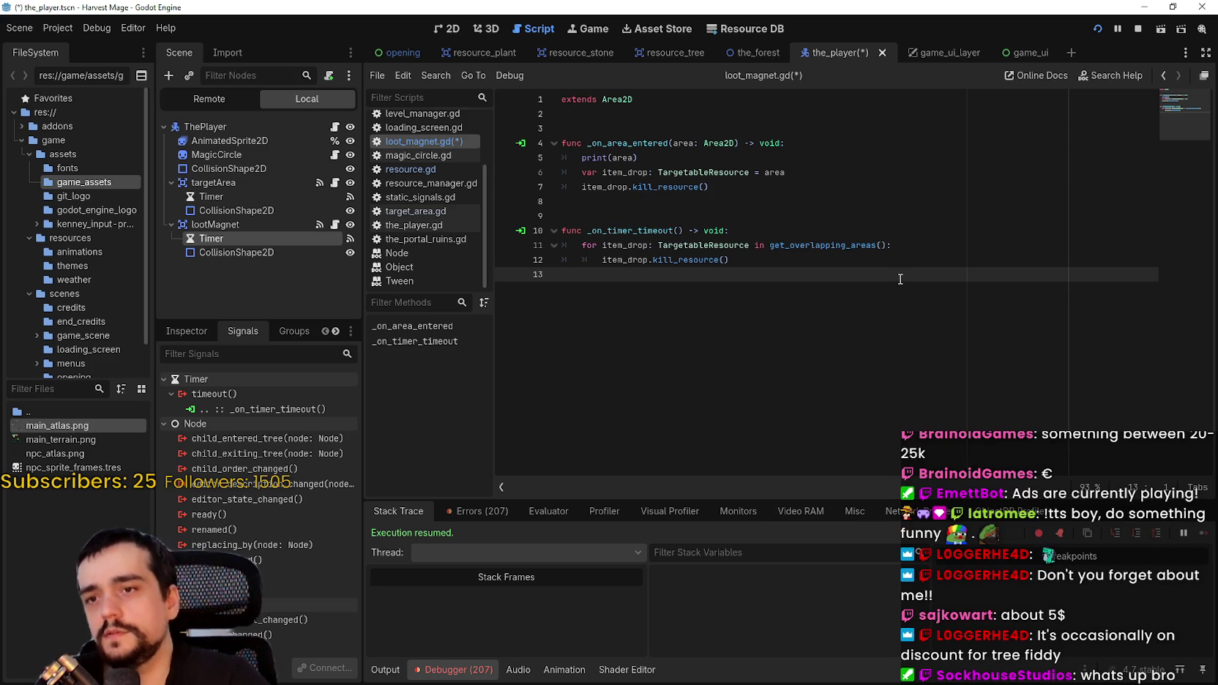
left_click(905, 245)
- Nest kill_resource under 'if item_drop.health < 0:' and delete the extra blank line
key("Return")
type("if ki")
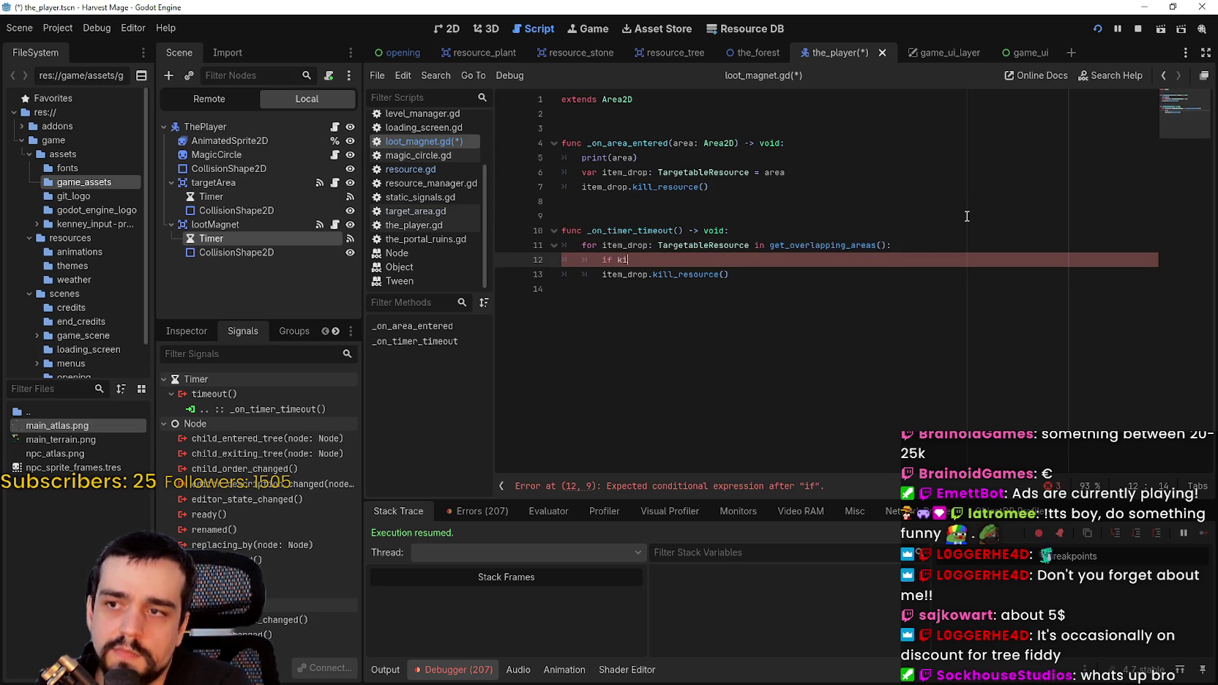
key("BackSpace")
key("BackSpace")
type("item.")
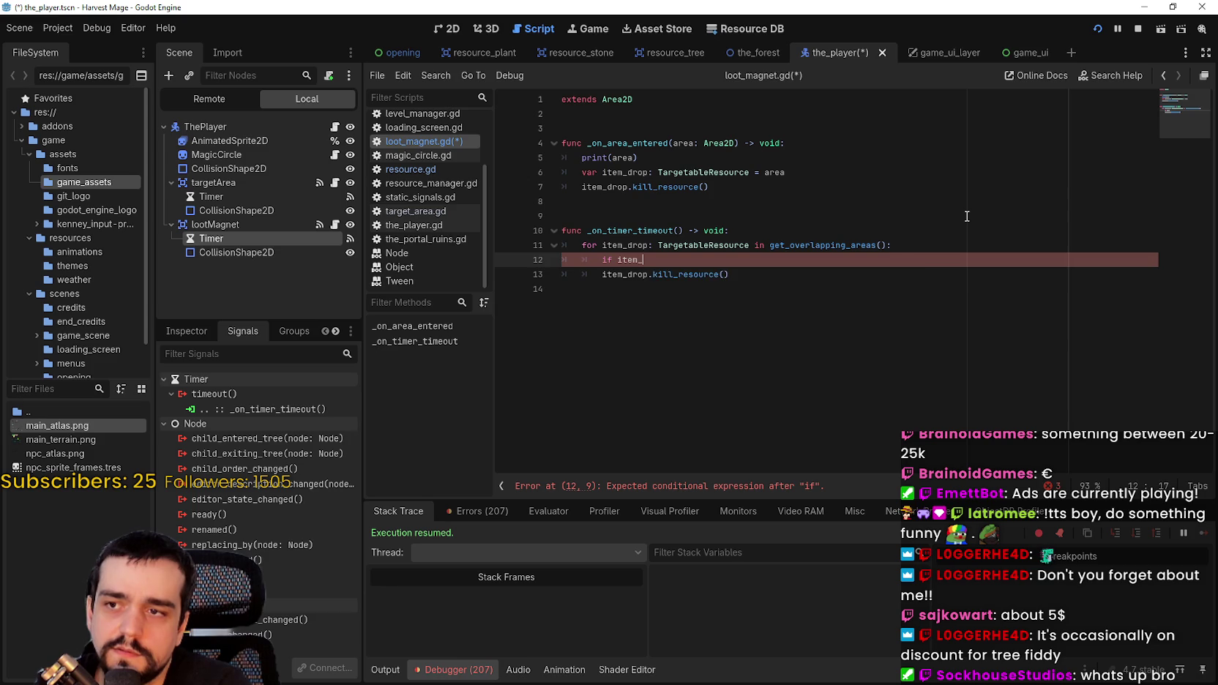
key("Return")
type(".")
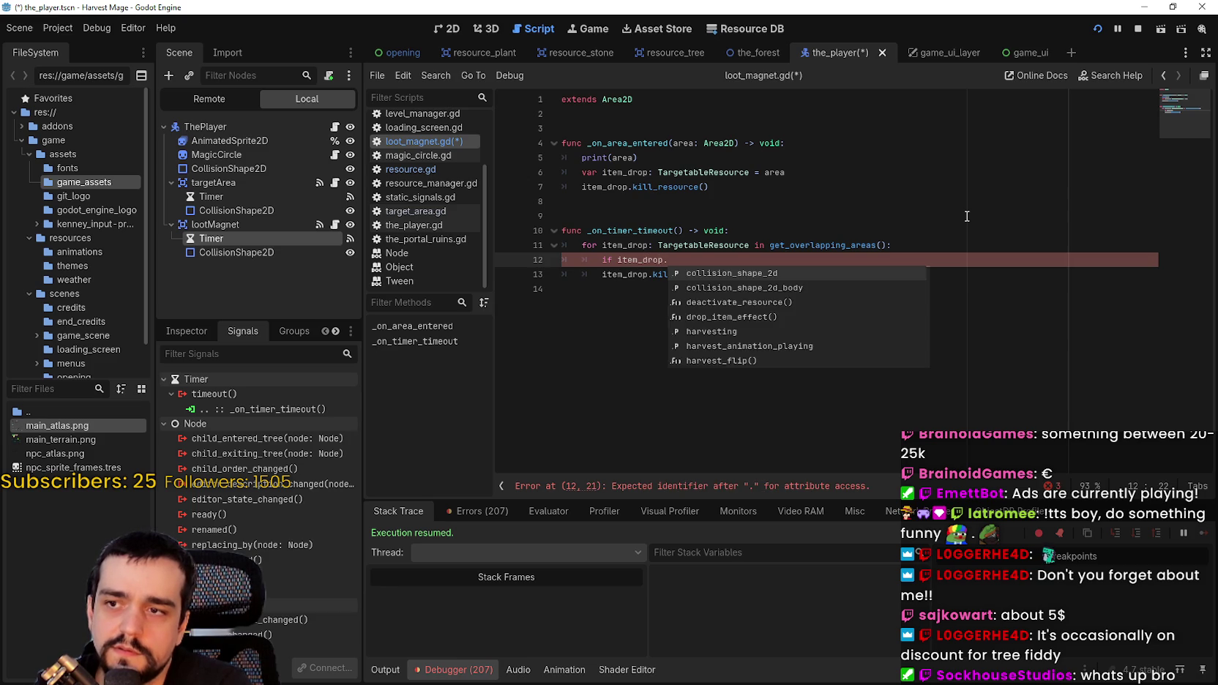
type("healt")
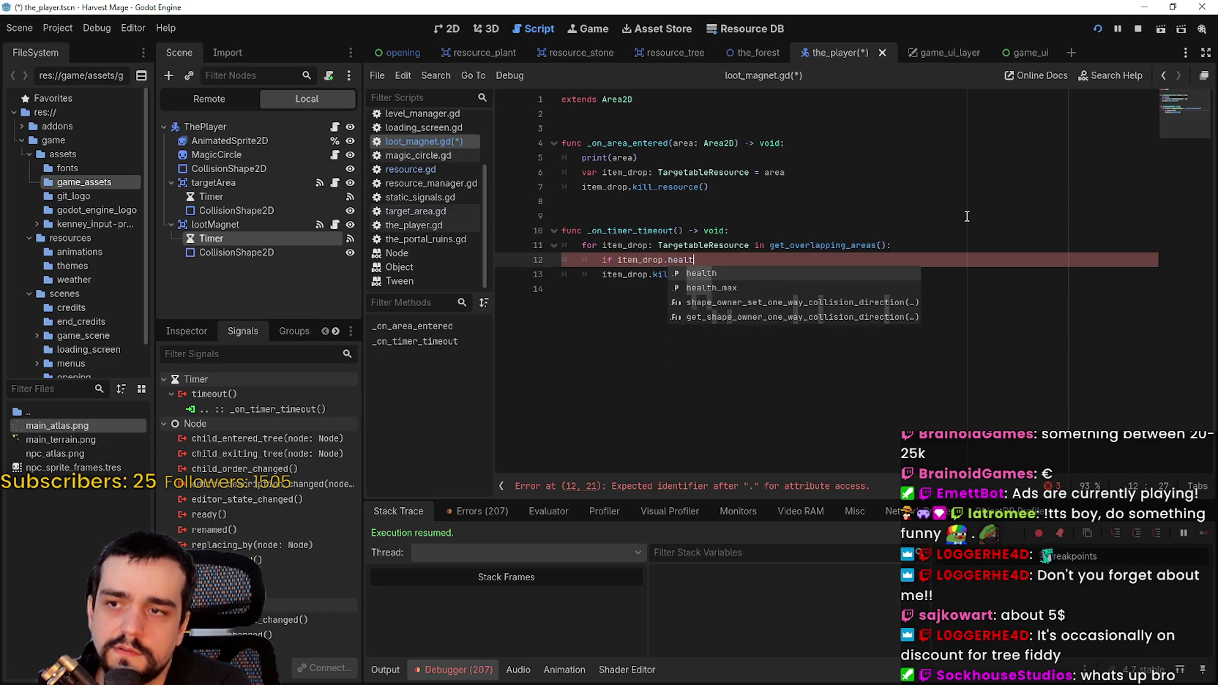
type("h < 0:")
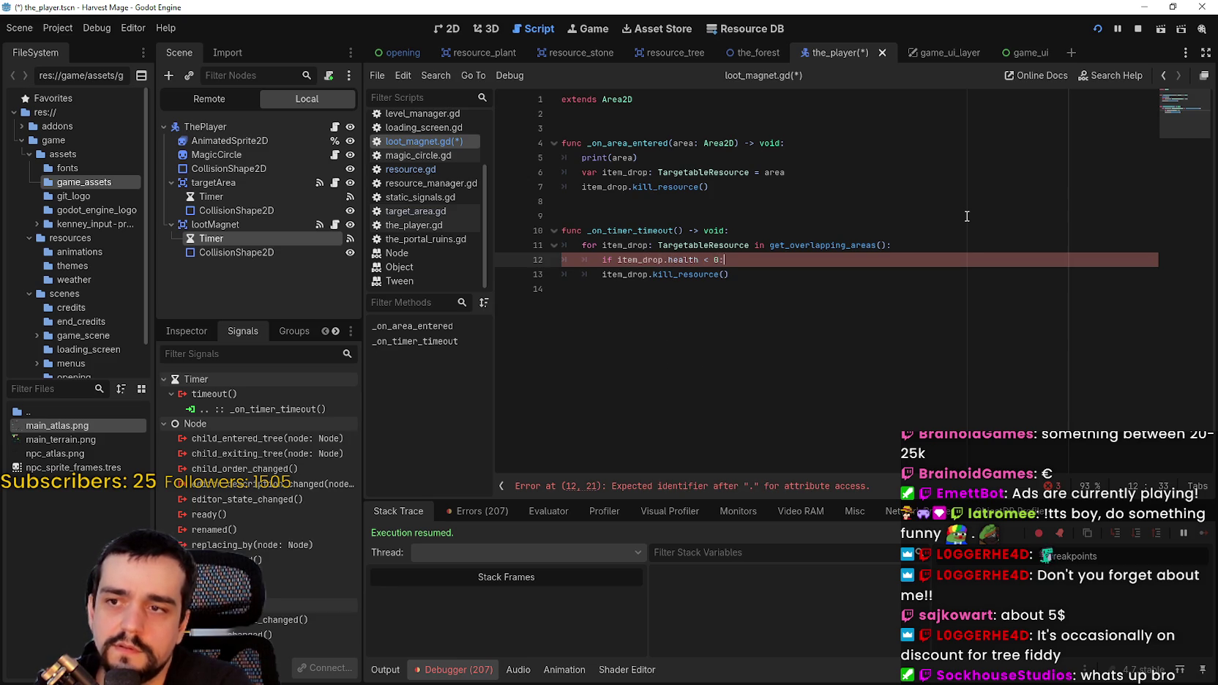
left_click(602, 275)
key("Tab")
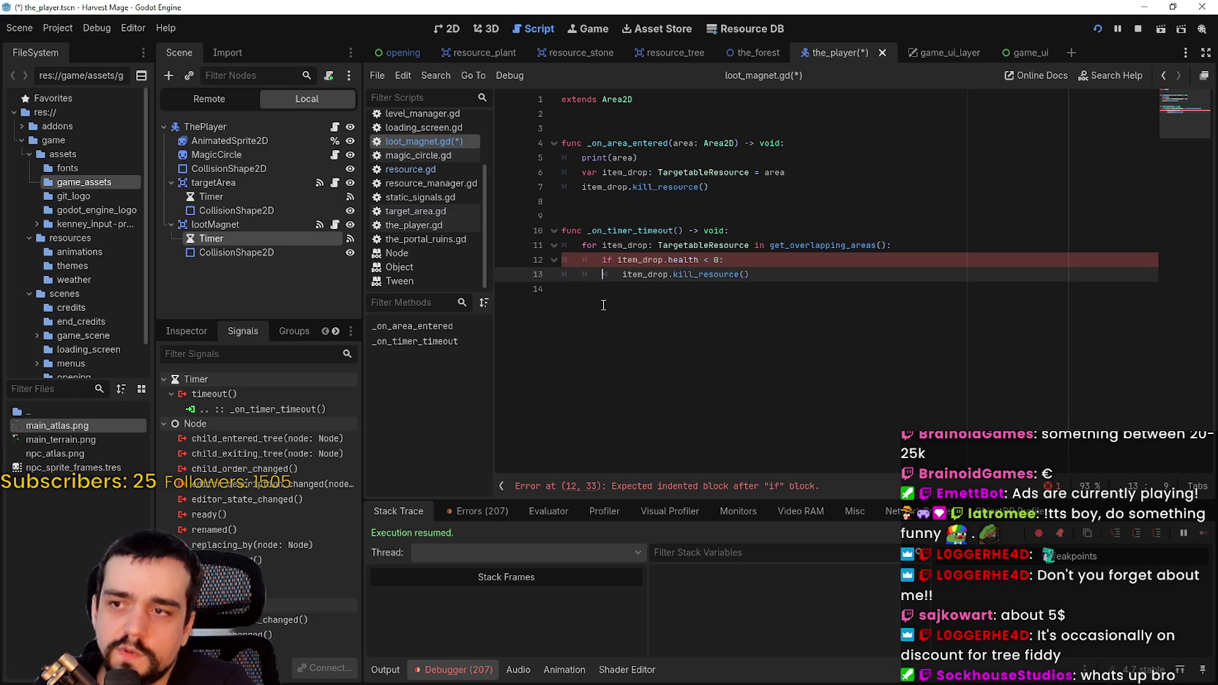
left_click(760, 364)
left_click_drag(825, 285, 562, 244)
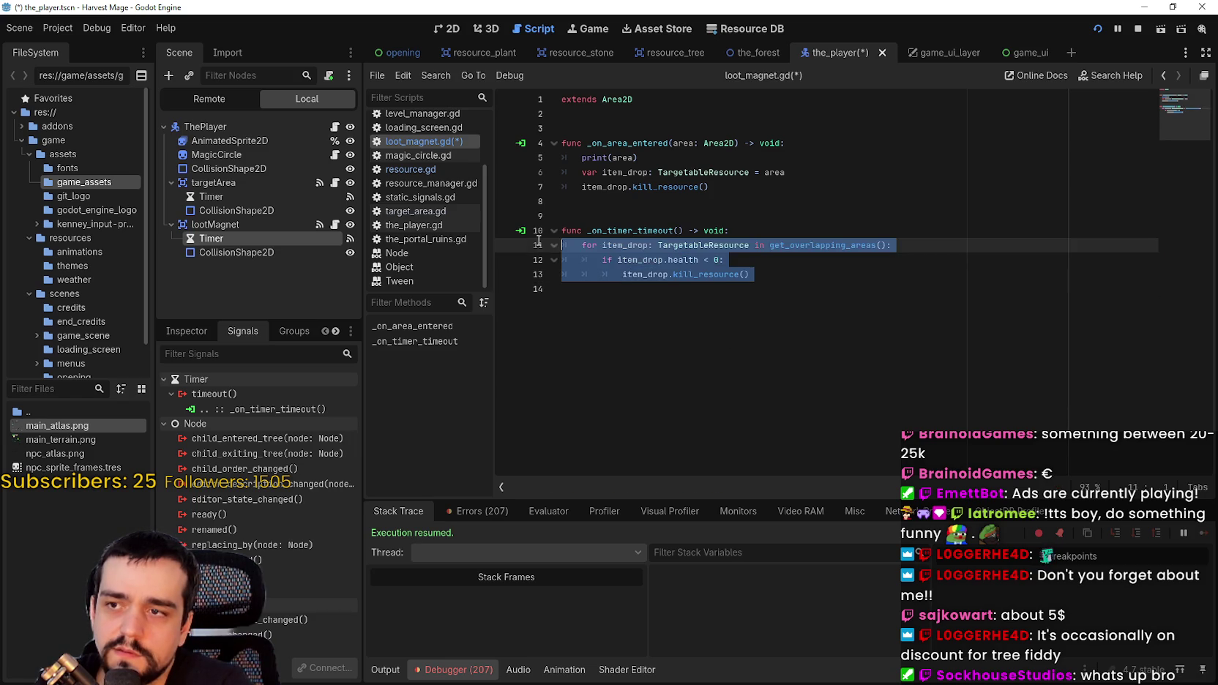
left_click(606, 202)
key("BackSpace")
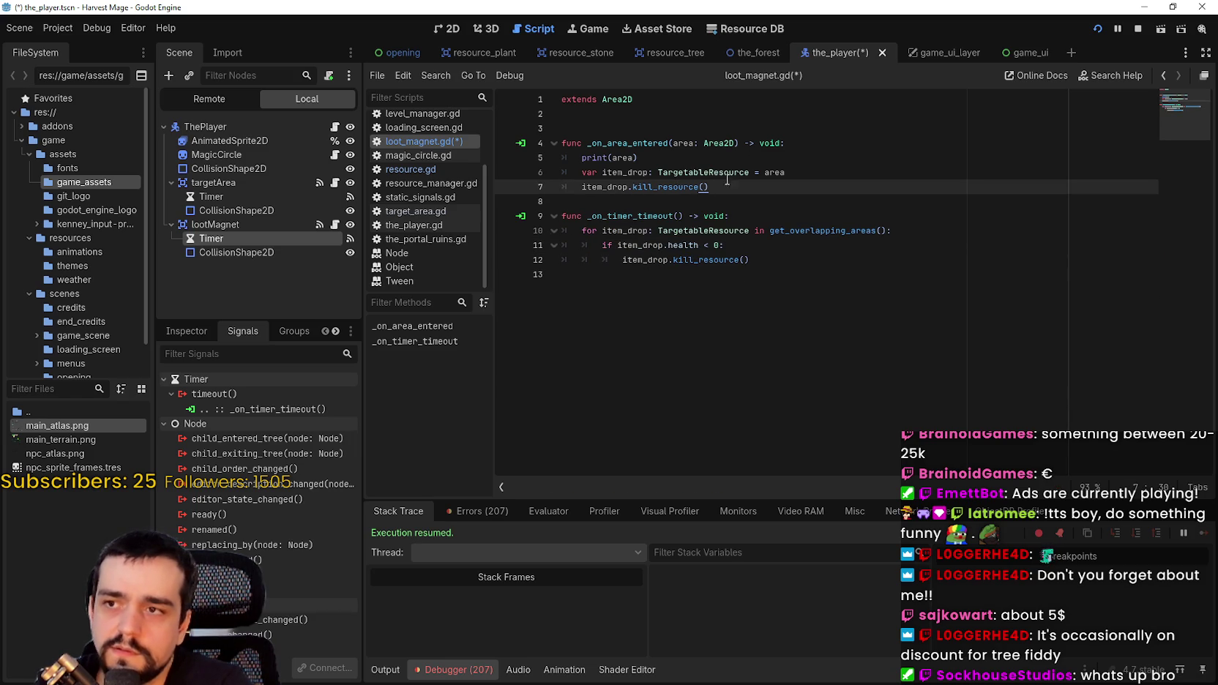
- Comment out the _on_area_entered function, check lootMagnet's properties, and save the scene
left_click_drag(715, 187, 521, 143)
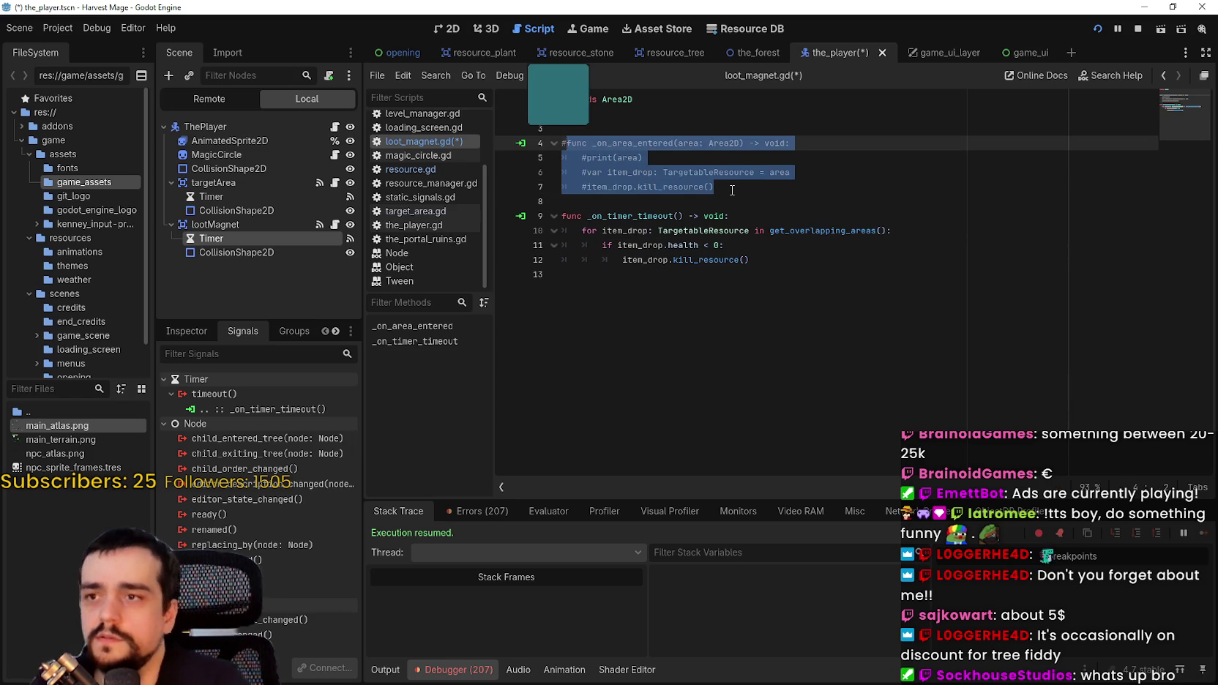
key("ctrl+k")
left_click(220, 224)
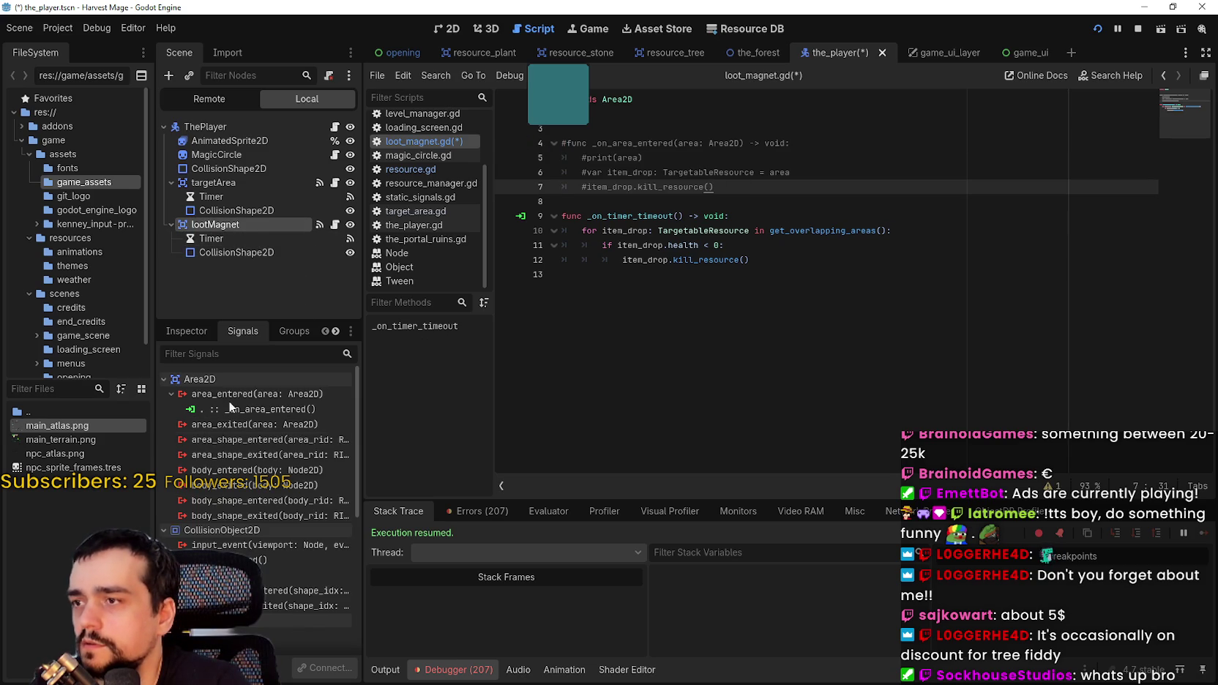
left_click(186, 331)
scroll(256, 454, "down", 3)
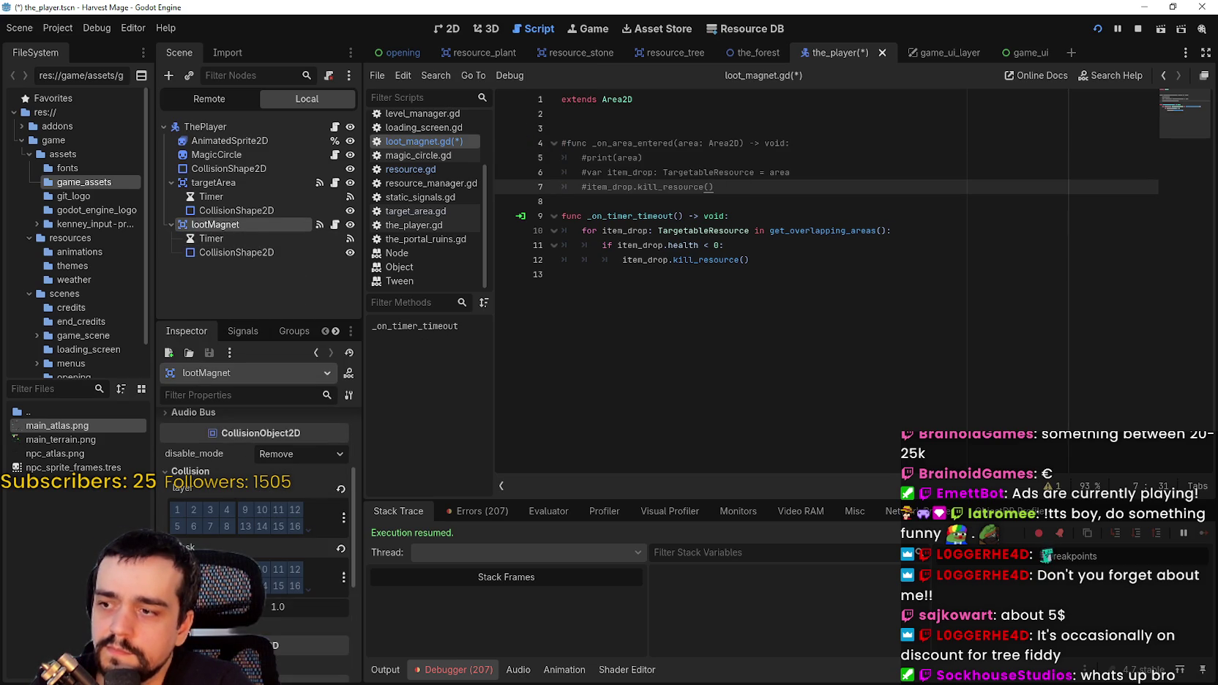
key("ctrl+s")
left_click(679, 202)
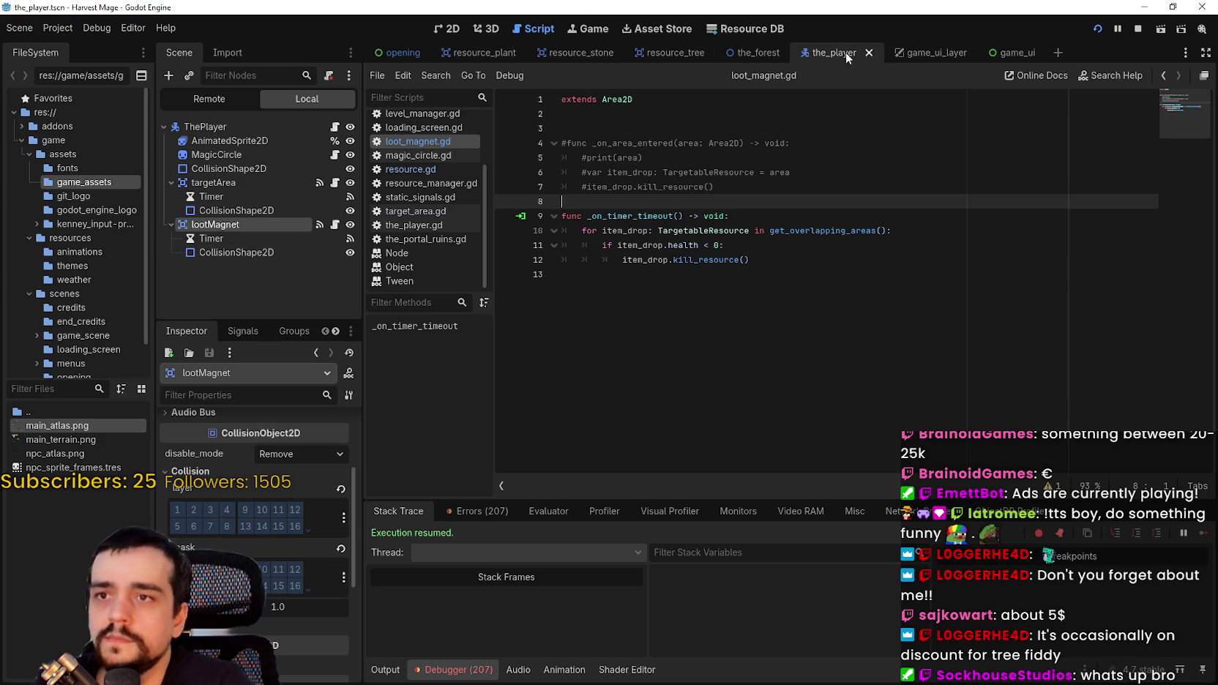
- In resource_stone's resource.gd, comment out both set_collision_layer_value lines and save
left_click(582, 53)
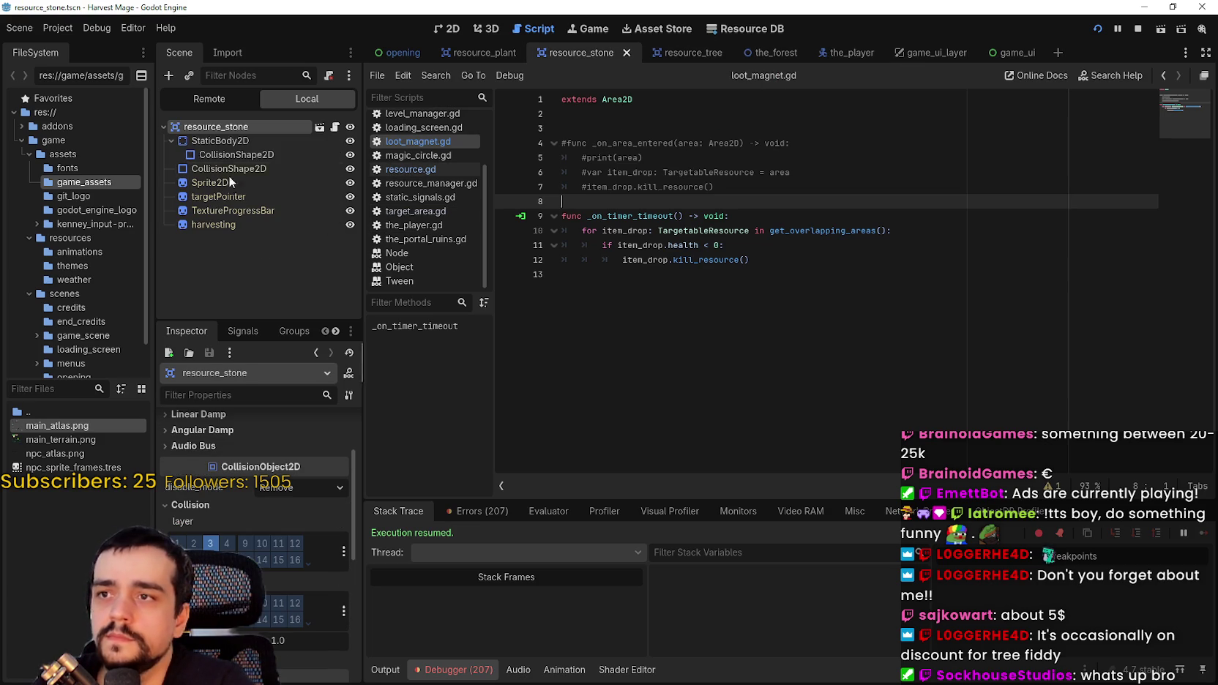
left_click(333, 127)
left_click(694, 347)
left_click(637, 318)
scroll(664, 324, "up", 2)
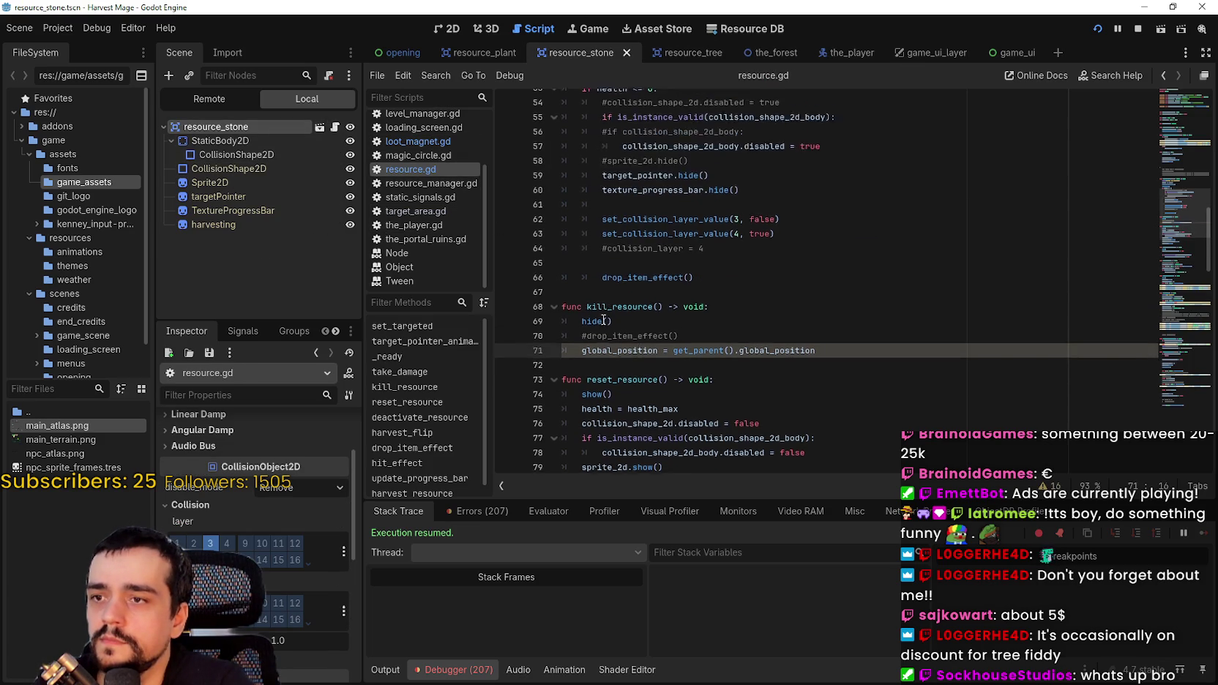
scroll(664, 324, "up", 2)
left_click_drag(783, 329, 561, 315)
key("ctrl+k")
key("ctrl+s")
left_click(703, 358)
key("ctrl+s")
- Stop the running game and relaunch the project with F5
left_click(832, 300)
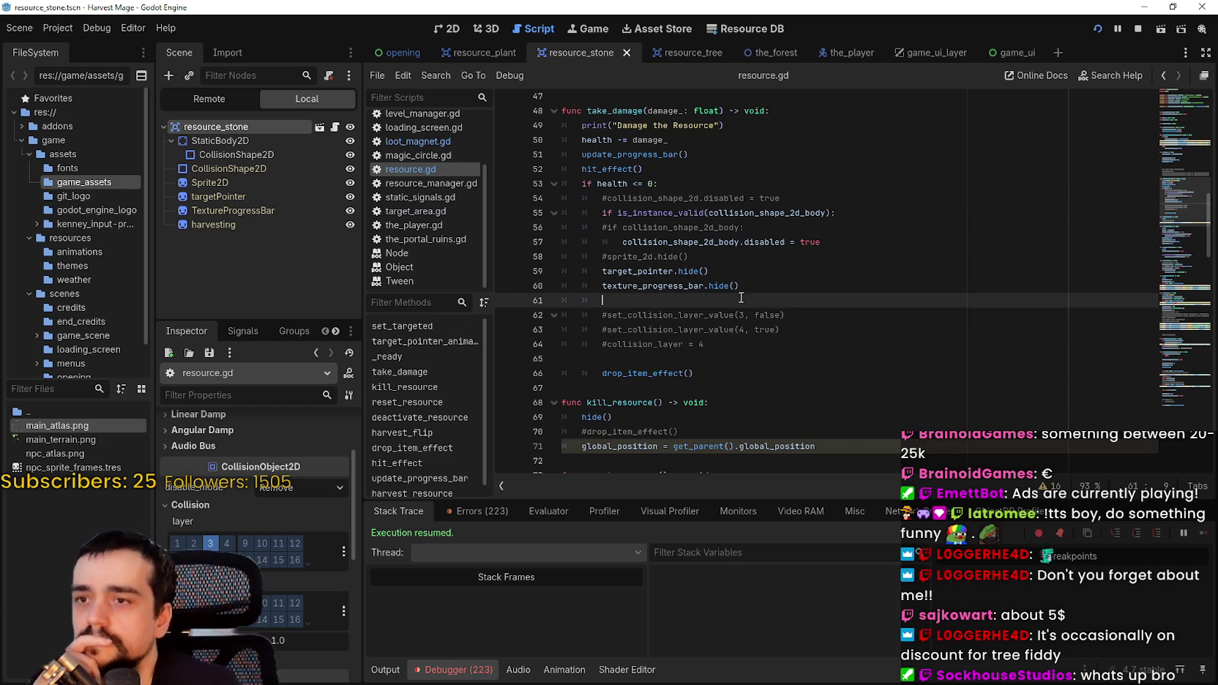
left_click(831, 382)
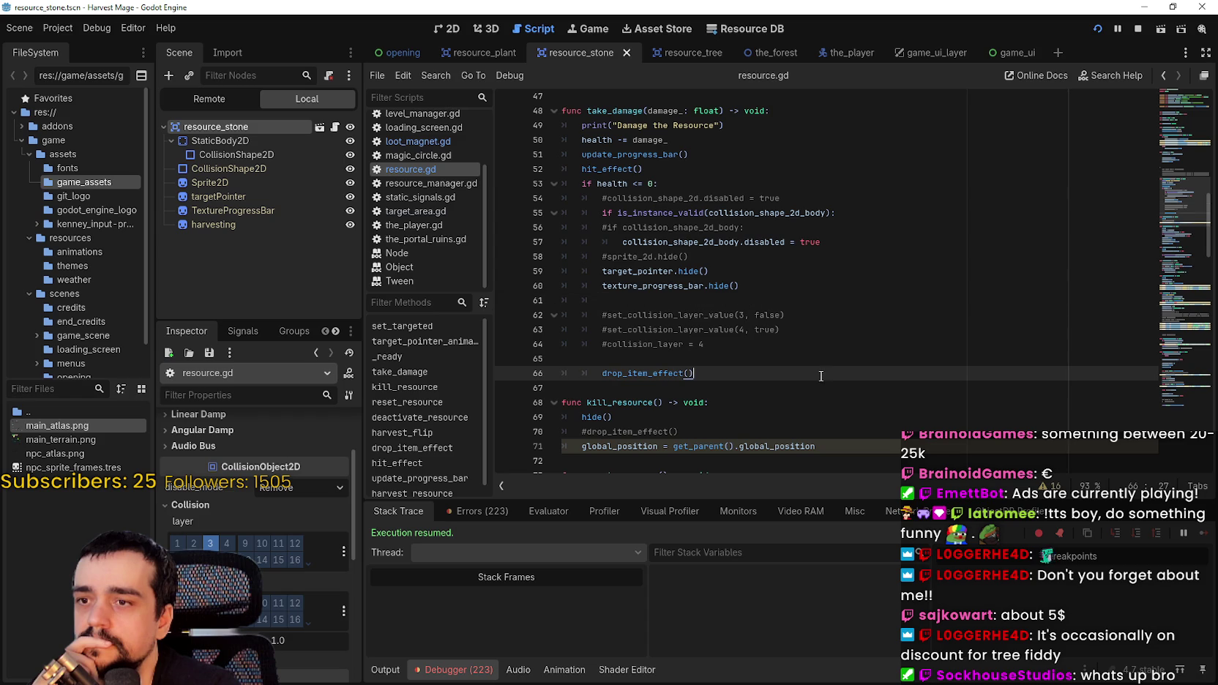
left_click(1139, 32)
key("F5")
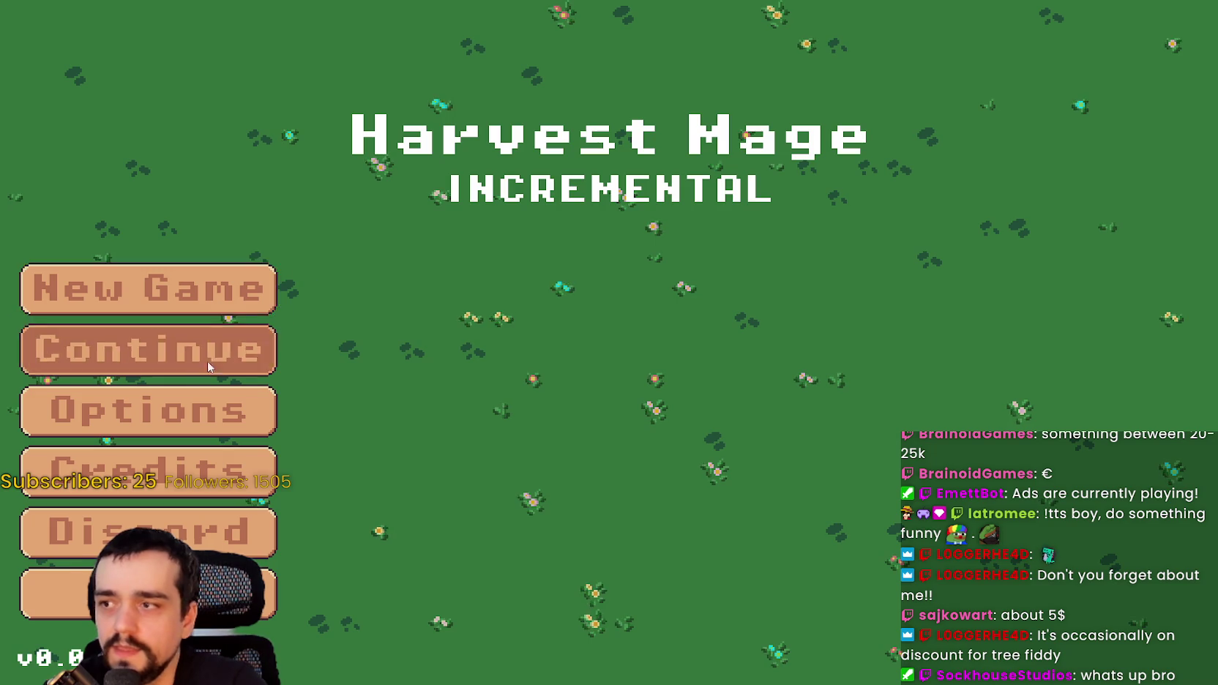
- Continue the saved game and walk the mage around the level
left_click(194, 369)
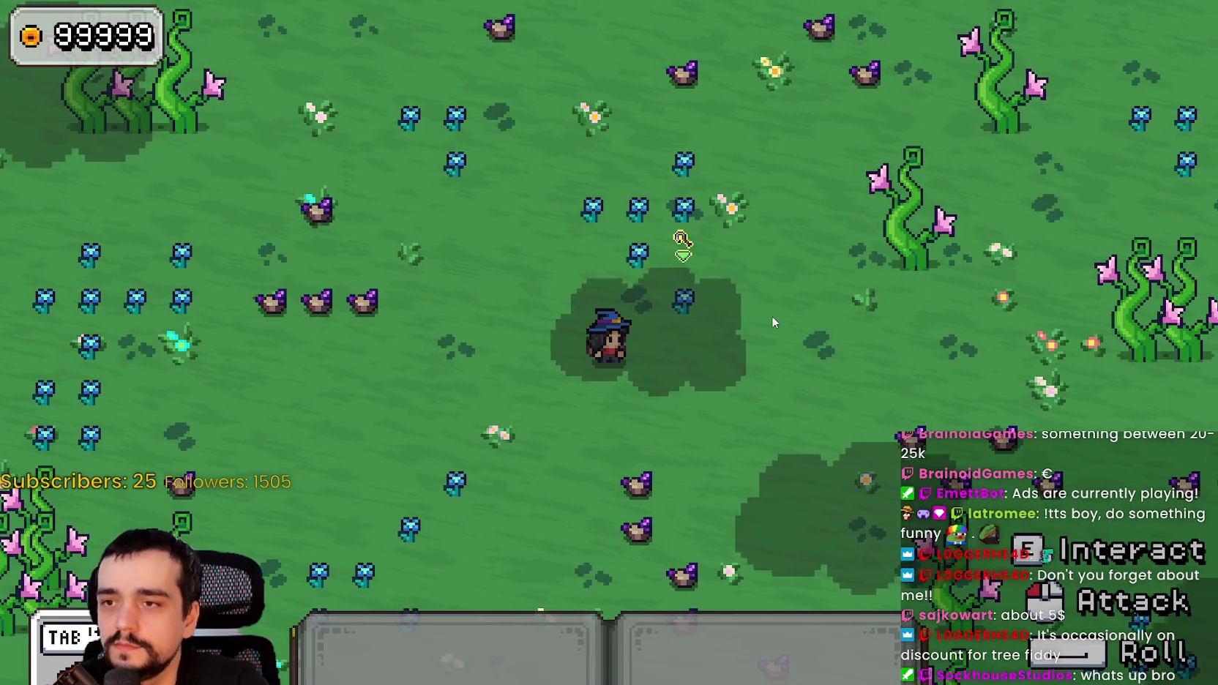
key("d")
key("w")
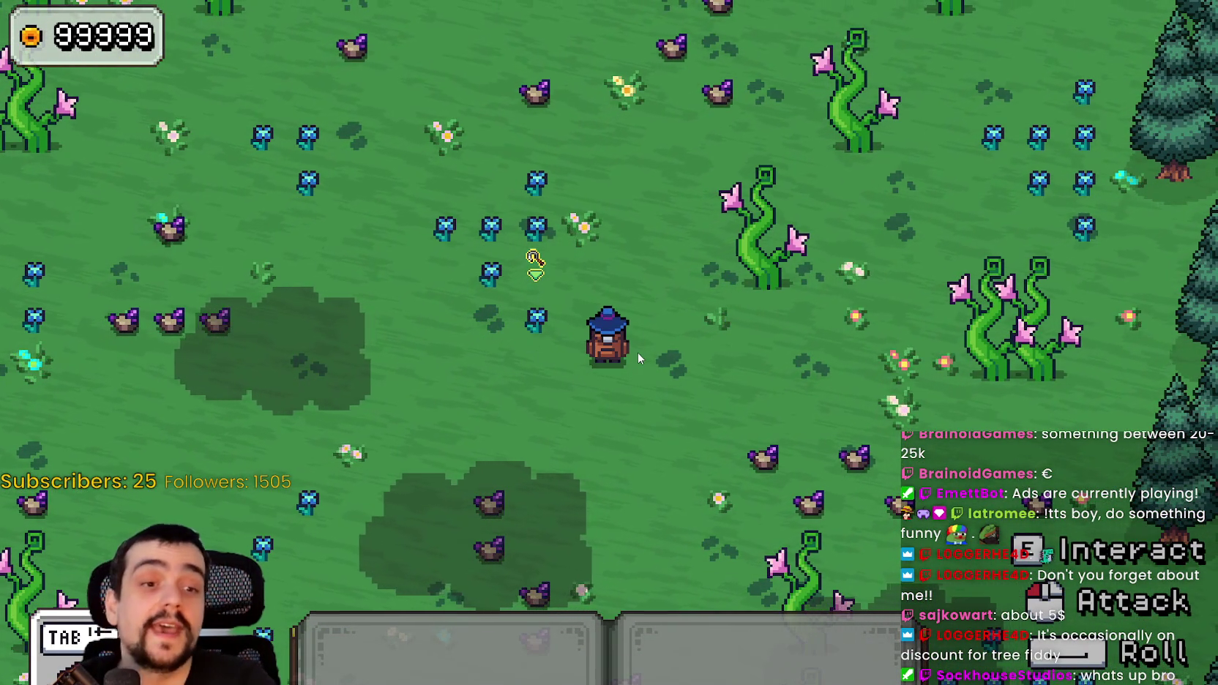
key("s")
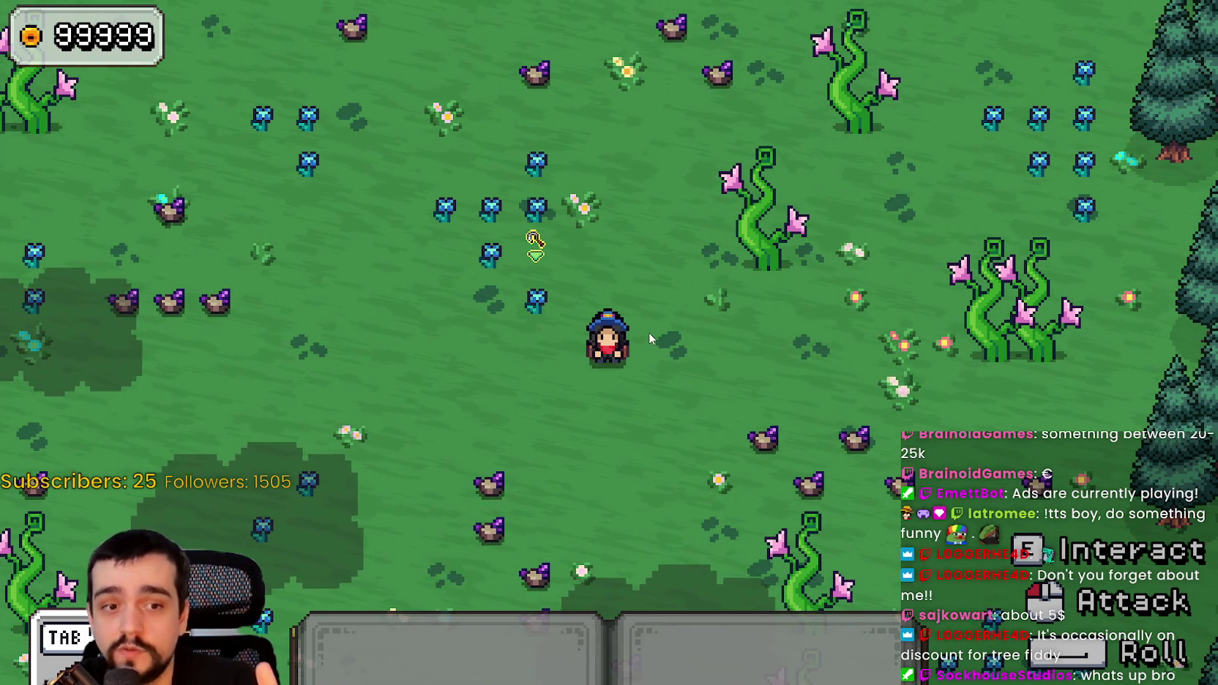
key("w")
key("d")
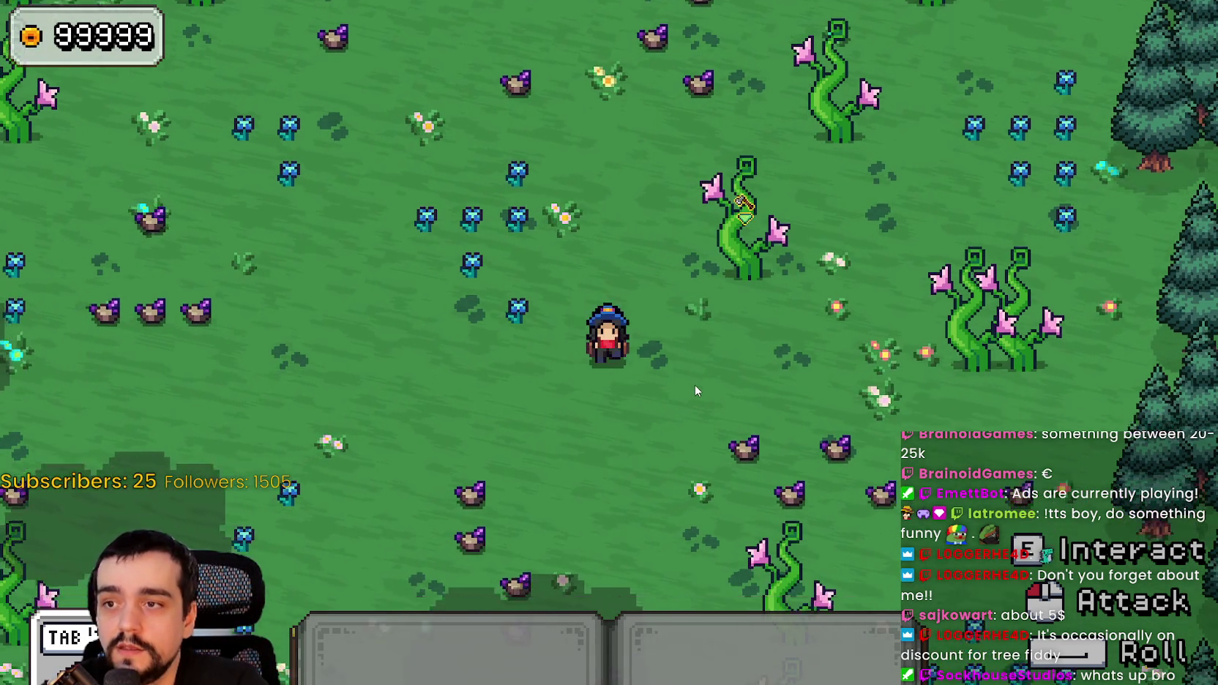
key("a")
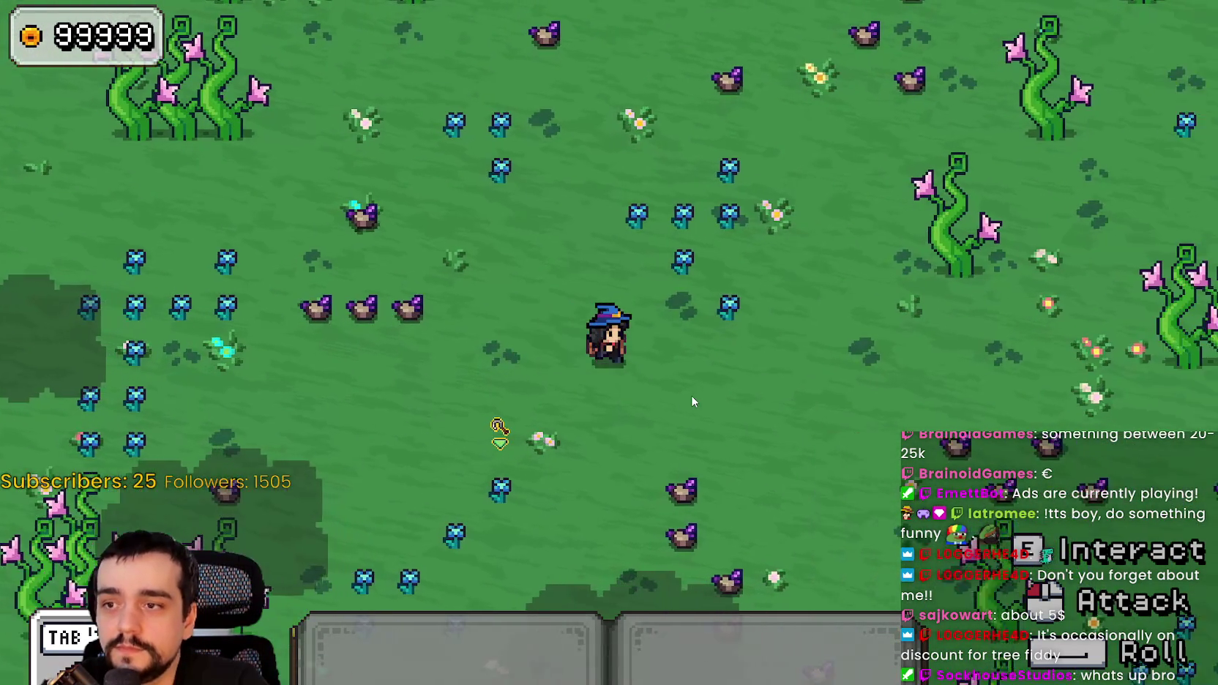
key("w")
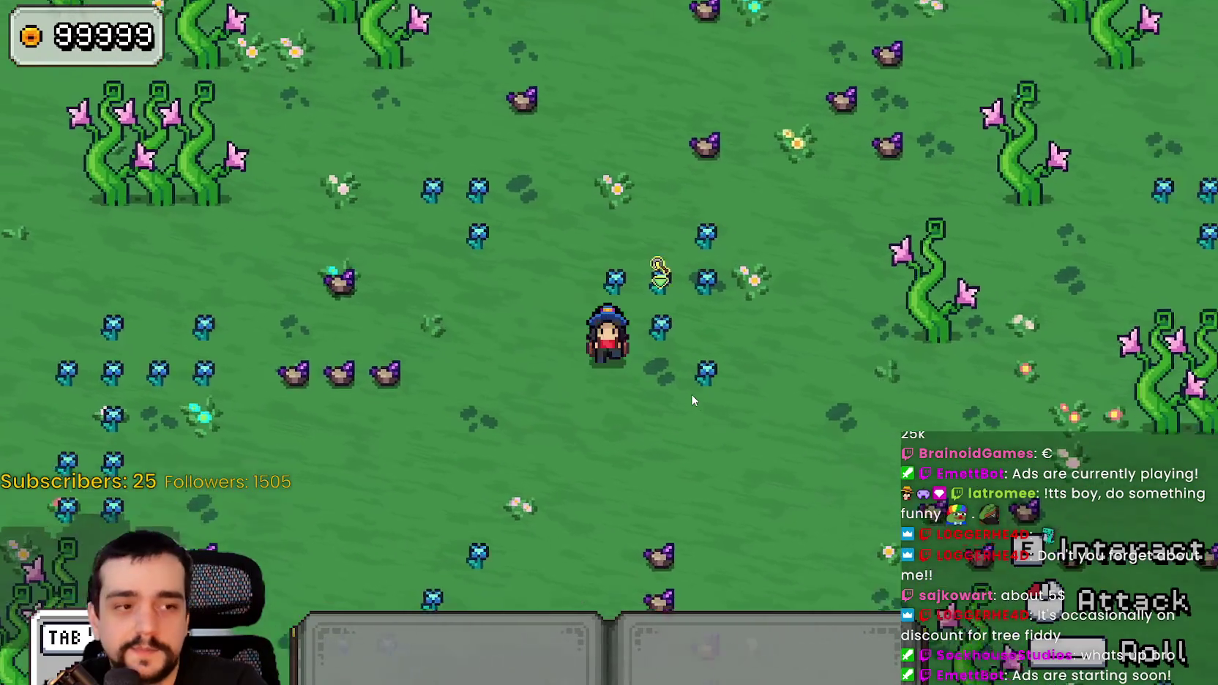
key("s")
key("d")
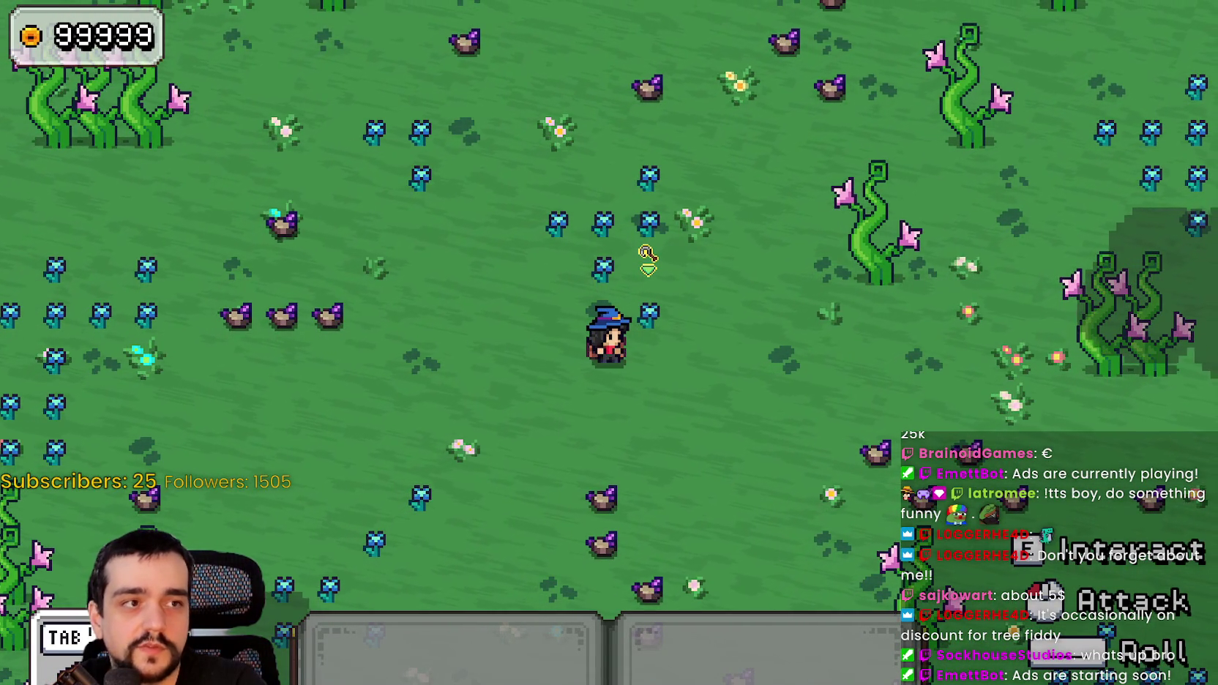
- Equip the sword from slot 1, attack the ghosts, approach the drop, then close the game
key("1")
left_click(802, 447)
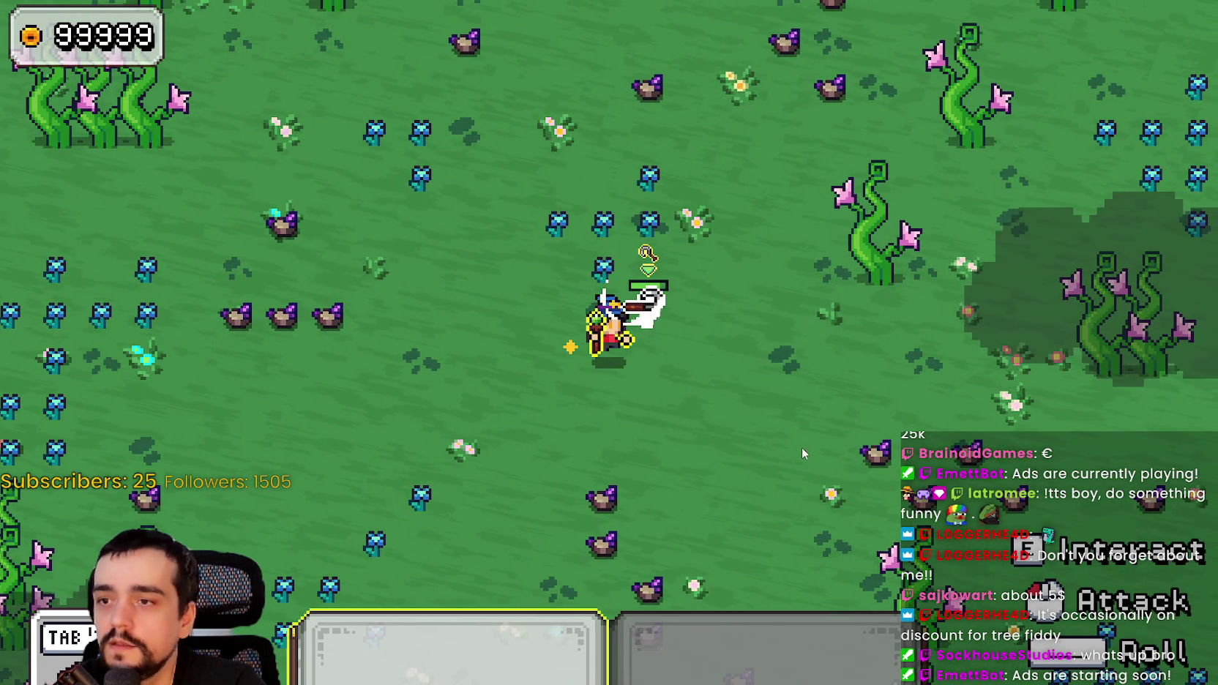
key("s")
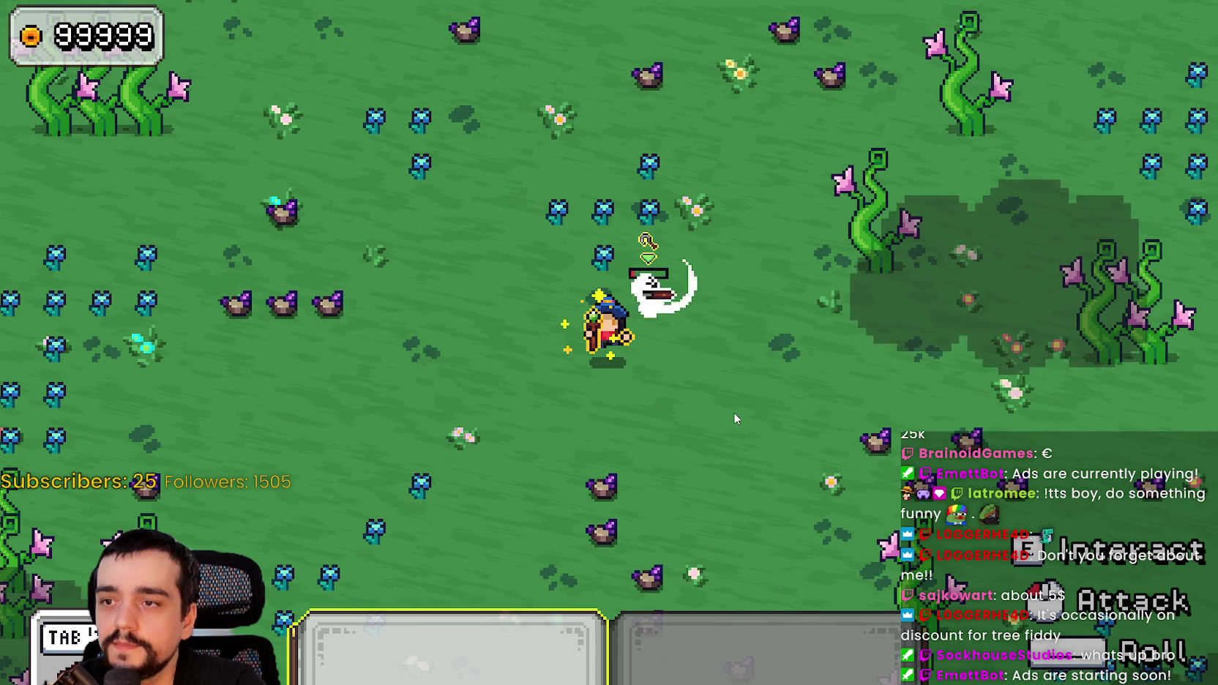
key("w")
key("a")
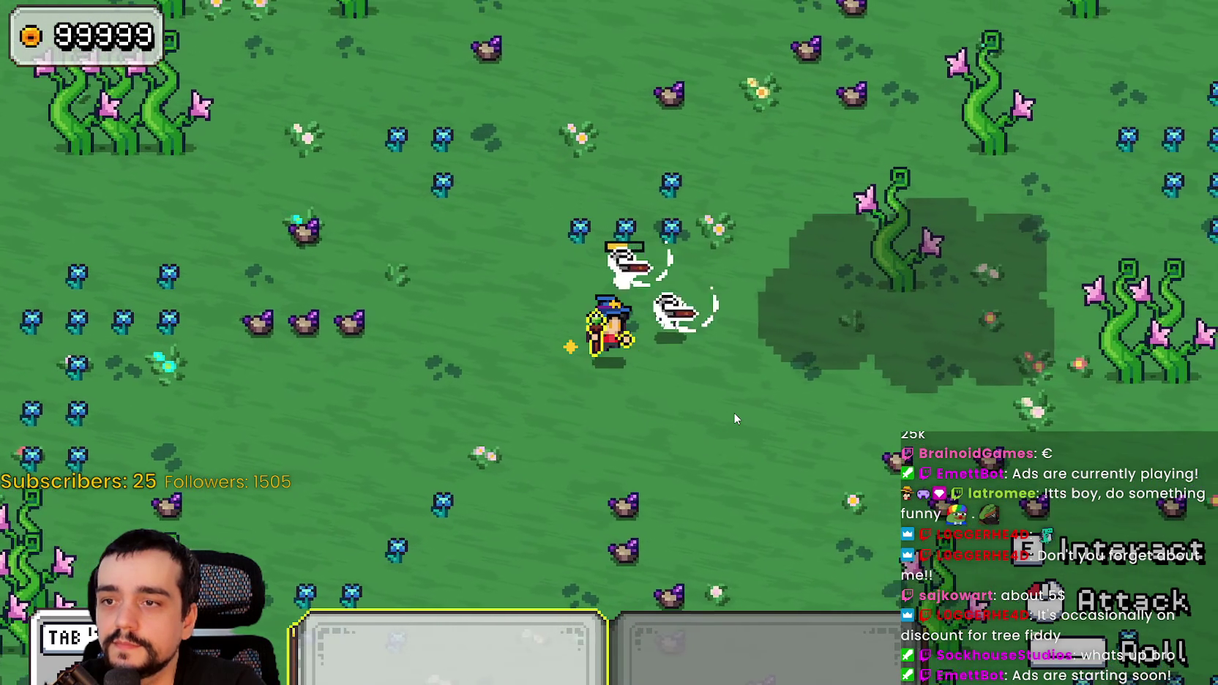
key("1")
key("d")
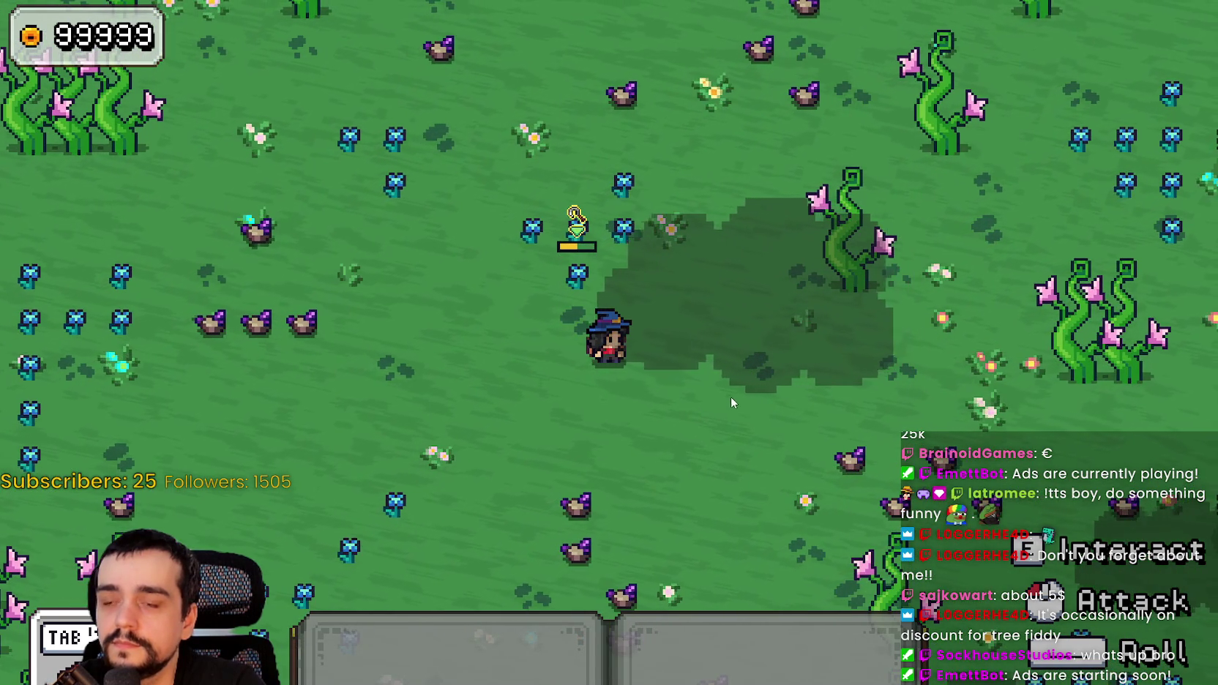
key("F8")
- Uncomment 'collision_shape_2d.disabled = true' on line 54 of resource.gd and save
scroll(732, 300, "up", 2)
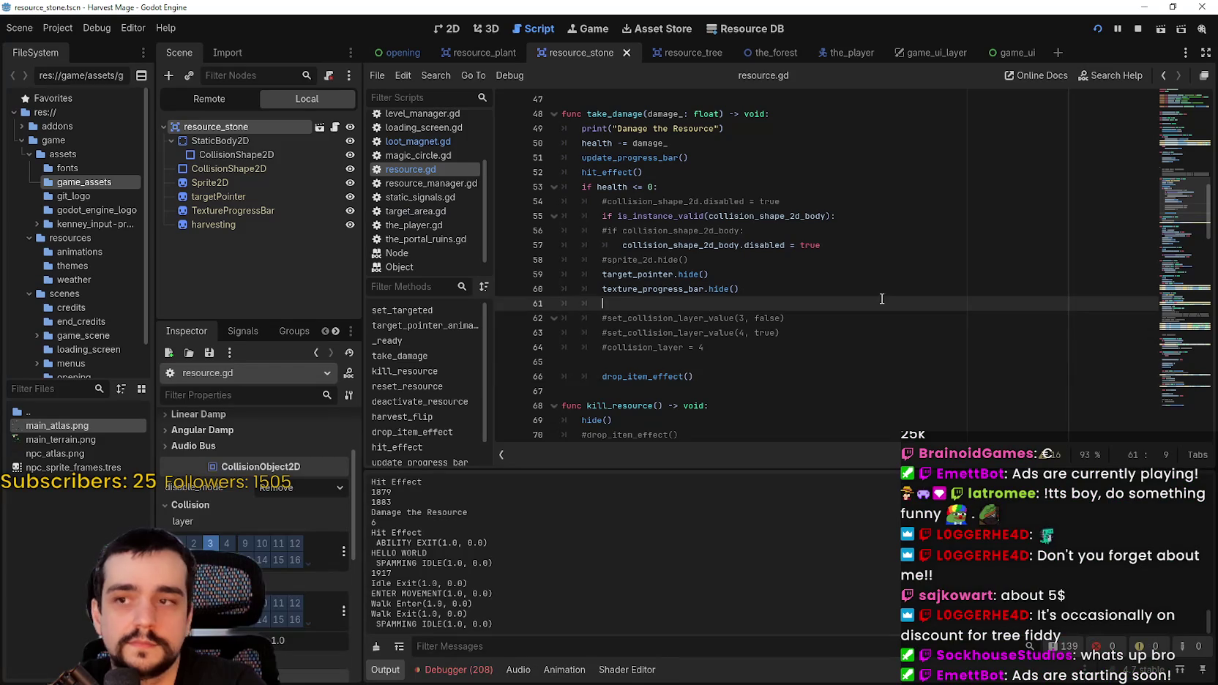
left_click(609, 291)
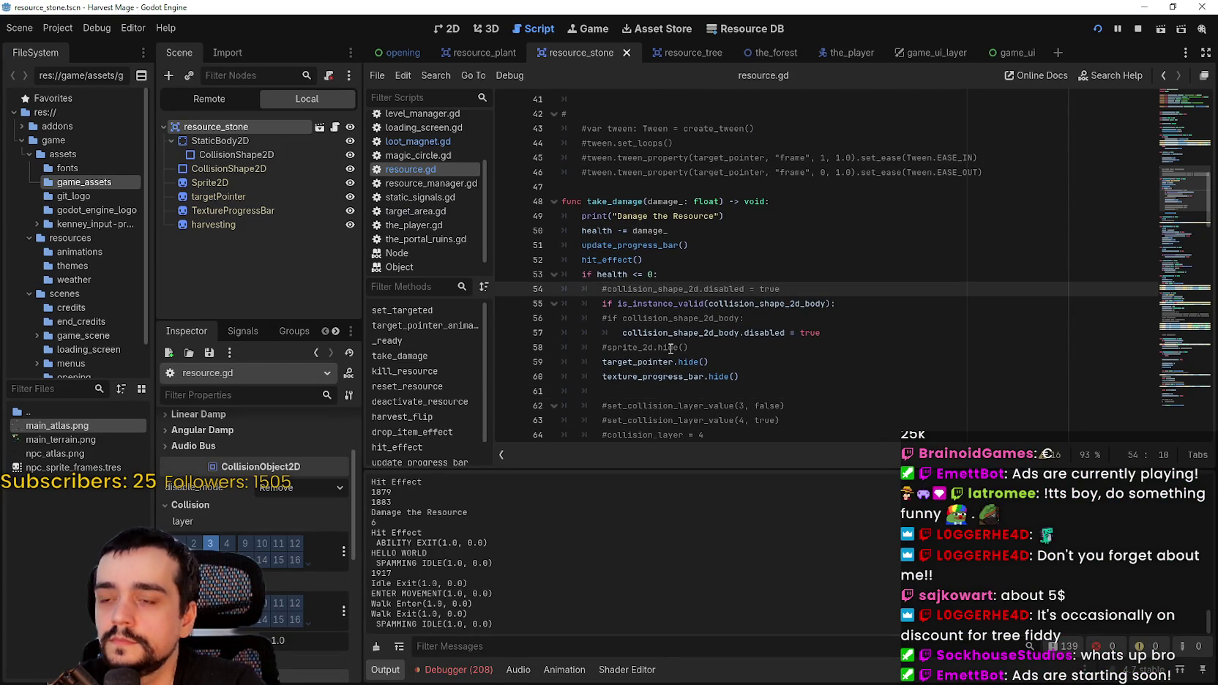
scroll(804, 365, "down", 1)
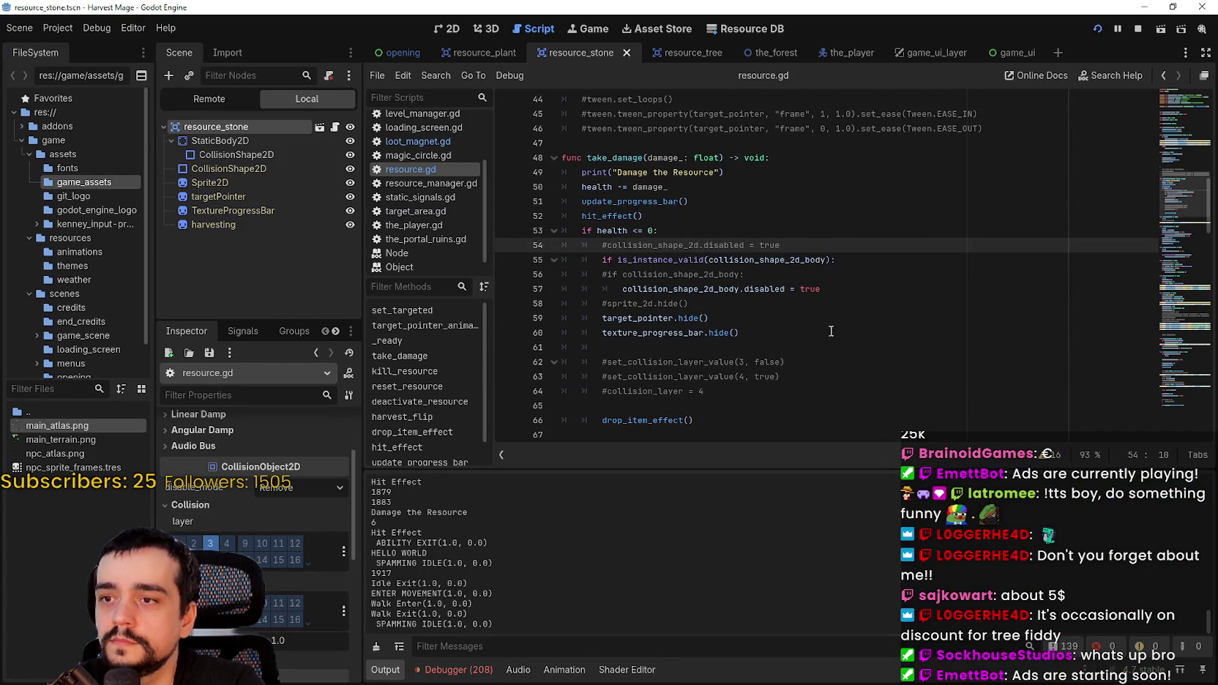
key("BackSpace")
key("ctrl+s")
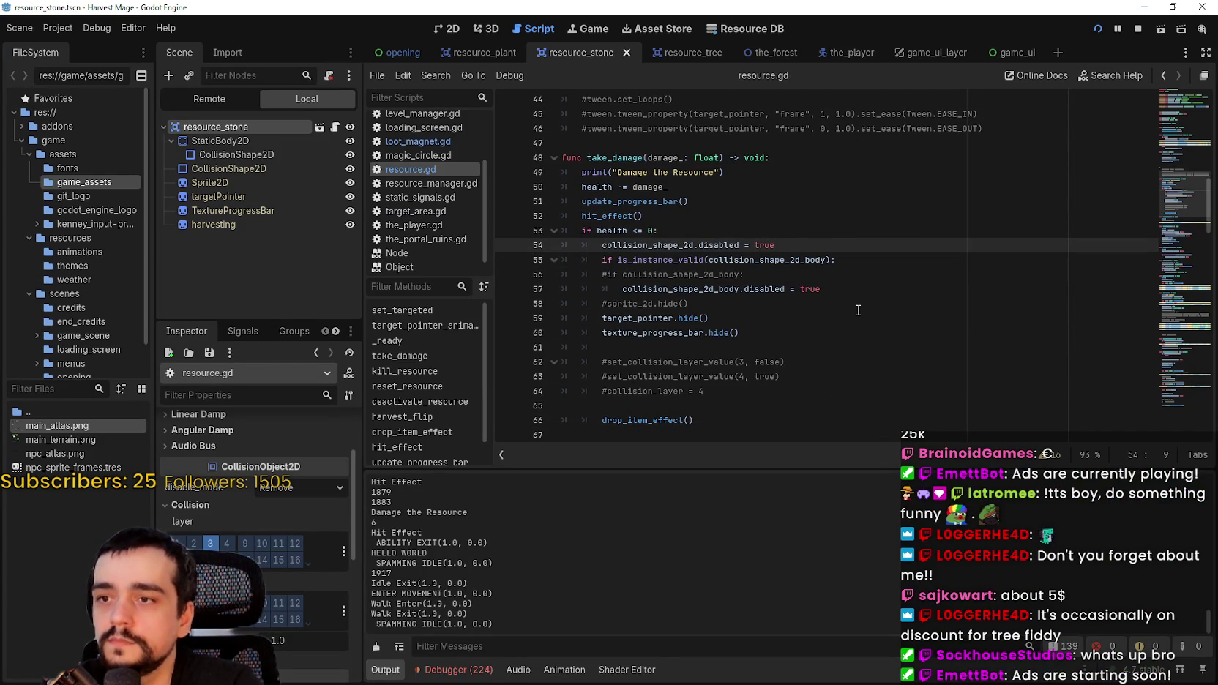
left_click(858, 309)
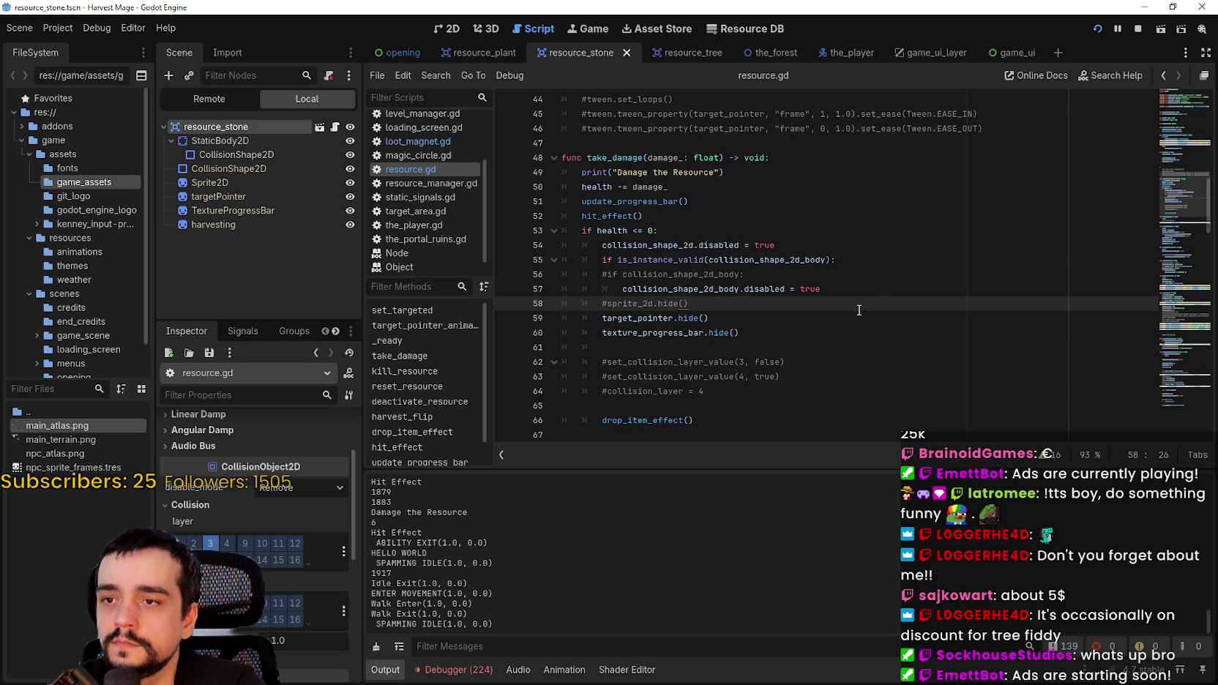
- Launch the game with F5 and attack nearby plants while walking around
key("F5")
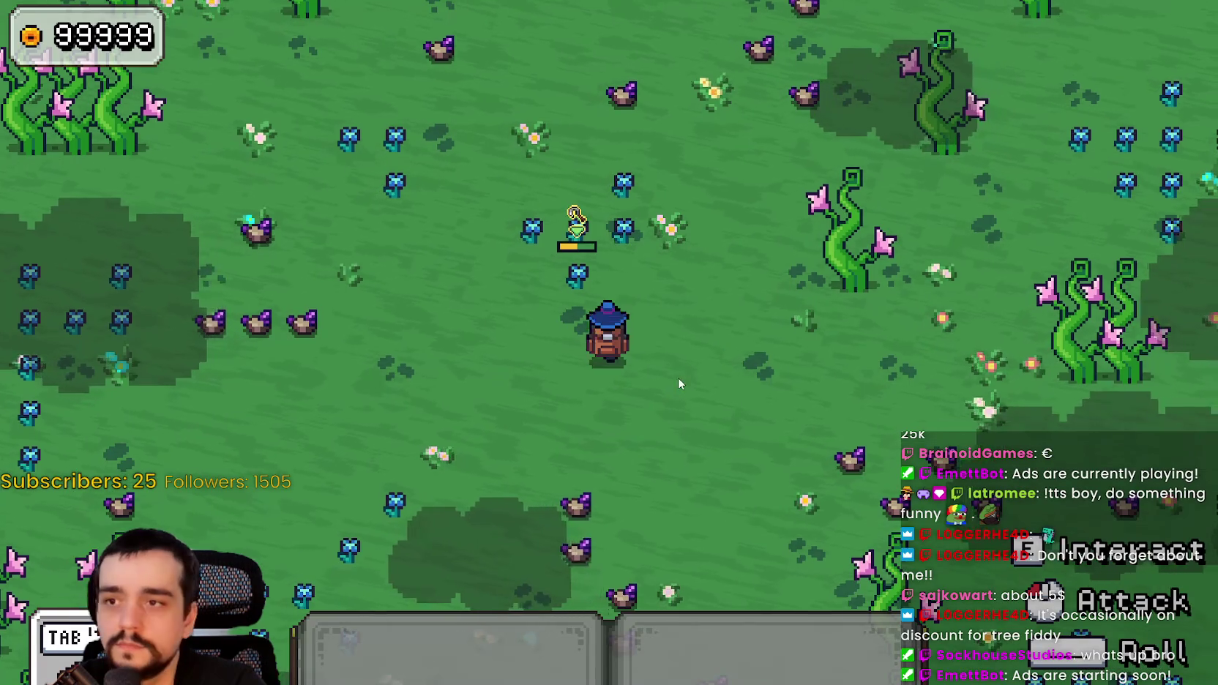
left_click(757, 404)
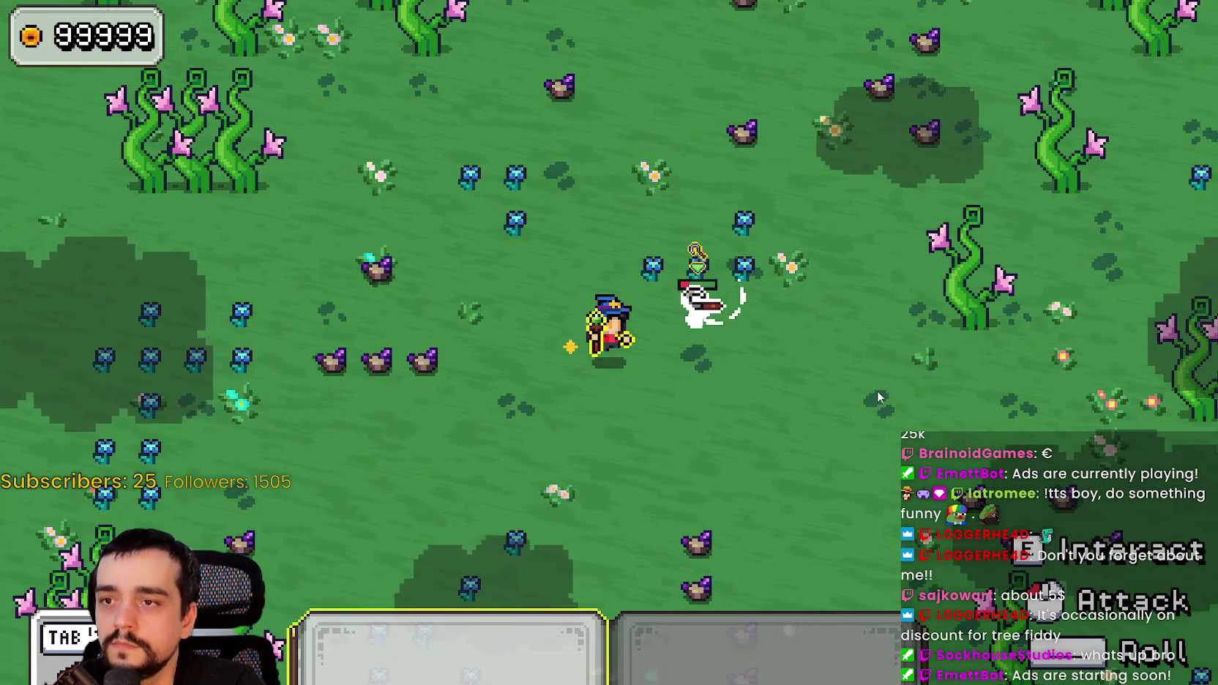
key("d")
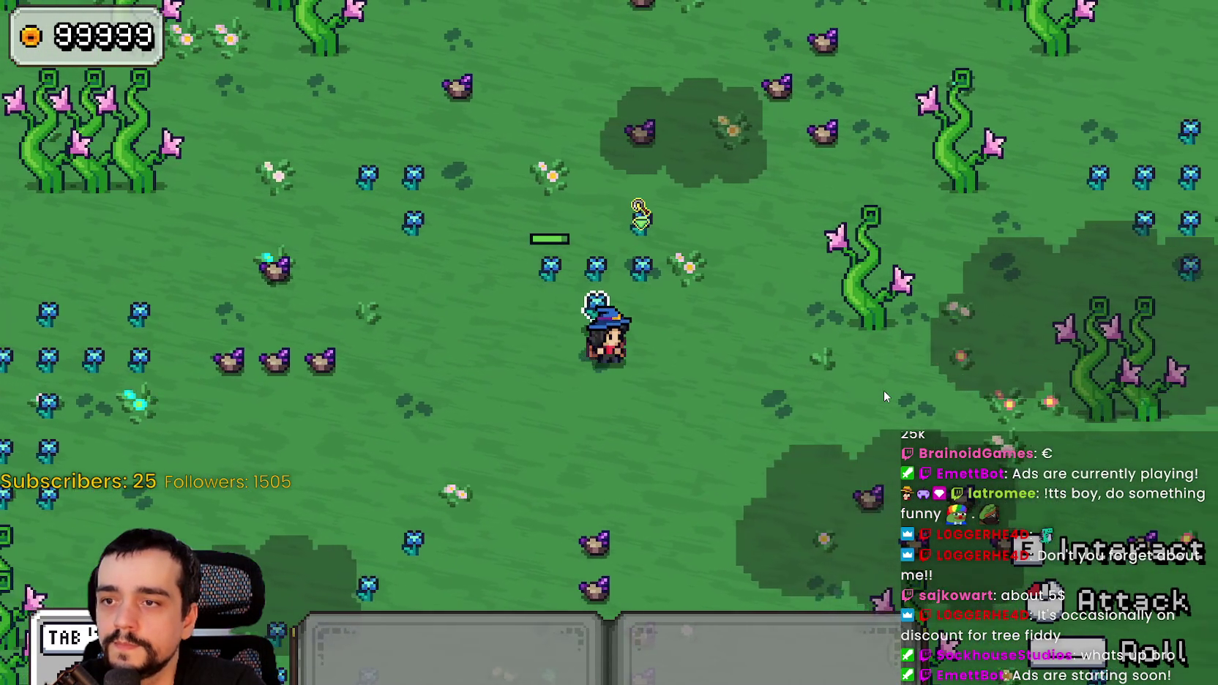
key("a")
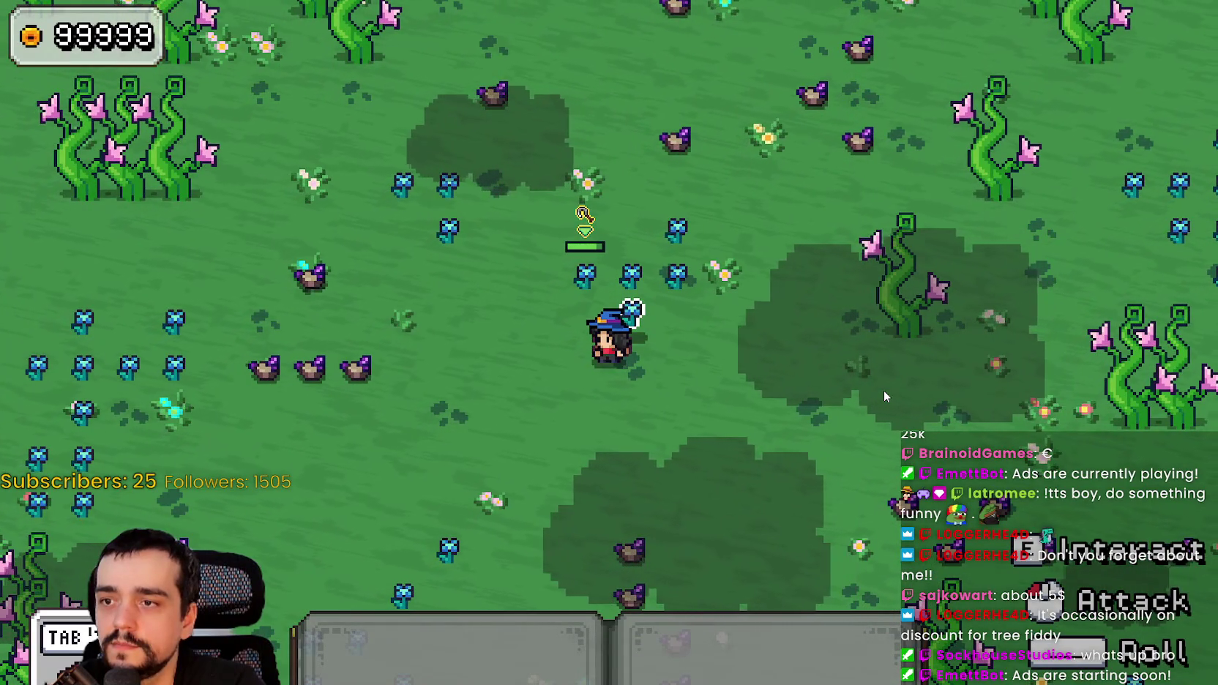
key("w")
key("s")
key("a")
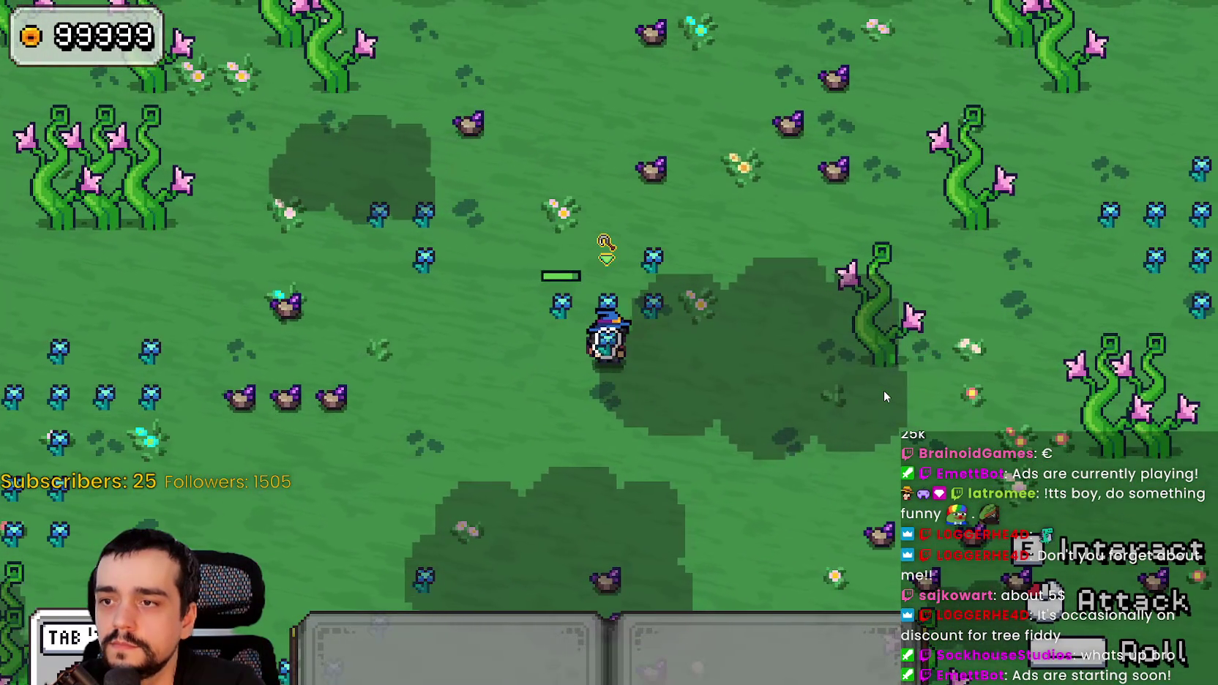
key("w")
key("a")
left_click(883, 391)
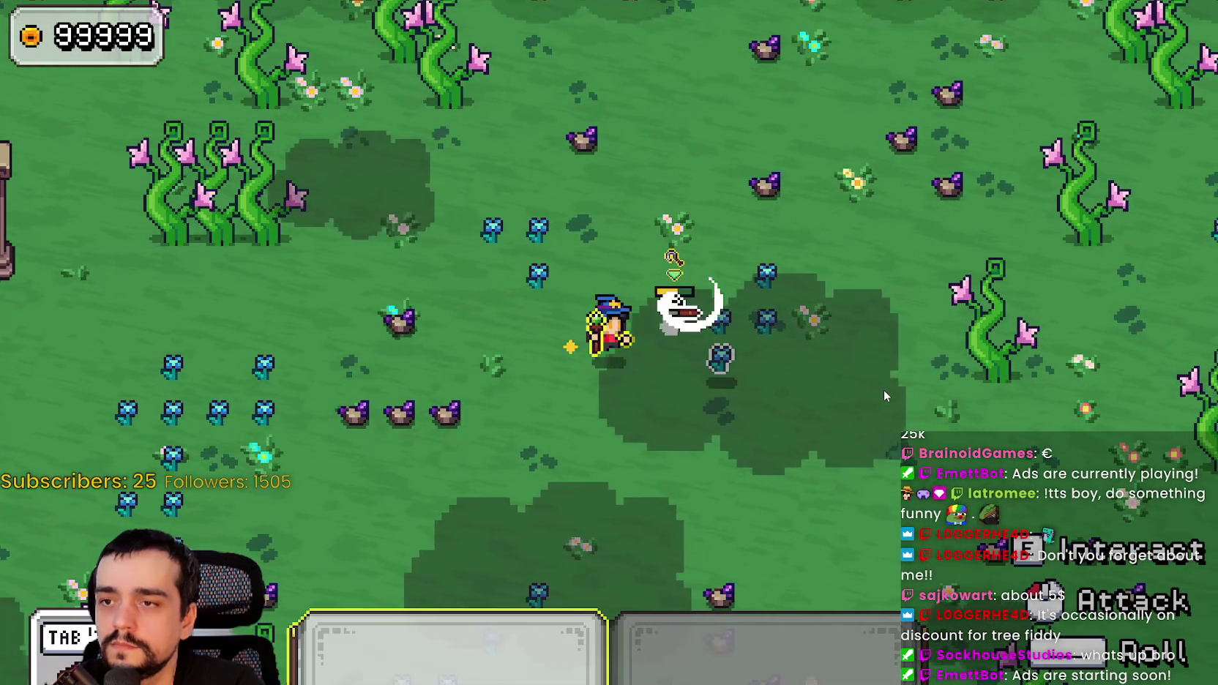
- Walk the mage around the plants and trees, then return to the editor
key("s")
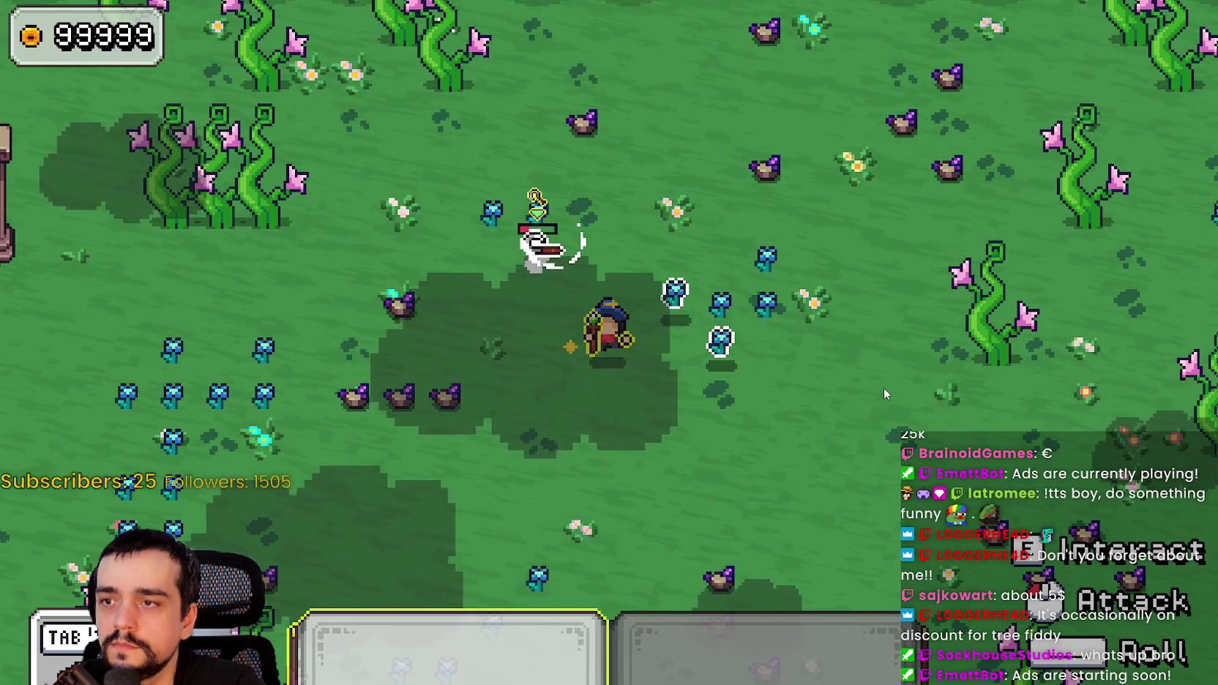
key("d")
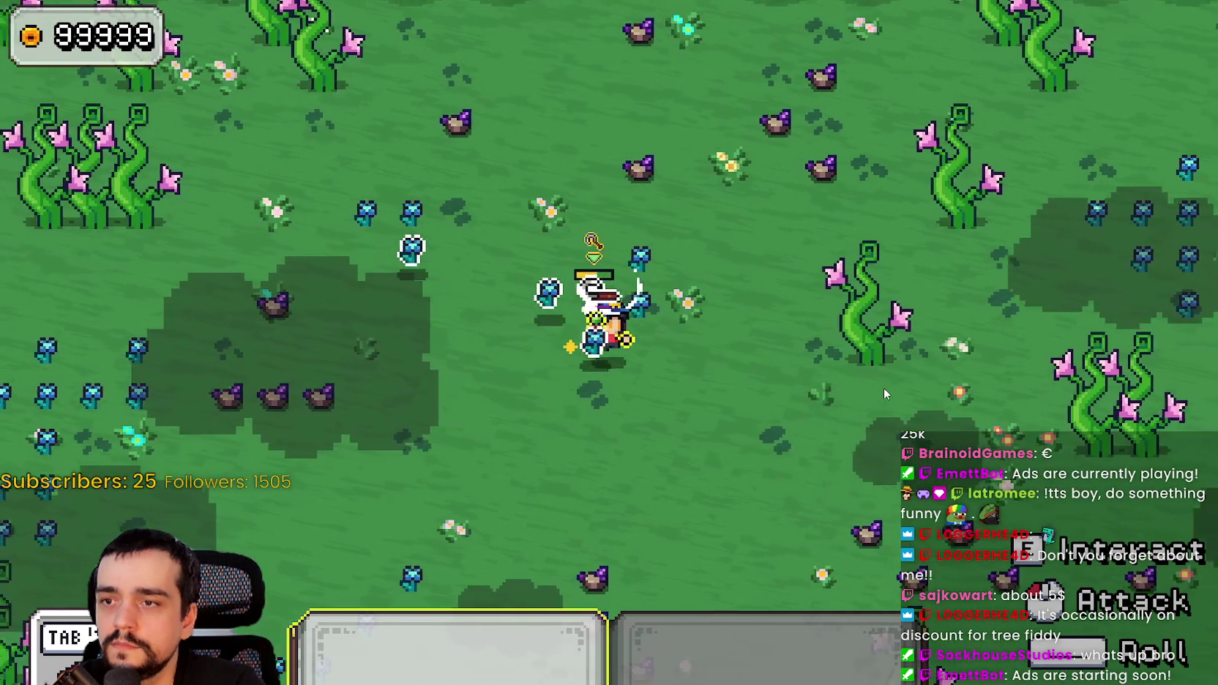
key("w")
key("a")
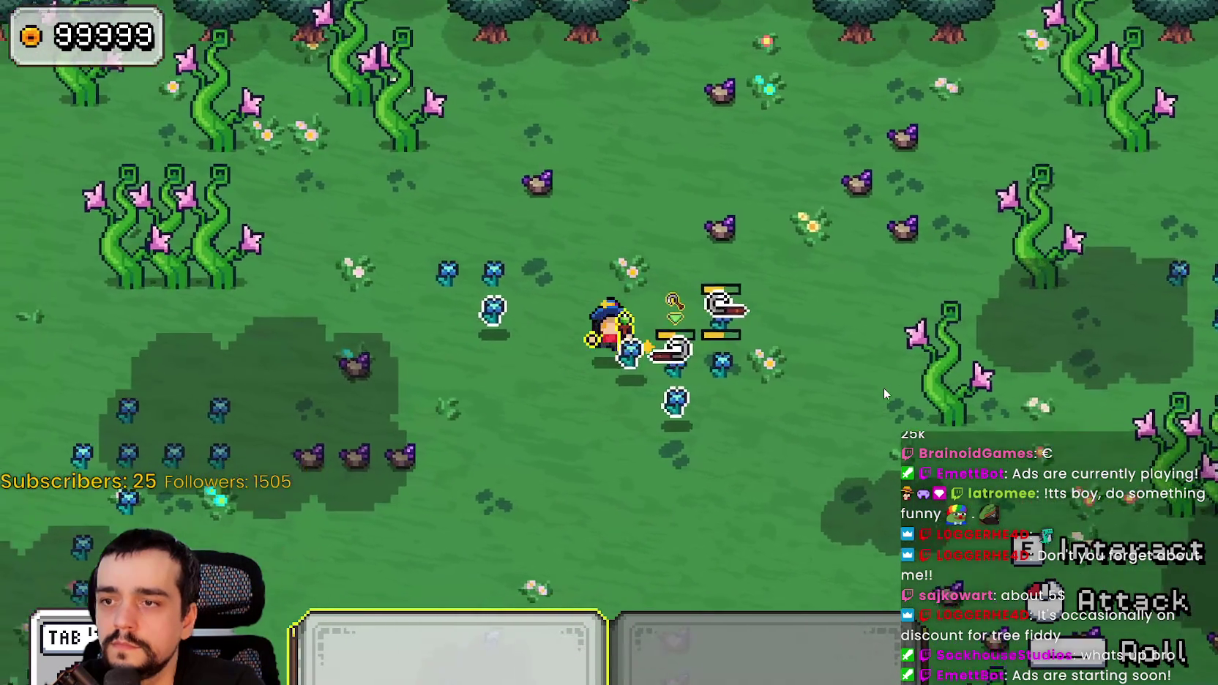
key("s")
key("w")
key("a")
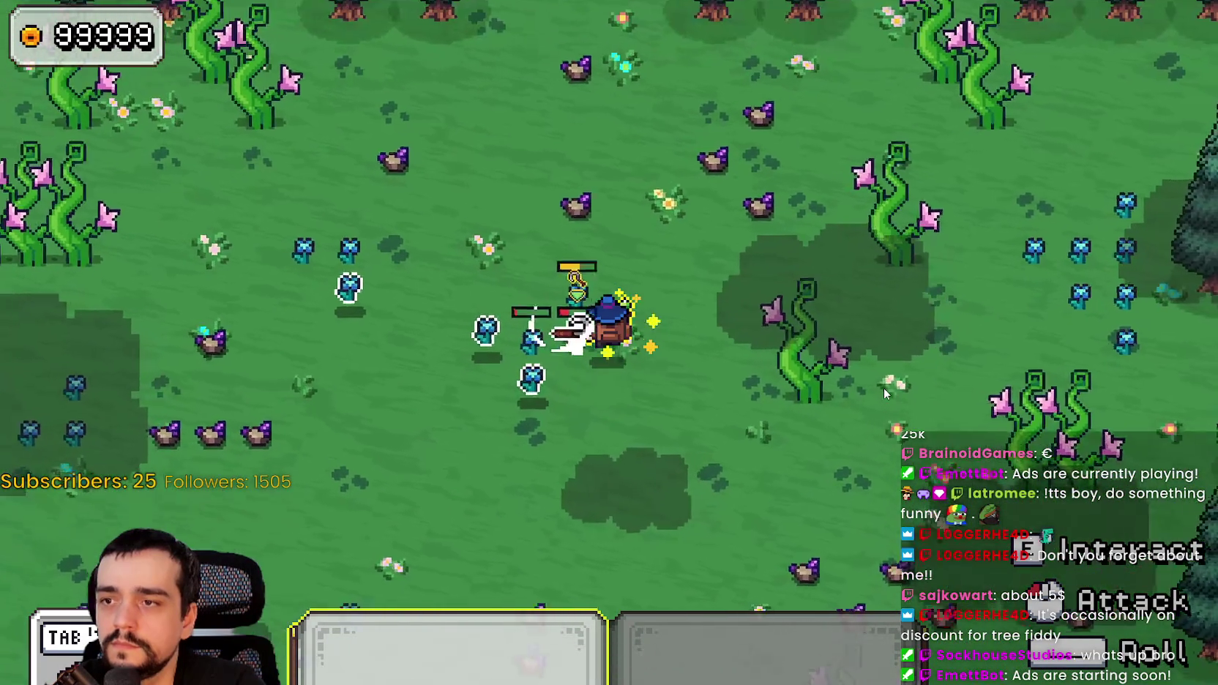
key("s")
key("d")
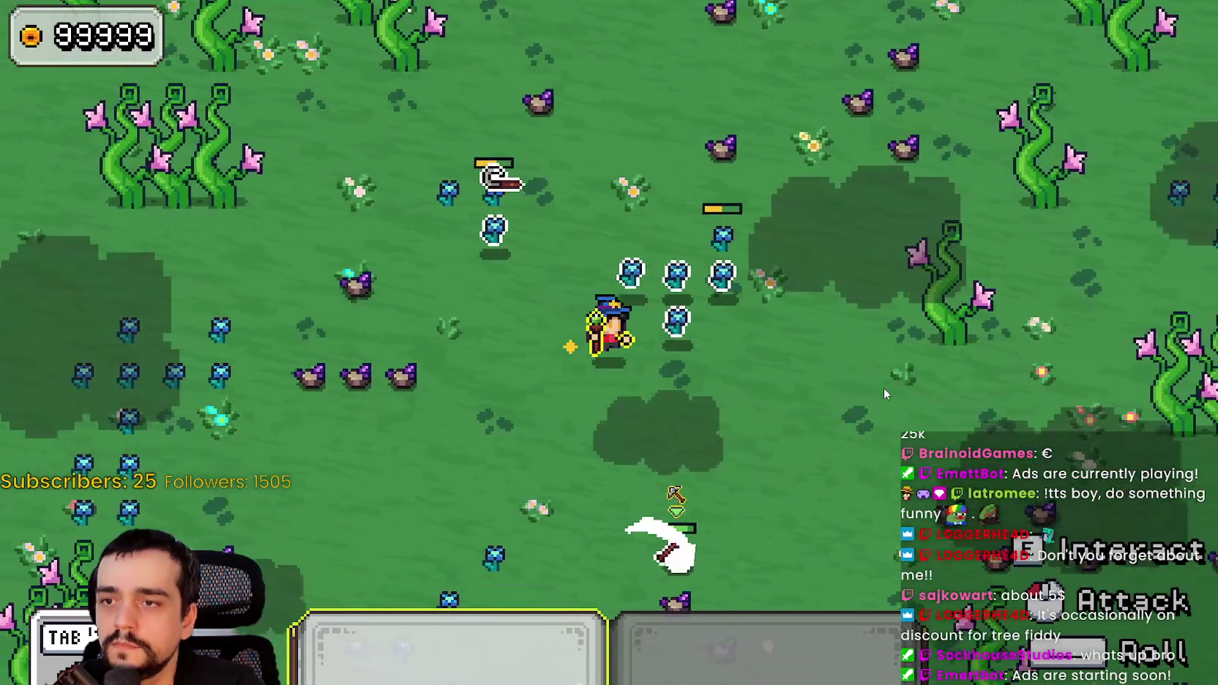
key("F8")
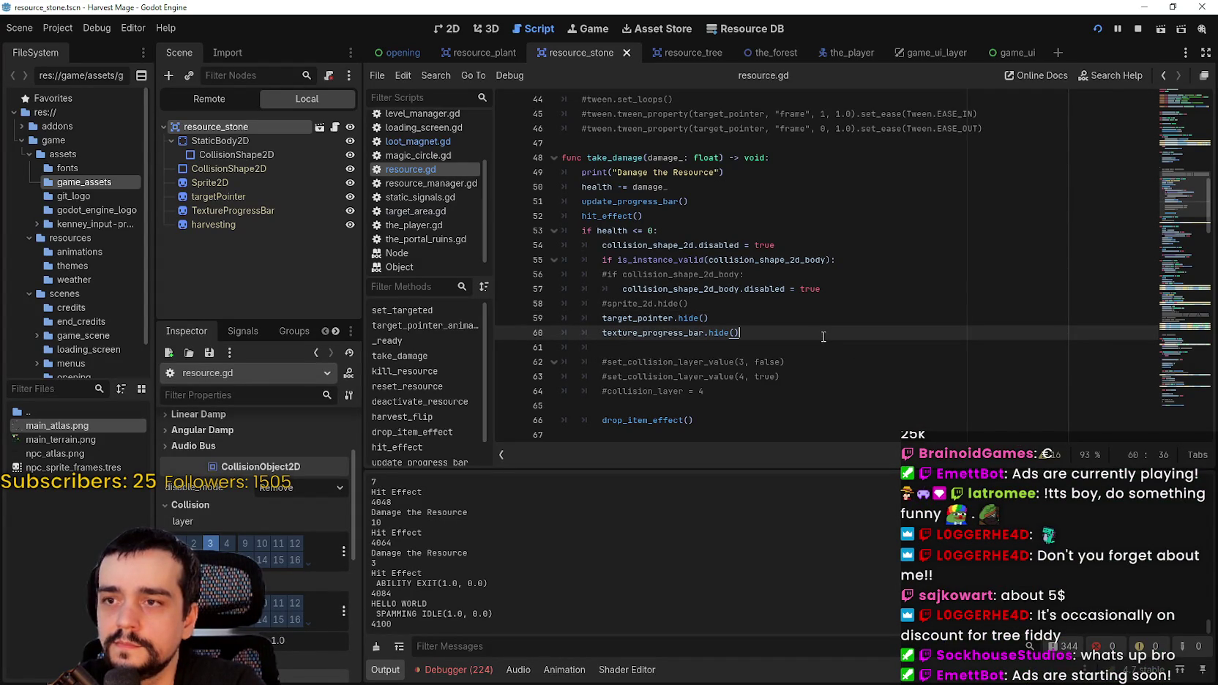
- Comment out the collision_shape_2d.disabled line 54 in resource.gd
left_click(746, 249)
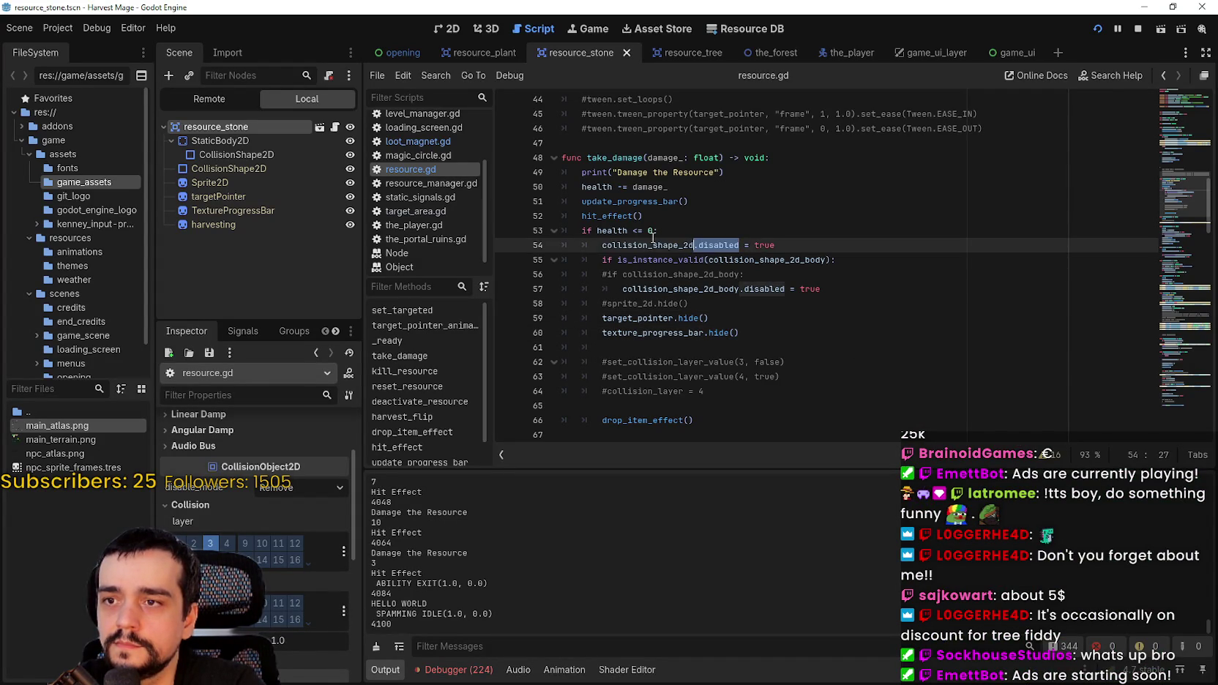
left_click_drag(705, 260, 602, 246)
left_click_drag(740, 245, 602, 245)
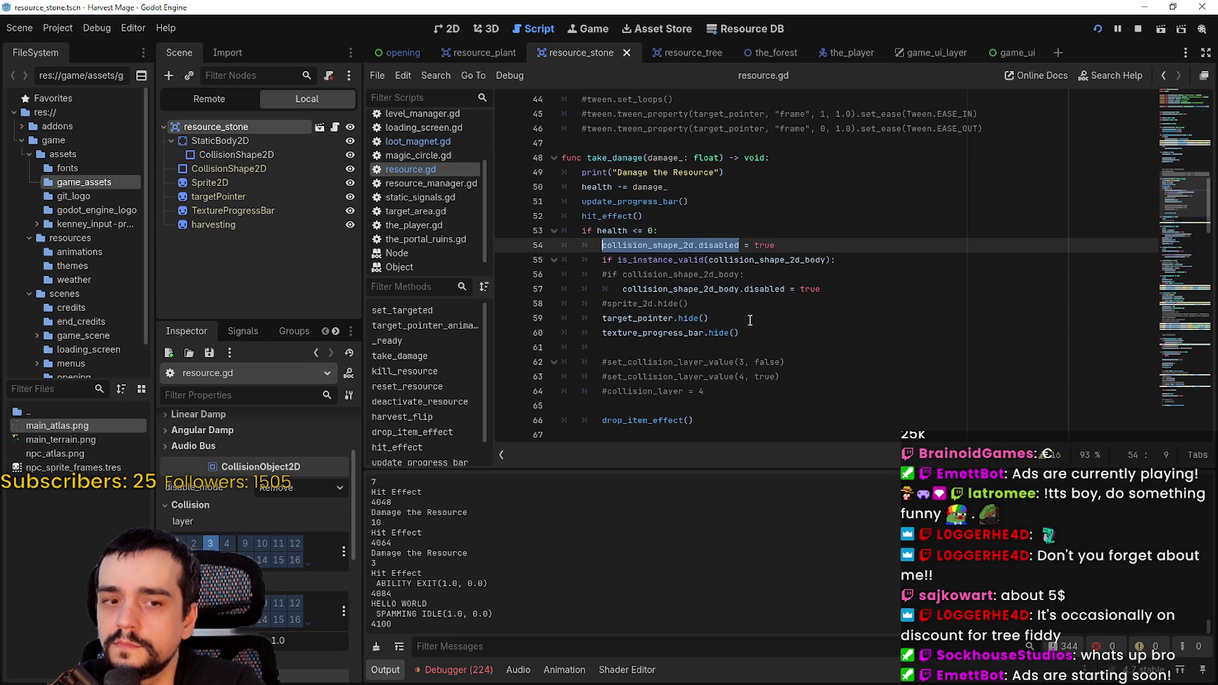
left_click(597, 245)
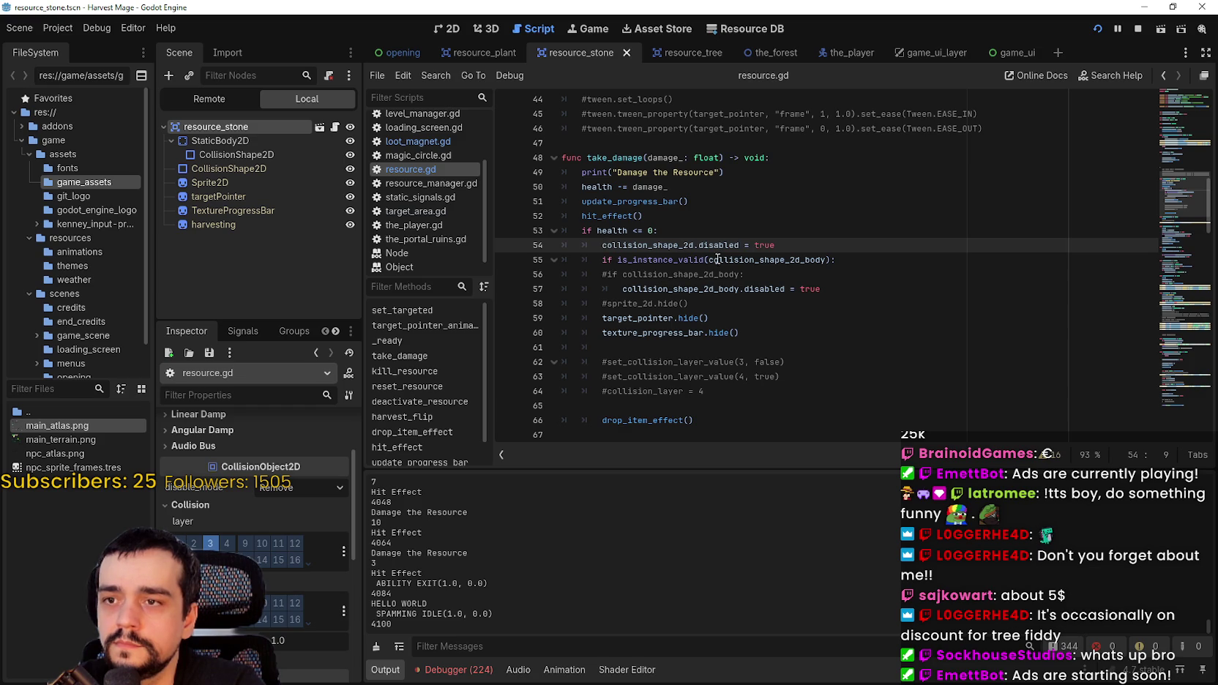
key("ctrl+k")
- Uncomment set_collision_layer_value(3, false) and set_collision_layer_value(4, true), then save resource.gd
left_click(605, 362)
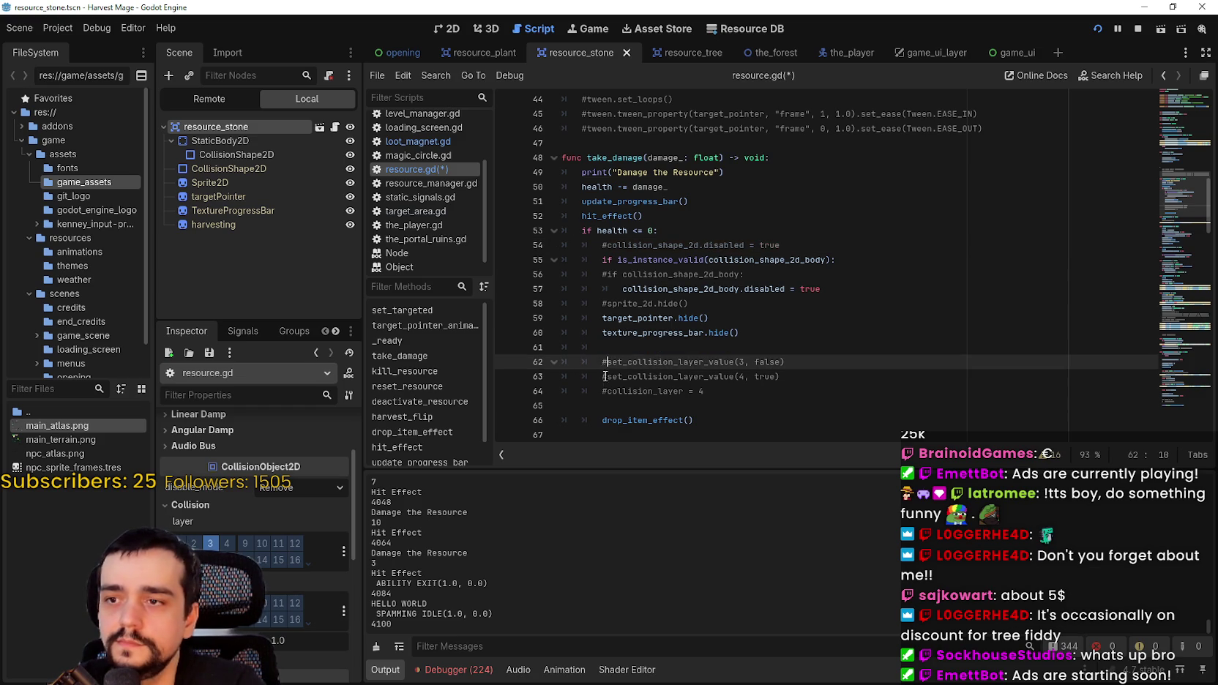
key("ctrl+k")
key("Down")
key("Down")
key("End")
key("ctrl+s")
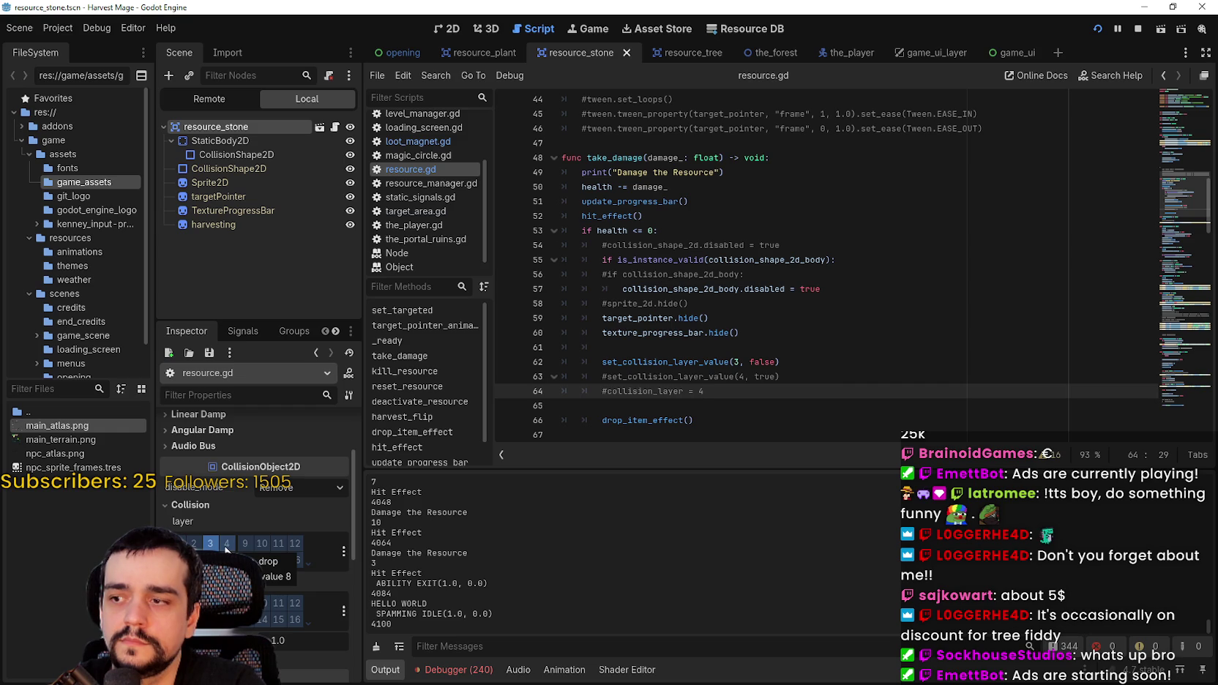
left_click(606, 377)
key("BackSpace")
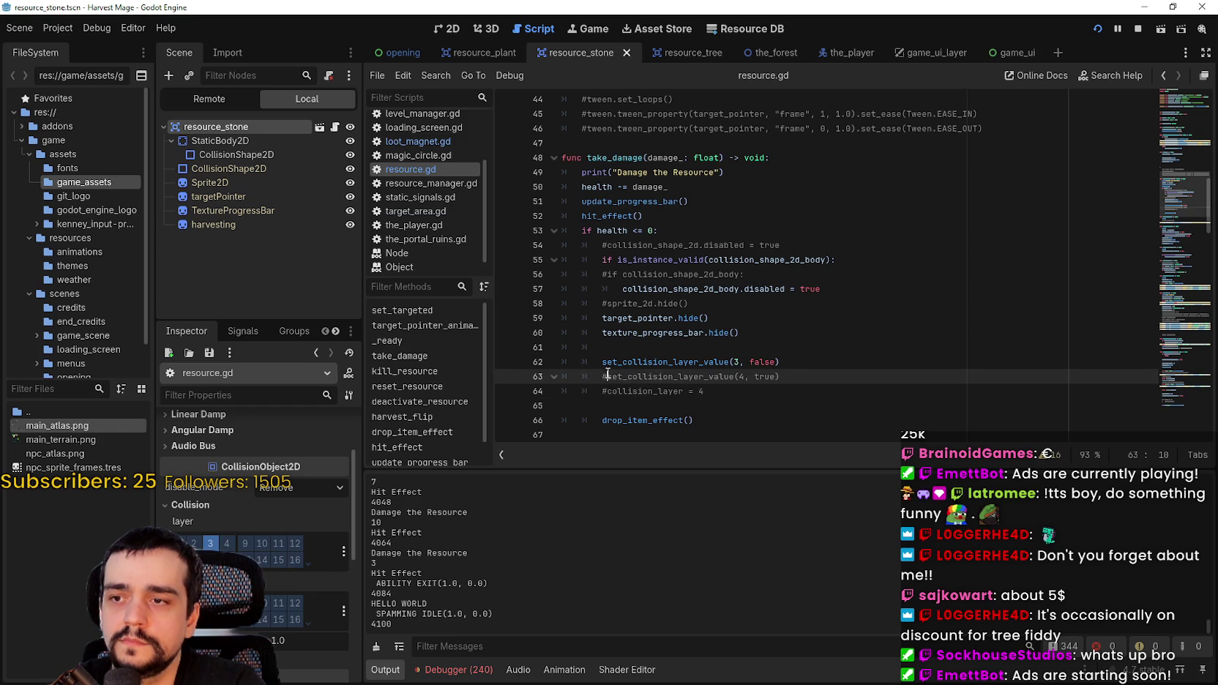
key("End")
key("ctrl+s")
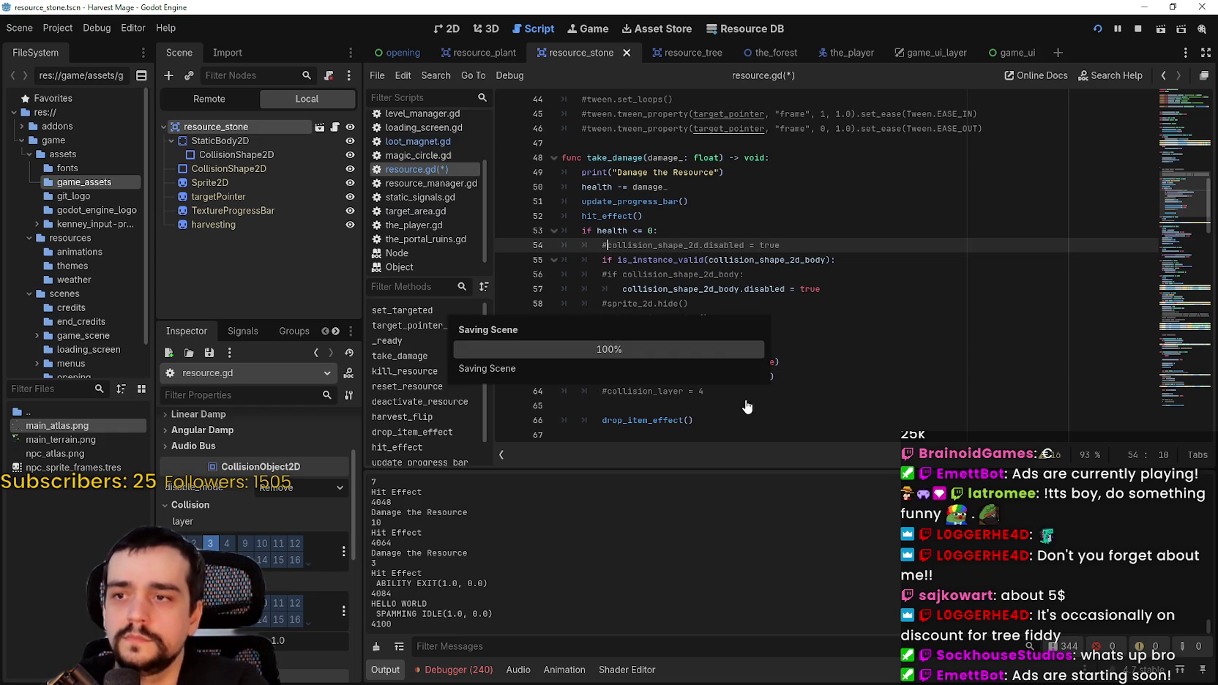
- Stop the game, toggle a lootMagnet collision mask bit in the_player, save, and rerun
left_click(1138, 29)
left_click(840, 57)
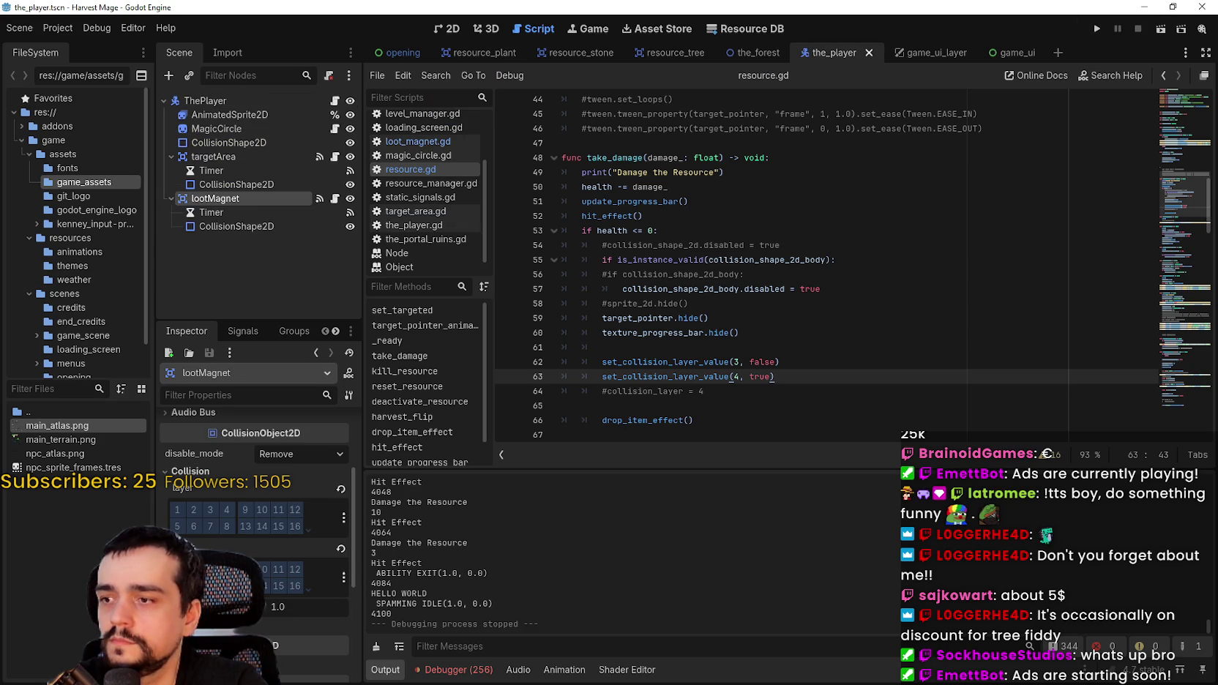
left_click(278, 585)
key("ctrl+s")
left_click(791, 245)
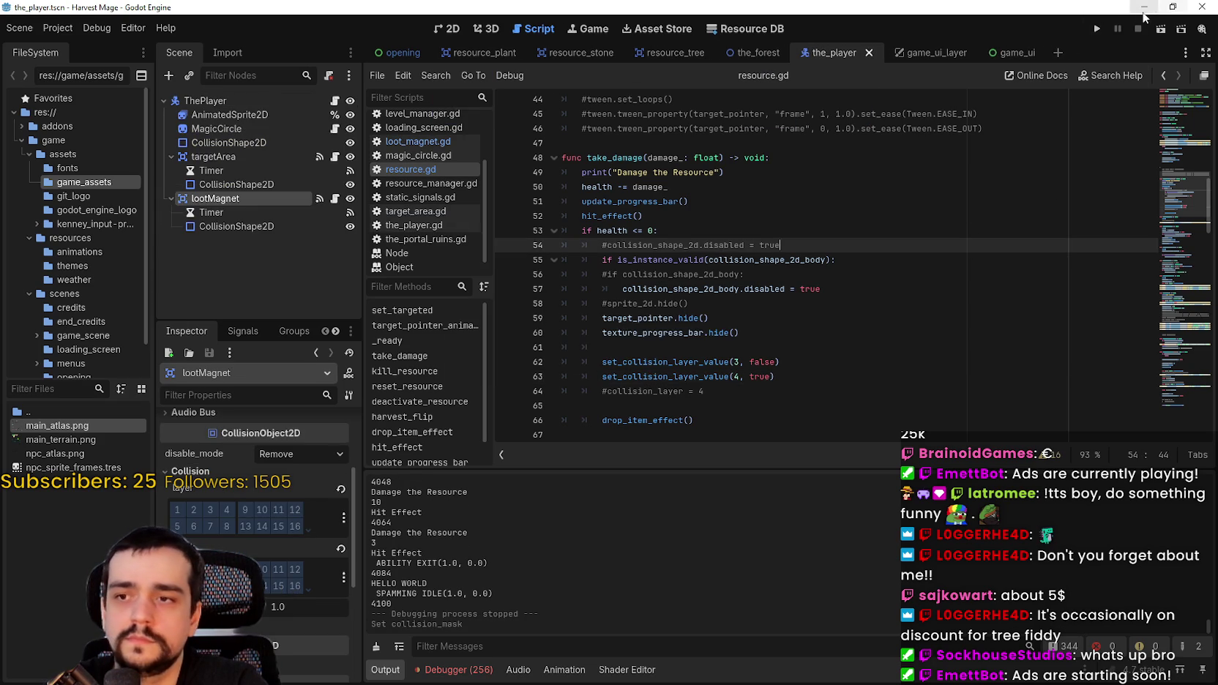
left_click(1095, 29)
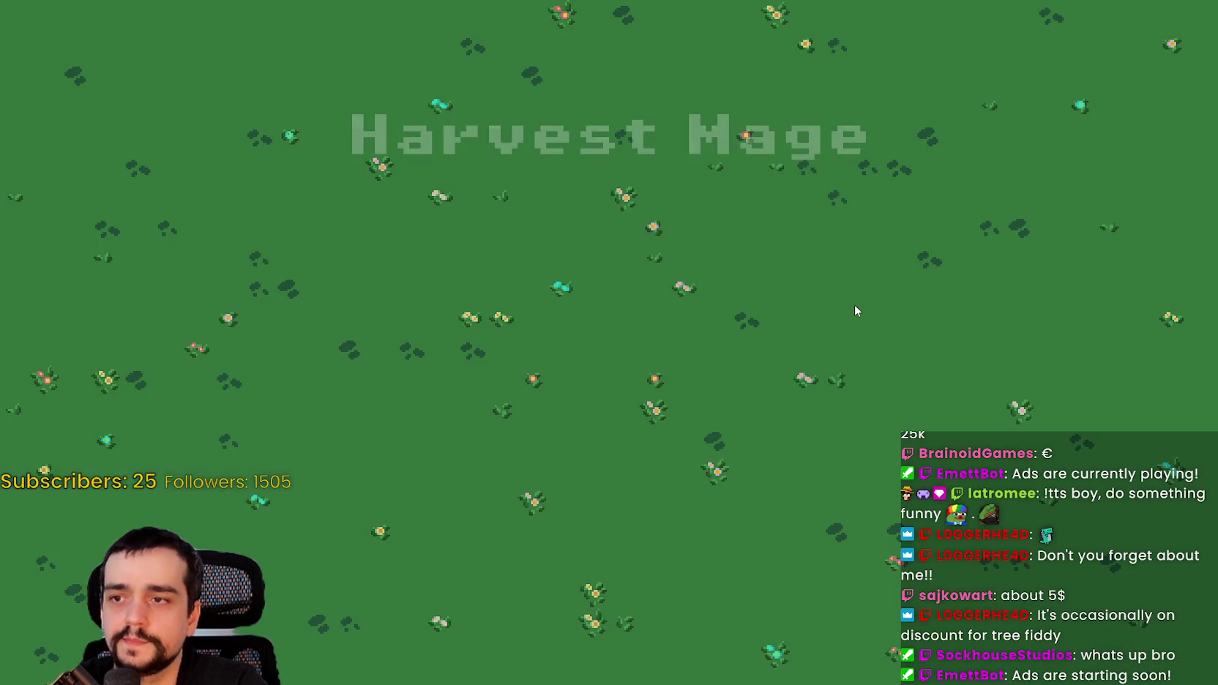
left_click(119, 381)
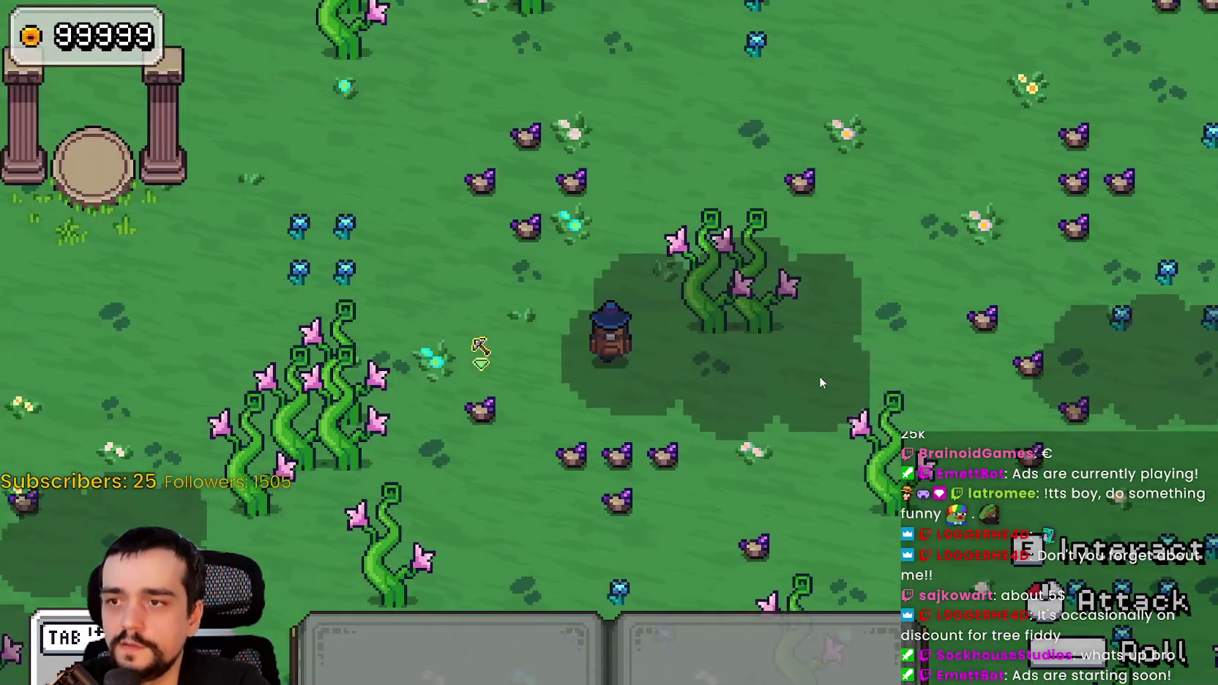
key("1")
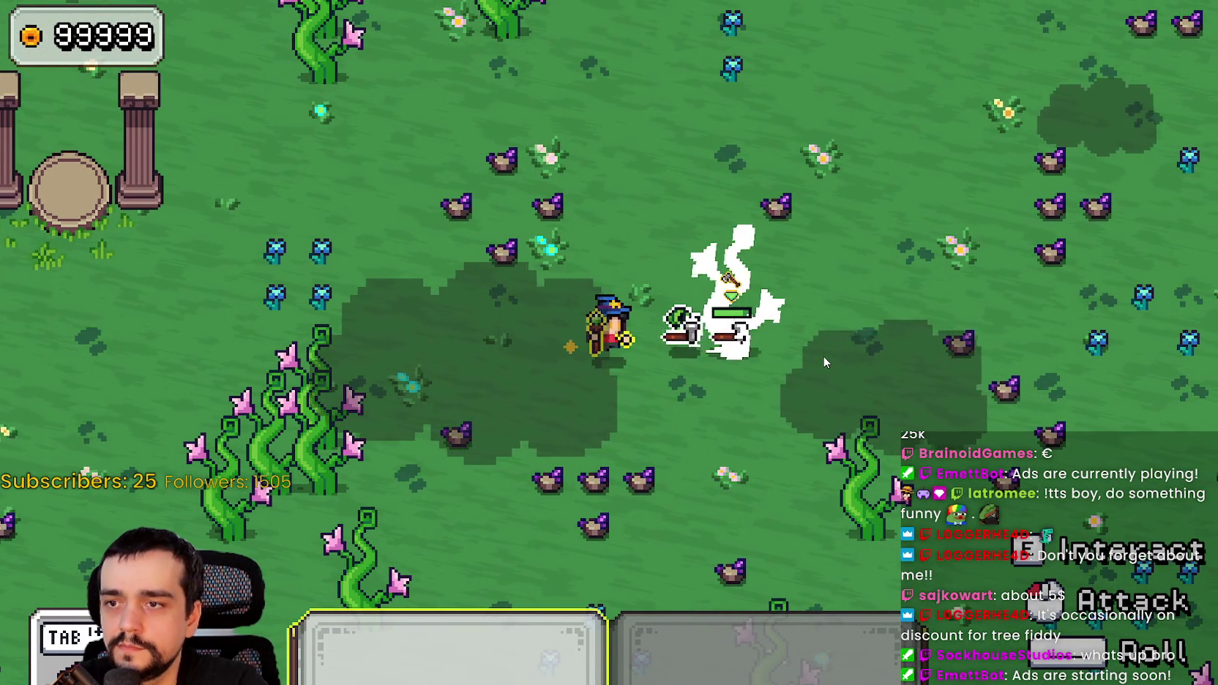
key("d")
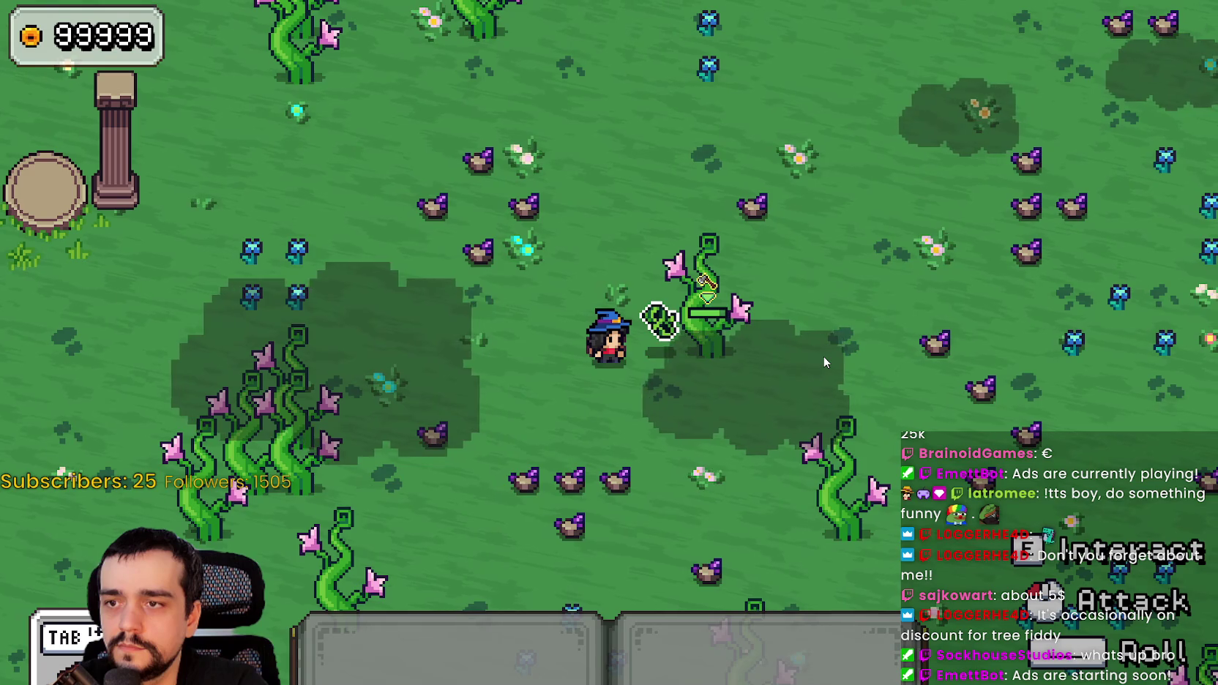
key("d")
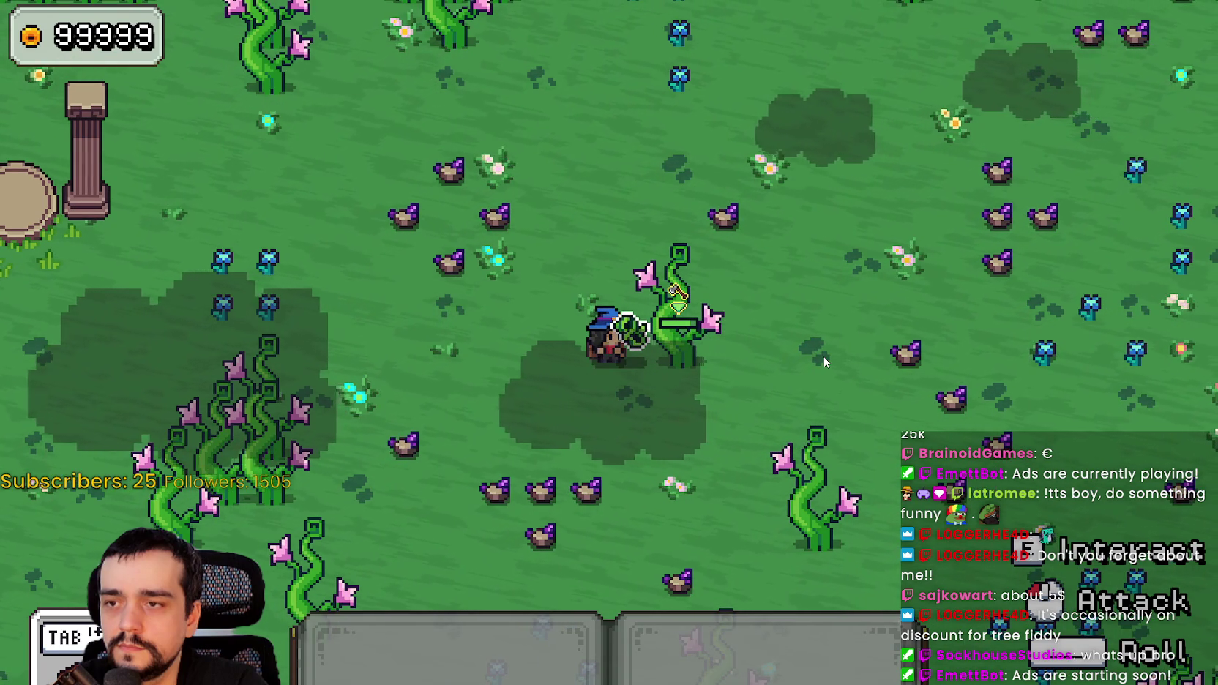
key("d")
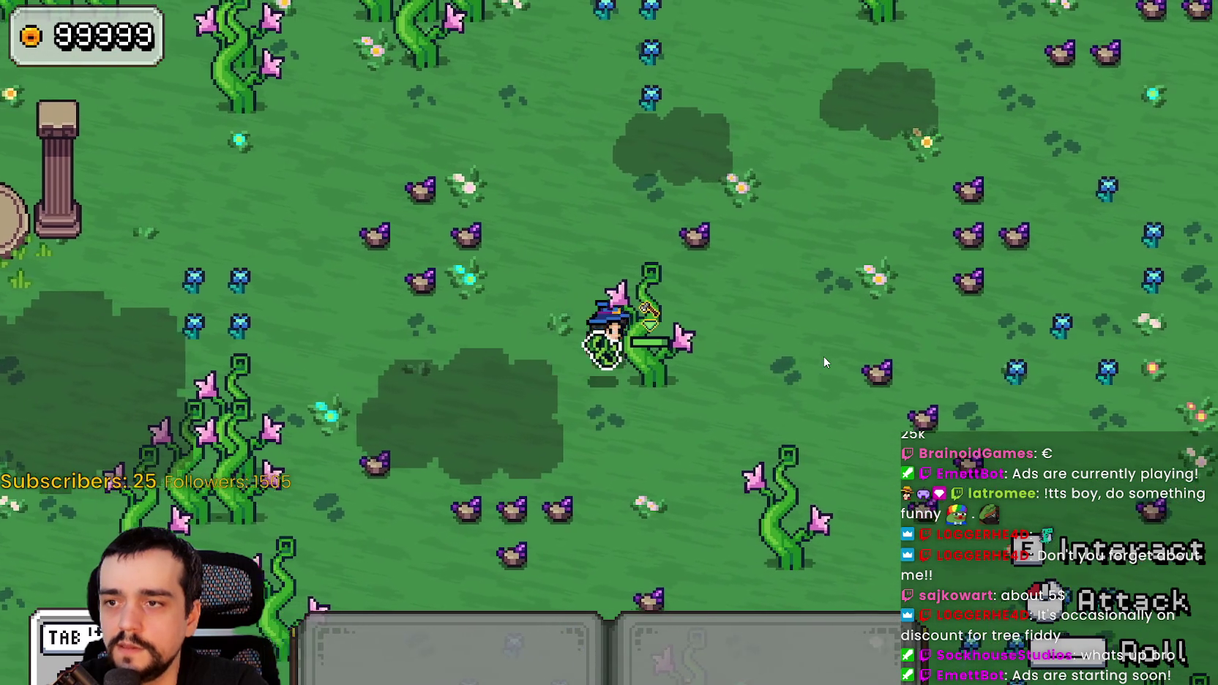
key("a")
key("F8")
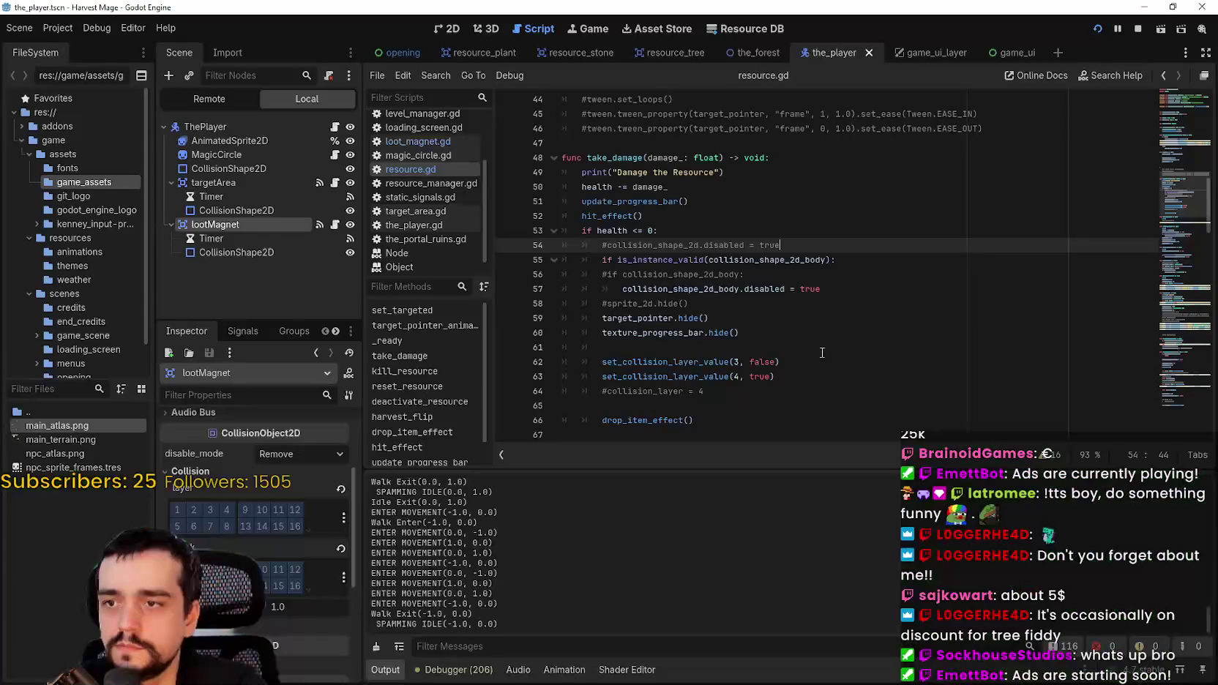
- Compare resource_plant's collision layer 3 (resources) with the layer-switch lines in resource.gd
mouse_move(784, 361)
left_mouse_down()
mouse_move(592, 364)
mouse_move(740, 376)
left_mouse_up()
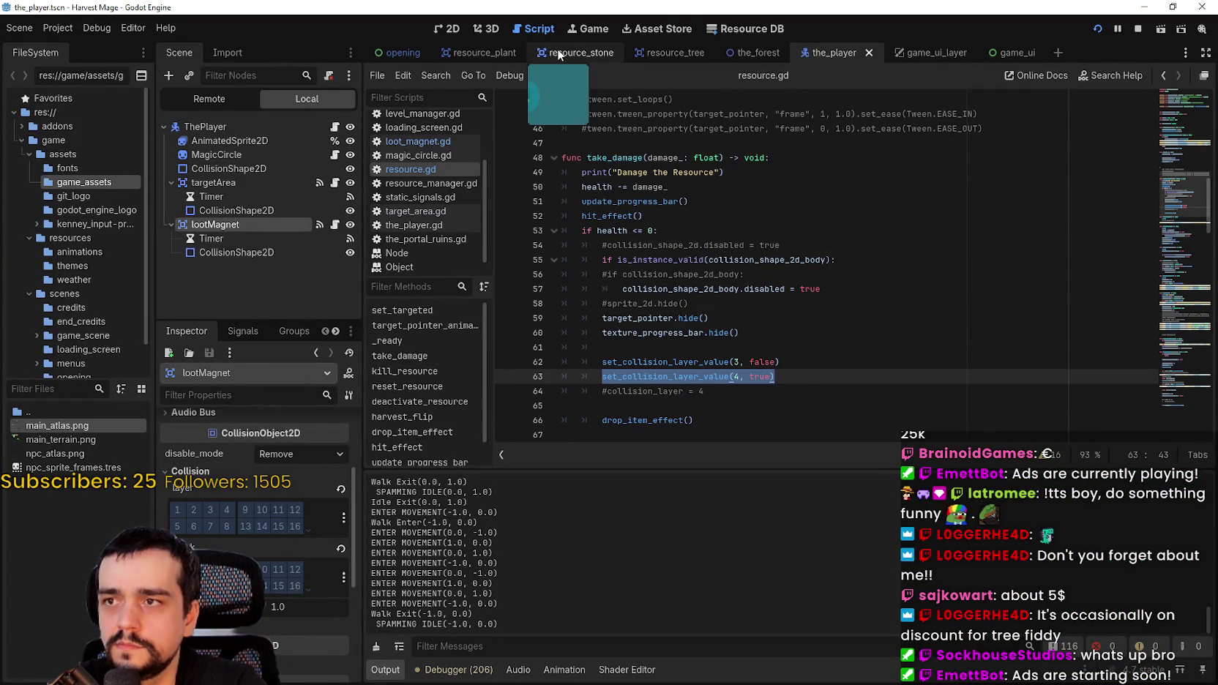
left_click(479, 53)
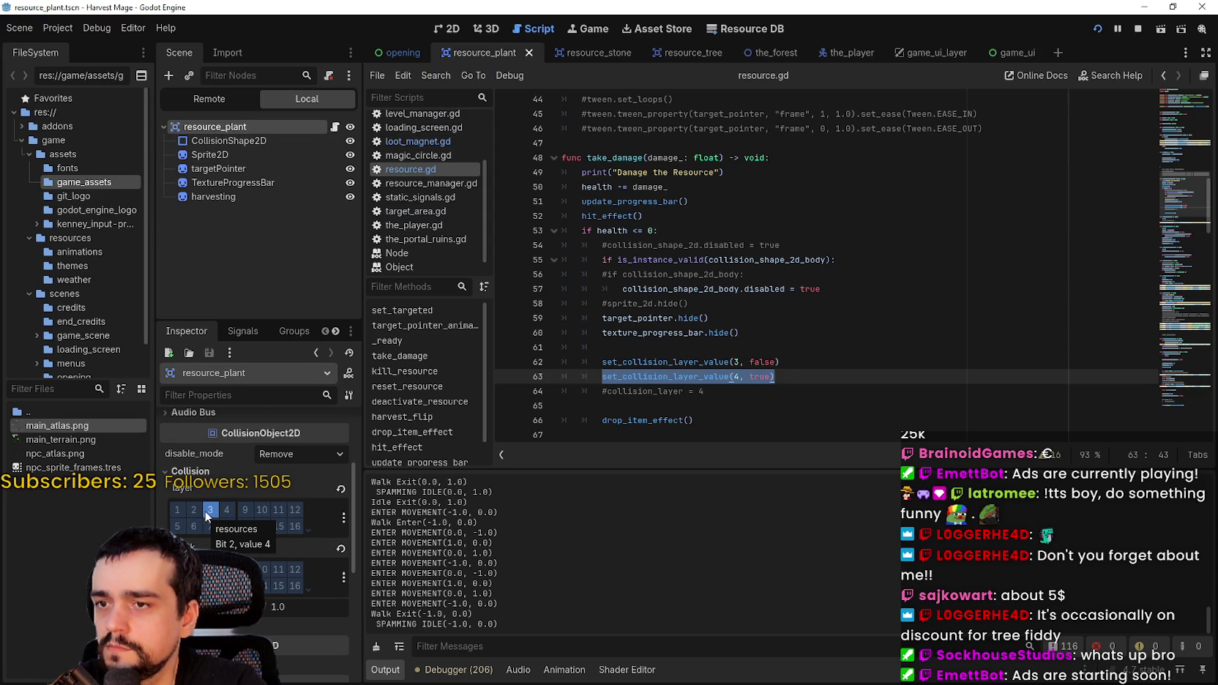
left_click(606, 245)
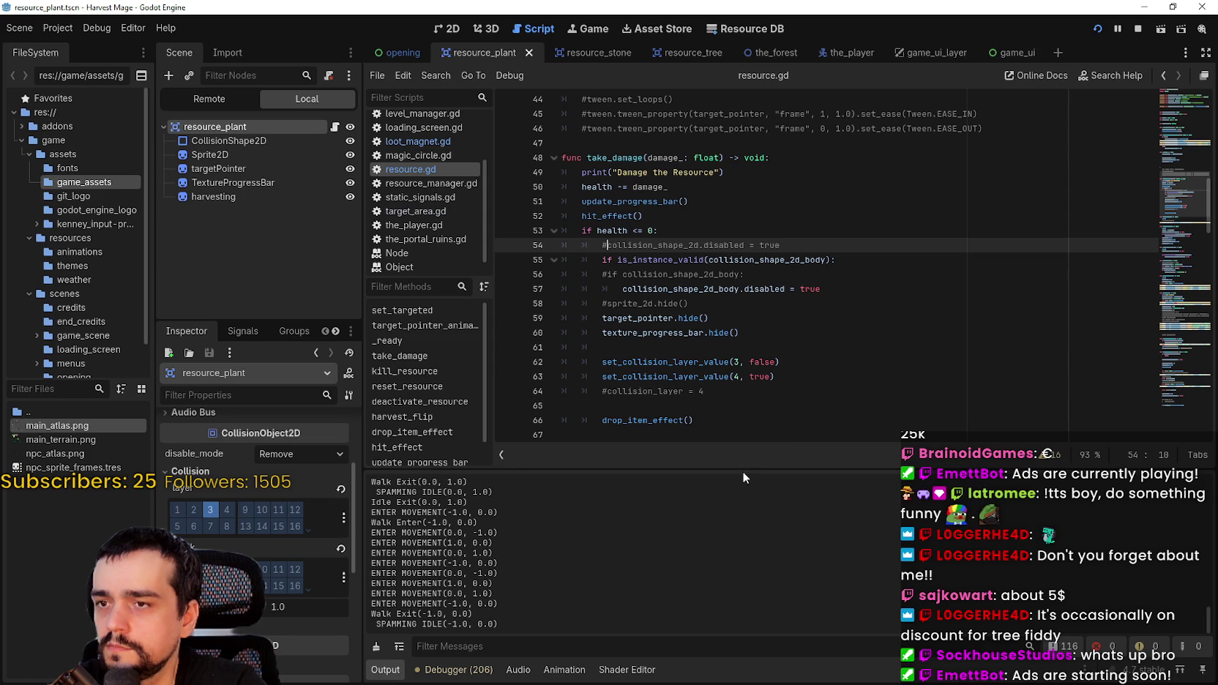
left_click(805, 376)
left_click(820, 395)
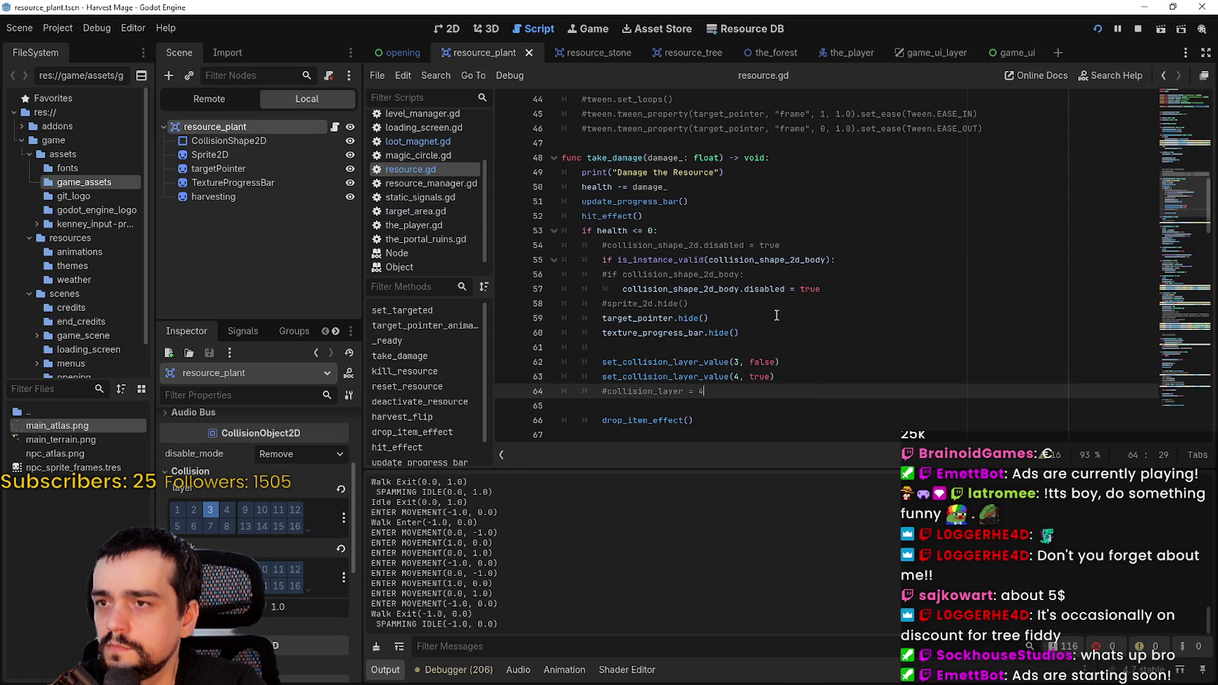
key("alt+Tab")
key("alt+Tab")
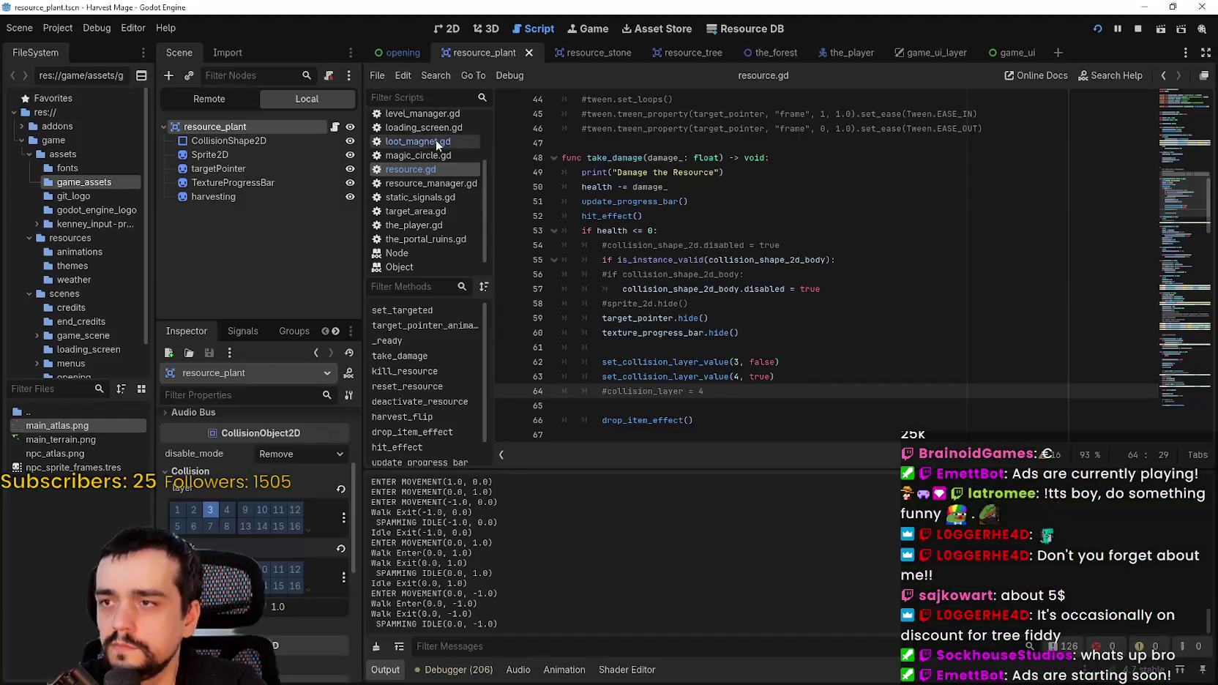
- Breakpoint the overlapping-areas loop in the_player's loot_magnet.gd and resume until the game pauses there
left_click(833, 53)
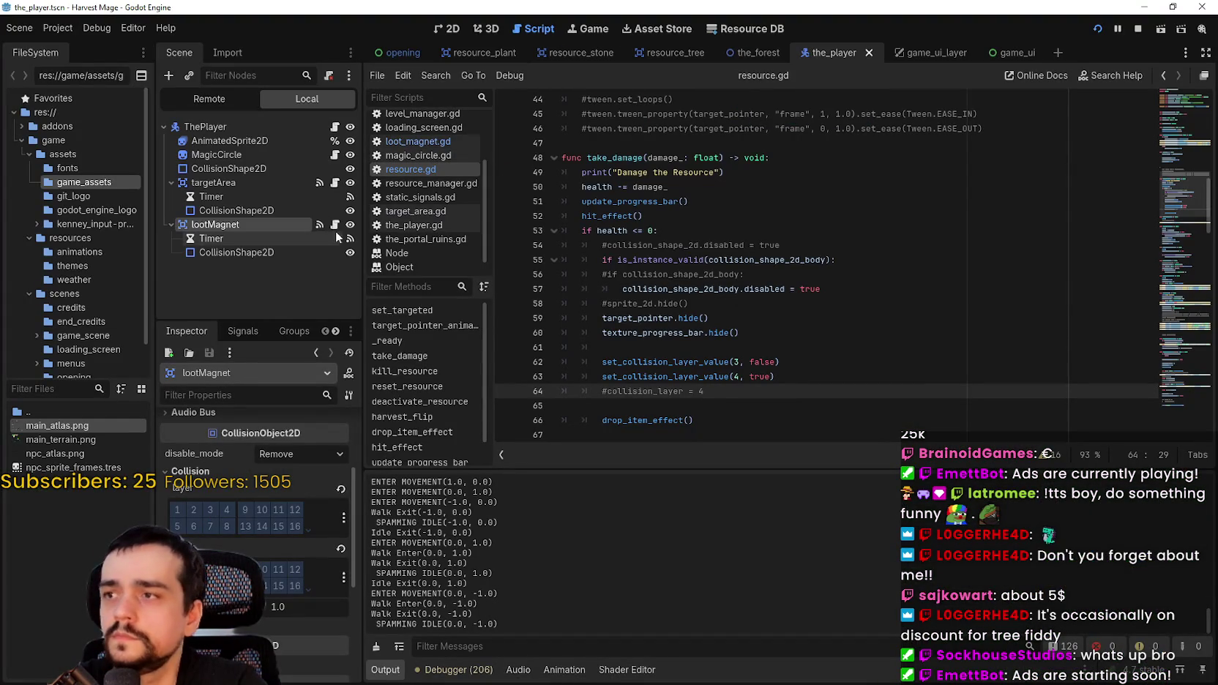
left_click(336, 227)
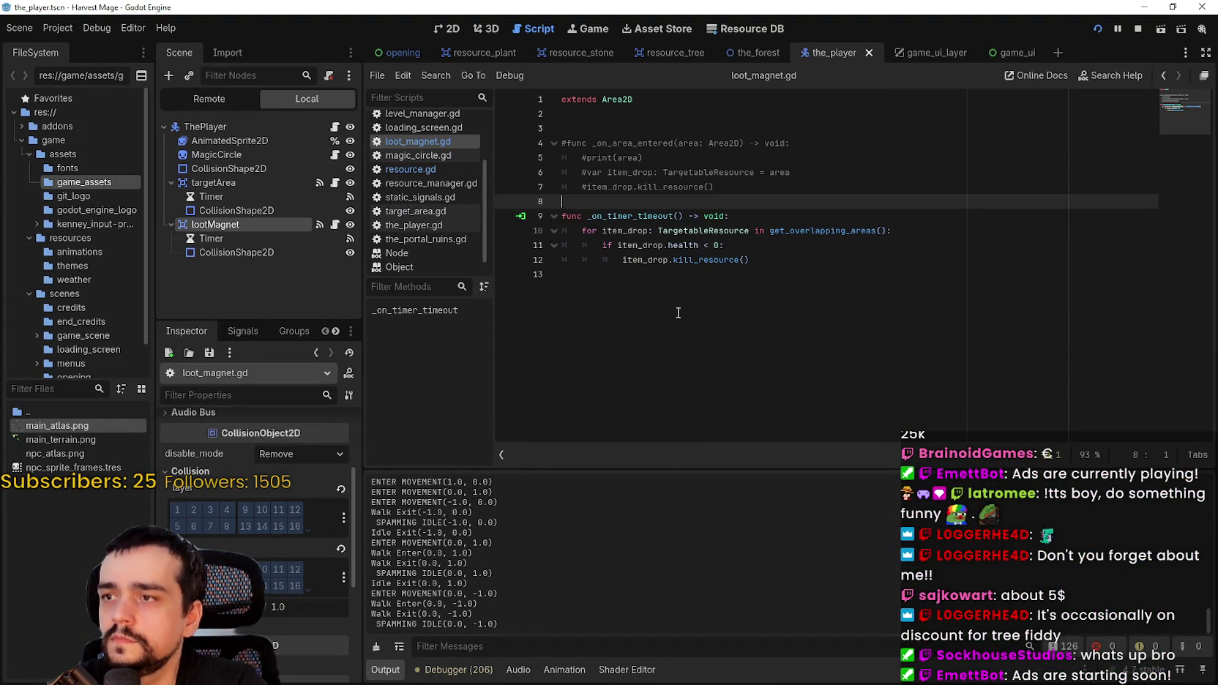
left_click(271, 237)
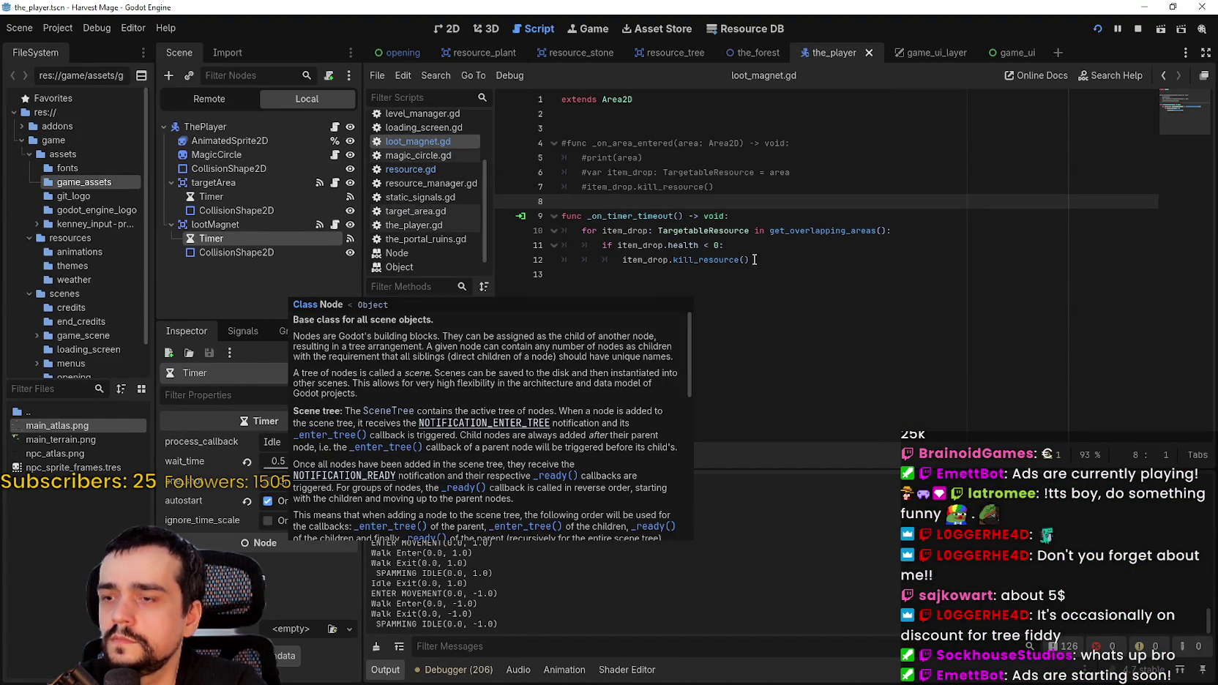
left_click(785, 257)
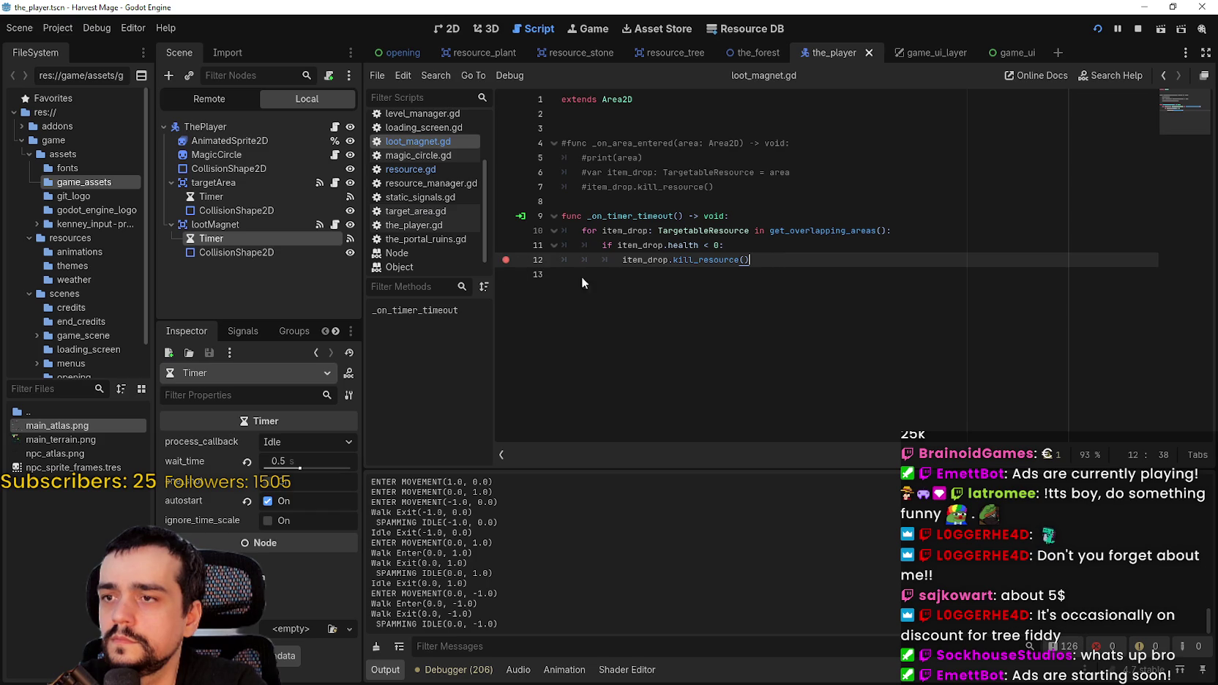
left_click(504, 231)
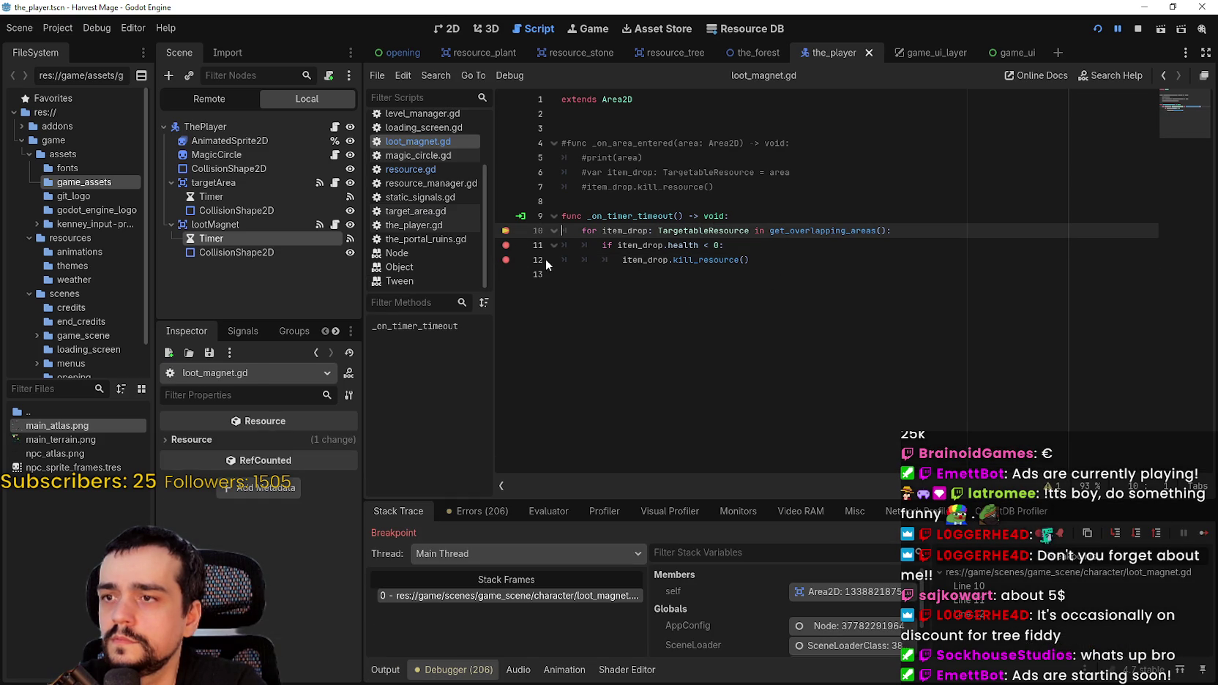
left_click(1204, 536)
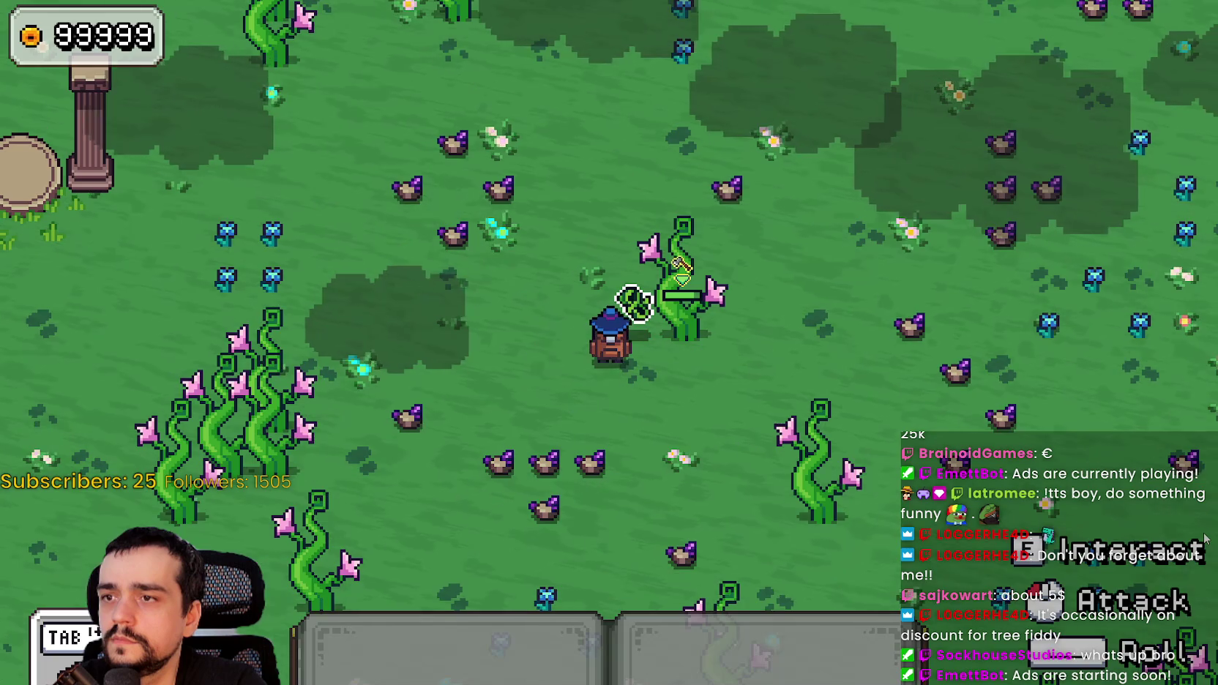
- At the line 11 breakpoint, change the health check to health <= 0, save, and continue the game
left_click(1205, 536)
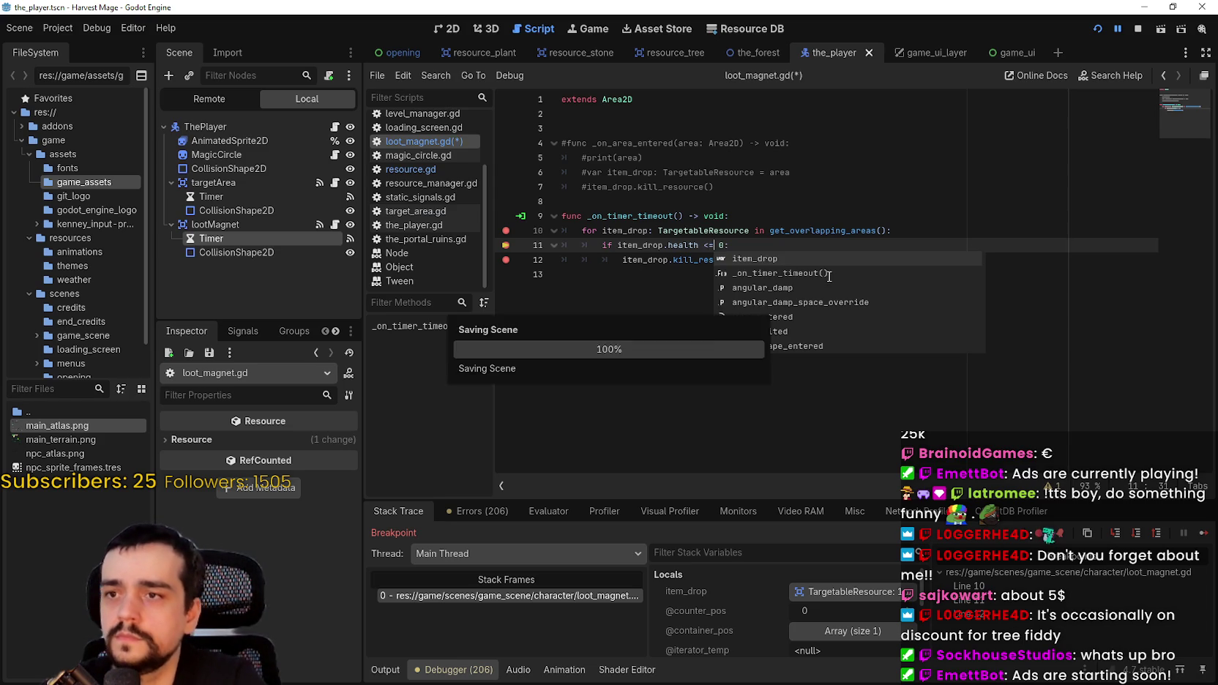
left_click(708, 271)
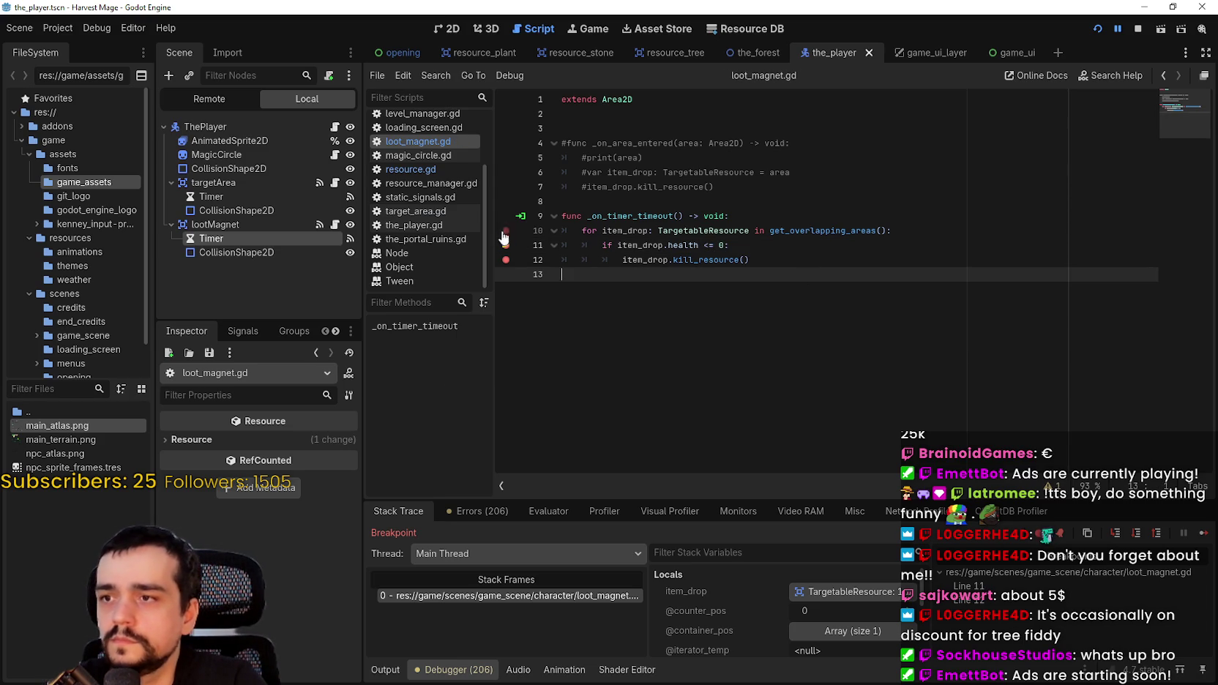
left_click(1203, 536)
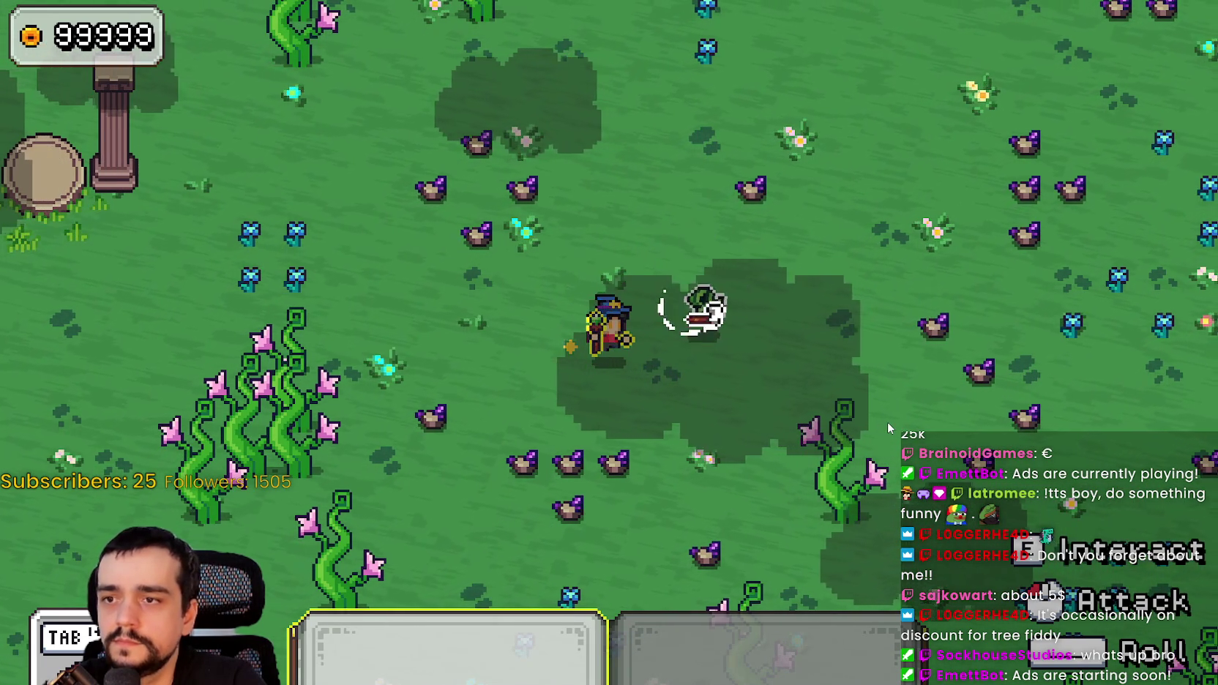
- Walk the wizard around the field toward the ore with WASD
key("d")
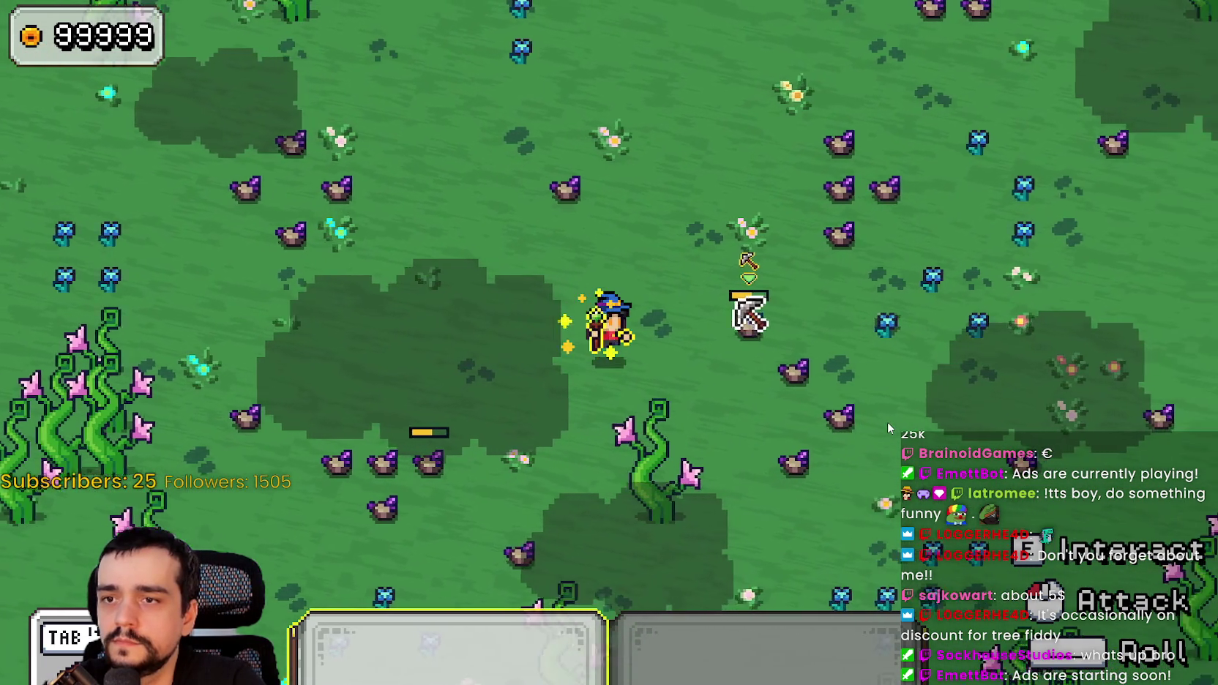
key("w")
key("s")
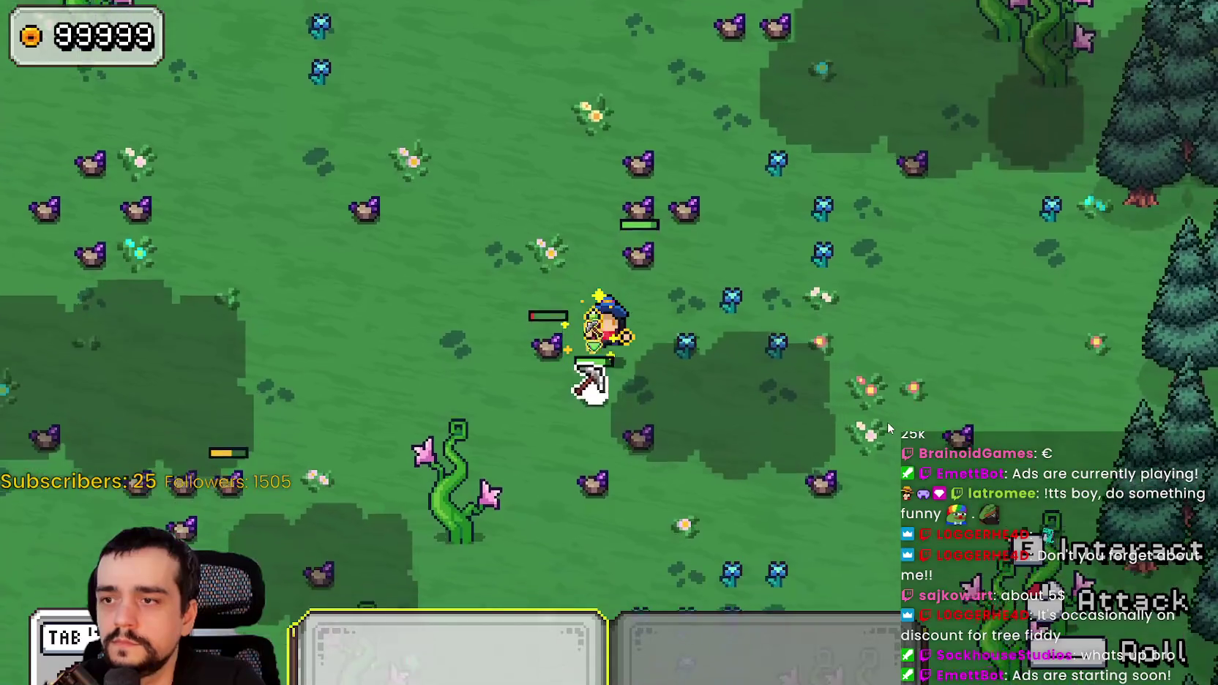
key("a")
key("s")
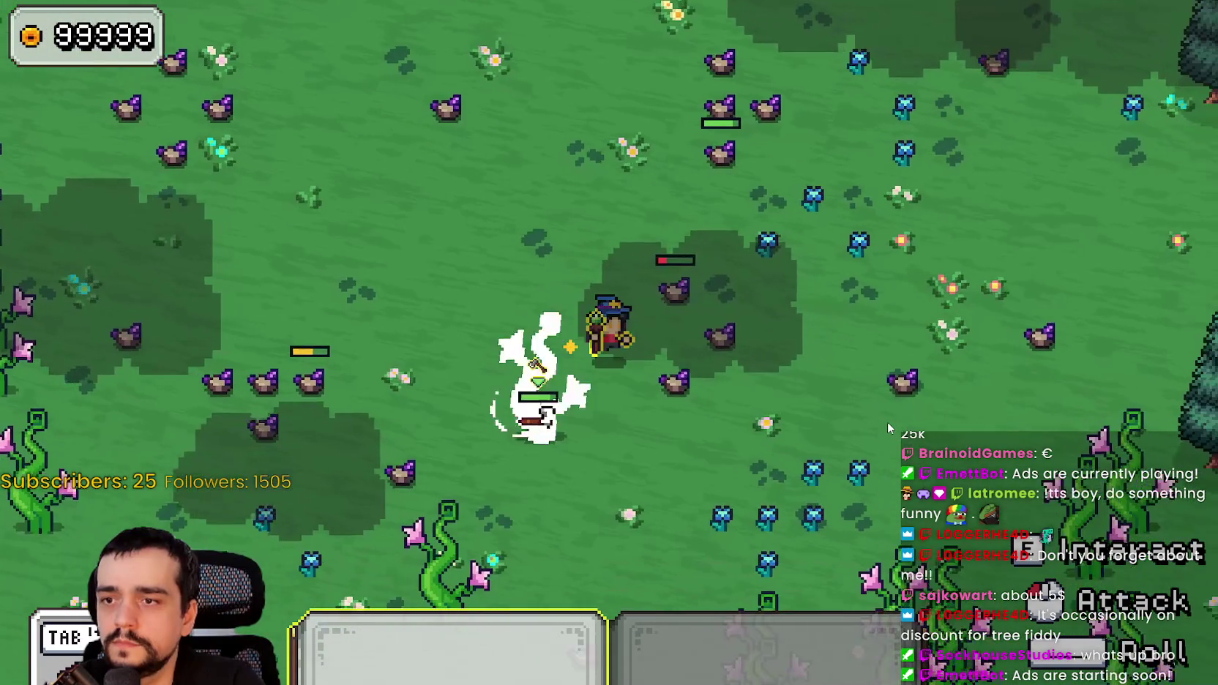
key("d")
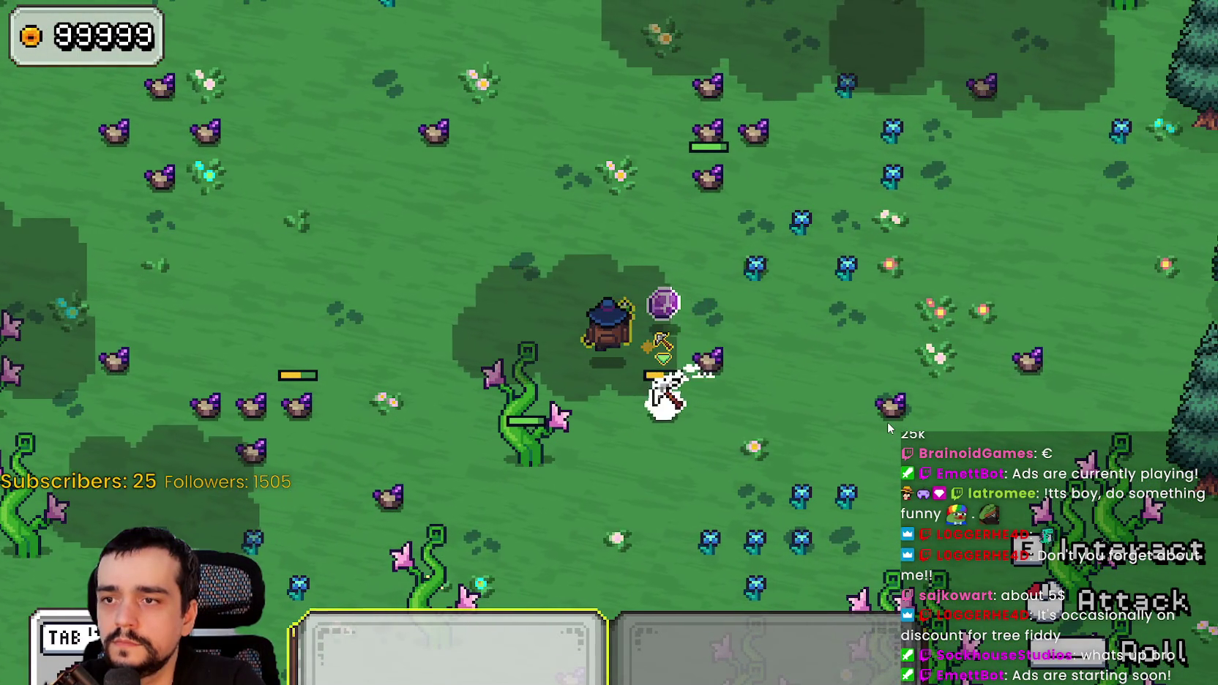
key("w")
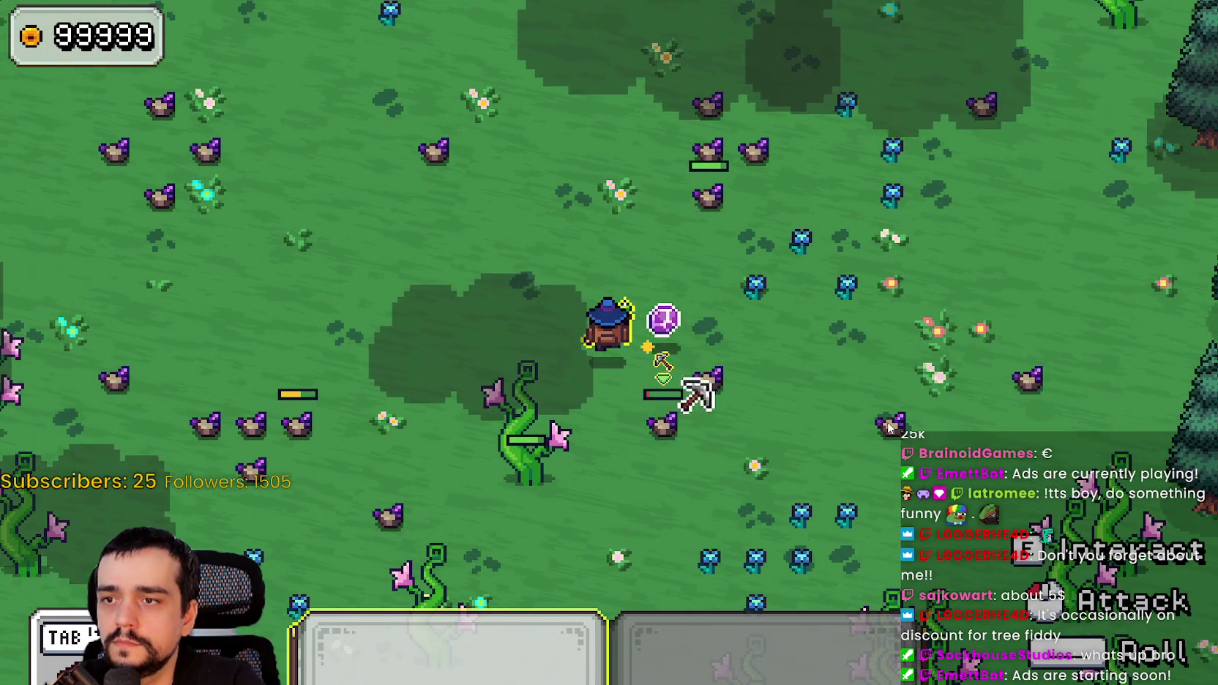
key("s")
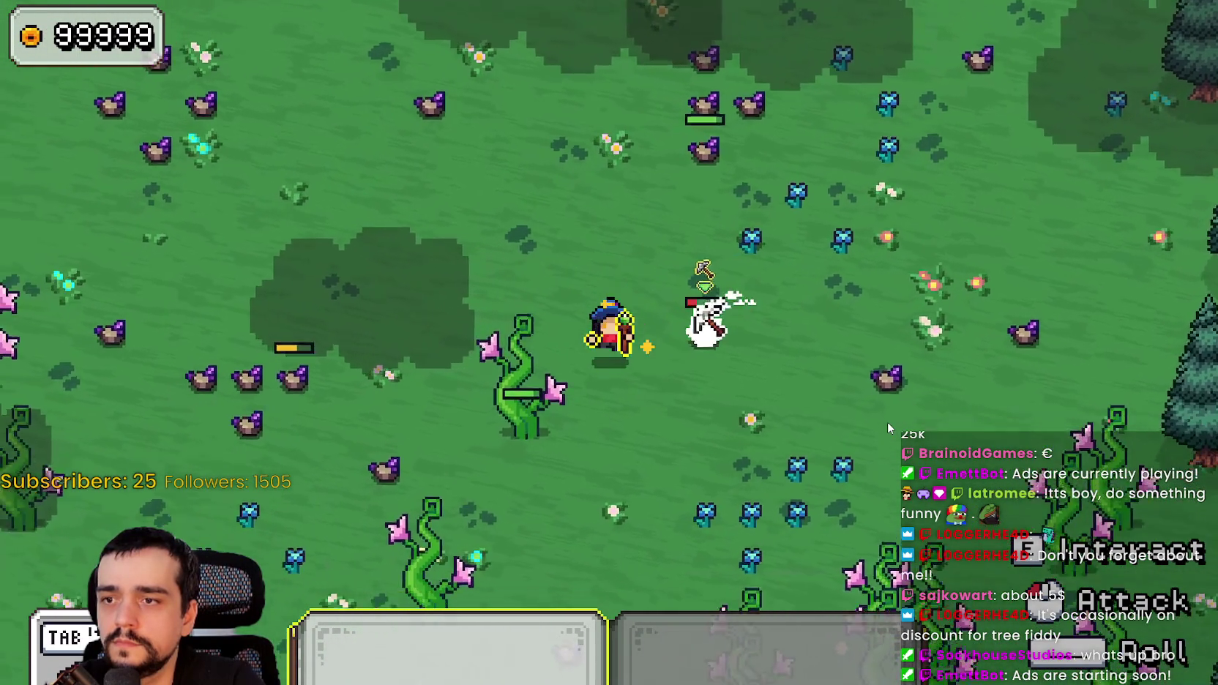
key("s")
key("d")
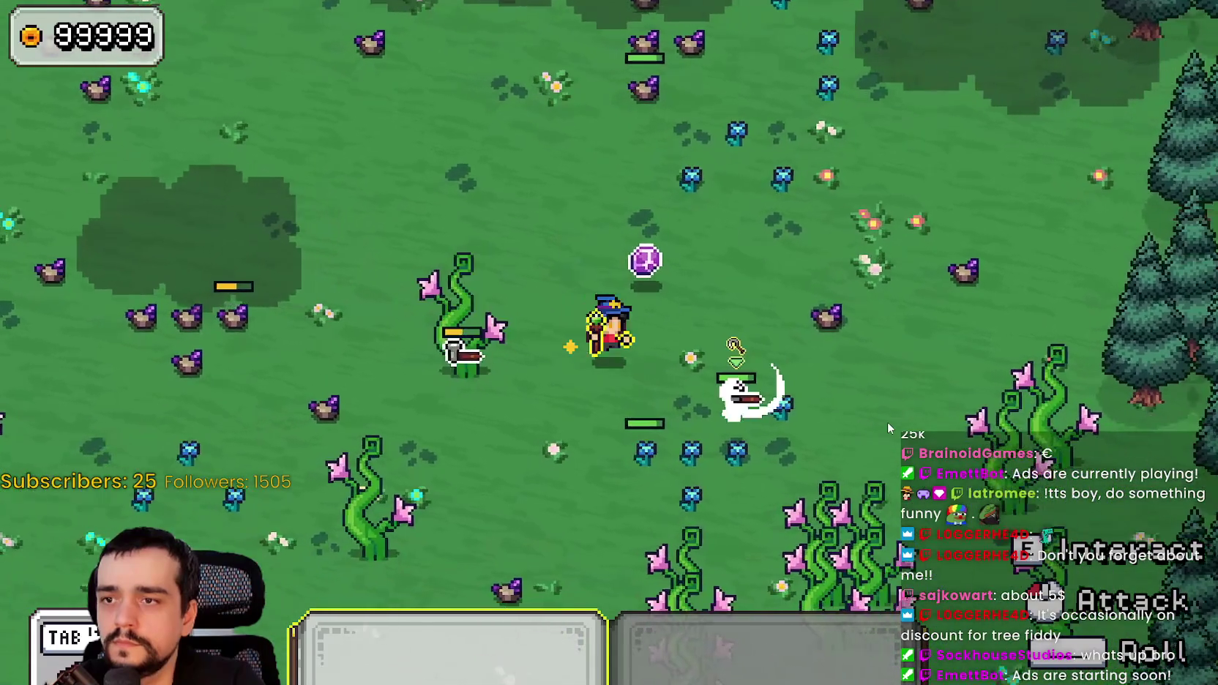
key("w")
key("a")
key("s")
key("d")
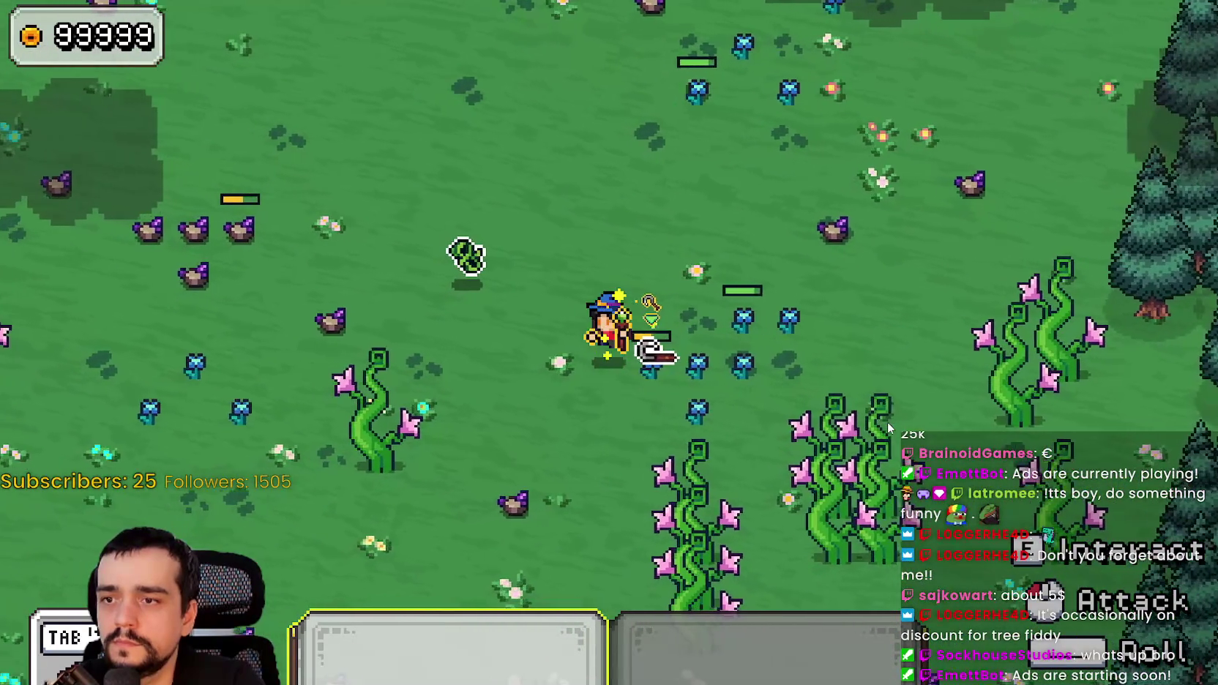
key("a")
key("w")
key("a")
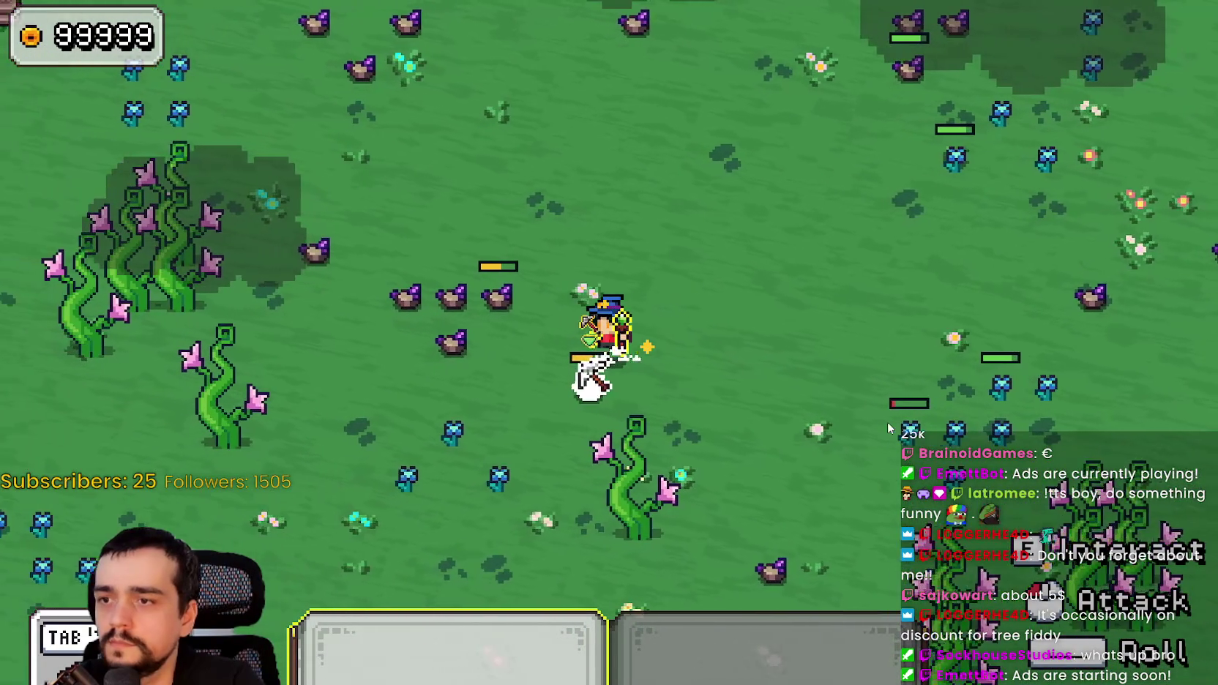
key("s")
key("d")
key("w")
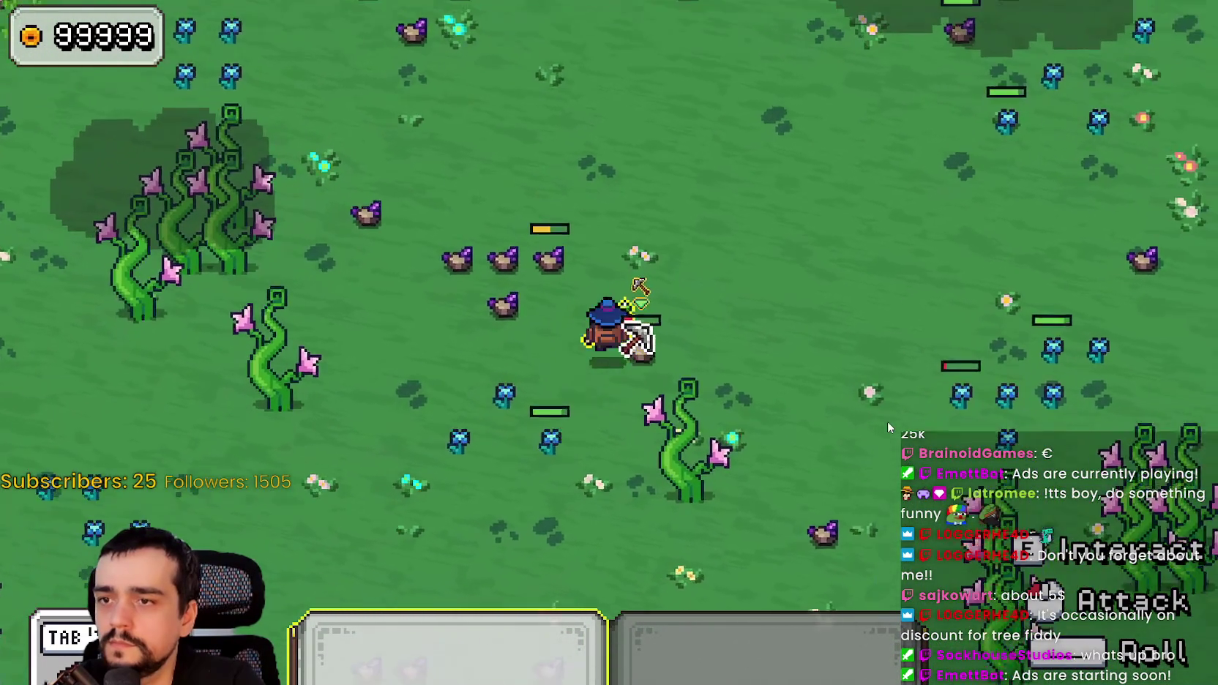
key("a")
key("w")
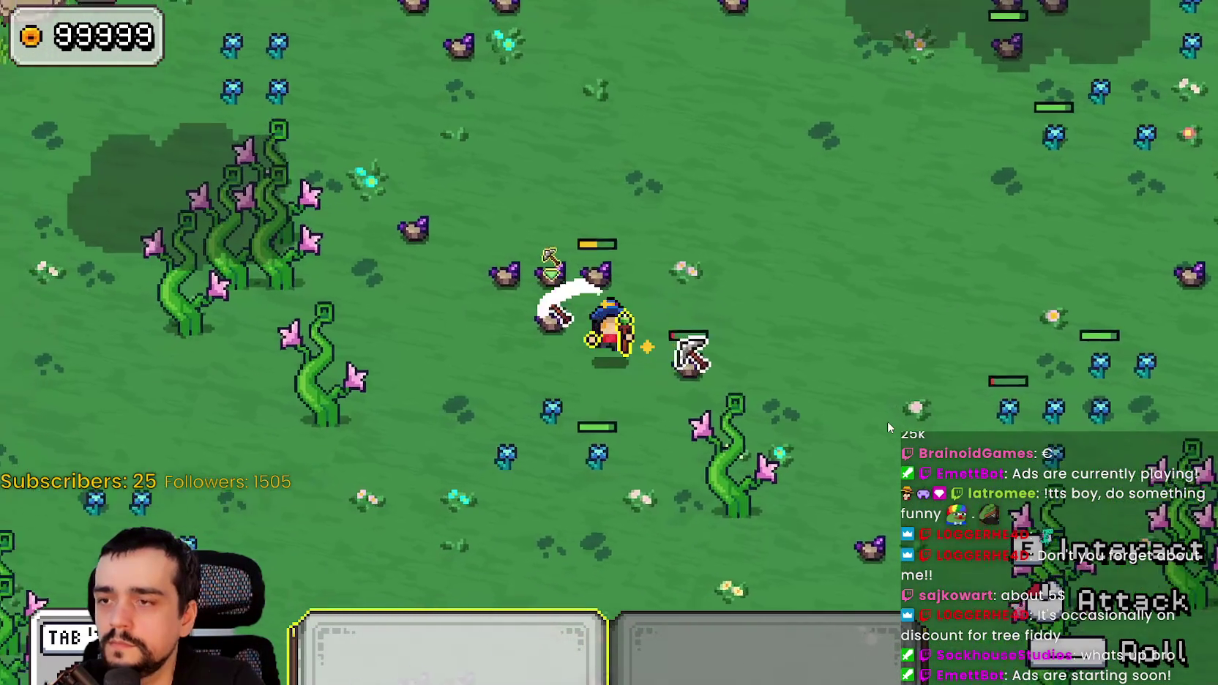
key("s")
key("a")
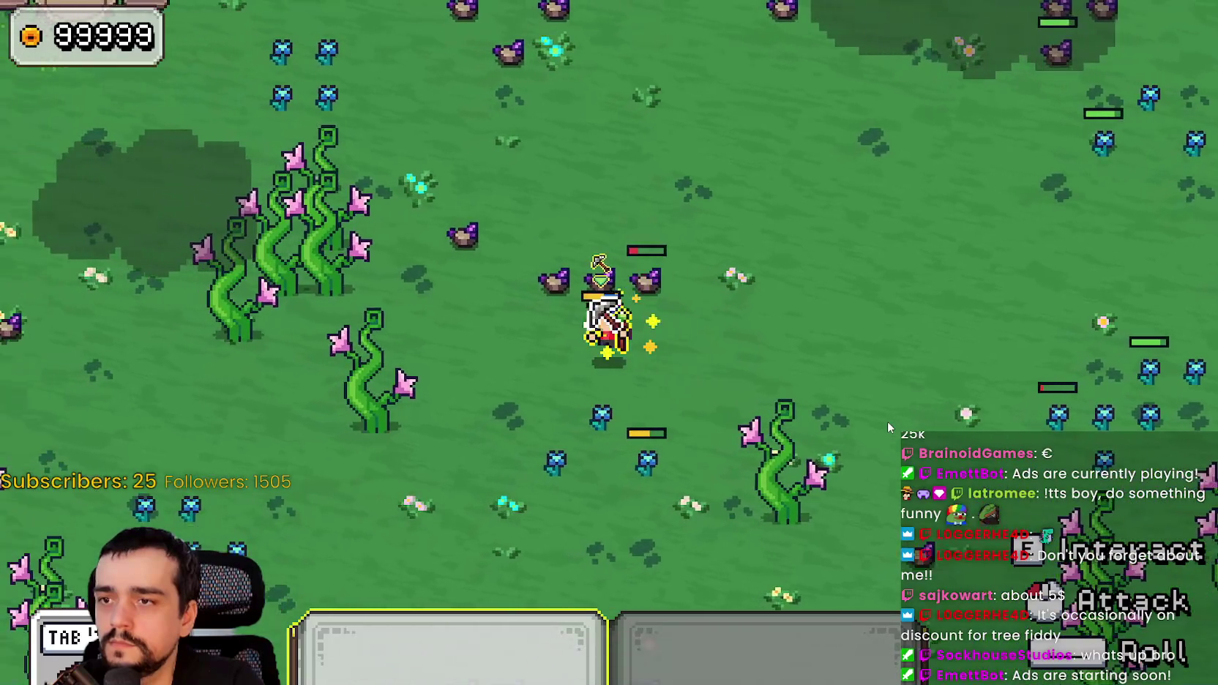
key("s")
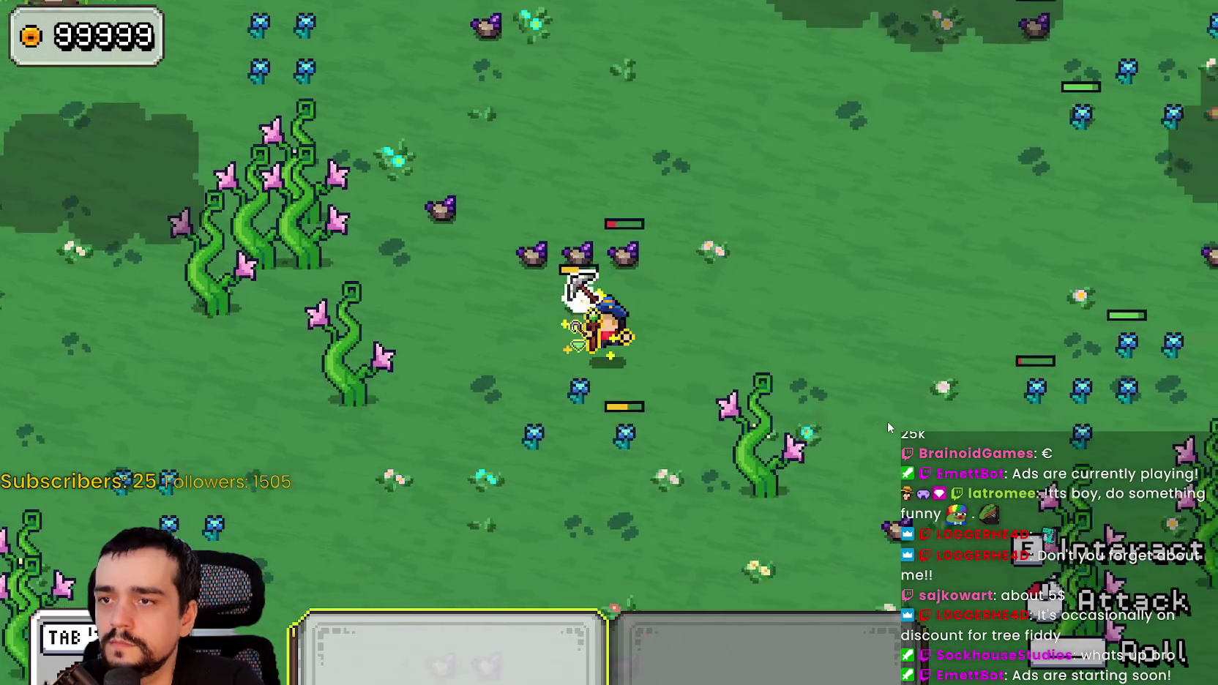
key("d")
key("w")
key("a")
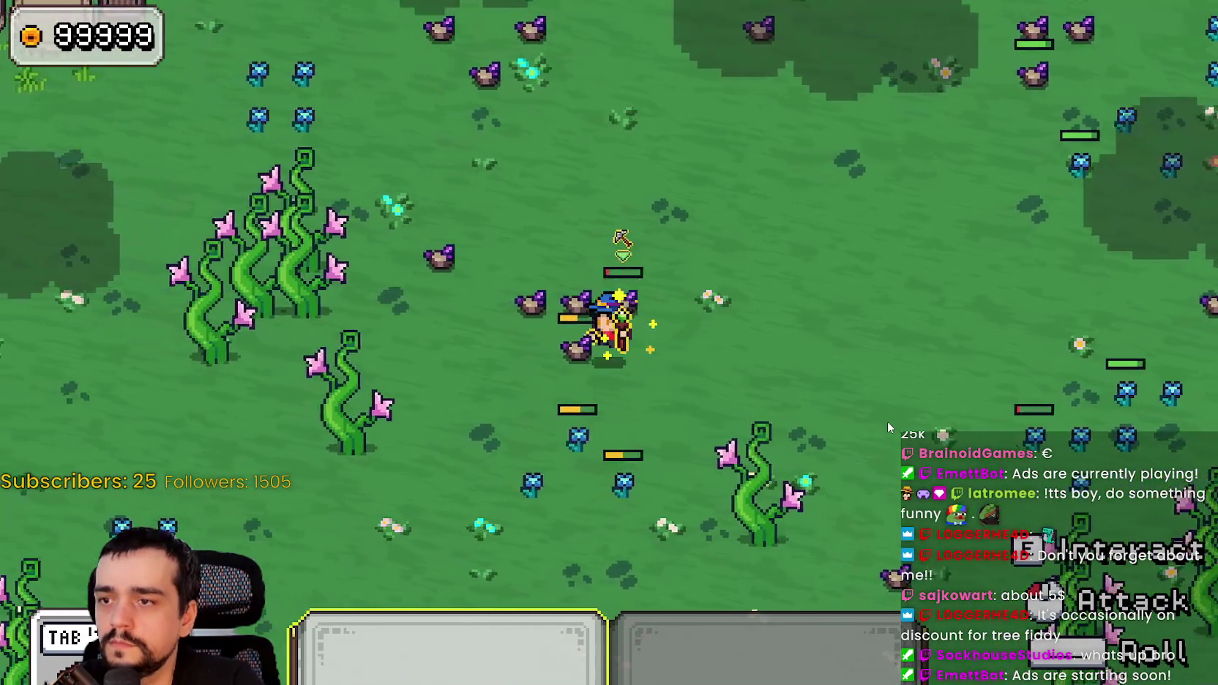
key("s")
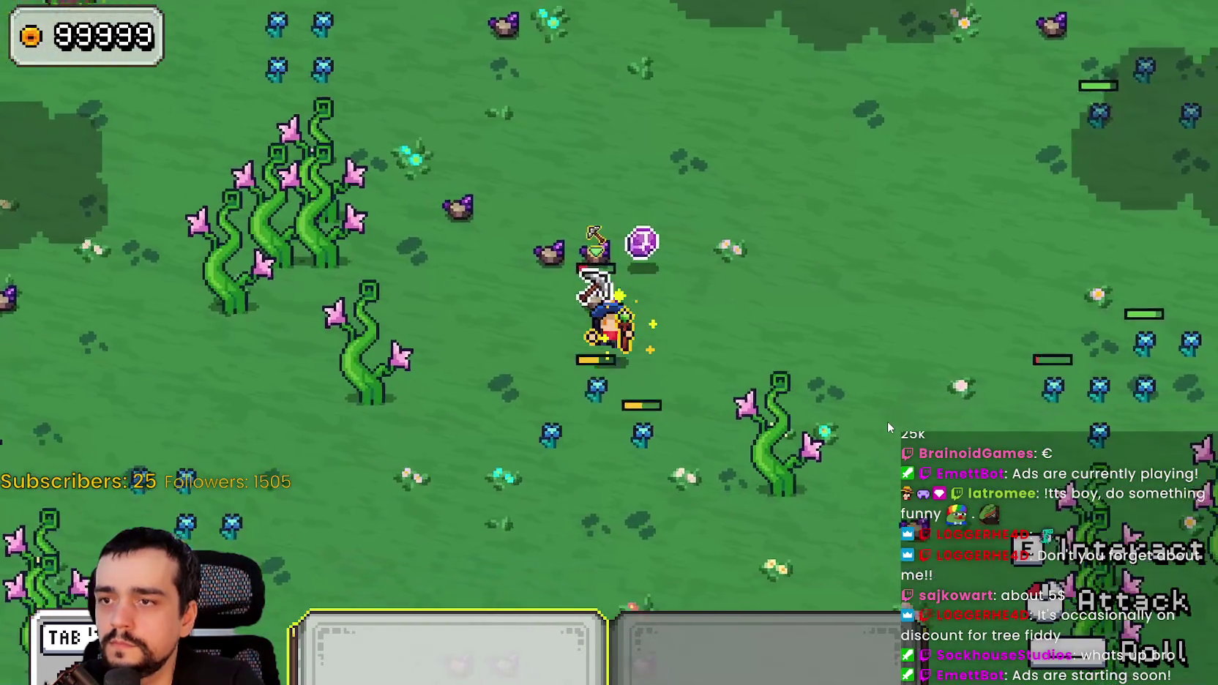
key("d")
key("a")
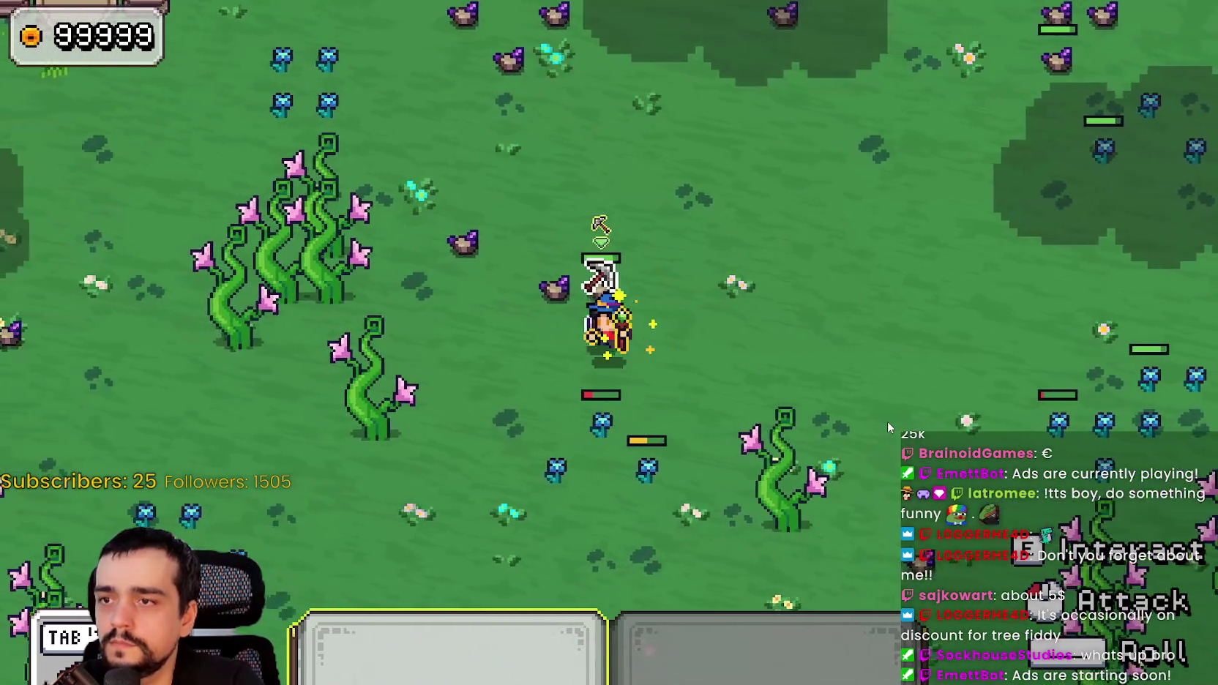
key("a")
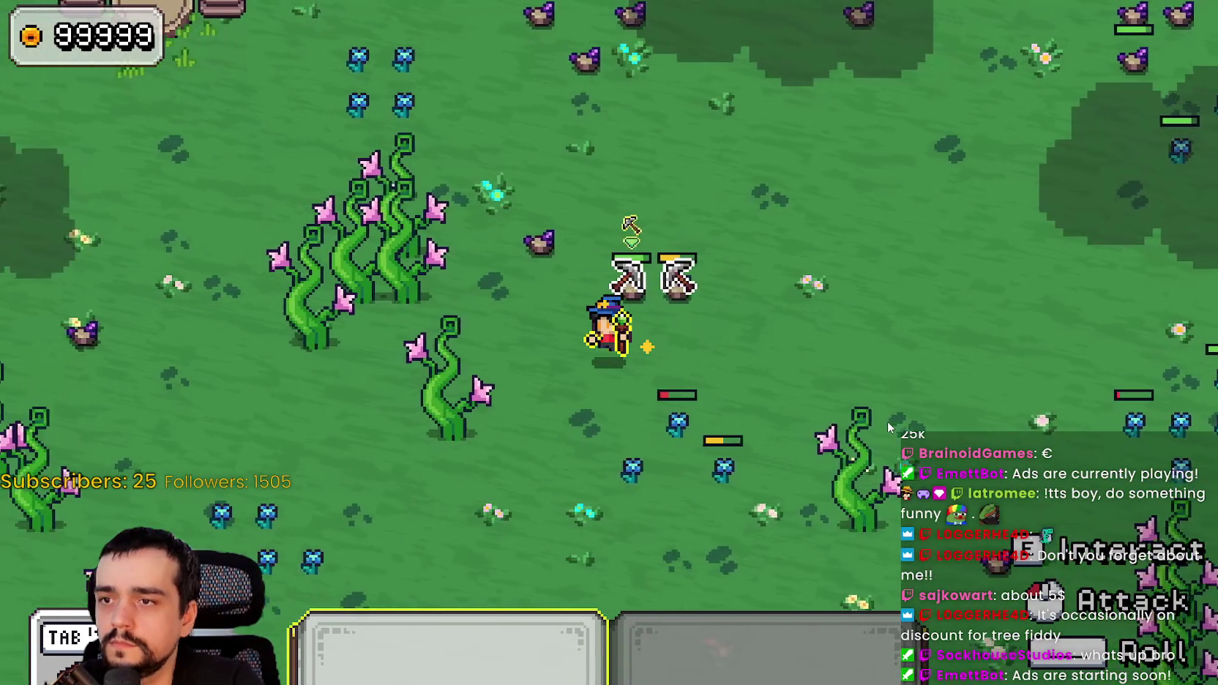
key("s")
key("d")
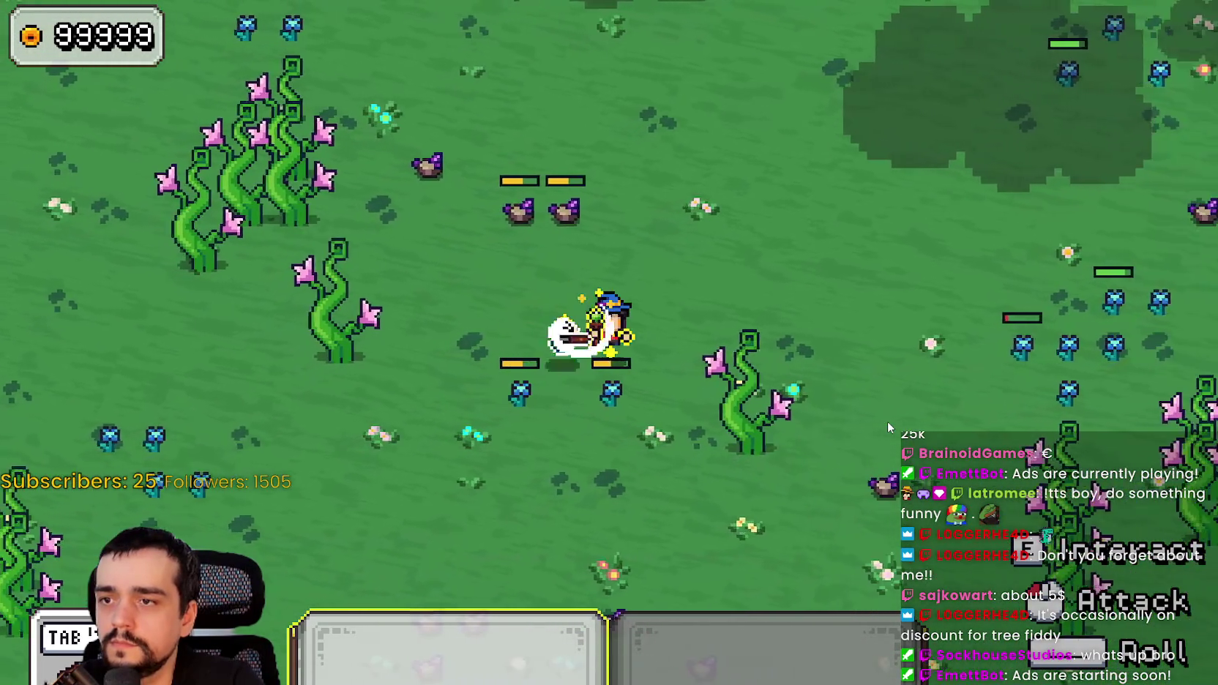
key("w")
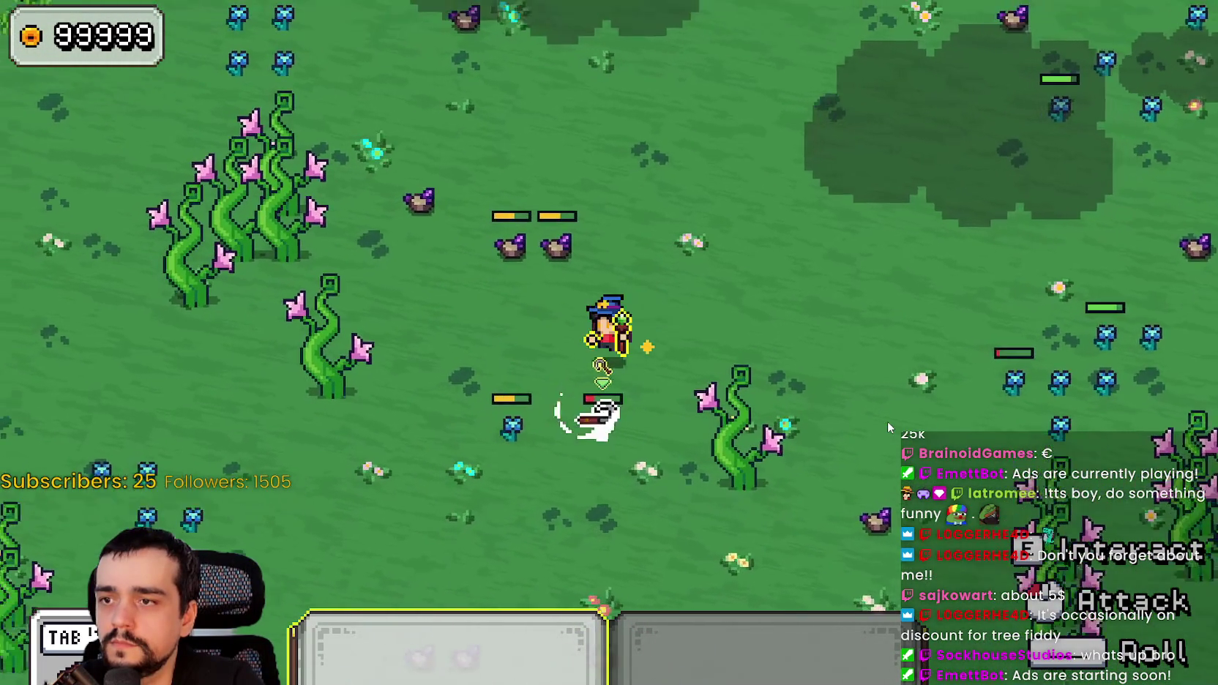
key("a")
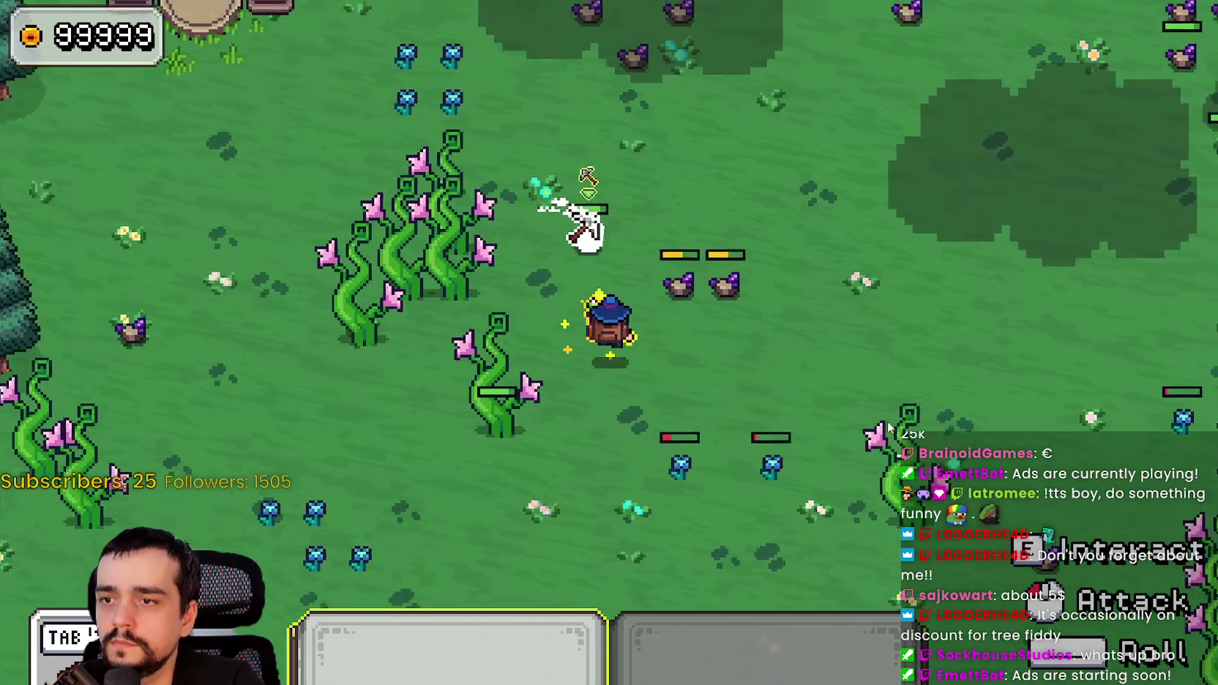
key("d")
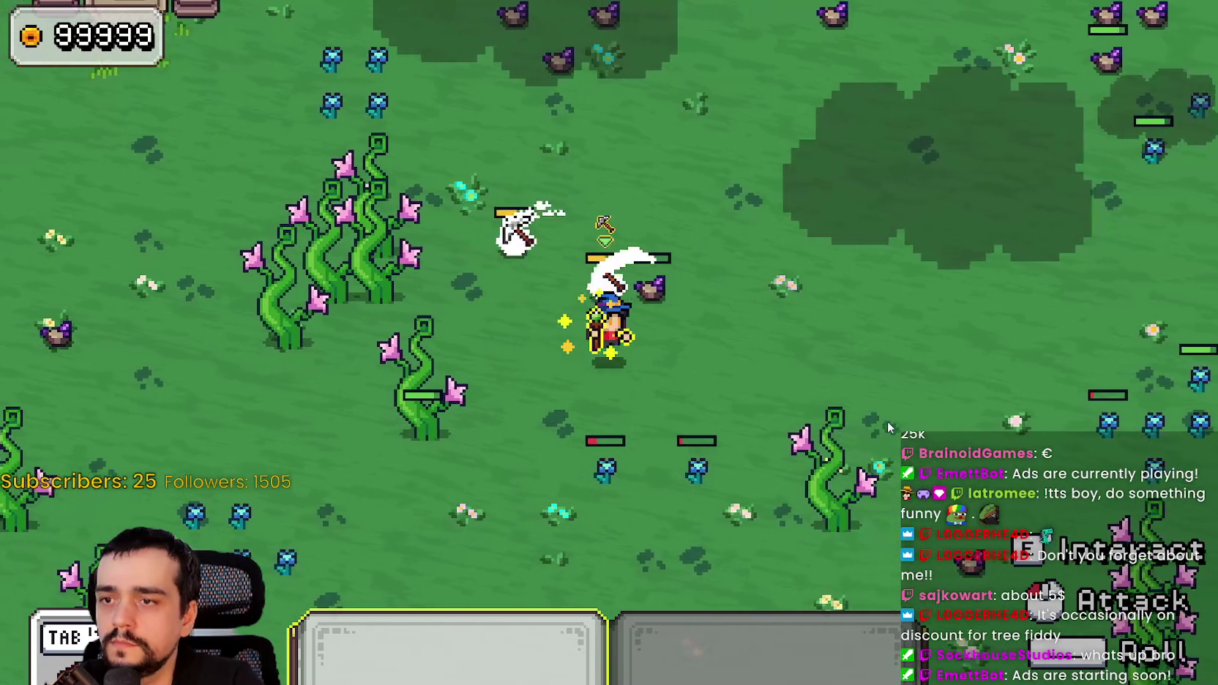
key("s")
- Roam past the stone pillars, tree line and purple rocks, swinging at resources
key("a")
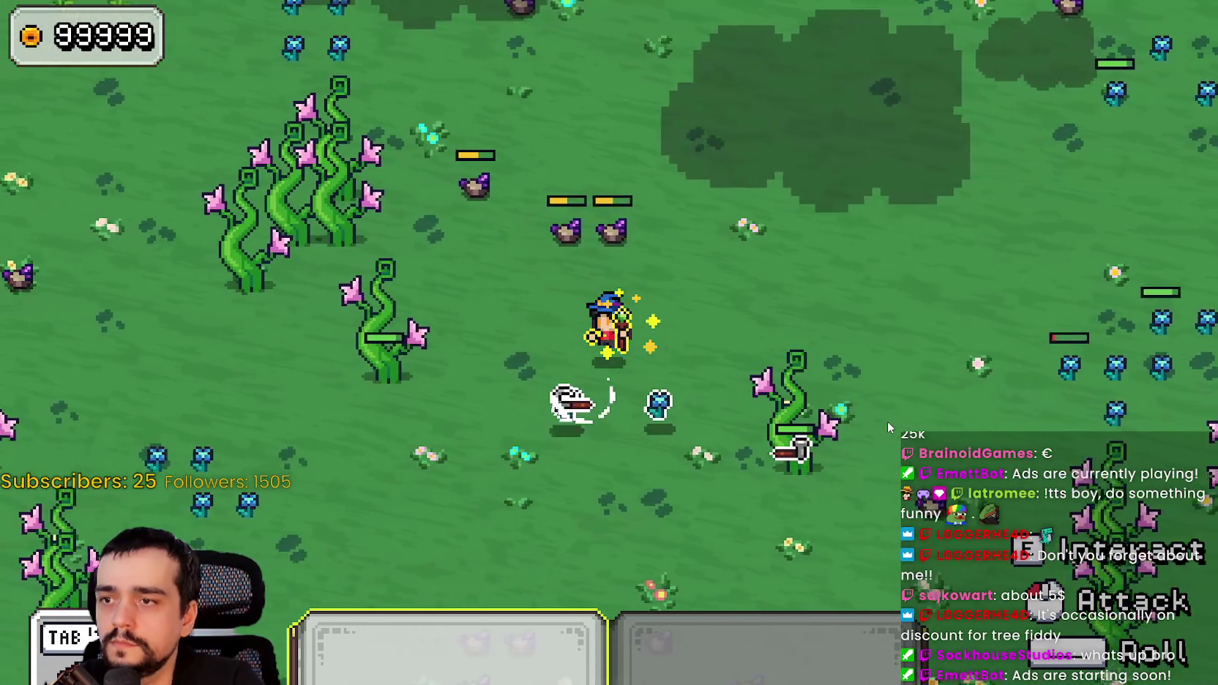
key("w")
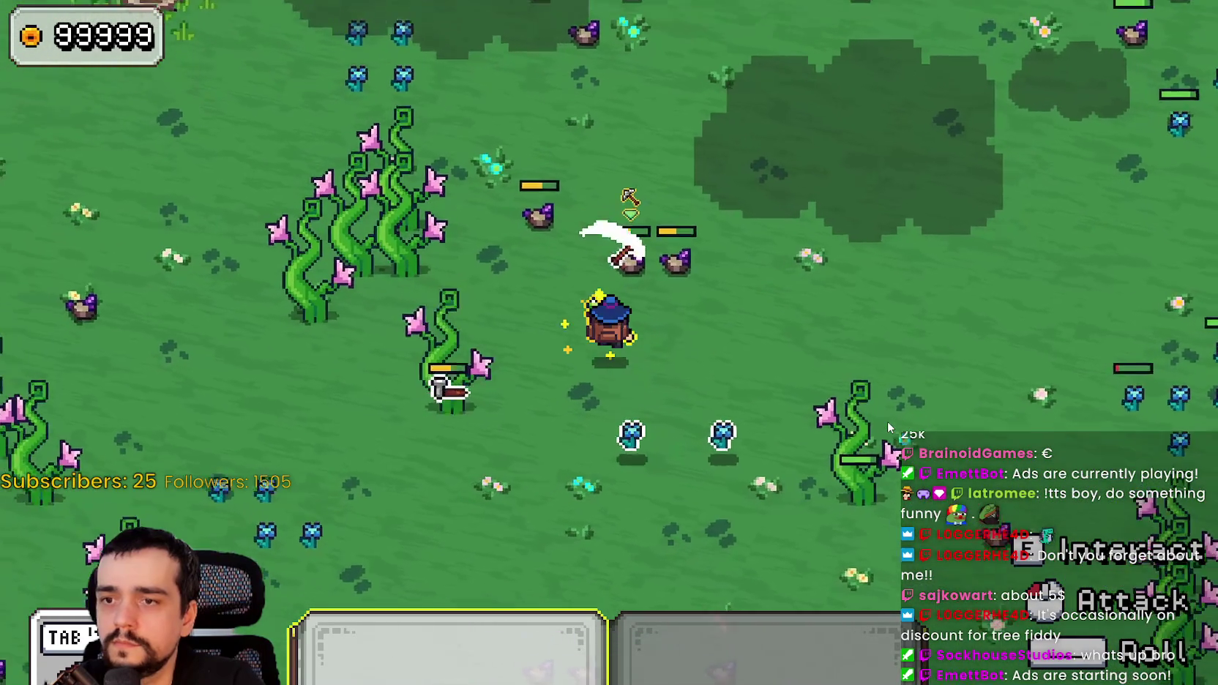
key("d")
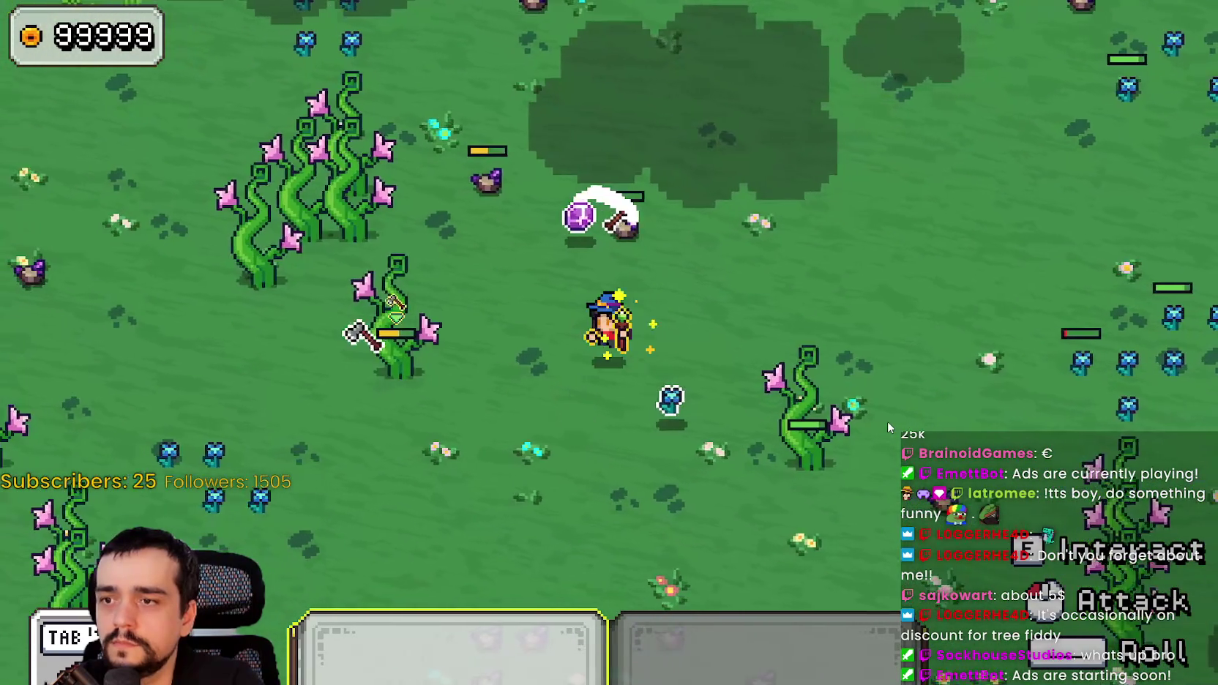
key("s")
key("d")
key("w")
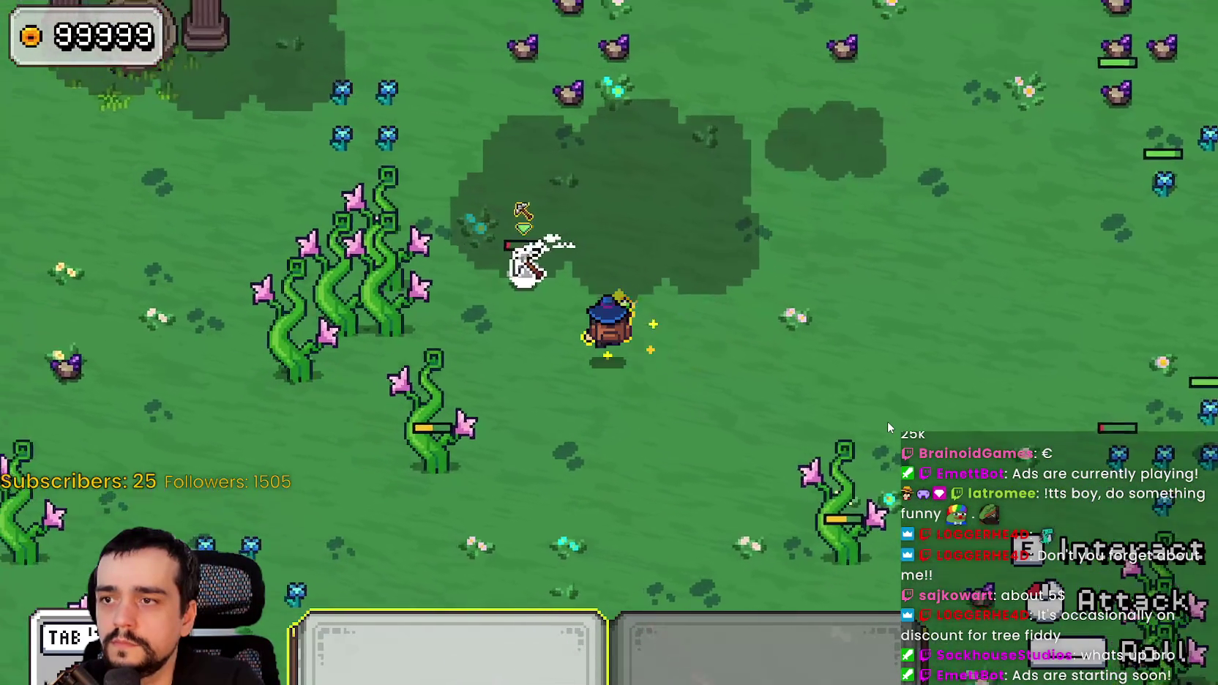
key("w")
key("d")
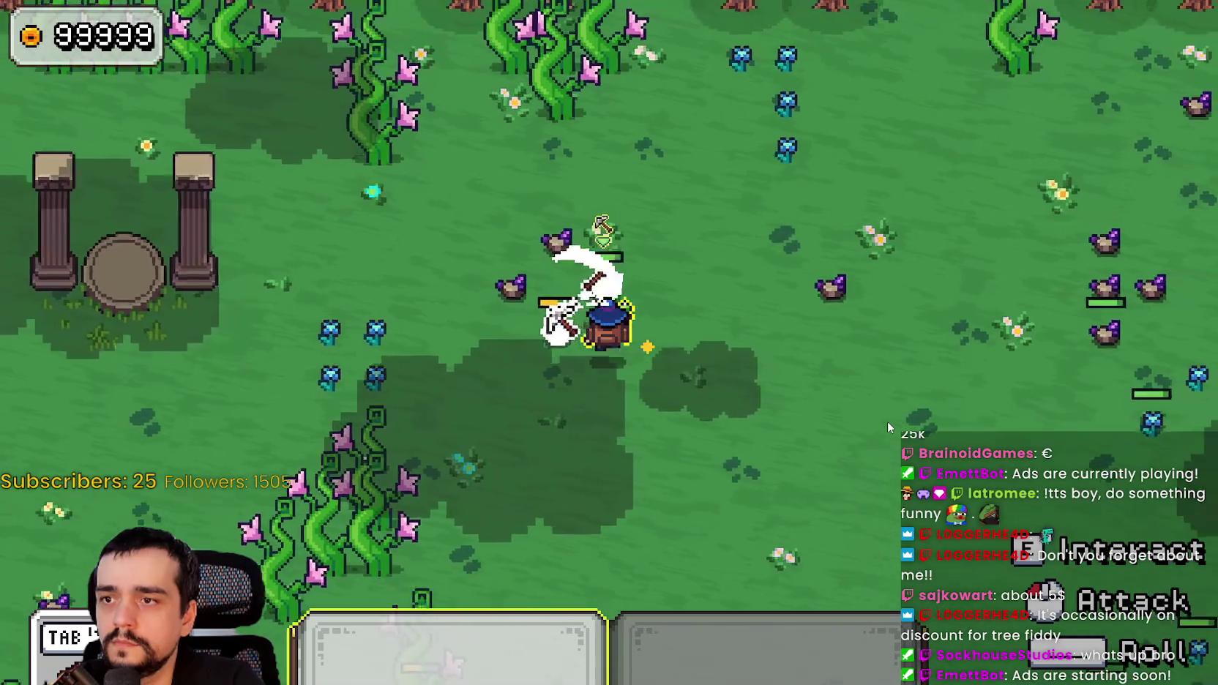
key("a")
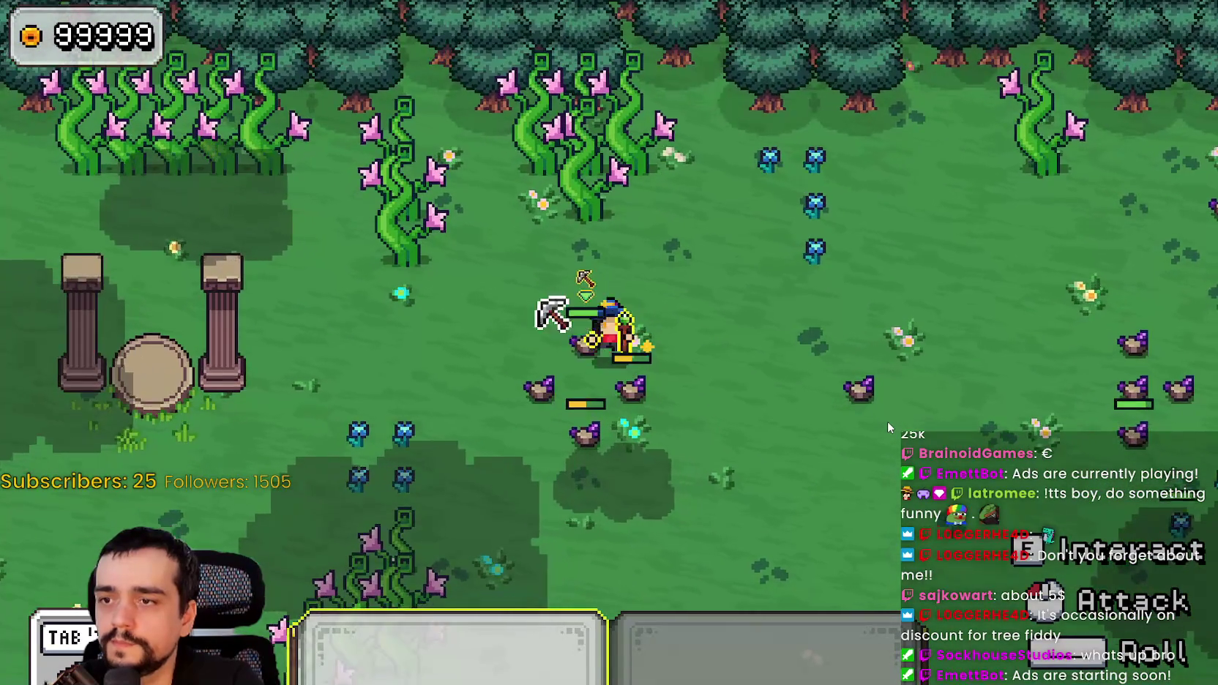
key("s")
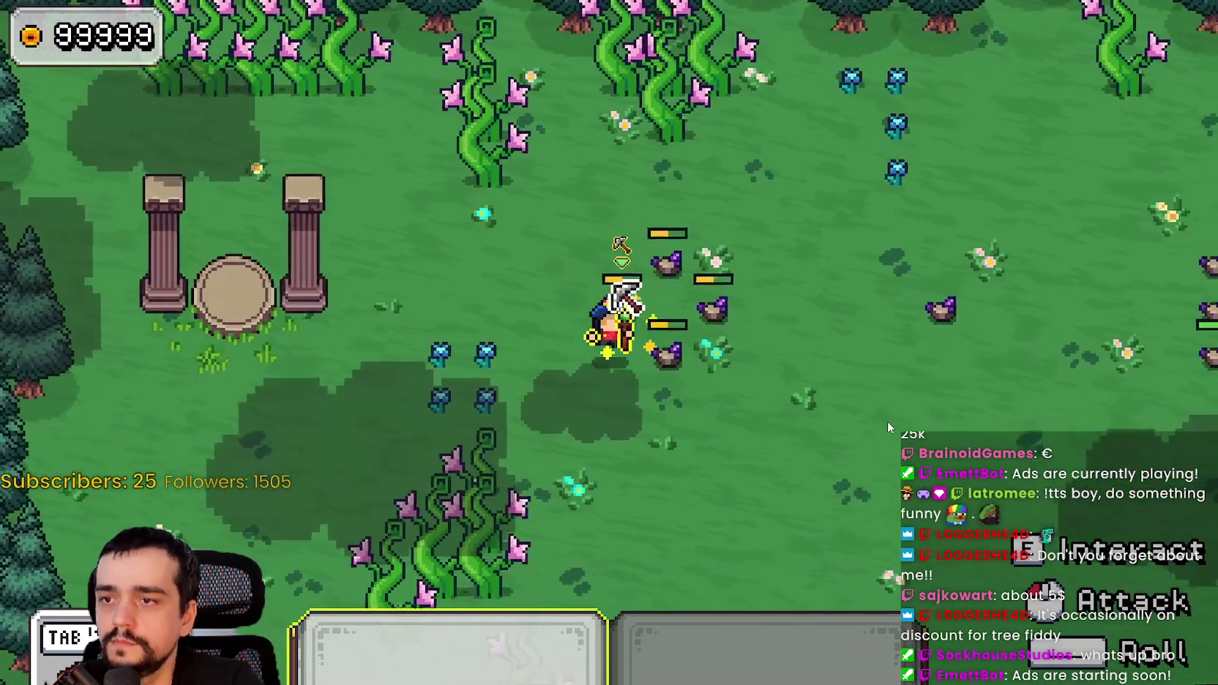
key("d")
key("w")
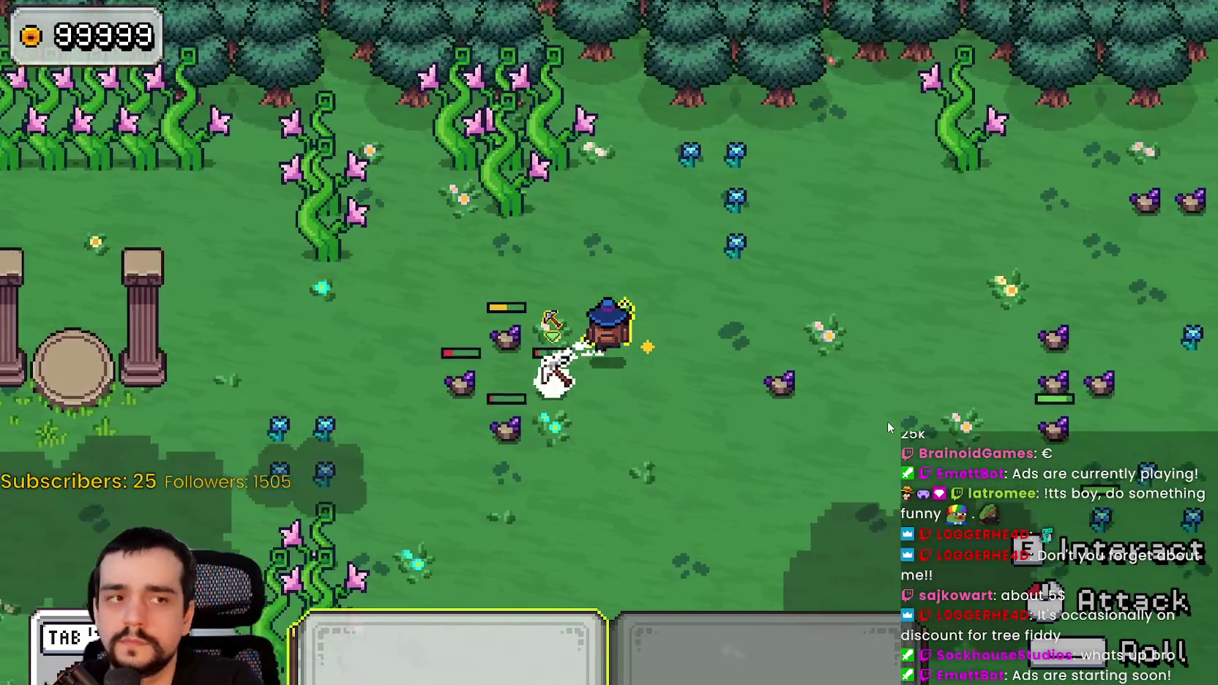
key("a")
key("s")
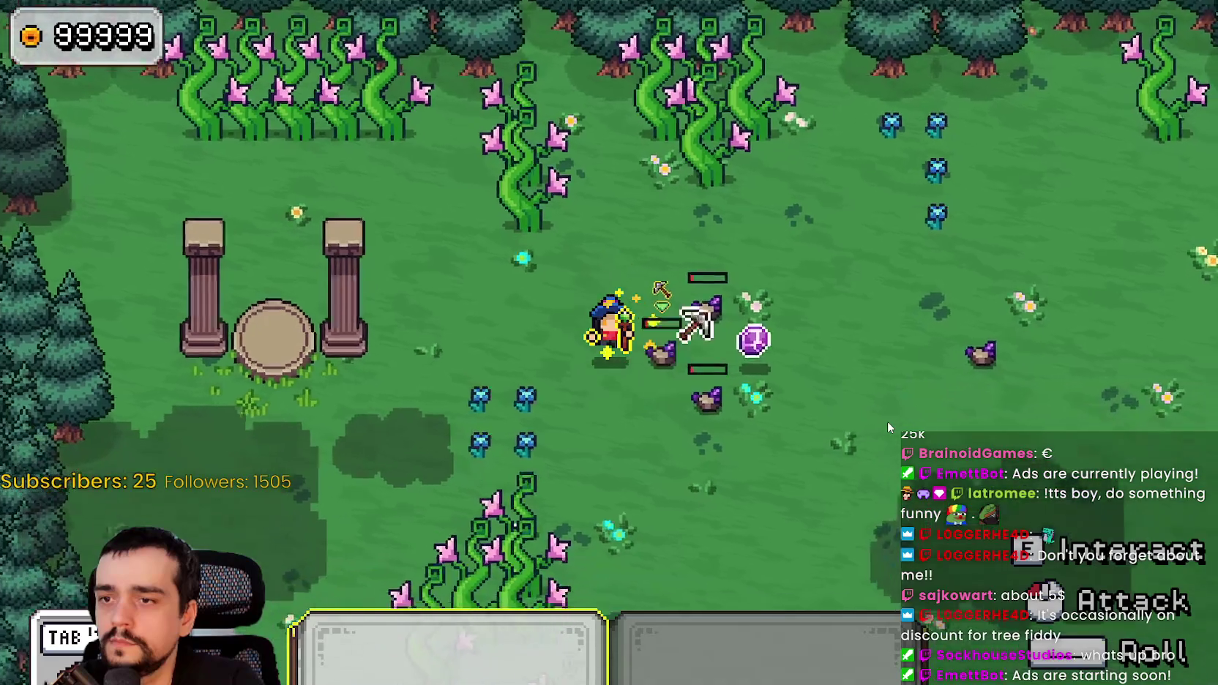
key("d")
key("w")
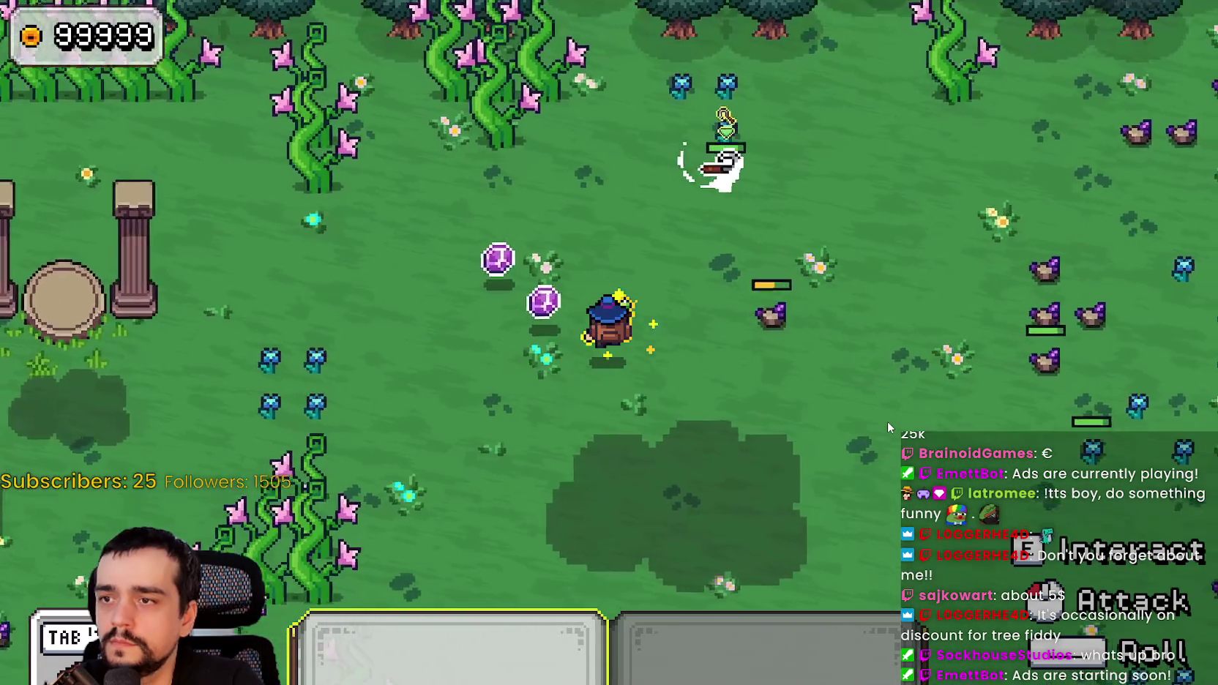
key("d")
key("s")
key("d")
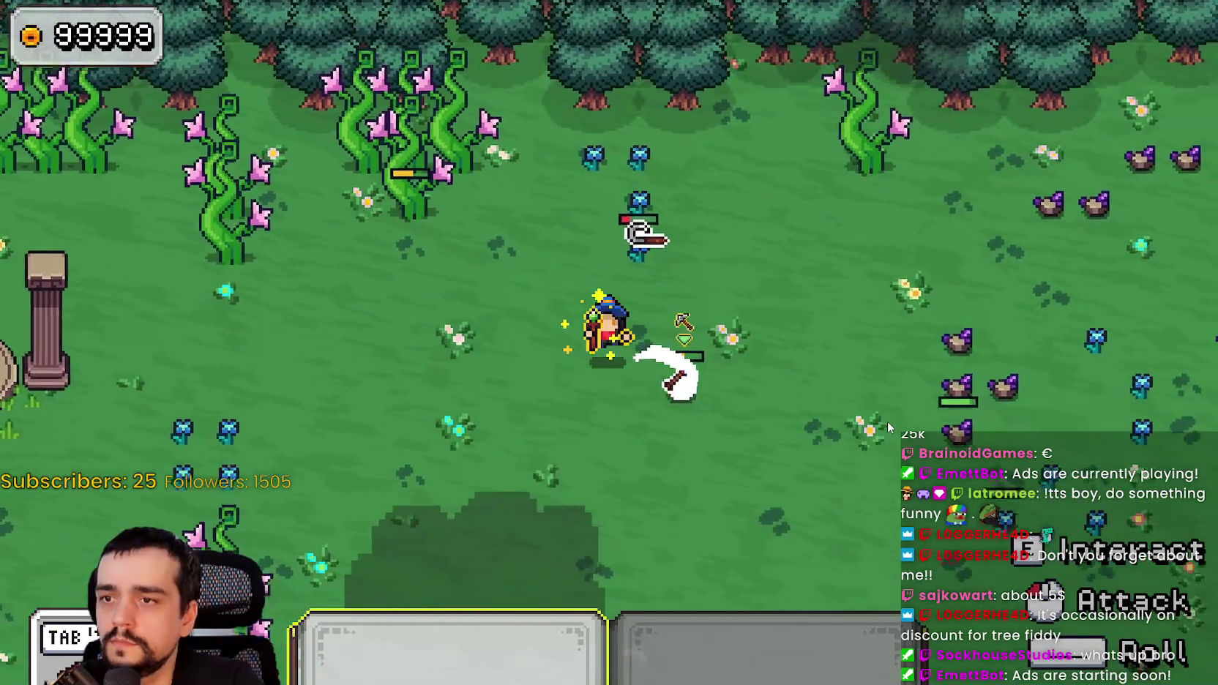
key("w")
key("a")
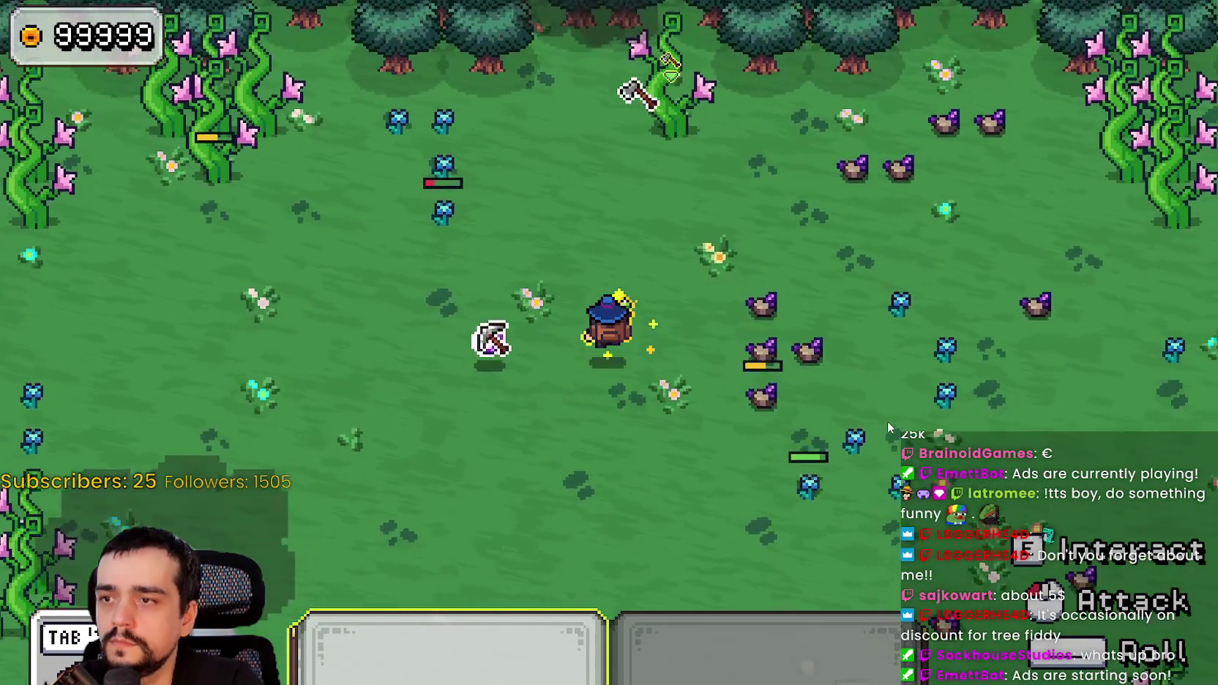
key("s")
key("d")
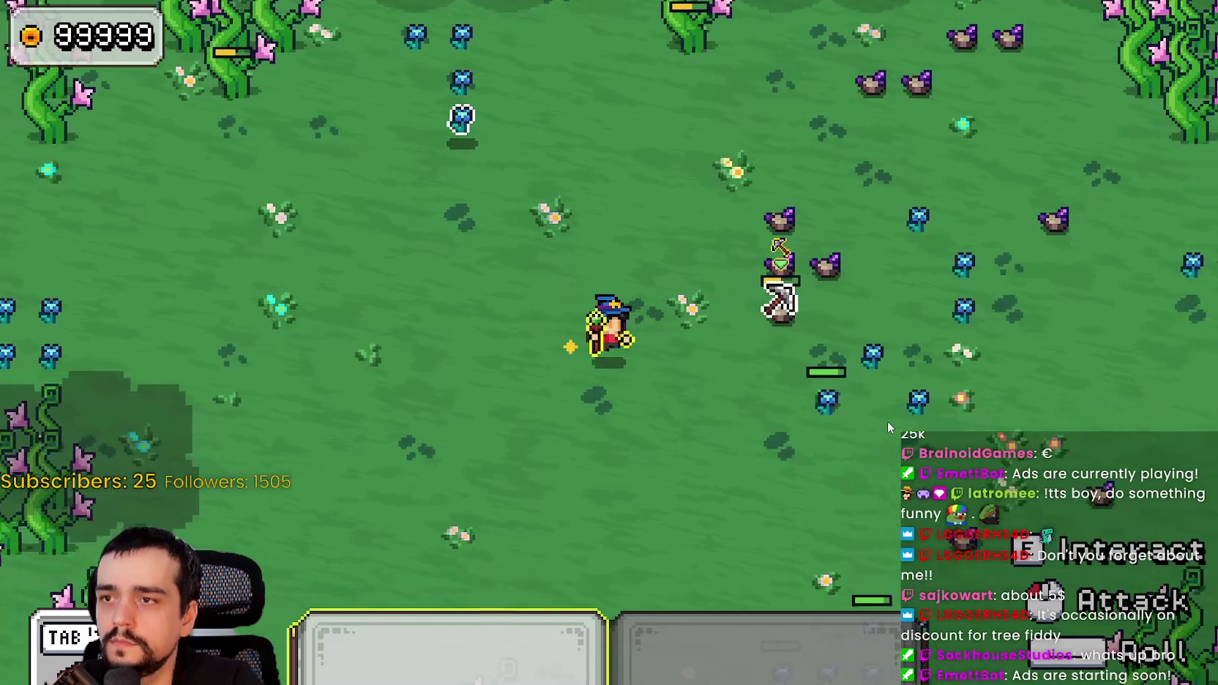
key("s")
key("d")
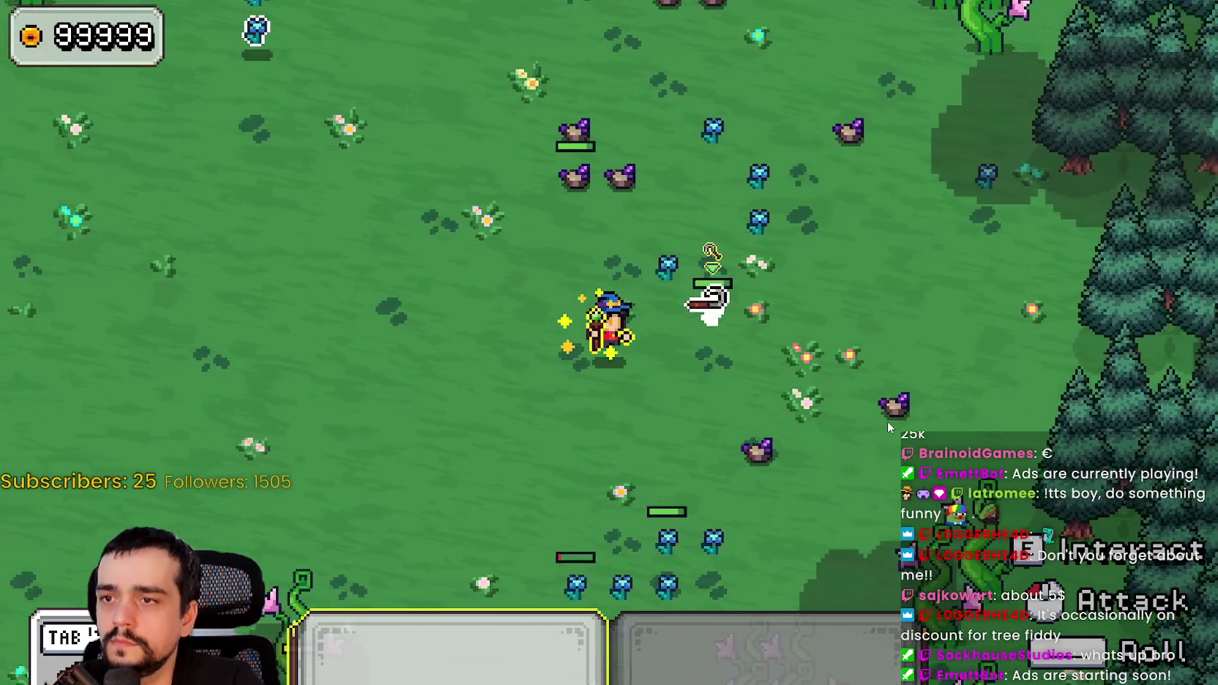
key("w")
key("a")
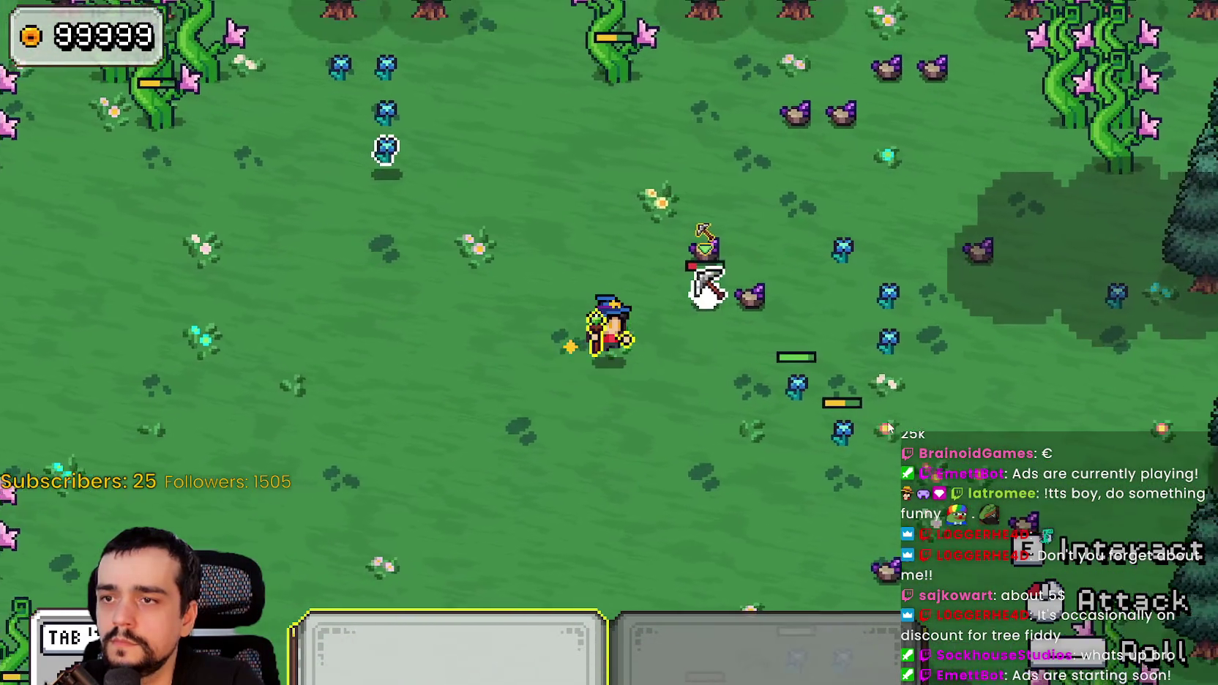
key("d")
key("s")
key("d")
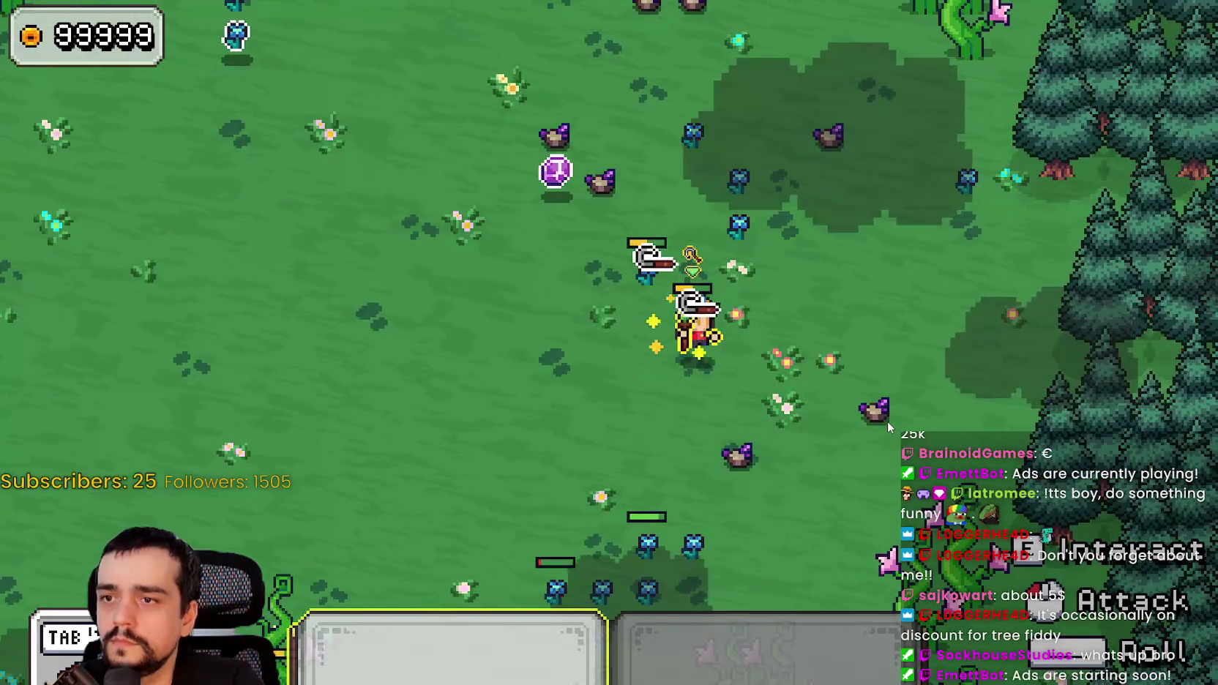
key("w")
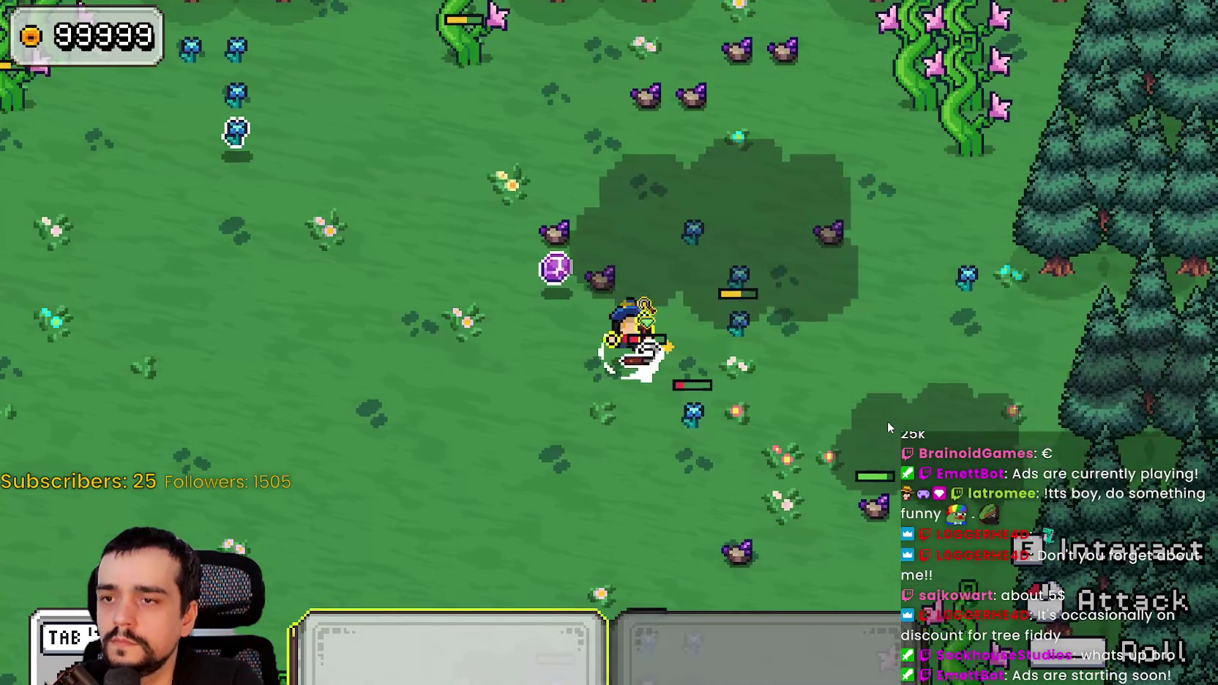
- Walk the mage through the meadow near the vines and pine trees, then put the tool away
key("s")
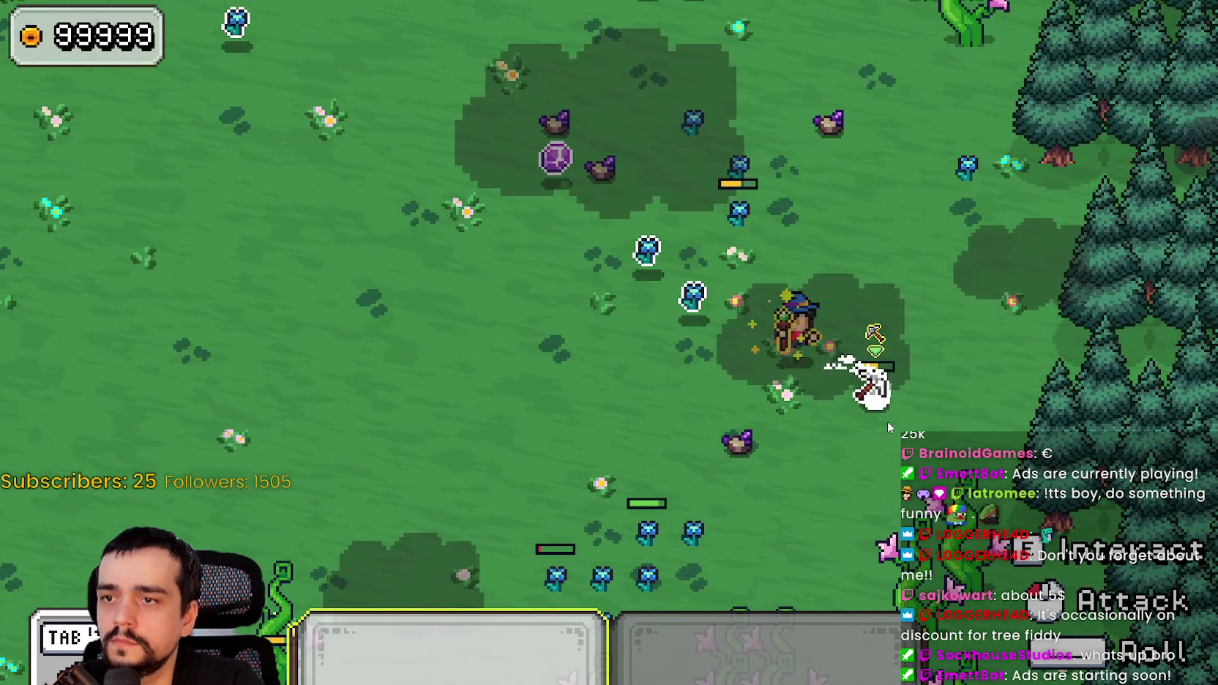
key("w")
key("s")
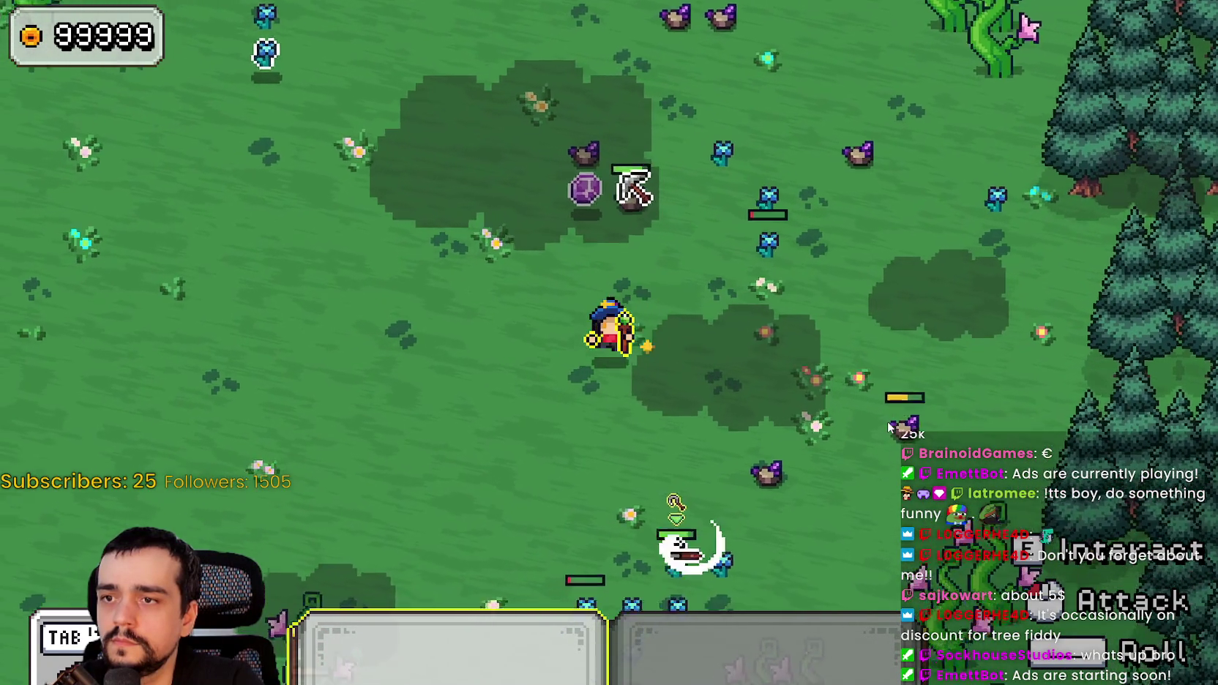
key("s")
key("a")
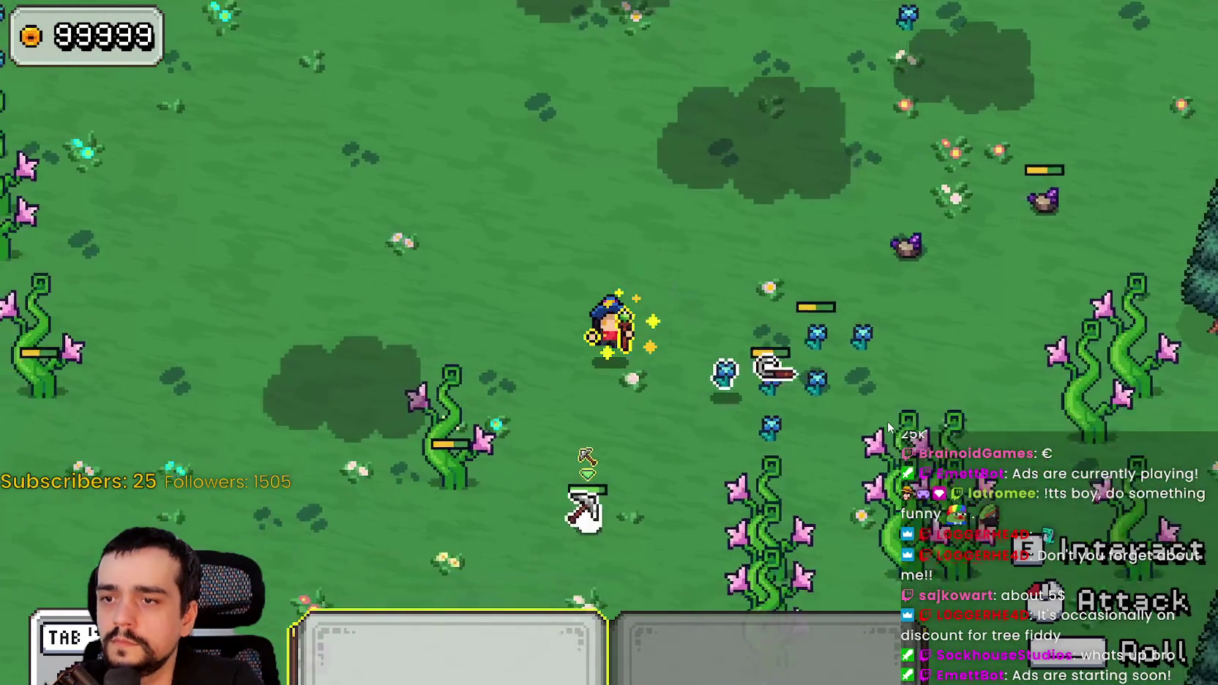
key("w")
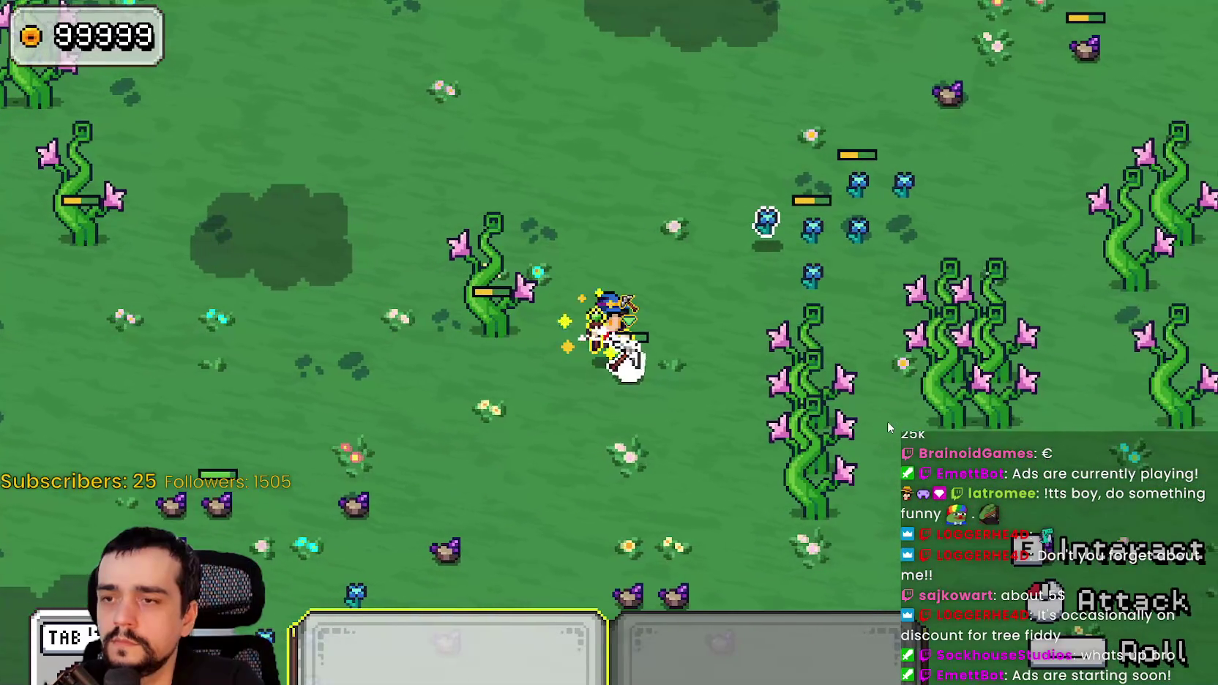
key("s")
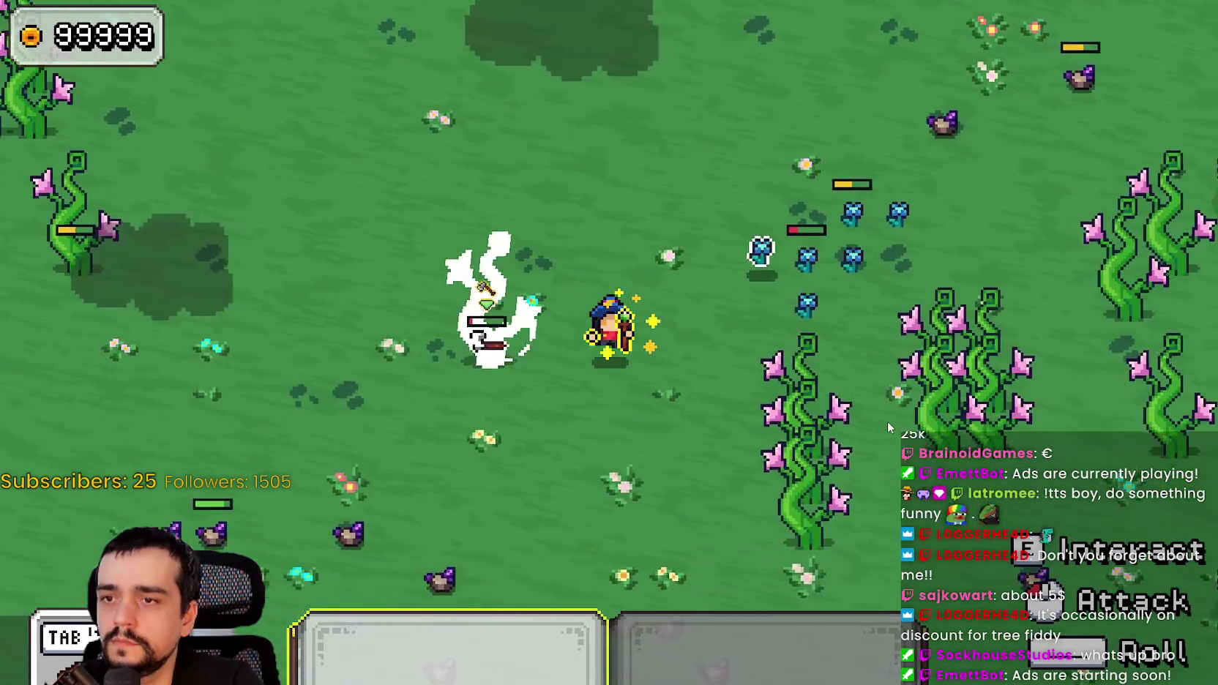
key("d")
key("w")
key("w")
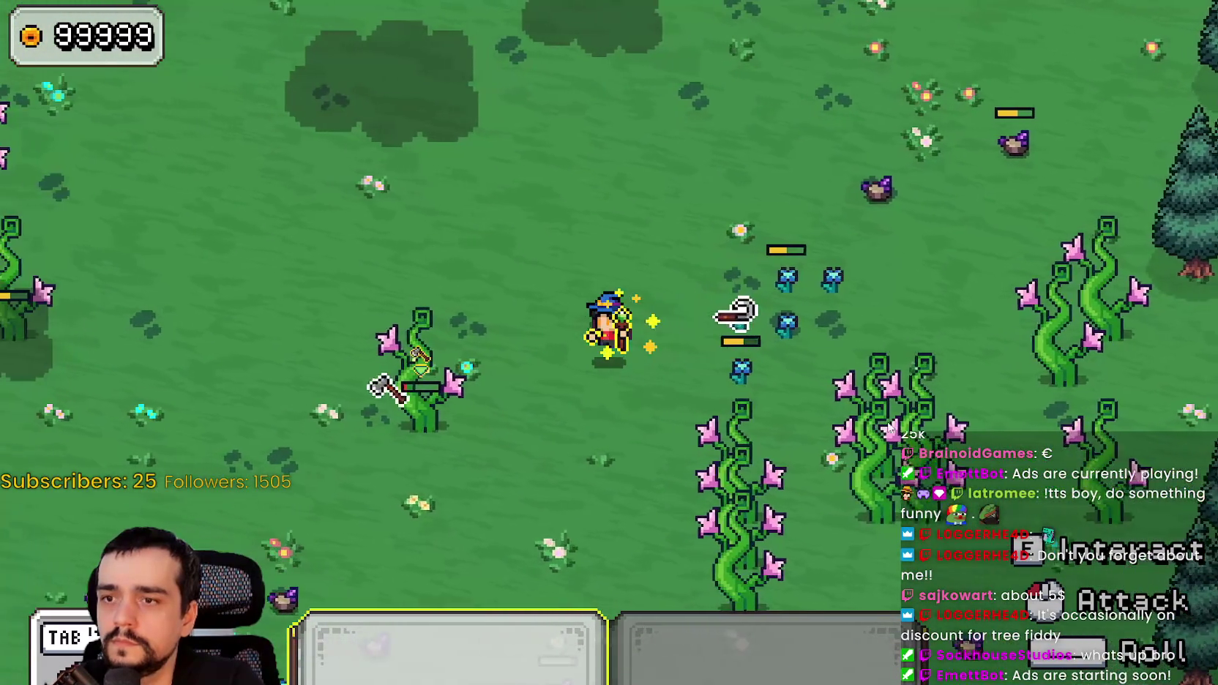
key("a")
key("d")
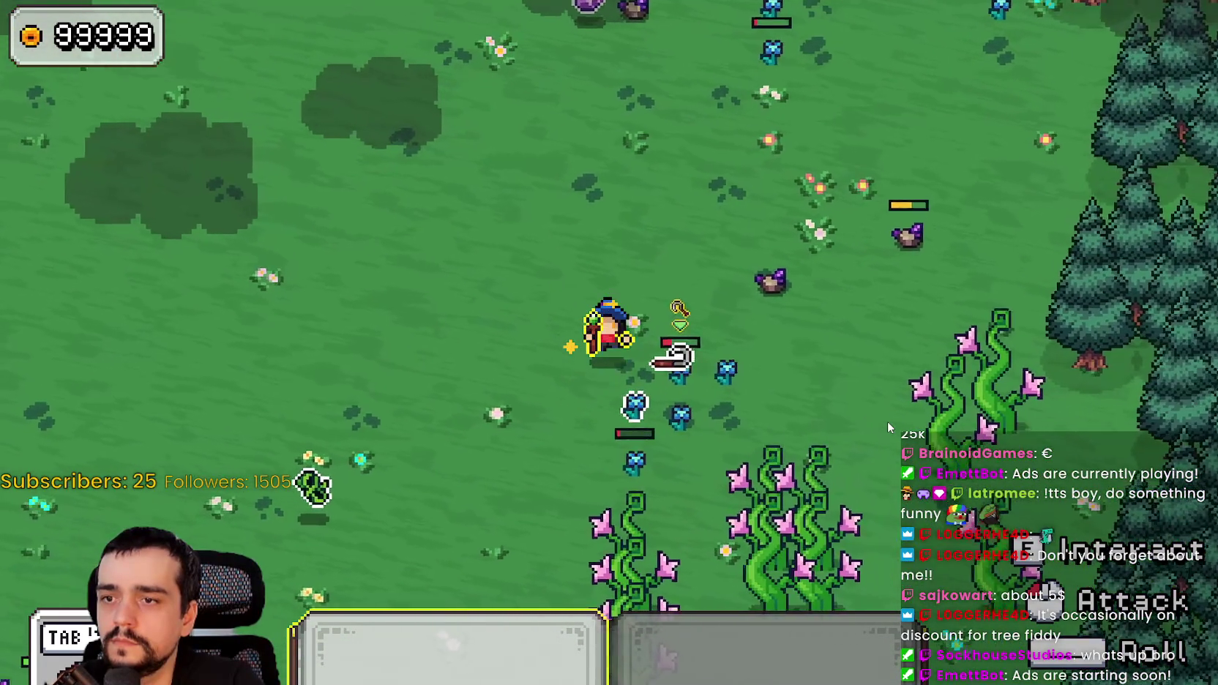
key("s")
key("a")
key("a")
key("s")
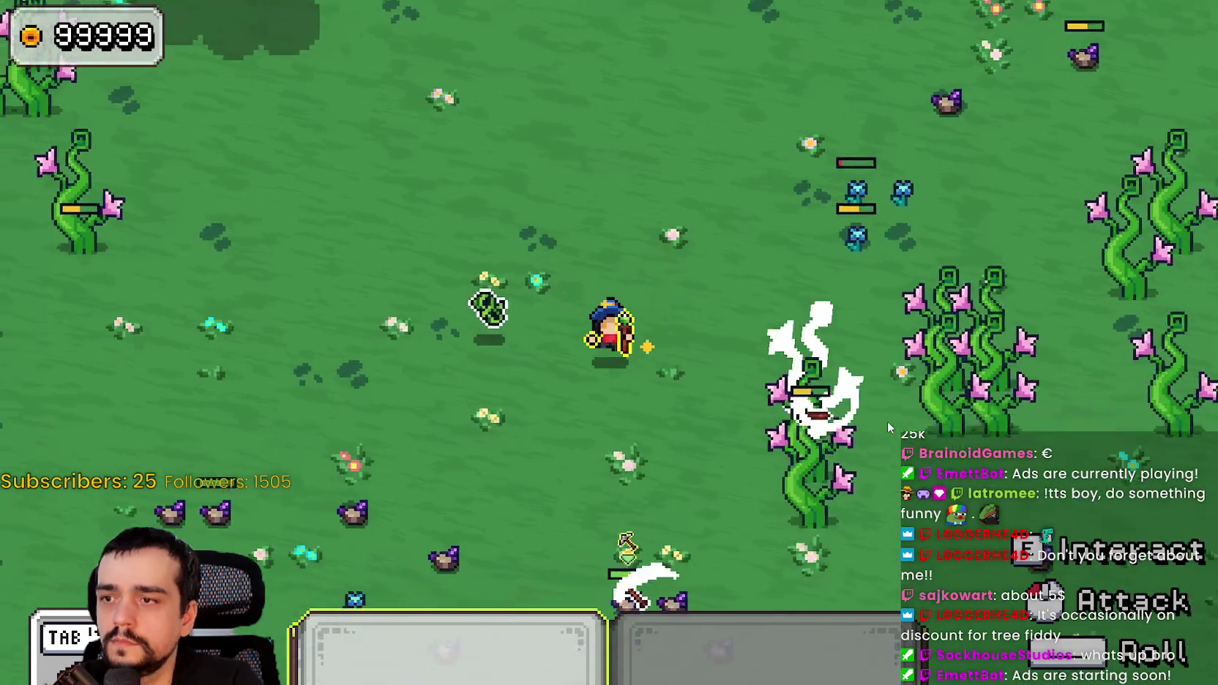
key("w")
key("a")
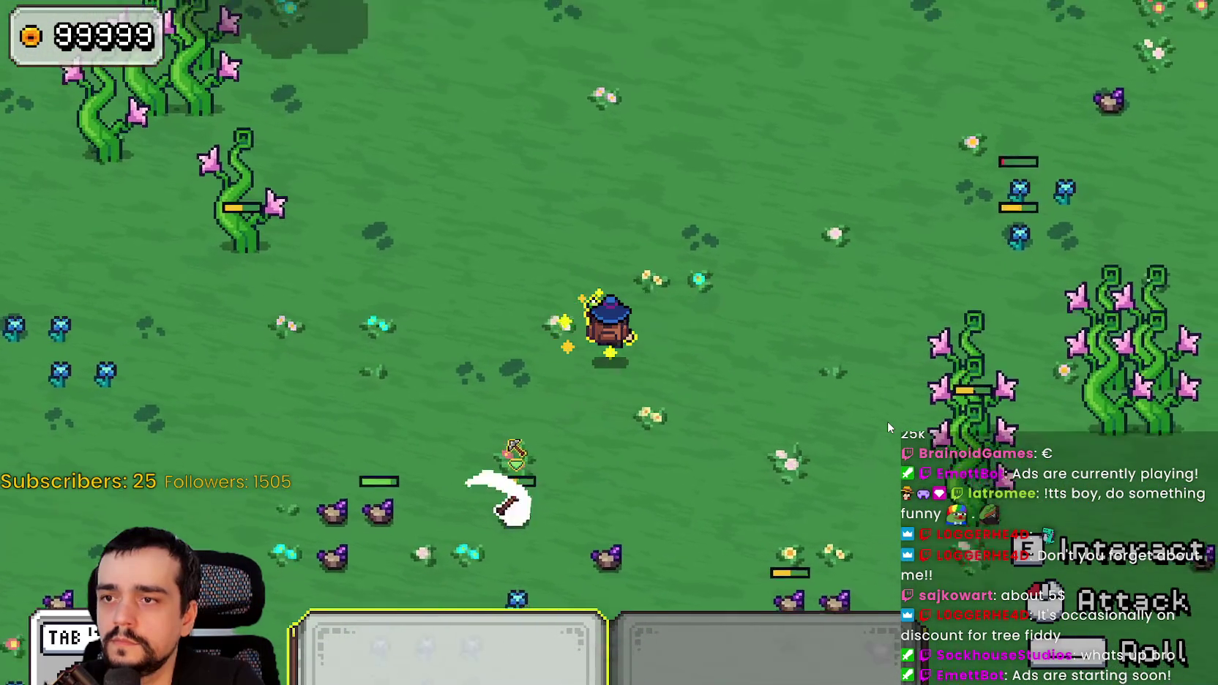
key("s")
key("s")
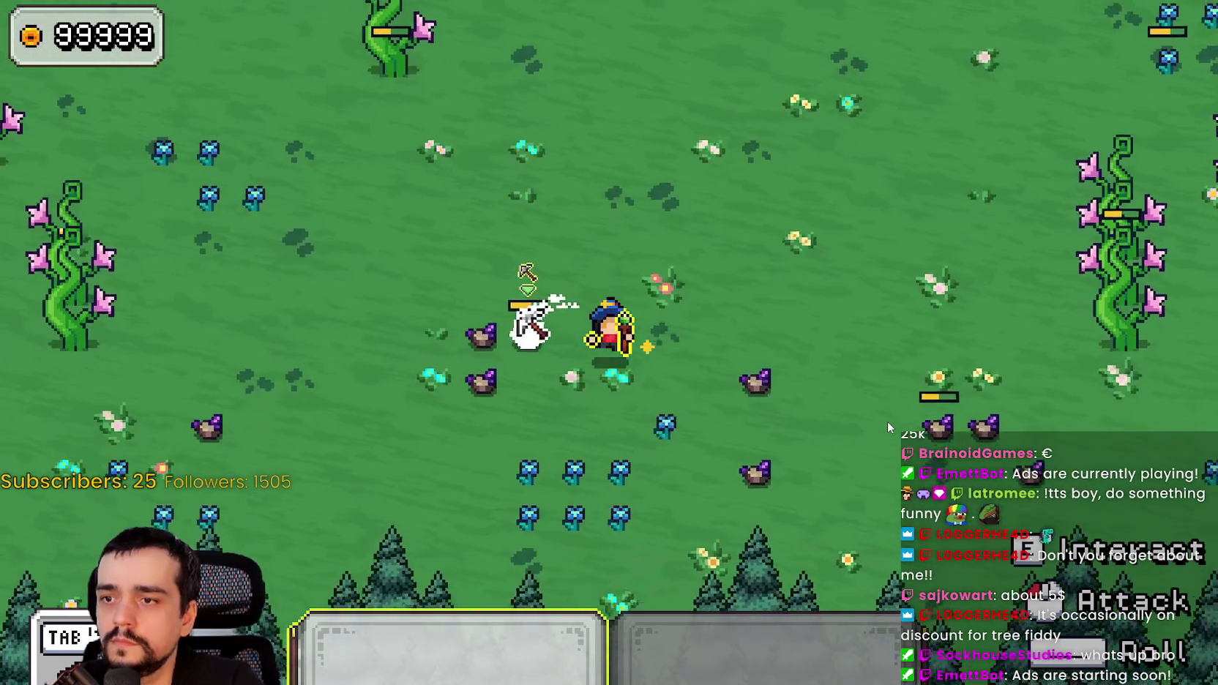
key("s")
key("d")
key("w")
key("a")
key("d")
key("s")
key("a")
key("d")
key("a")
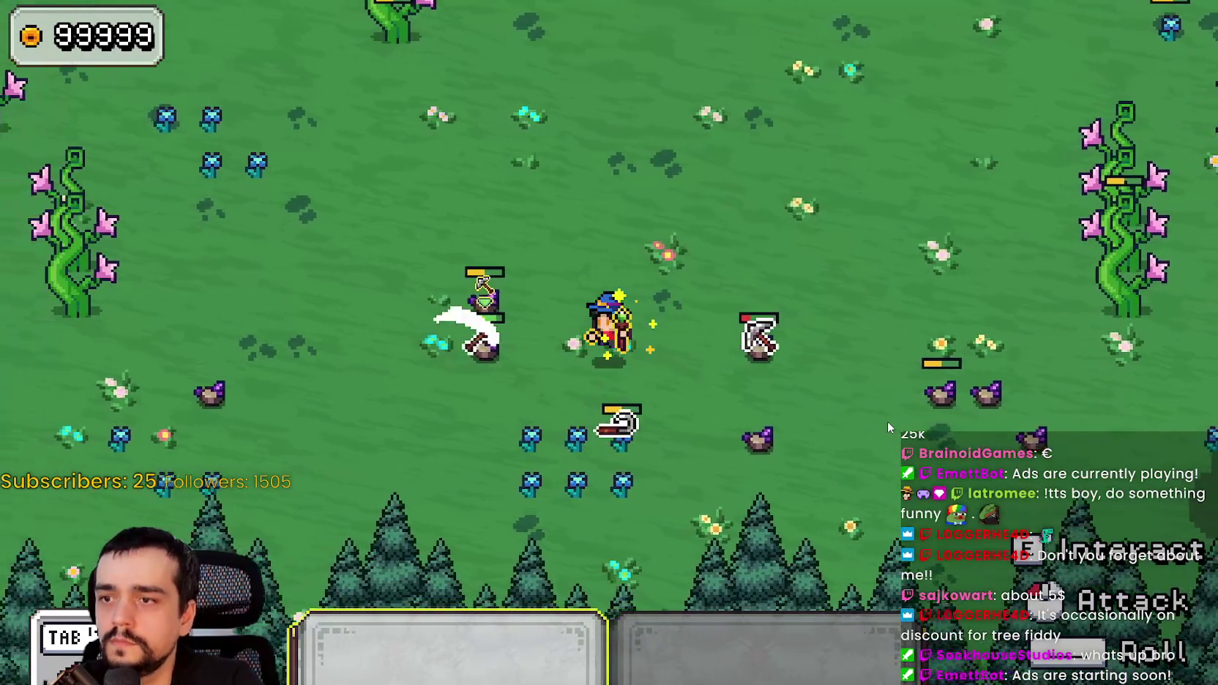
key("w")
key("a")
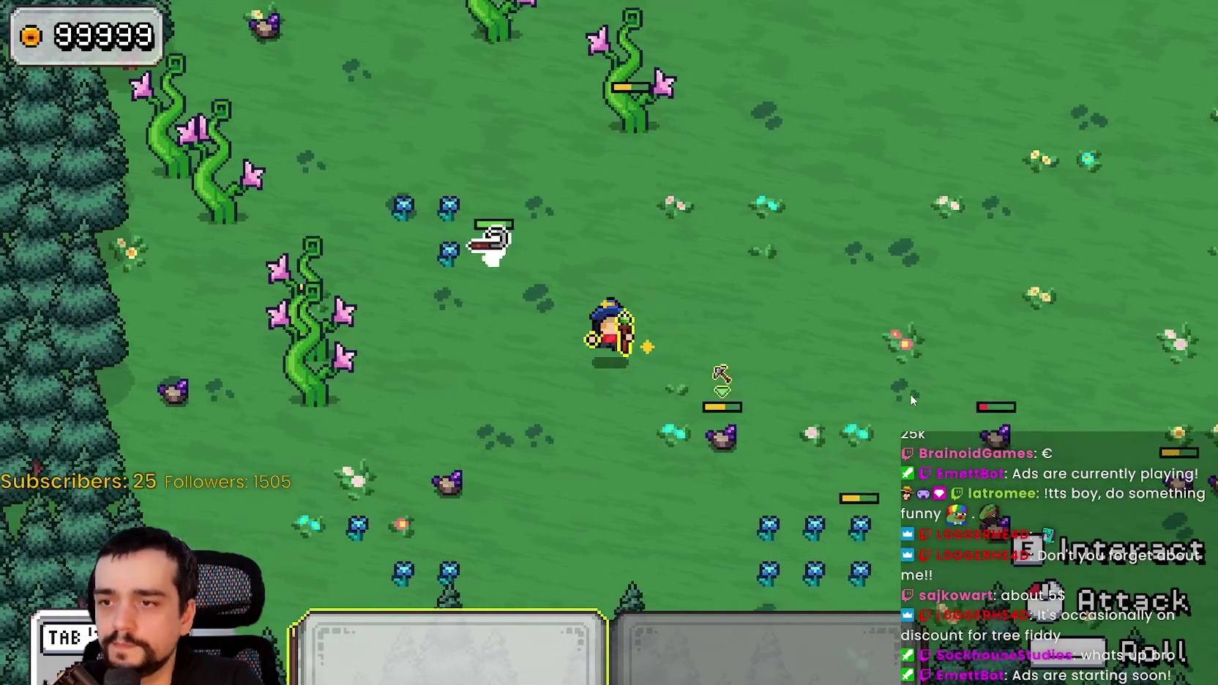
key("s")
key("d")
key("w")
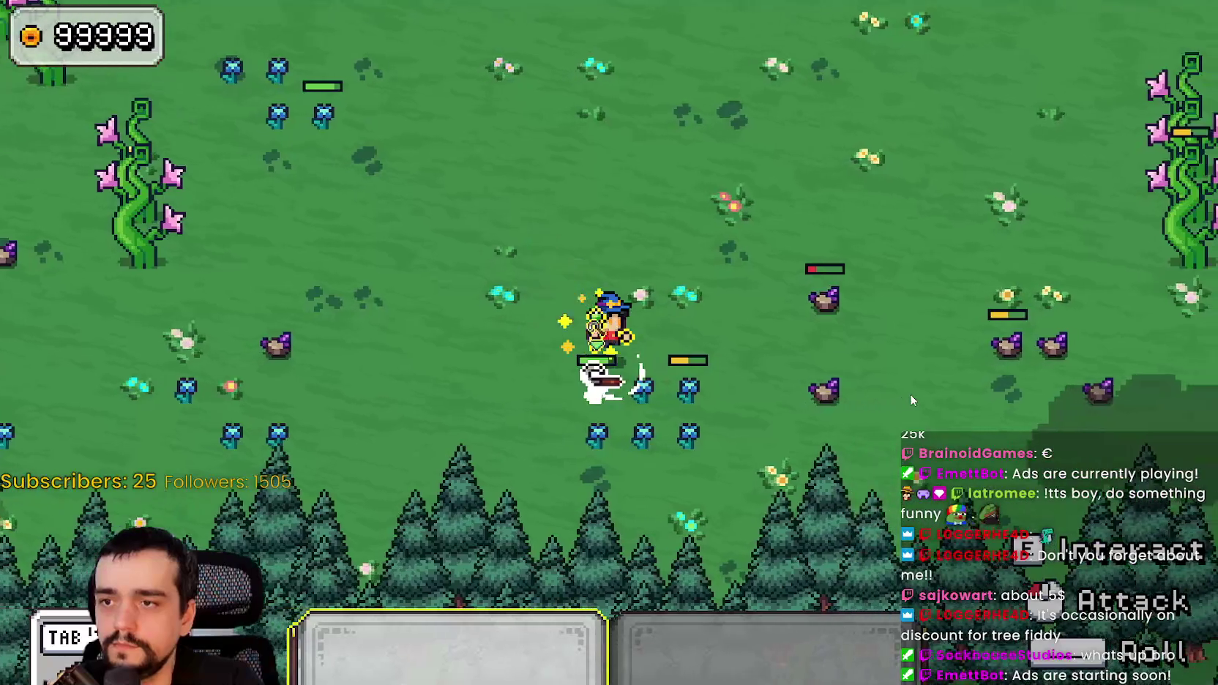
key("a")
key("s")
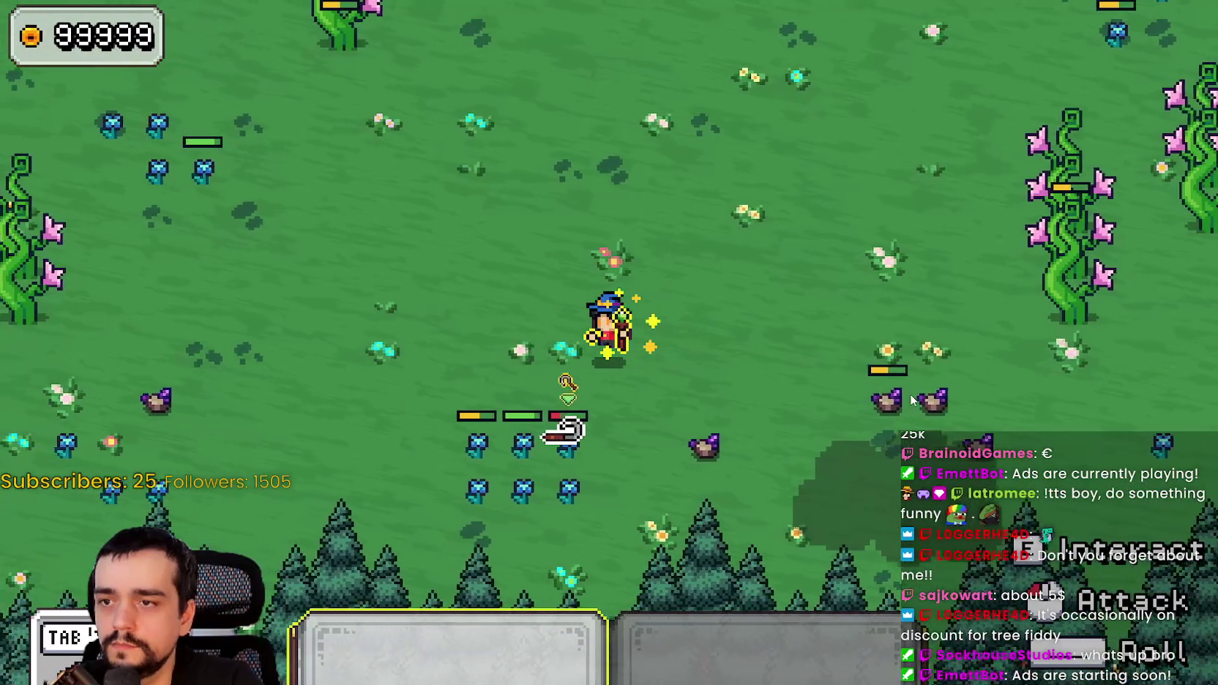
key("d")
key("s")
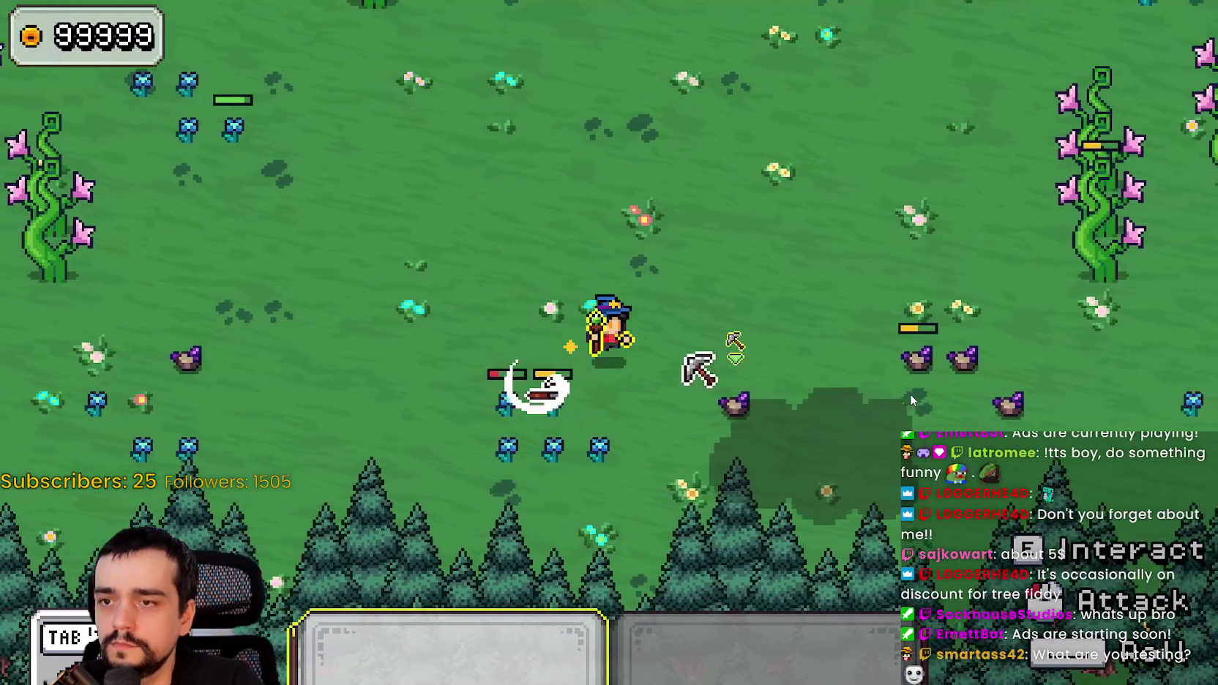
key("a")
key("d")
key("w")
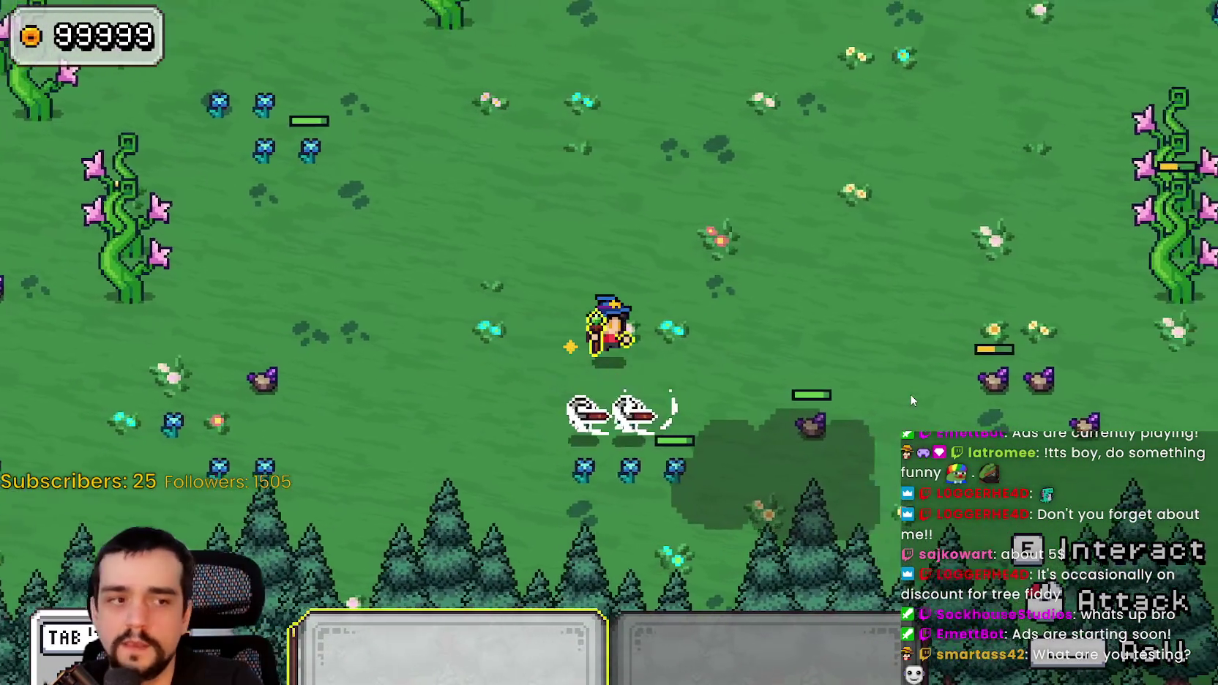
key("d")
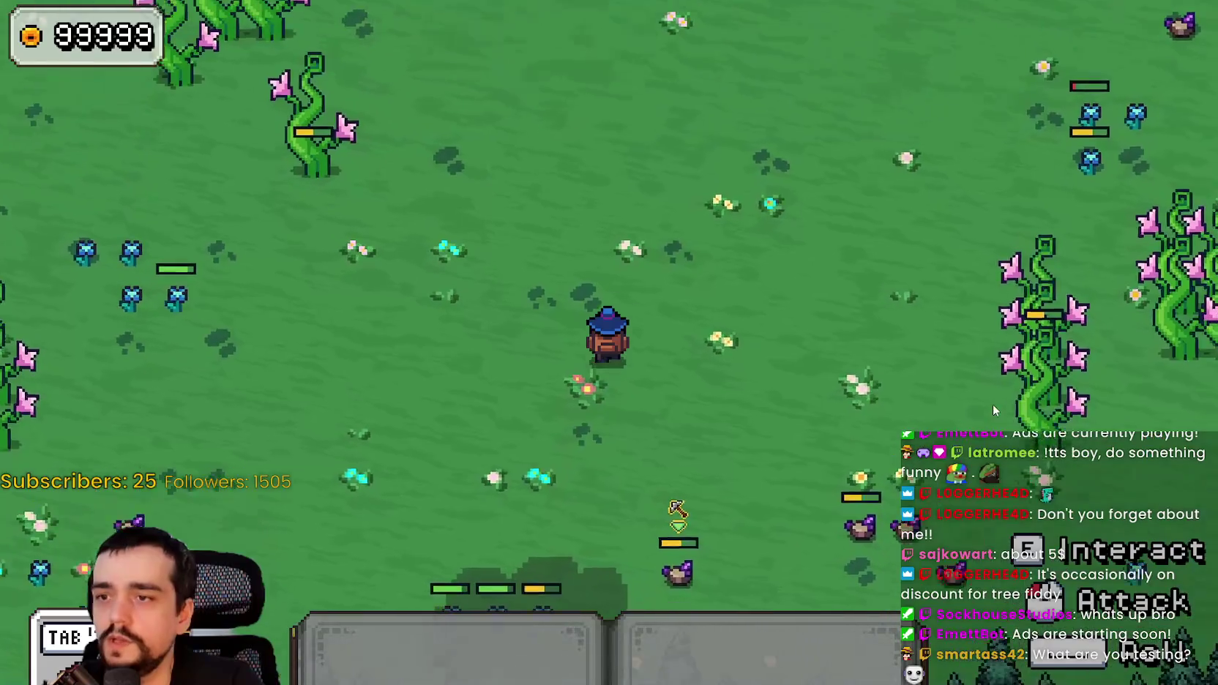
key("w")
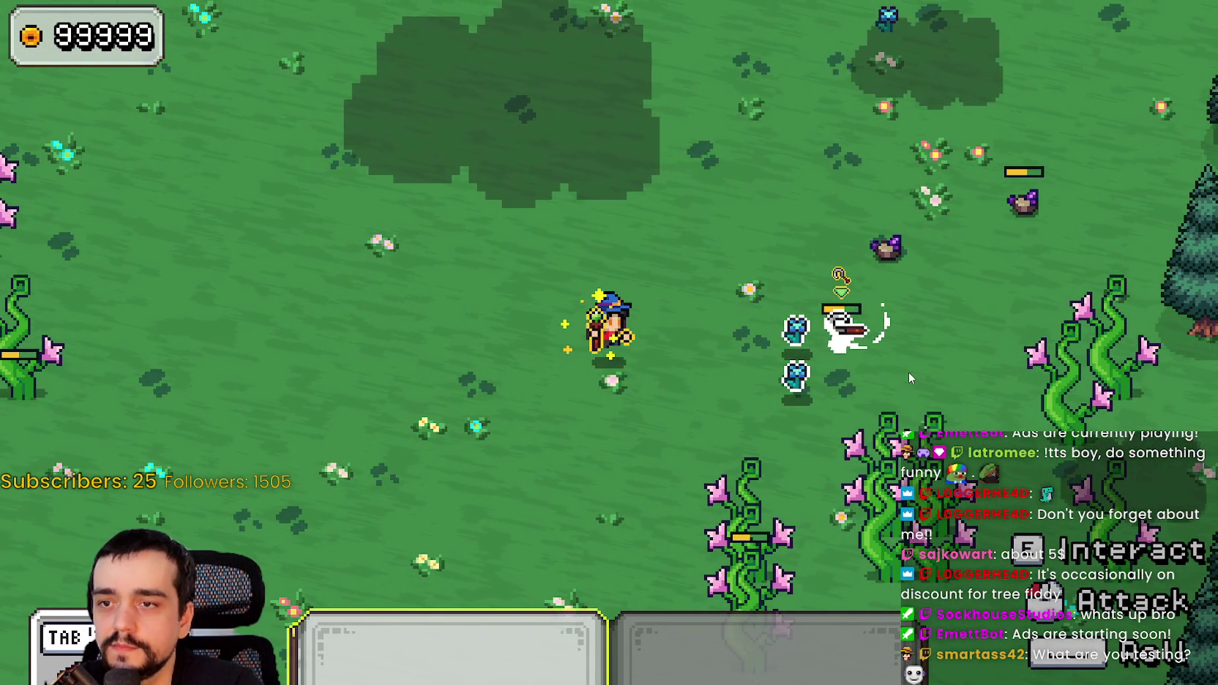
key("s")
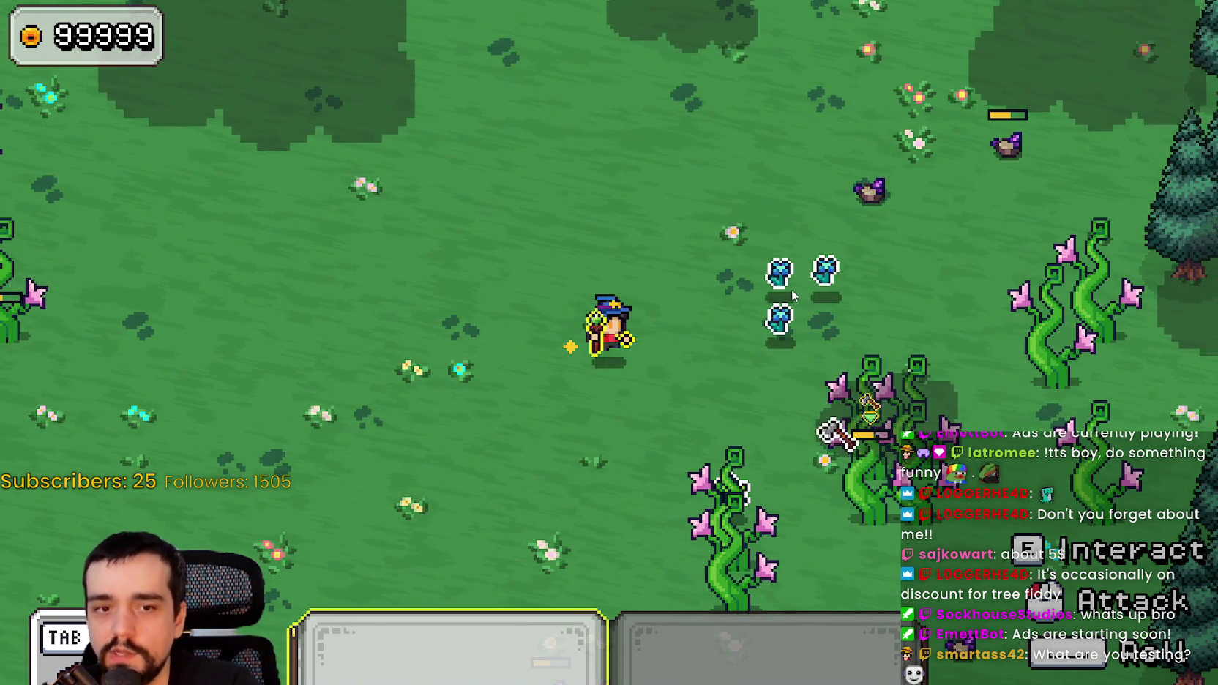
key("1")
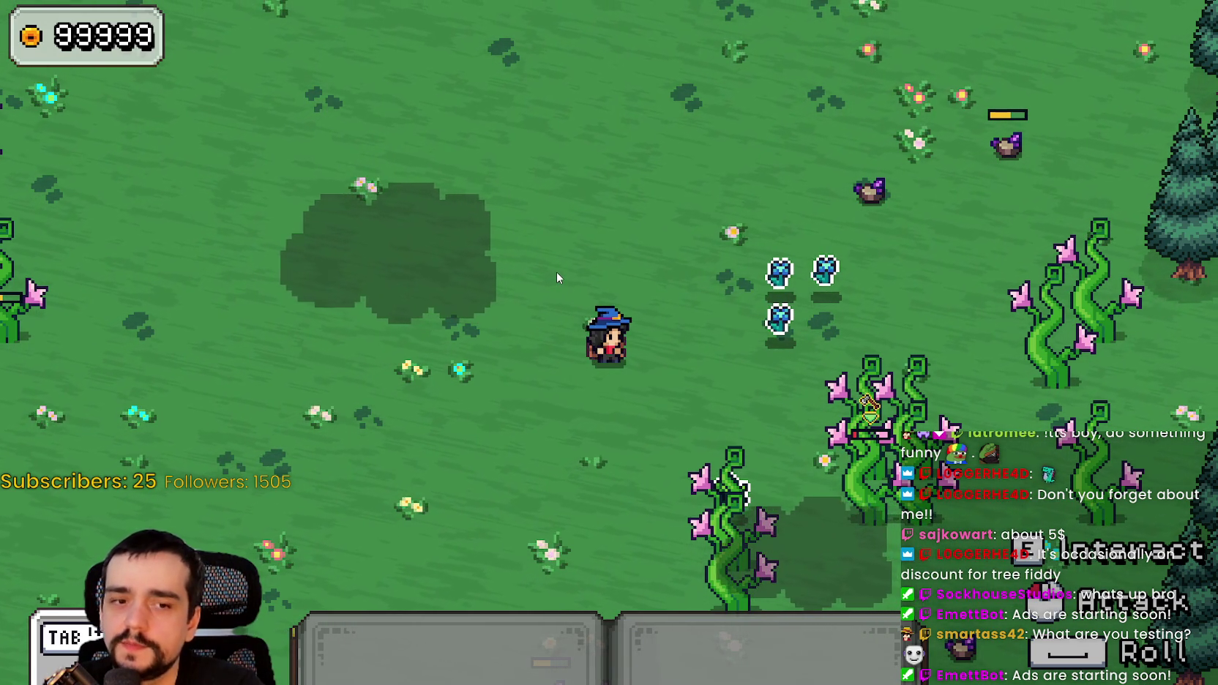
- Walk the wizard up to a purple rock and break it with the pickaxe
key("d")
key("d")
key("w")
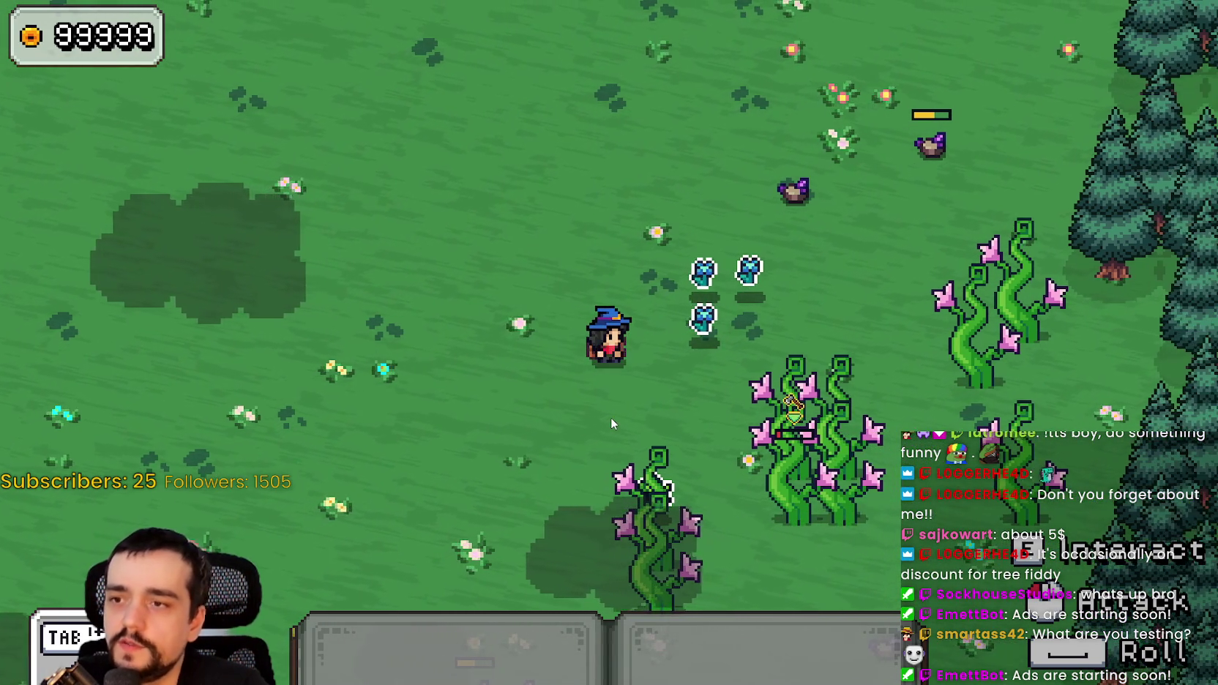
key("w")
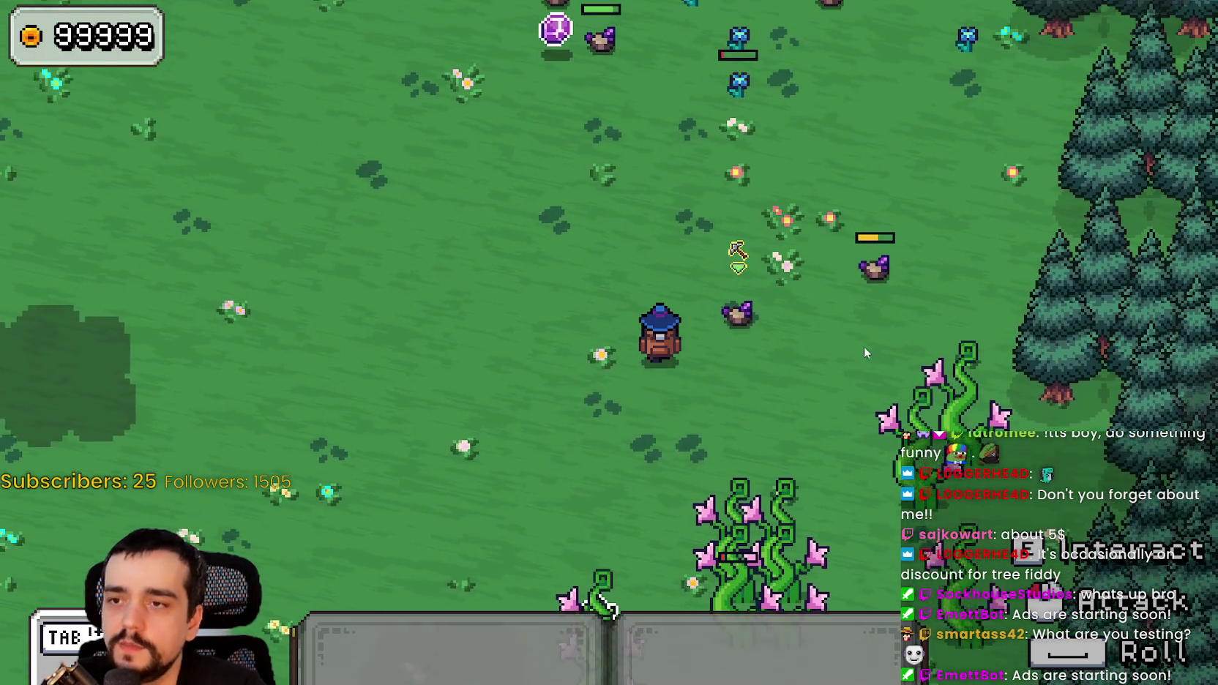
key("d")
key("a")
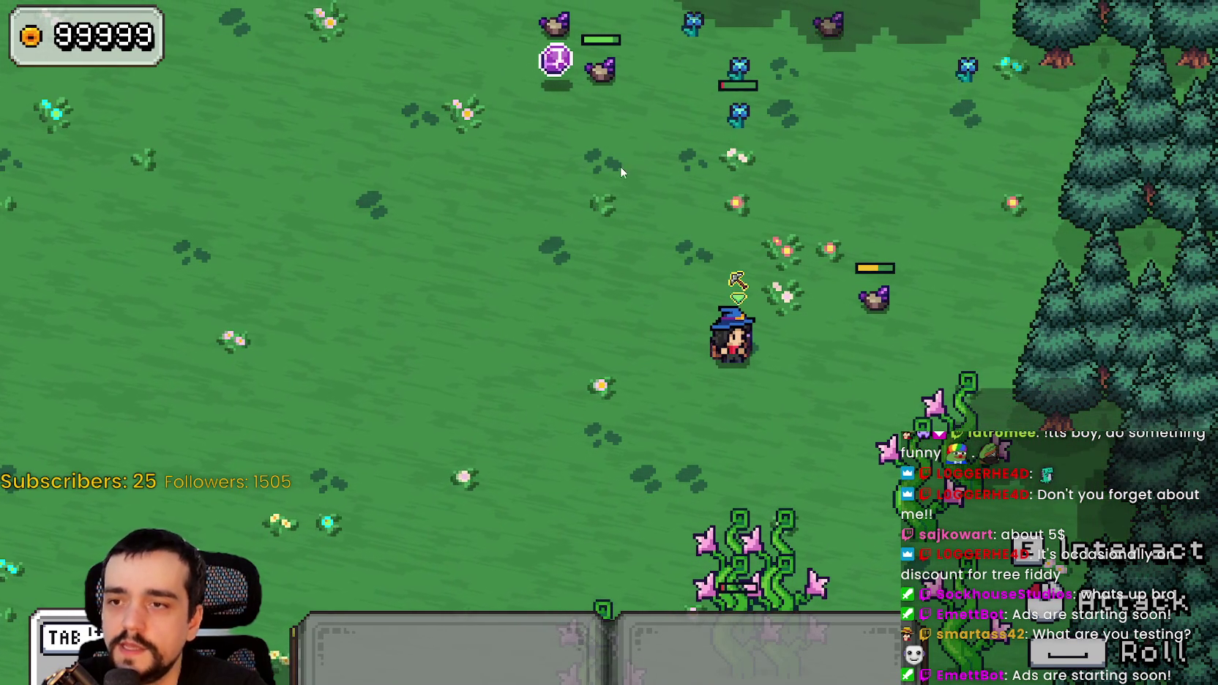
key("a")
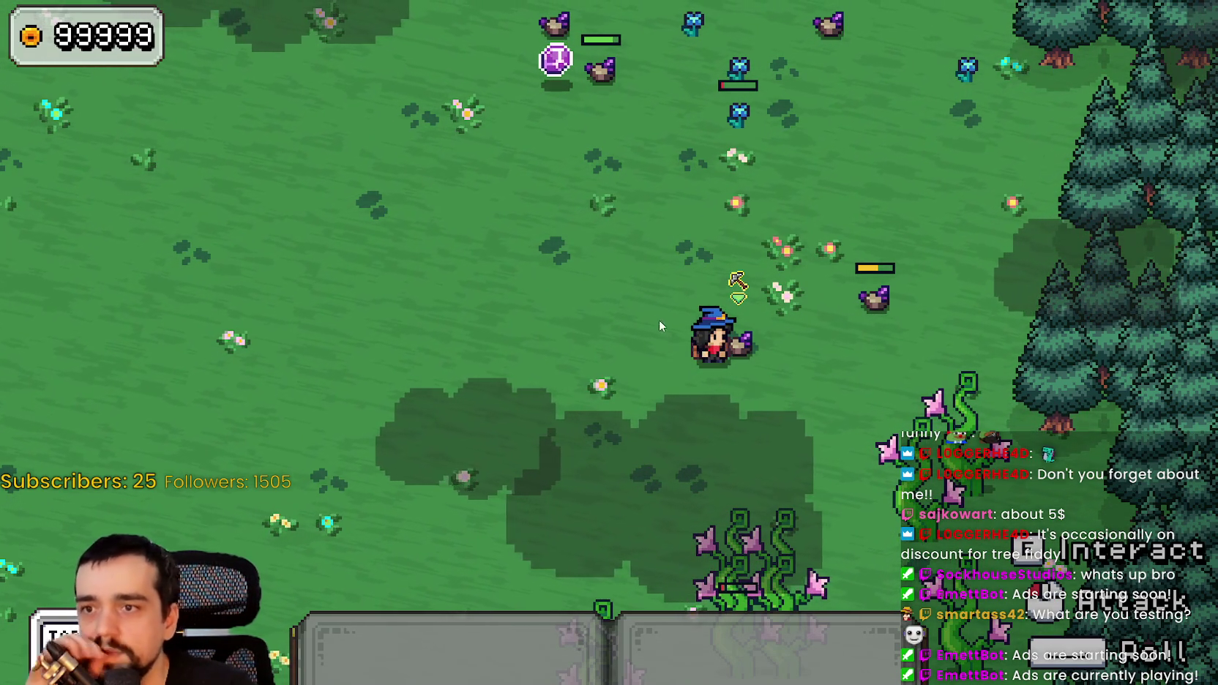
key("1")
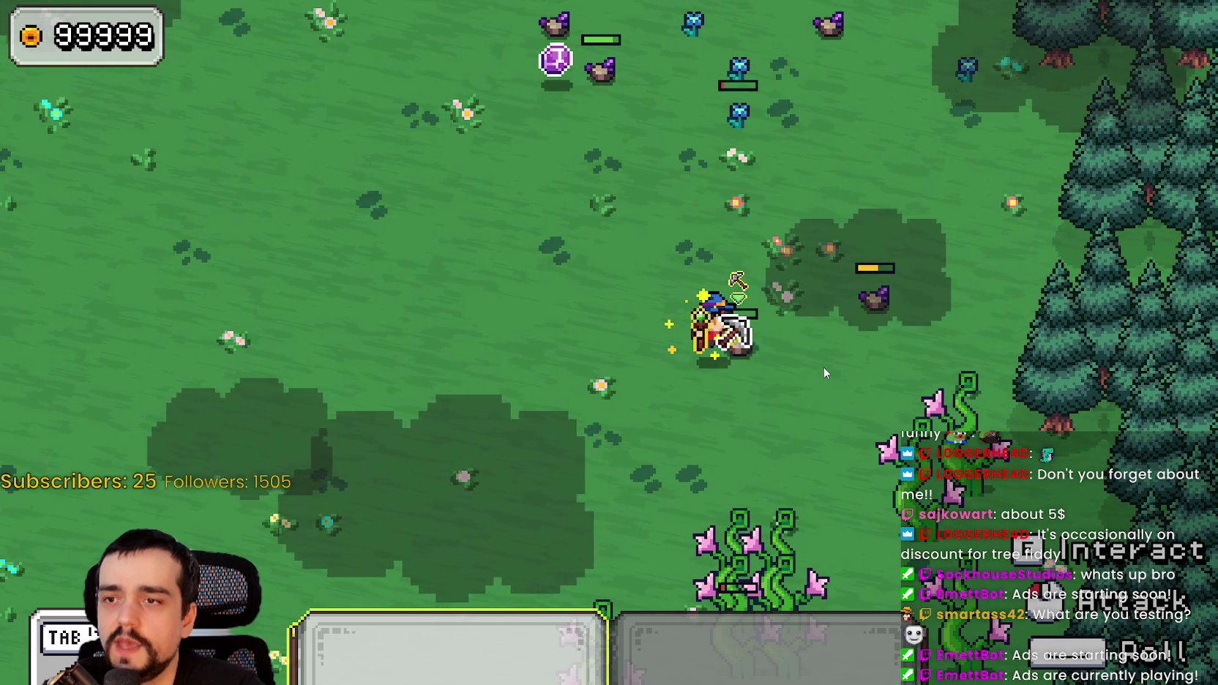
key("1")
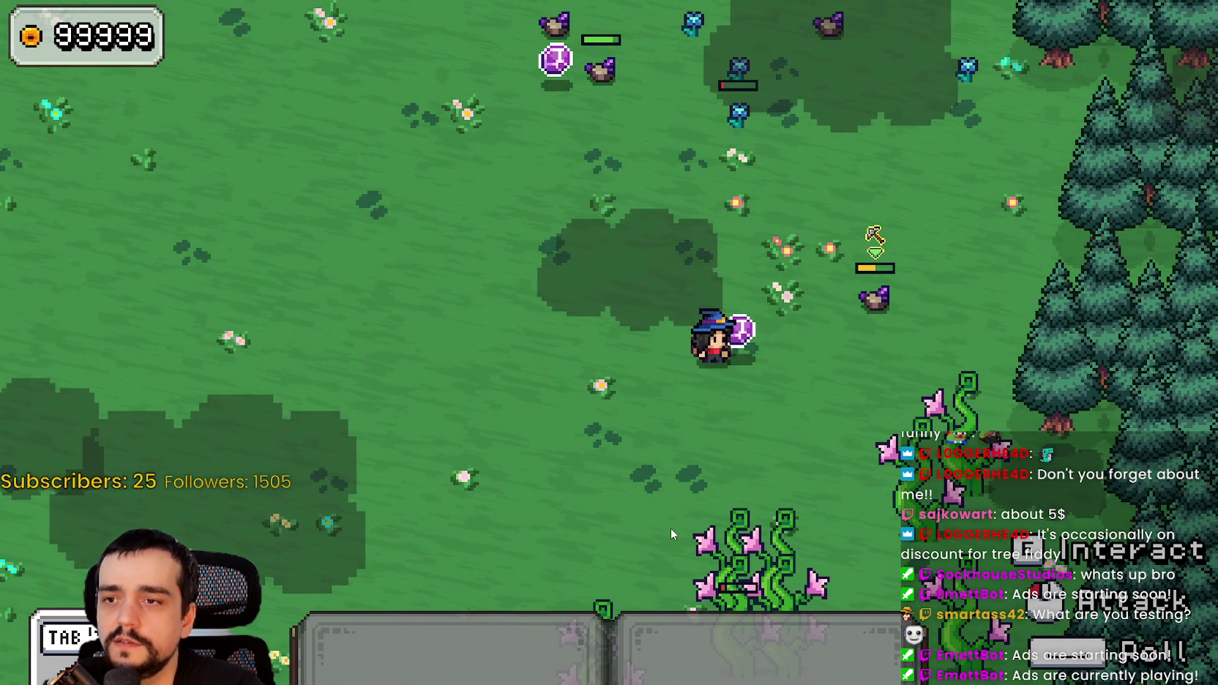
- Collect the dropped purple gem, strike the next rock, and return to loot_magnet.gd
key("d")
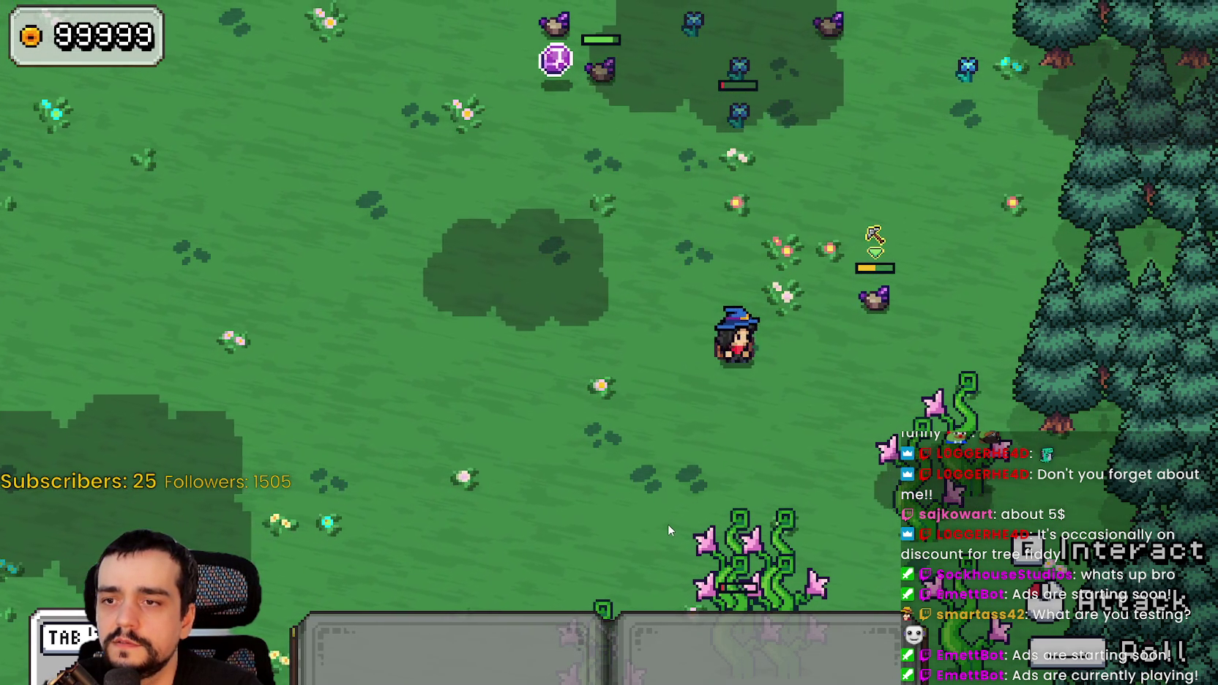
key("a")
key("d")
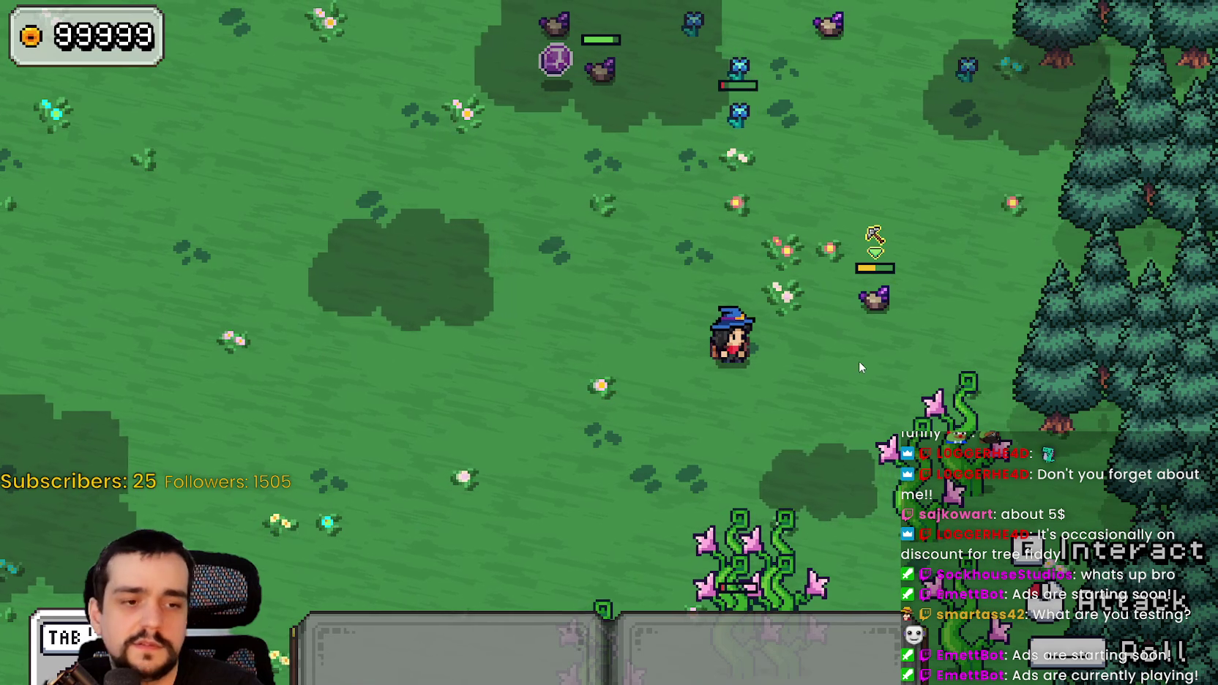
key("d")
key("w")
left_click(963, 373)
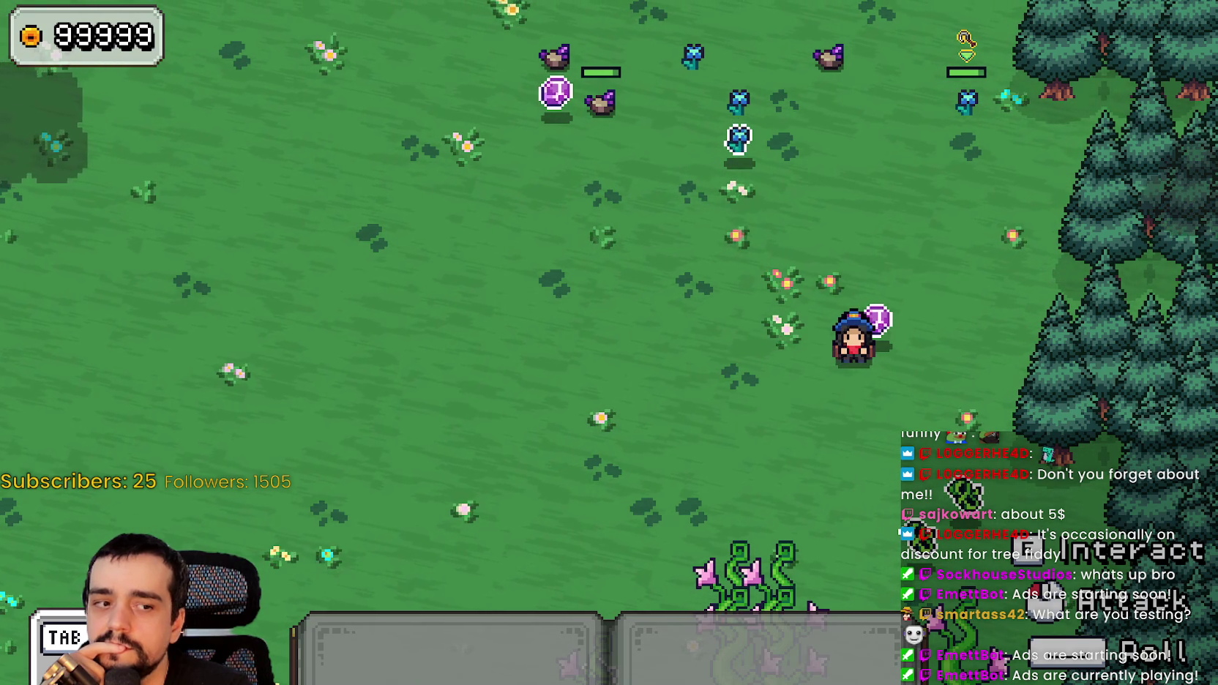
key("alt+Tab")
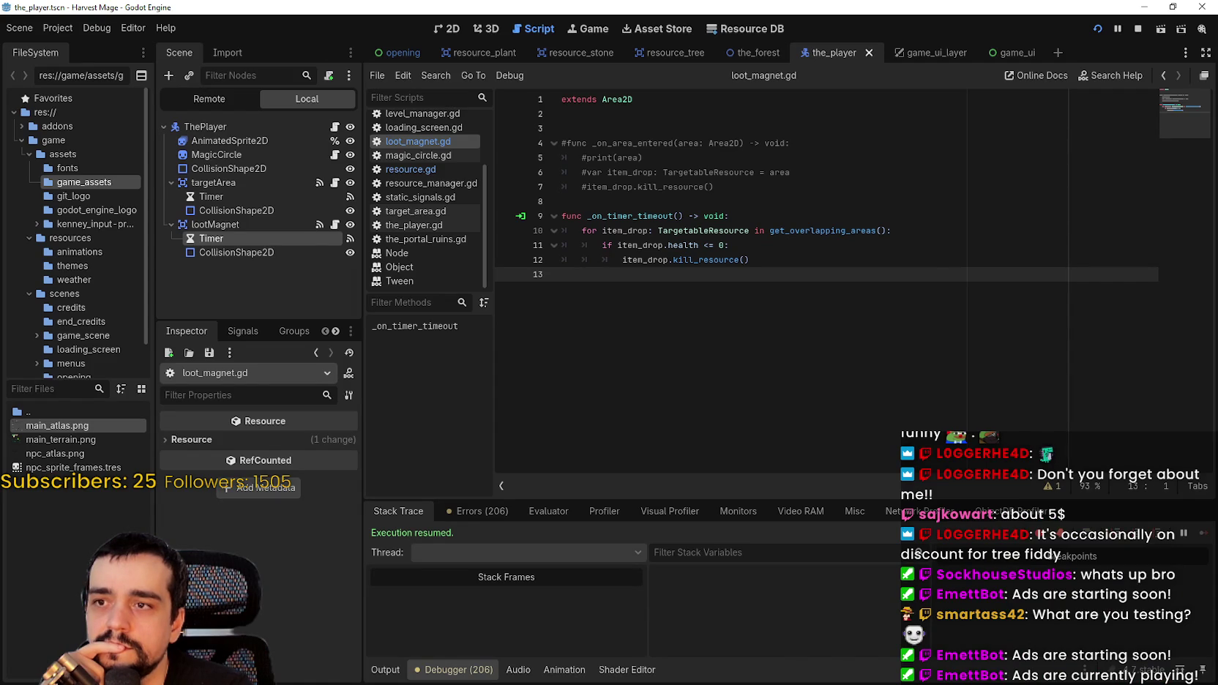
- Add breakpoints on lines 11 and 12 of loot_magnet.gd while Harvest Mage runs
left_click(220, 225)
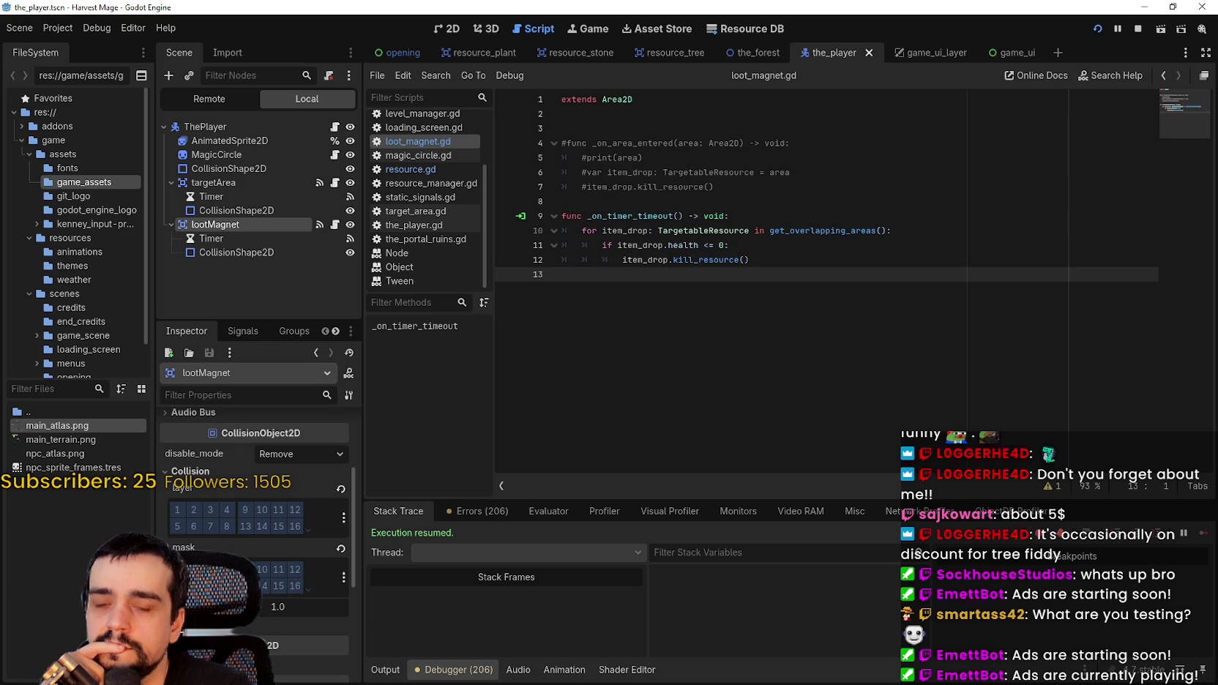
key("alt+Tab")
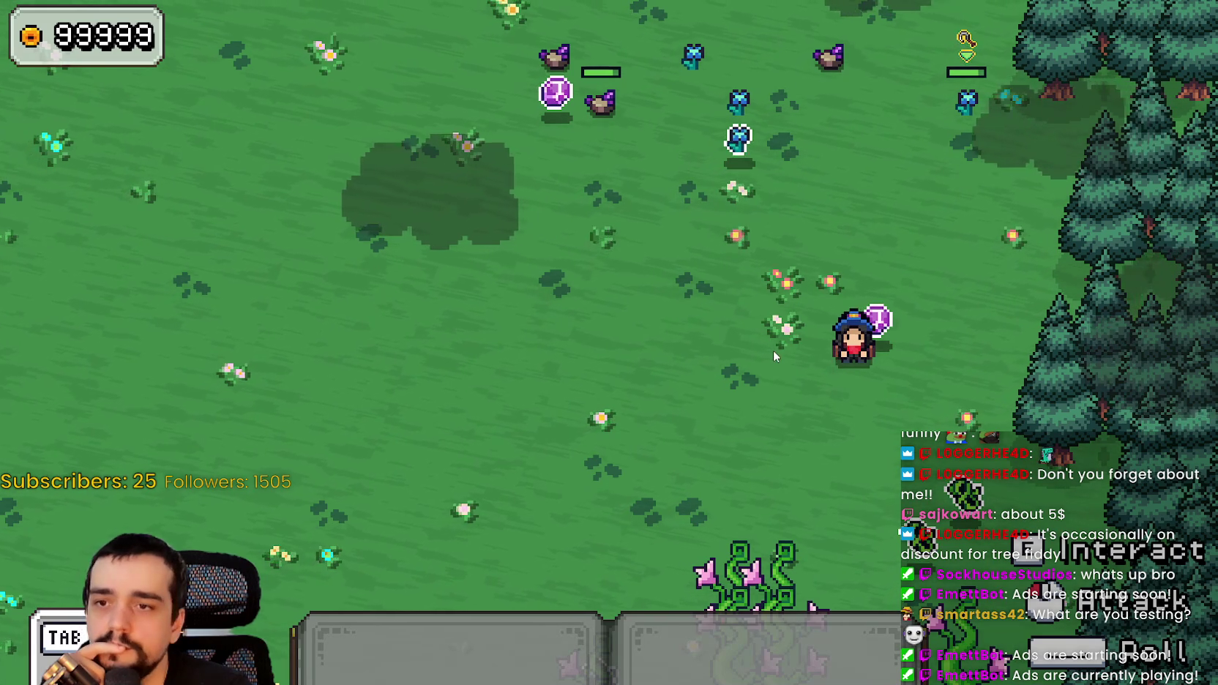
key("alt+Tab")
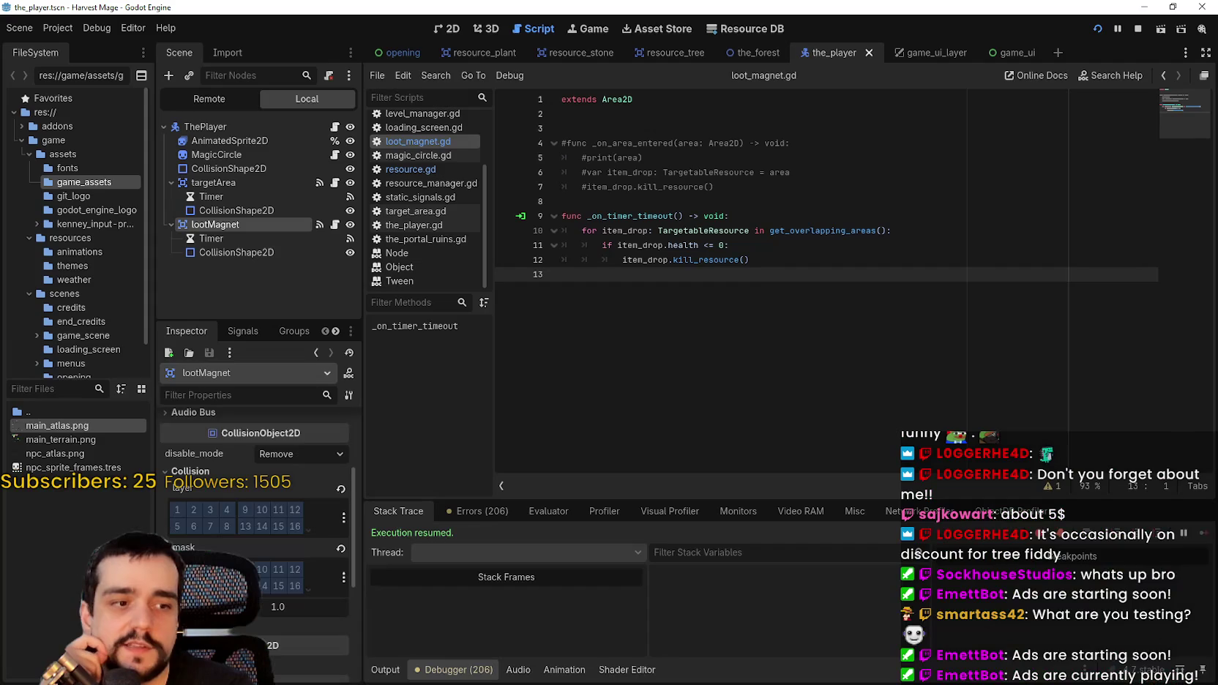
double_click(802, 232)
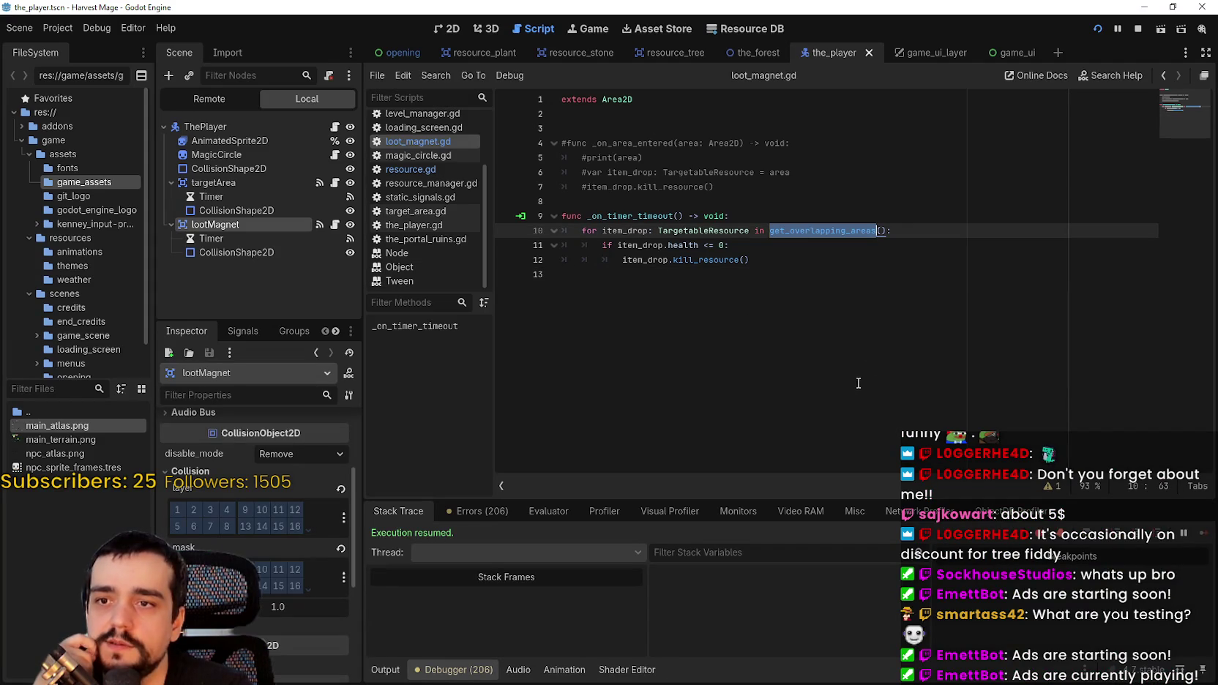
left_click(777, 244)
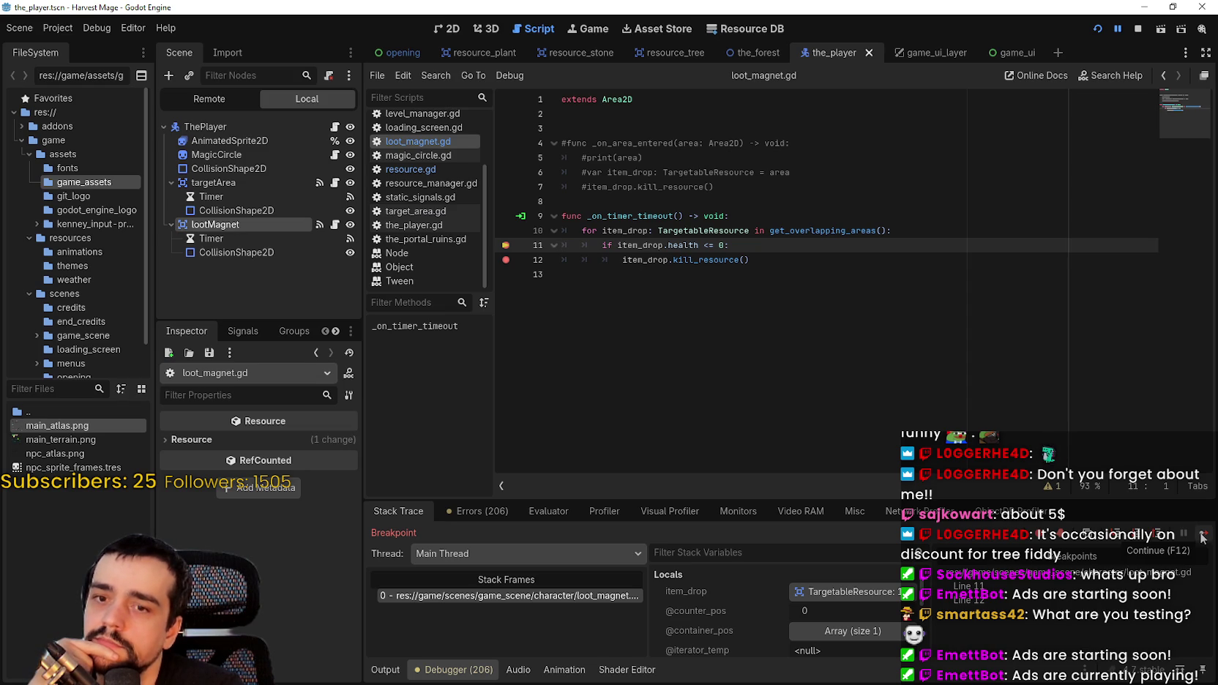
- Continue past the line 11 and line 12 breakpoint hits, then stop the debug session
left_click(1202, 538)
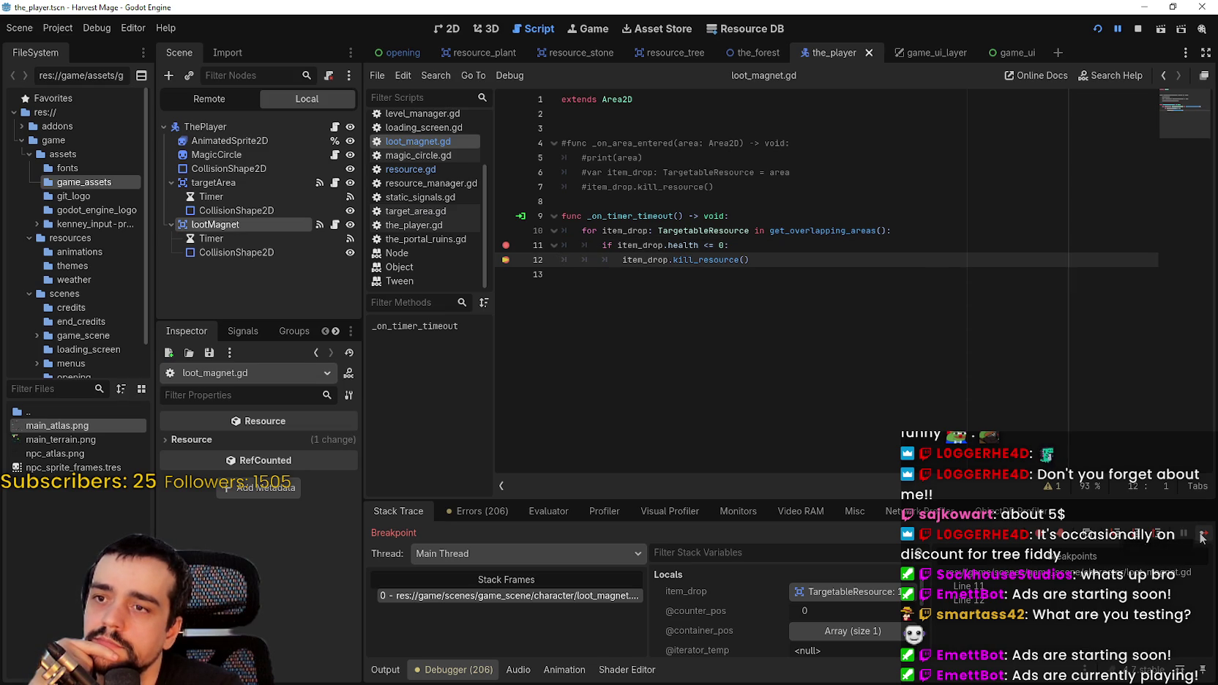
left_click(1203, 538)
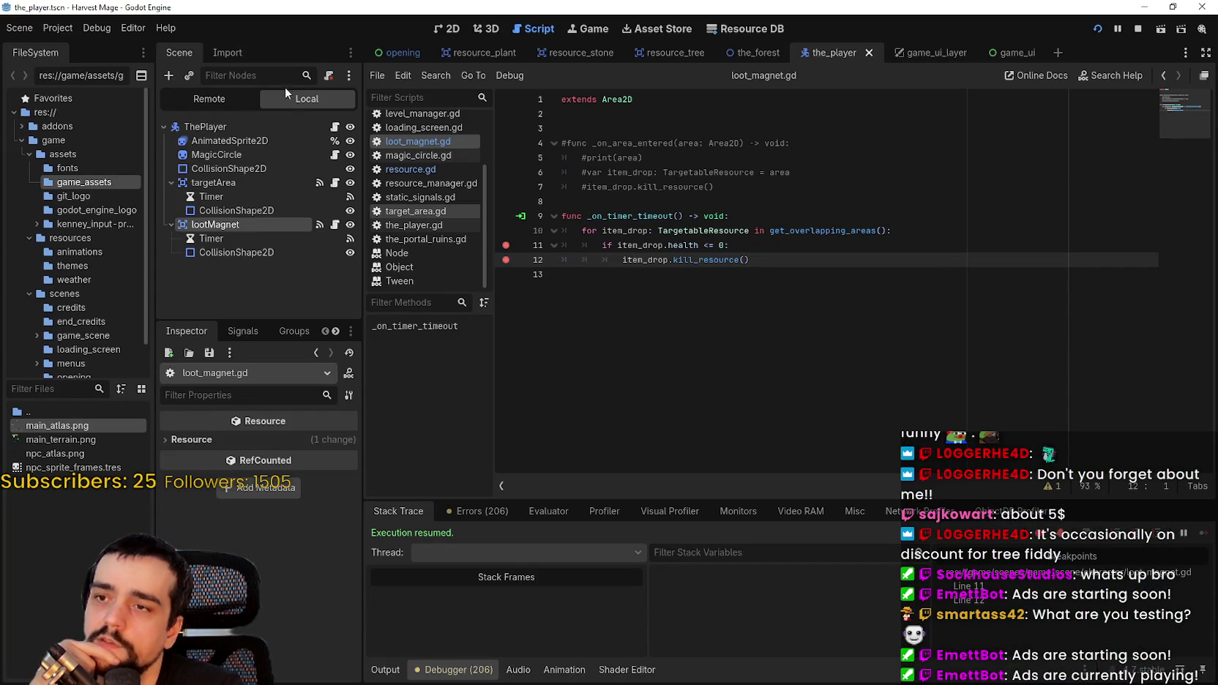
left_click(1137, 28)
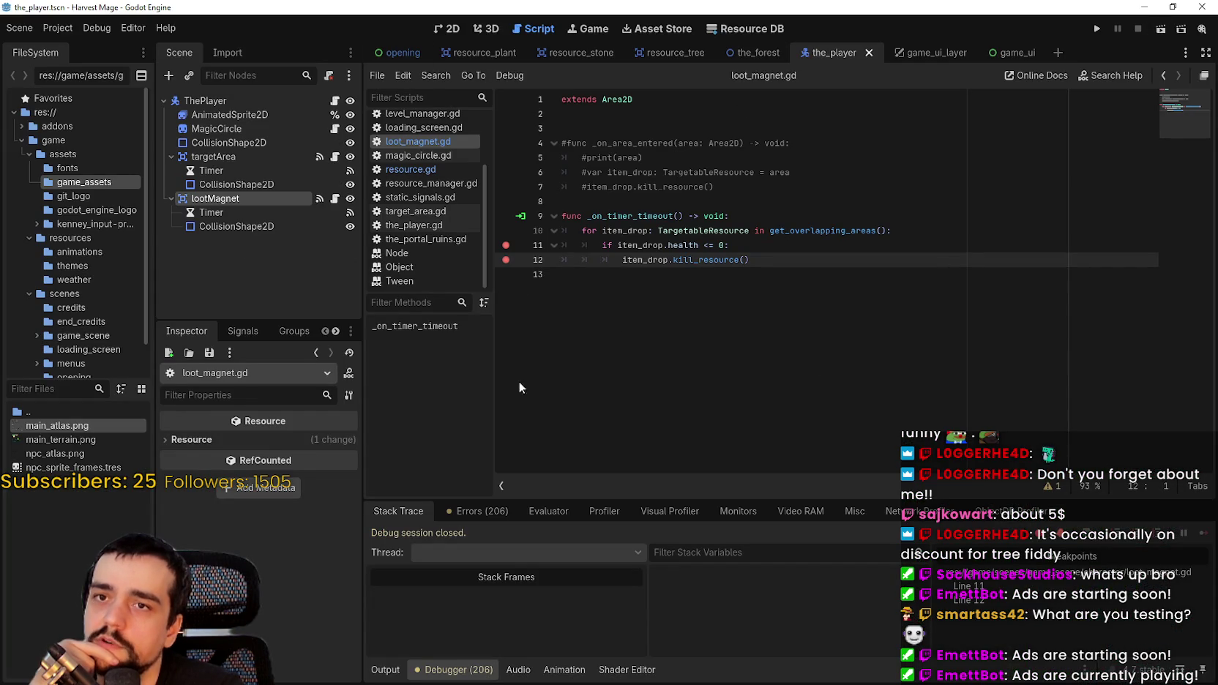
left_click(216, 213)
left_click_drag(819, 266, 416, 211)
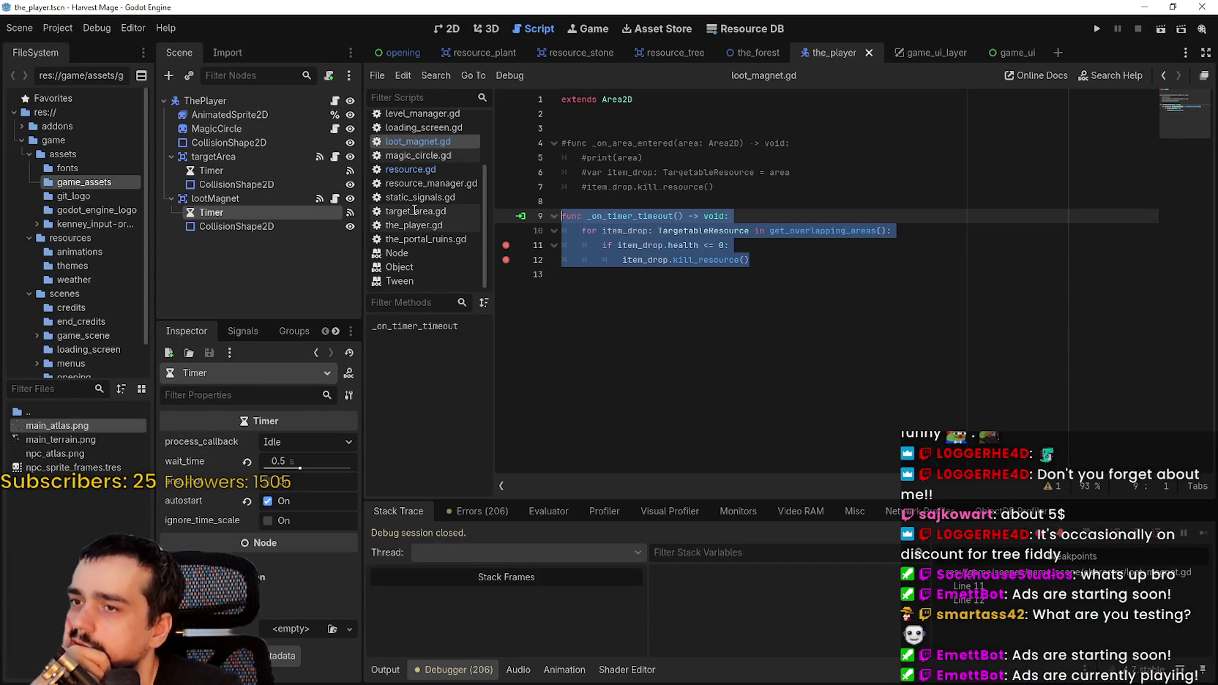
key("ctrl+k")
key("ctrl+s")
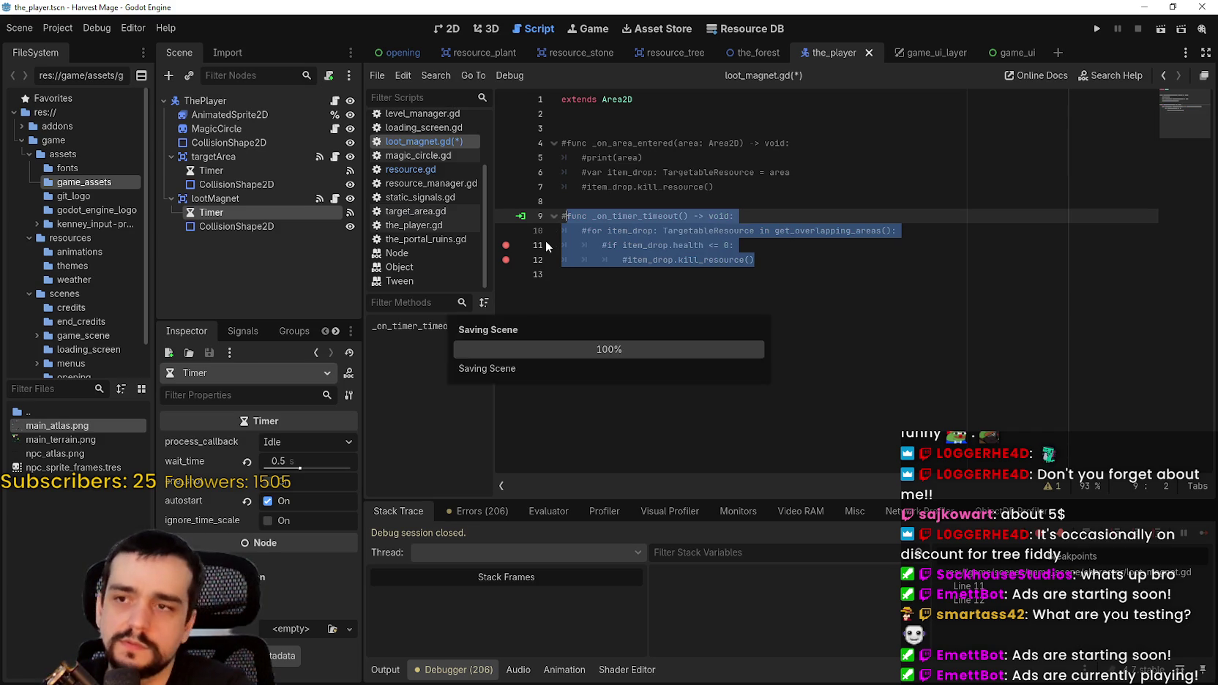
left_click_drag(754, 192, 539, 156)
left_click_drag(725, 188, 576, 143)
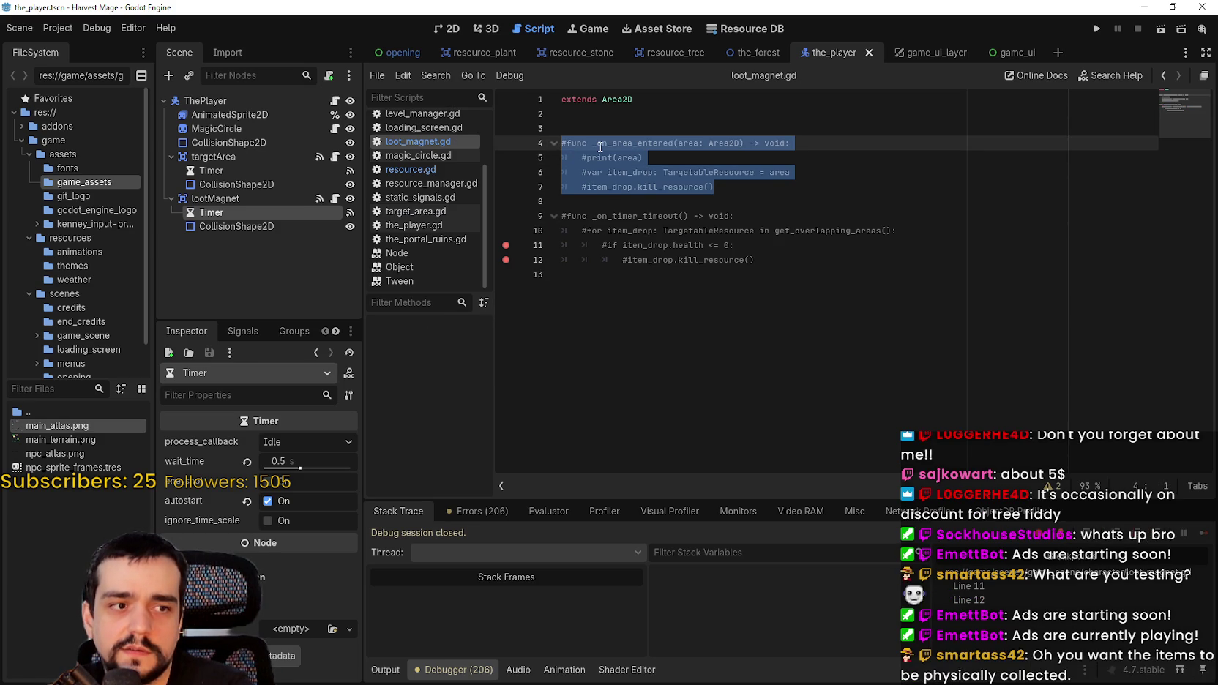
key("ctrl+k")
key("ctrl+s")
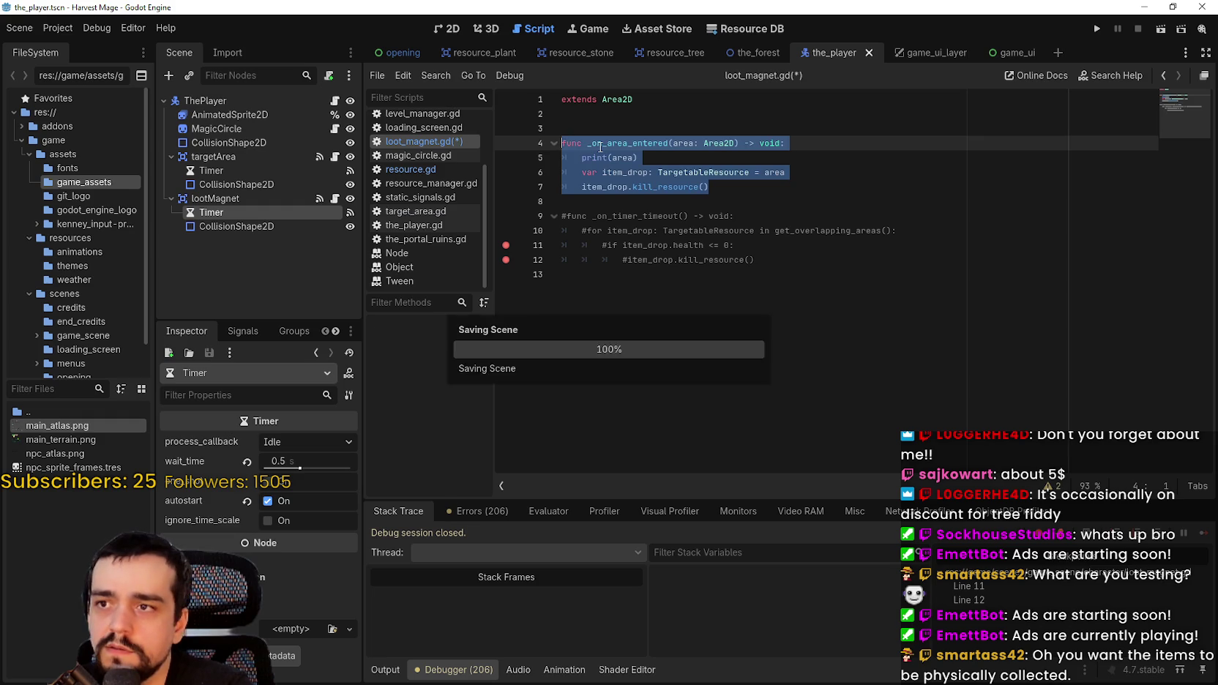
left_click(621, 212)
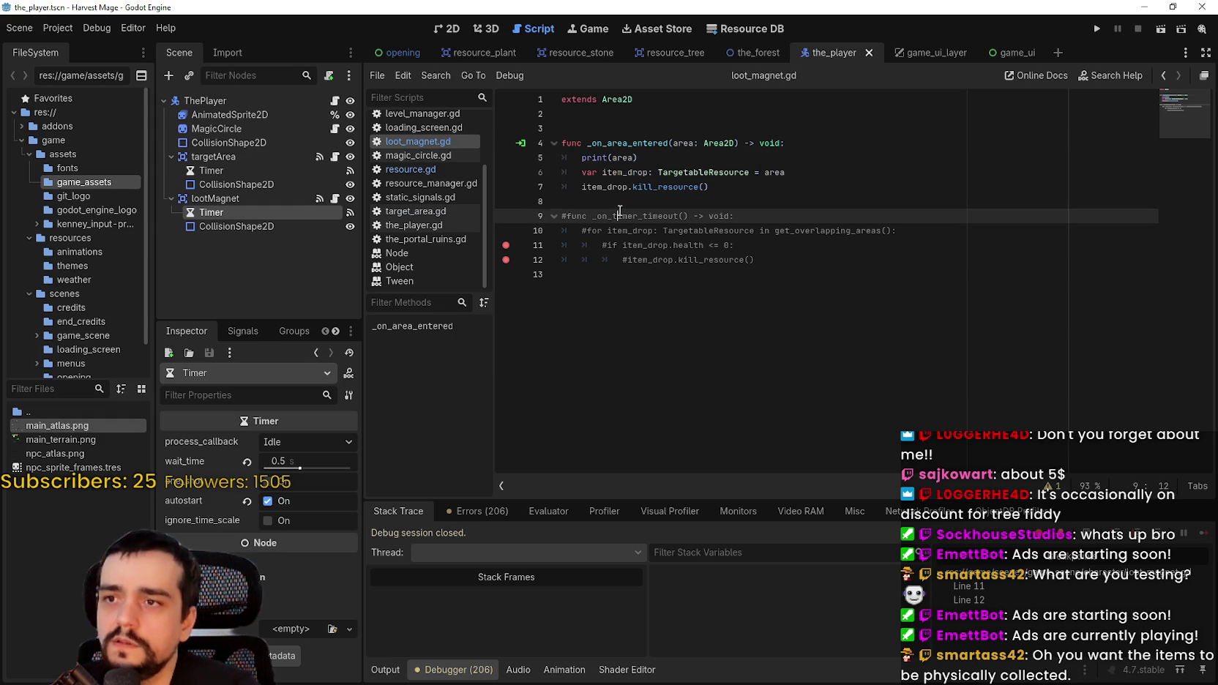
left_click(732, 199)
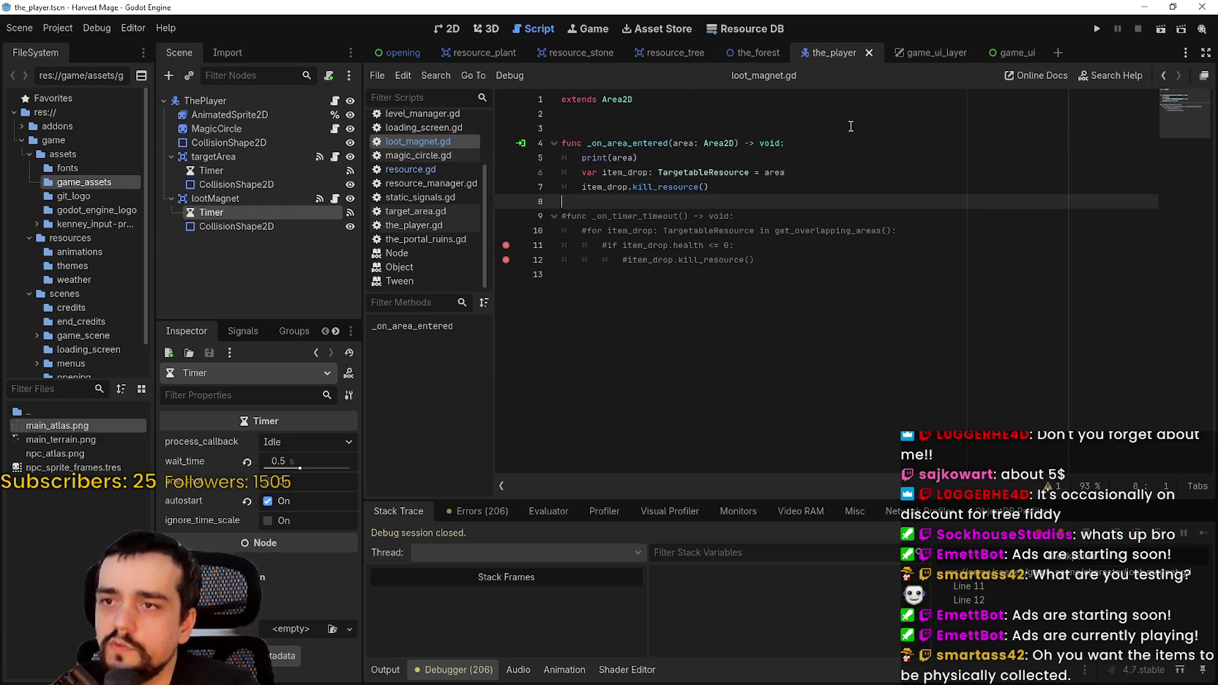
left_click(742, 188)
key("ctrl+s")
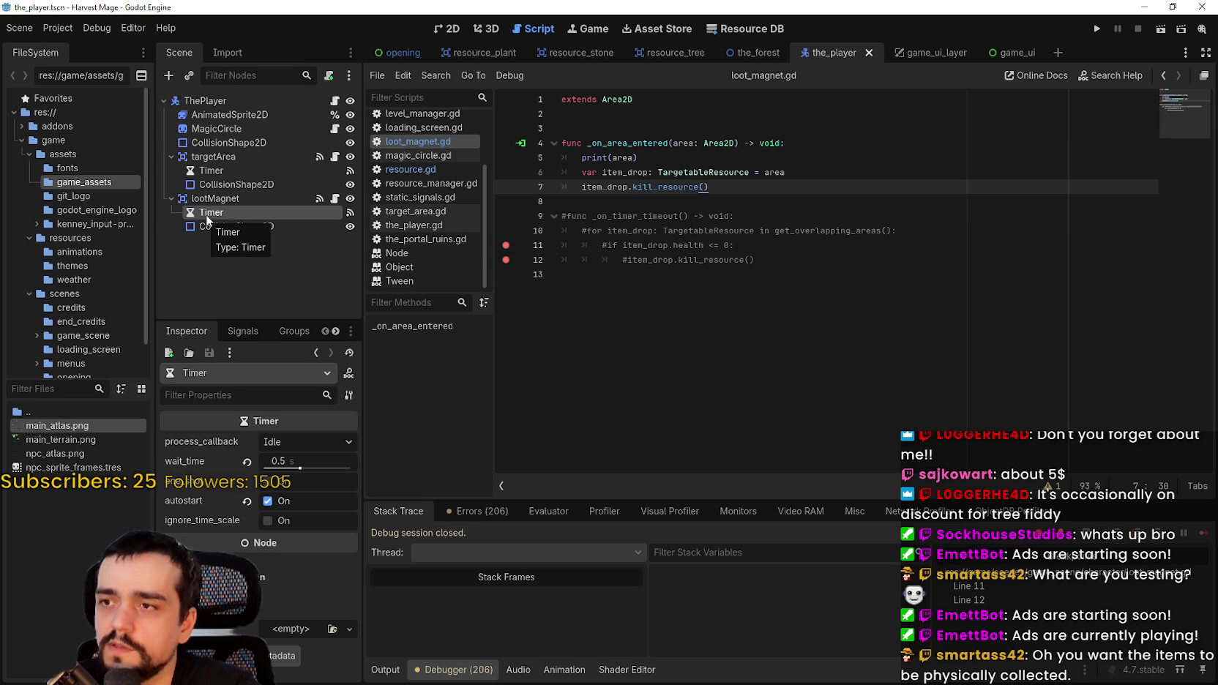
mouse_move(898, 232)
left_mouse_down()
mouse_move(864, 247)
mouse_move(610, 232)
left_mouse_up()
left_click(410, 169)
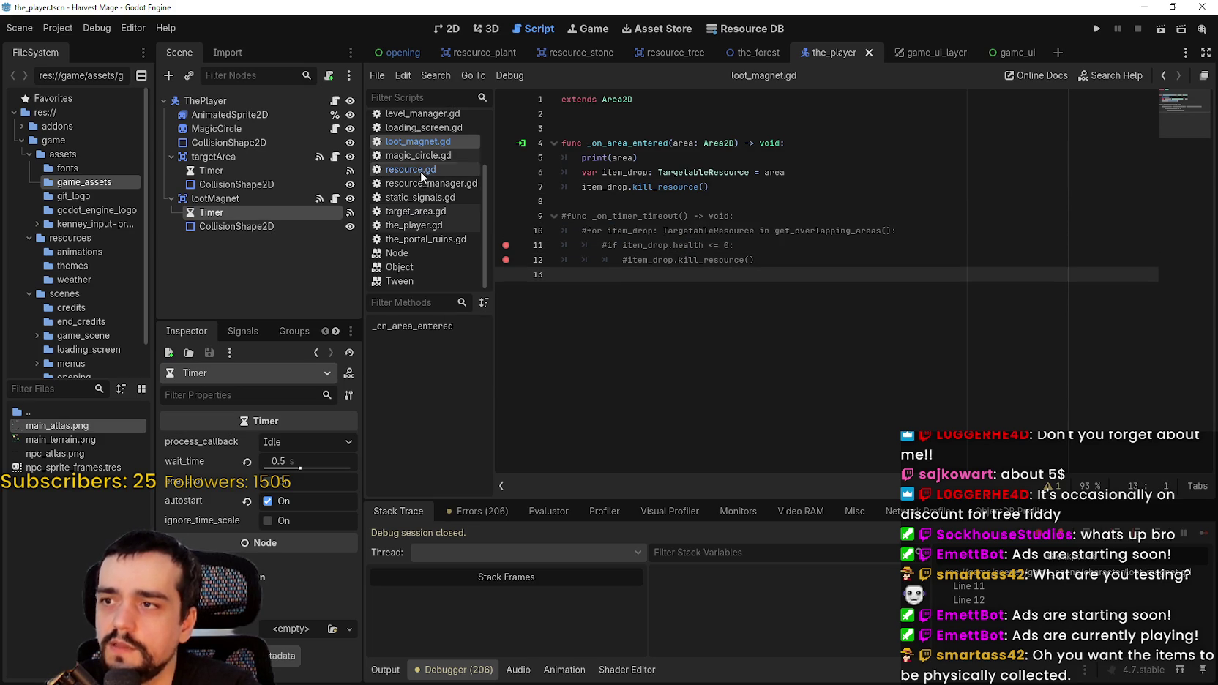
- Add 'global_position = global_position' on line 64, right after the collision-layer switch, and save
left_click(792, 361)
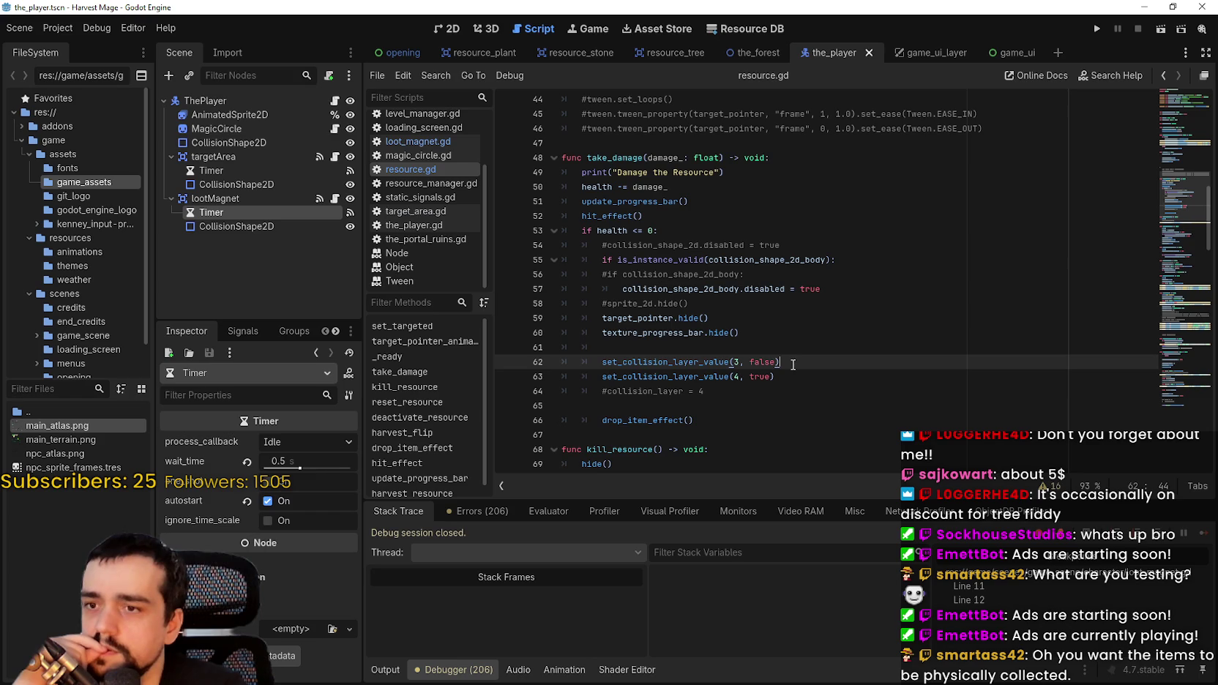
left_click_drag(602, 420, 693, 420)
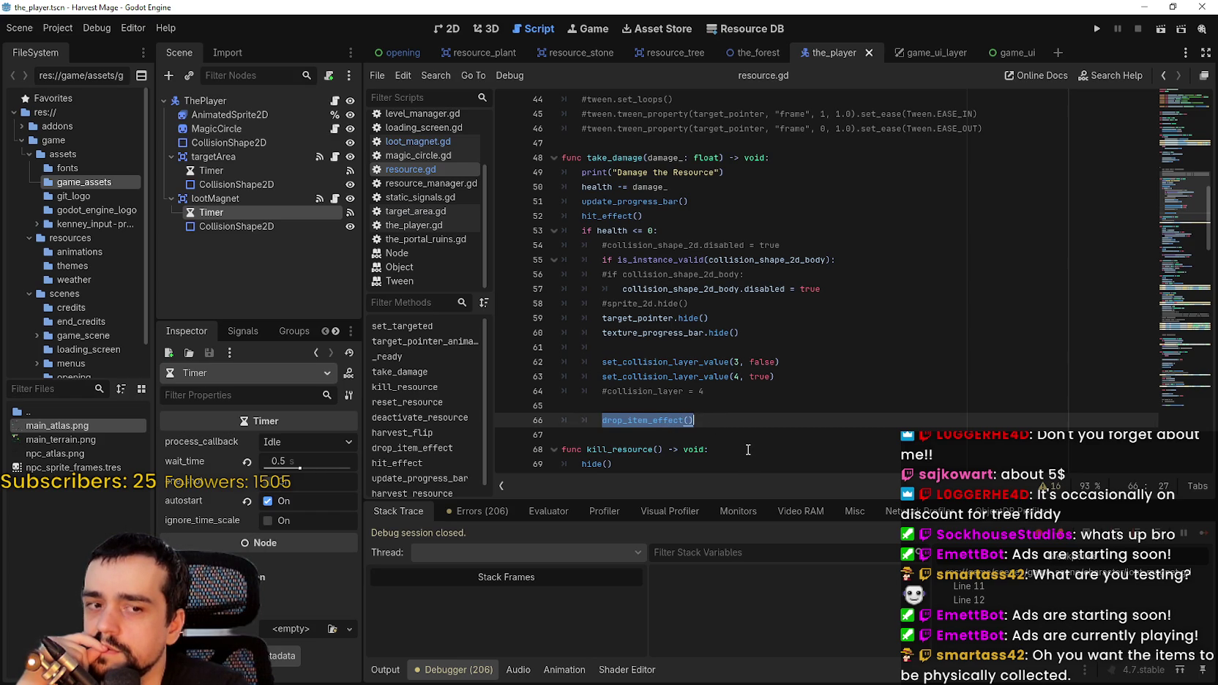
left_click_drag(776, 376, 505, 360)
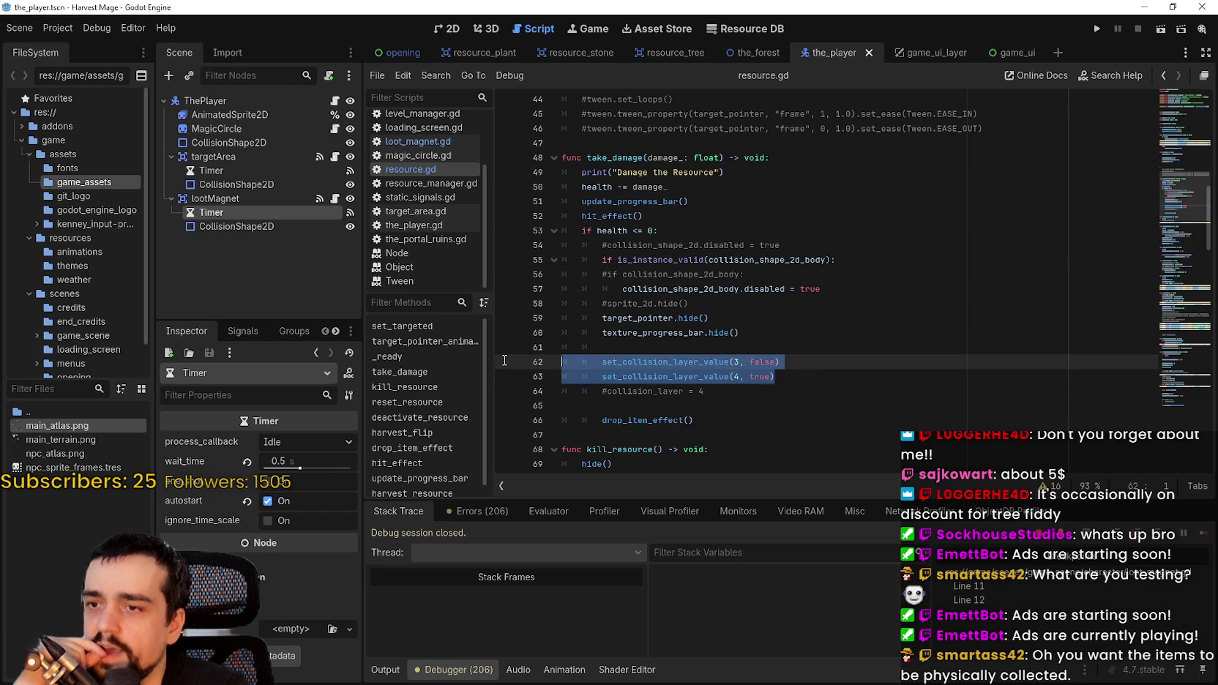
left_click(864, 377)
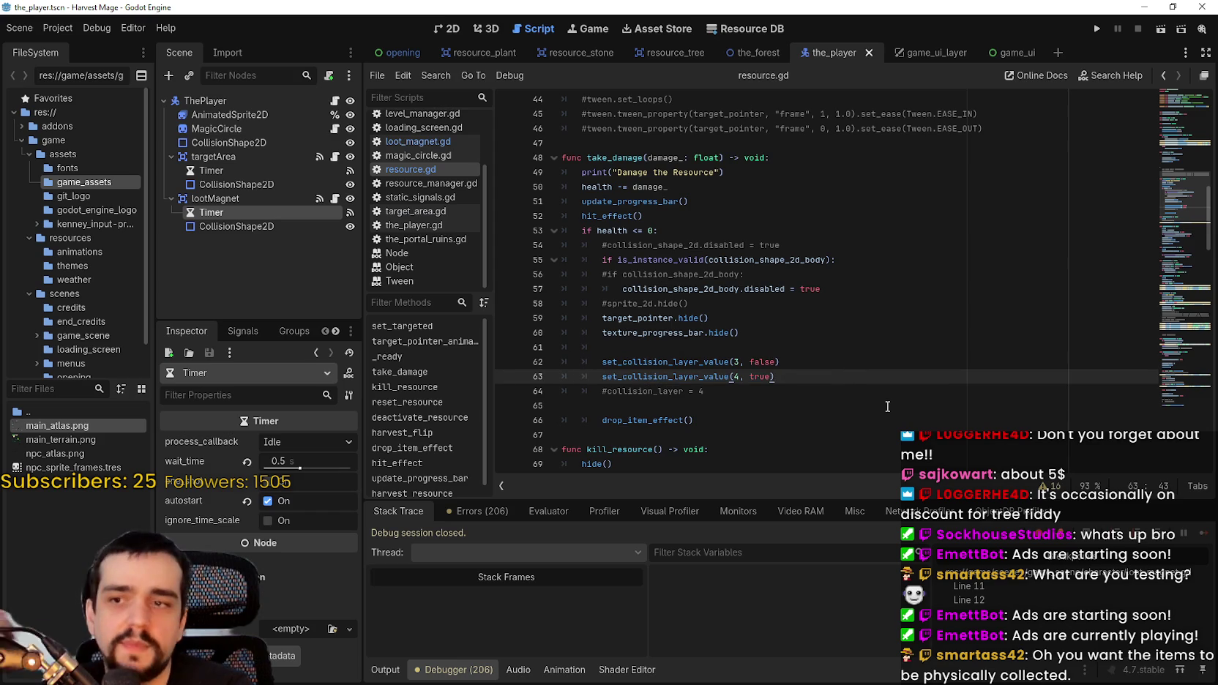
key("Return")
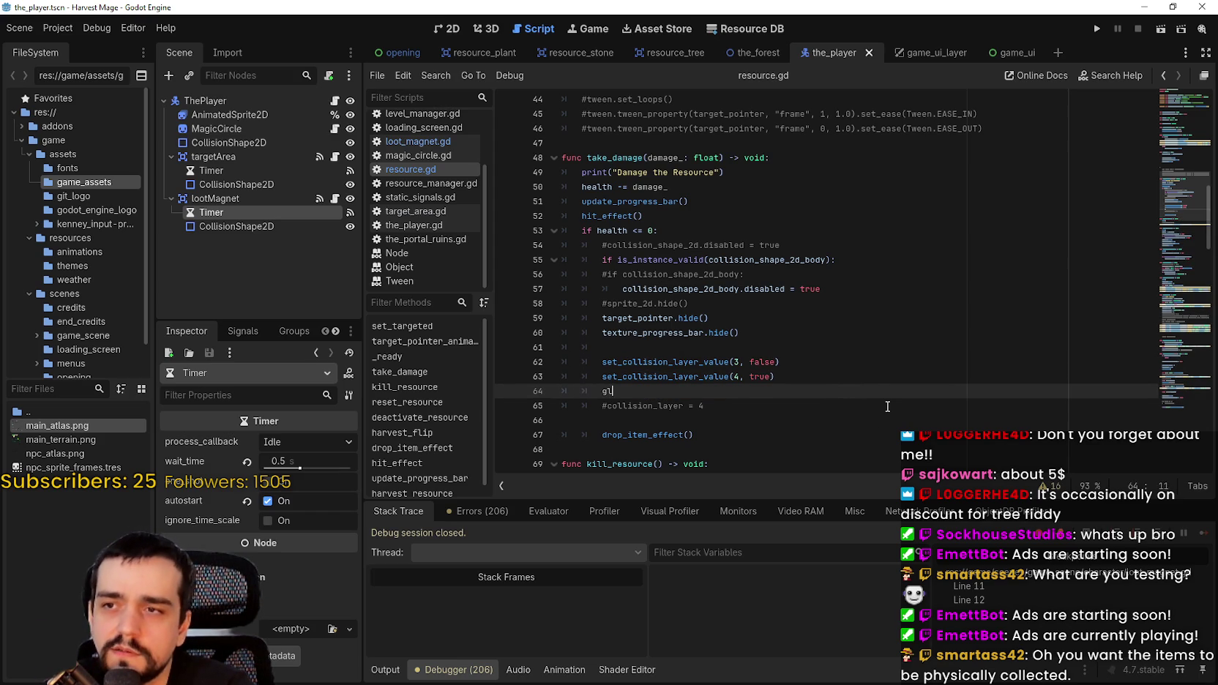
type("obal")
key("Return")
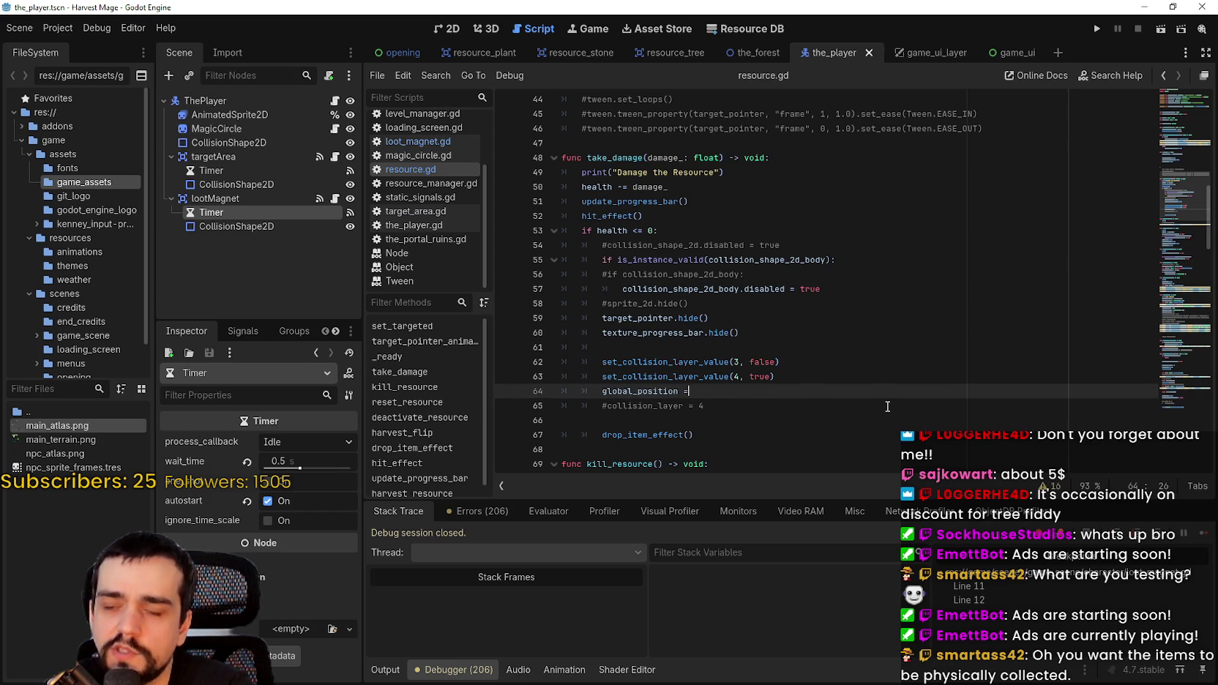
type("global_position")
key("ctrl+s")
left_click(892, 403)
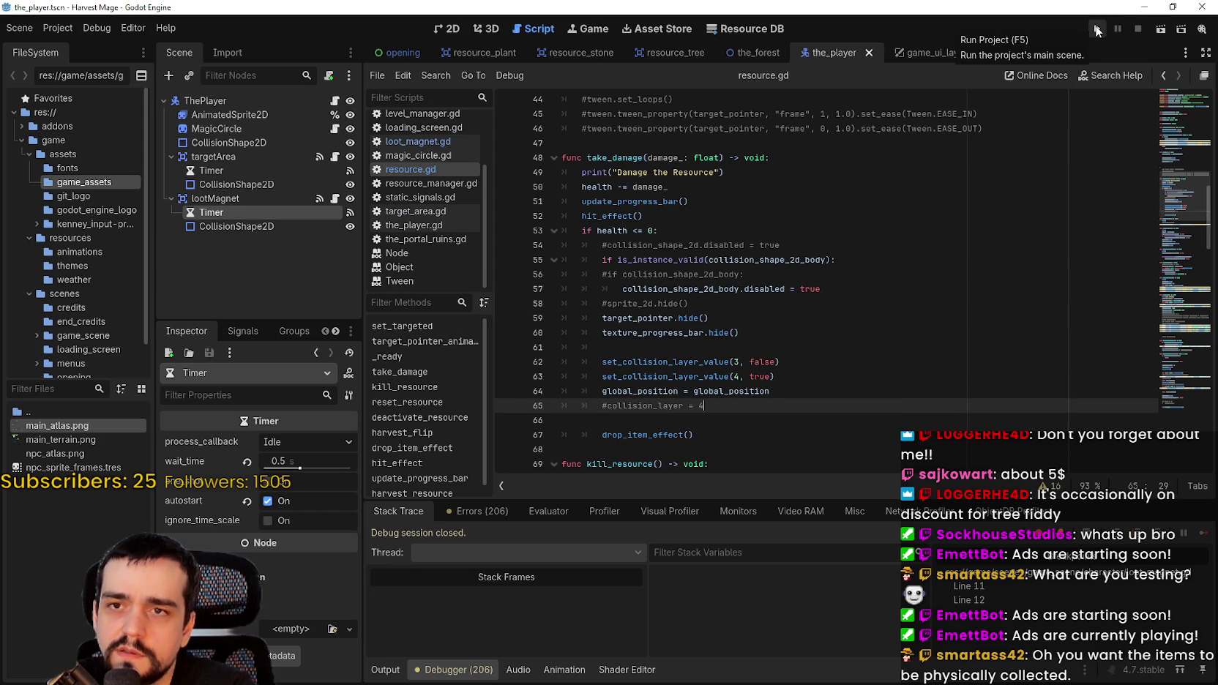
- Run Harvest Mage, continue past the title menu, and walk to a resource in the flower meadow
left_click(1096, 29)
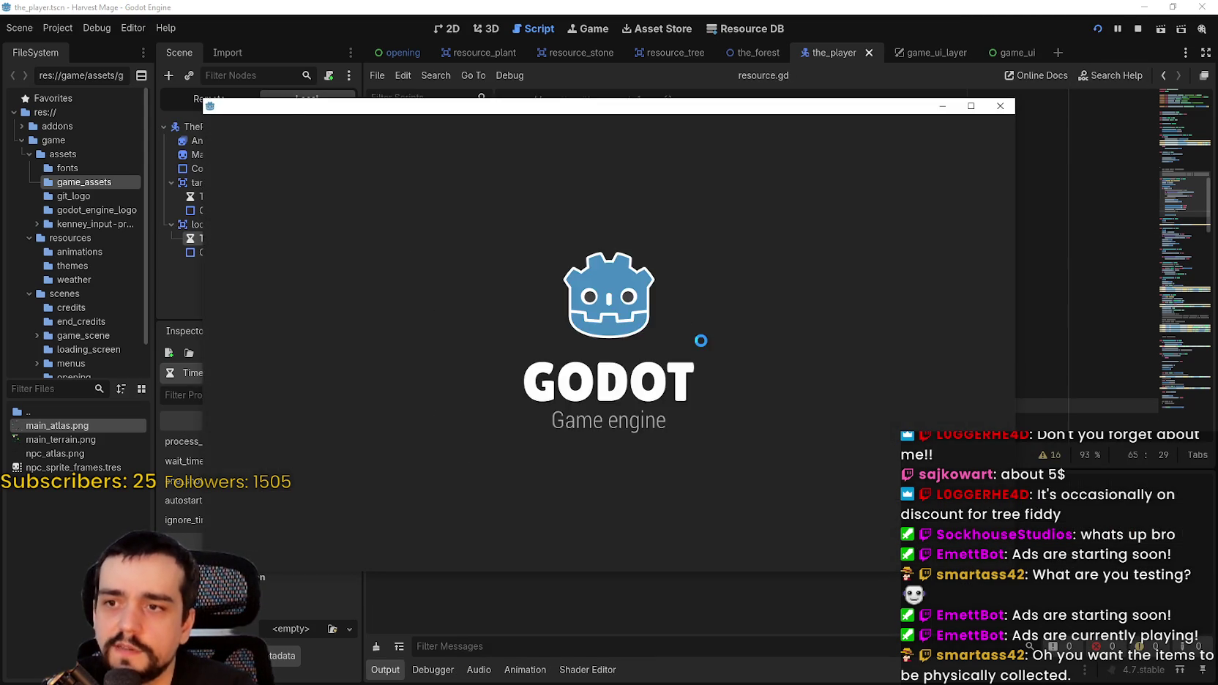
key("Return")
key("a")
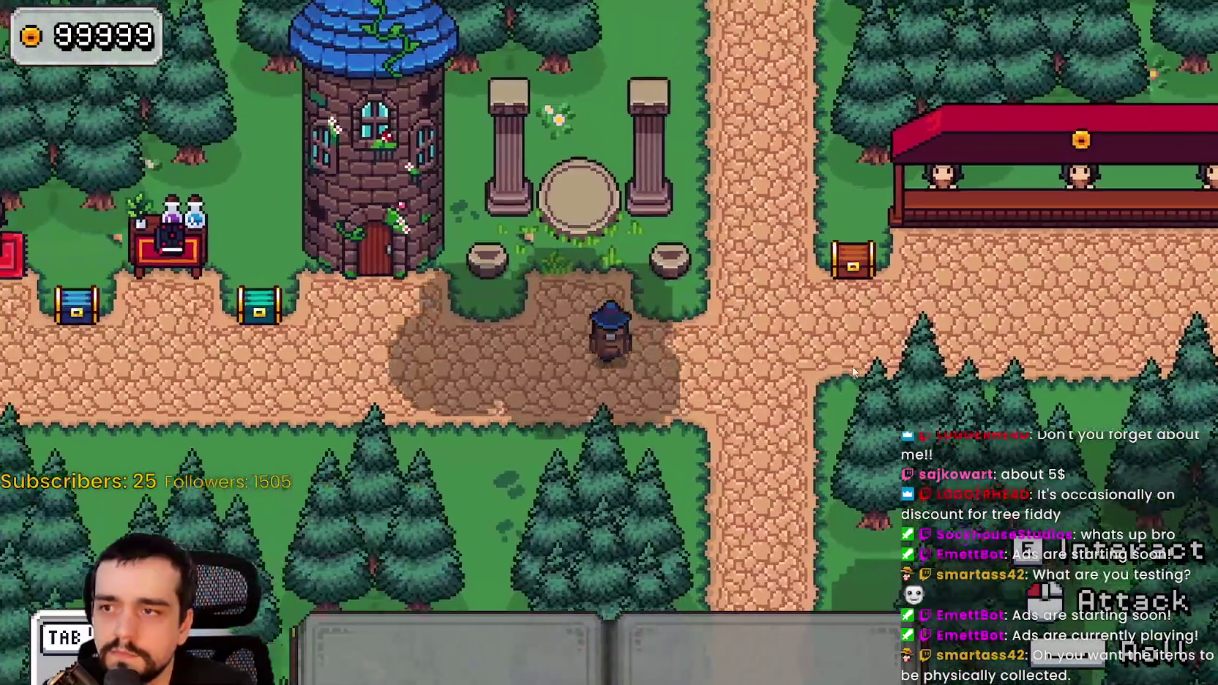
key("w")
key("a")
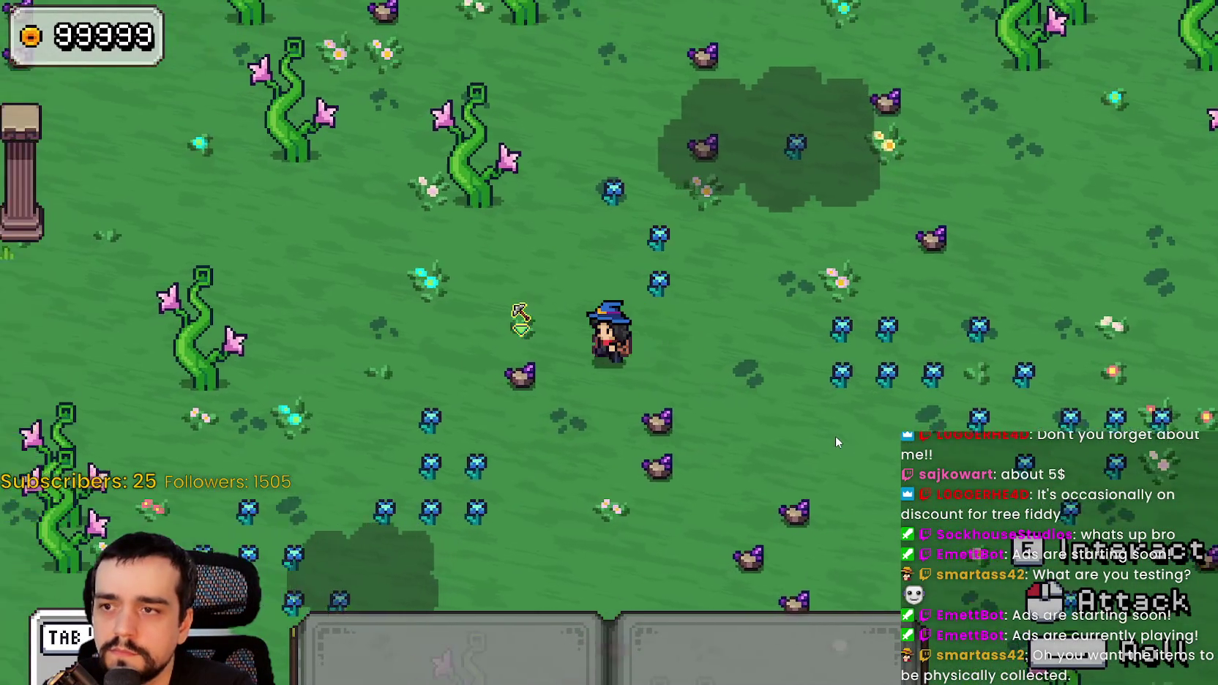
key("s")
key("a")
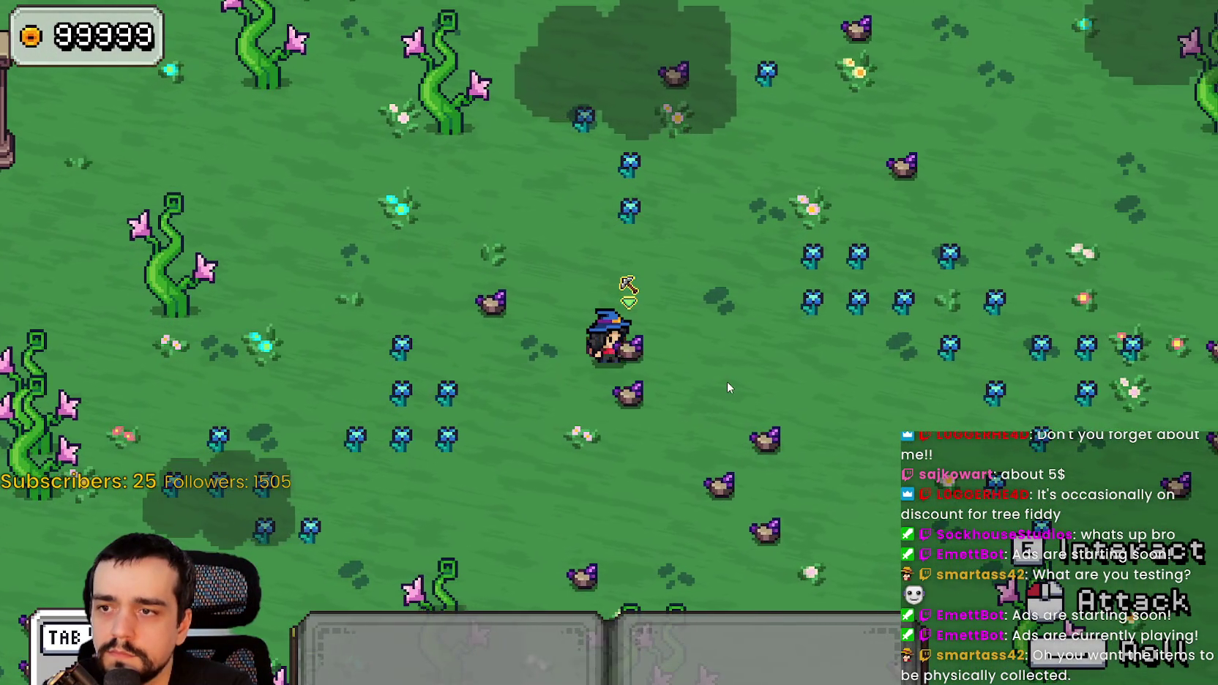
key("s")
key("a")
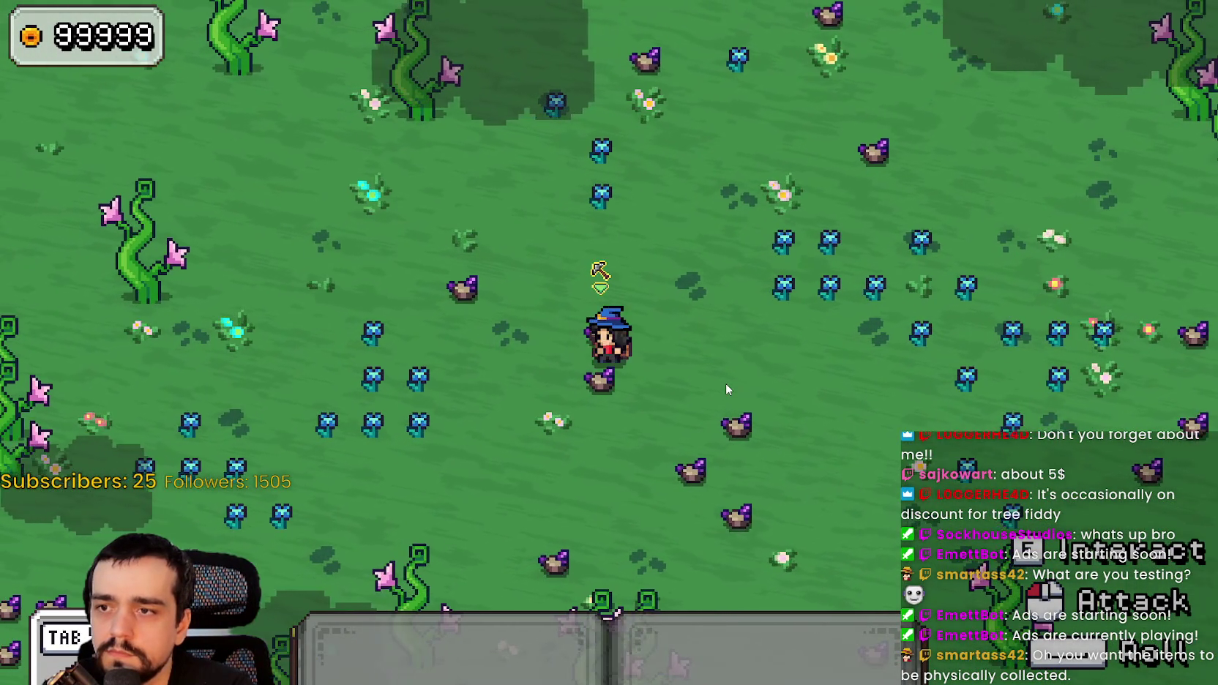
- Strike the resource repeatedly to deplete it, walk away, and close the game with F8
key("a")
left_click(738, 350)
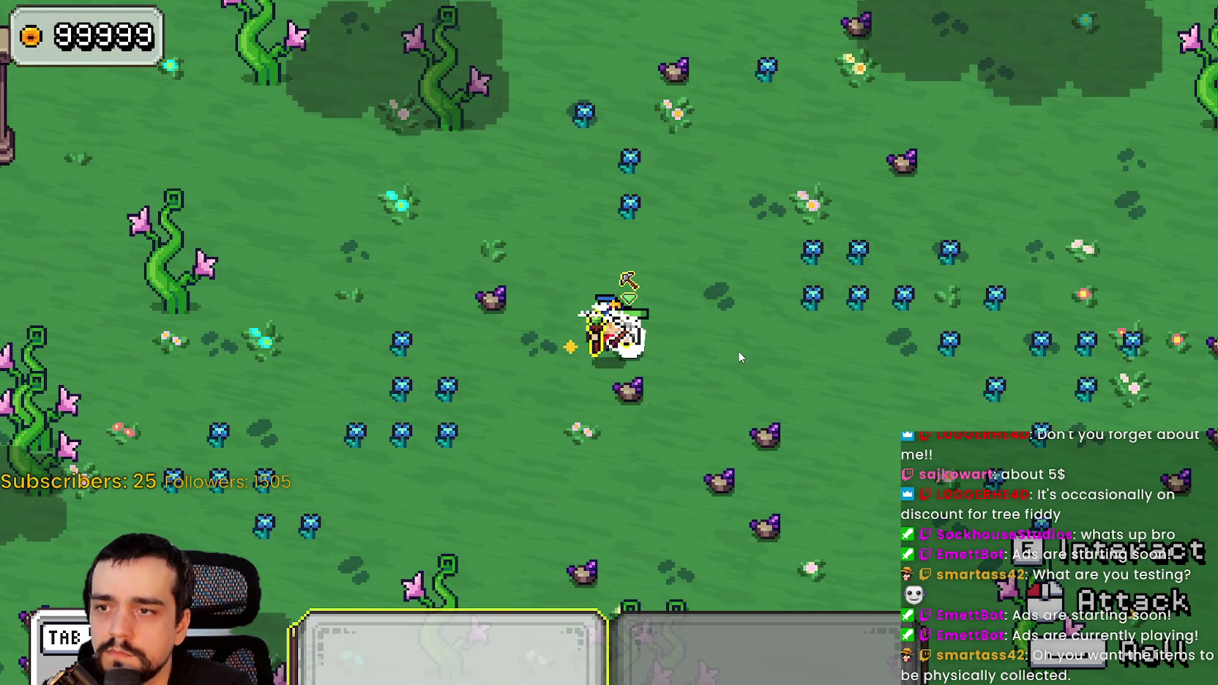
left_click(739, 352)
left_click(739, 352)
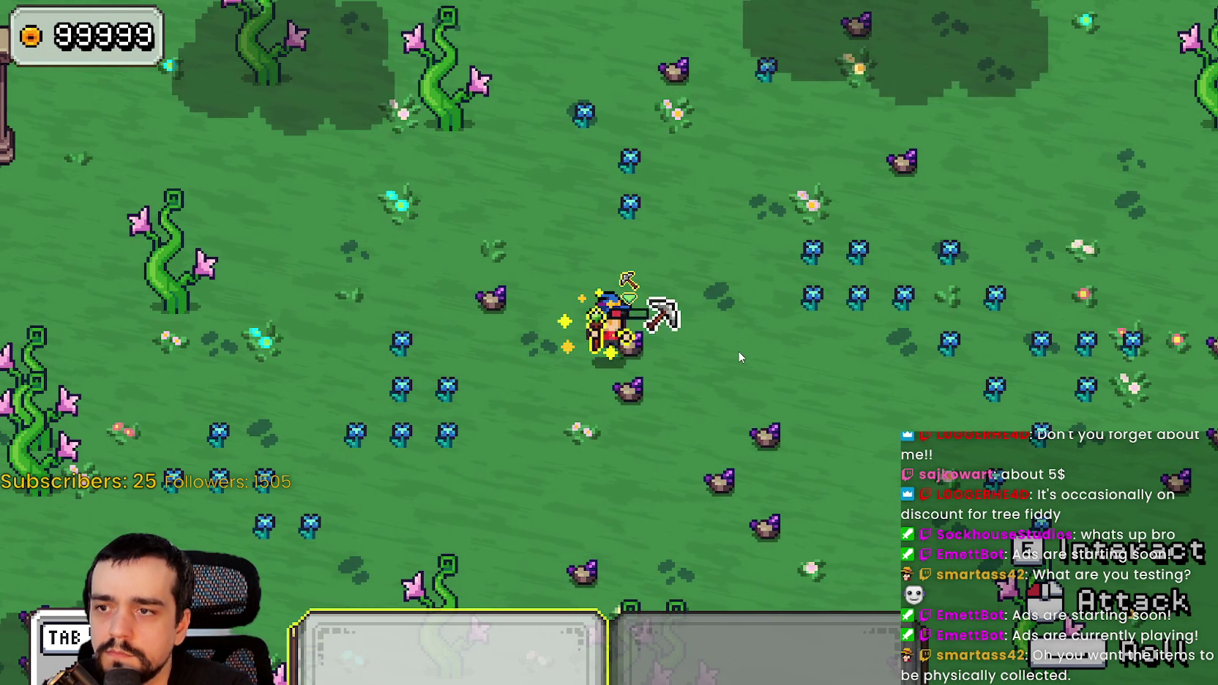
left_click(738, 352)
left_click(739, 352)
key("d")
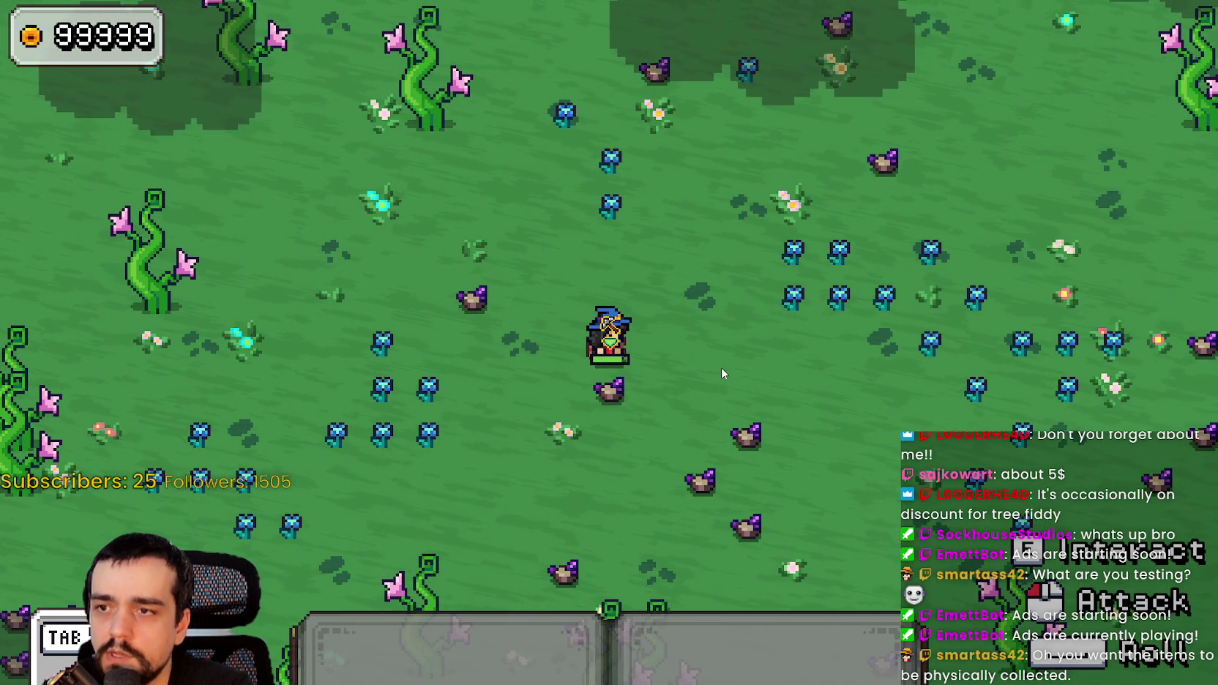
key("w")
key("F8")
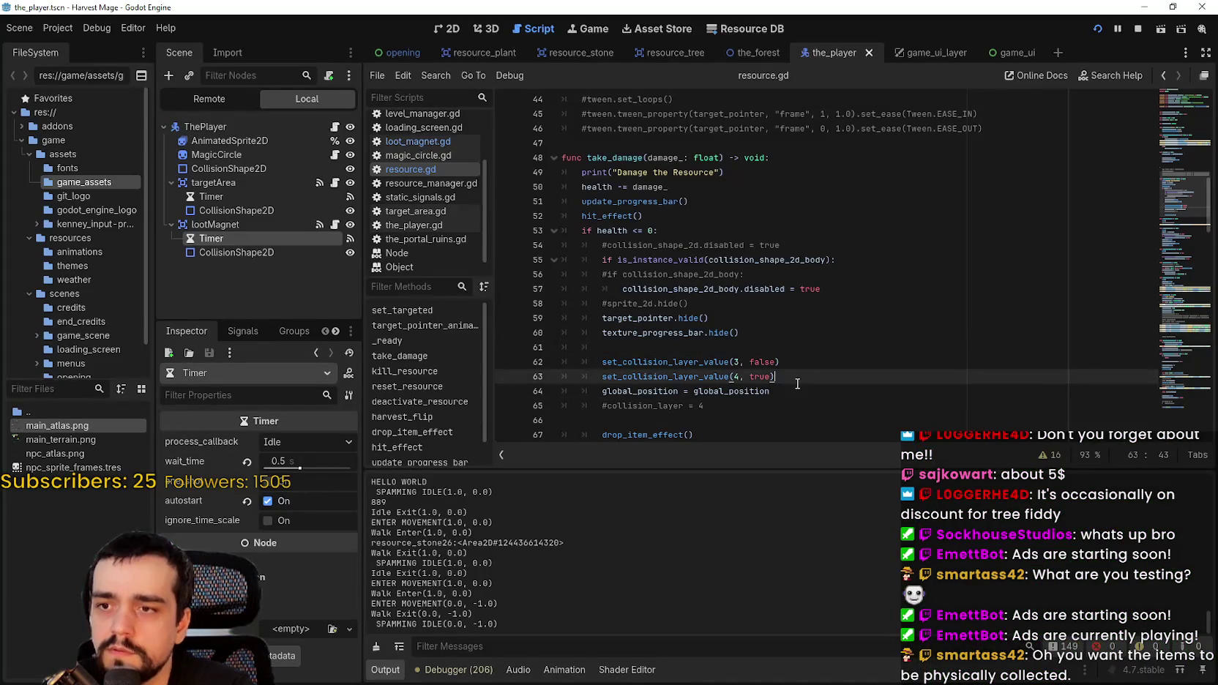
- Change line 64 to assign Vector2(global_position.x, global_position.y - 1) to global_position, and save resource.gd
double_click(814, 397)
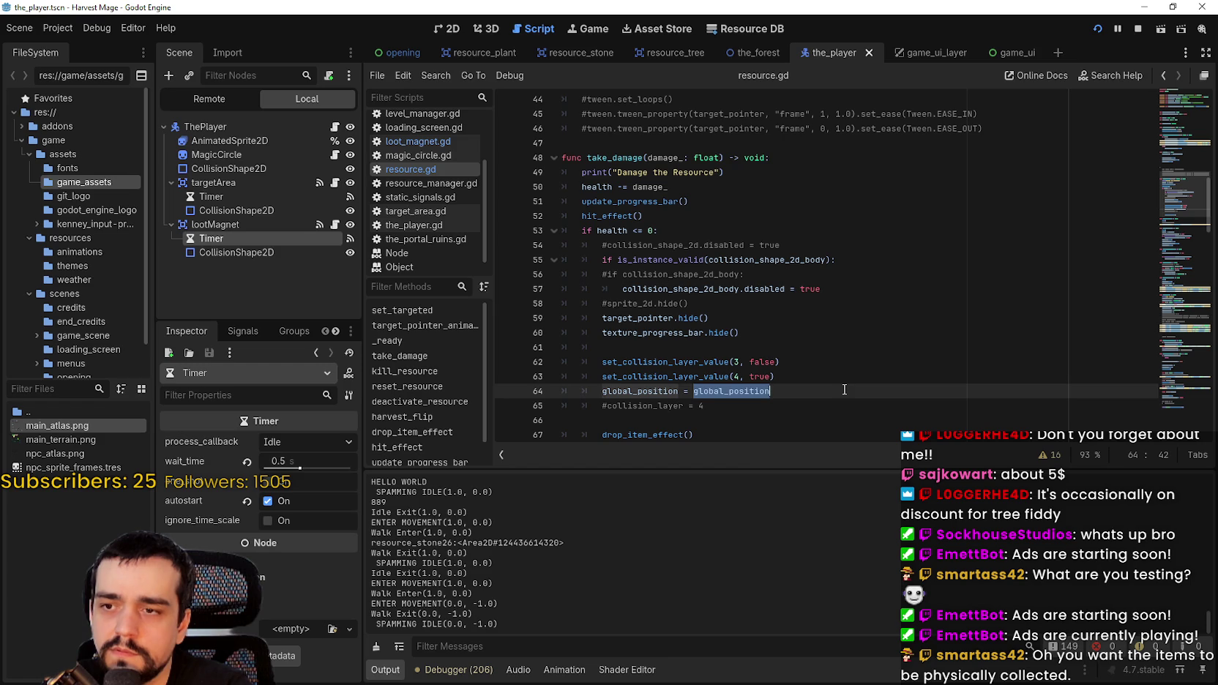
type("Vector2")
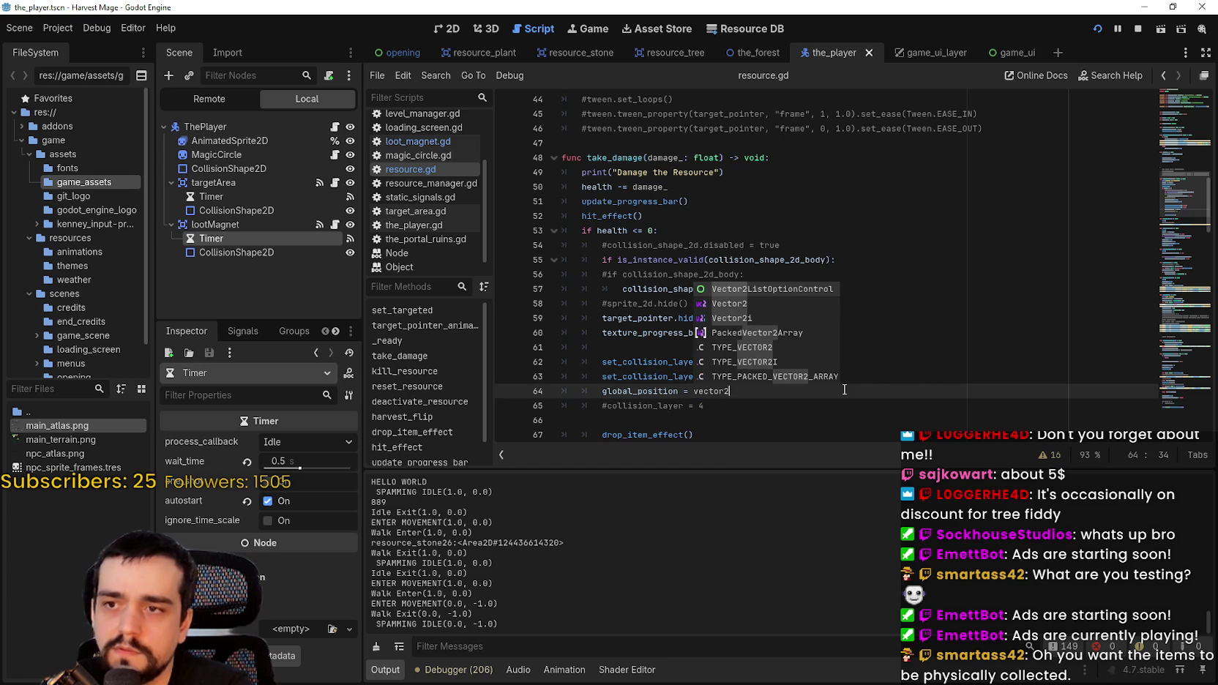
key("Return")
key("ctrl+z")
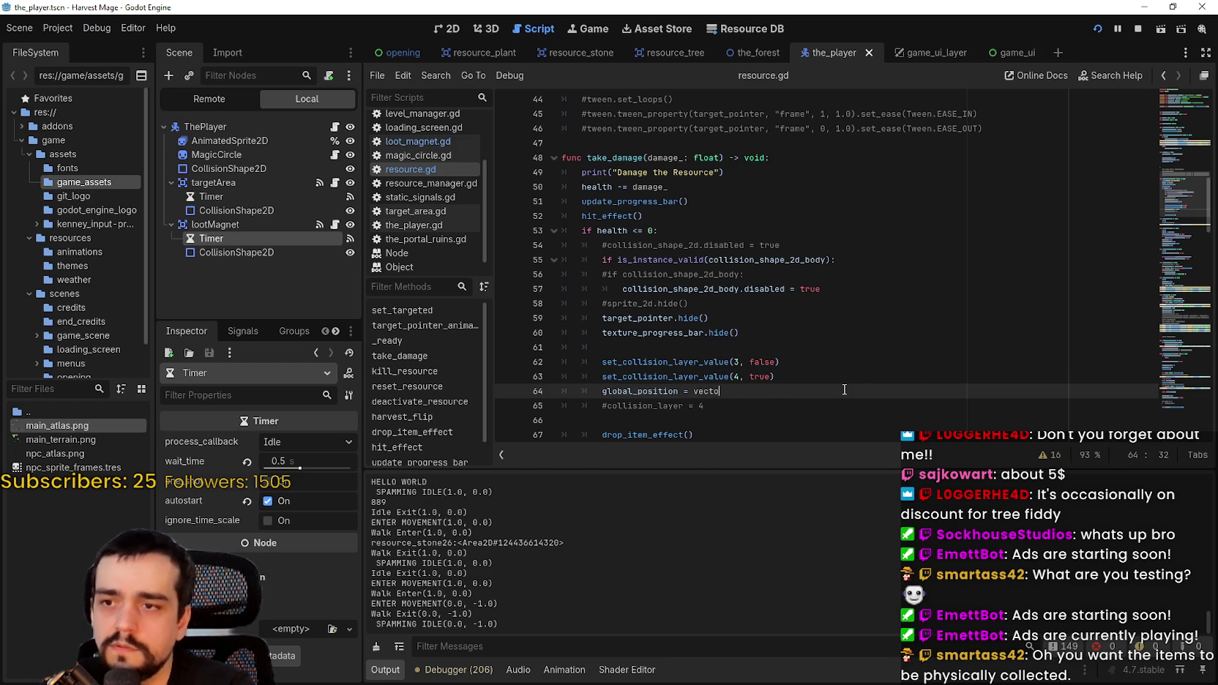
key("BackSpace")
type("Vector2")
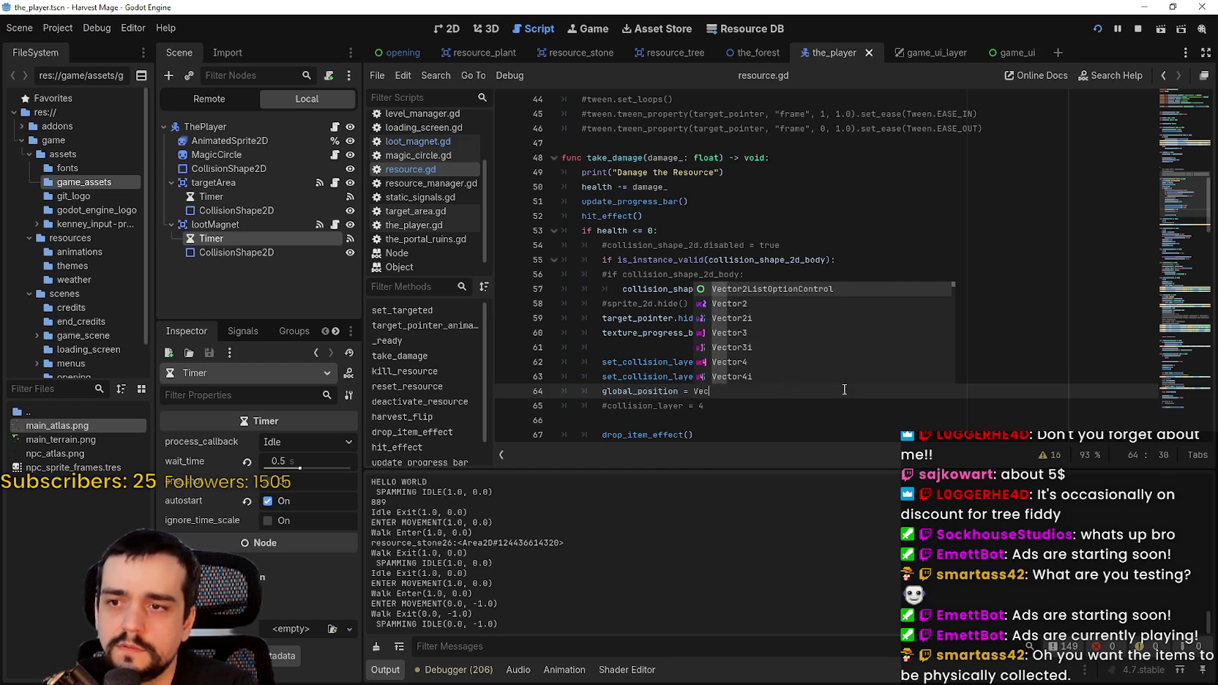
key("Escape")
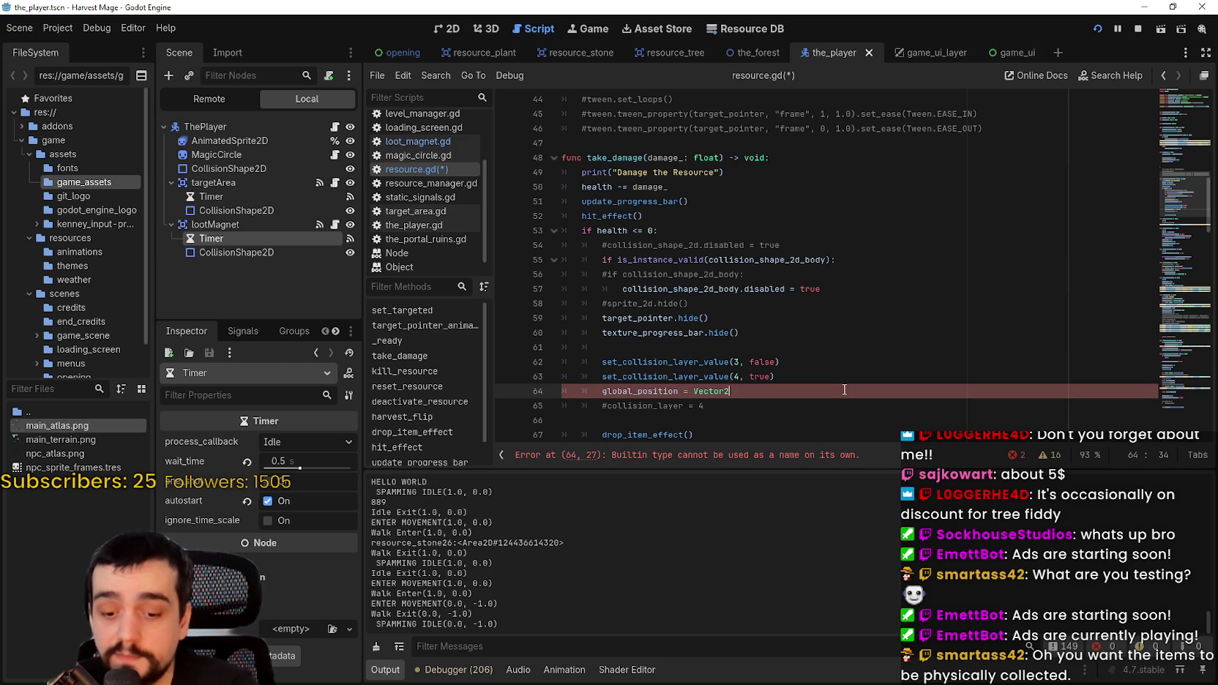
type("(gl")
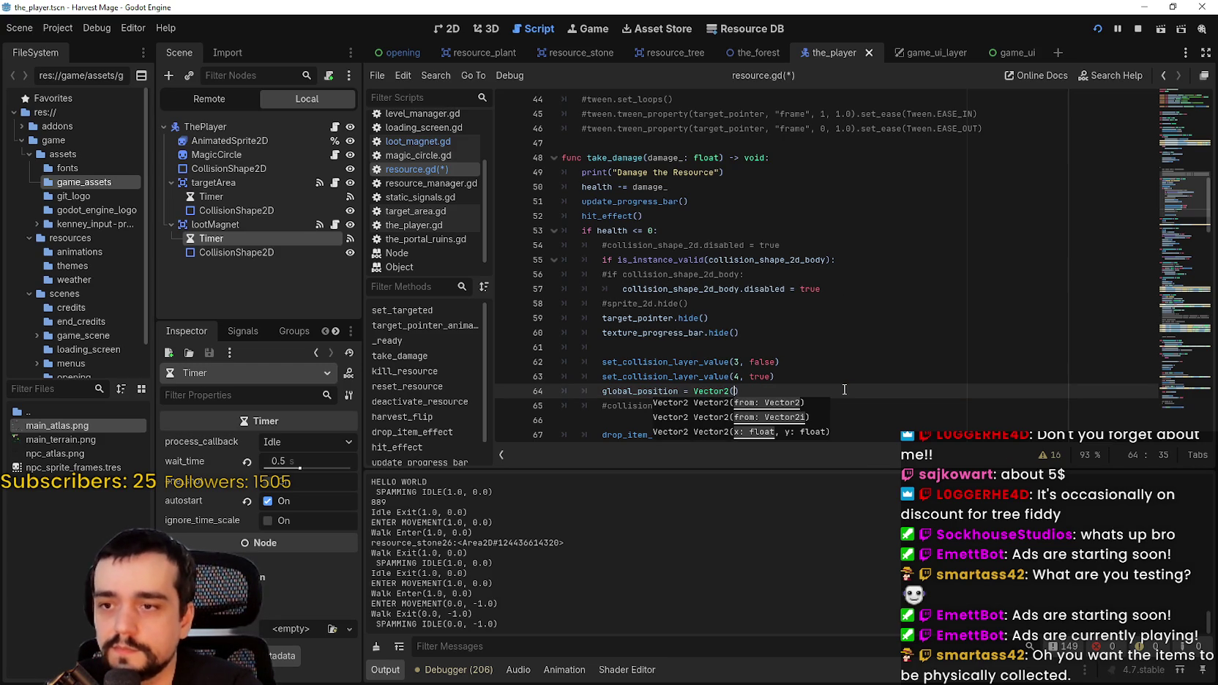
type("obal_position.")
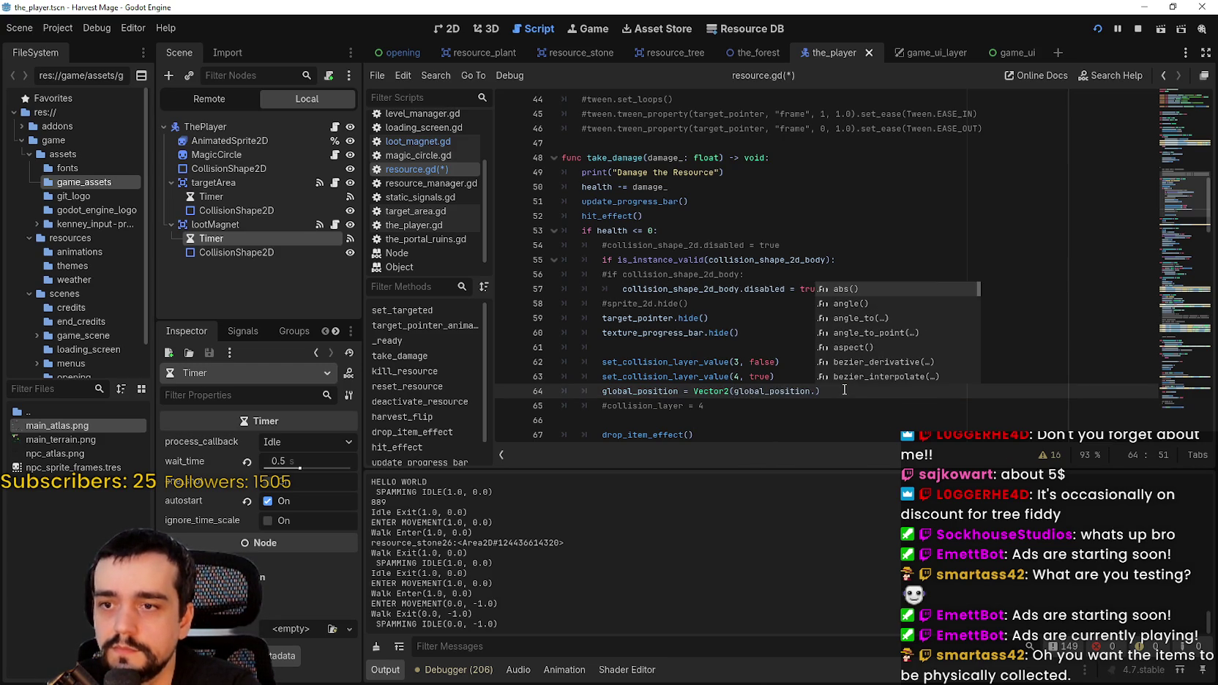
type("x, gl")
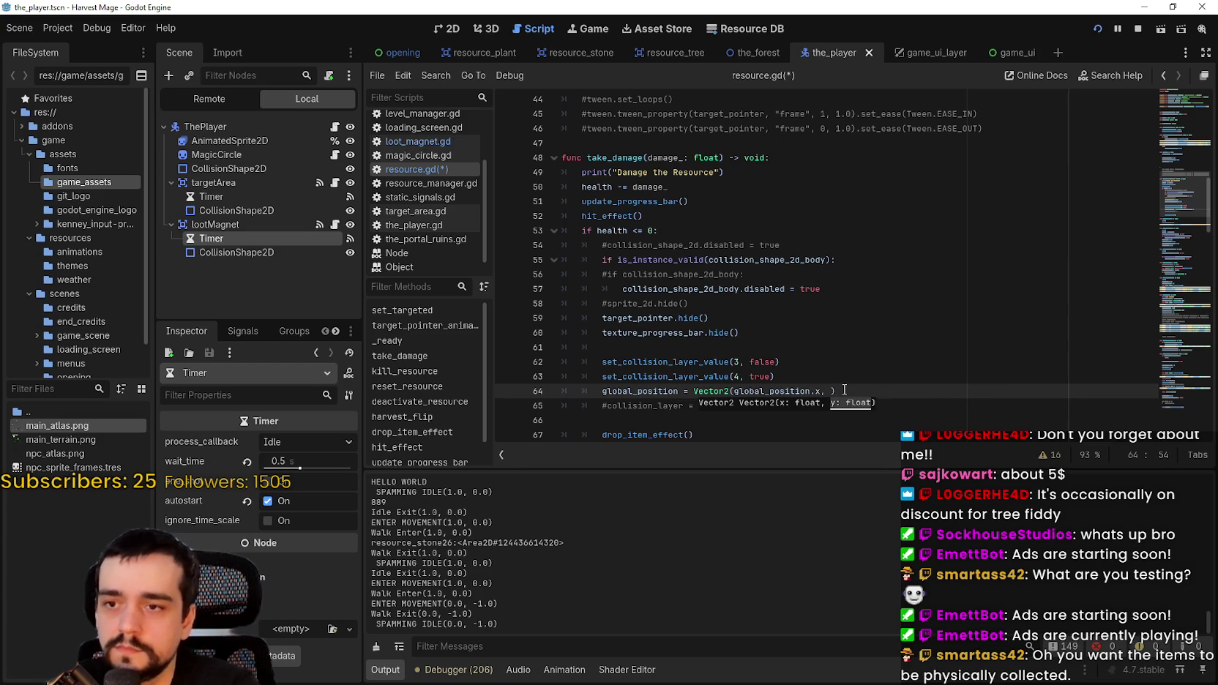
type("obal")
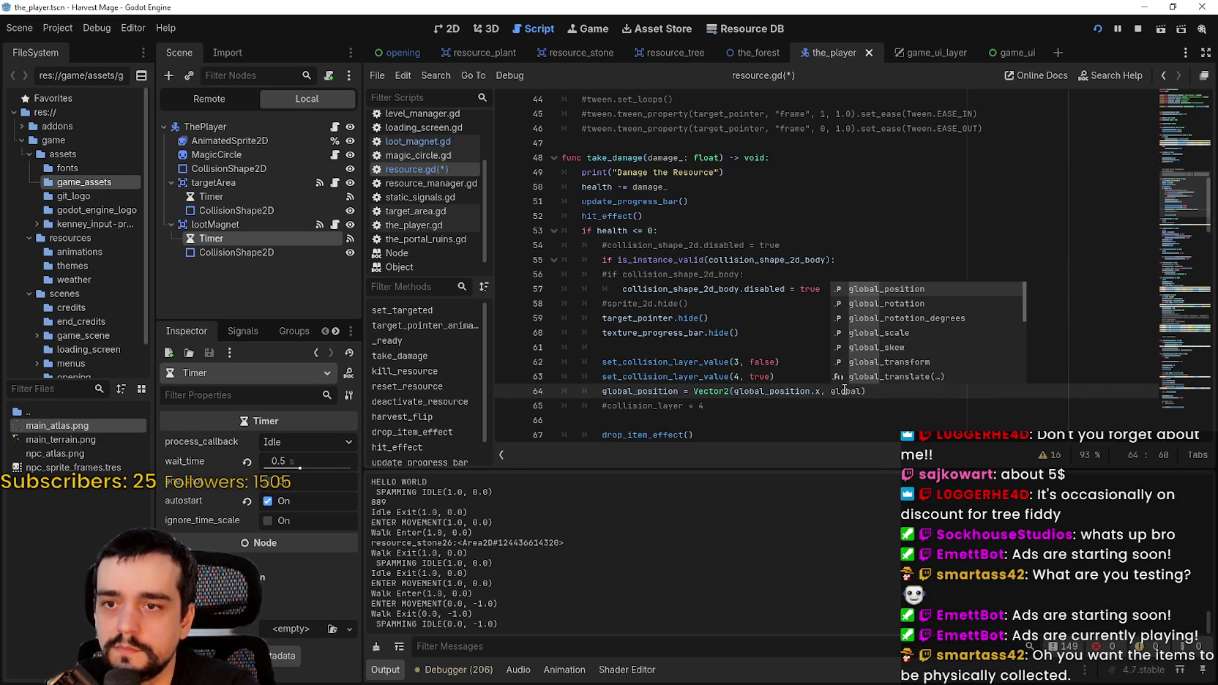
key("Return")
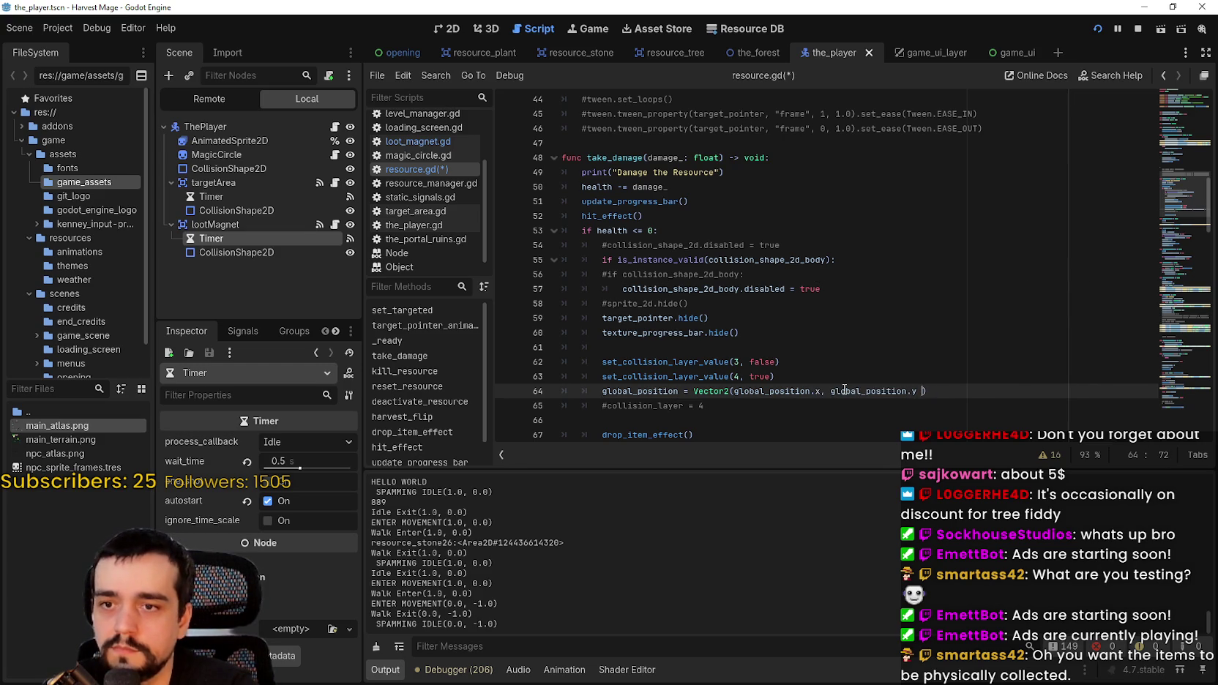
type("- 1")
key("ctrl+s")
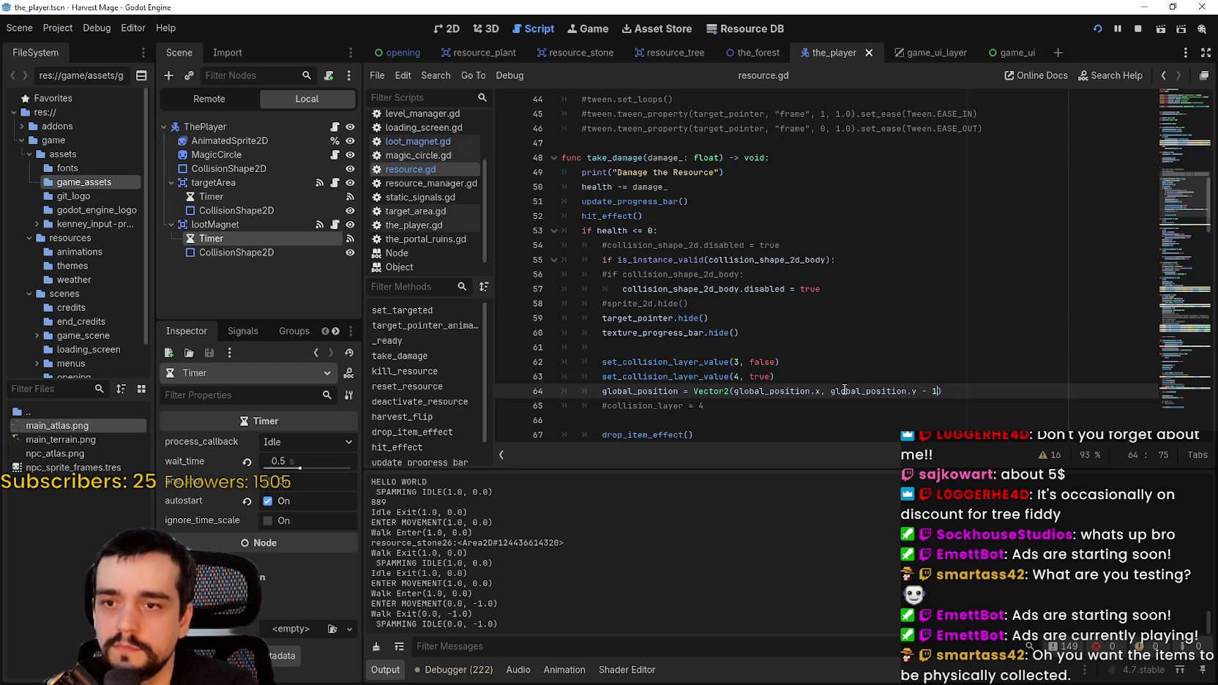
left_click(863, 373)
key("alt+Tab")
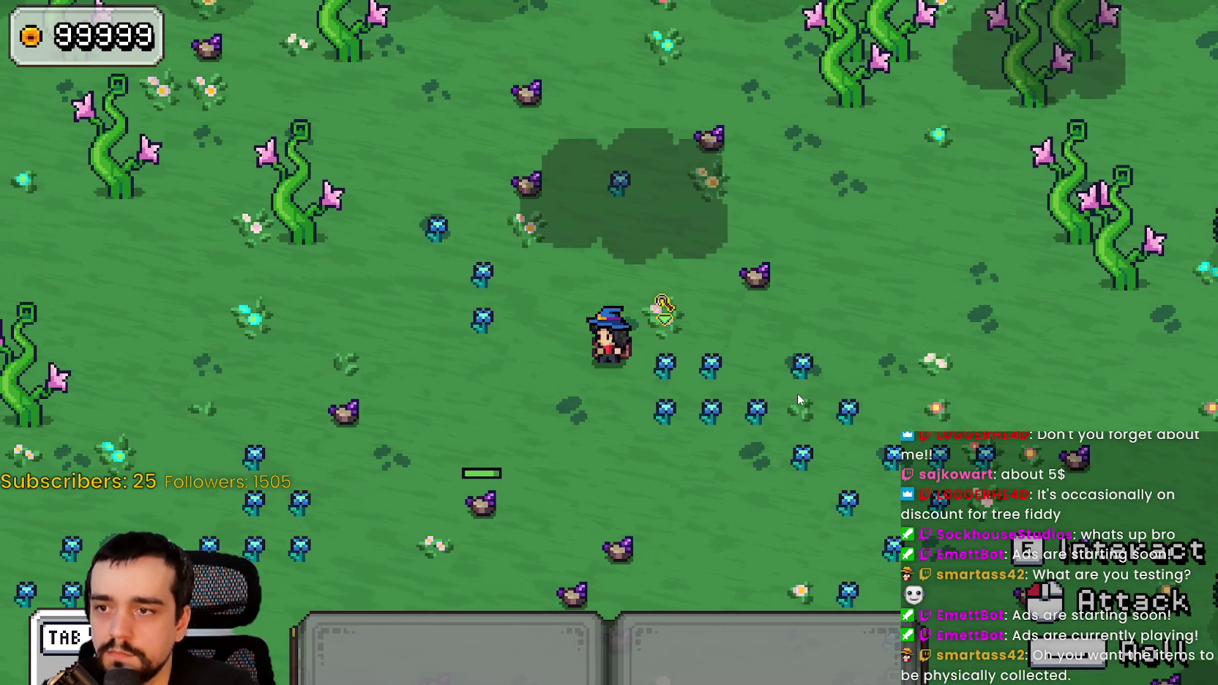
key("1")
left_click(759, 383)
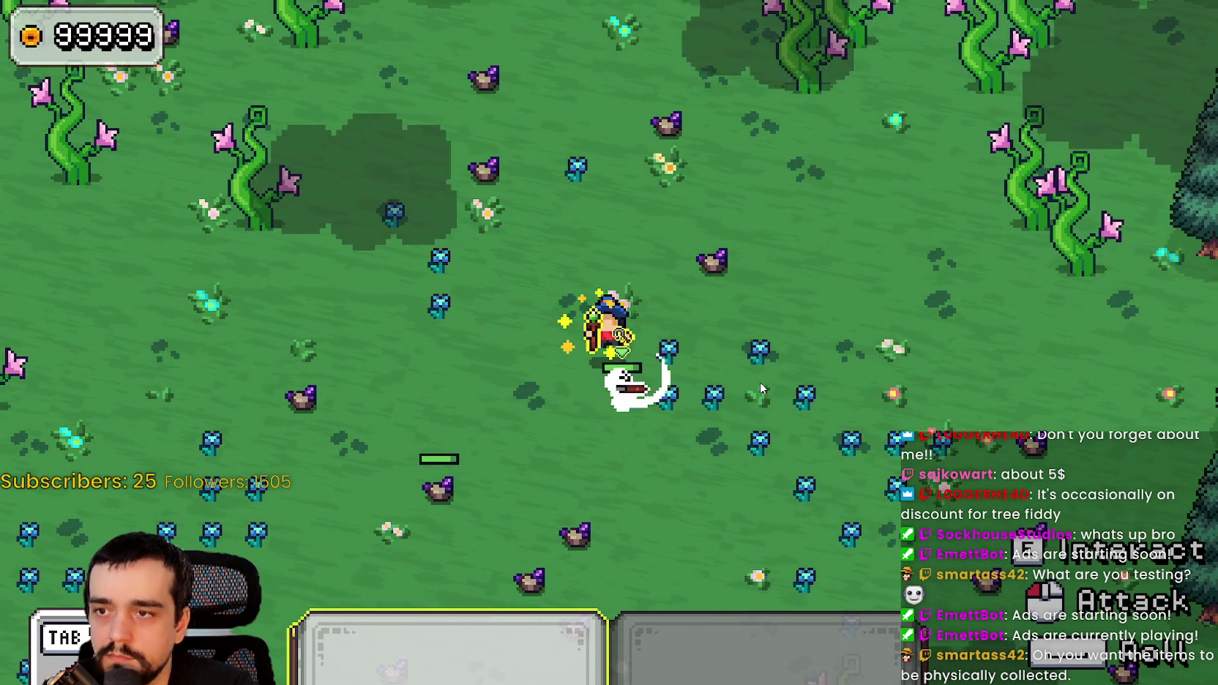
key("1")
key("a")
key("d")
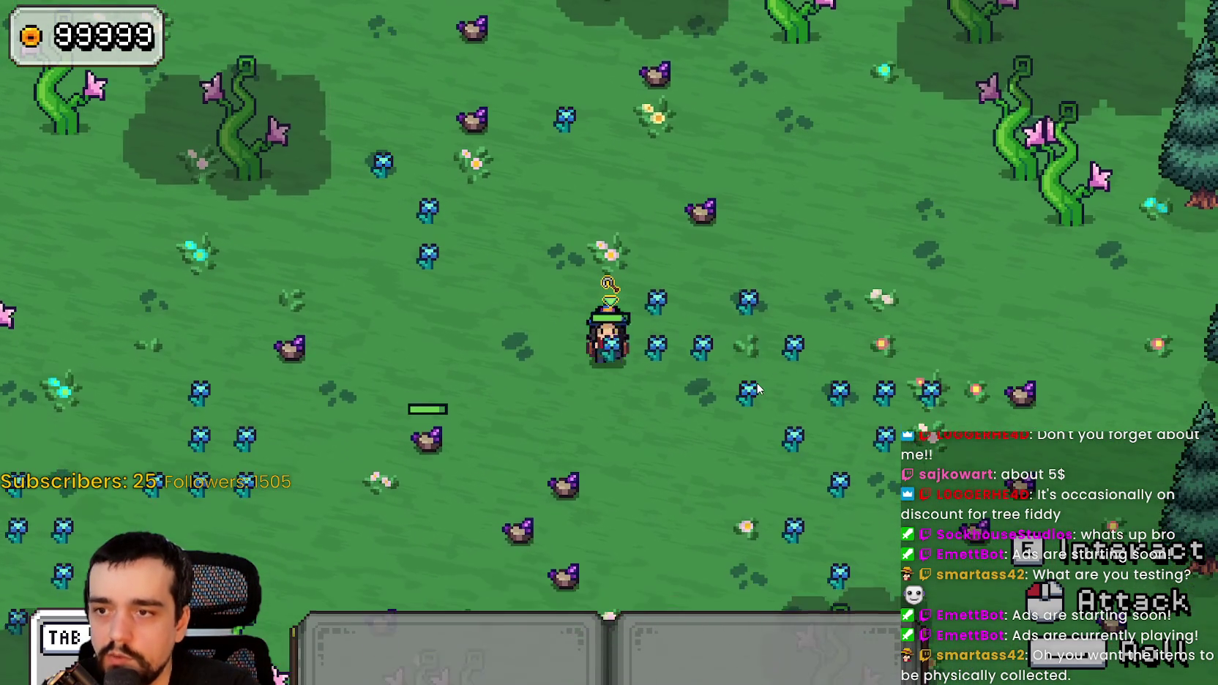
key("1")
left_click(758, 388)
key("a")
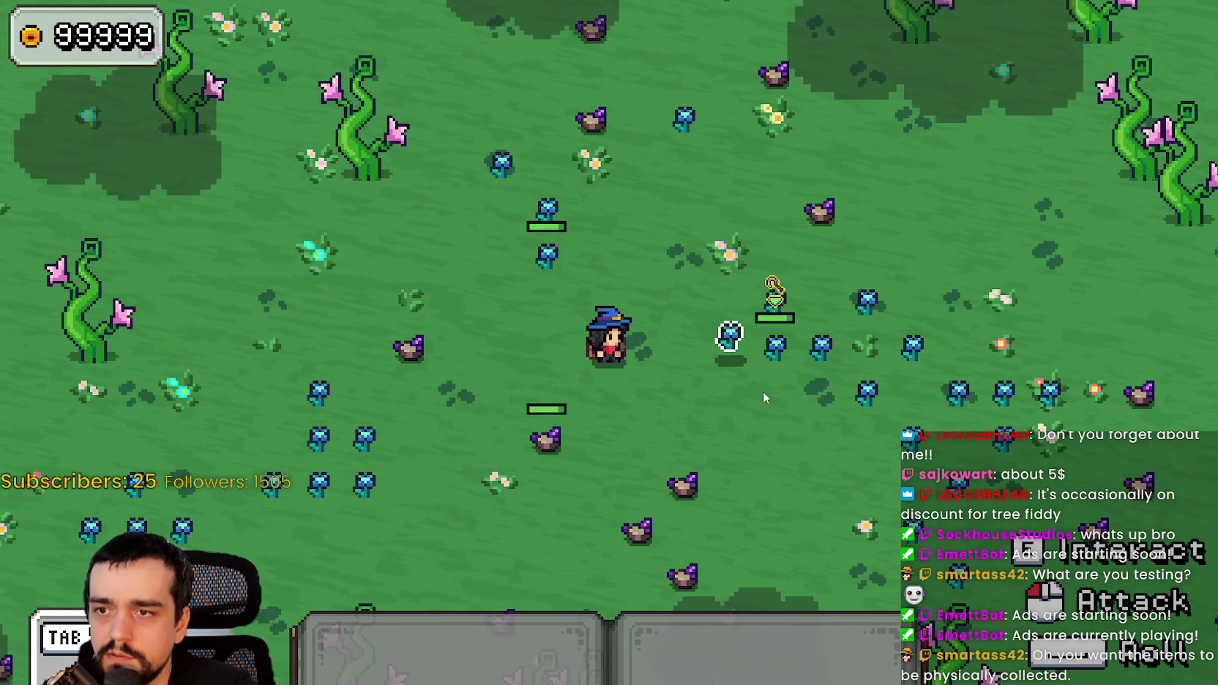
key("d")
left_click(818, 439)
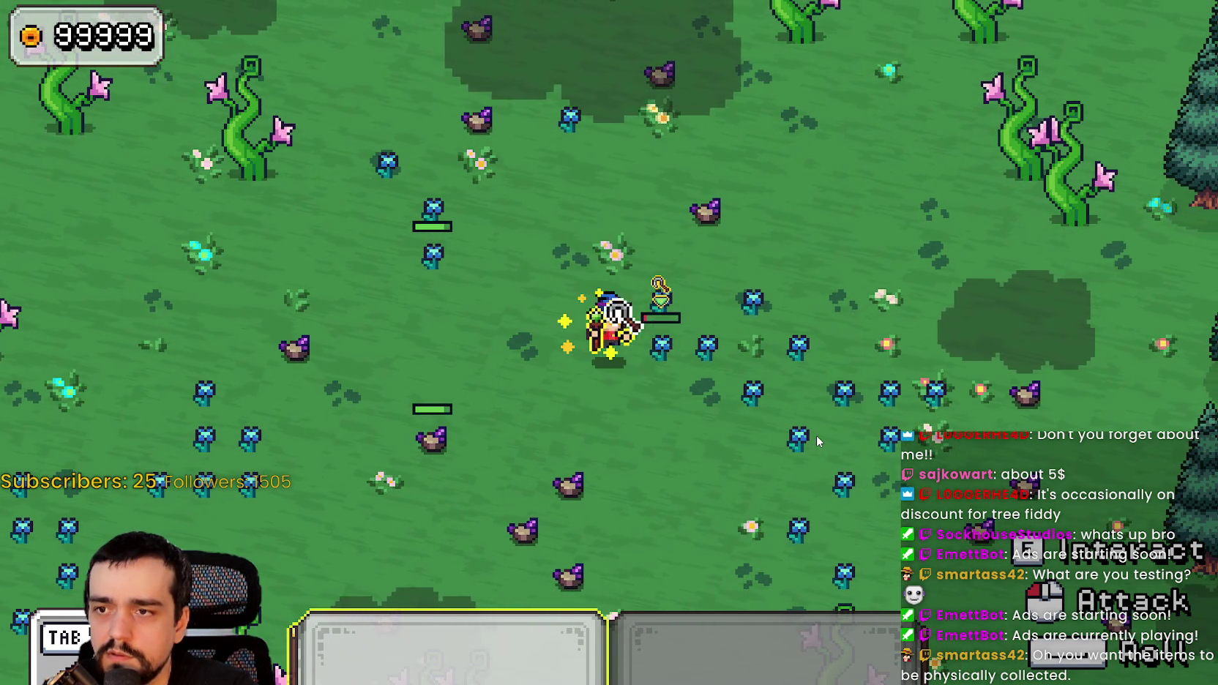
key("w")
key("a")
left_click(806, 421)
key("d")
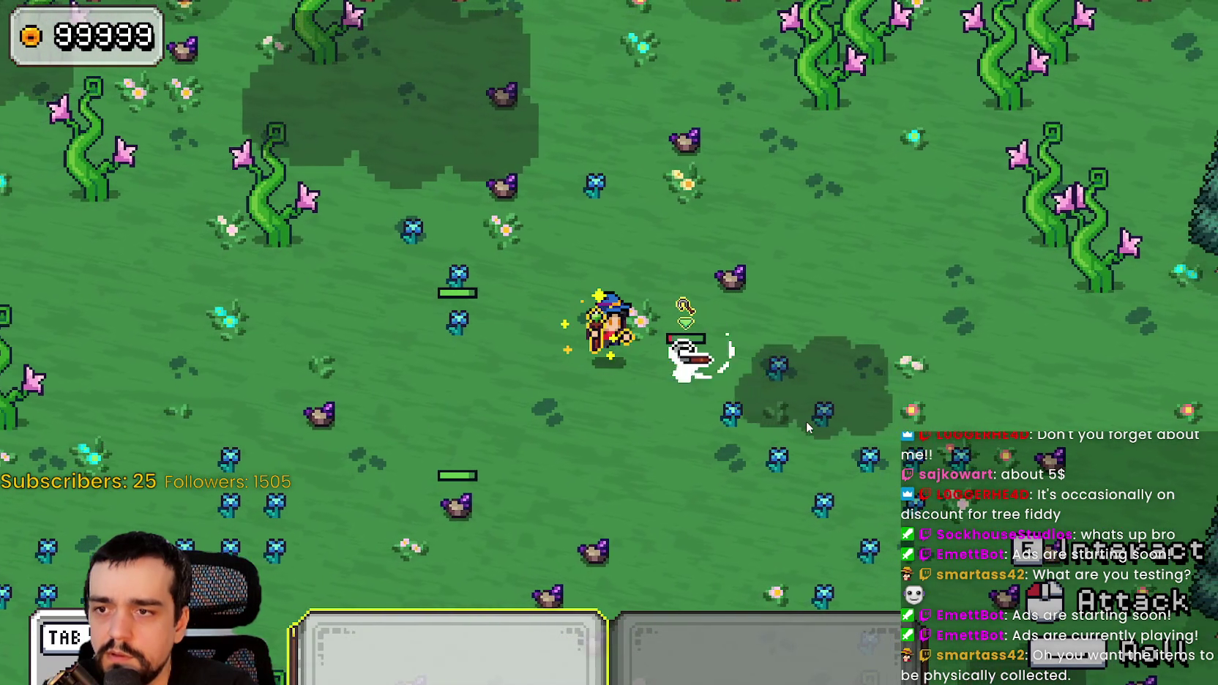
key("d")
key("s")
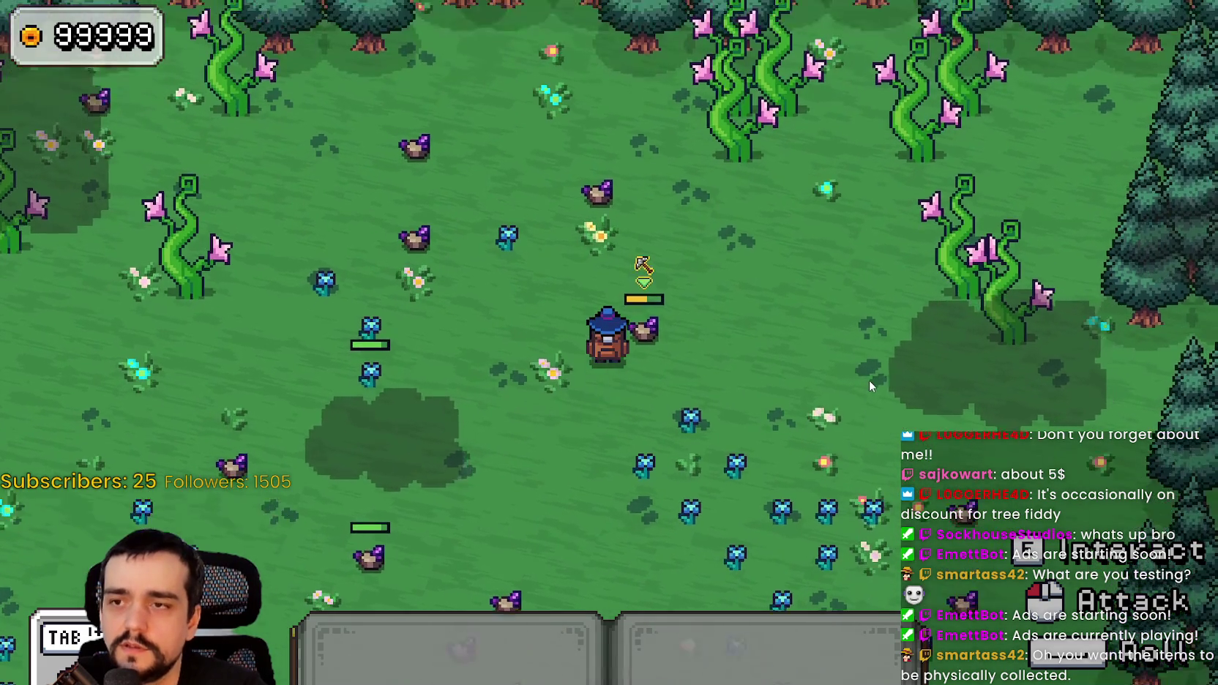
key("F8")
left_click_drag(944, 391, 584, 391)
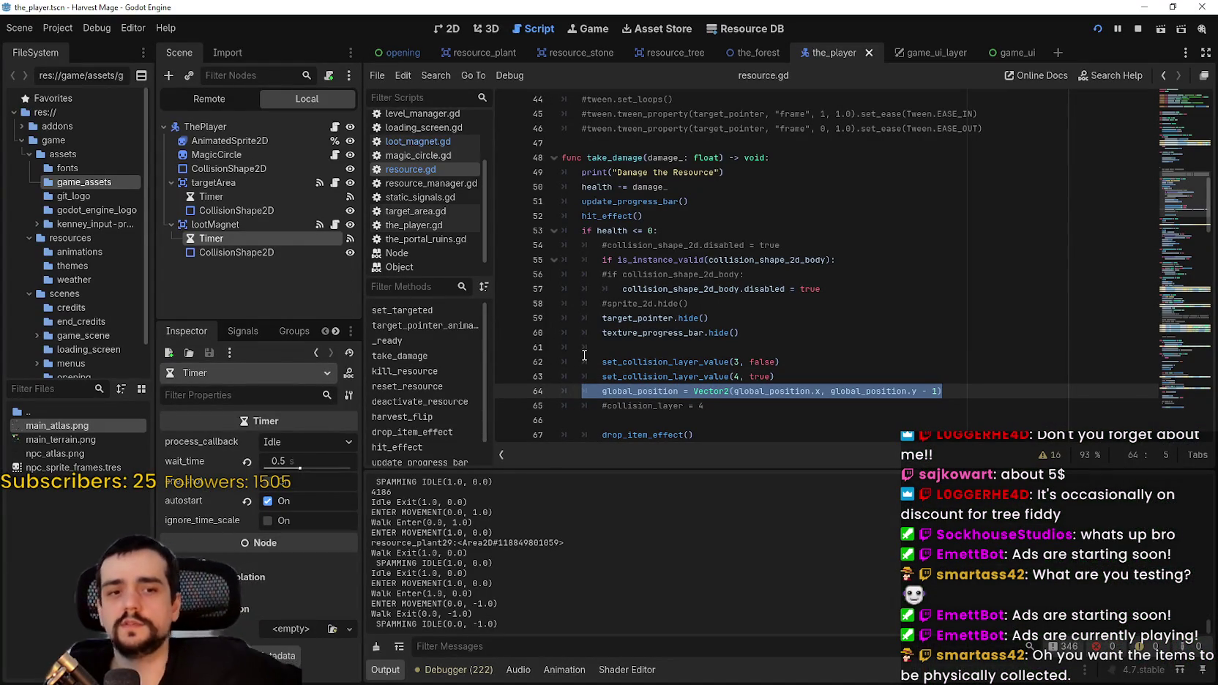
- Comment out the position nudge and insert 'await get_tree().physics_frame' after the layer 3 line, then save
key("ctrl+k")
left_click(812, 363)
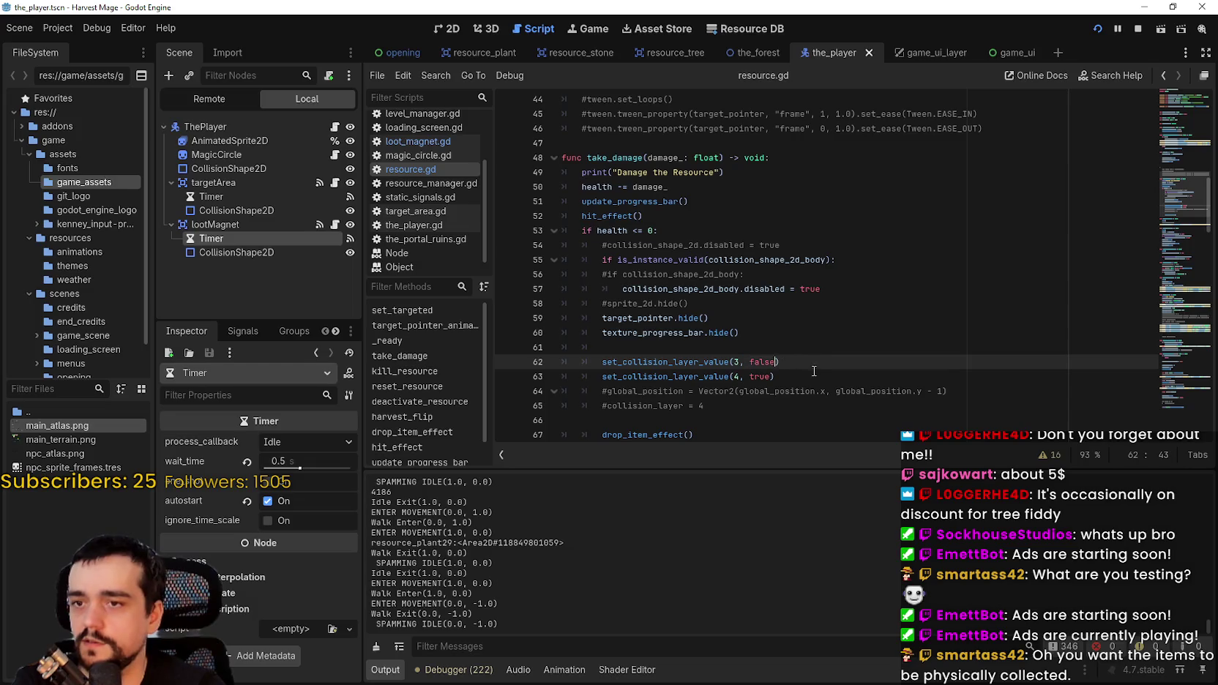
key("Return")
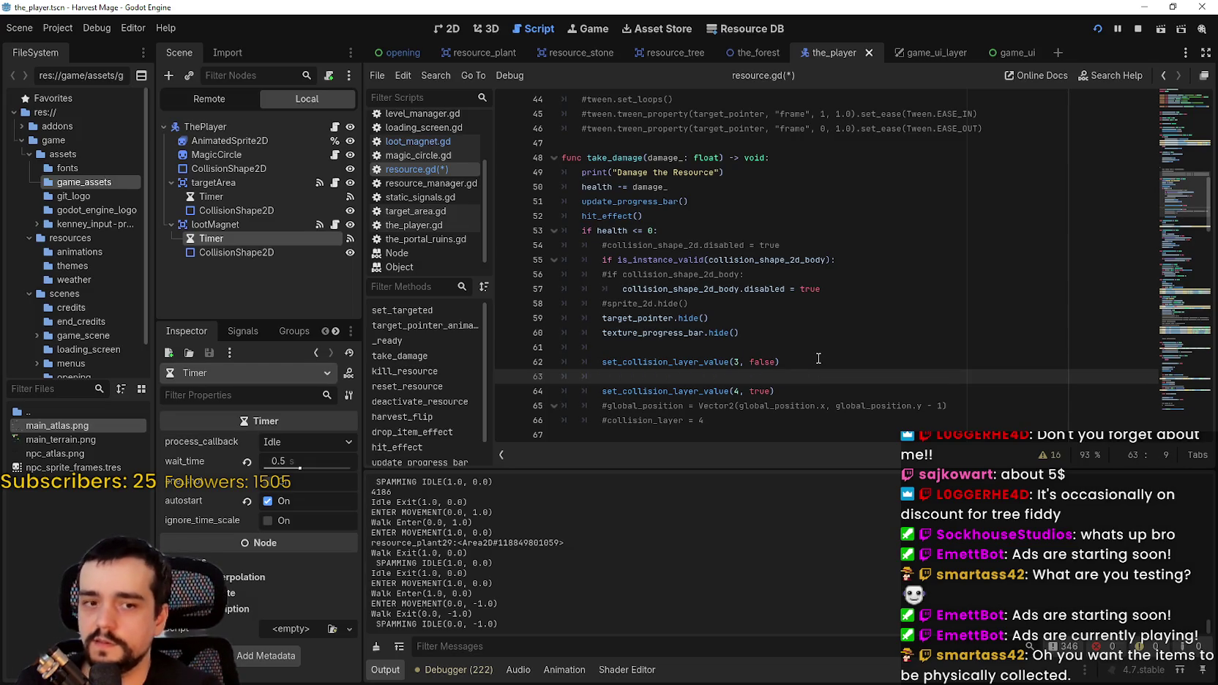
type("get_")
key("BackSpace")
key("BackSpace")
key("BackSpace")
type("get_t")
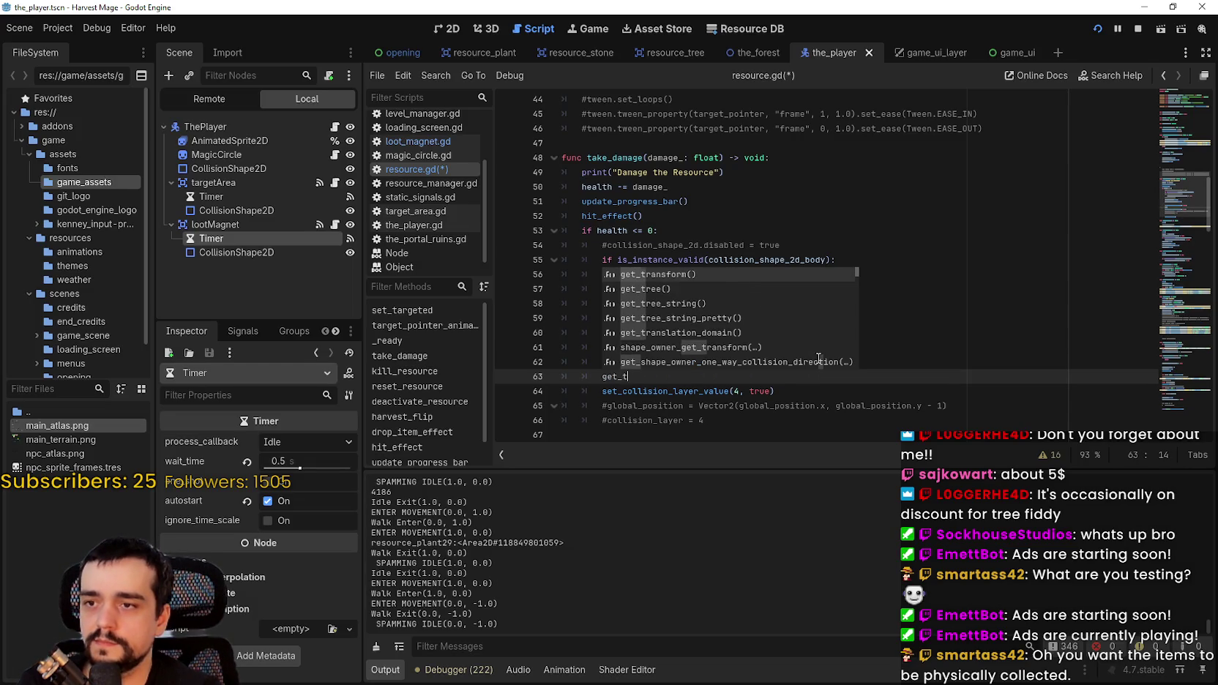
type("await get_tree")
key("Return")
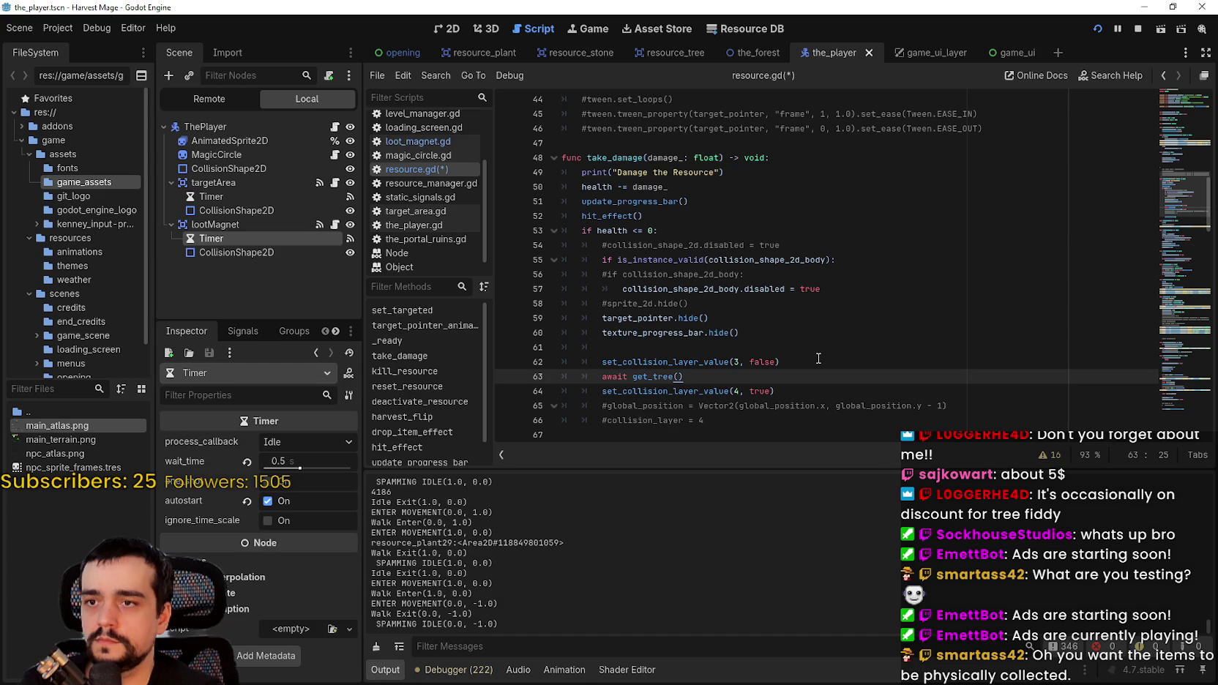
type(".phys")
key("Return")
key("ctrl+s")
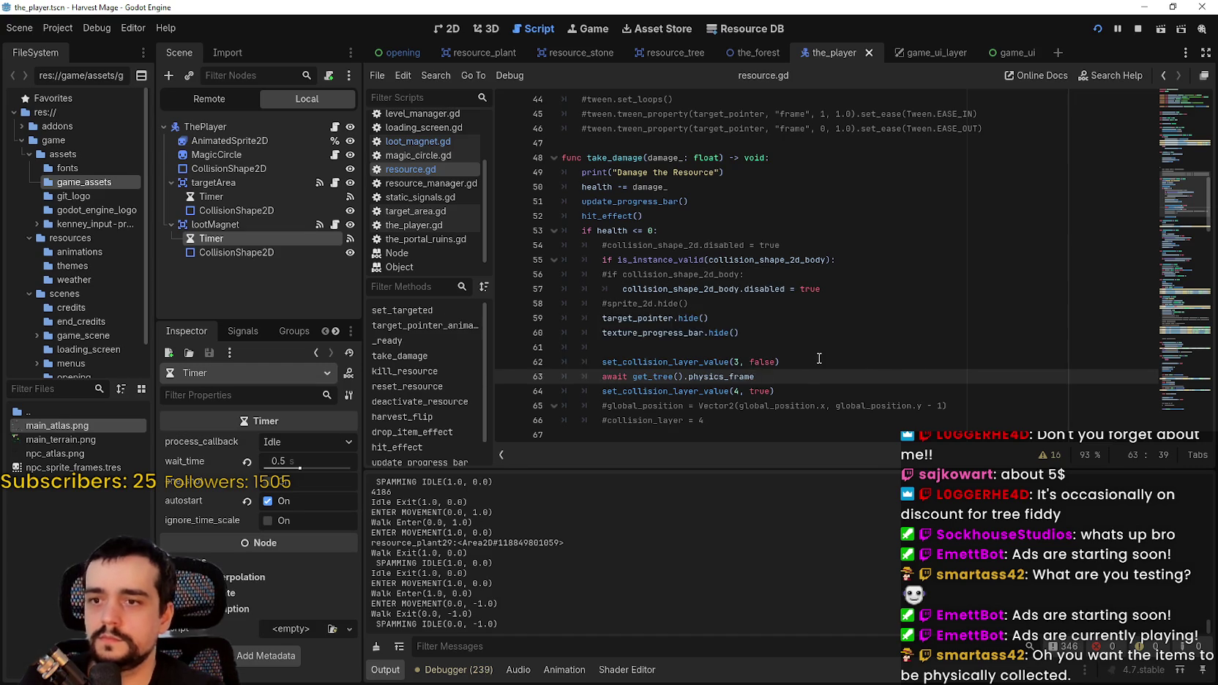
- Run the game with F5 and attack a resource to test the frame wait, then return to the editor
key("F5")
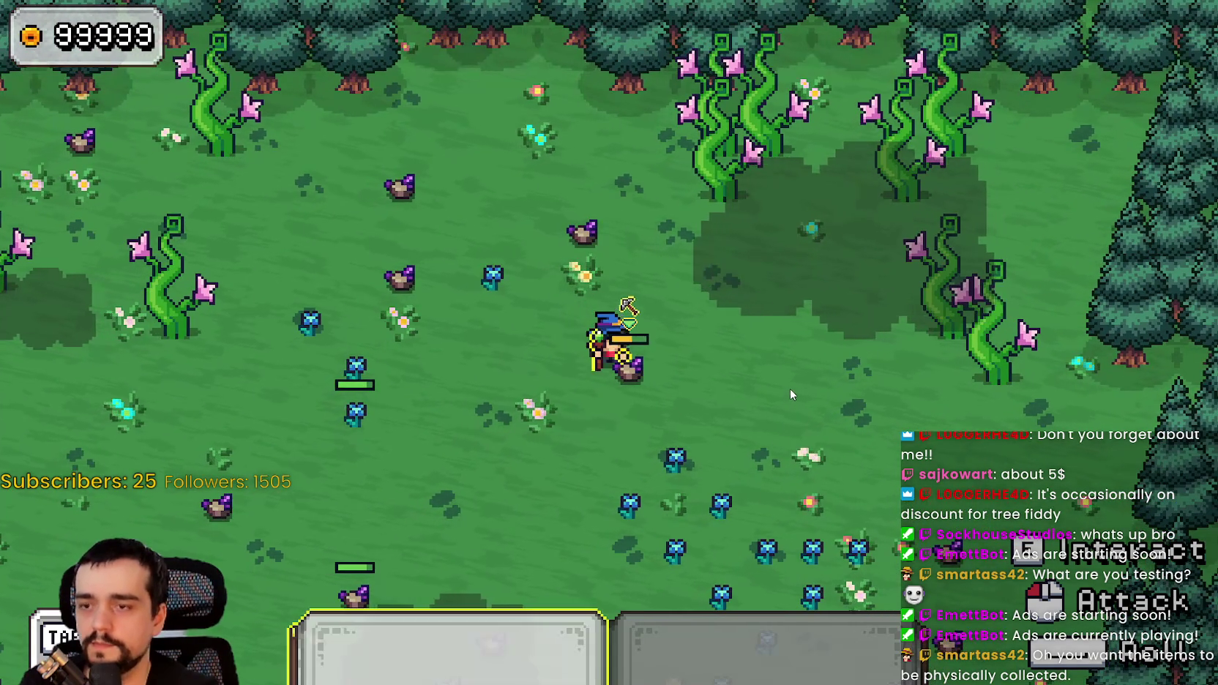
left_click(789, 388)
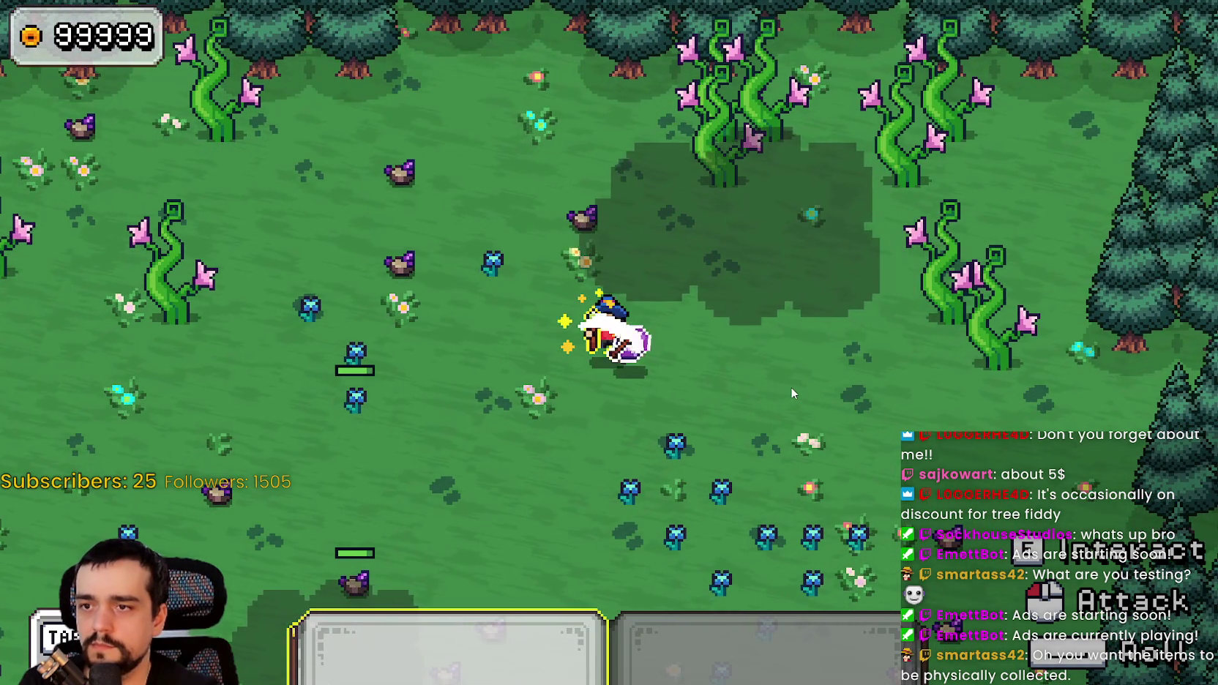
key("s")
key("alt+Tab")
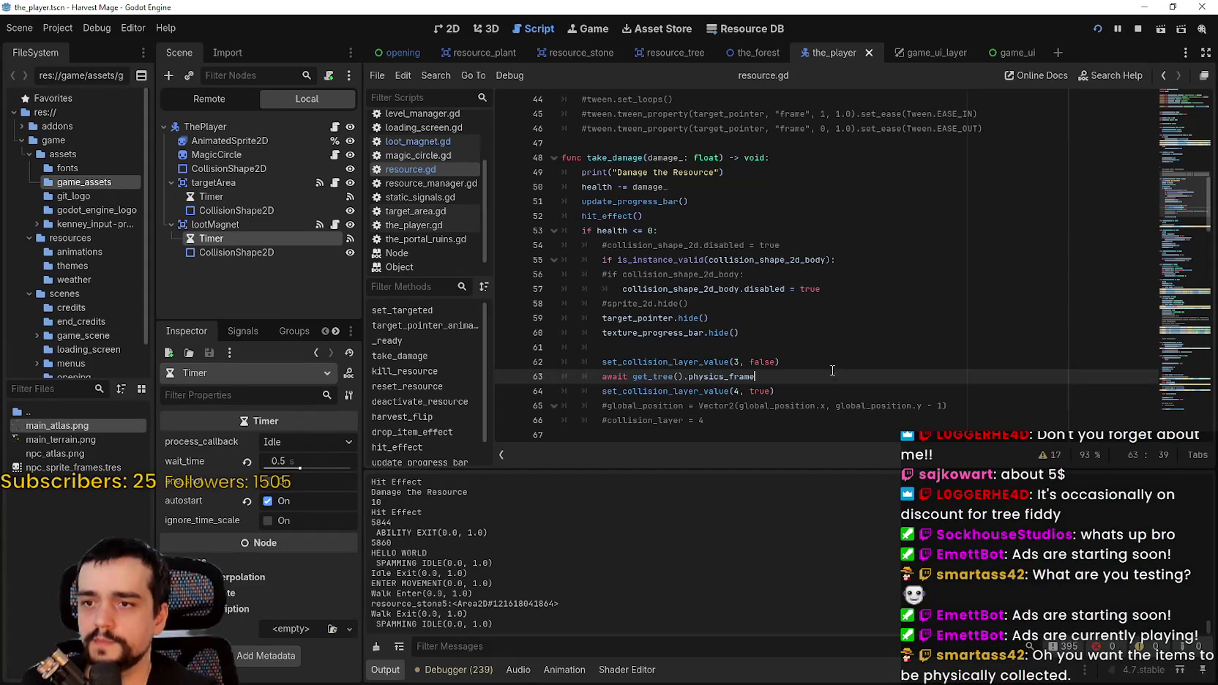
- Delete the await physics_frame line and uncomment the global_position y - 1 nudge
left_click_drag(778, 374, 587, 375)
key("BackSpace")
key("BackSpace")
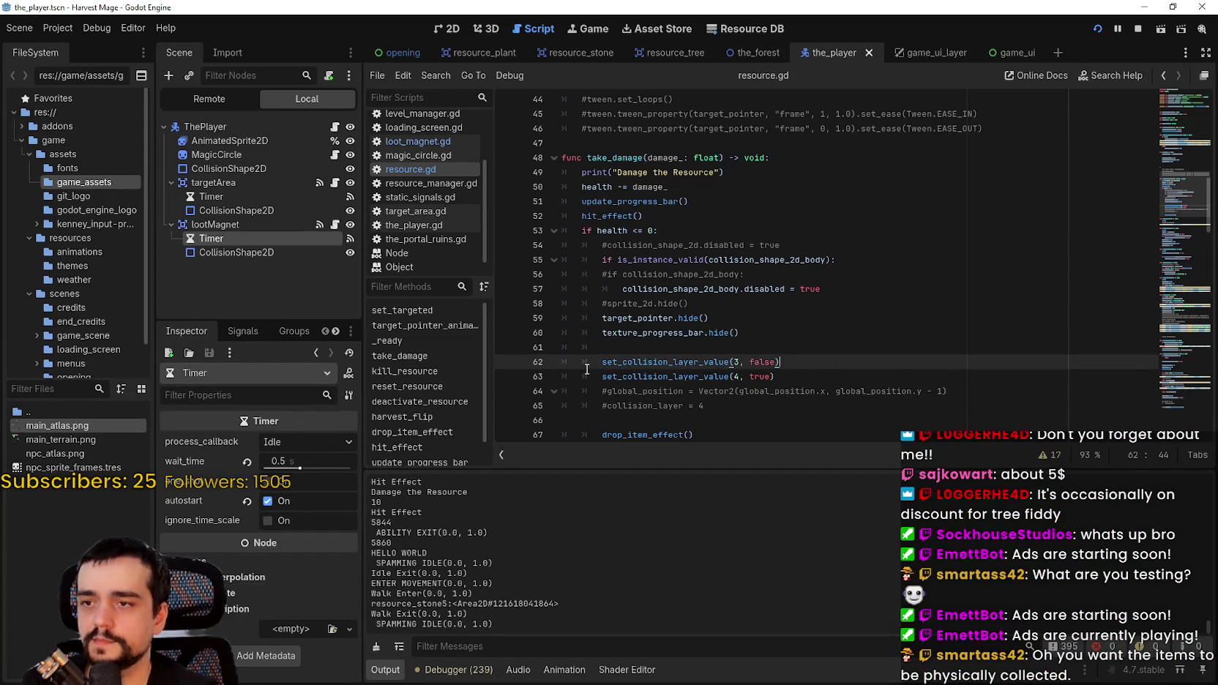
left_click(604, 391)
key("BackSpace")
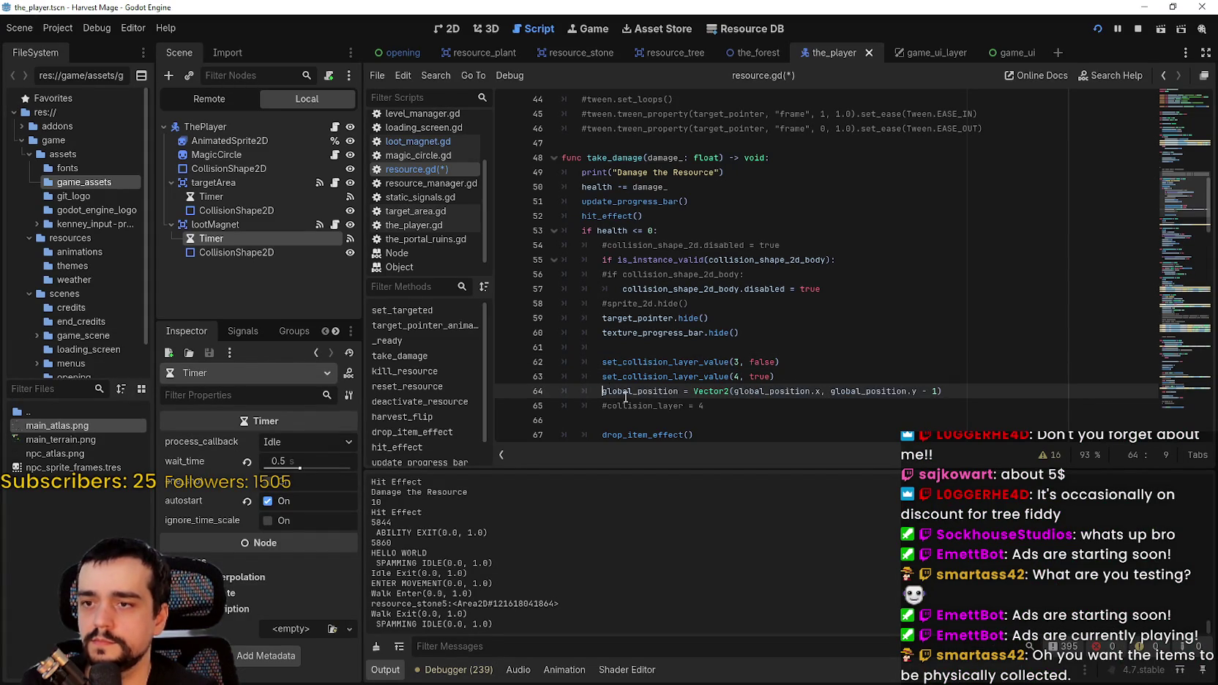
left_click(878, 378)
- Select set_collision_layer_value on line 63 to bring up its documentation
scroll(887, 368, "down", 4)
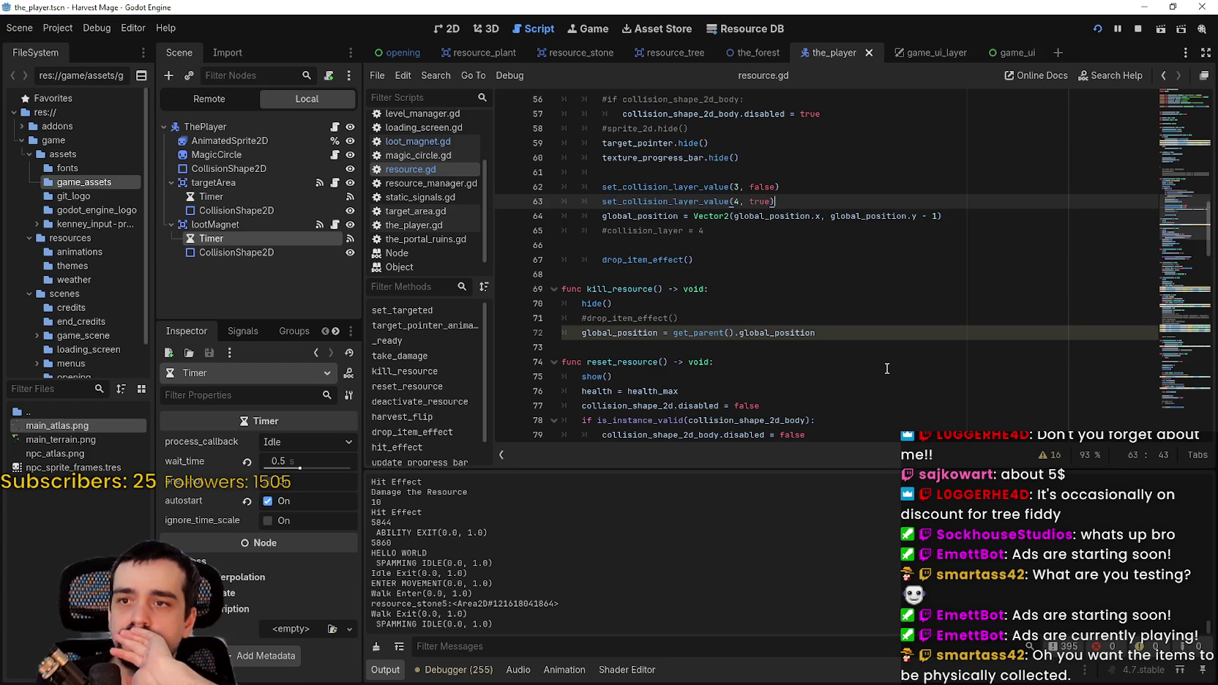
mouse_move(976, 200)
left_mouse_down()
mouse_move(732, 213)
mouse_move(621, 201)
left_mouse_up()
left_click(637, 189)
double_click(686, 201)
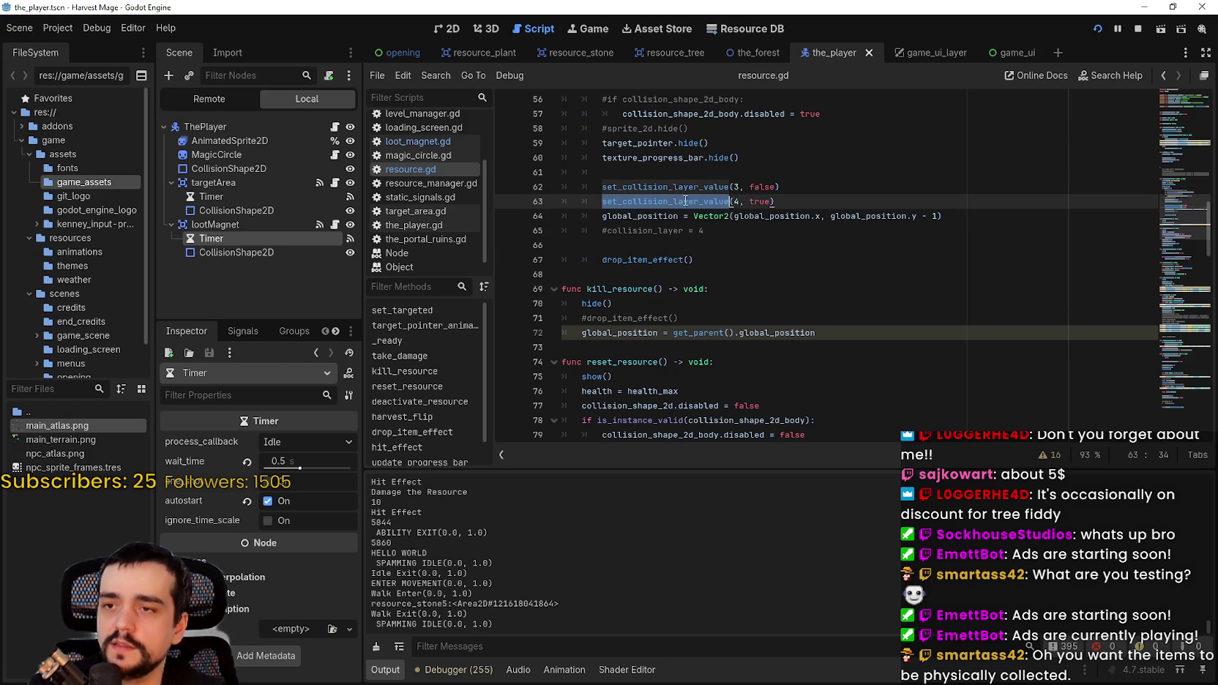
mouse_move(677, 199)
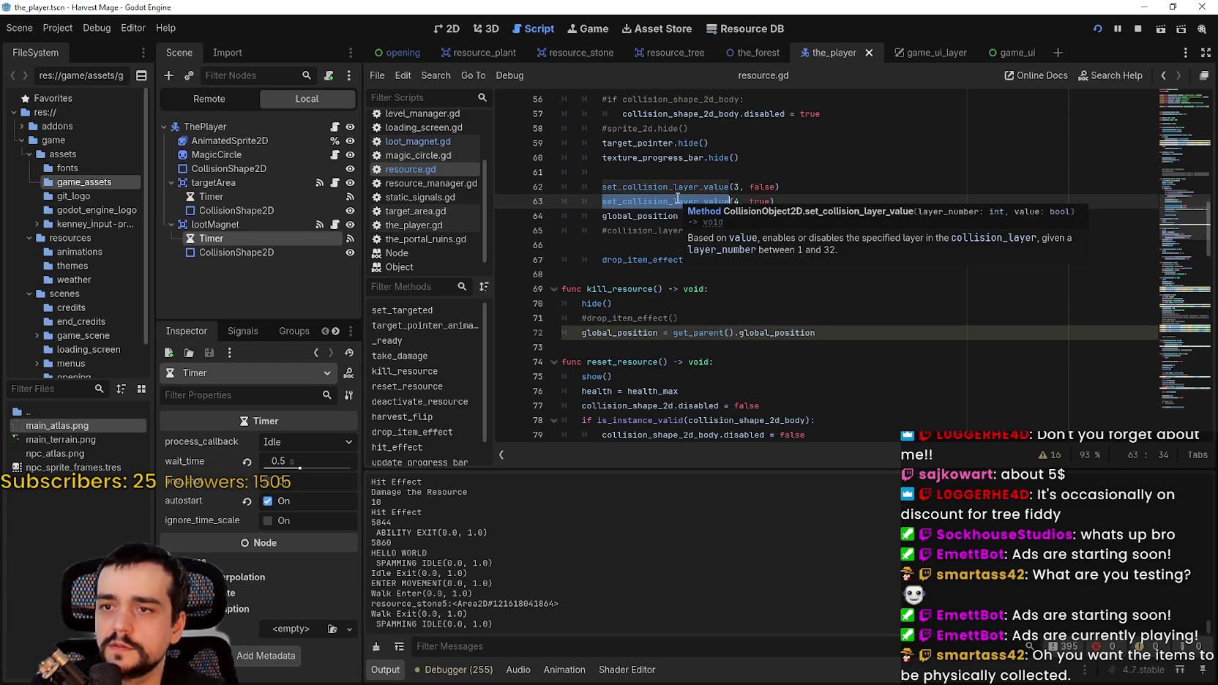
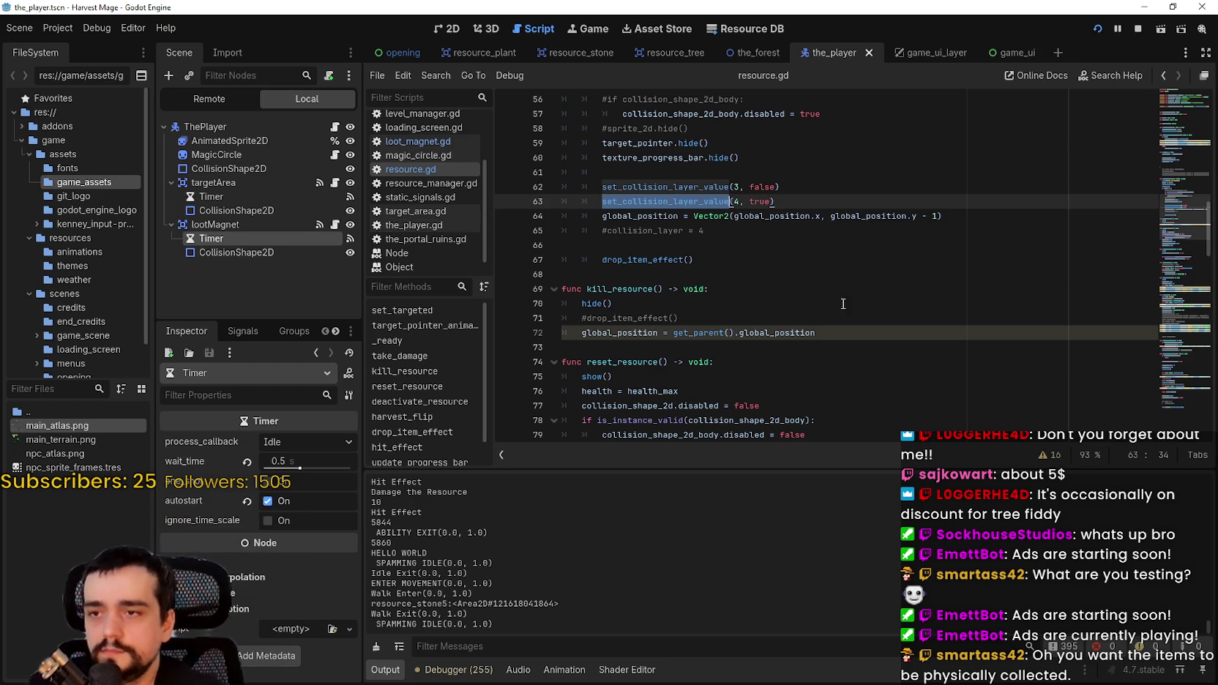
- Select the set_collision_layer_value(4, true) call and the global_position line 64 in resource.gd
scroll(805, 293, "up", 2)
left_click_drag(944, 298, 744, 284)
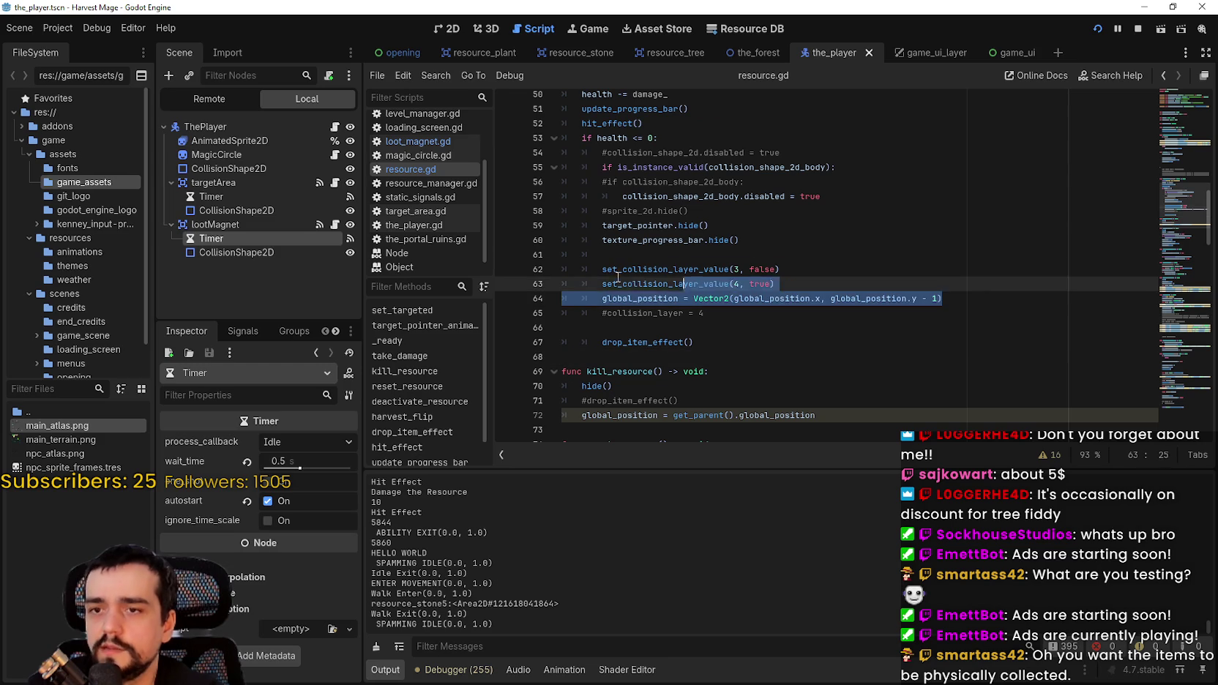
left_click(601, 298, "shift")
left_click_drag(602, 284, 775, 284)
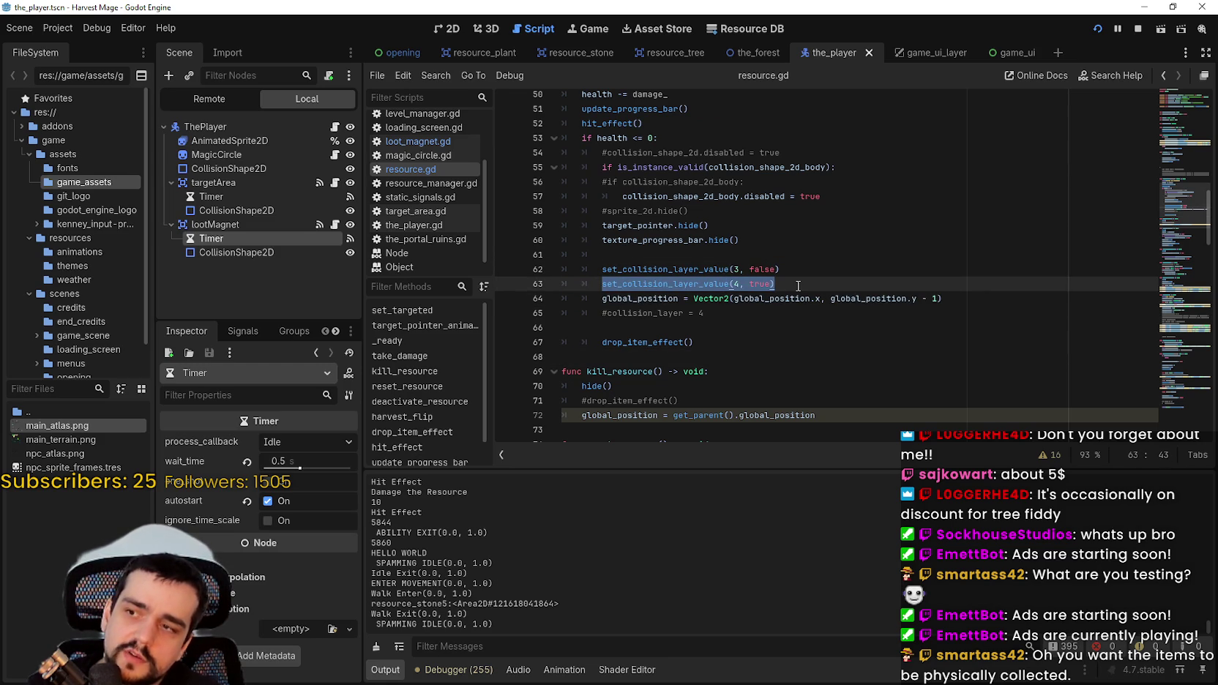
left_click_drag(951, 301, 592, 288)
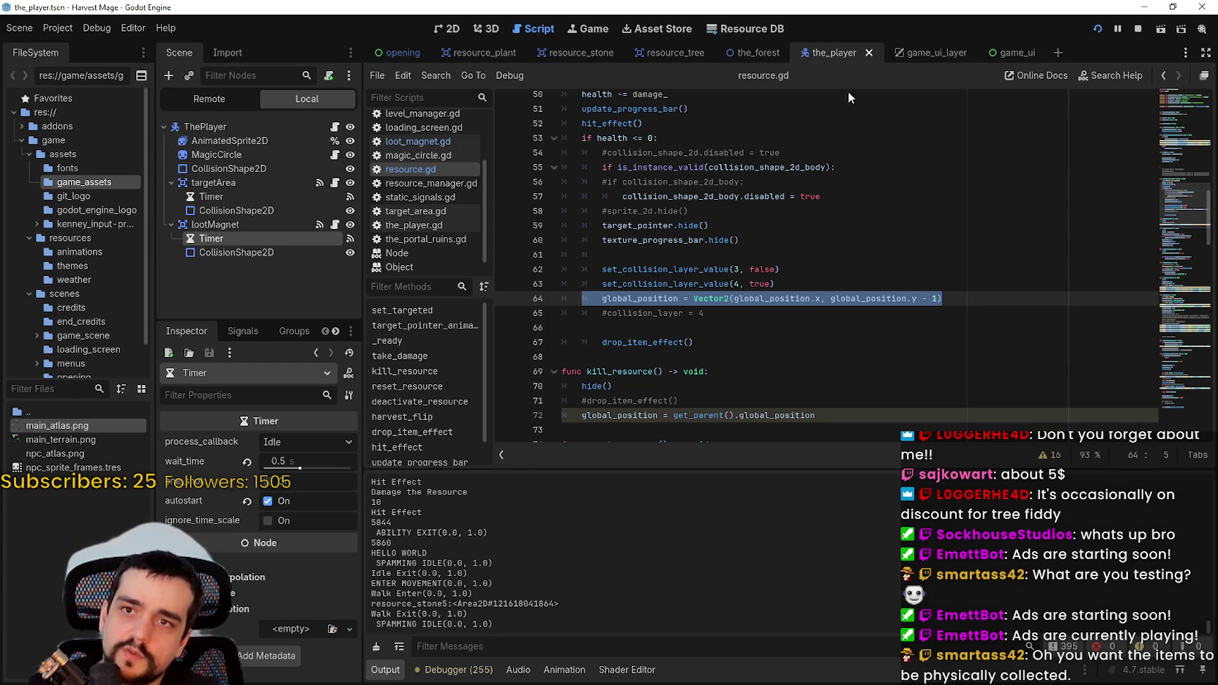
- Switch to the running game and walk the character down-right through the field
mouse_move(700, 237)
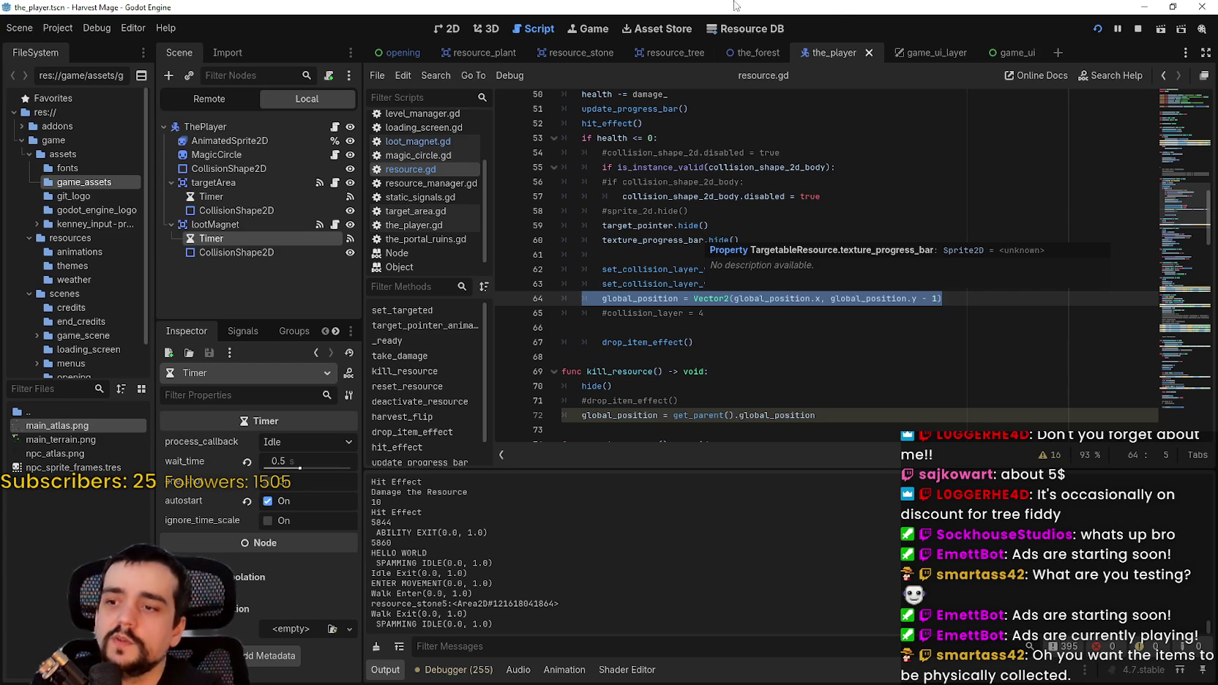
key("alt+Tab")
key("s")
key("d")
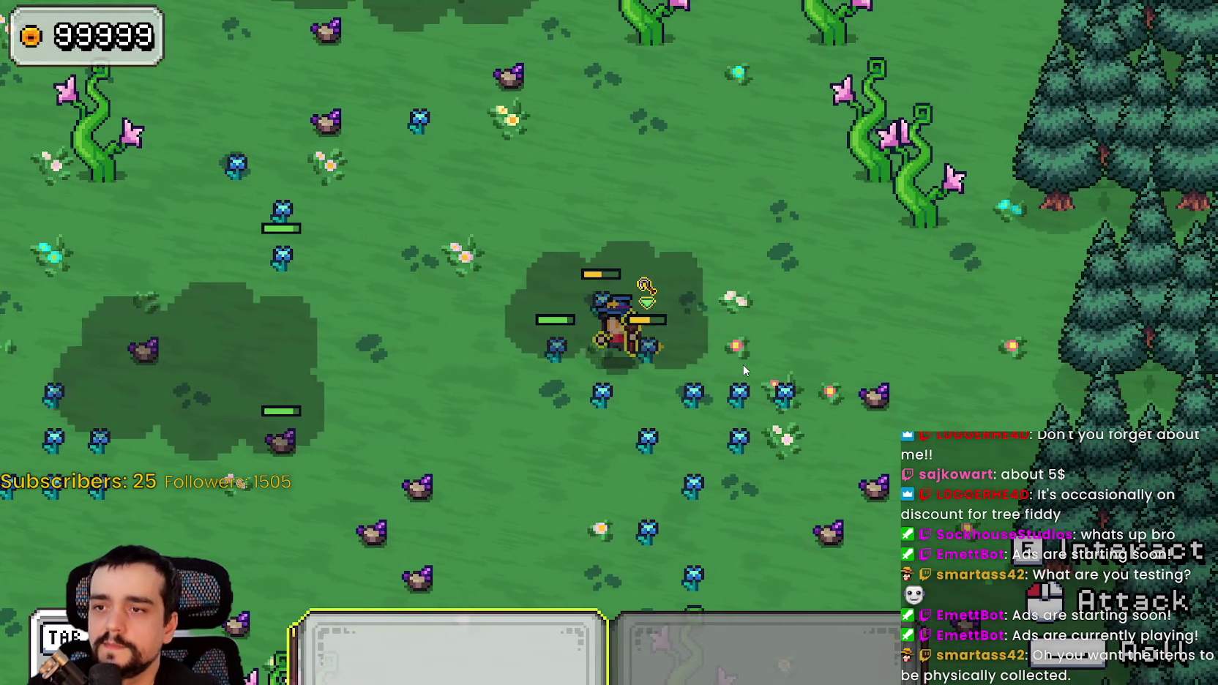
- Strike the nearby plants, walk left and down, then return to resource.gd in the editor
key("a")
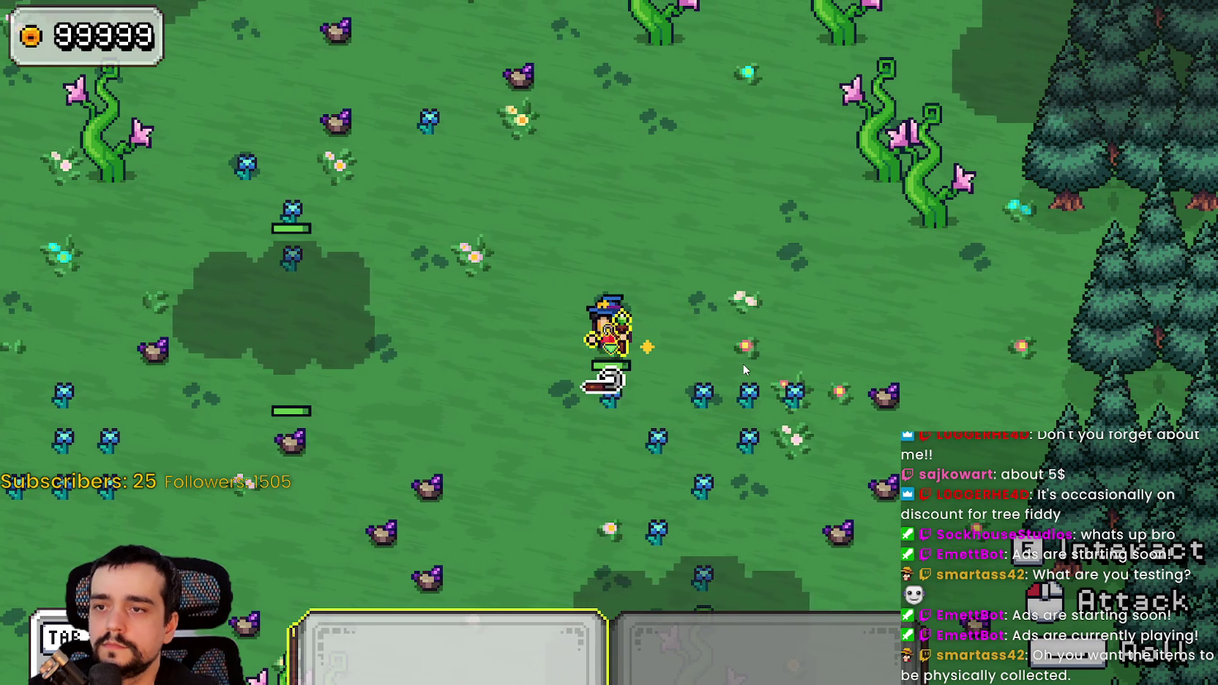
key("a")
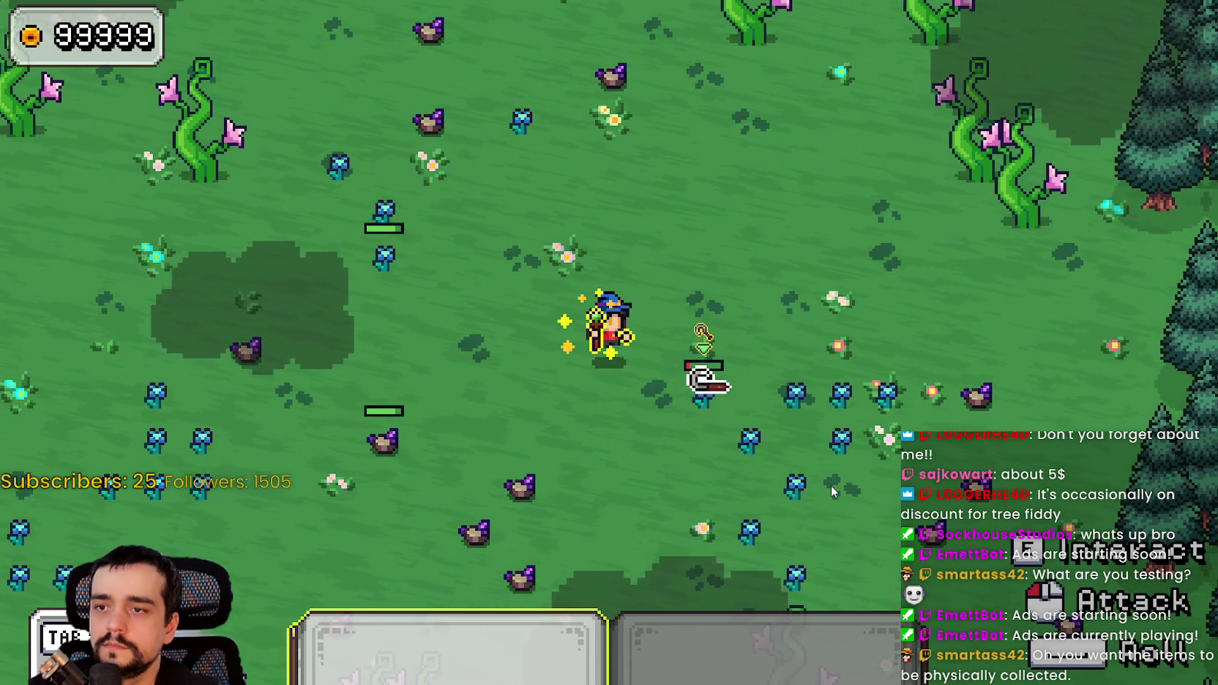
key("s")
key("alt+Tab")
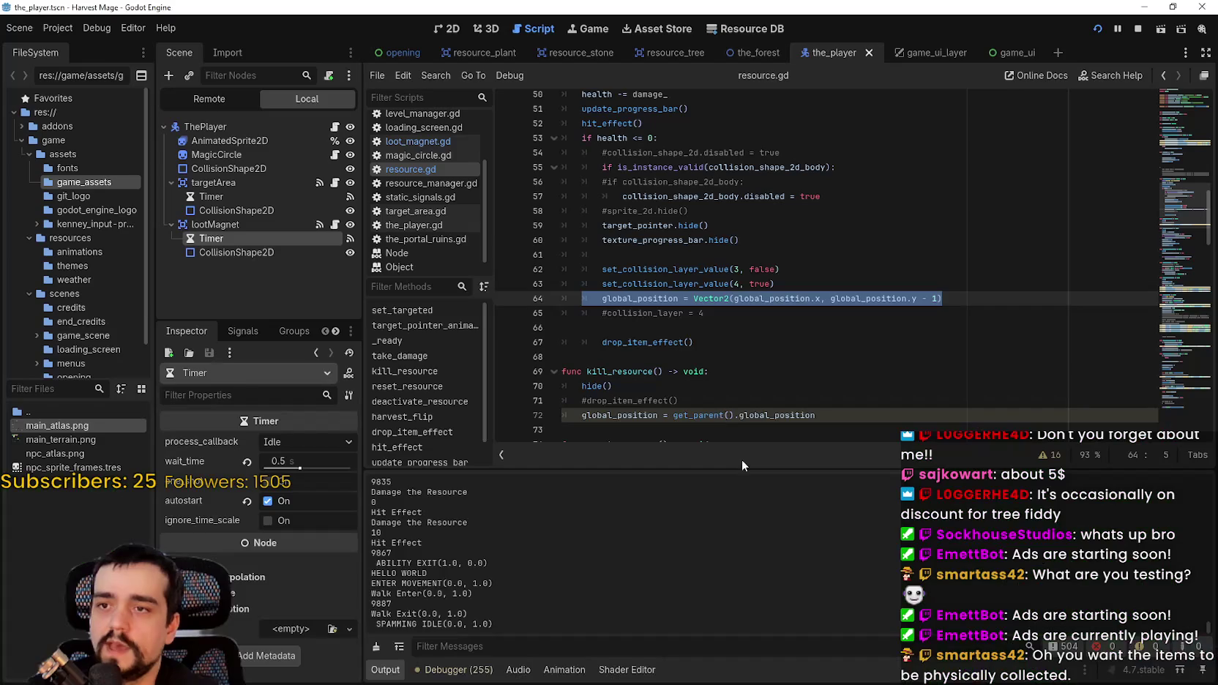
- Select the drop_item_effect() call on line 67, then place the cursor on empty line 66
left_click_drag(938, 293, 830, 298)
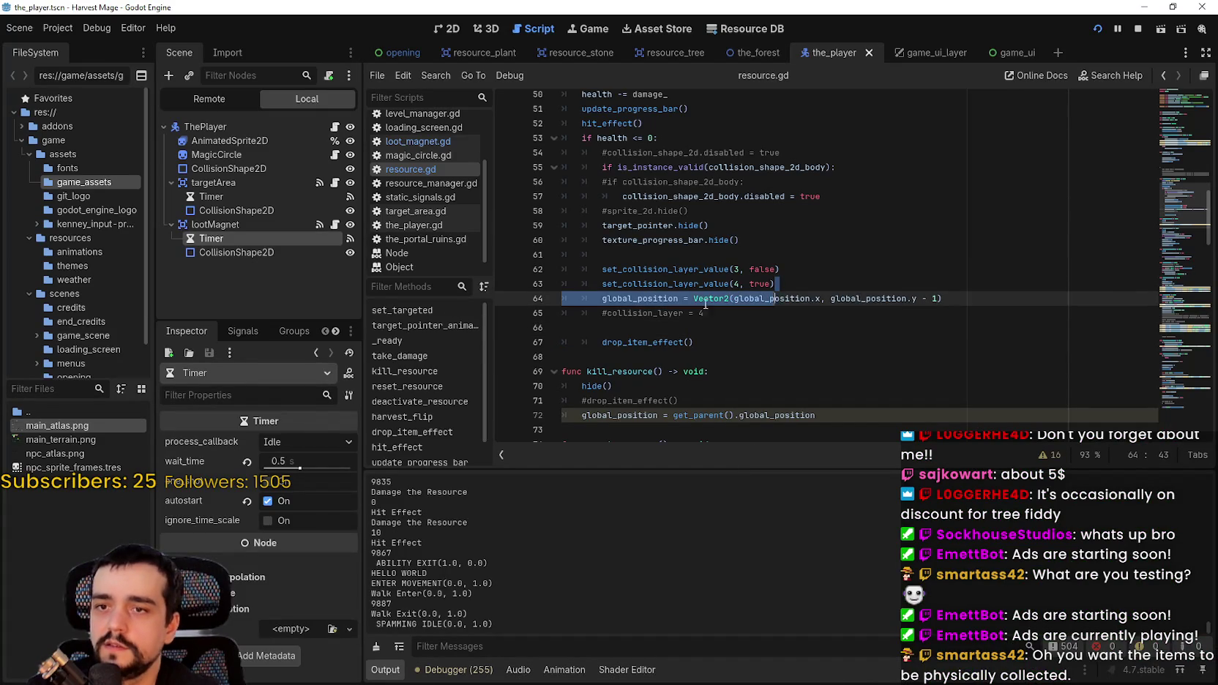
left_click_drag(602, 342, 721, 341)
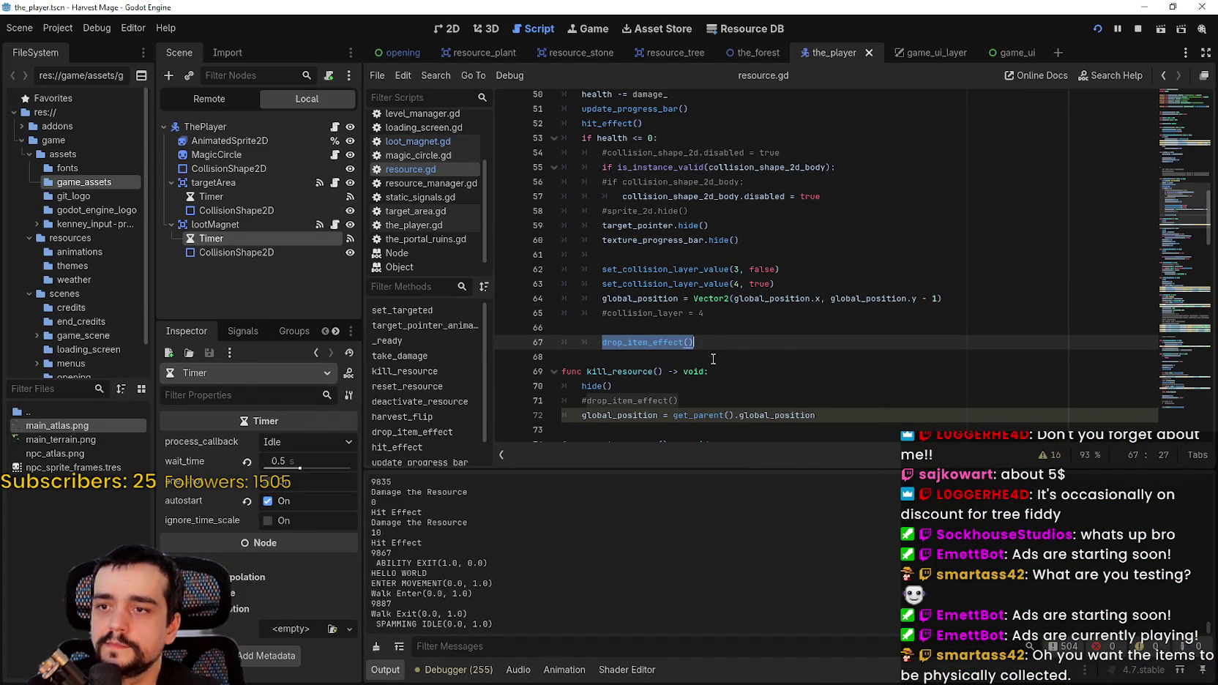
left_click(840, 336)
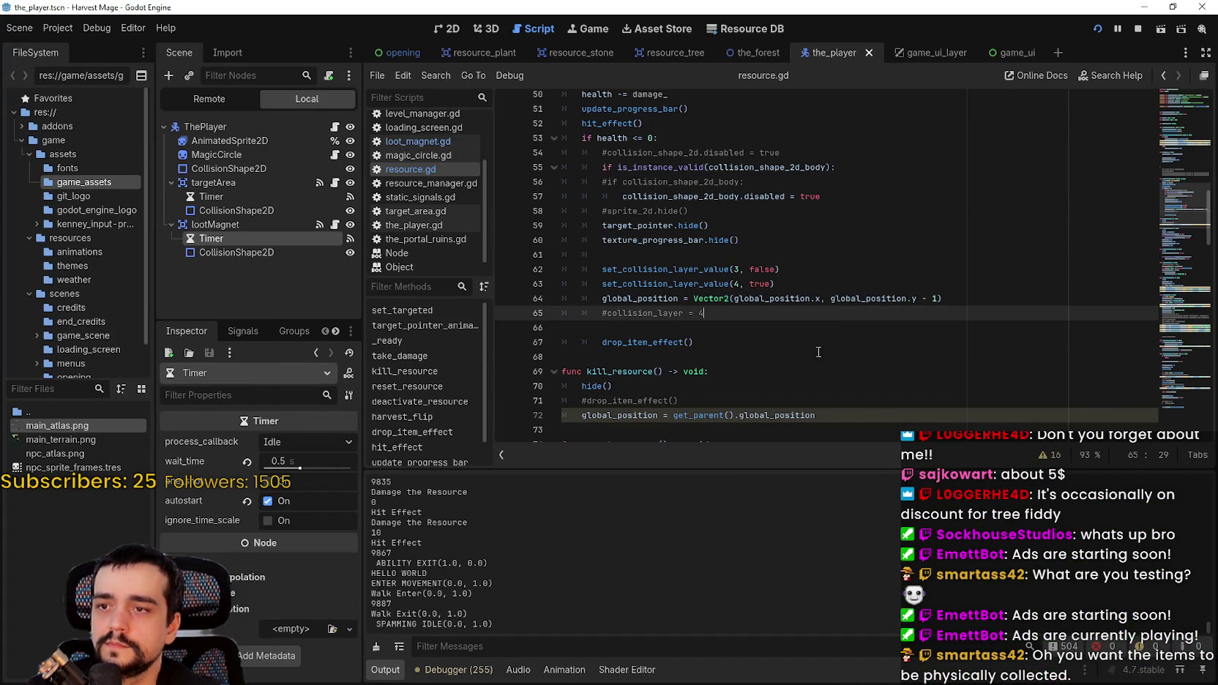
left_click(817, 329)
triple_click(665, 345)
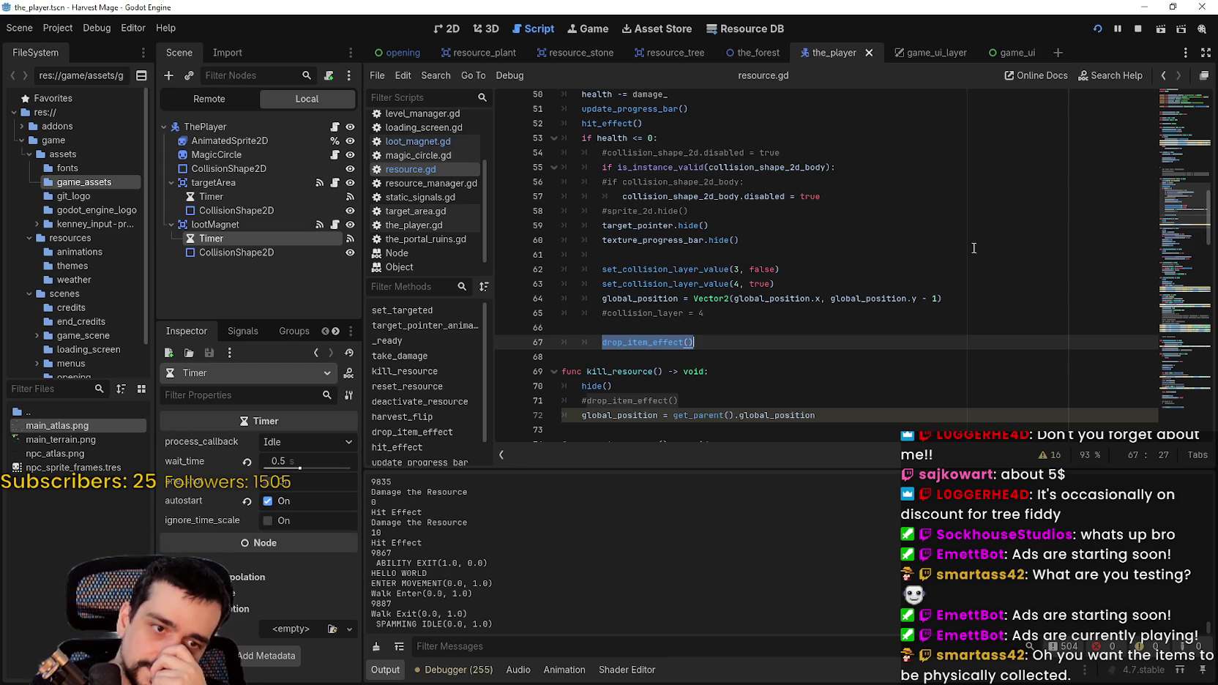
left_click(705, 328)
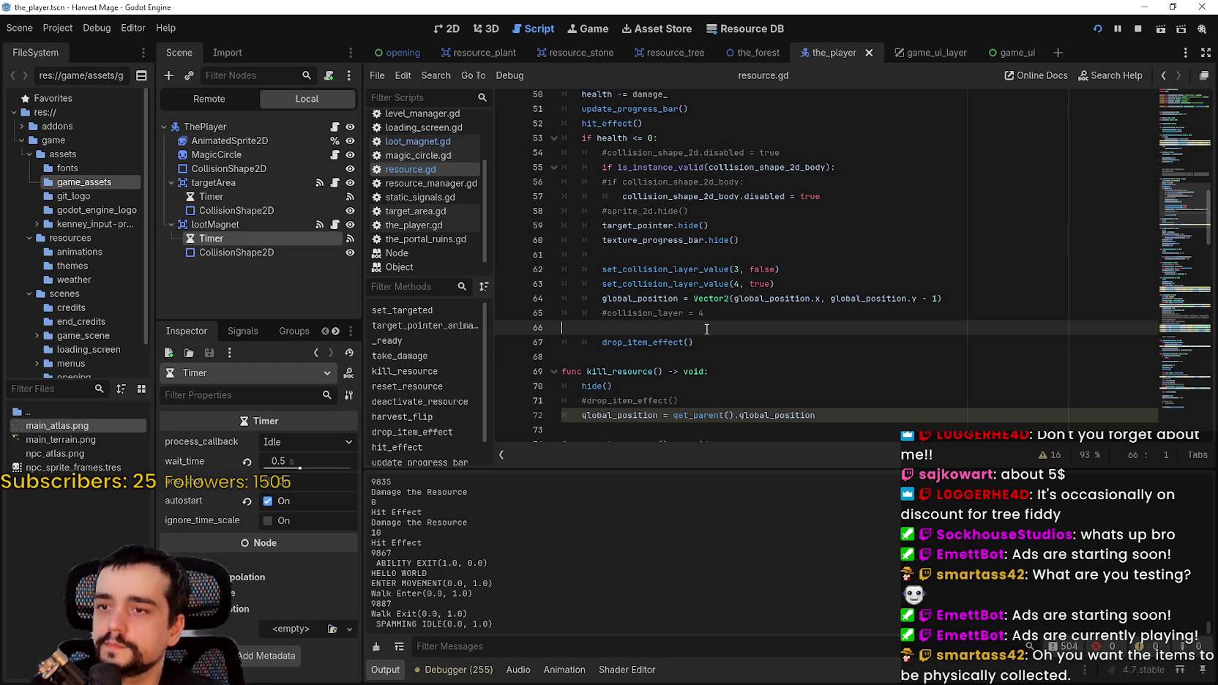
- Delete the '#collision_layer = 4' line and the blank line above drop_item_effect()
key("Up")
key("shift+End")
key("BackSpace")
key("BackSpace")
left_click(641, 328)
left_click(635, 312)
key("BackSpace")
- Select lines 62–65 of the death-handling code
left_click_drag(732, 316, 564, 269)
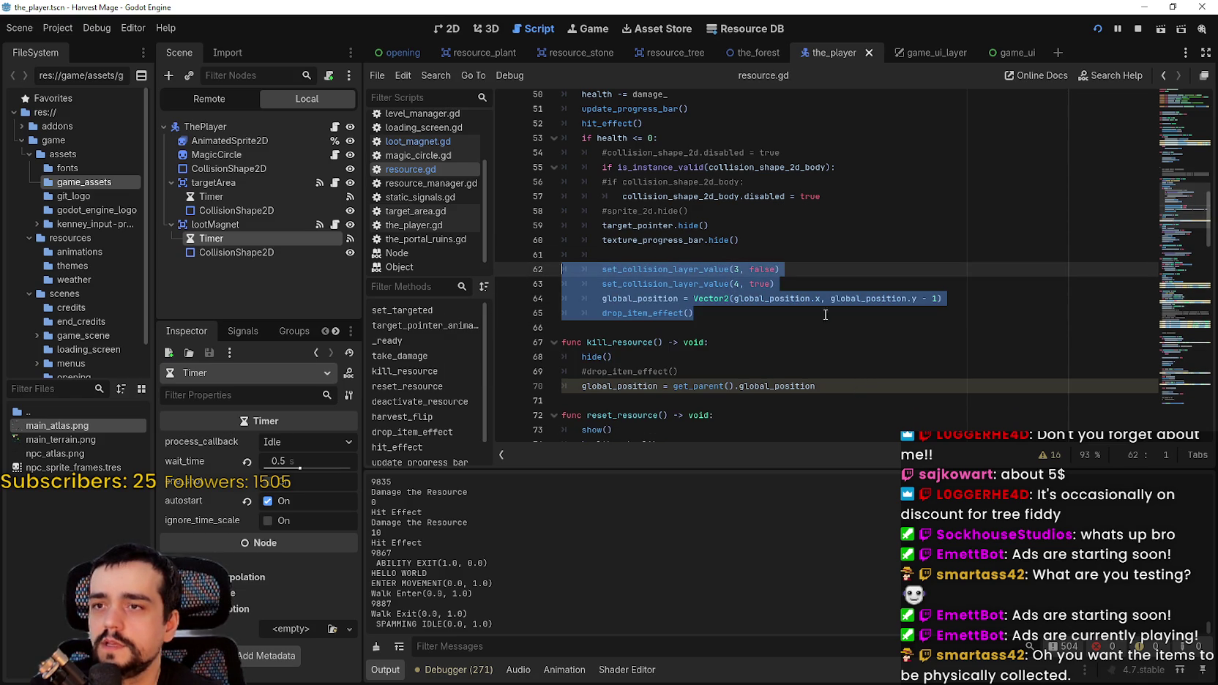
left_click(698, 250)
mouse_move(614, 253)
left_mouse_down()
mouse_move(694, 313)
mouse_move(688, 297)
mouse_move(548, 271)
left_mouse_up()
left_click(699, 315)
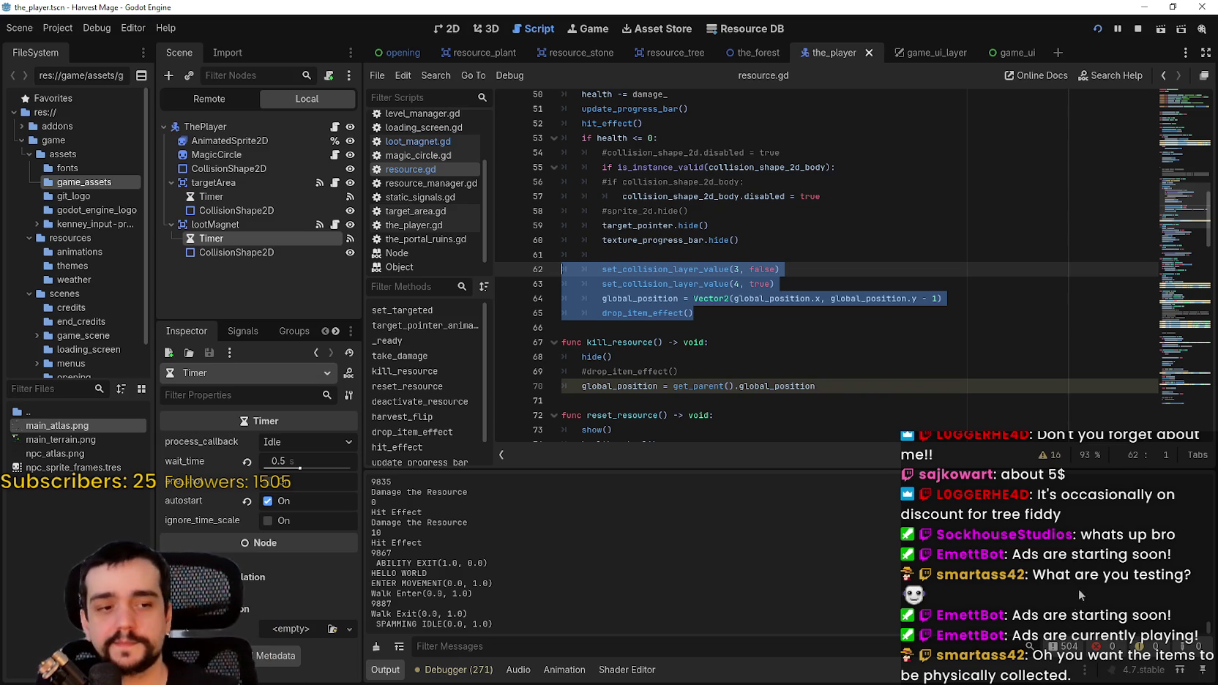
- Untick Fullscreen in the game's Video options, reposition the window, and resume play
key("alt+Tab")
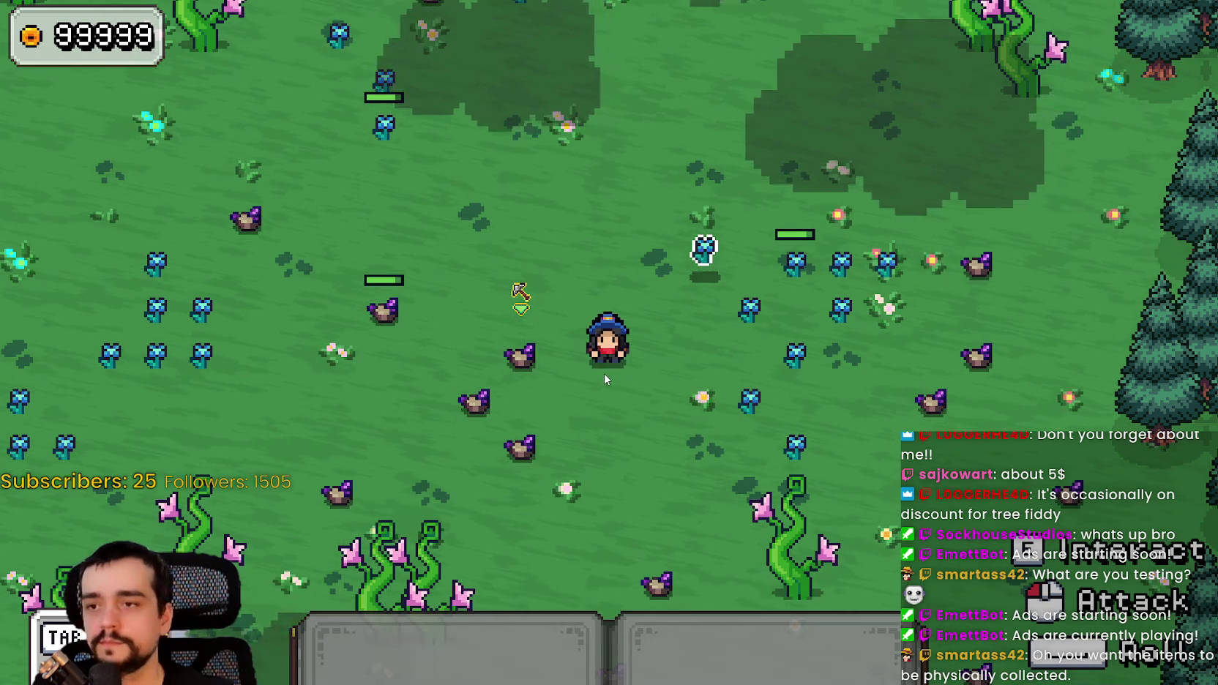
key("Escape")
left_click(223, 348)
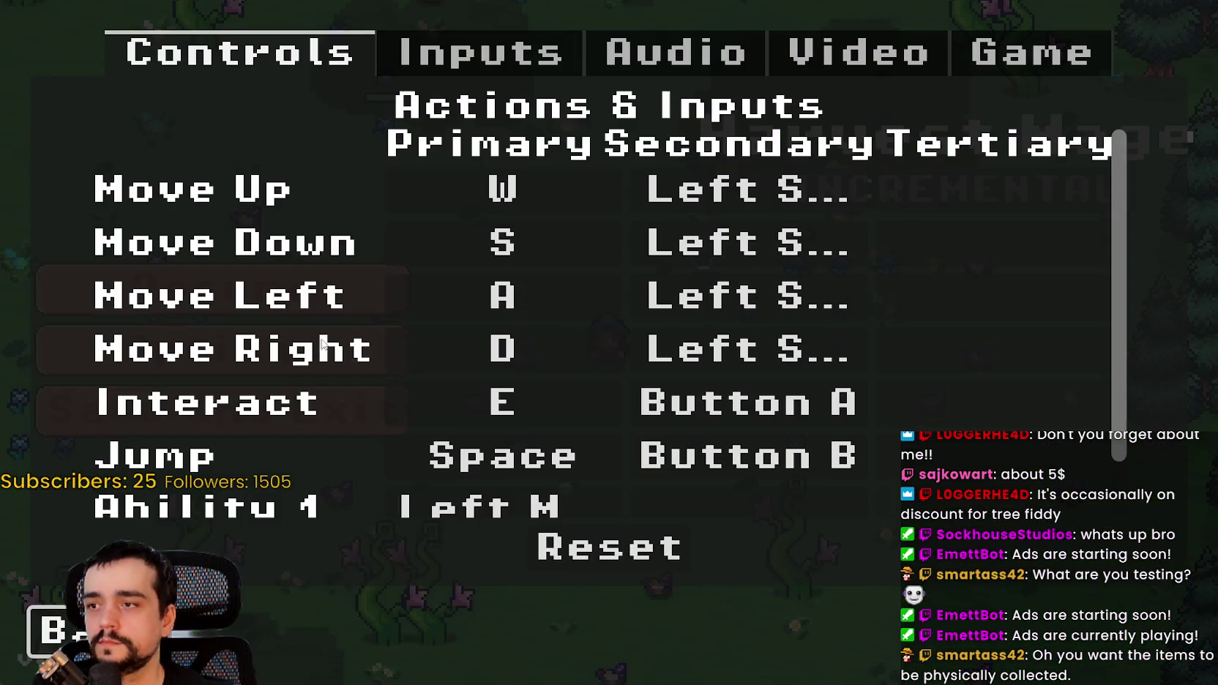
left_click(1054, 71)
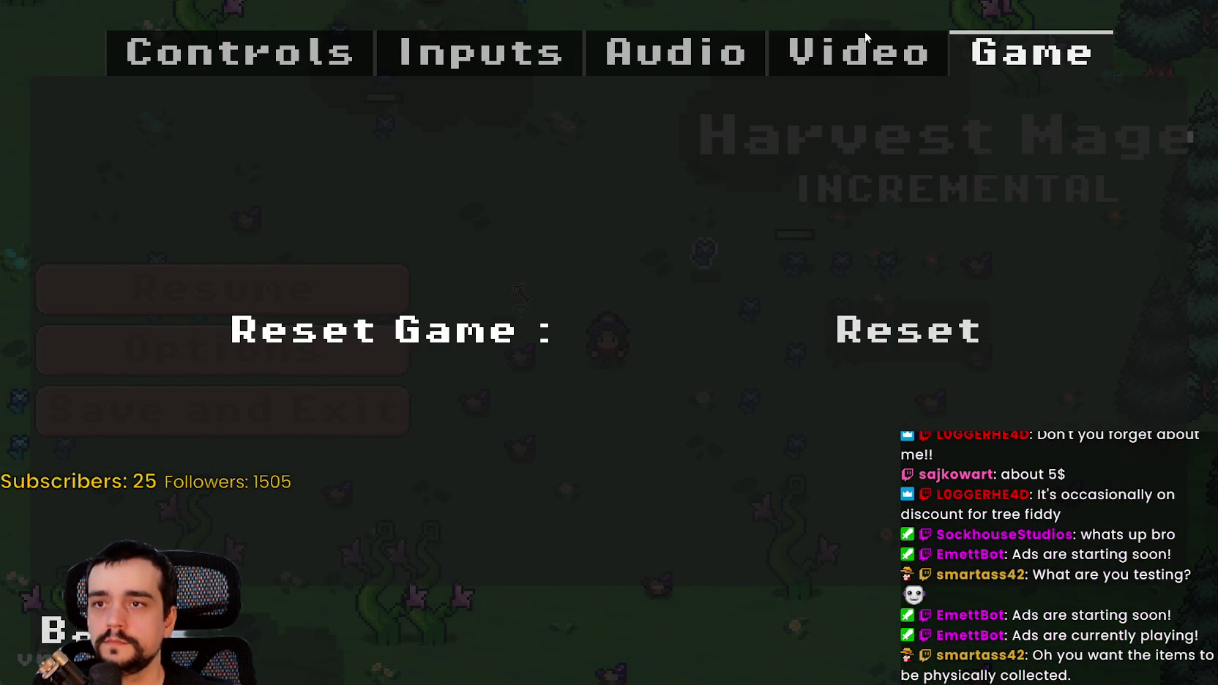
left_click(868, 50)
left_click(1052, 208)
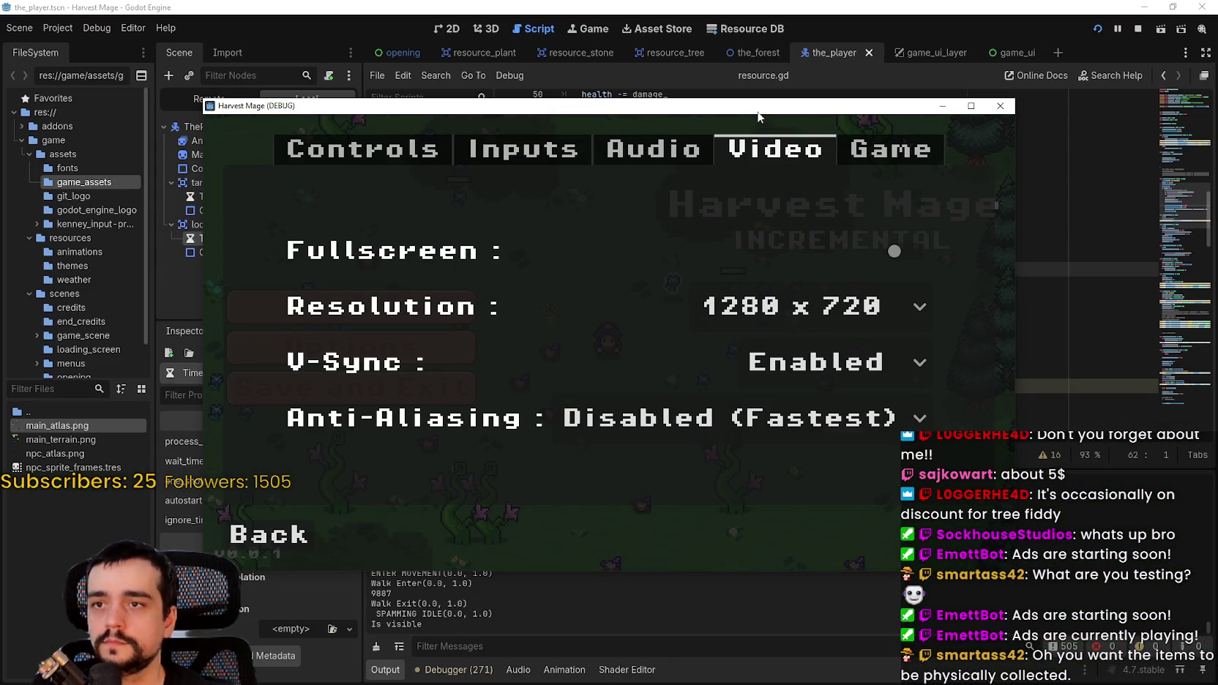
left_click_drag(756, 110, 815, 18)
left_click(330, 444)
left_click(440, 231)
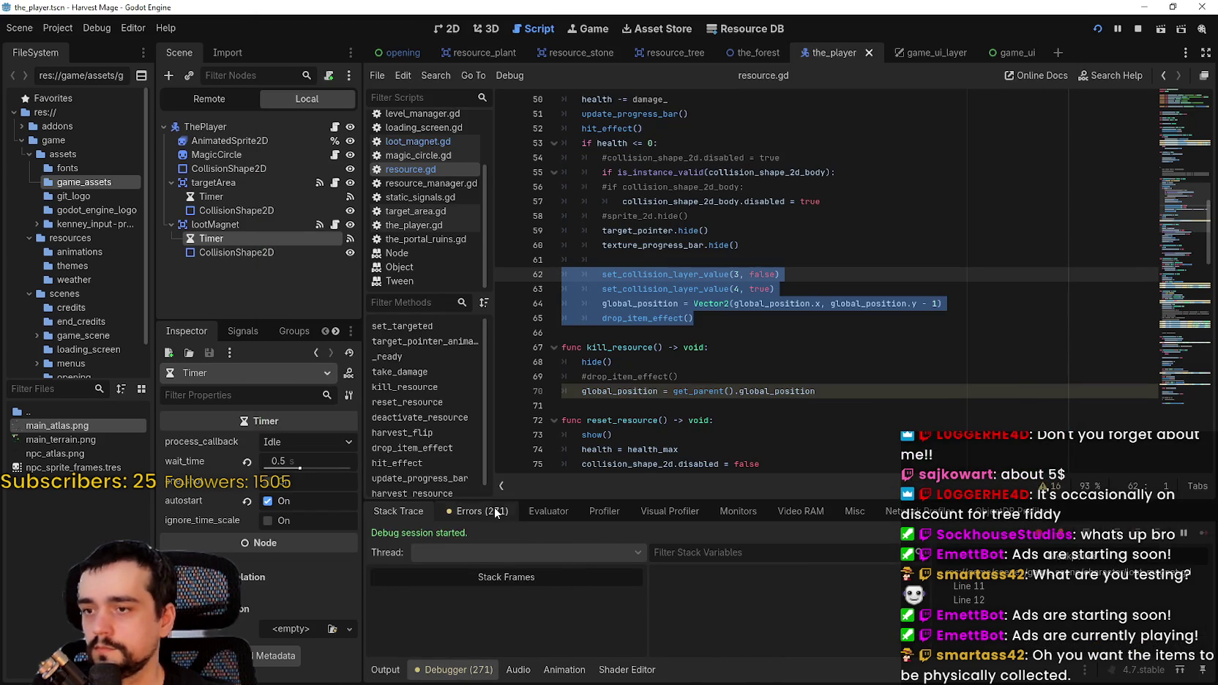
- Show the Debugger's Monitors tab with FPS and physics readings
left_click(505, 511)
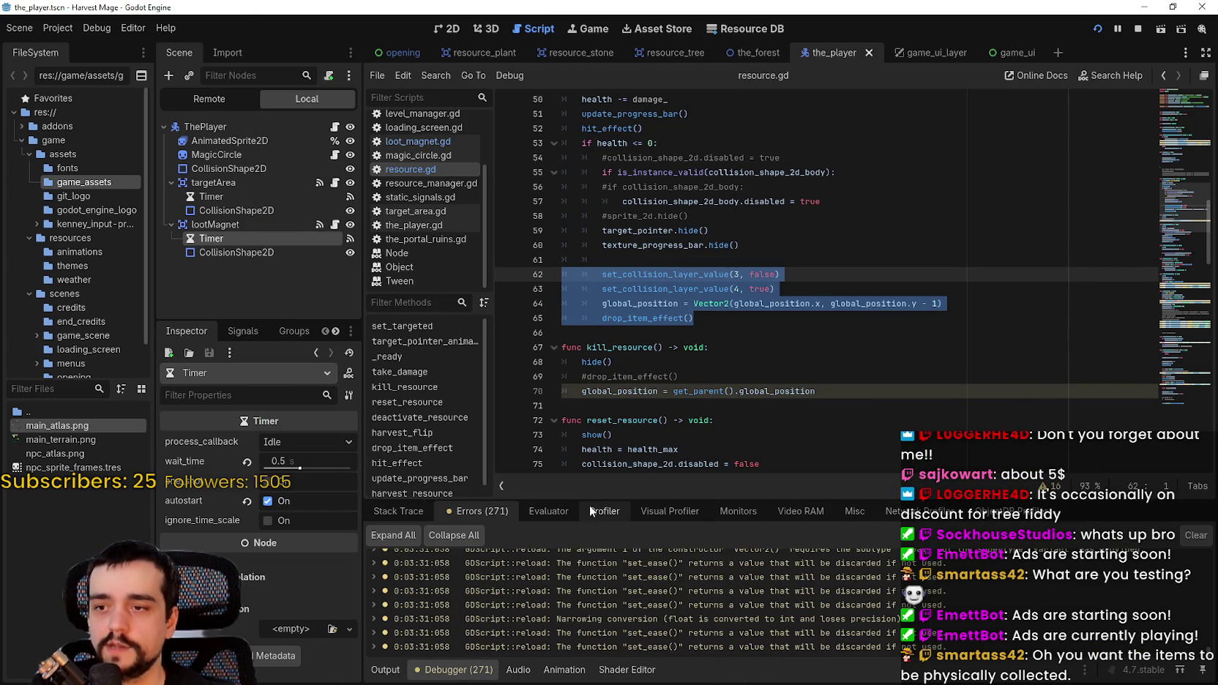
left_click(670, 511)
left_click(739, 511)
- Equip item 1, move left and attack a resource in the windowed game, then return to resource.gd
key("alt+Tab")
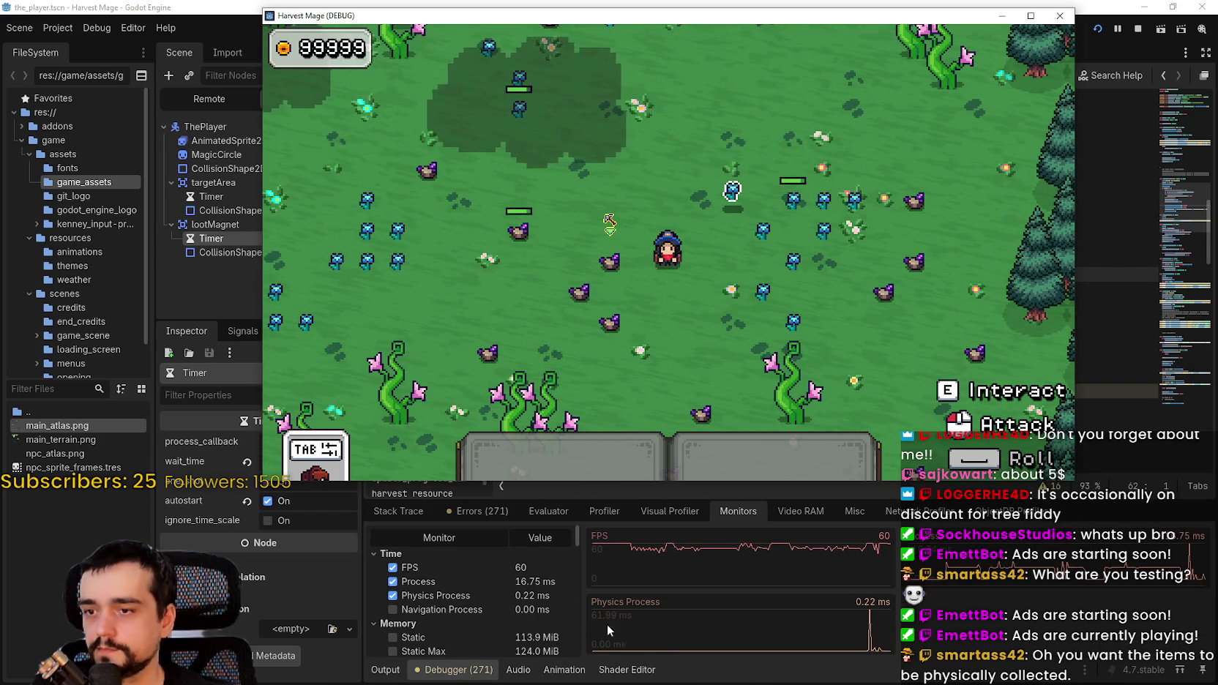
key("1")
key("a")
left_click(644, 322)
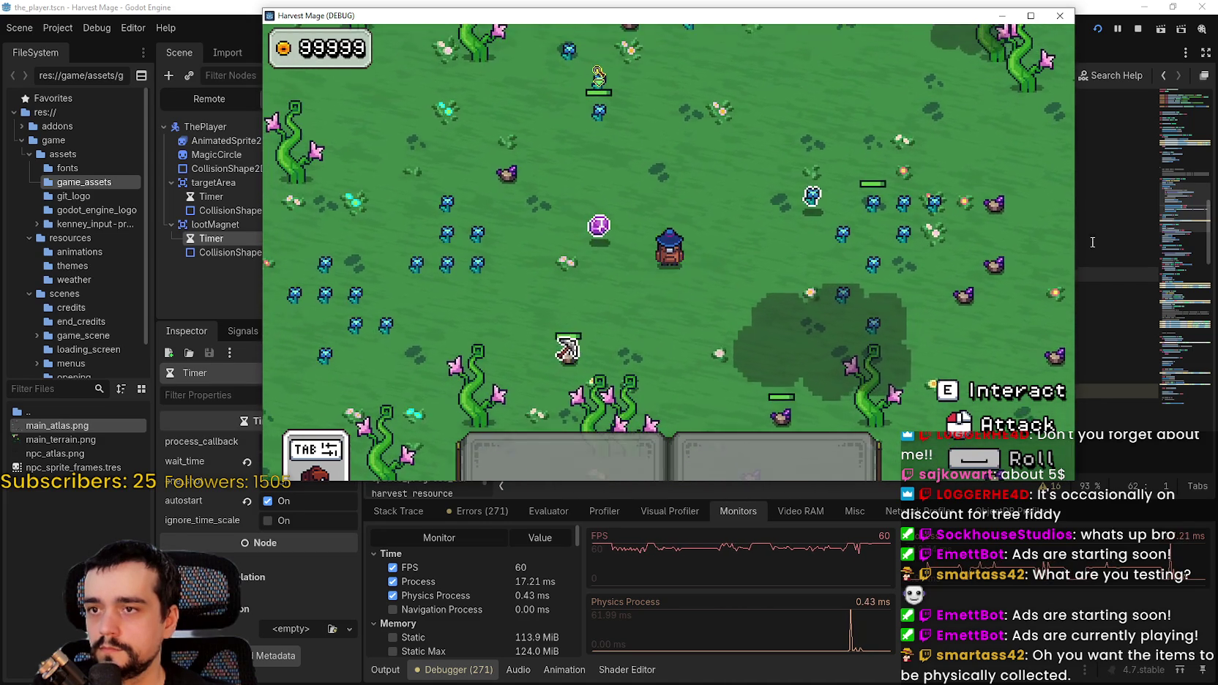
left_click(1092, 241)
key("Down")
key("Down")
key("Down")
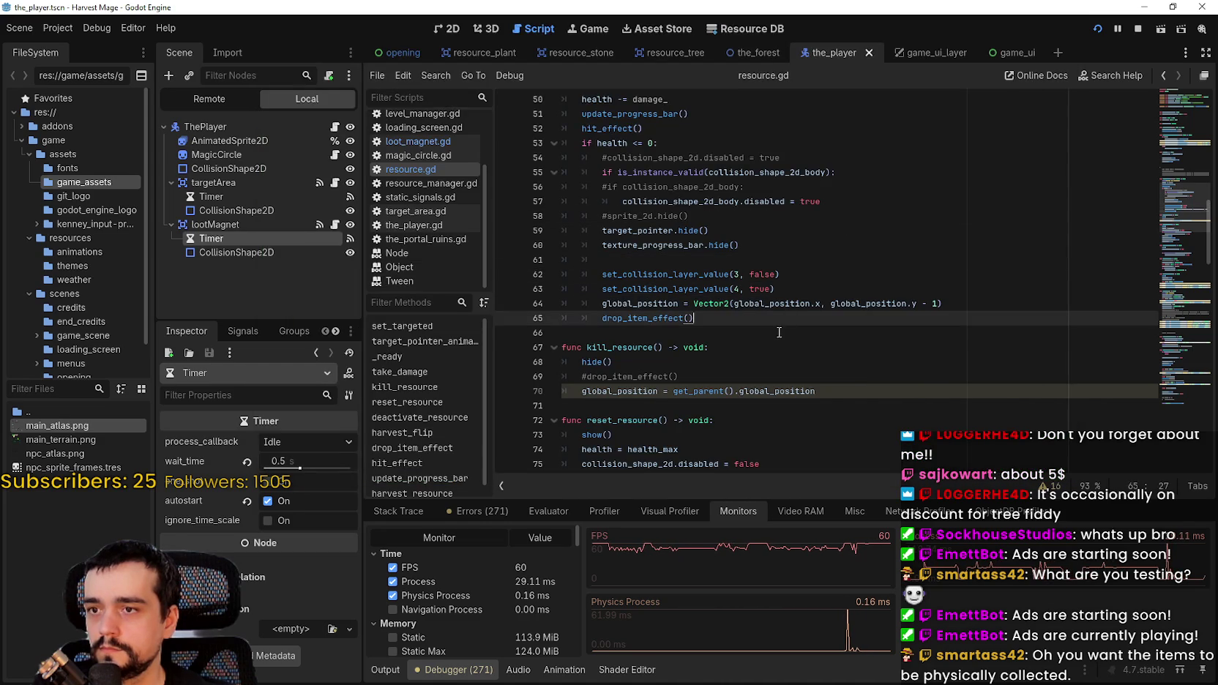
- Scroll around resource.gd, selecting the take_damage name and returning to the end of line 65
scroll(780, 342, "down", 2)
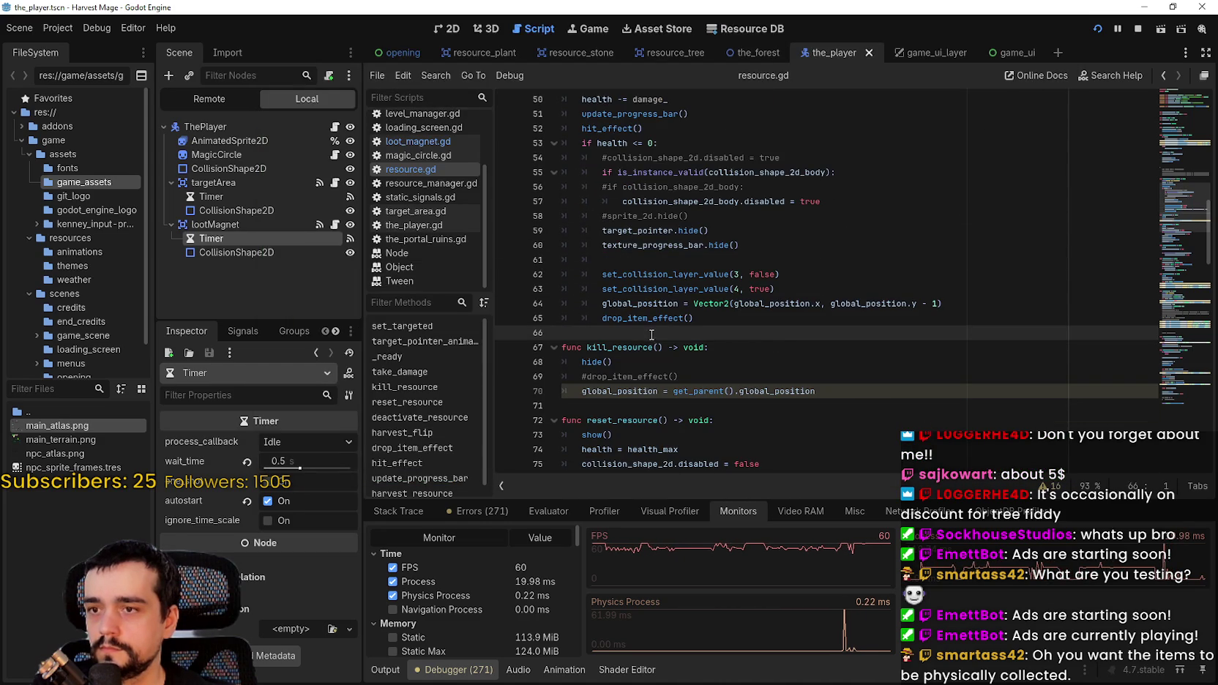
scroll(652, 333, "up", 1)
scroll(587, 328, "down", 1)
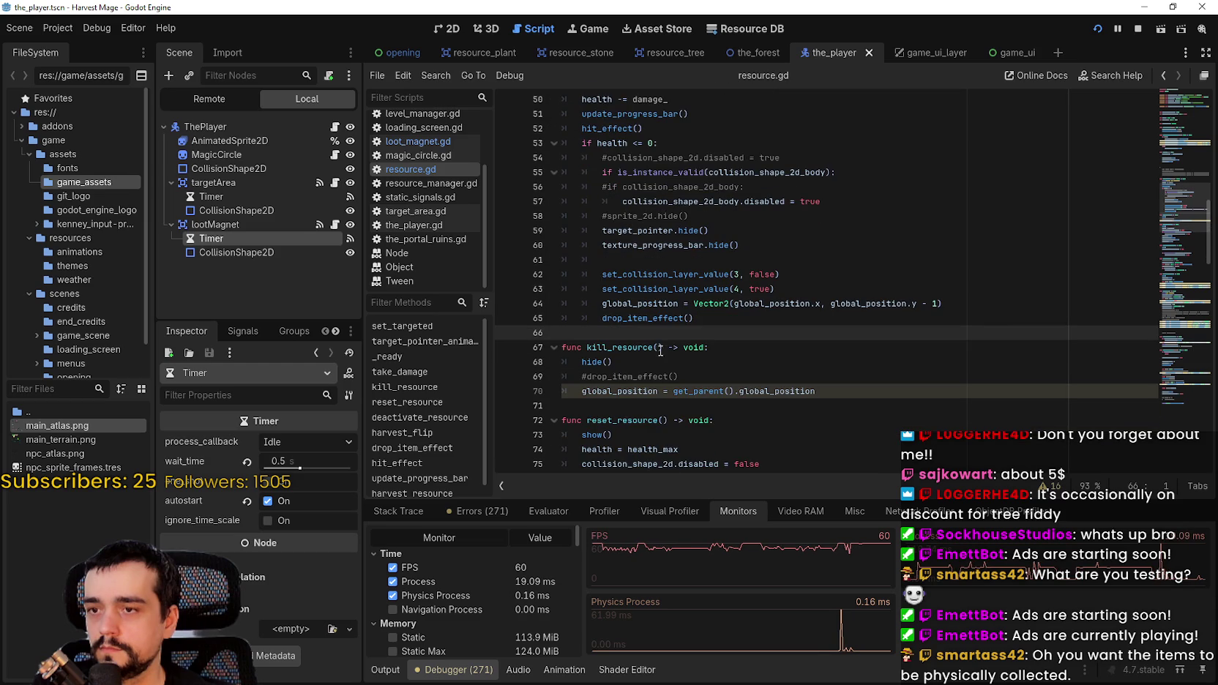
left_click(709, 318)
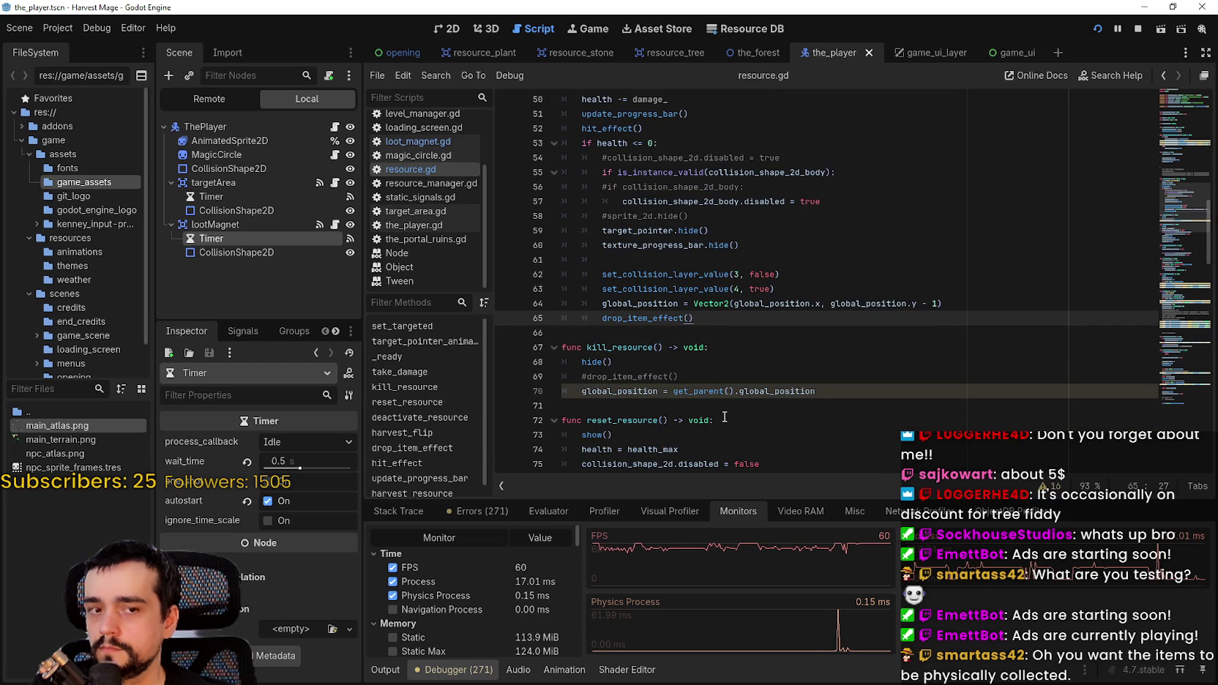
scroll(725, 415, "up", 3)
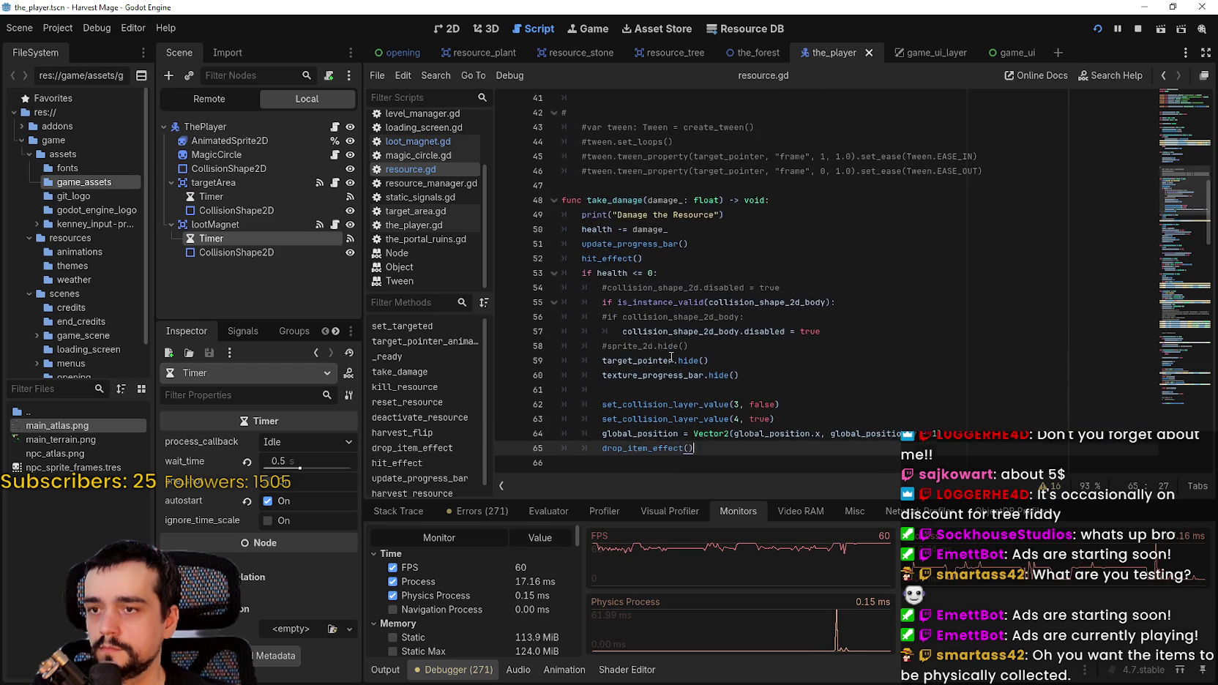
double_click(608, 202)
scroll(644, 345, "down", 3)
left_click(705, 319)
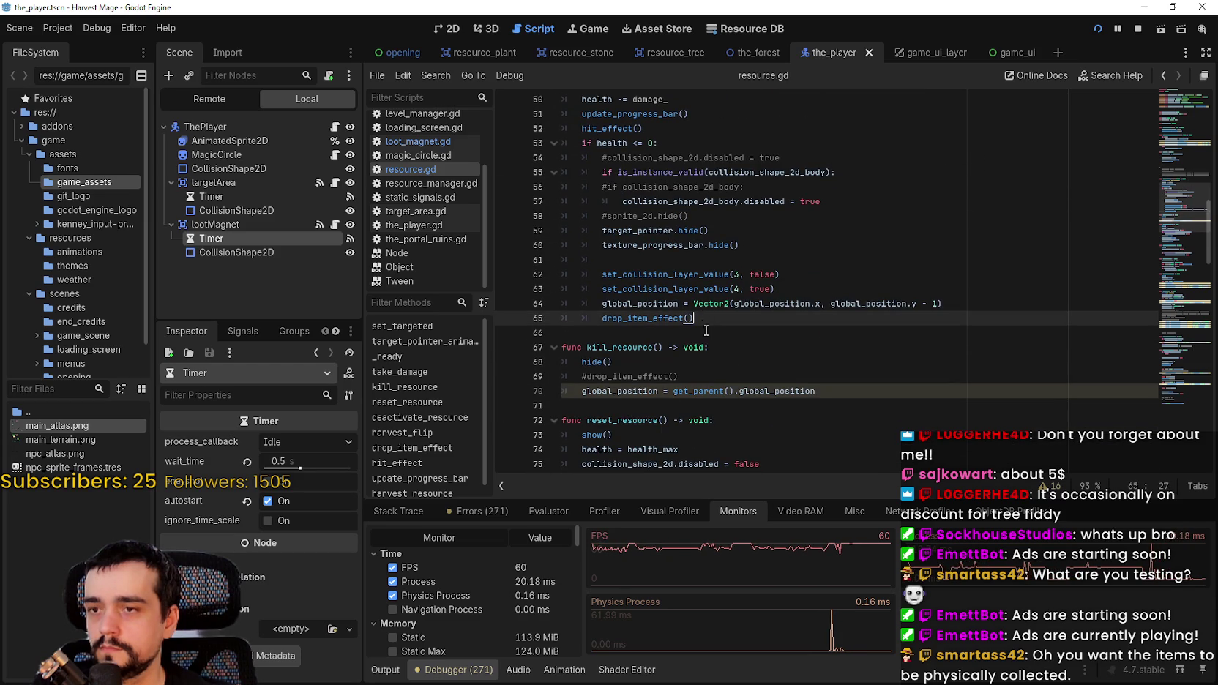
scroll(752, 351, "down", 4)
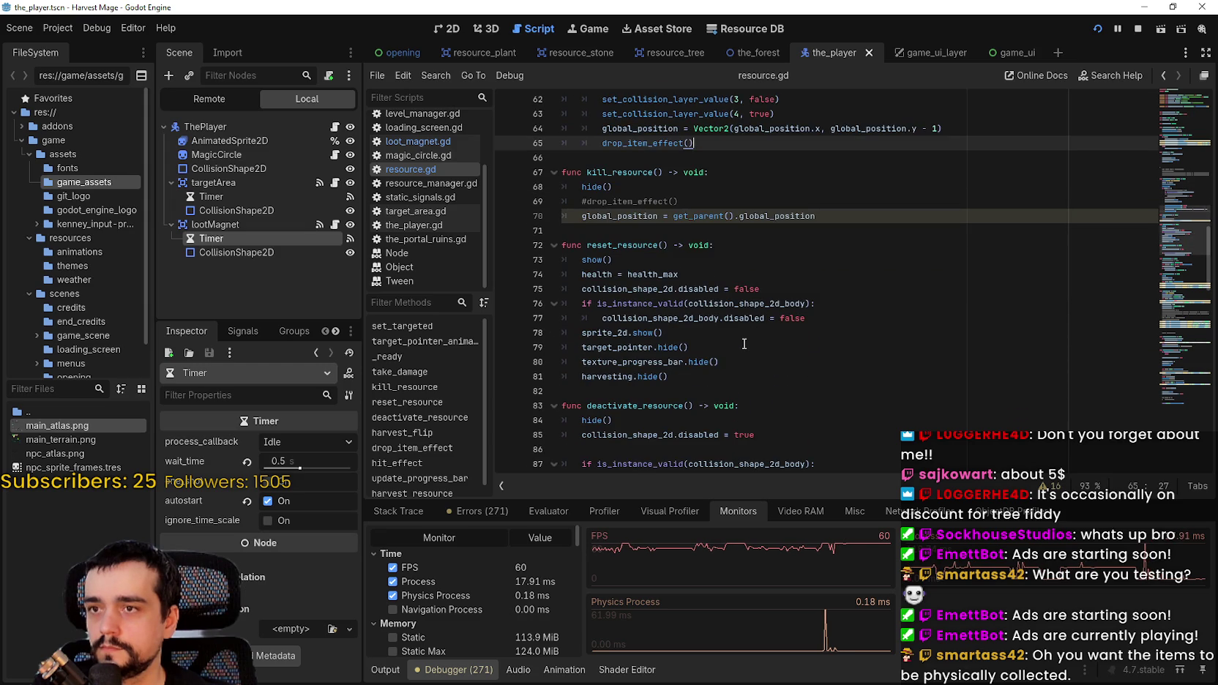
scroll(744, 343, "up", 3)
scroll(743, 339, "up", 2)
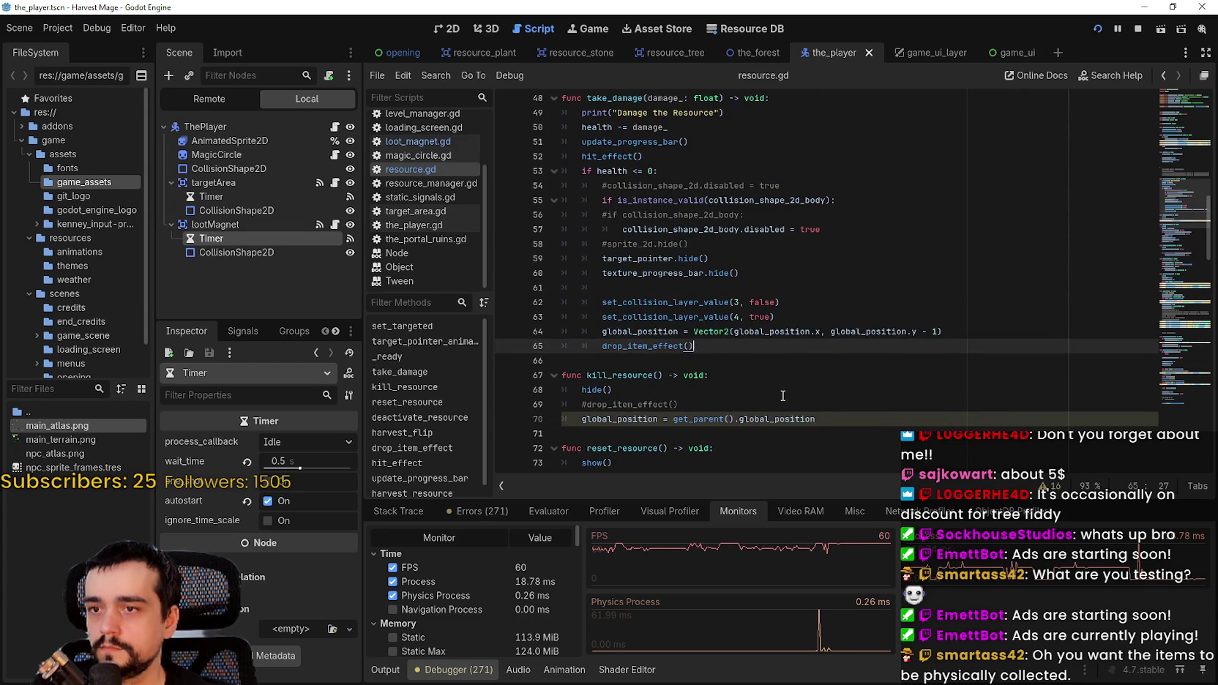
scroll(781, 394, "down", 1)
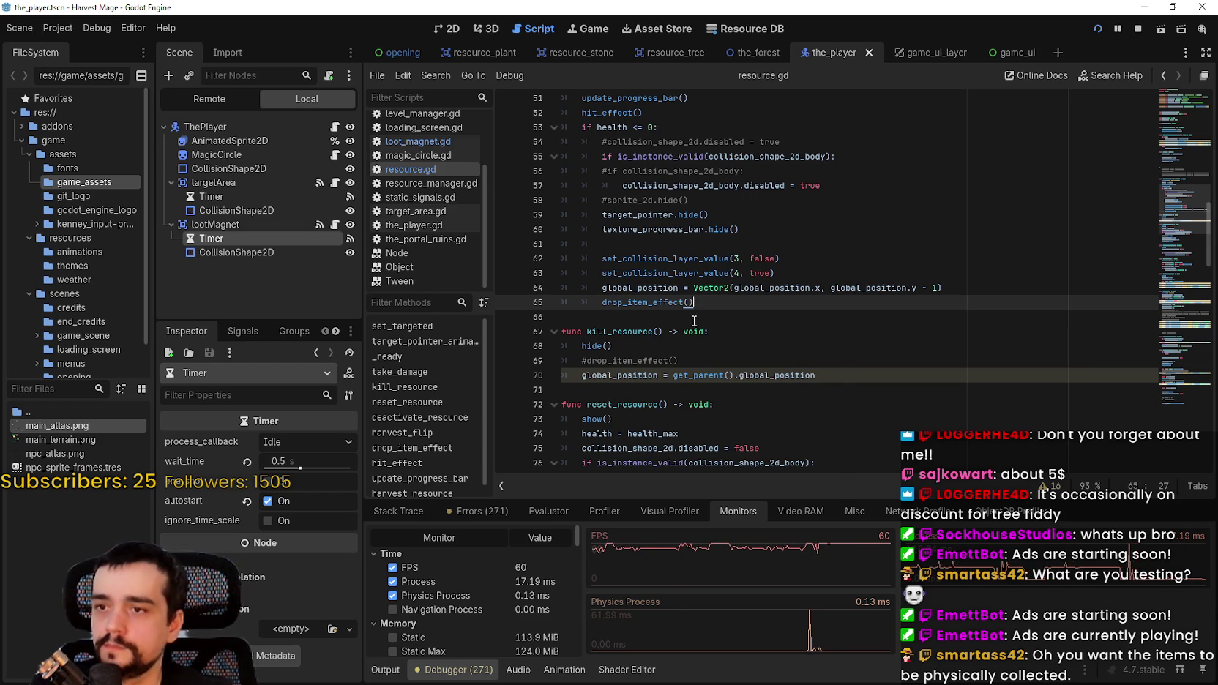
- Jump to the drop_item_effect definition via Lookup Symbol and start a new line after its tweens
right_click(661, 302)
left_click(698, 502)
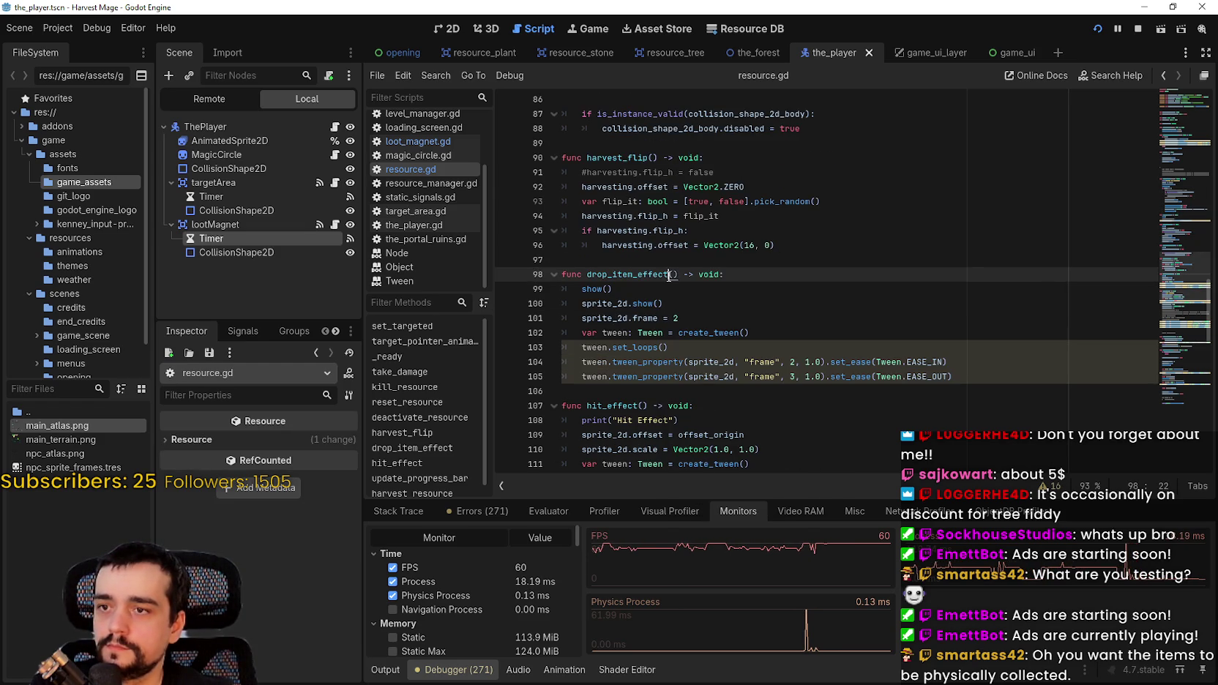
left_click(676, 317)
left_click(1031, 216)
scroll(1031, 308, "up", 2)
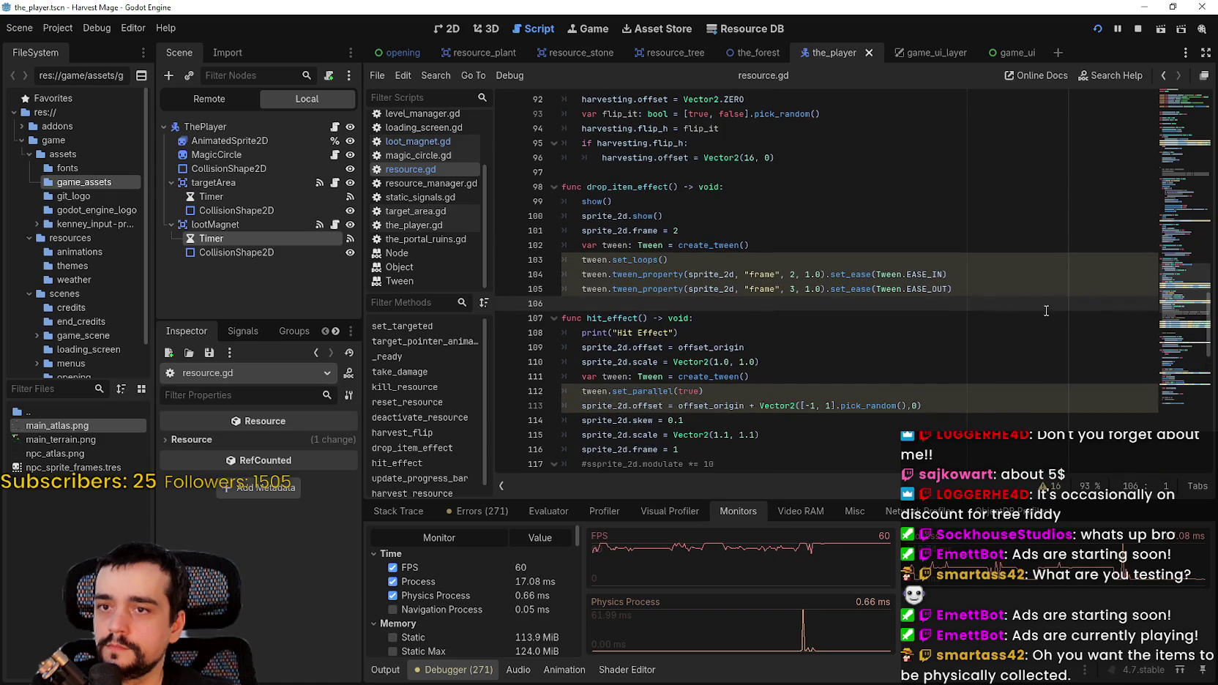
left_click(970, 285)
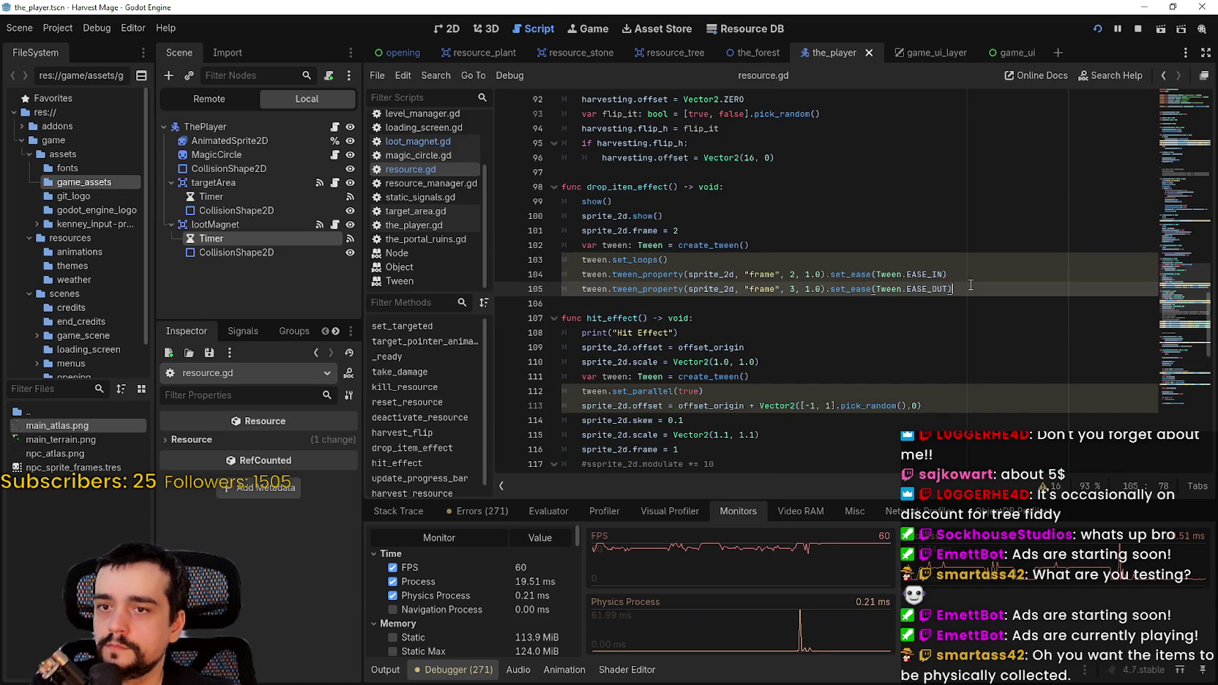
key("Return")
key("Return")
- Add print(Engine.get_process_frames()) after the tweens, completing get_process_frames with autocomplete
type("pr")
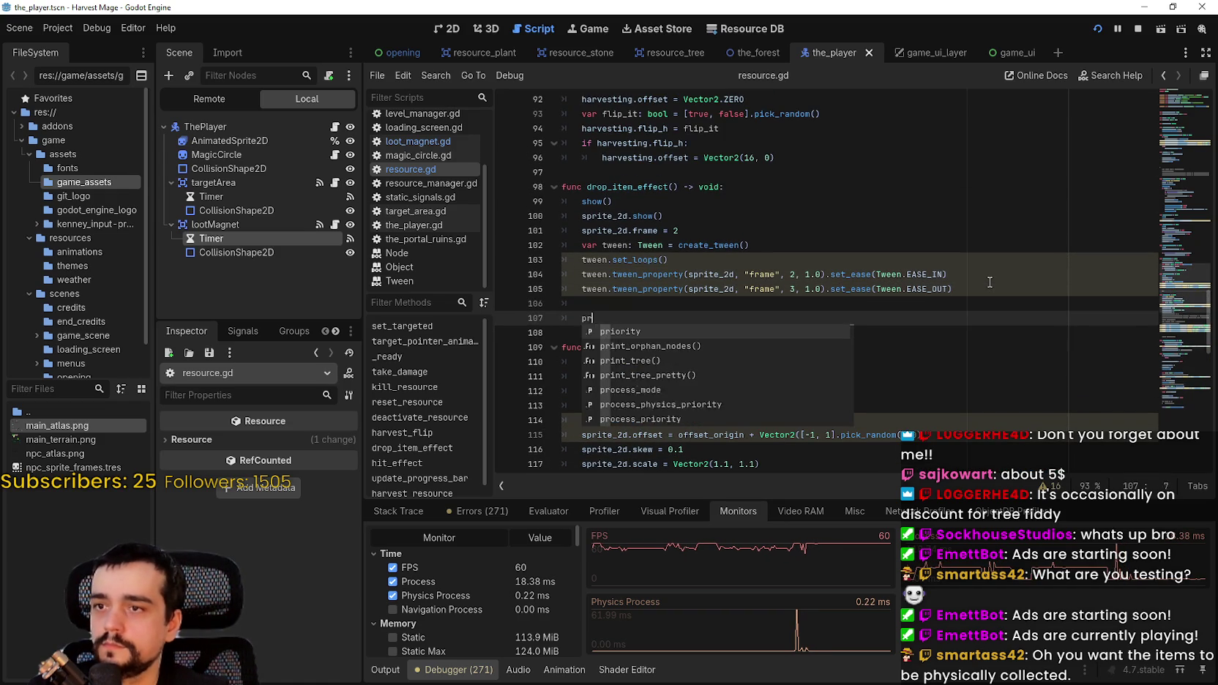
type("int(Engin")
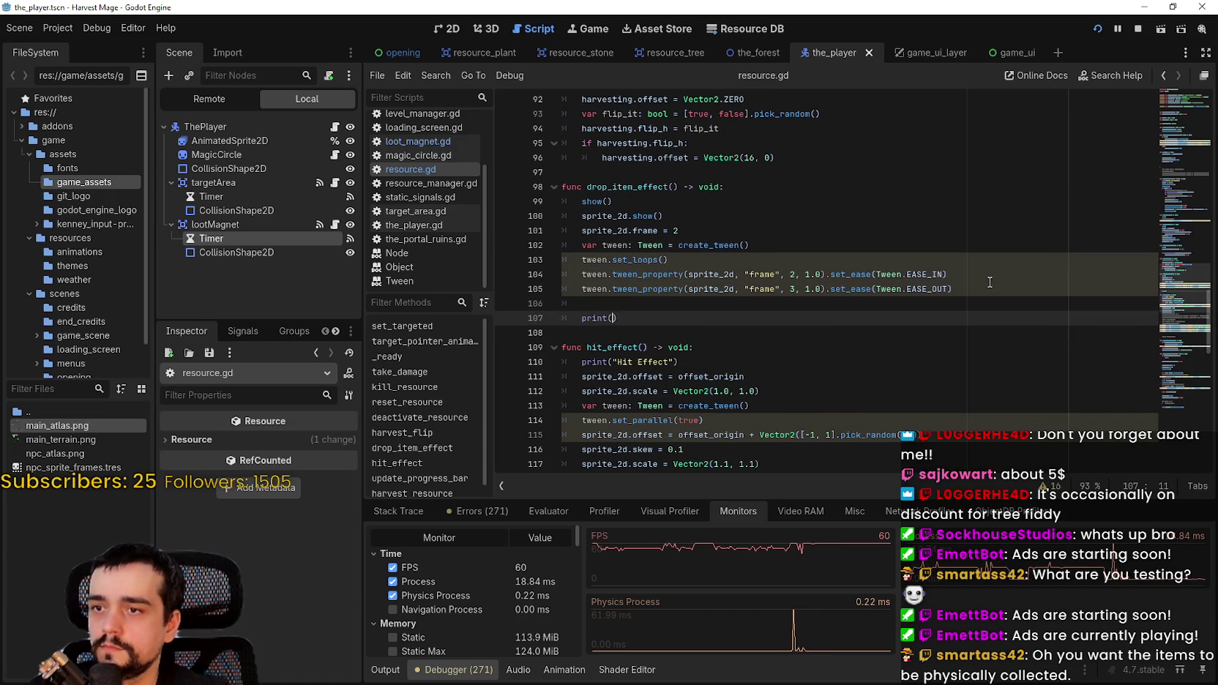
type("e.get_")
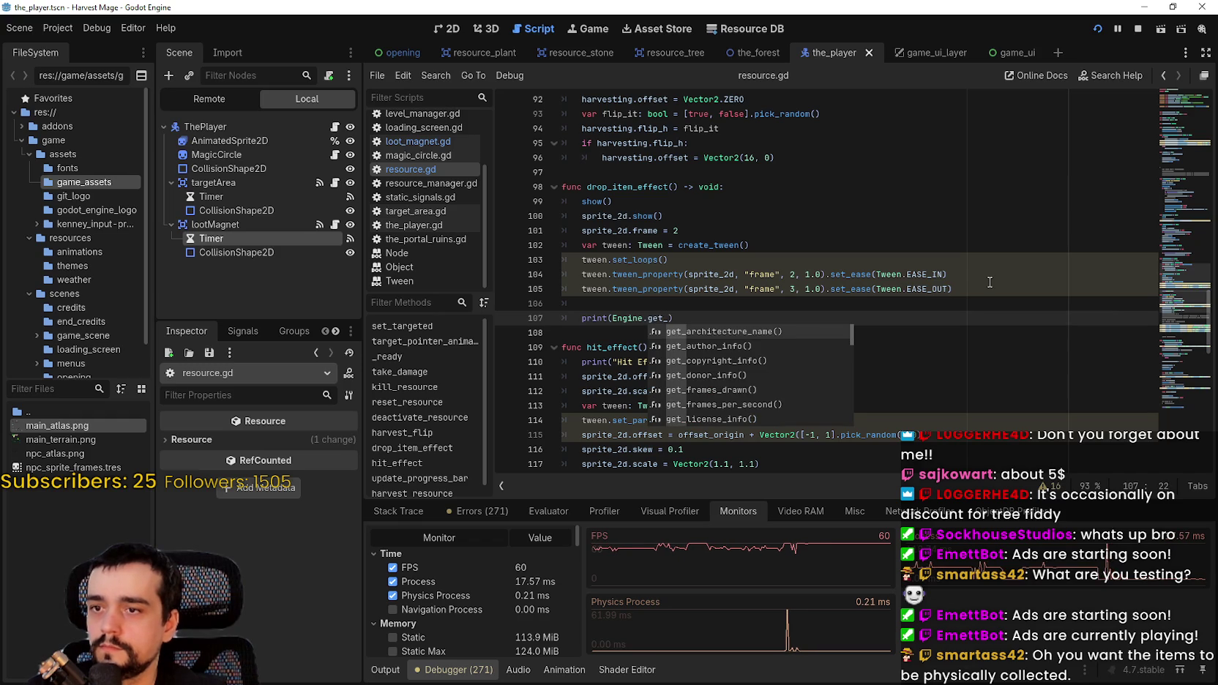
type("fram")
key("Down")
key("Down")
key("Down")
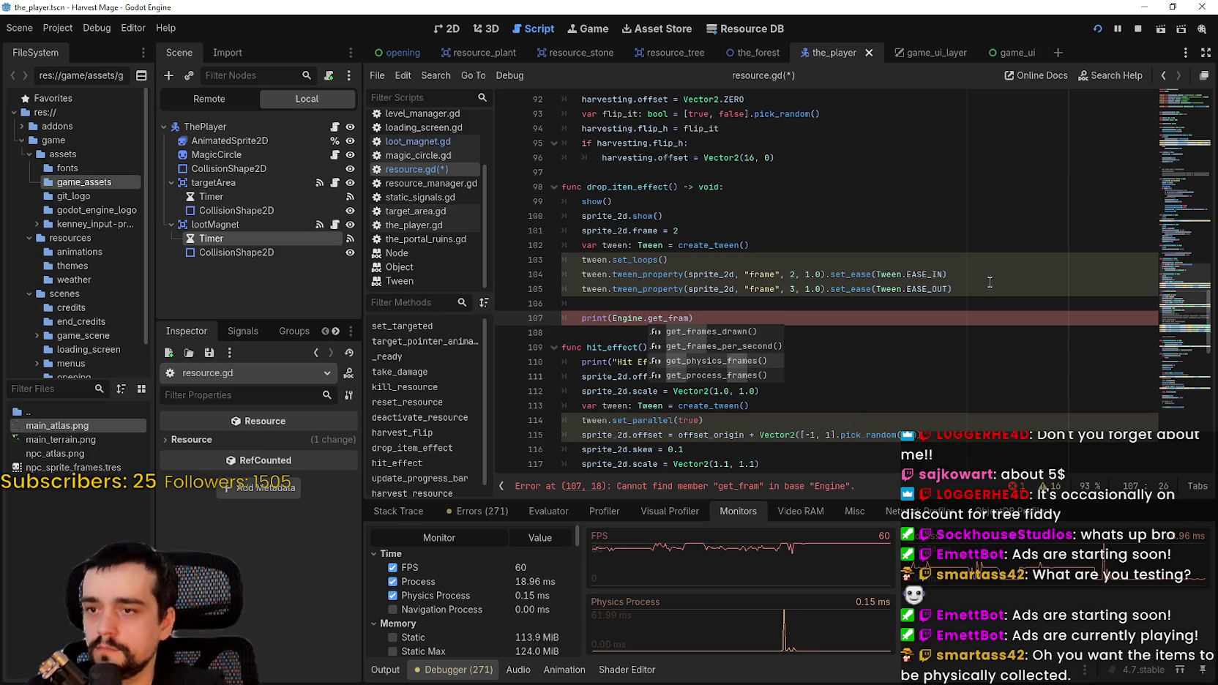
key("Return")
key("End")
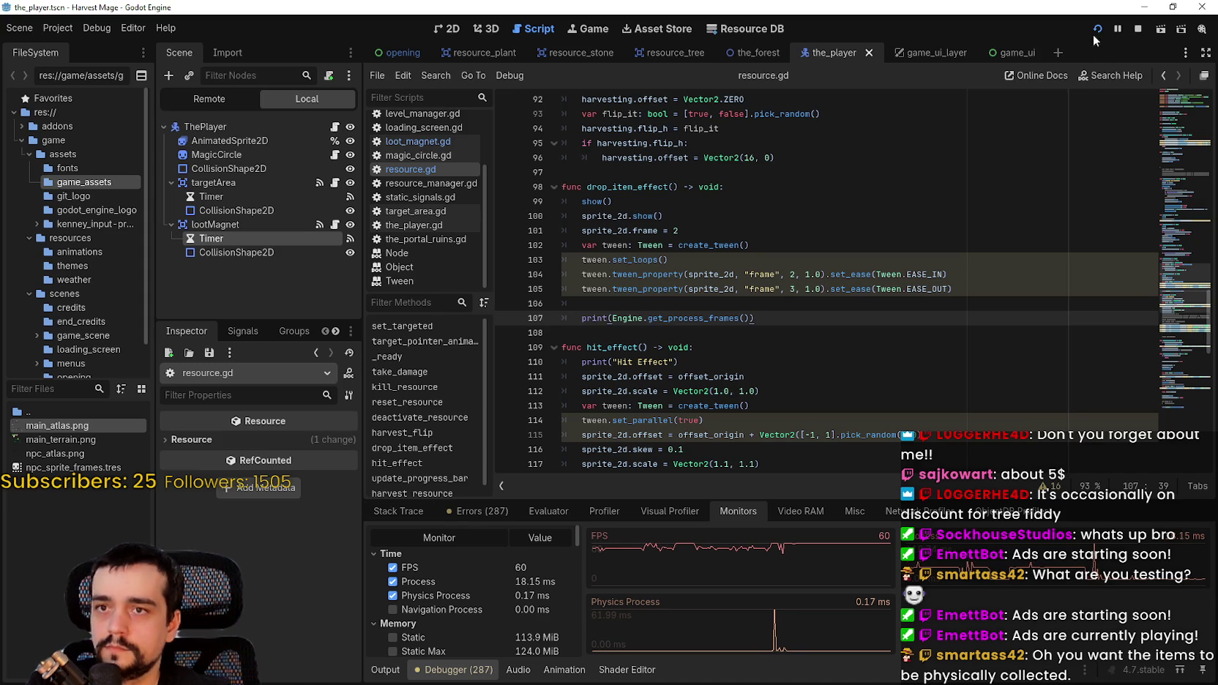
- Walk the player up toward the vines and attack one
key("w")
key("d")
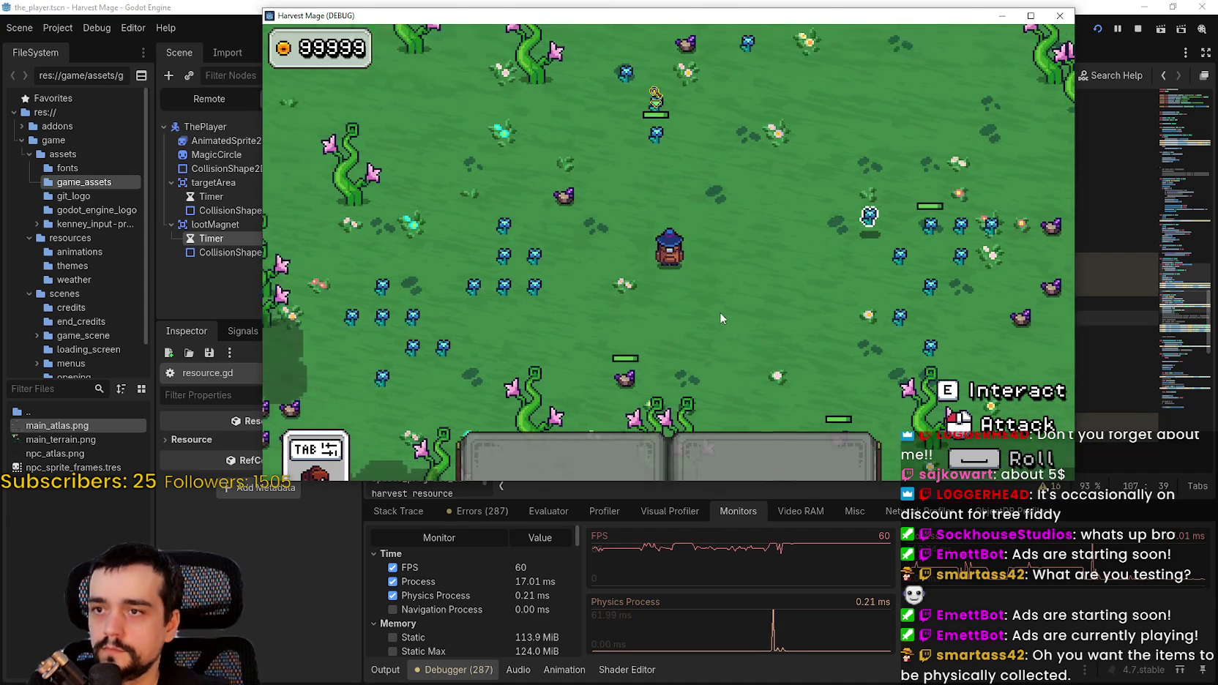
key("w")
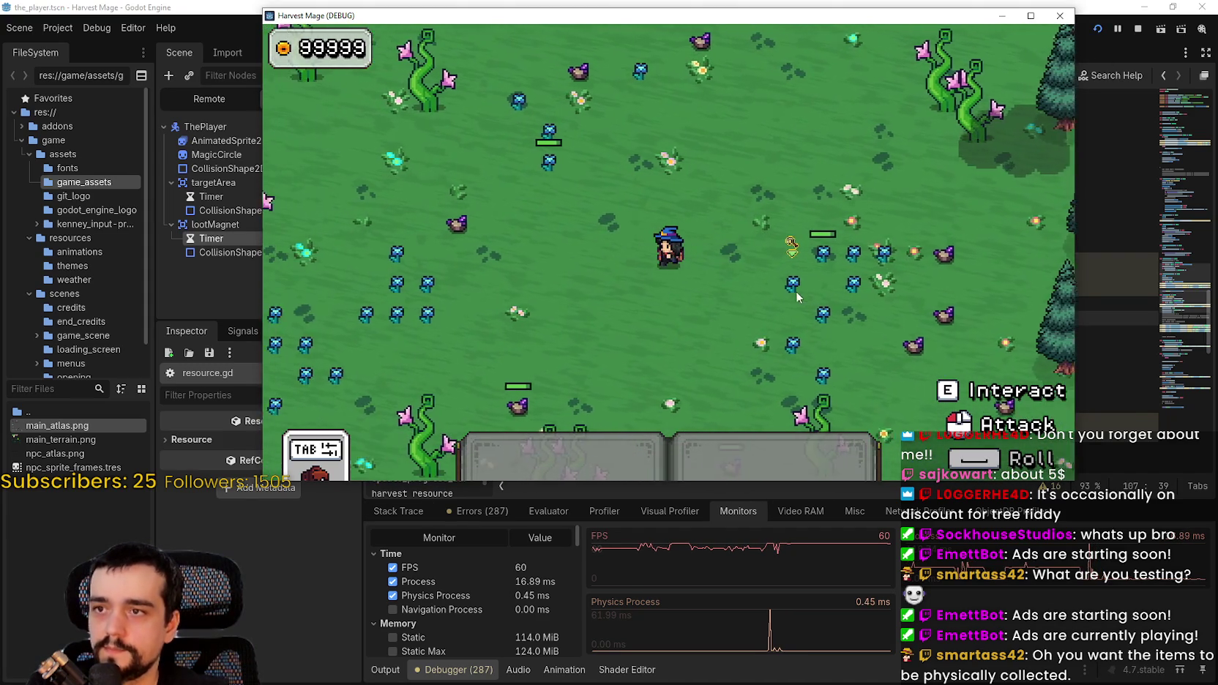
key("w")
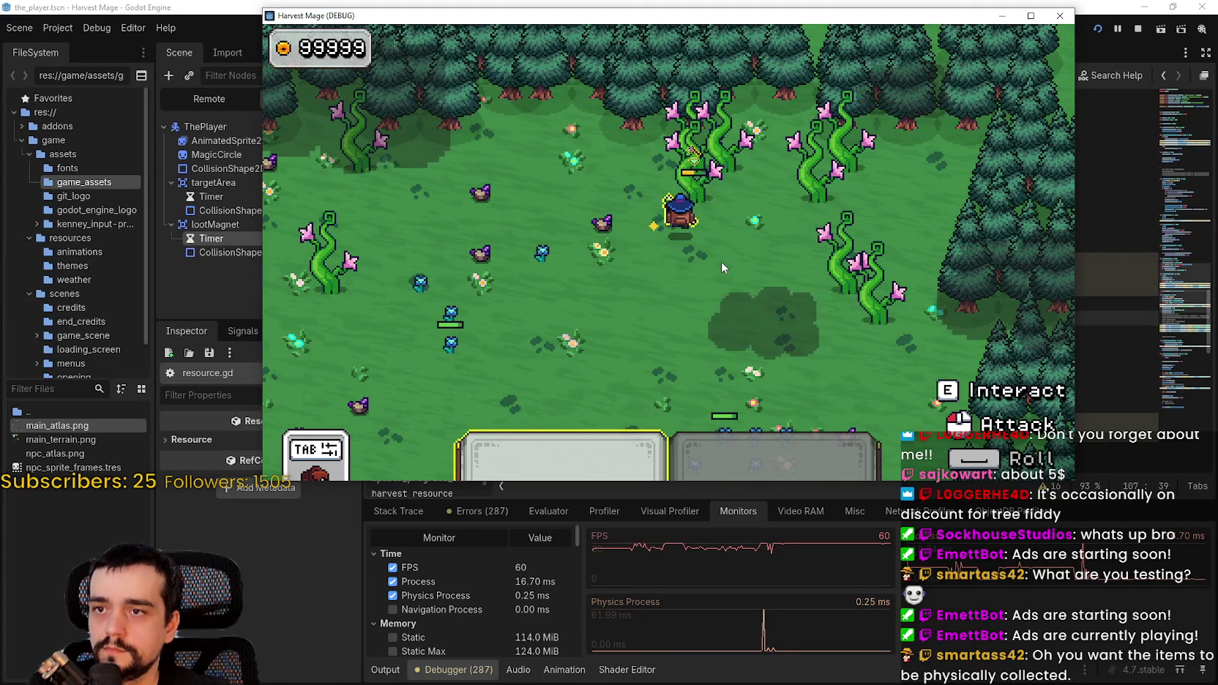
- Close the game, start the Debugger's Profiler, and relaunch the game for profiling
left_click(1138, 28)
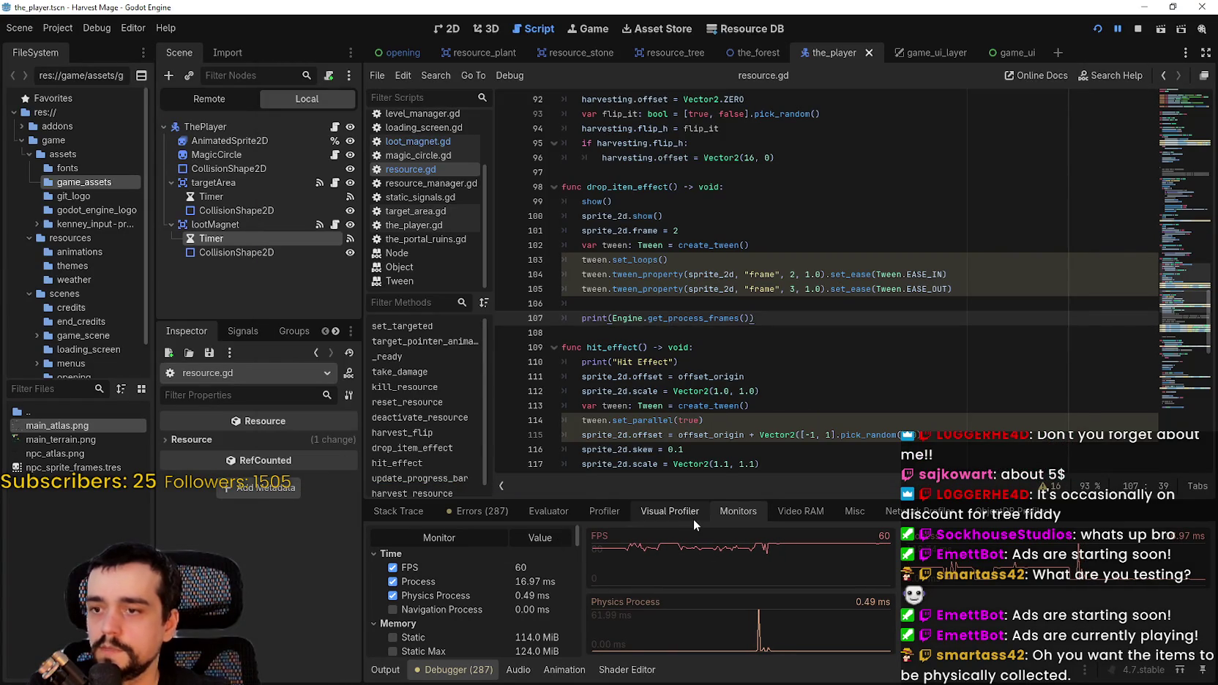
left_click(604, 511)
left_click(1098, 29)
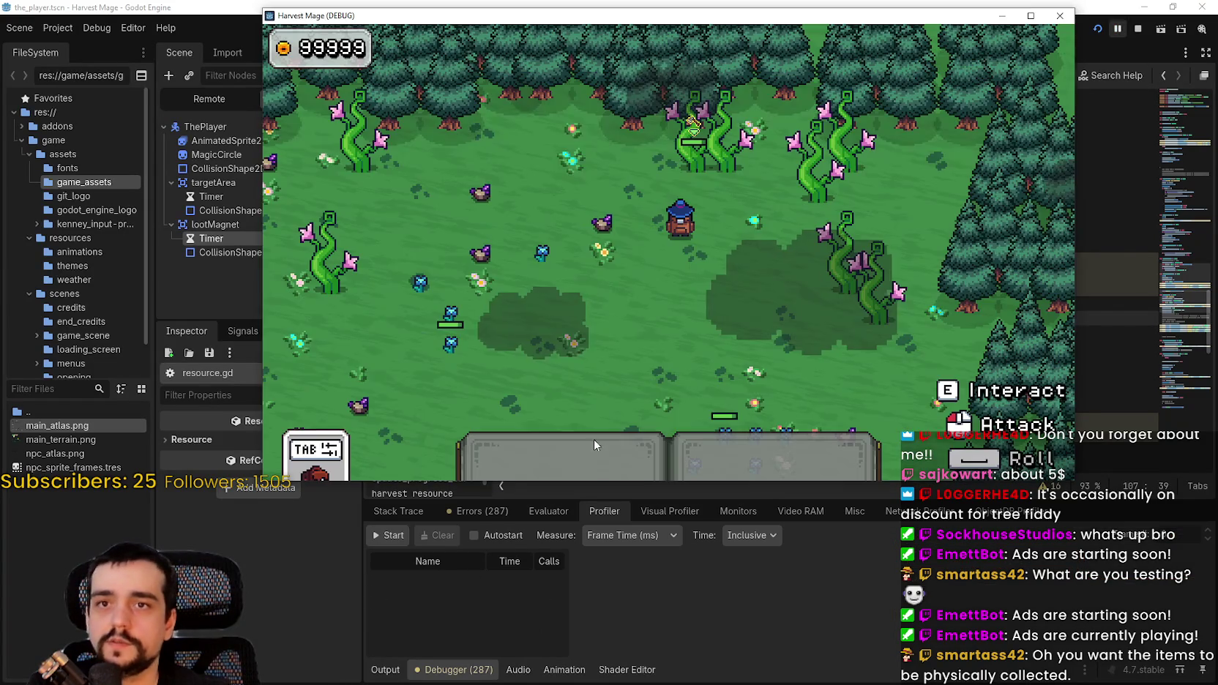
left_click(388, 536)
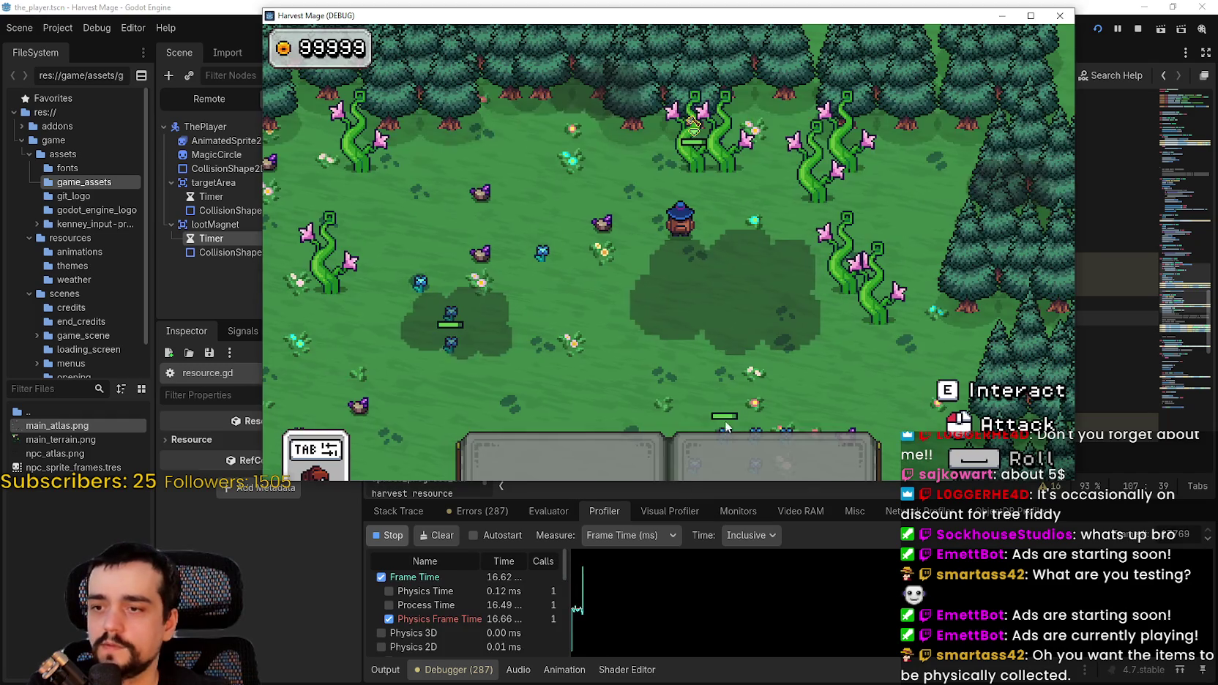
- Set V-Sync to Disabled in the game's Video options, play briefly, then pause the run
key("Down")
key("Return")
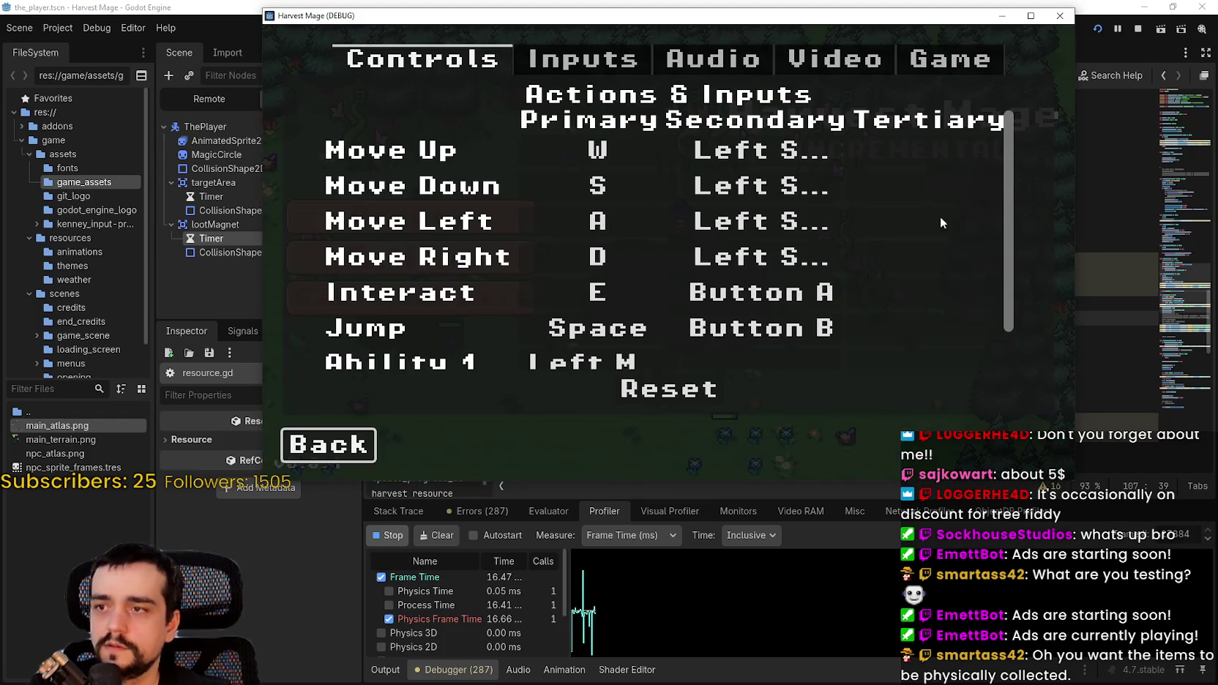
left_click(866, 65)
left_click(892, 294)
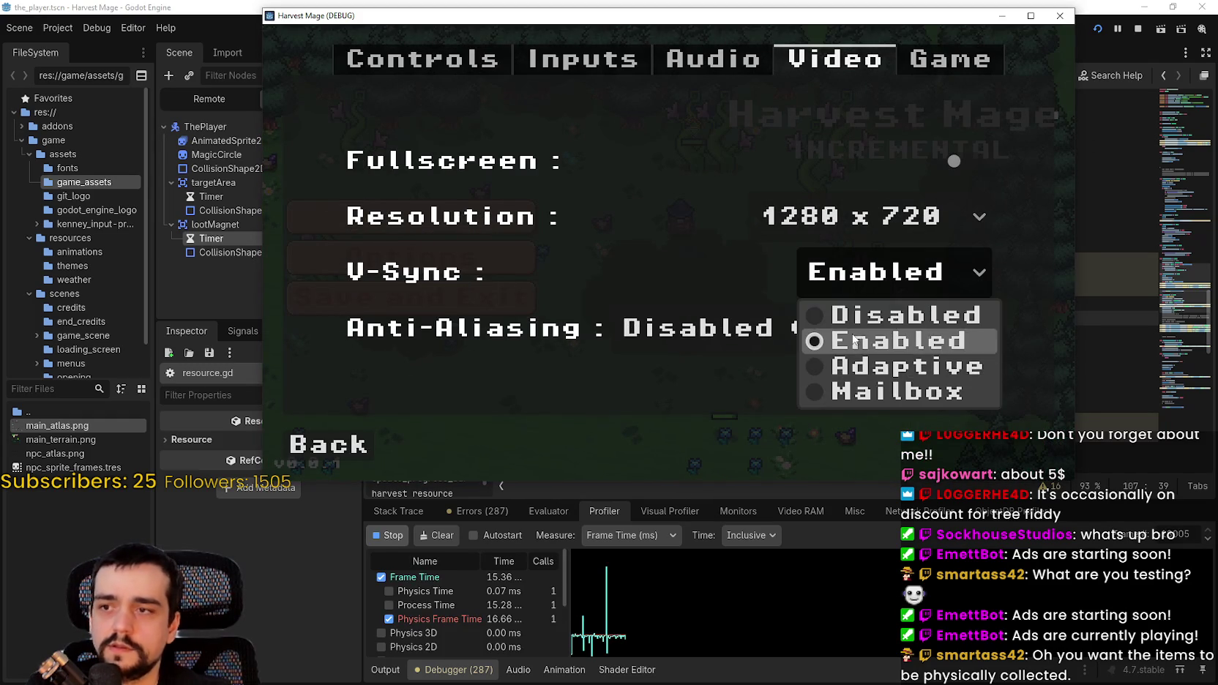
key("Return")
left_click(393, 447)
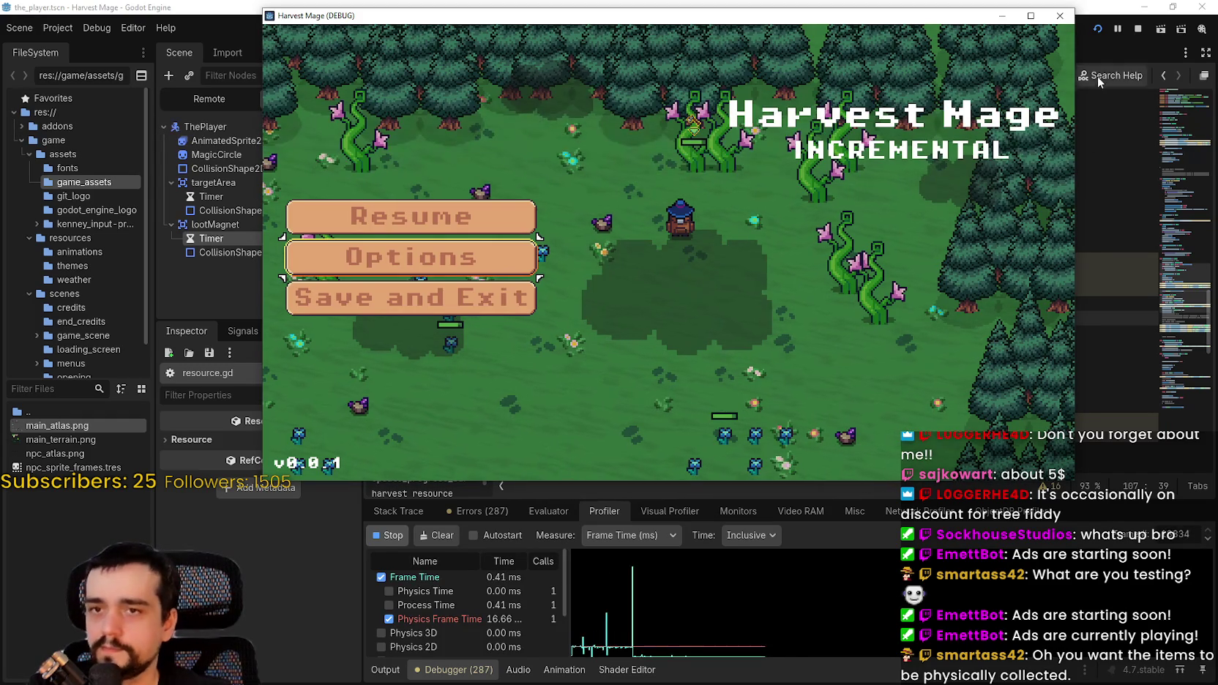
key("Escape")
key("w")
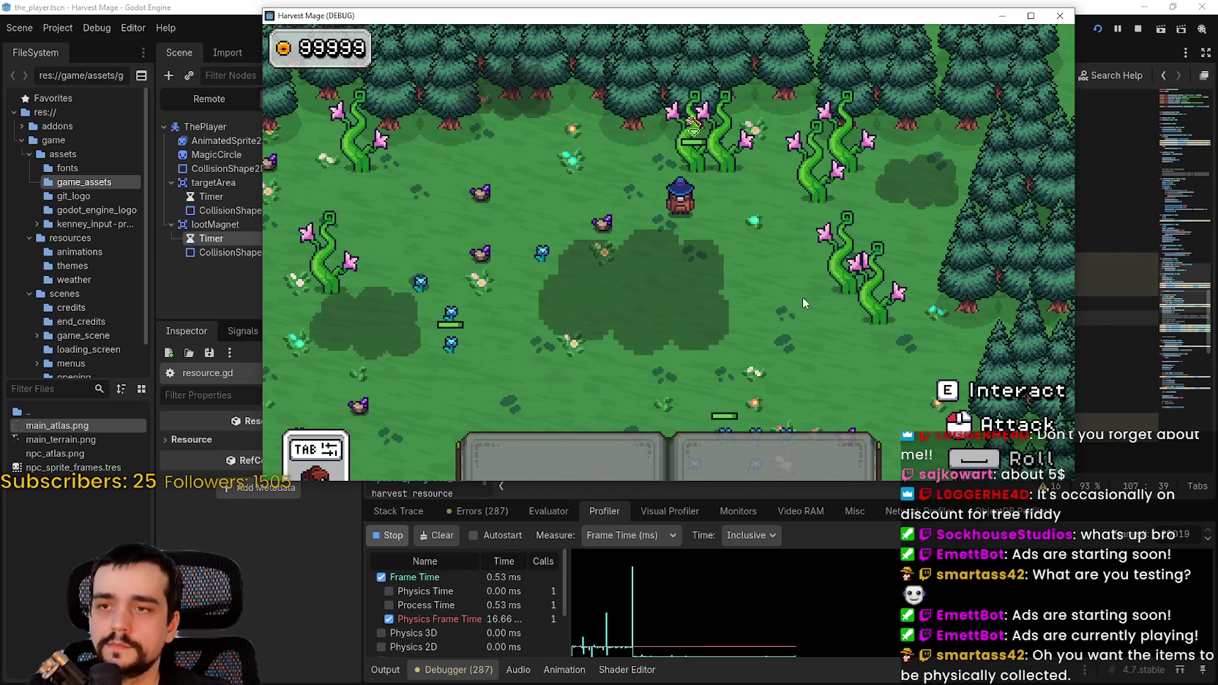
key("1")
left_click(785, 255)
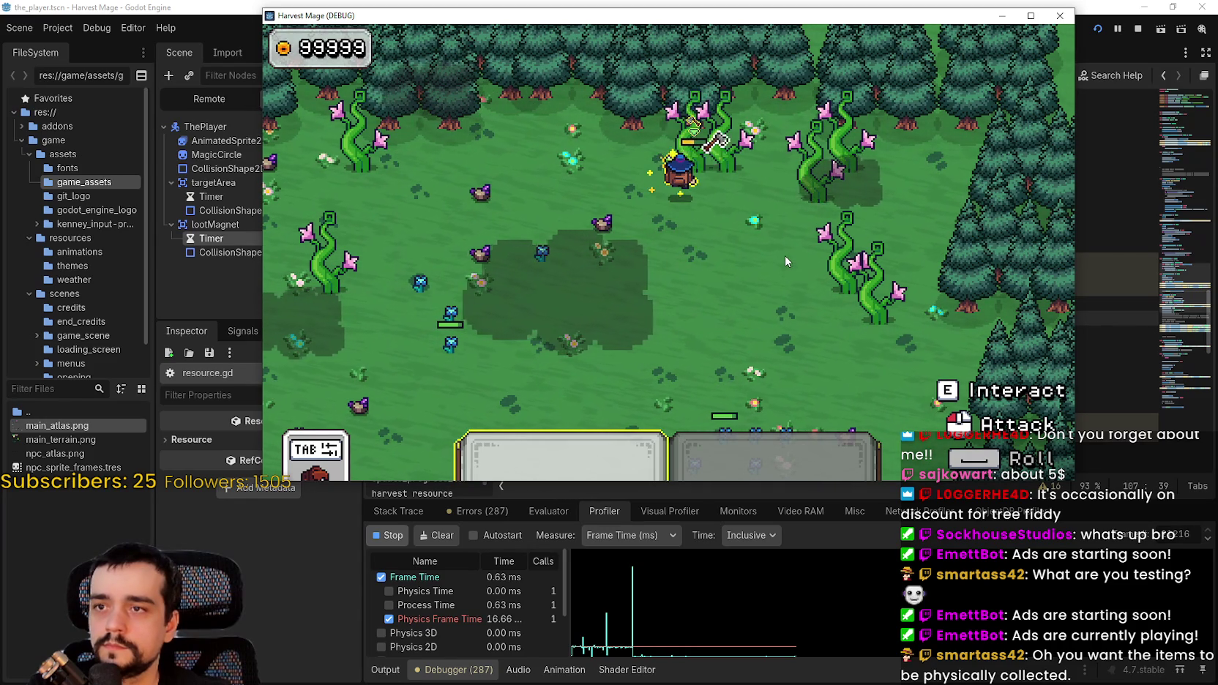
left_click(1117, 31)
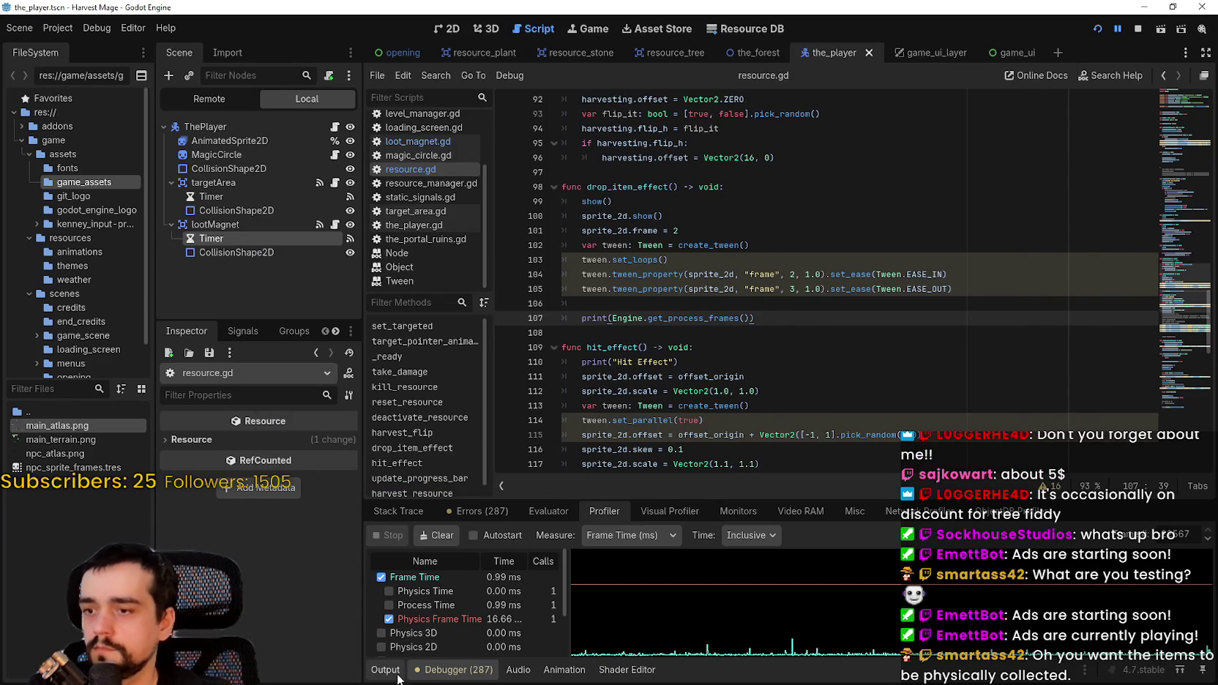
- Enlarge the Profiler panel and widen its name and time list
left_click(385, 670)
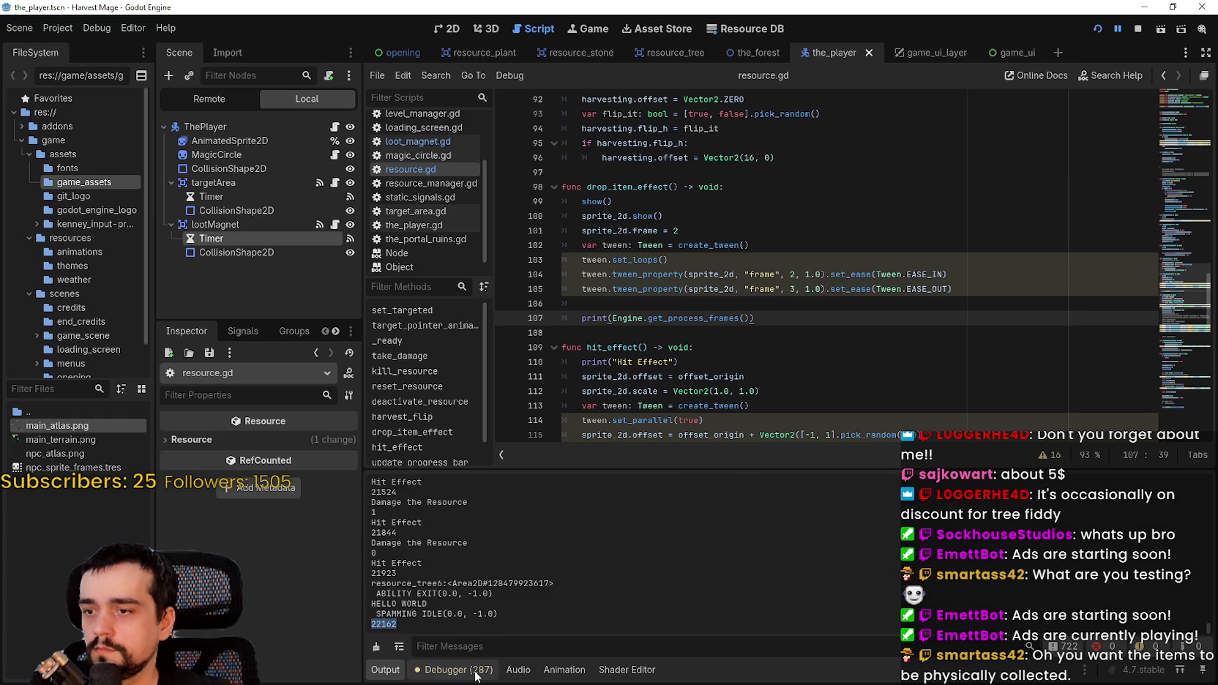
left_click(476, 671)
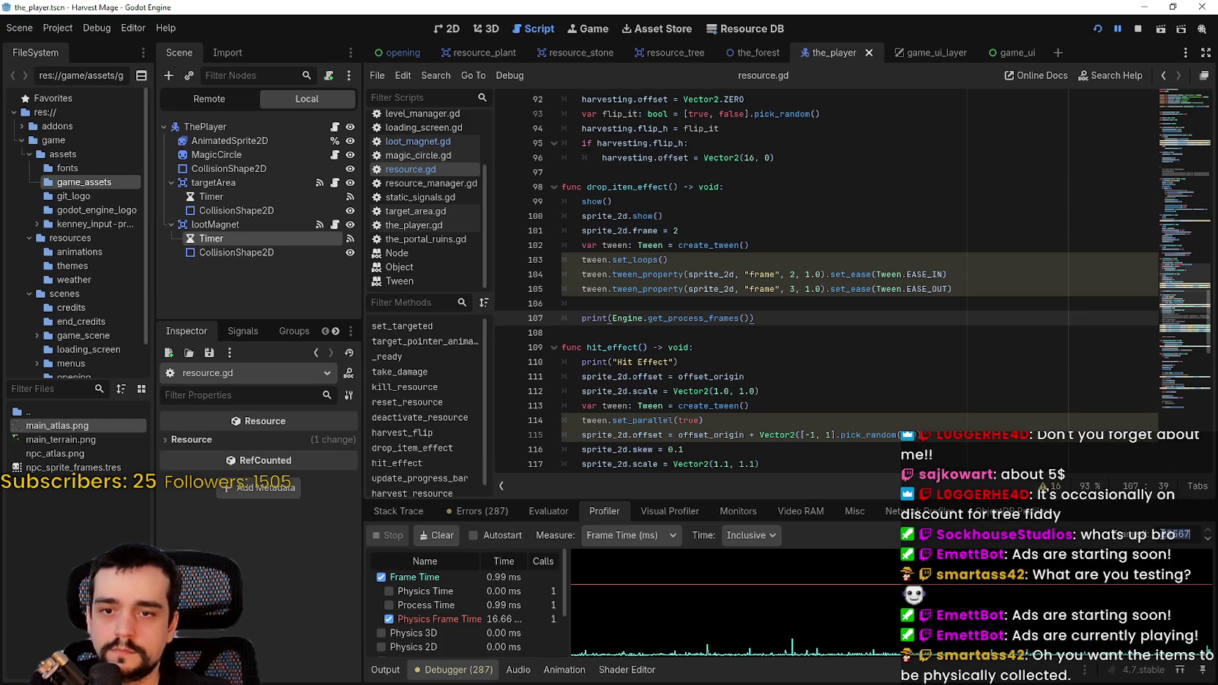
scroll(514, 588, "down", 1)
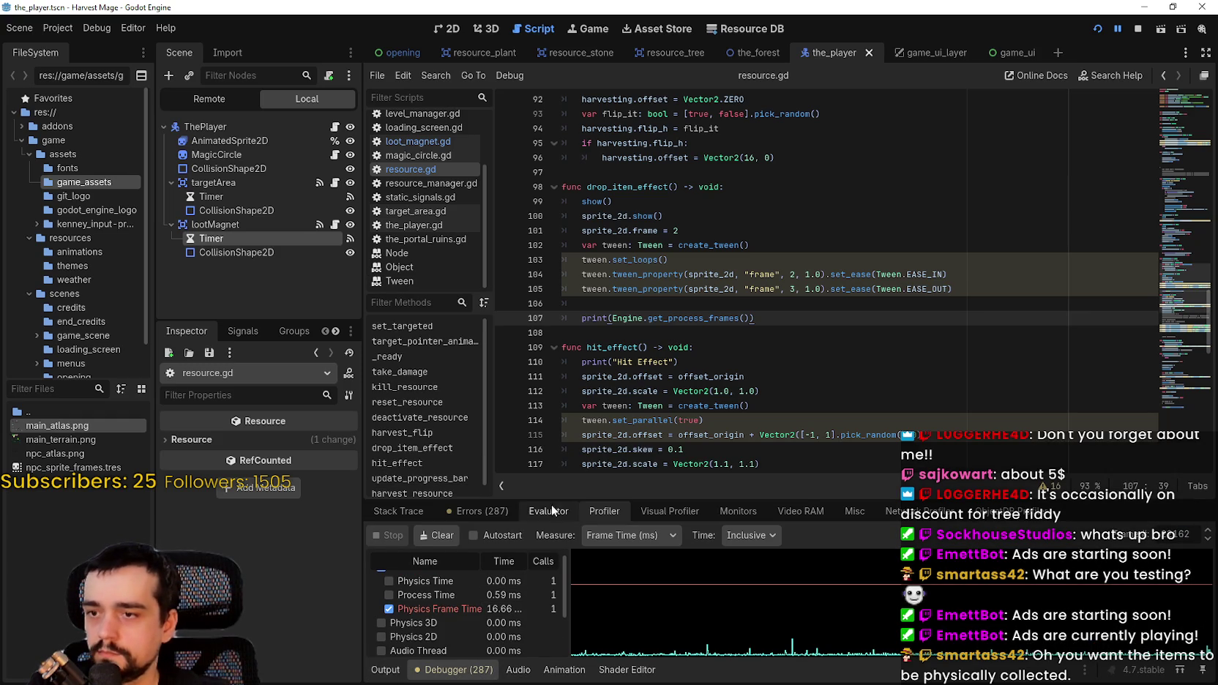
left_click_drag(546, 498, 591, 250)
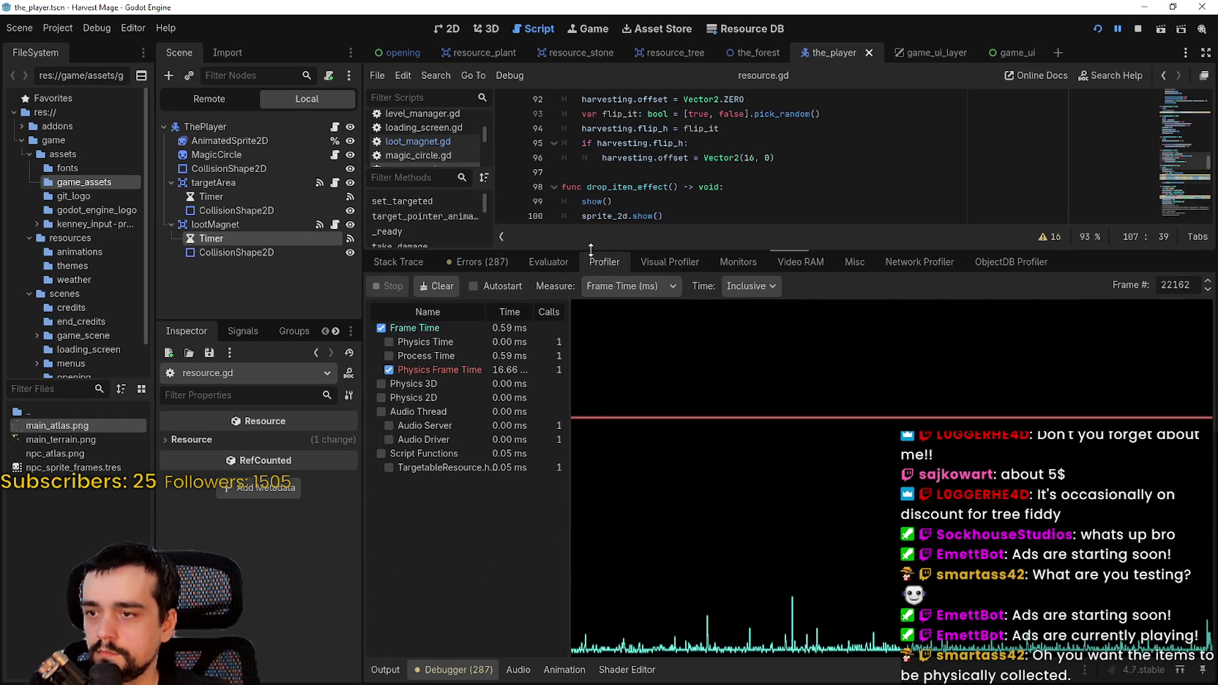
left_click_drag(573, 452, 682, 454)
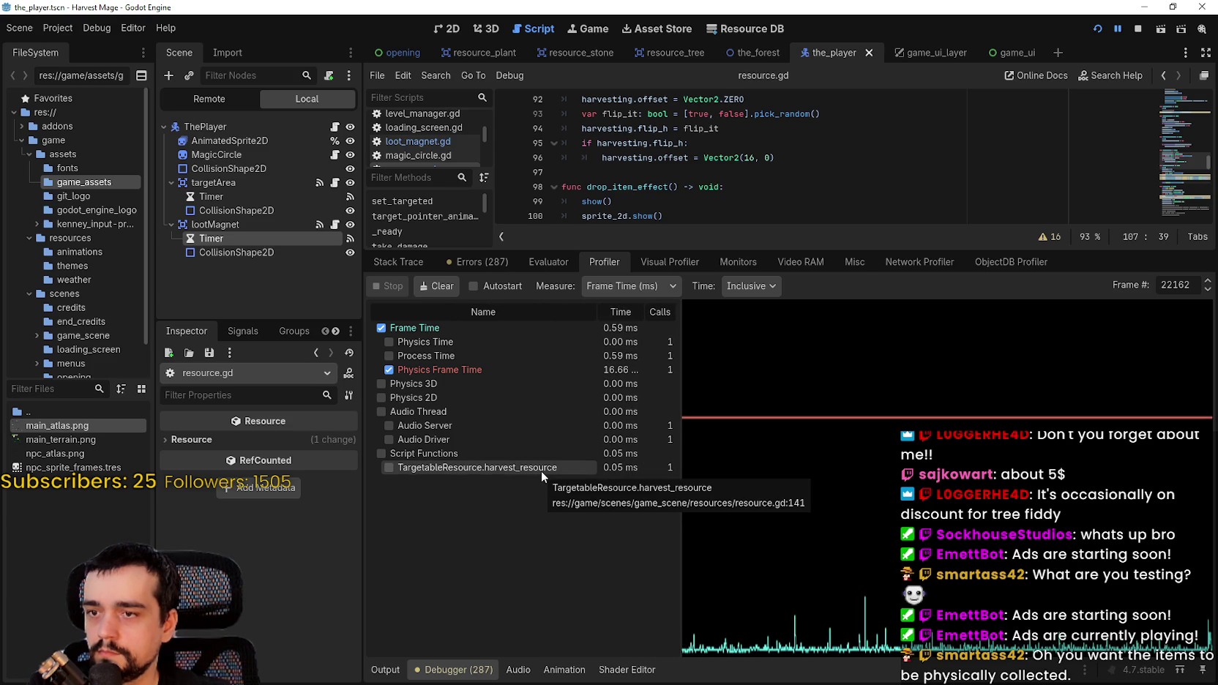
scroll(691, 155, "down", 3)
scroll(691, 156, "up", 2)
scroll(691, 156, "down", 3)
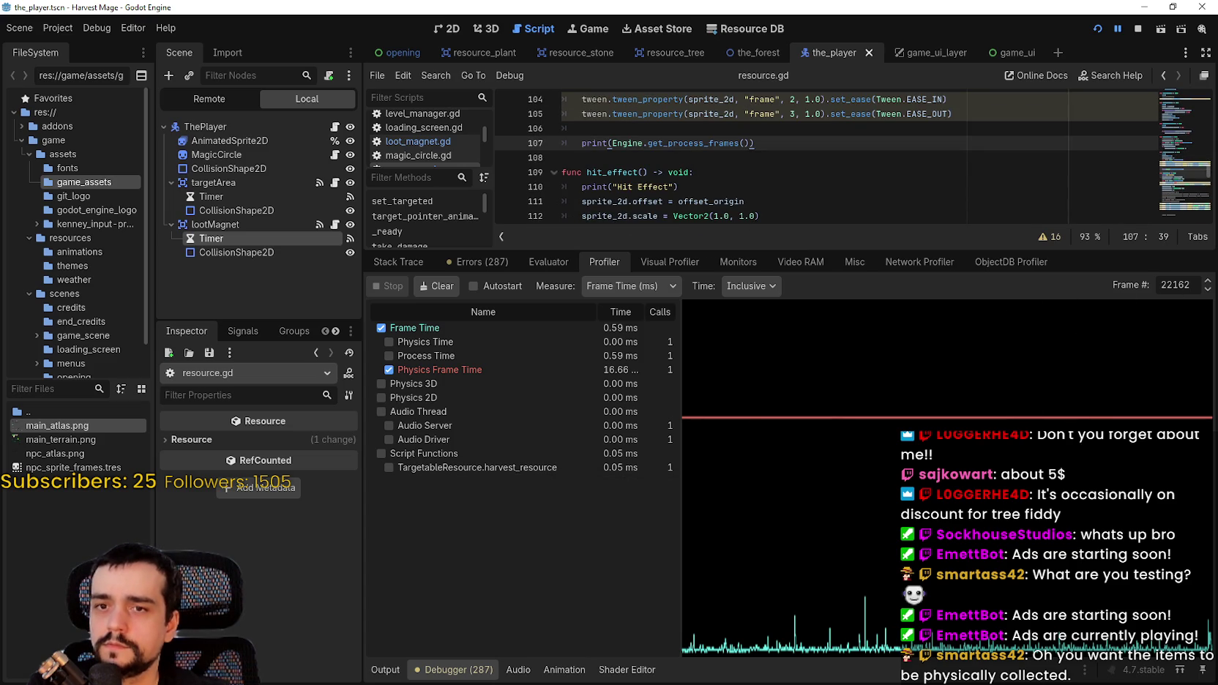
- Step back through profiled frames from 22162 to 22132, then shrink the panel
left_click(1209, 290)
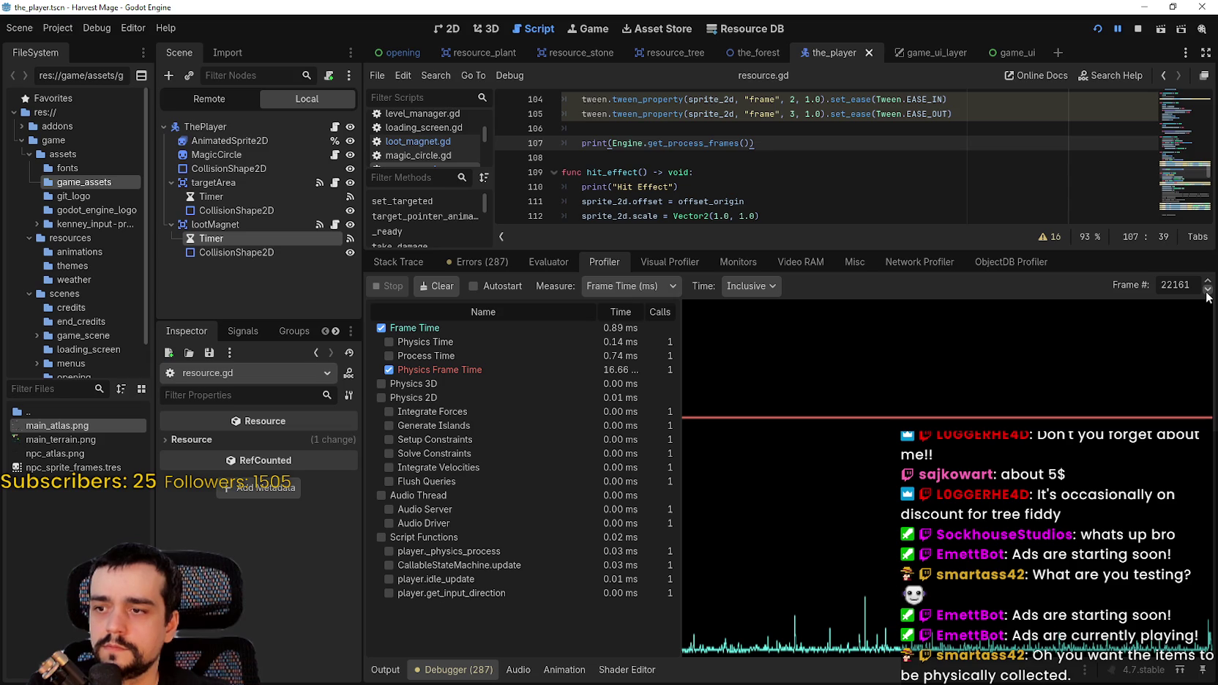
left_click(1208, 290)
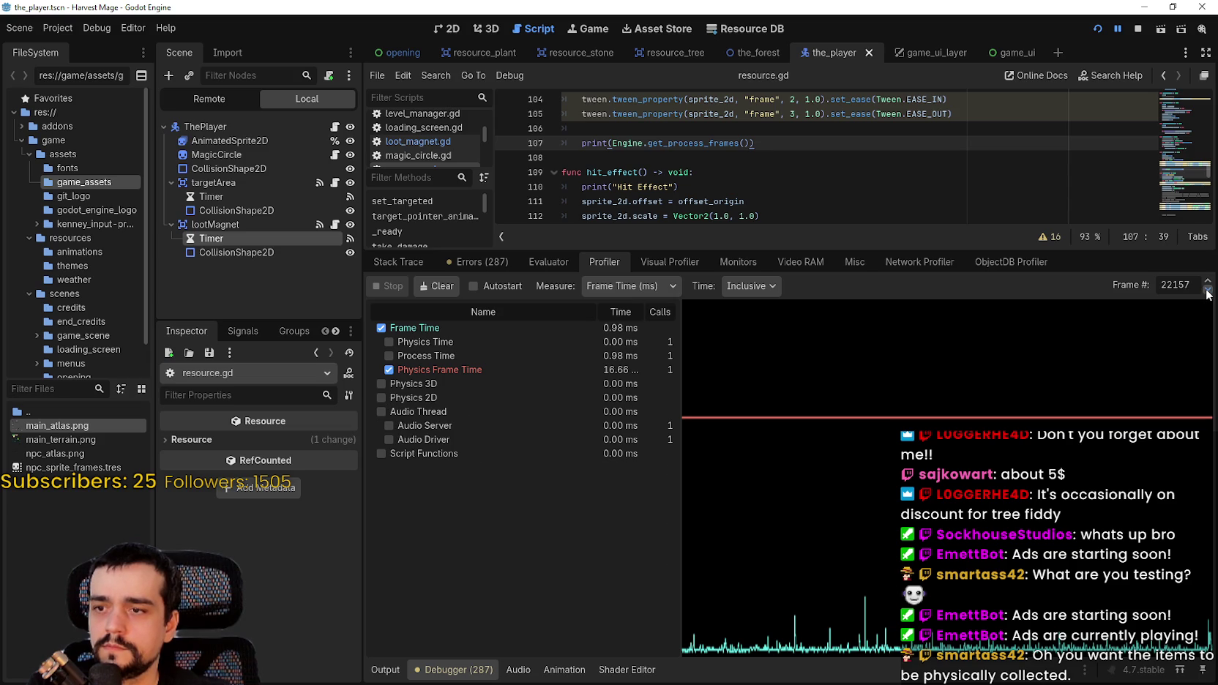
left_click(1209, 281)
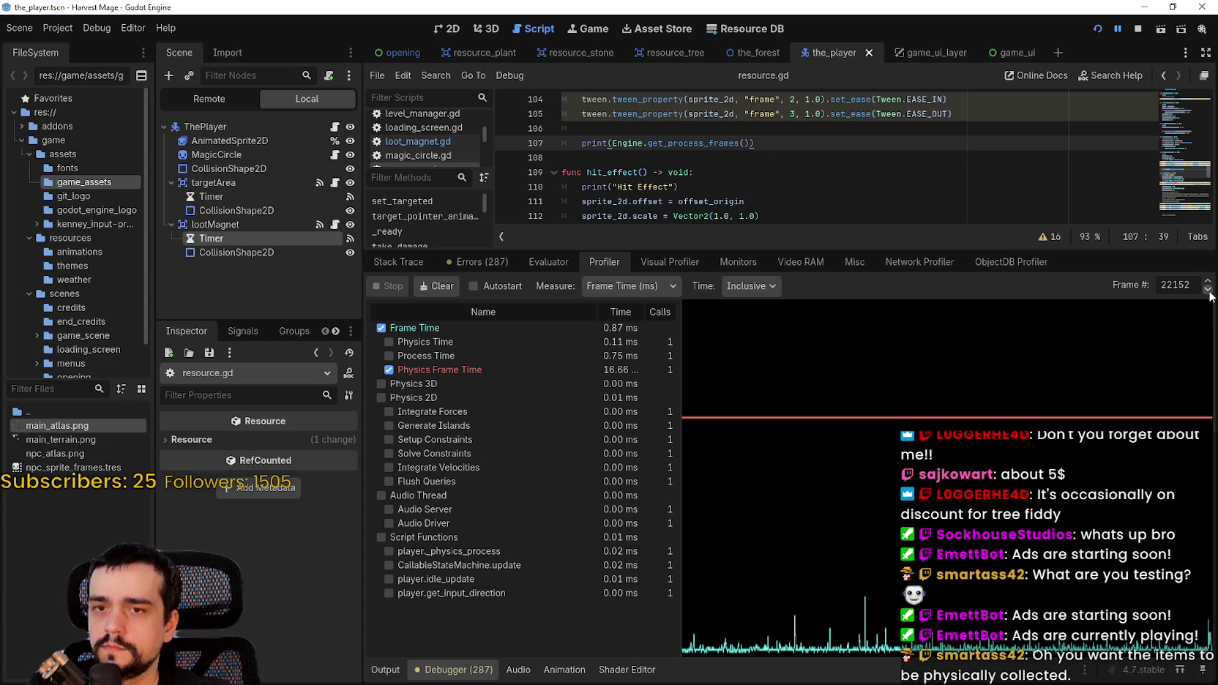
double_click(1209, 291)
left_click(1209, 291)
left_click(1209, 291)
left_click(1209, 290)
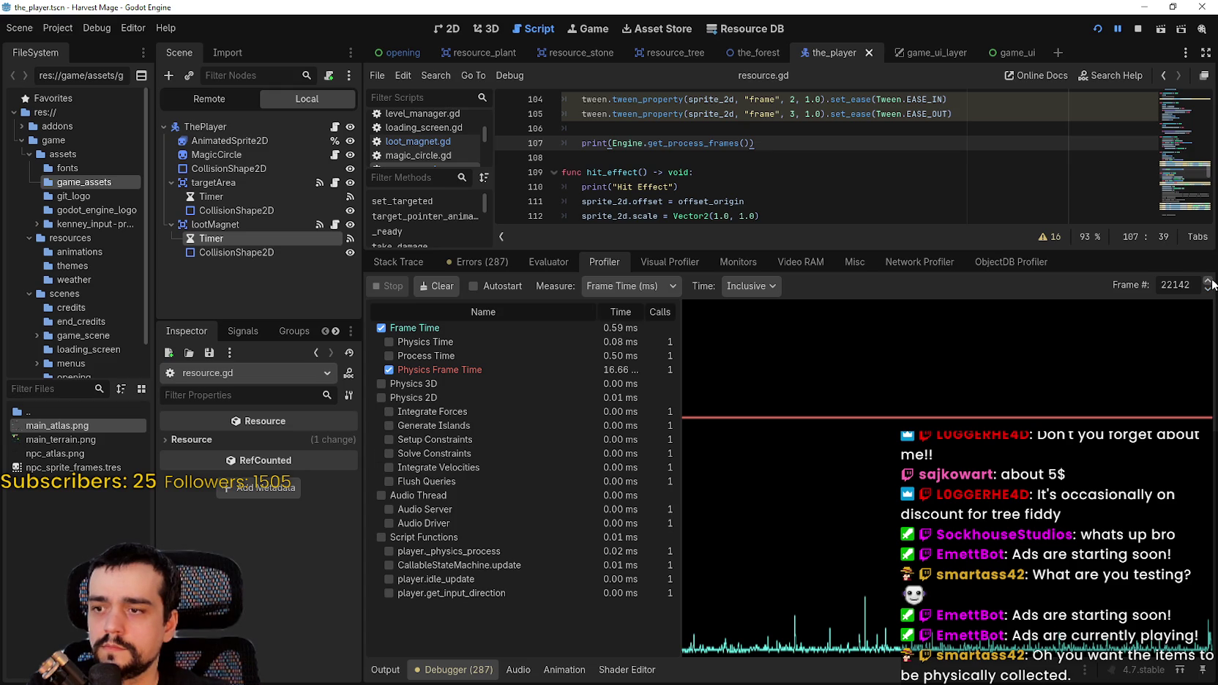
left_click(1209, 291)
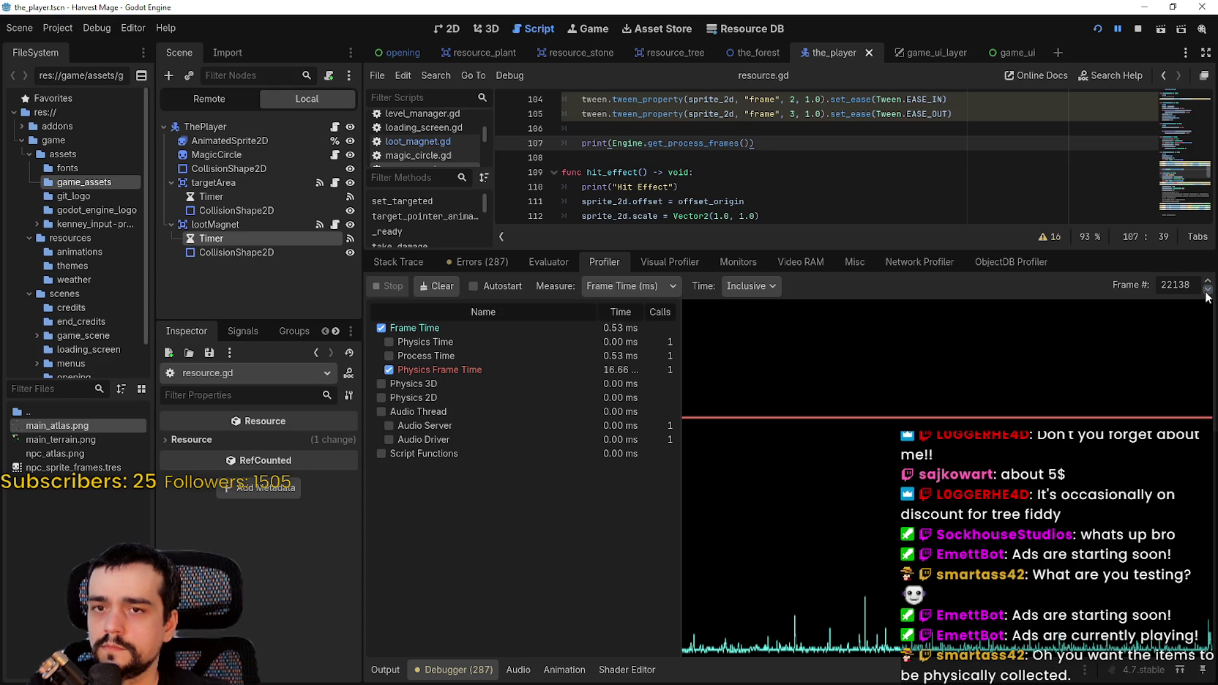
double_click(1209, 290)
double_click(1209, 290)
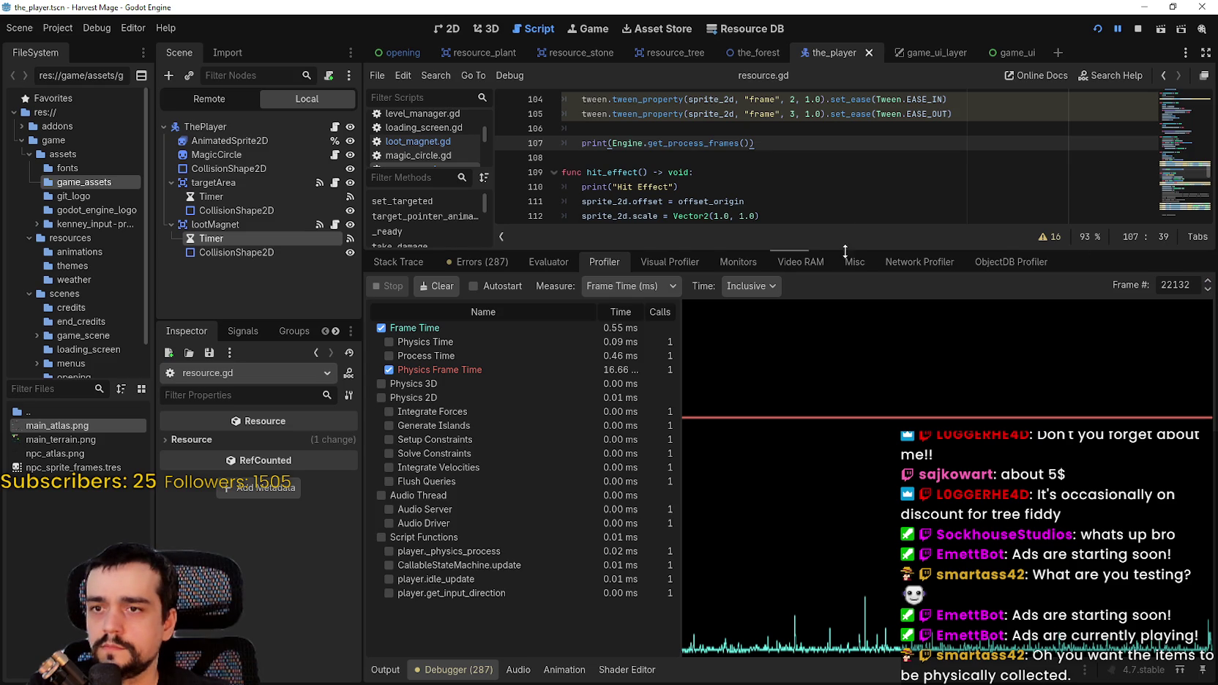
left_click_drag(787, 251, 796, 588)
- Scroll up resource.gd and drag the debugger splitter up to enlarge the Profiler showing frame 22132
scroll(682, 308, "up", 6)
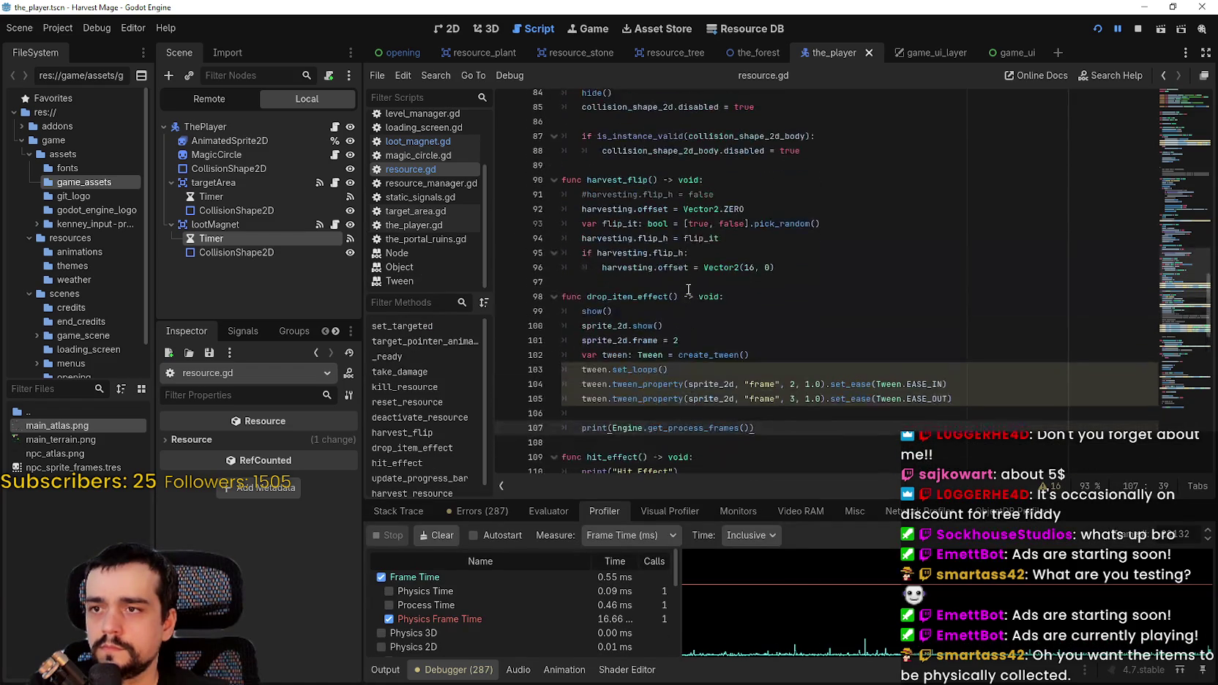
scroll(689, 290, "up", 7)
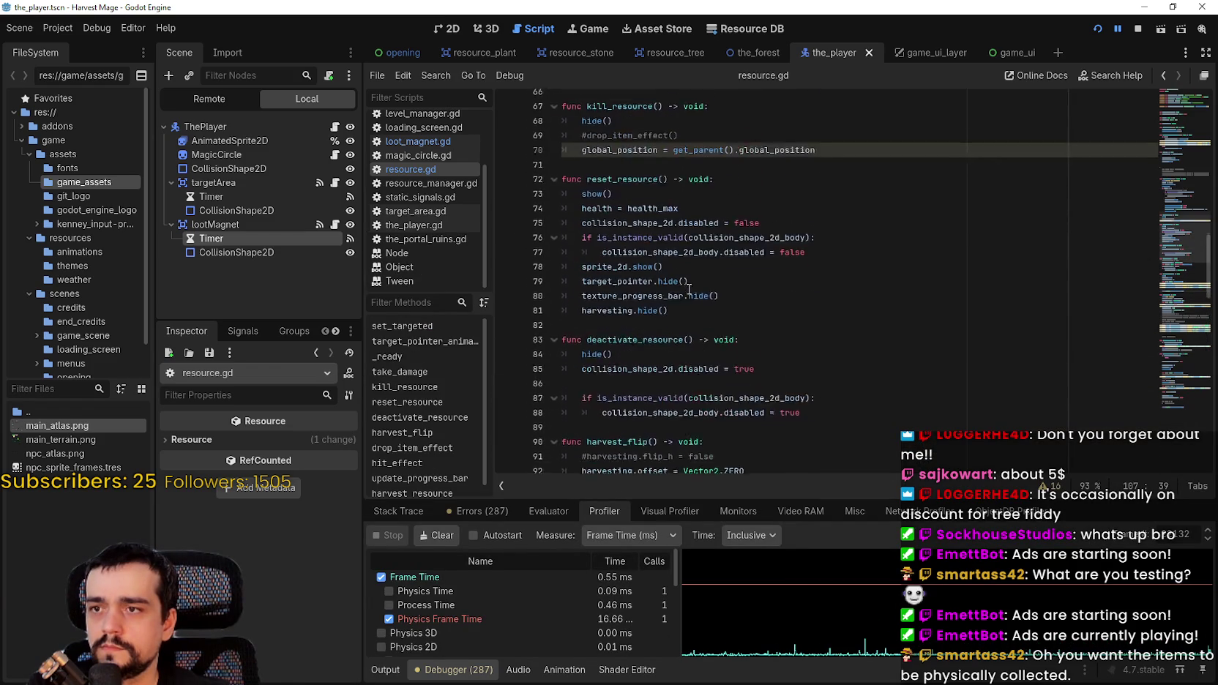
scroll(689, 290, "up", 6)
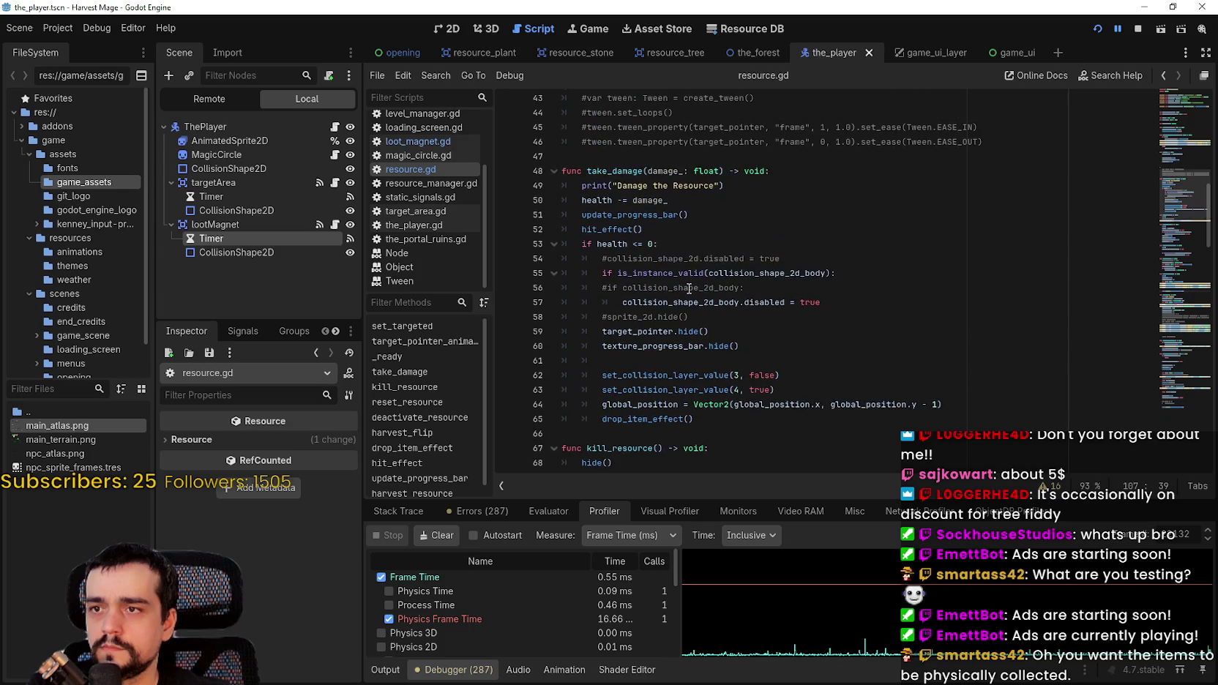
scroll(688, 290, "up", 2)
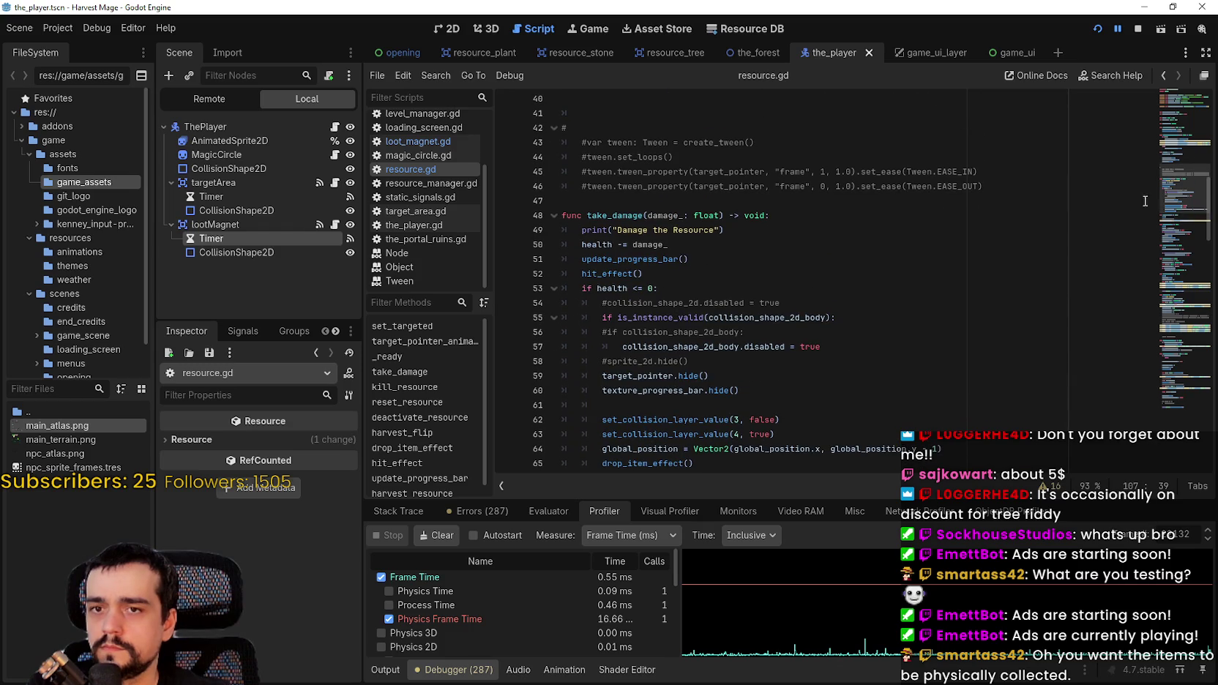
left_click_drag(1182, 178, 1174, 377)
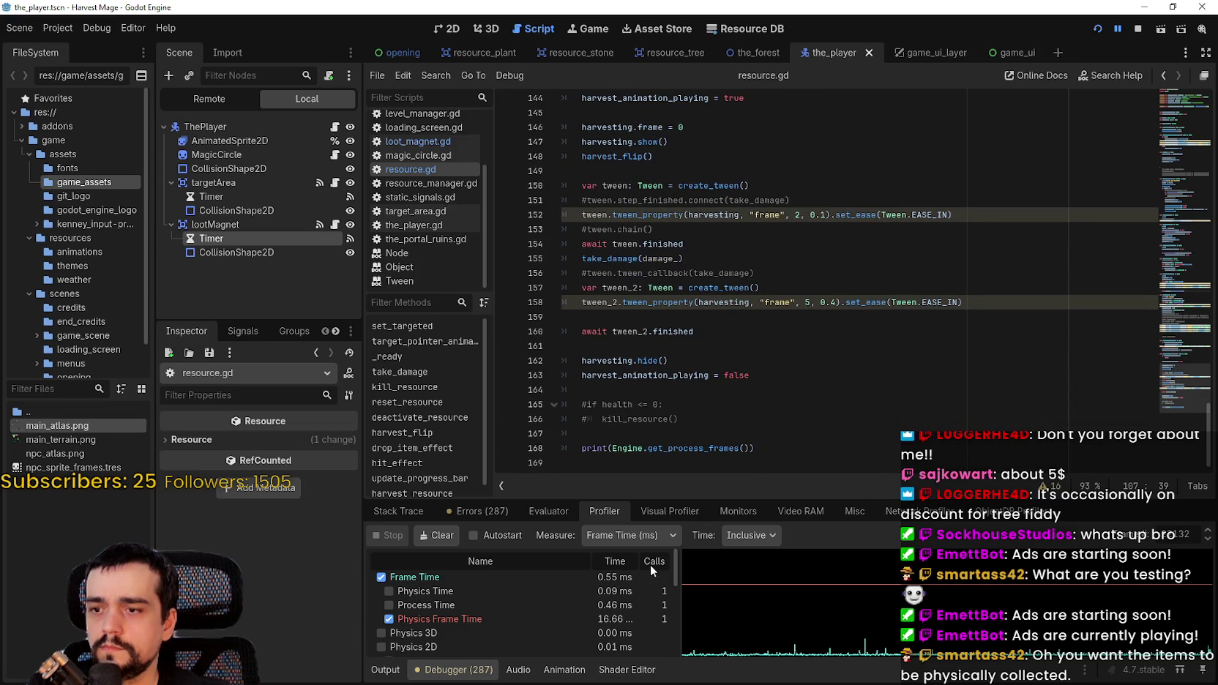
left_click_drag(672, 500, 664, 284)
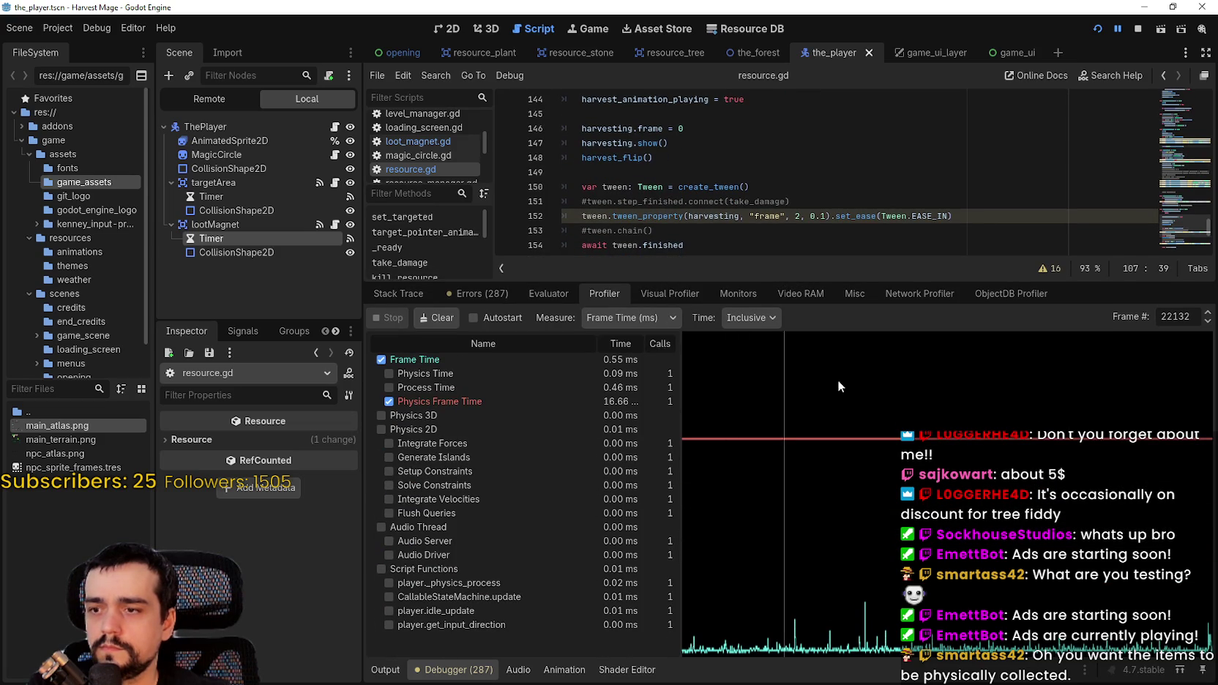
type("22162")
- Show profiler frame 22162, run the game to harvest a drop, then pause and view the Output log
key("Return")
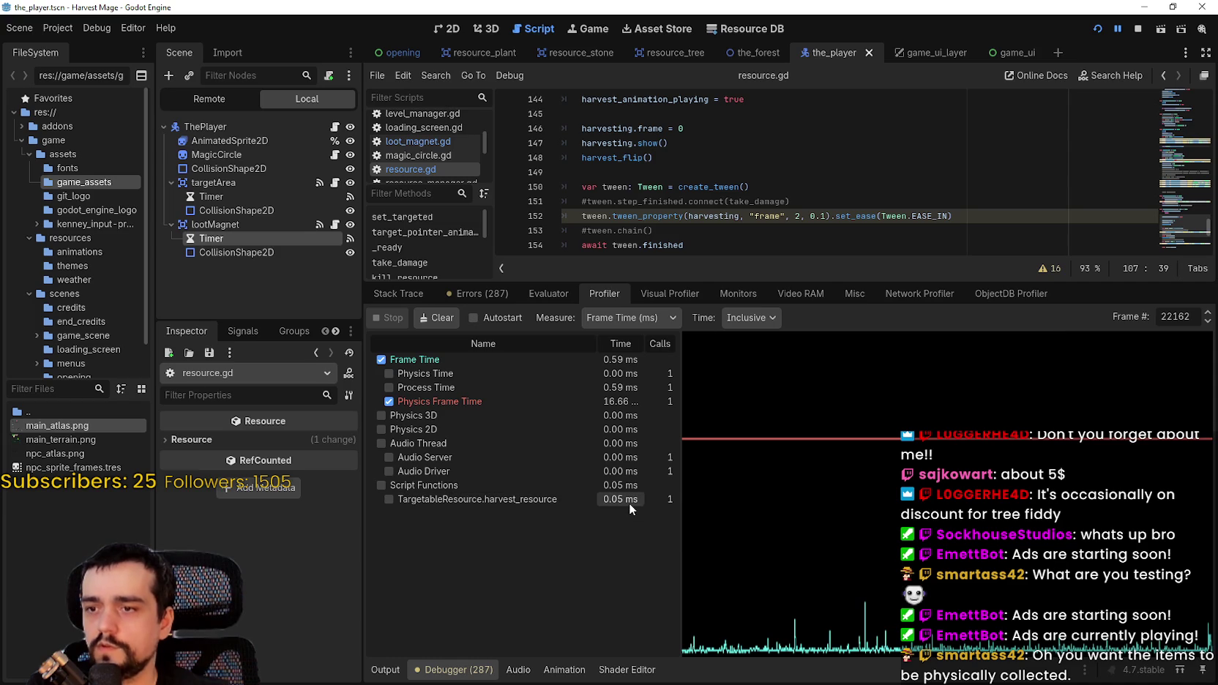
left_click(1119, 23)
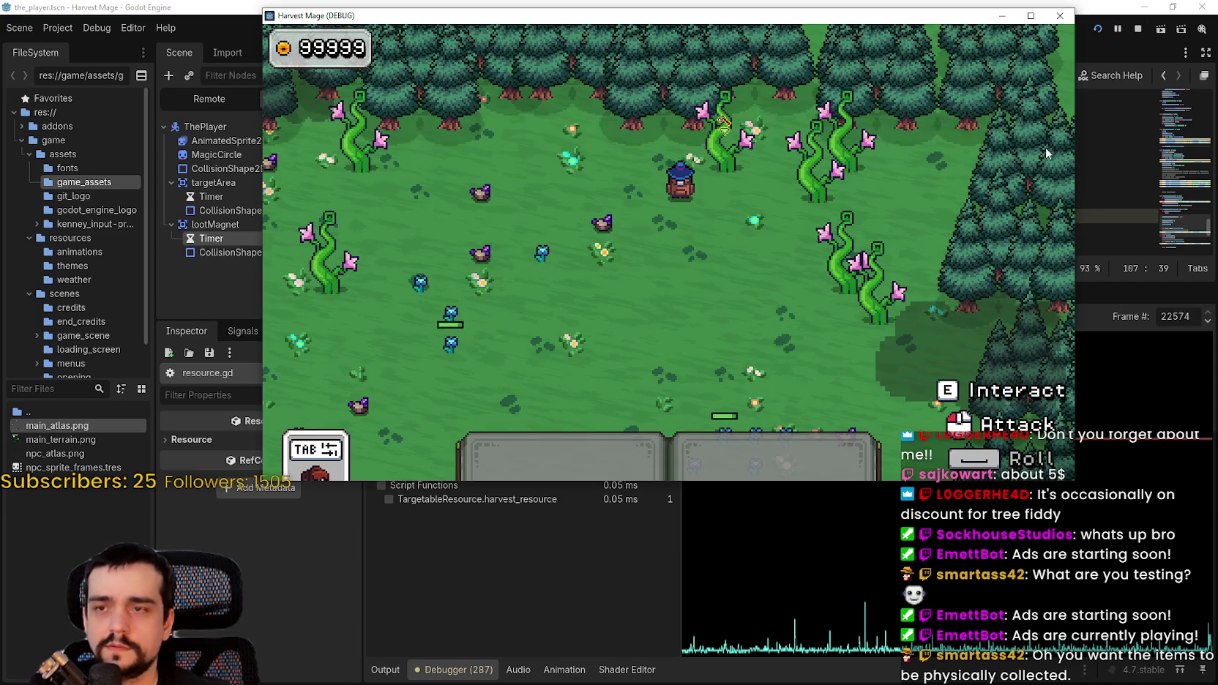
left_click(707, 278)
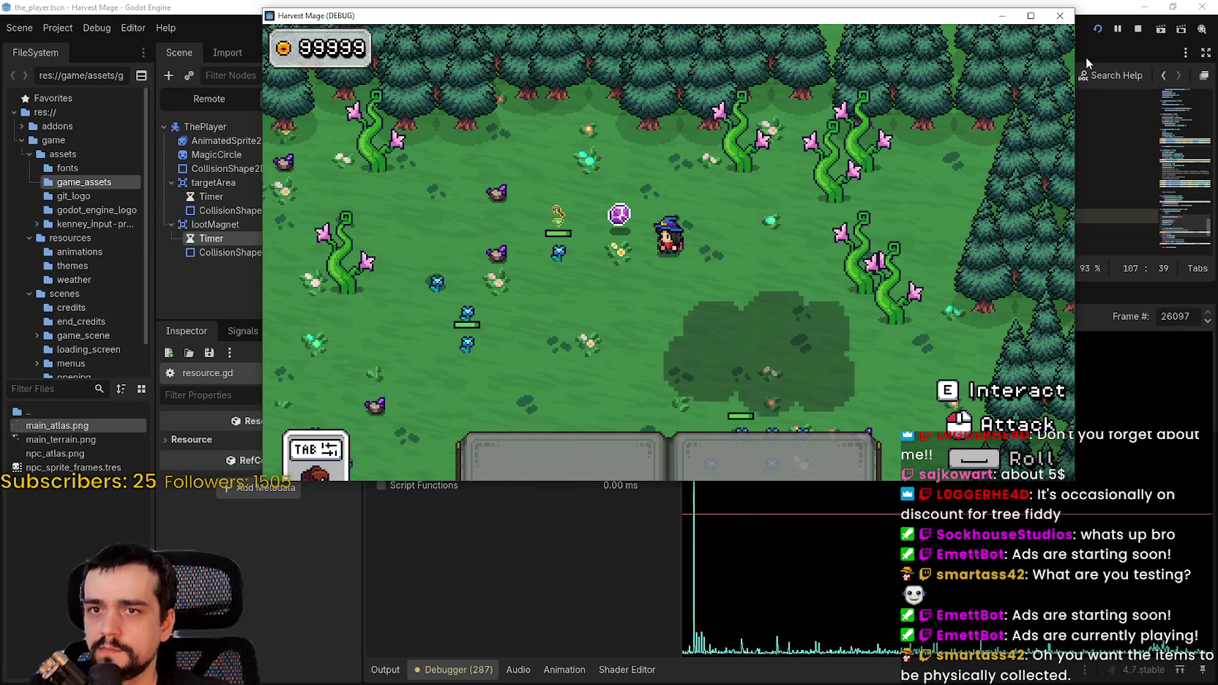
left_click(1118, 29)
left_click(374, 670)
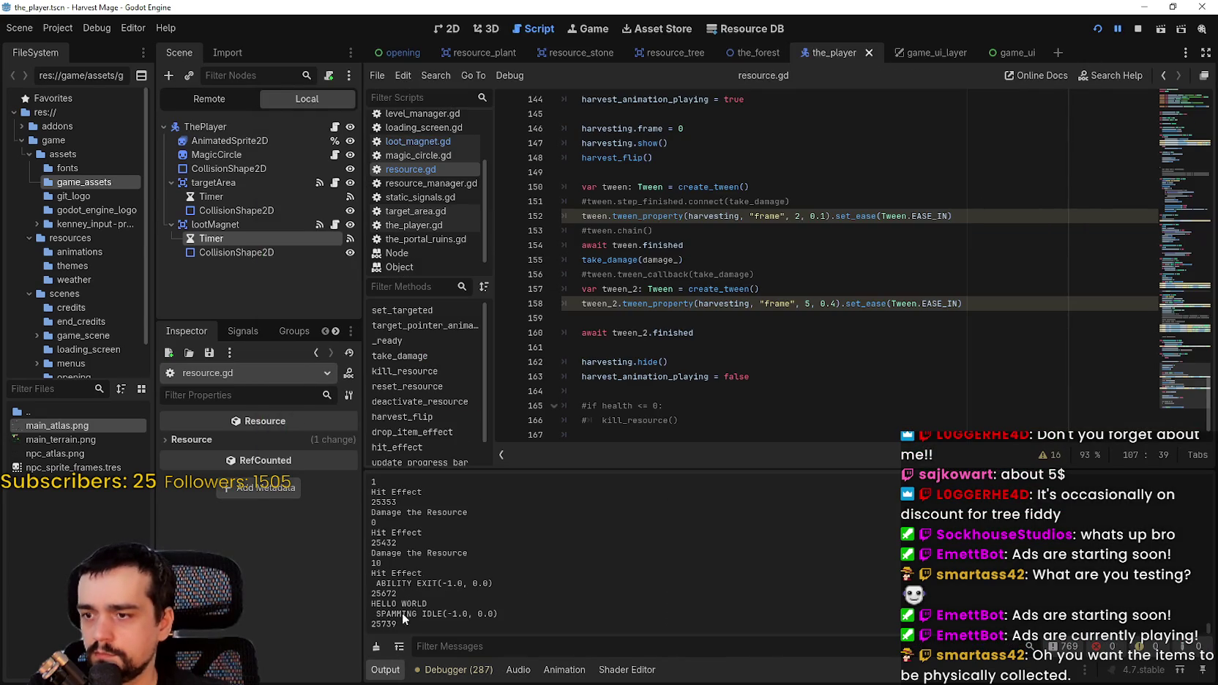
- Refresh the profiler figures to frame 25739, checking the output log in between
left_click(454, 669)
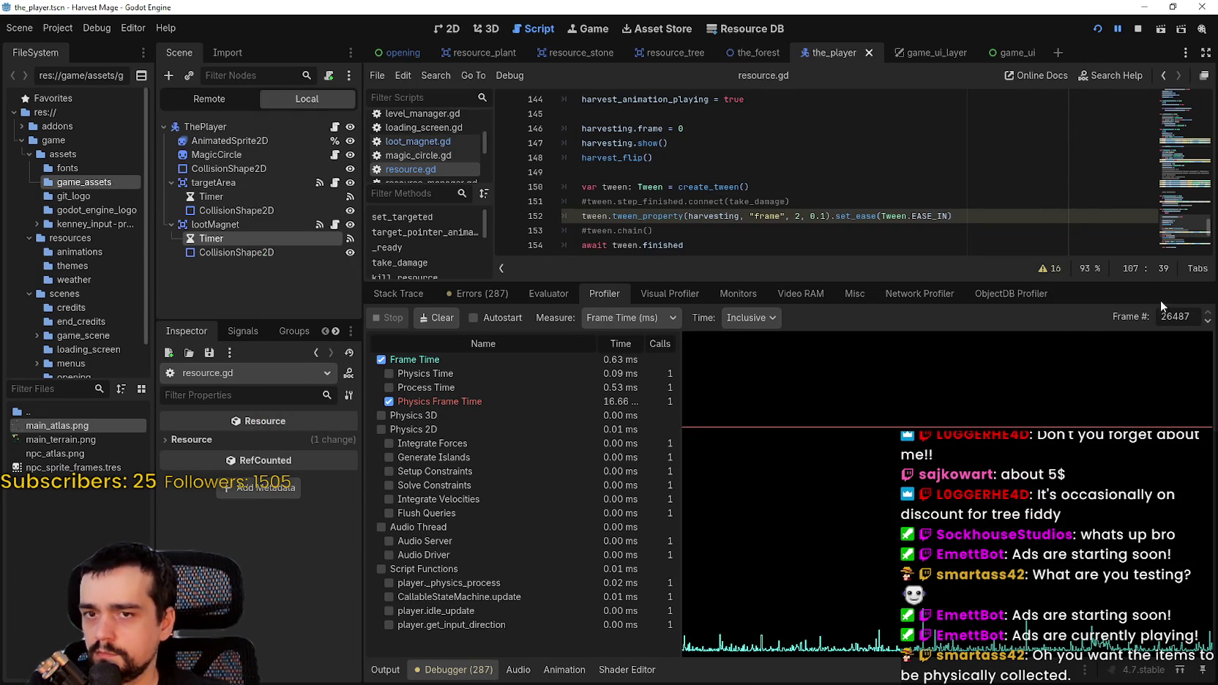
type("25739")
key("Return")
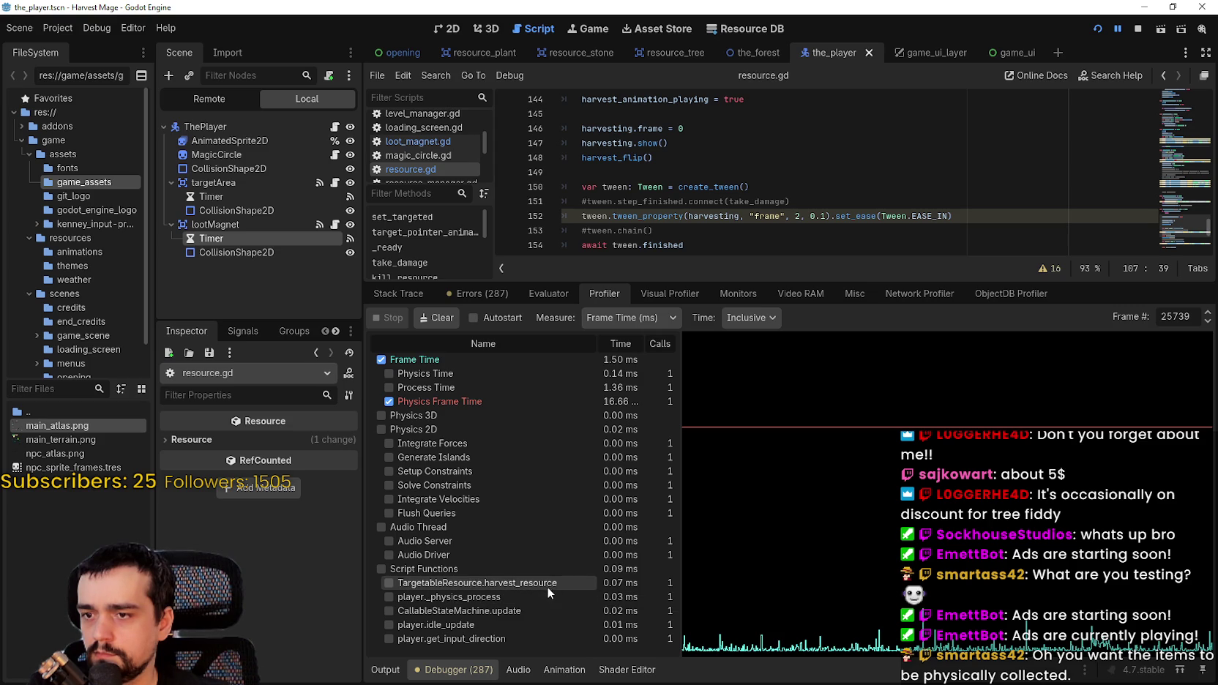
left_click(385, 670)
left_click(454, 670)
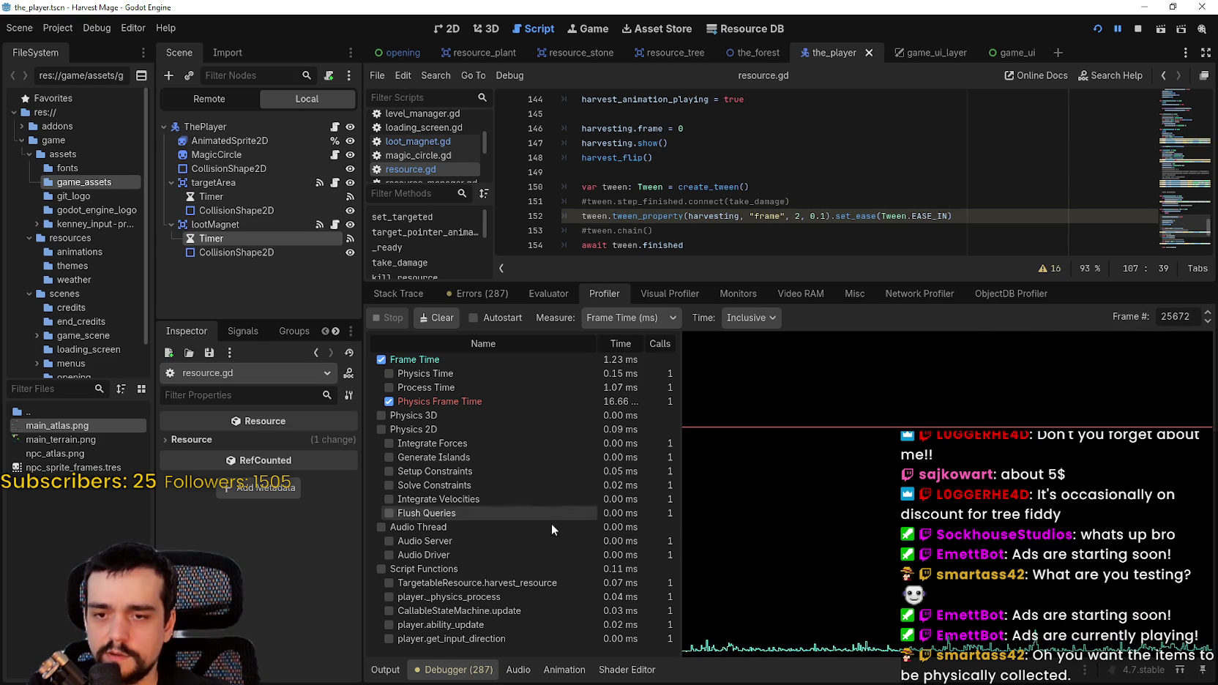
- Step through profiler frames 26447 to 26455, then scrub back to frame 25604
left_click(1179, 528)
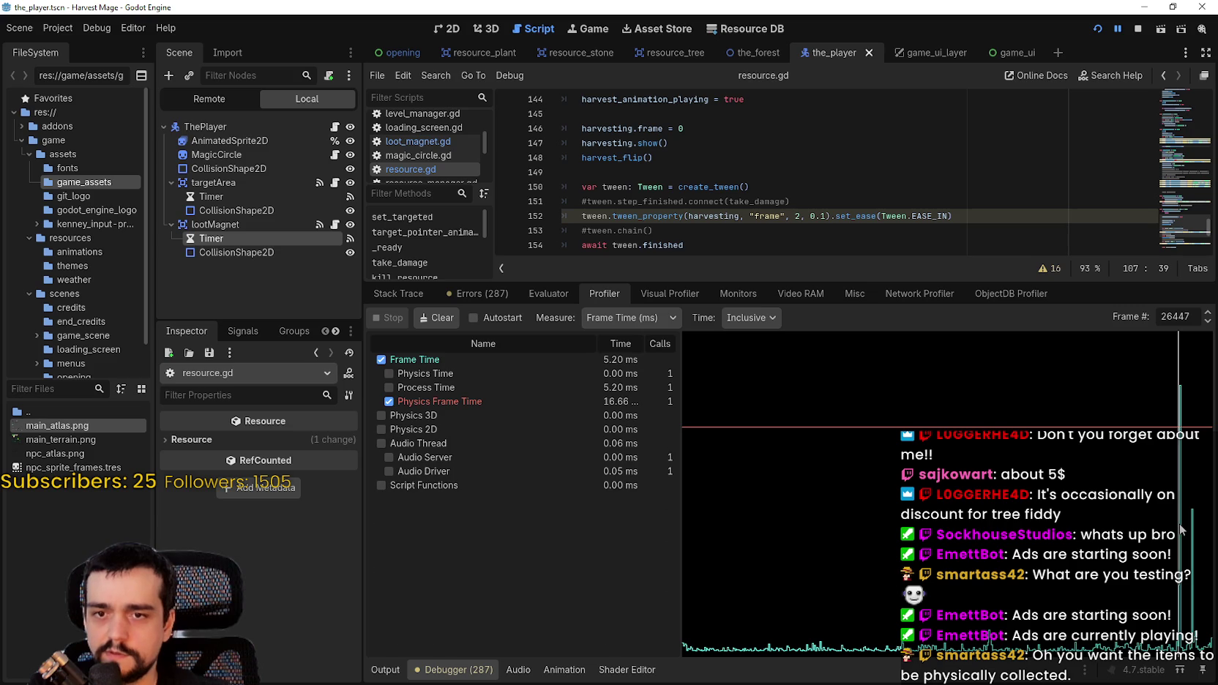
left_click(1208, 313)
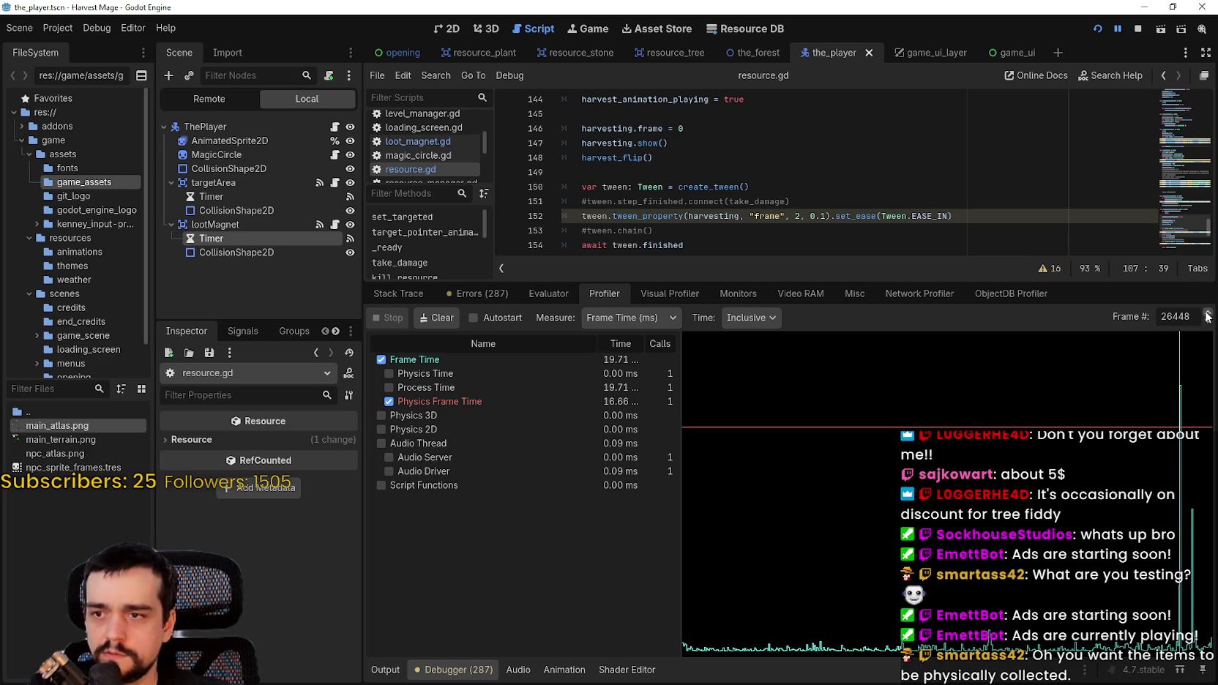
left_click(1207, 313)
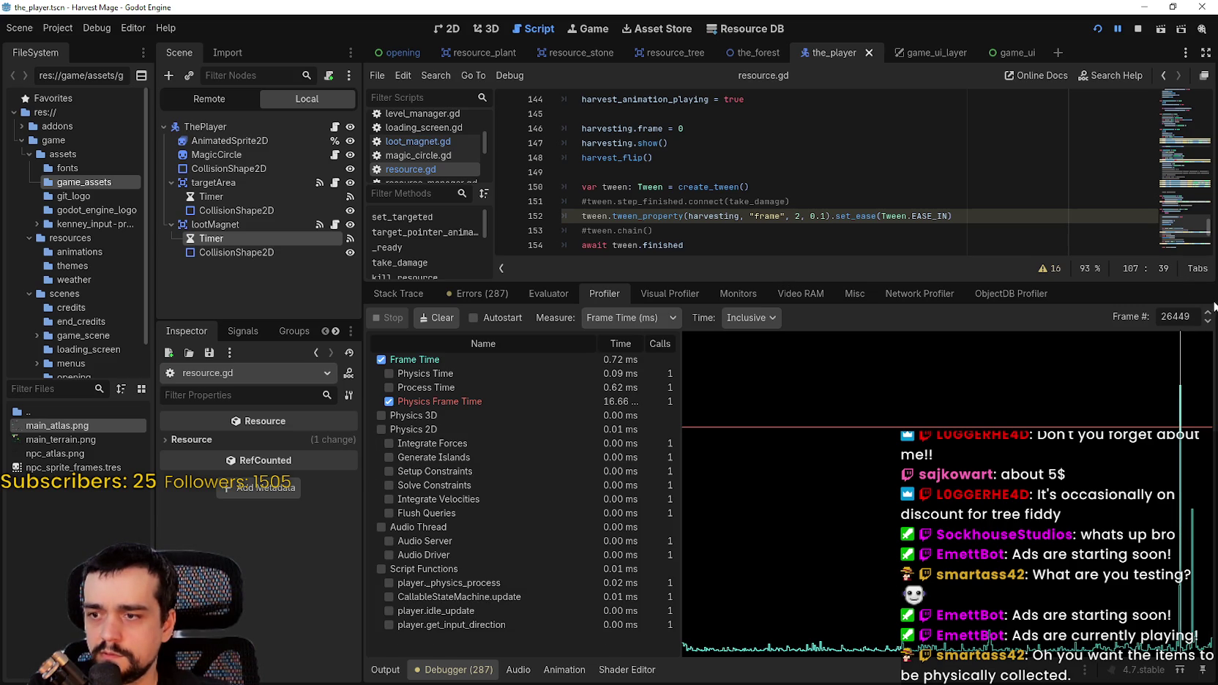
left_click(1209, 322)
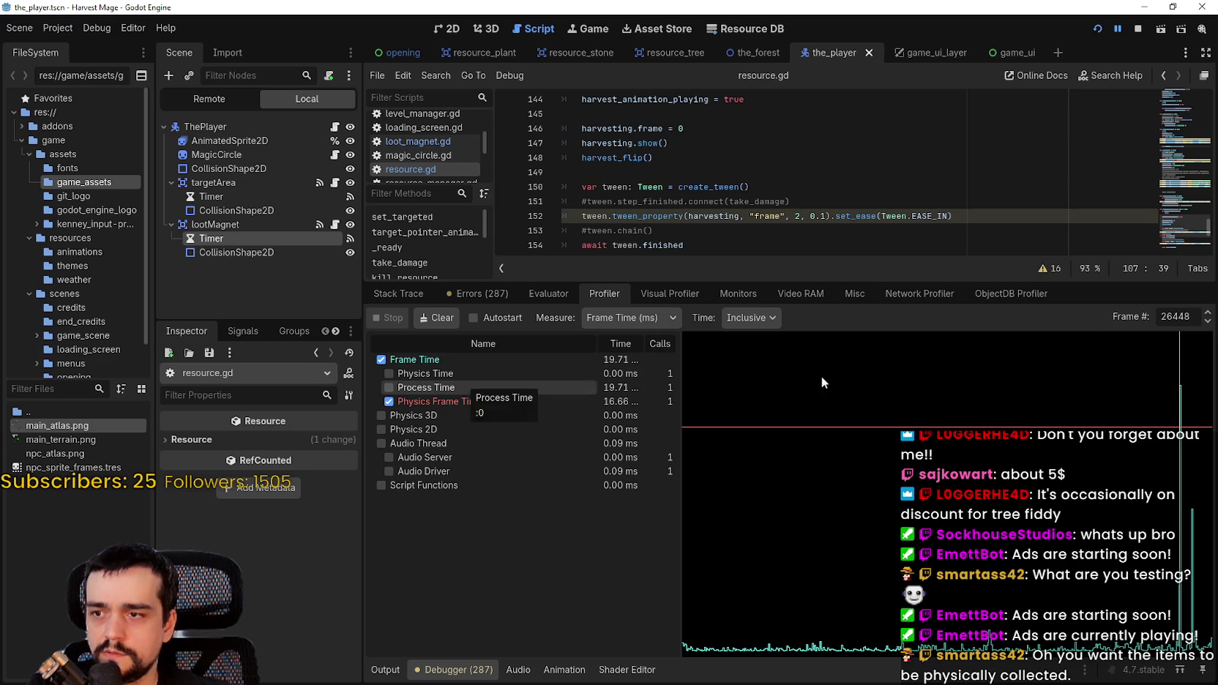
left_click(1208, 313)
left_click(1208, 313)
left_click(1208, 312)
left_click(1208, 312)
left_click(1208, 313)
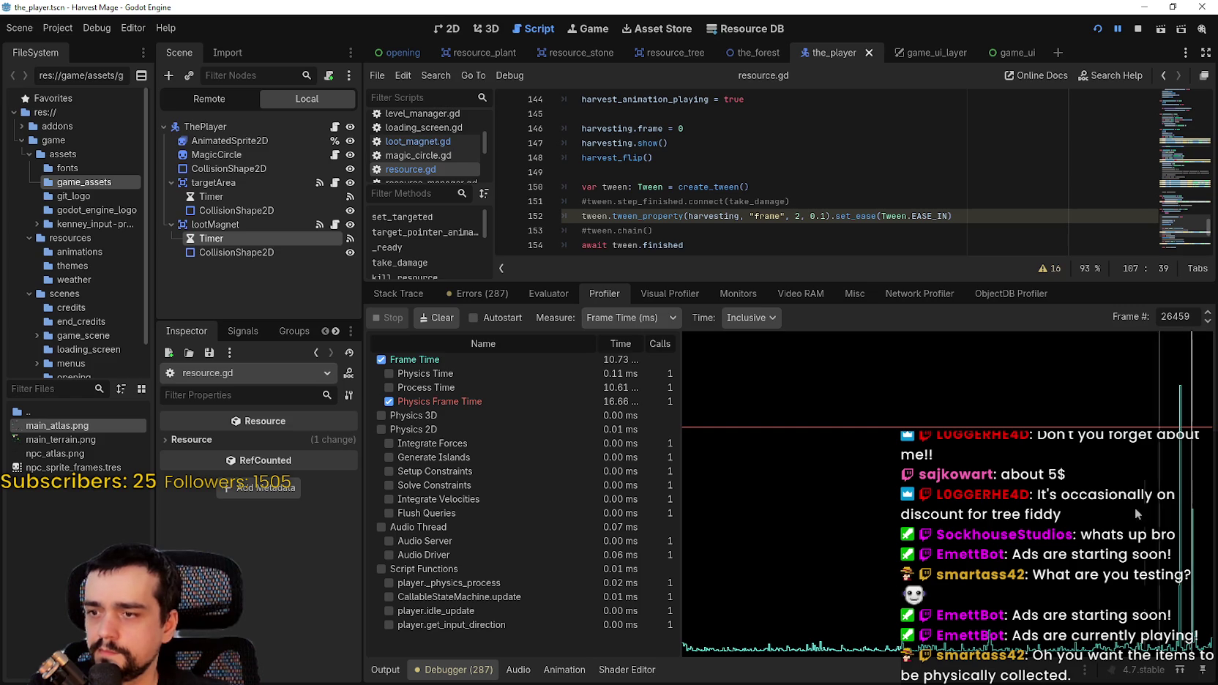
mouse_move(912, 556)
left_mouse_down()
mouse_move(915, 579)
mouse_move(972, 610)
mouse_move(1046, 616)
mouse_move(1046, 628)
left_mouse_up()
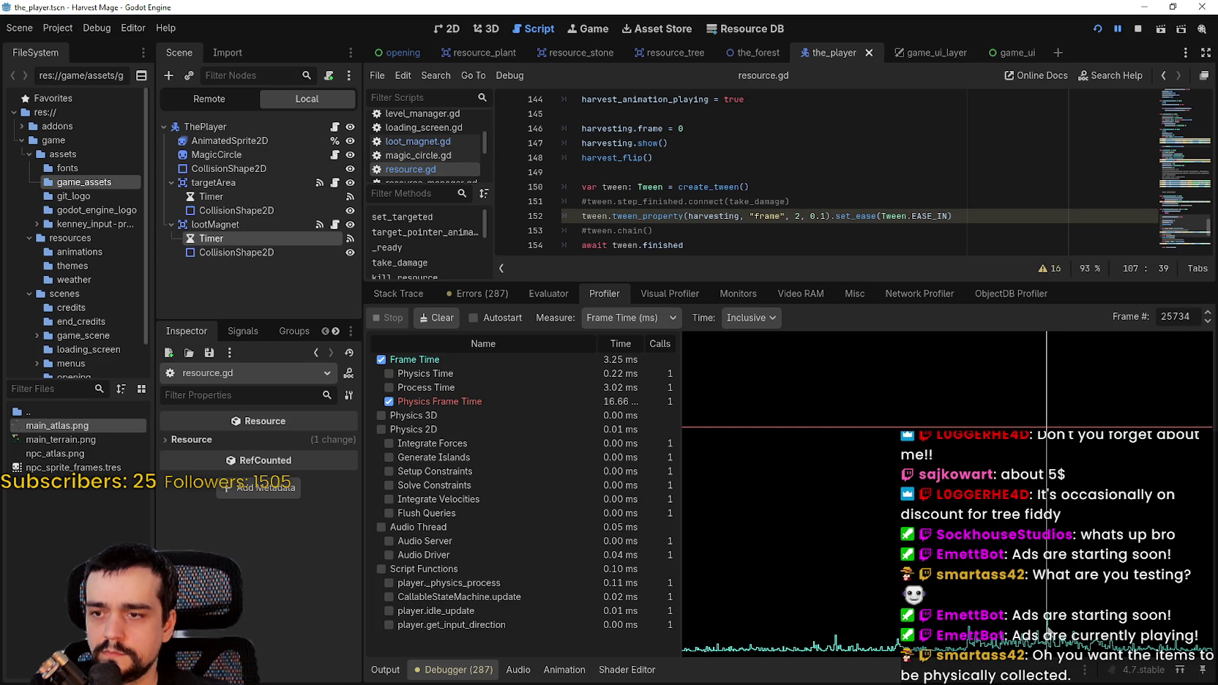
left_click(822, 586)
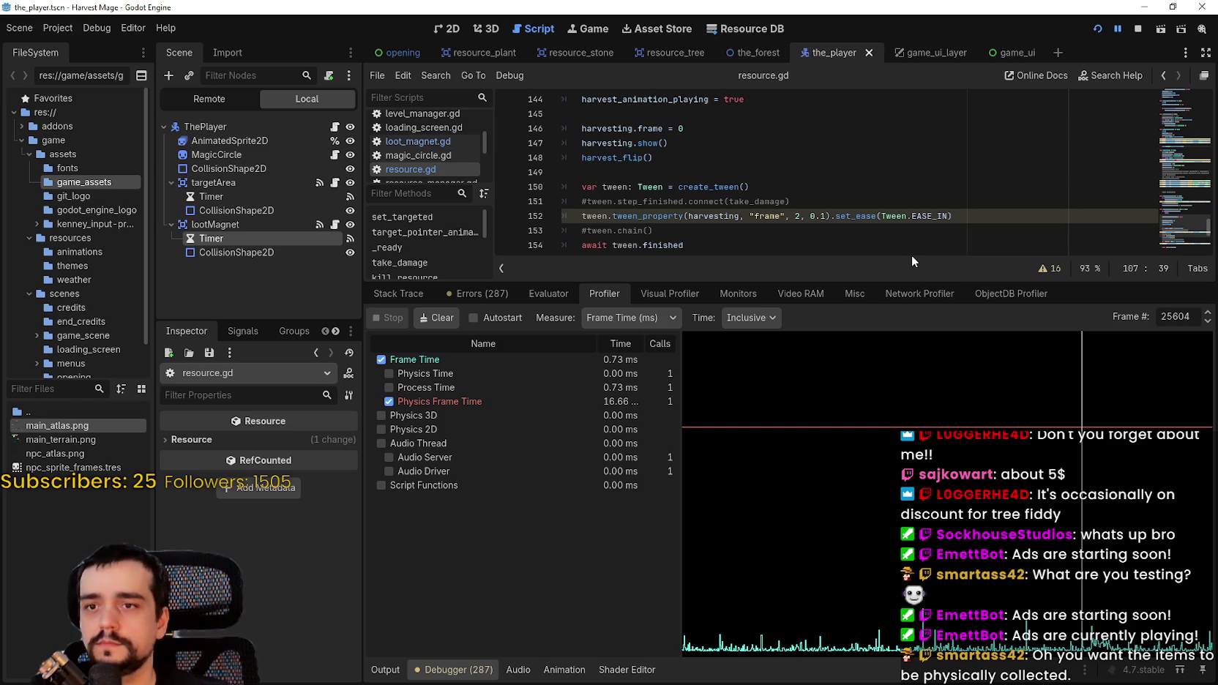
- Stop the running game and drag the debugger splitter down to show more code
scroll(900, 249, "down", 5)
left_click(889, 214)
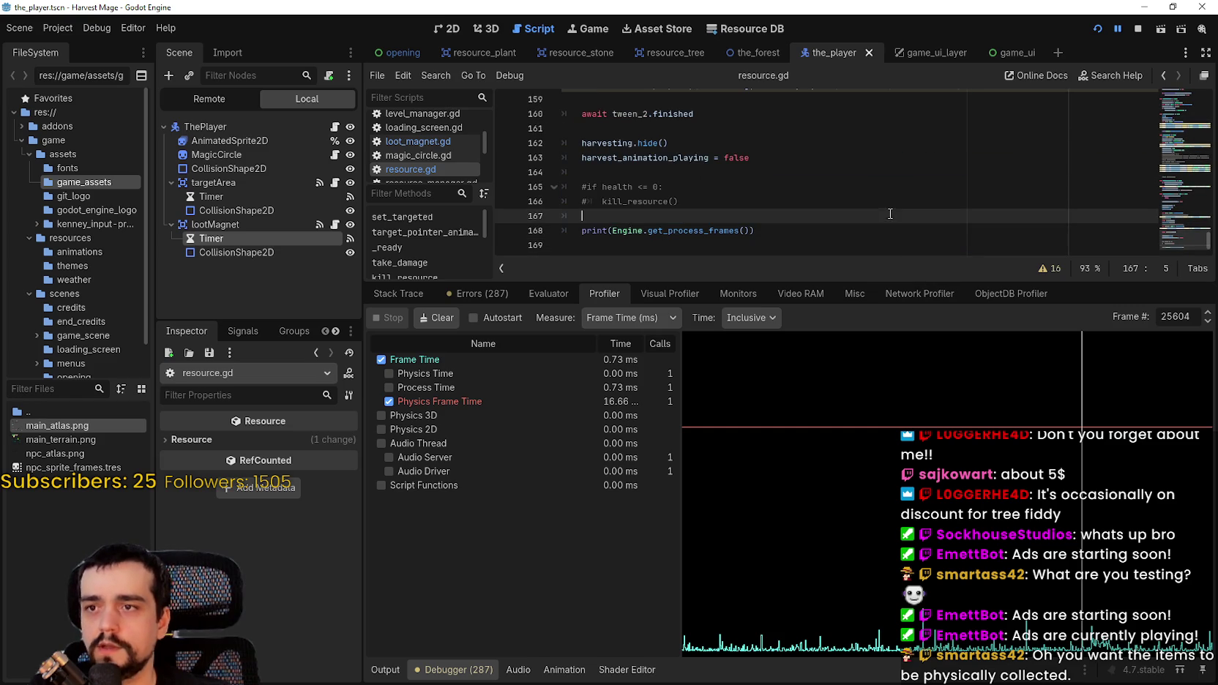
left_click(1137, 28)
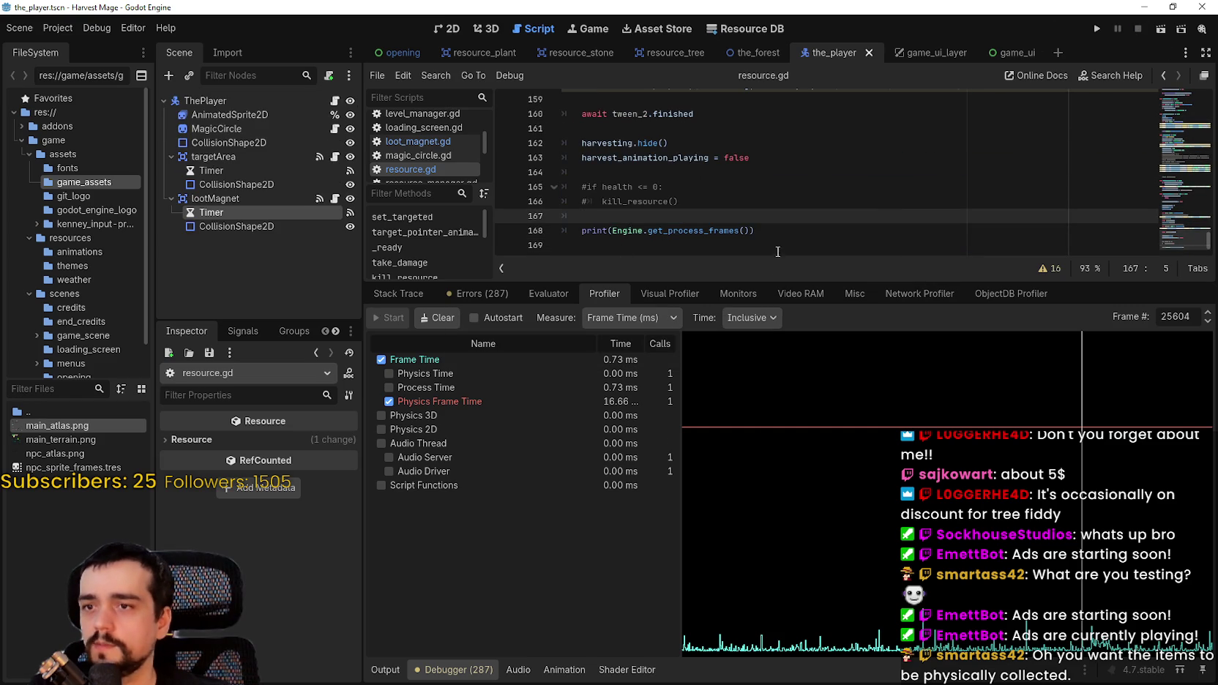
left_click_drag(788, 281, 767, 544)
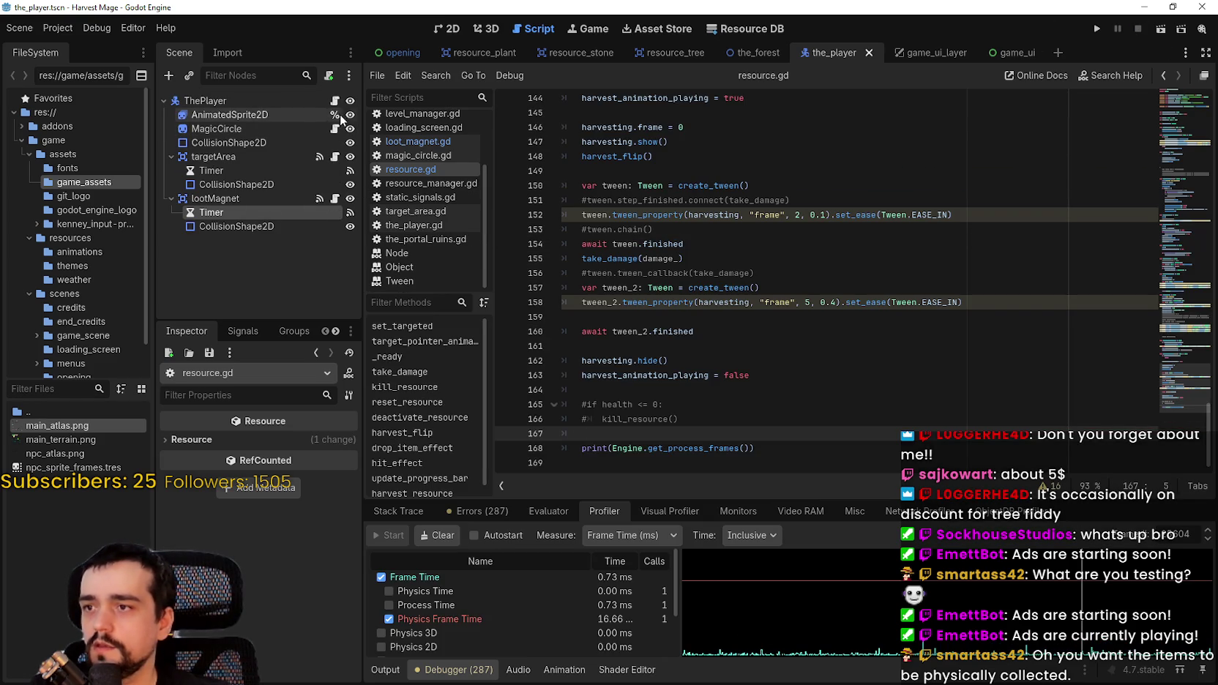
- Delete the lootMagnet's Timer node and save the scene
right_click(254, 214)
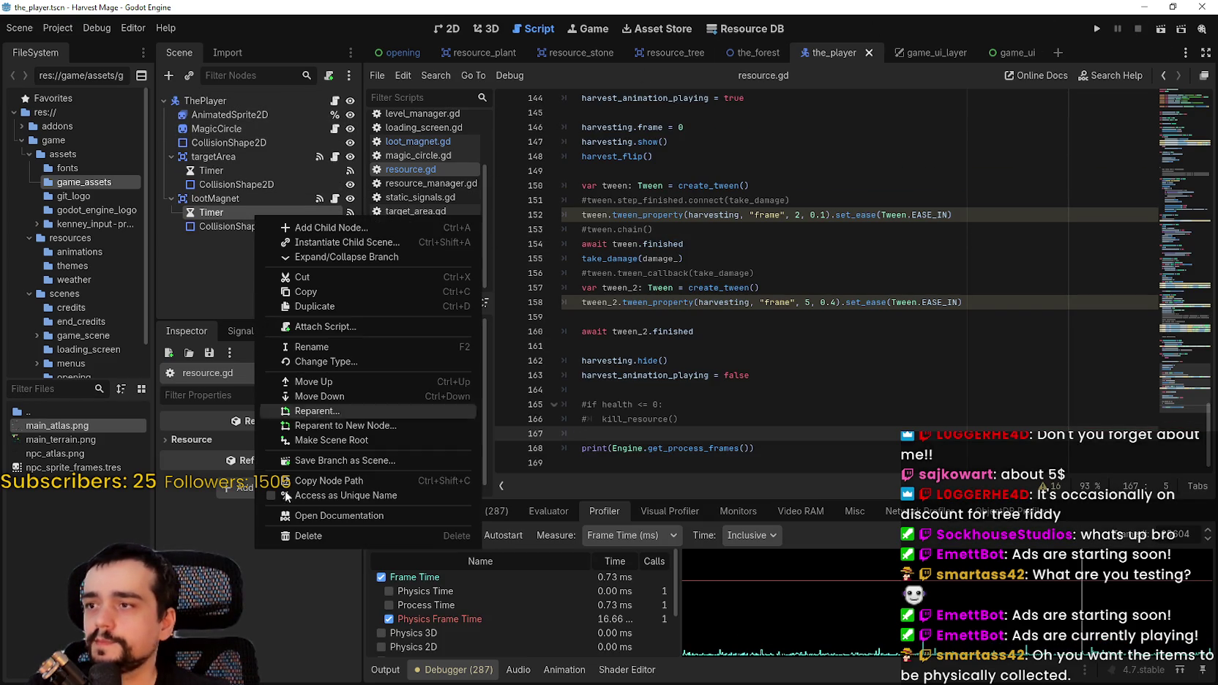
left_click(340, 537)
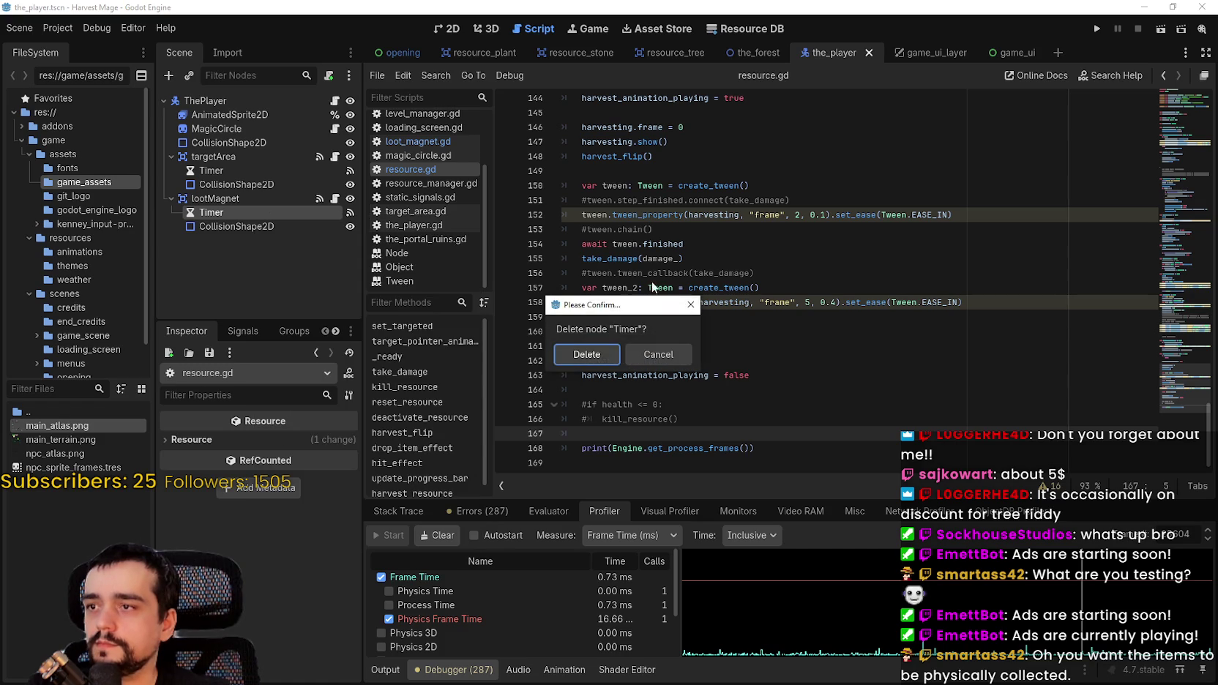
left_click(598, 352)
left_click(337, 199)
key("ctrl+s")
- Remove commented lines 9–12 and replace the kill_resource call on line 7 with fly_to_player
mouse_move(805, 260)
left_mouse_down()
mouse_move(527, 187)
mouse_move(520, 211)
left_mouse_up()
key("BackSpace")
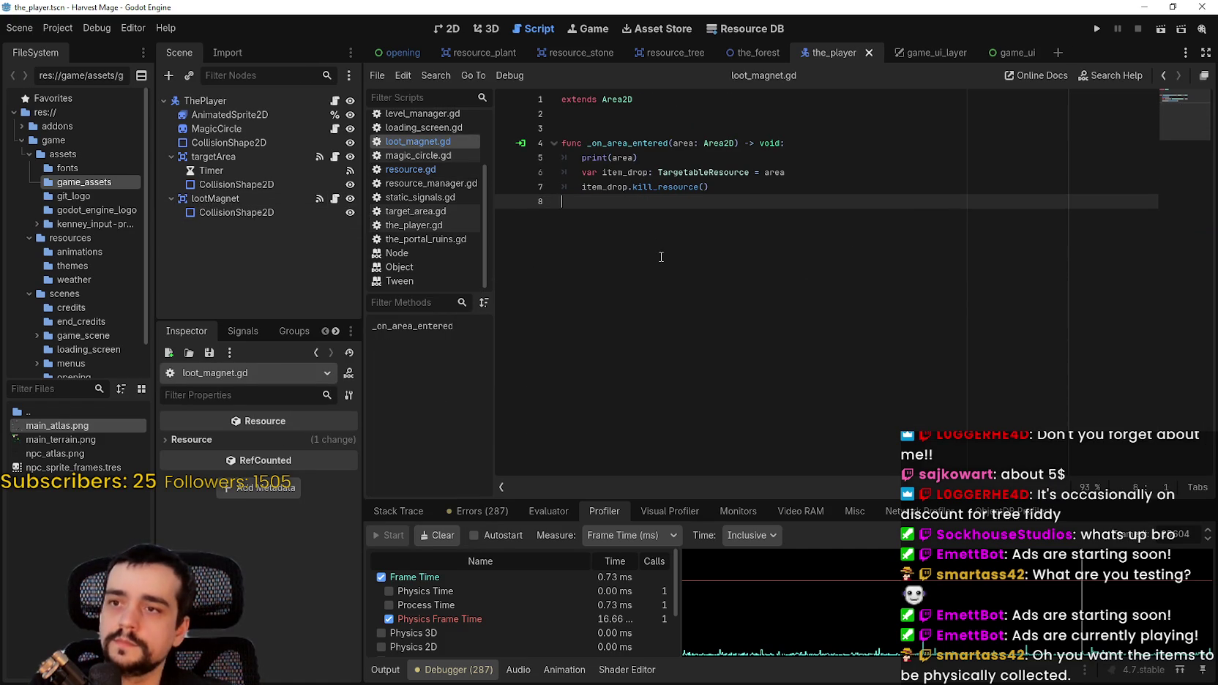
double_click(659, 187)
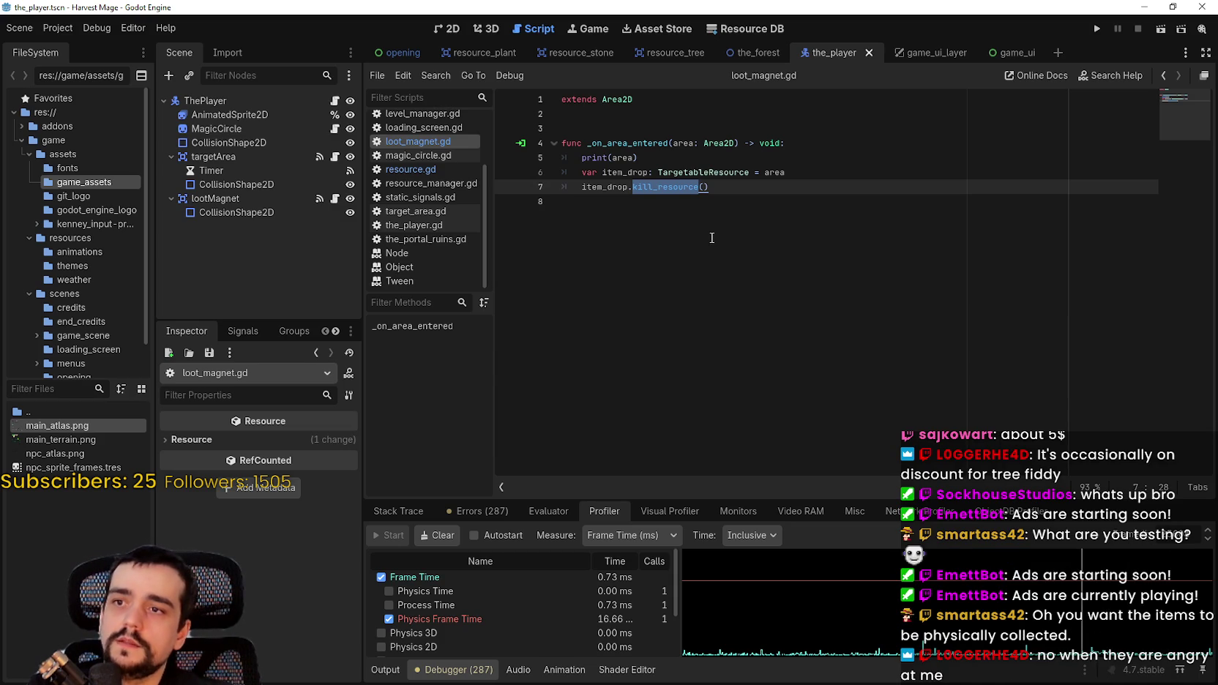
type("fly_to_playe")
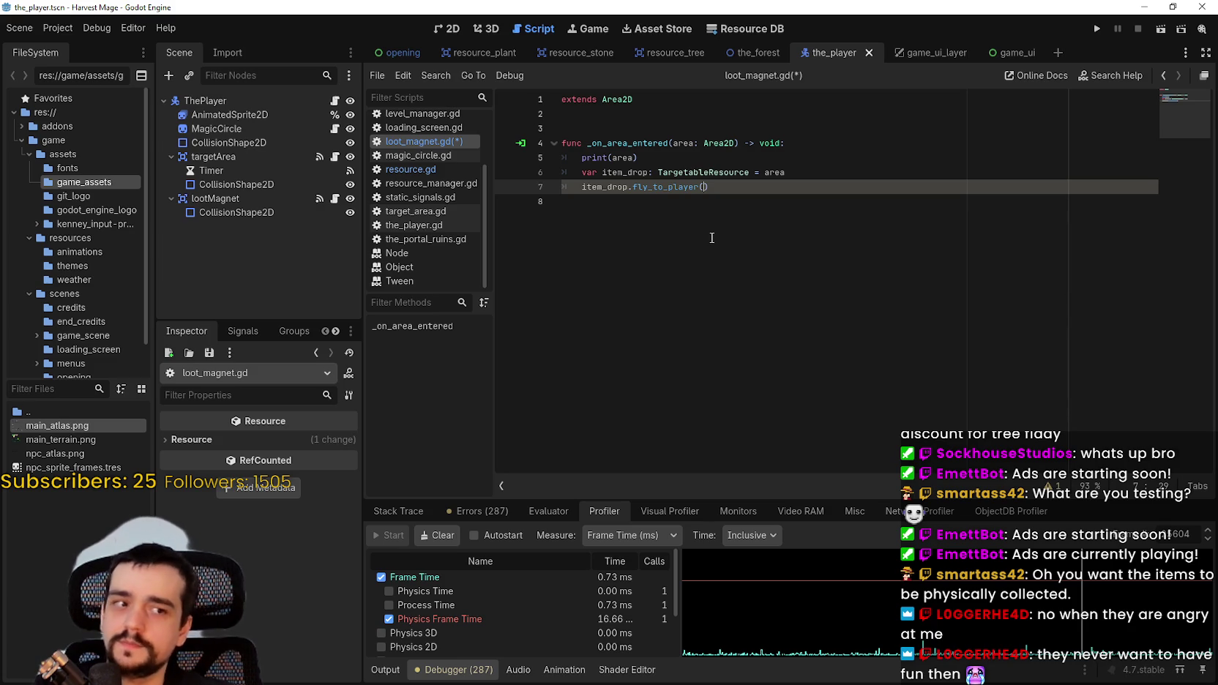
key("Left")
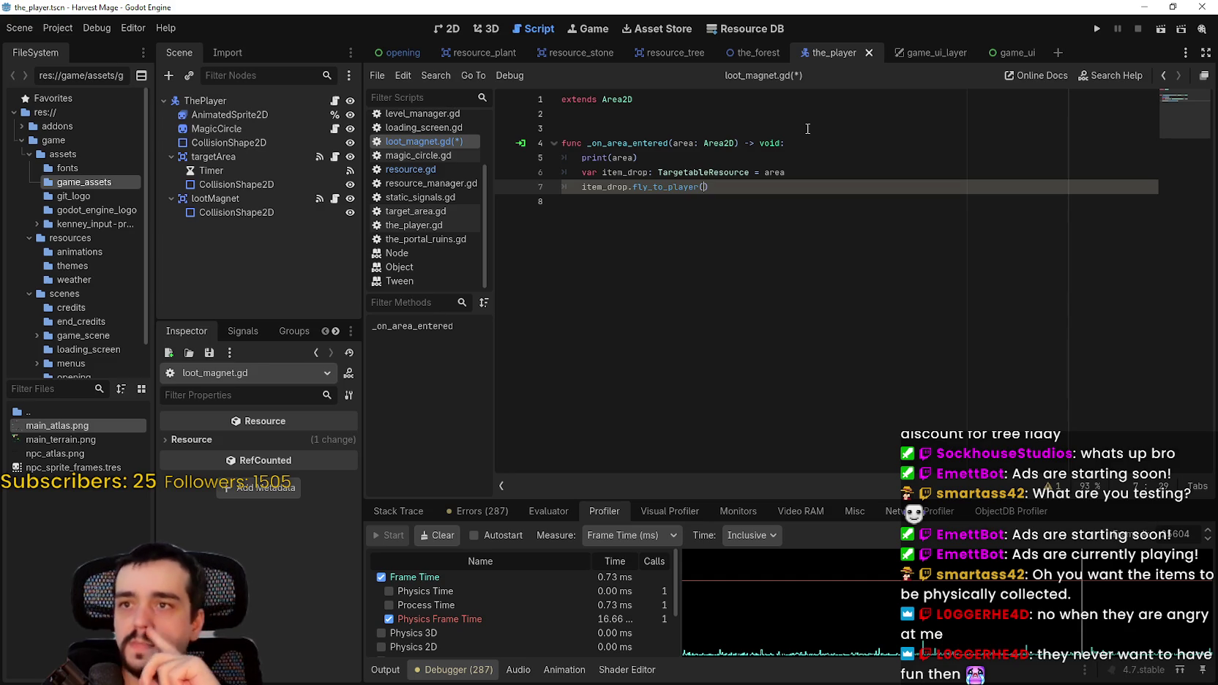
left_click(448, 29)
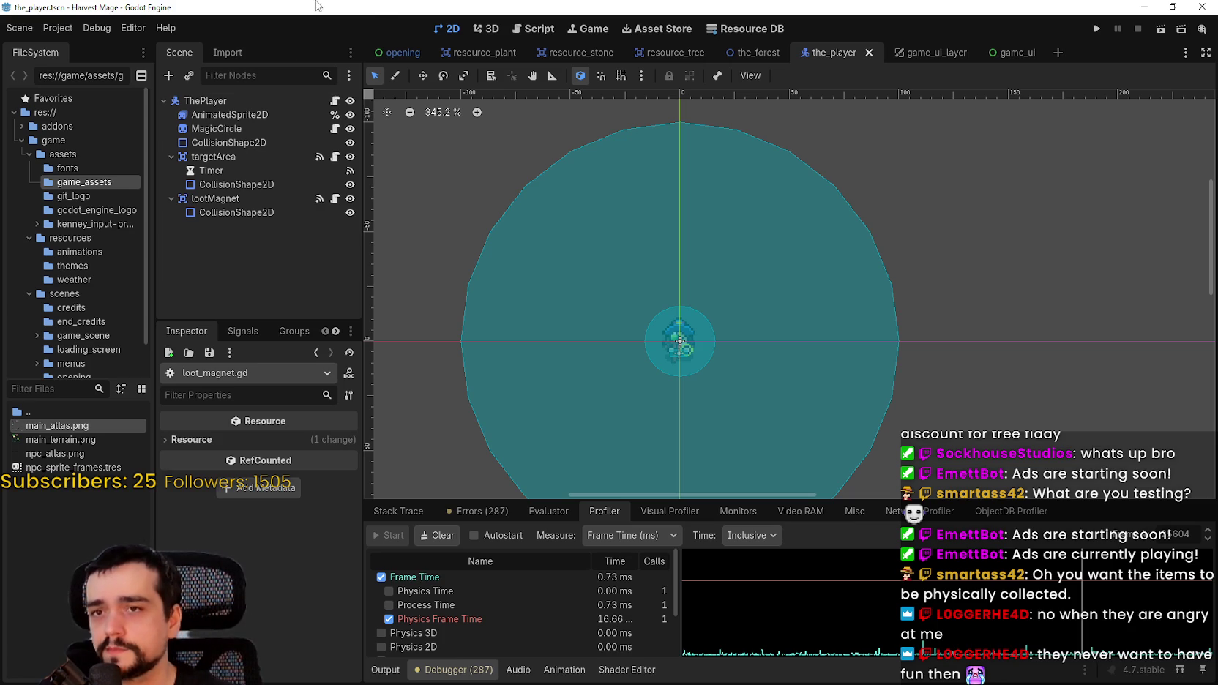
left_click(335, 201)
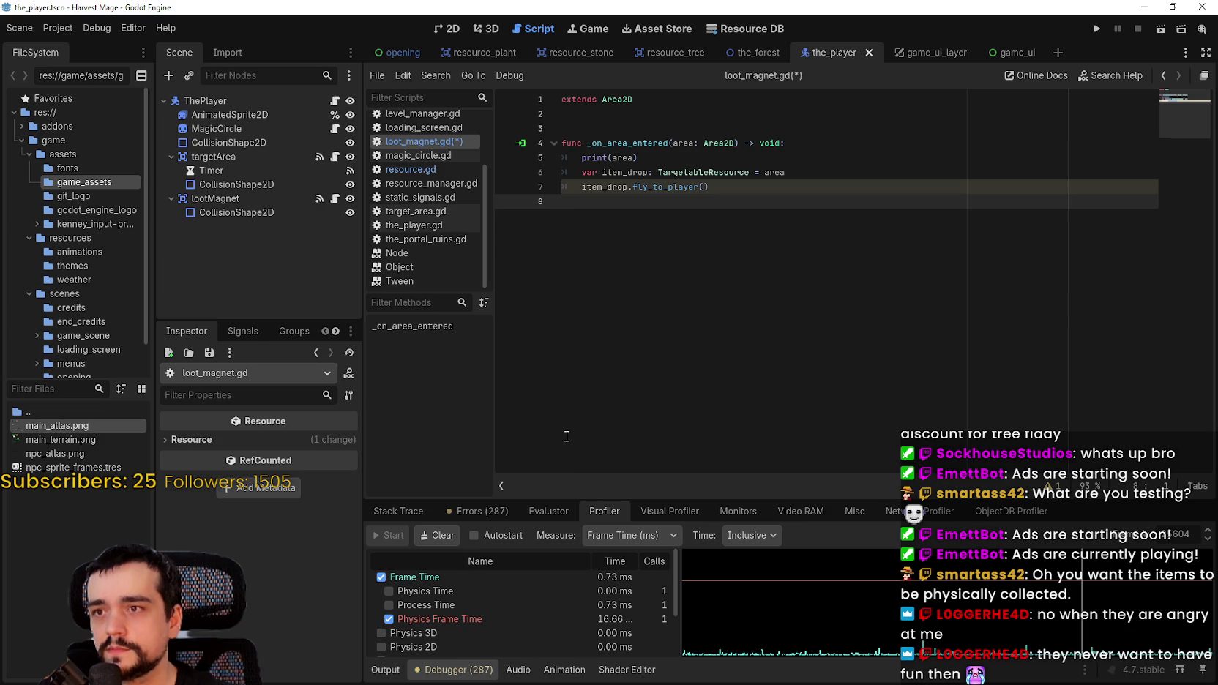
- Restore the kill_resource call on line 7, save, and add blank lines below the handler
double_click(681, 188)
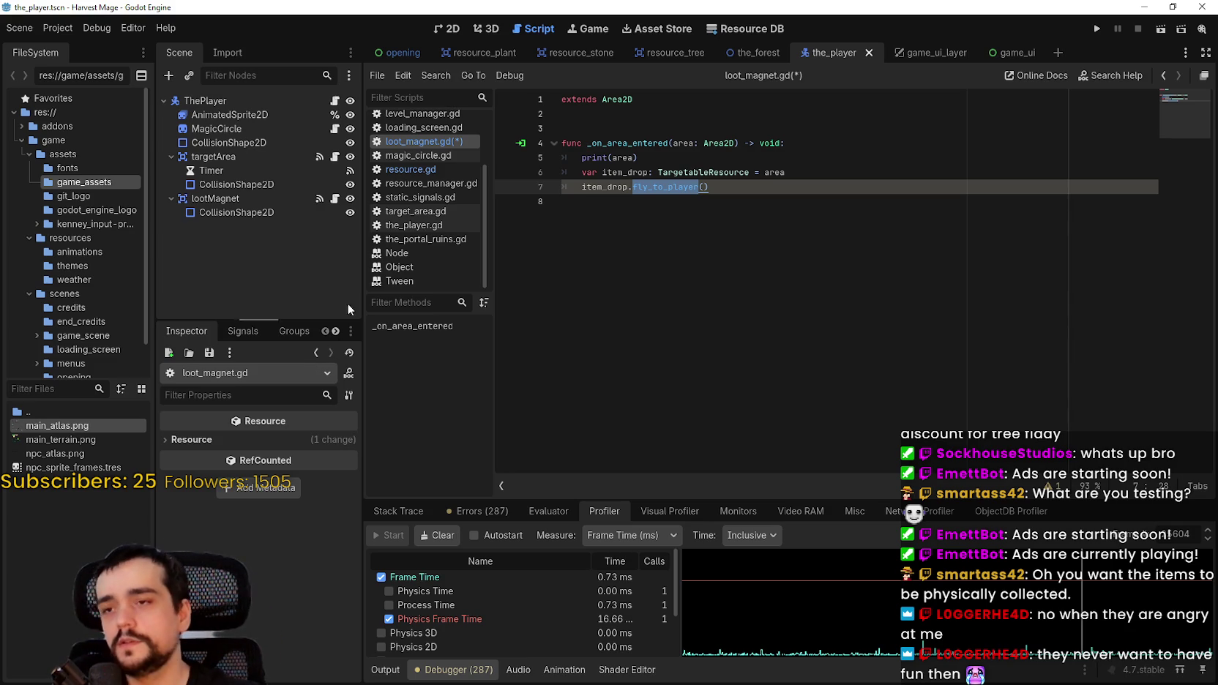
type("kill_resource")
key("ctrl+s")
double_click(674, 187)
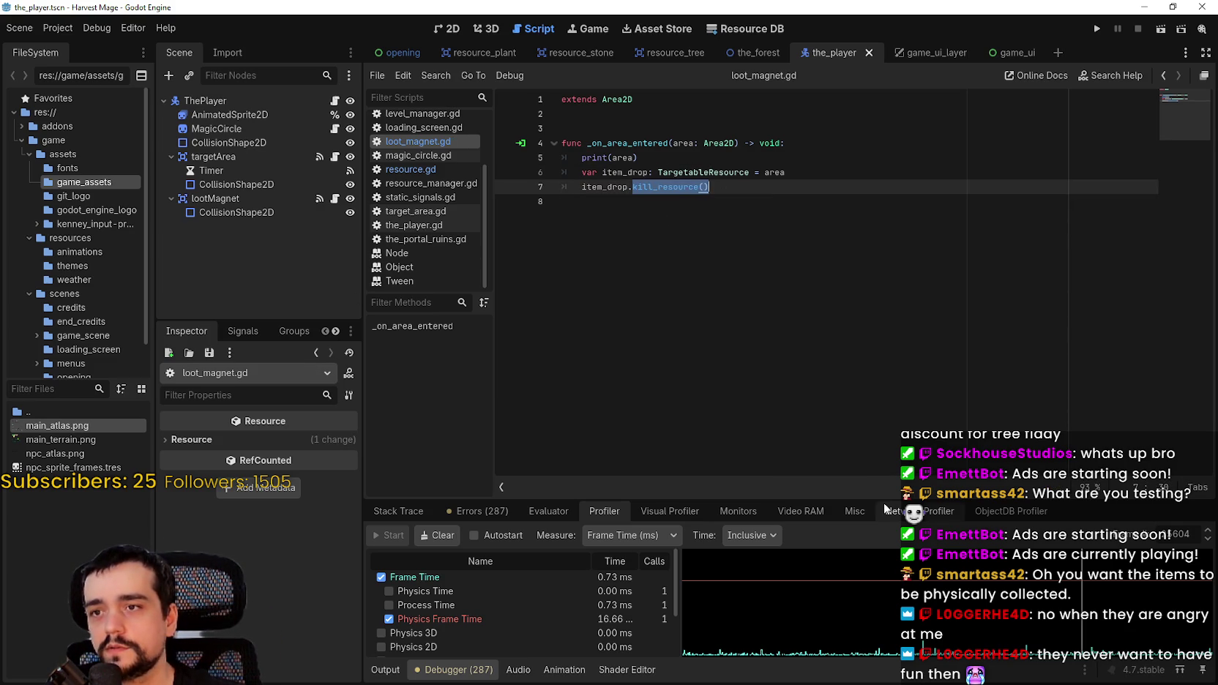
left_click(778, 242)
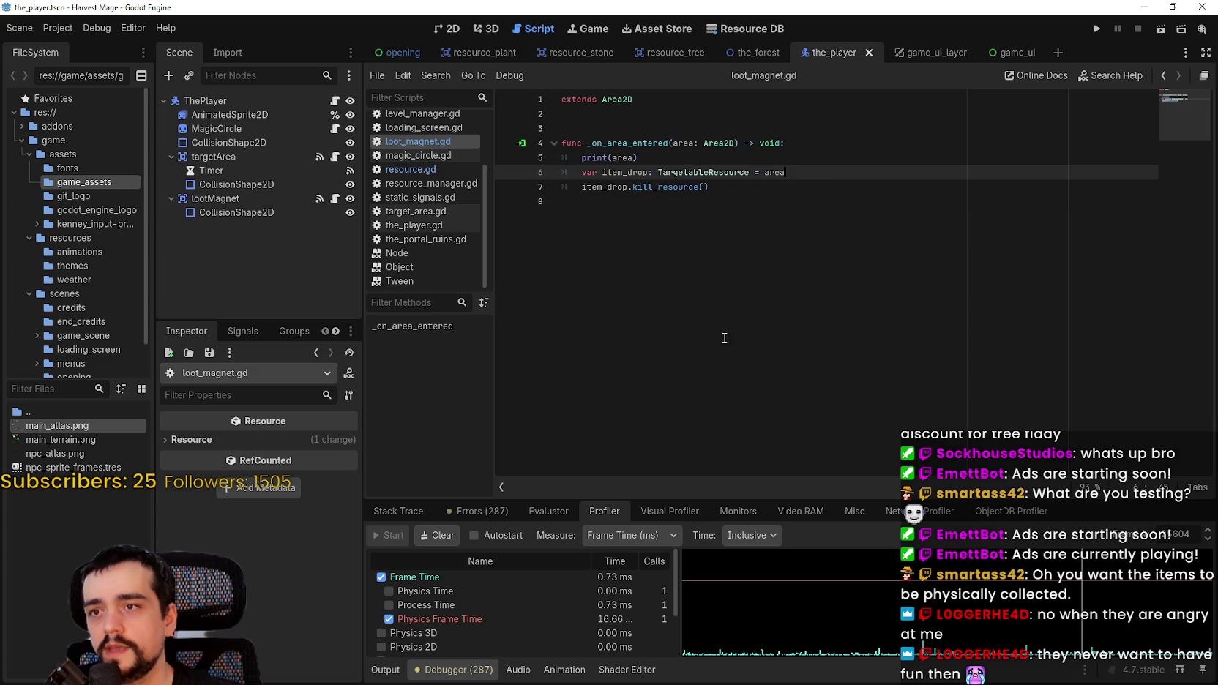
key("Return")
key("Return")
key("Return")
type("func")
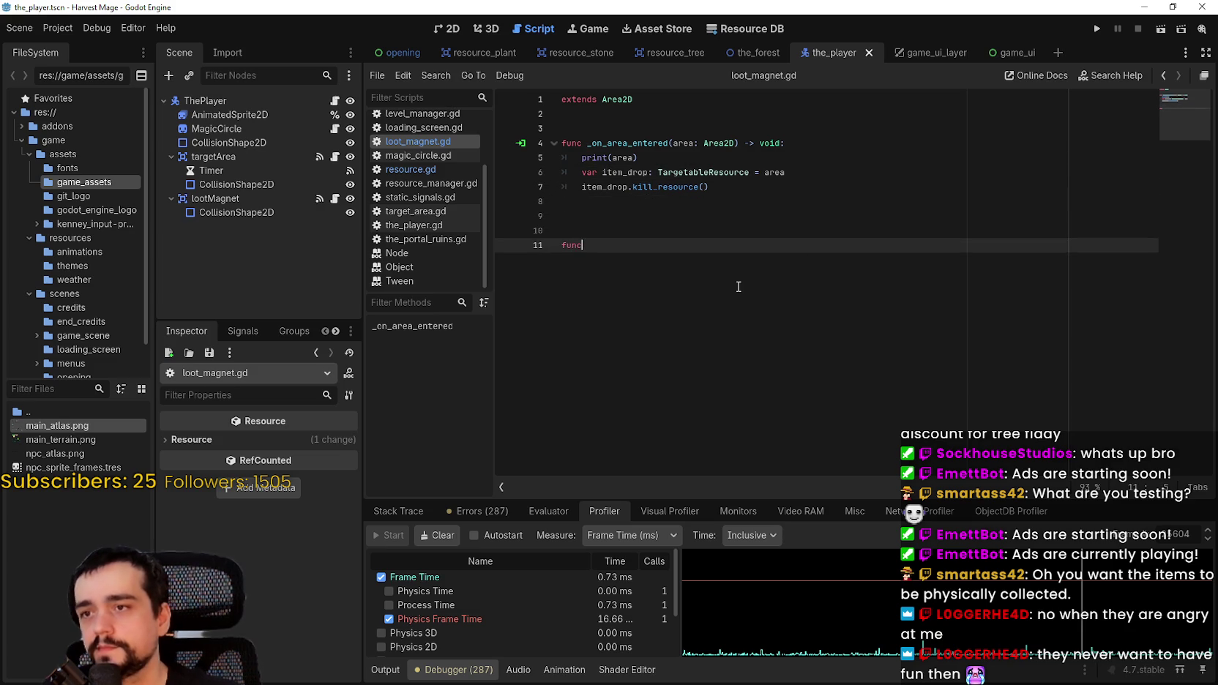
type(" kill_")
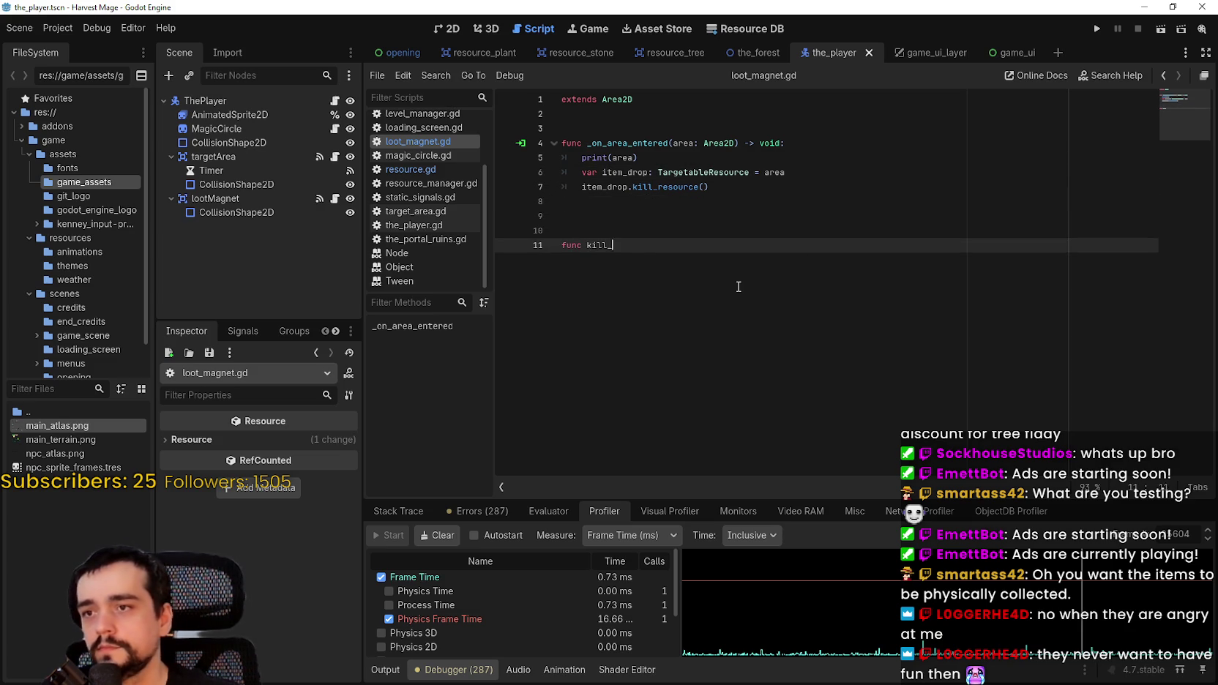
type("resource(")
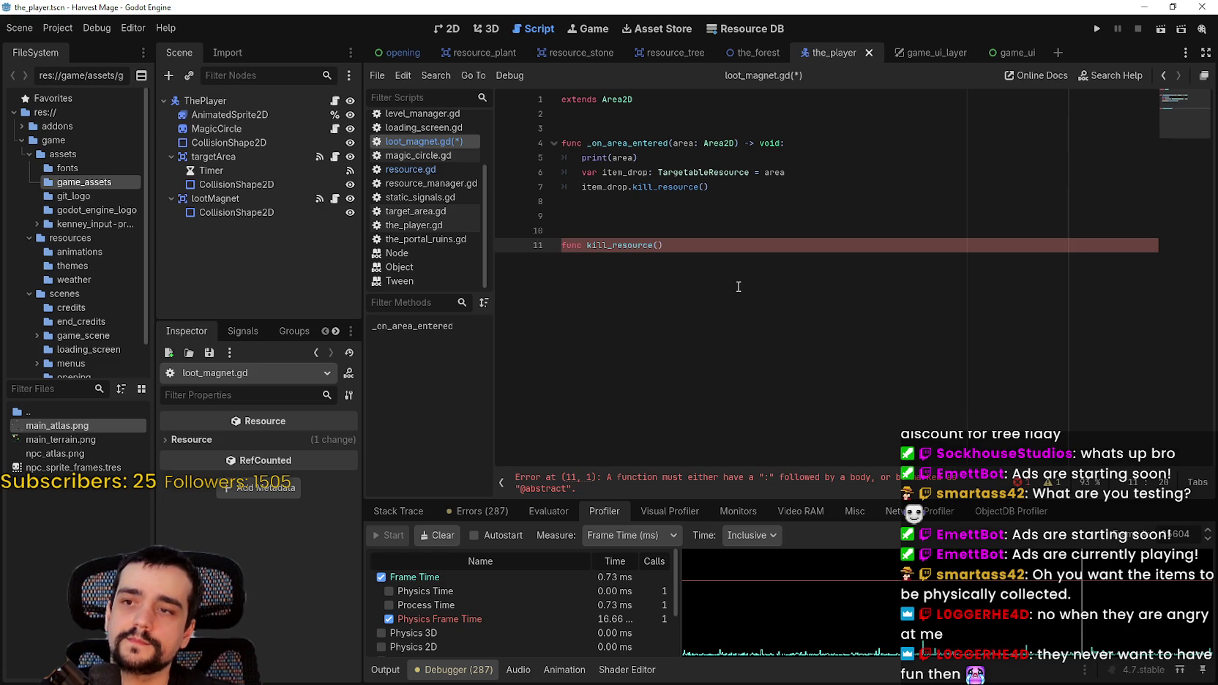
key("BackSpace")
key("BackSpace")
key("BackSpace")
key("BackSpace")
key("BackSpace")
key("BackSpace")
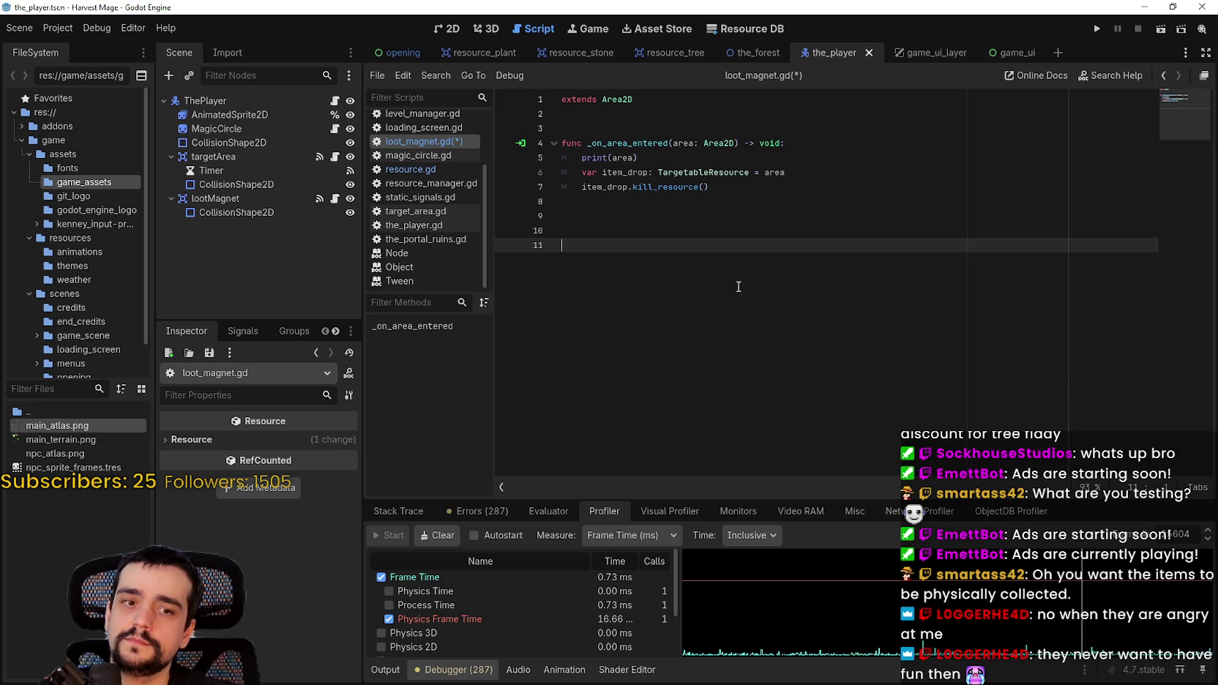
- Start a new function on line 12 named fly_to_player
left_click(733, 173)
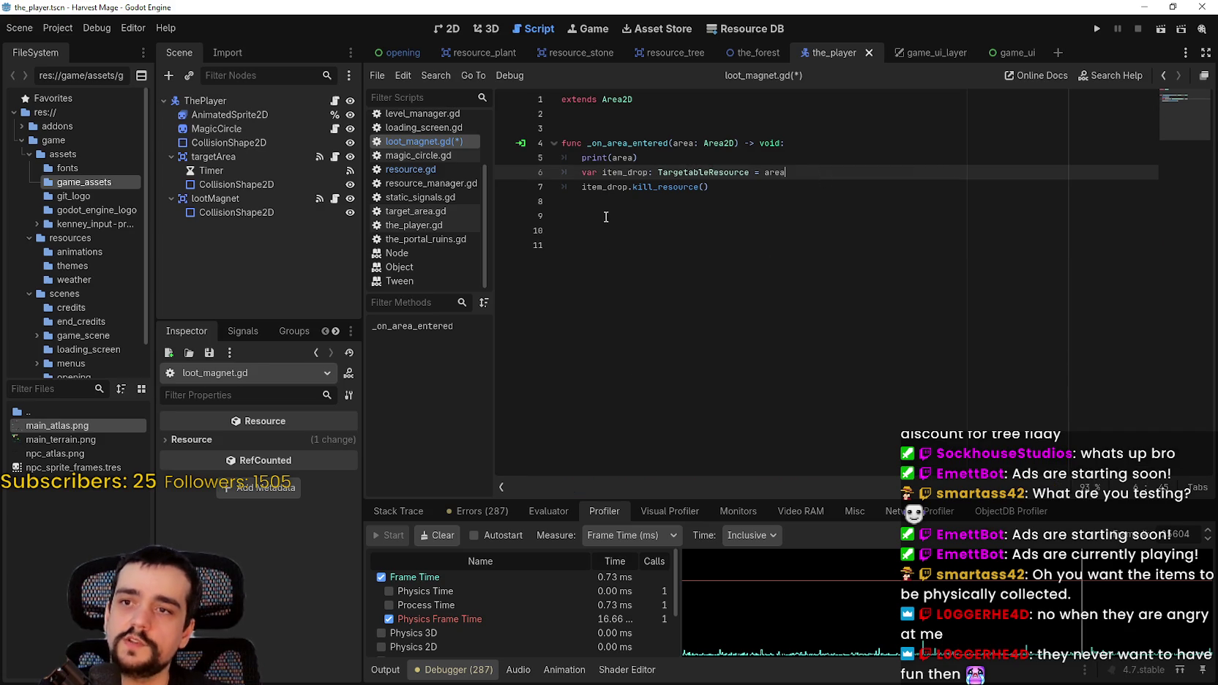
left_click(705, 244)
key("Return")
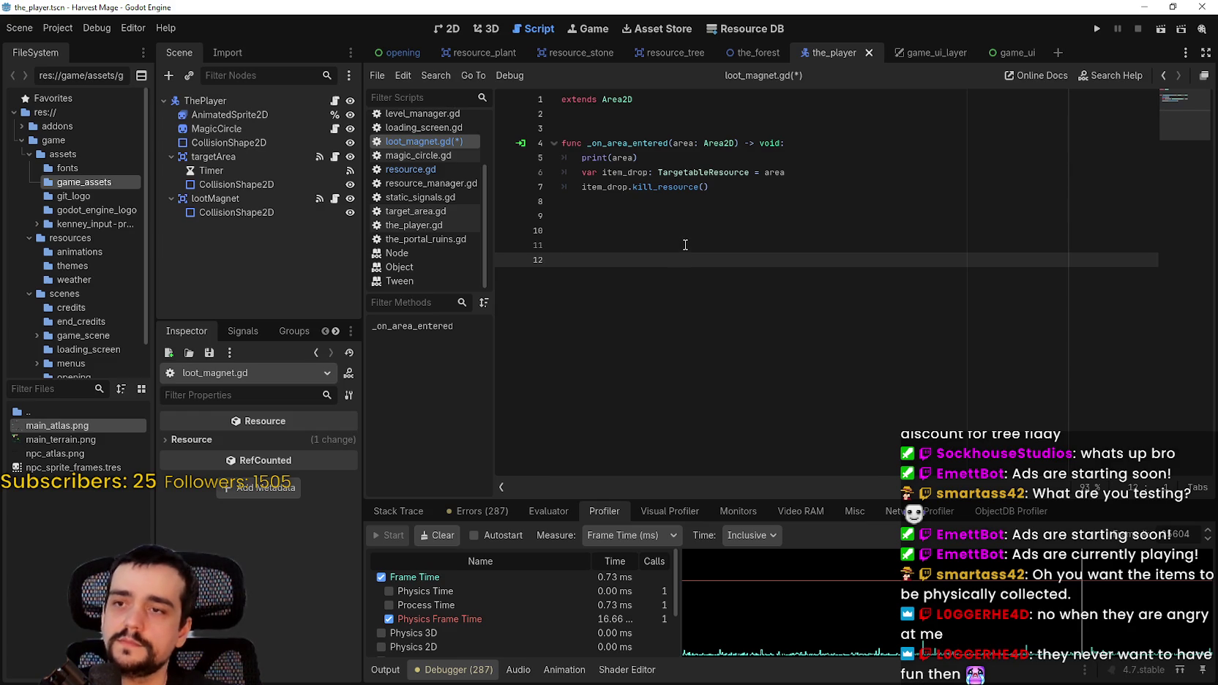
type("func")
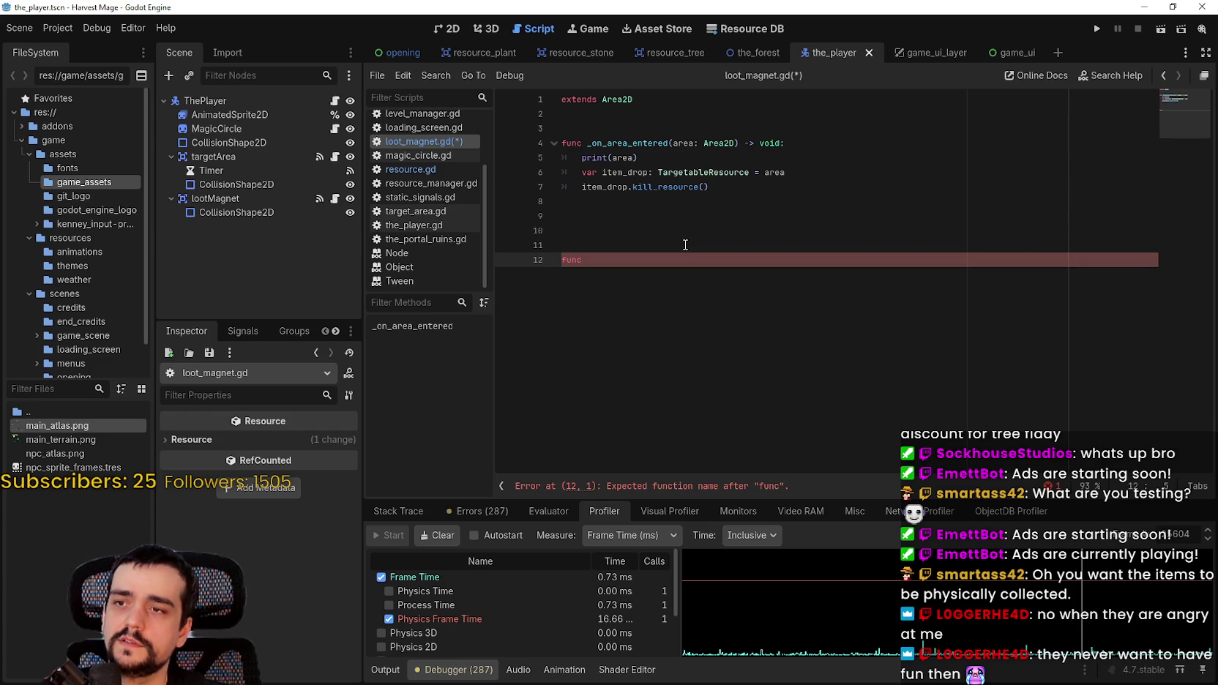
type("f")
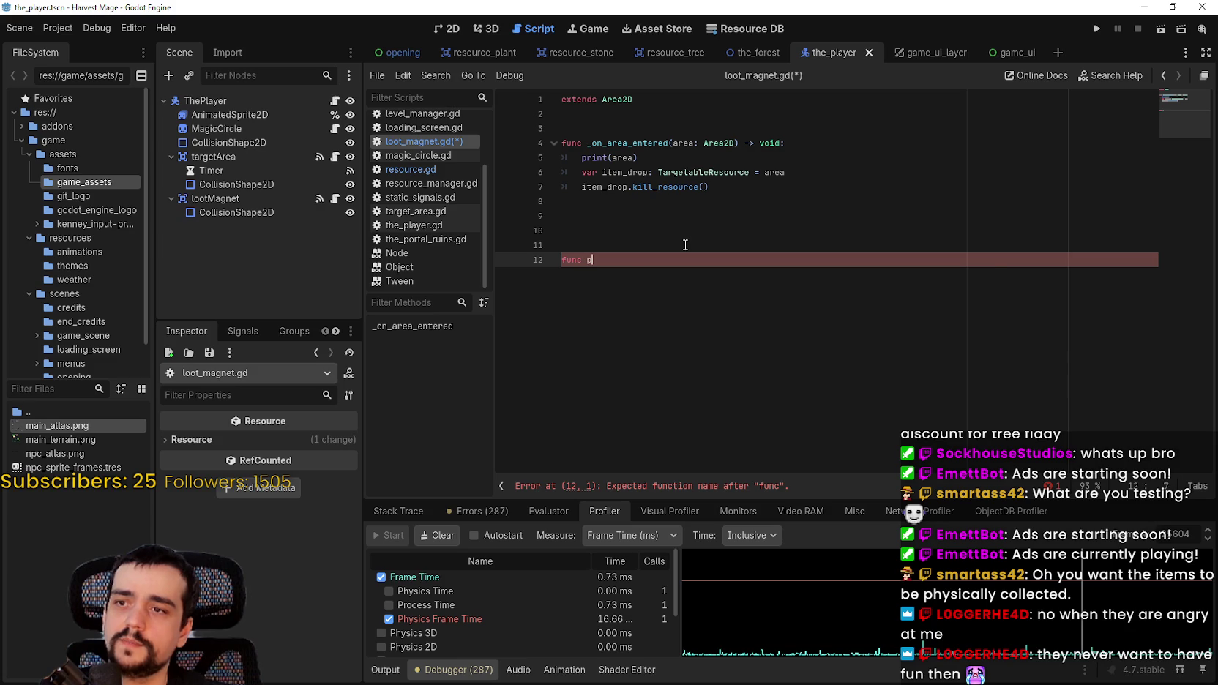
type("ly_to_")
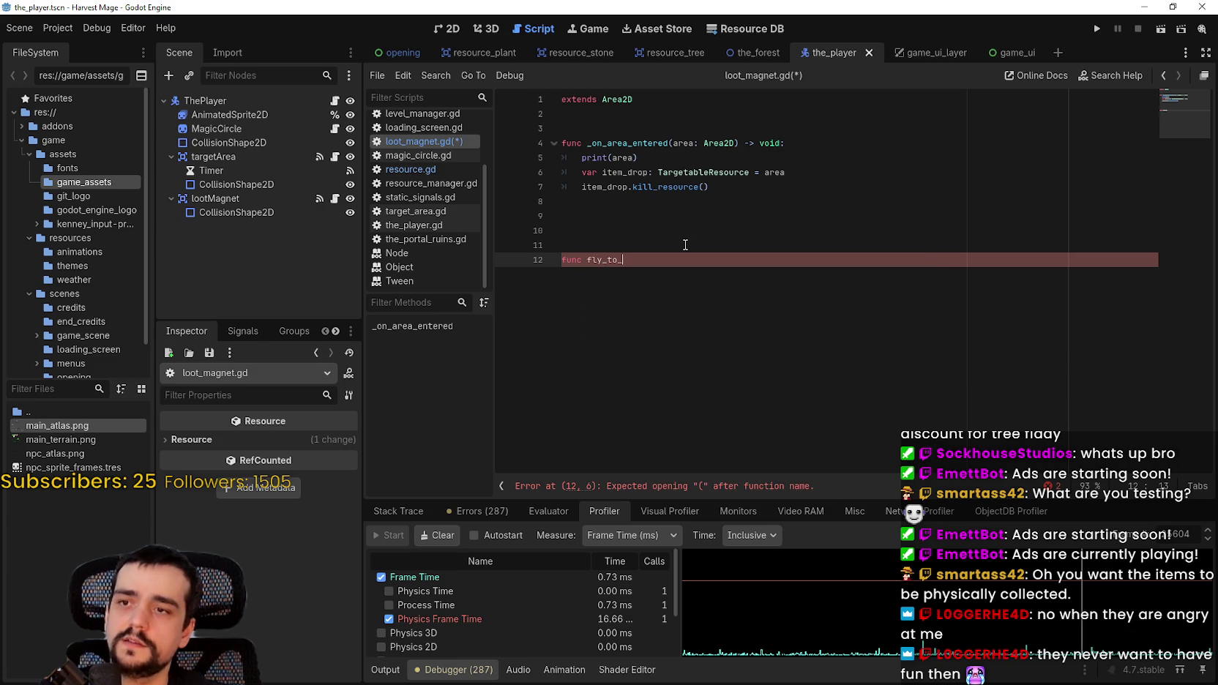
type("playe3rr(")
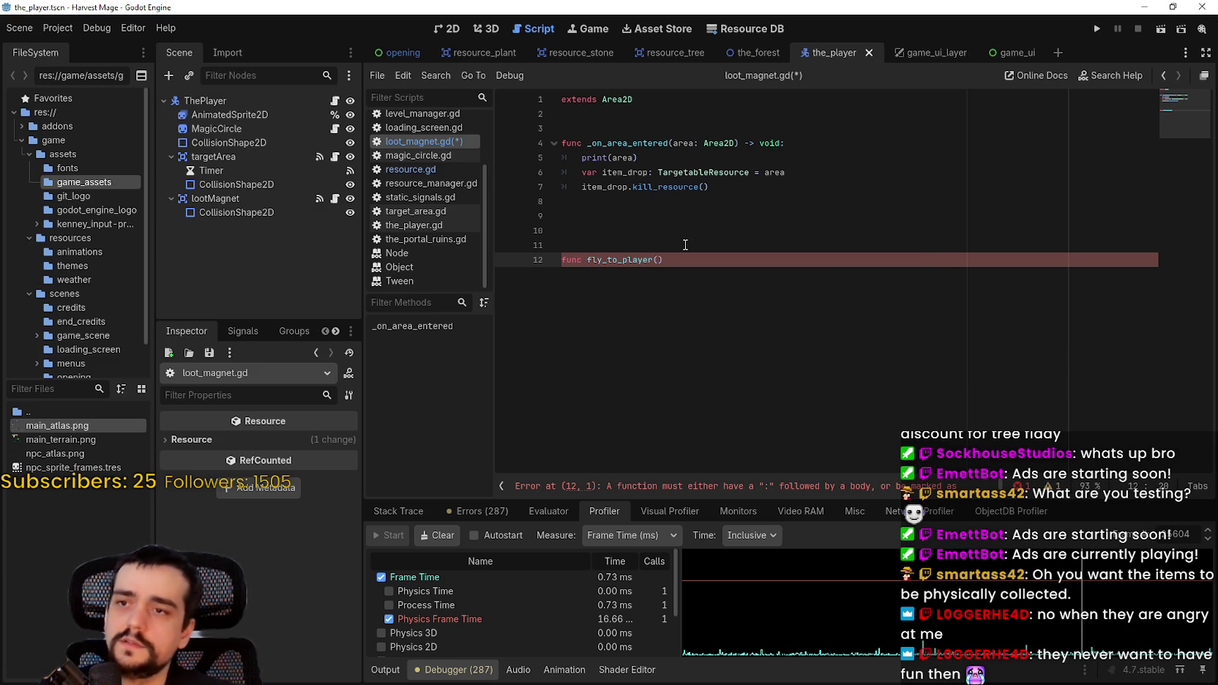
- Give fly_to_player the parameter item_drop_: TargetableResource and a placeholder pass body
left_click(683, 173)
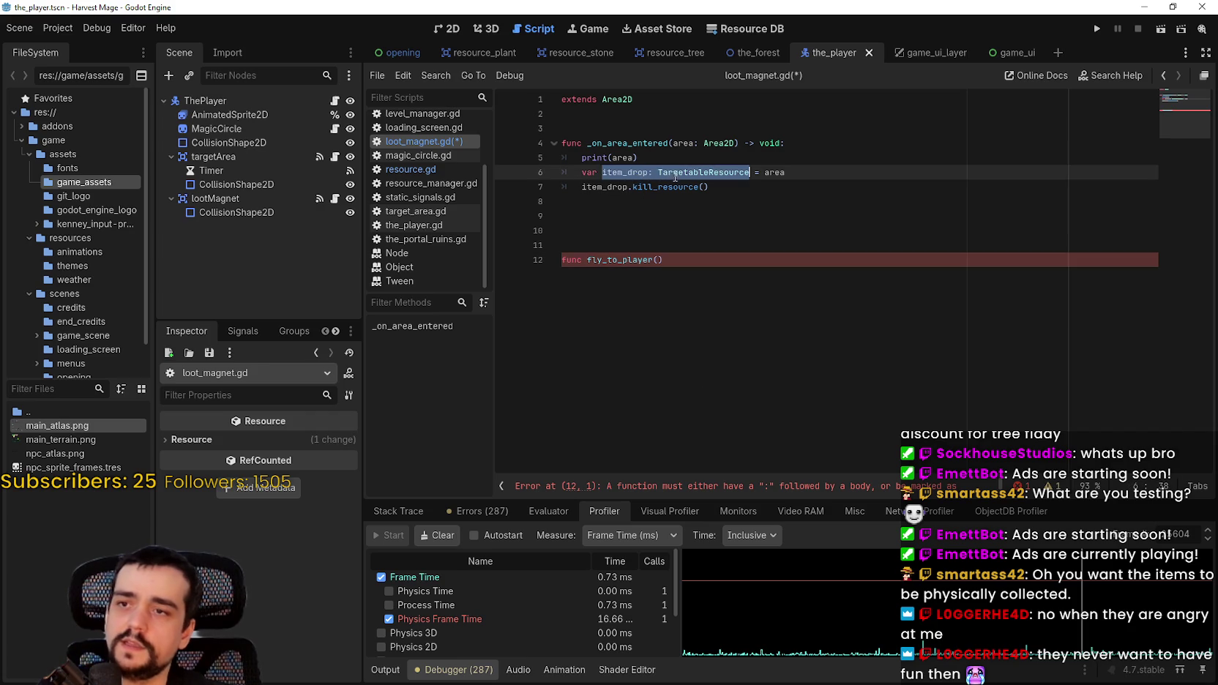
double_click(682, 172)
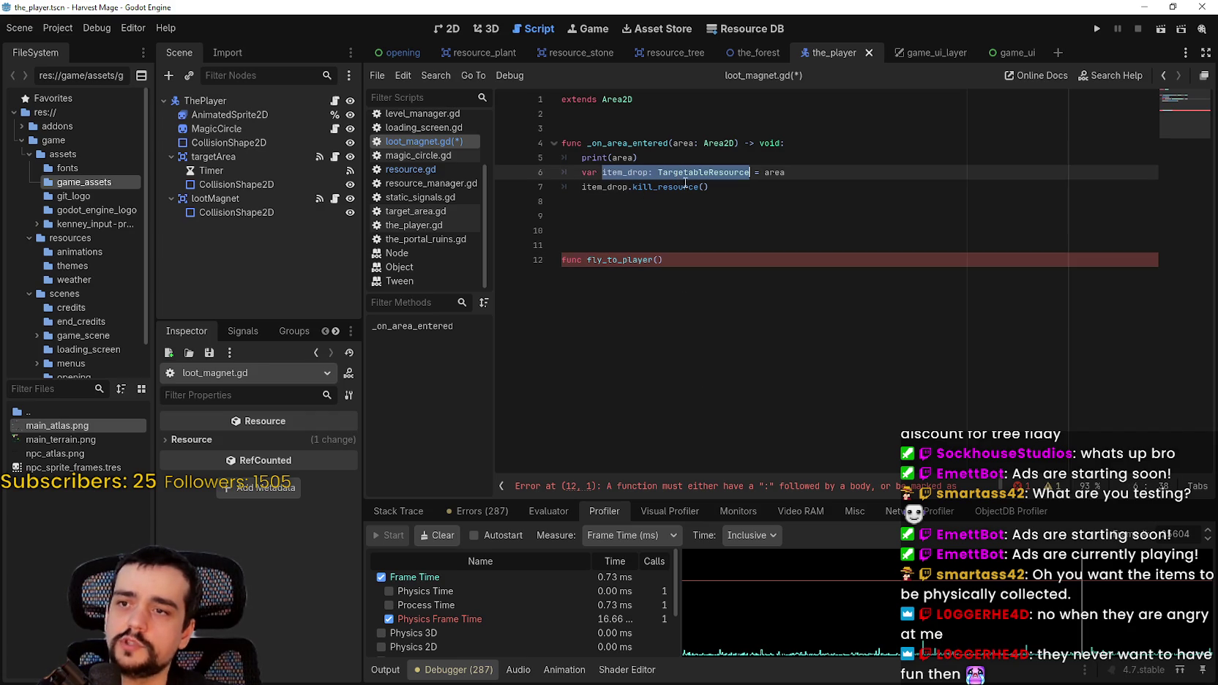
left_click(661, 260)
type("item_drop:")
type("TargetableResource")
left_click(706, 259)
type("_")
key("End")
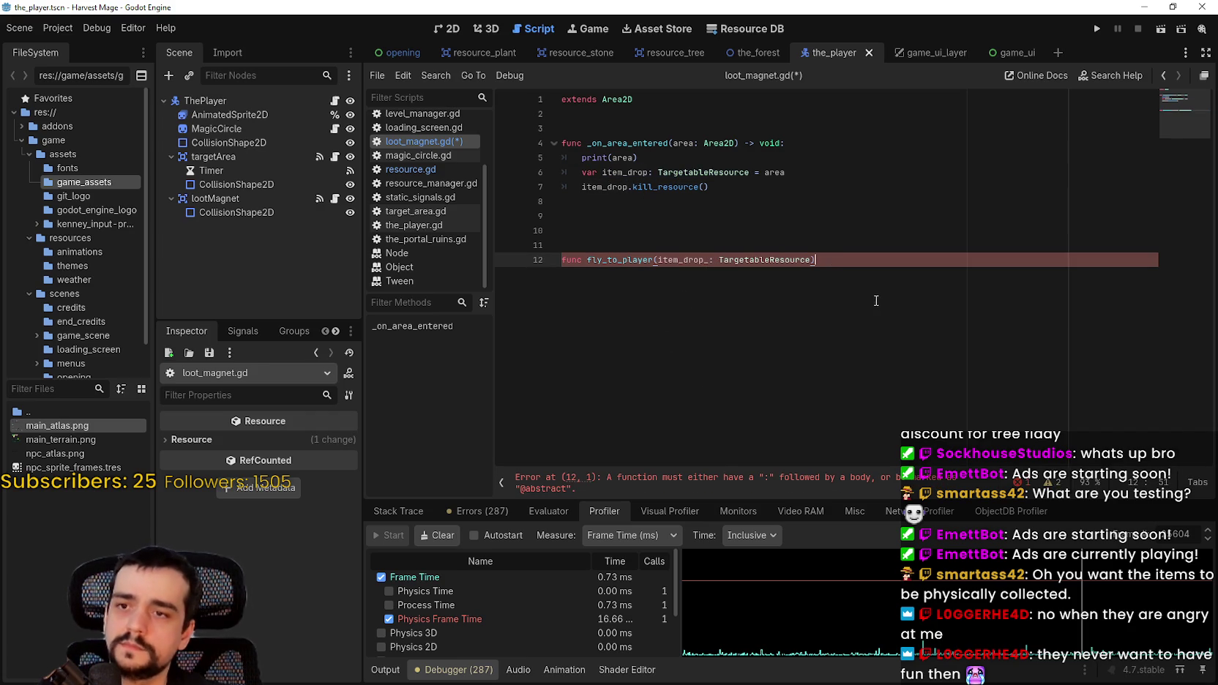
type(":")
key("Return")
type("pass")
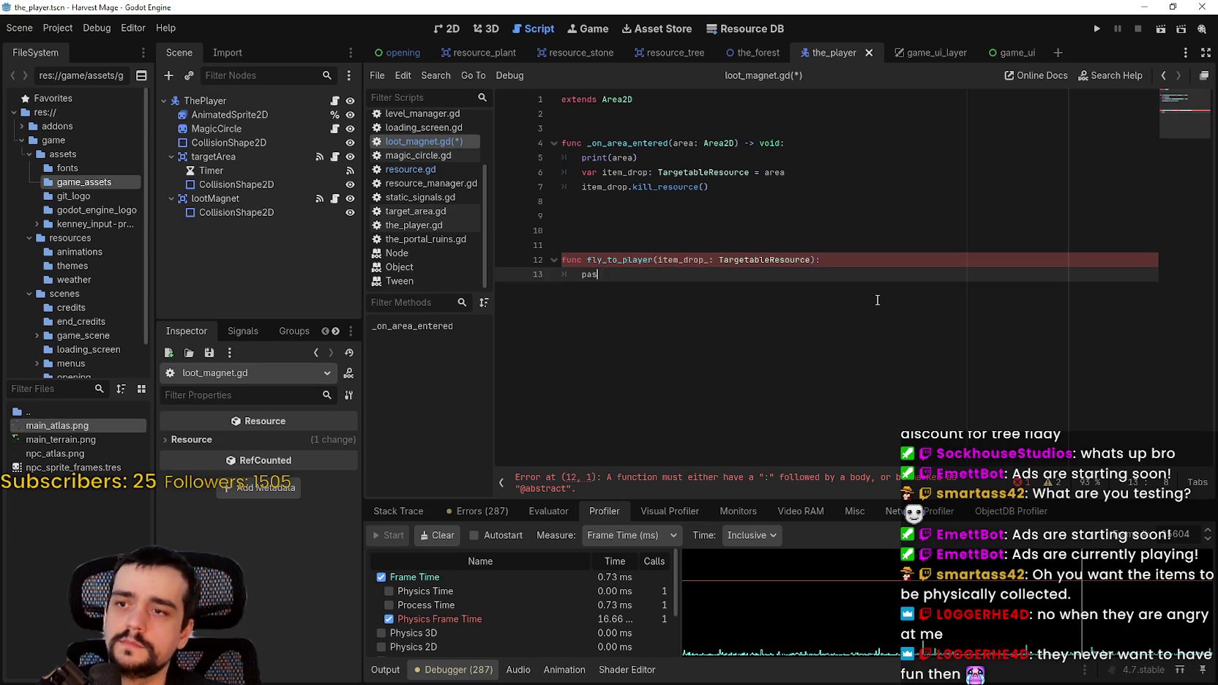
- Call fly_to_player(item_drop) on area entry, comment out kill_resource(), and delete the pass placeholder
left_click_drag(583, 187, 732, 183)
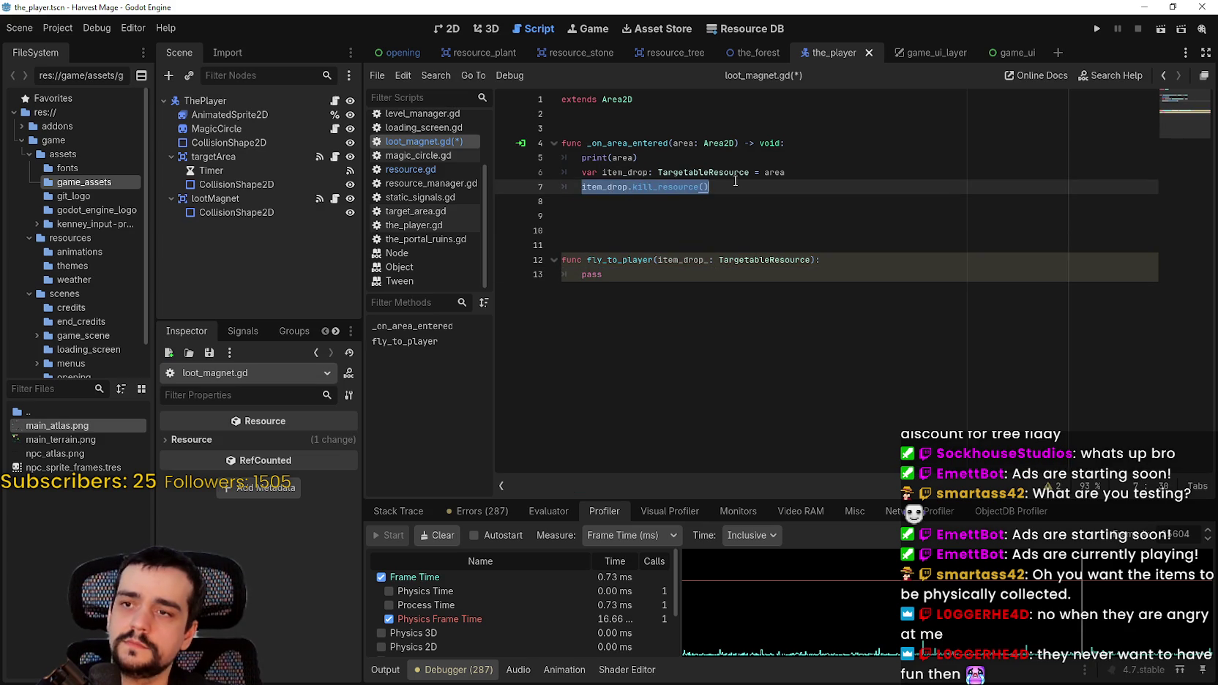
left_click(813, 176)
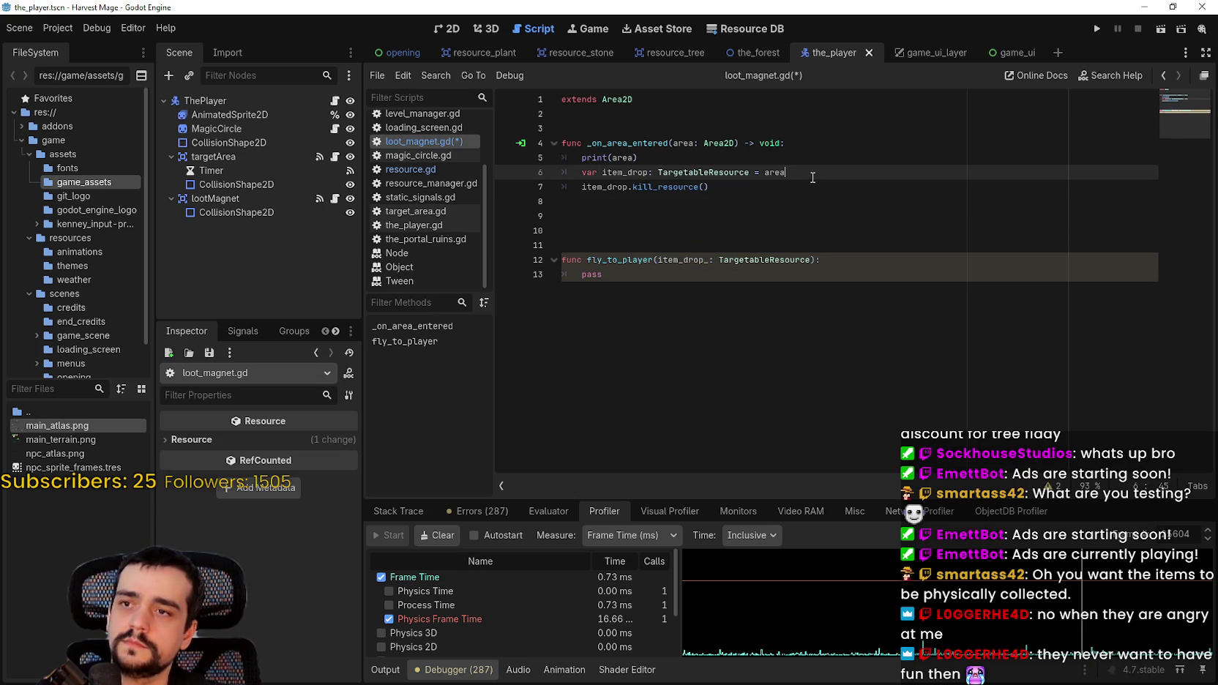
key("Return")
type("fly_to_player")
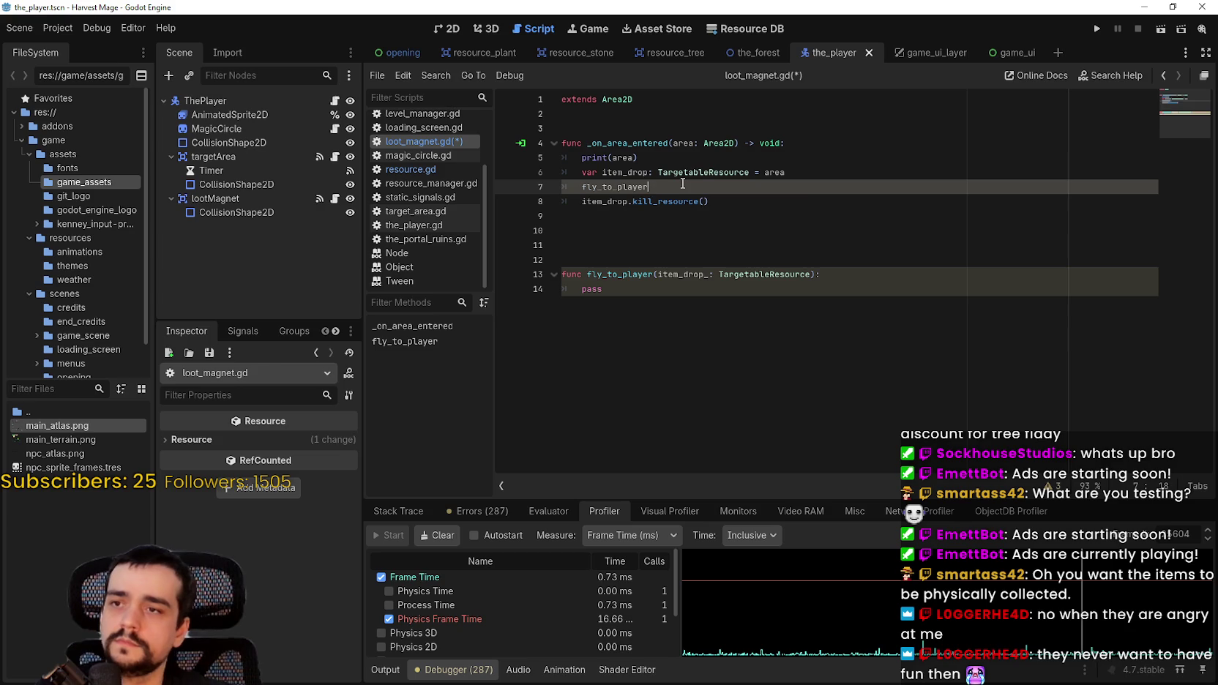
type("(item_drop)")
left_click(582, 210)
left_click(582, 203)
key("ctrl+k")
left_click(606, 247)
left_click(622, 287)
left_click_drag(622, 288, 577, 293)
key("BackSpace")
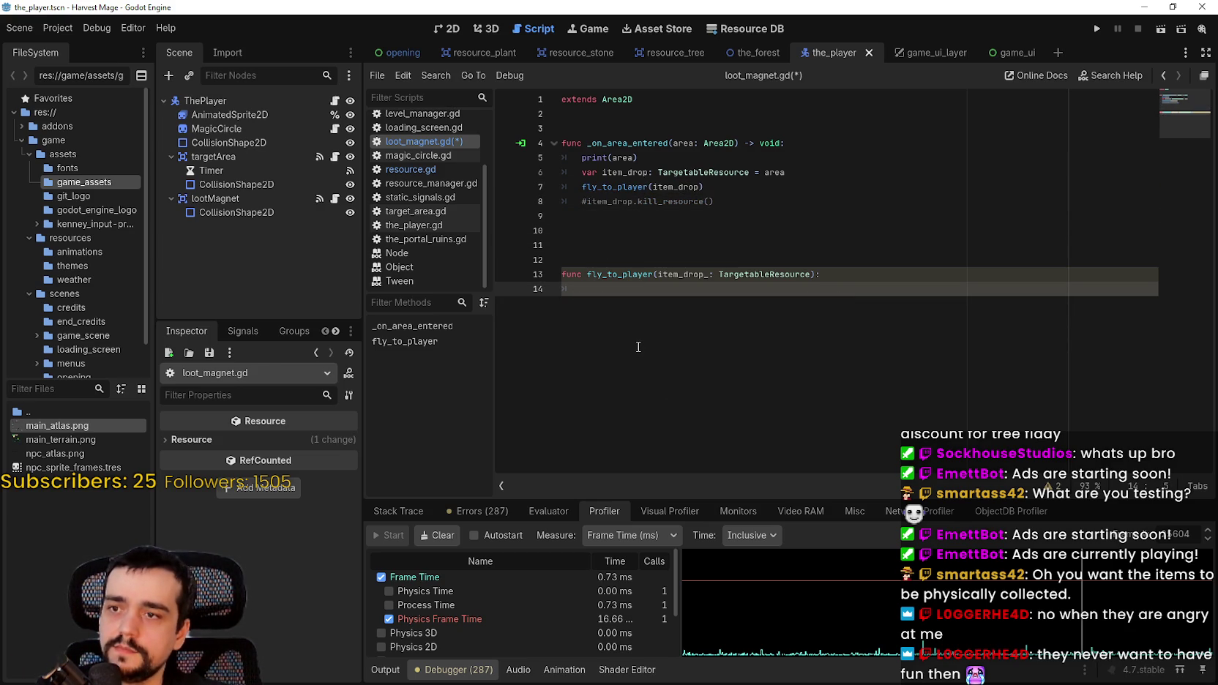
left_click(440, 168)
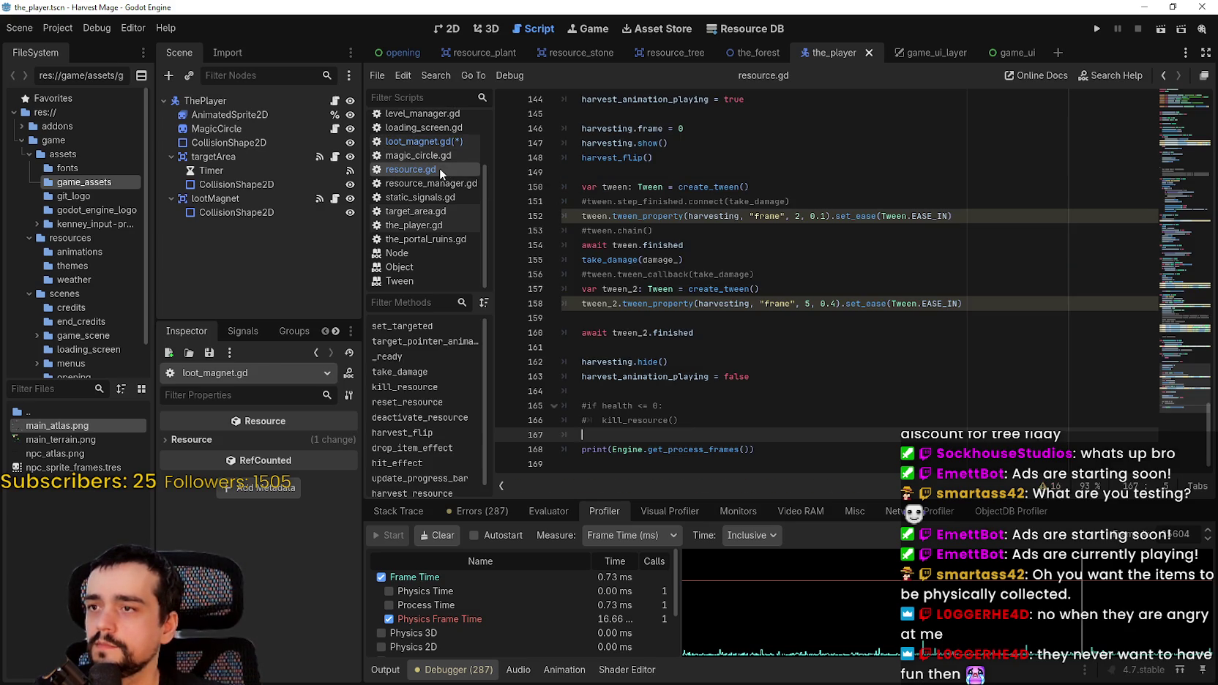
- Copy resource.gd's harvest tween code, lines 151–163, into the body of fly_to_player
left_click(734, 320)
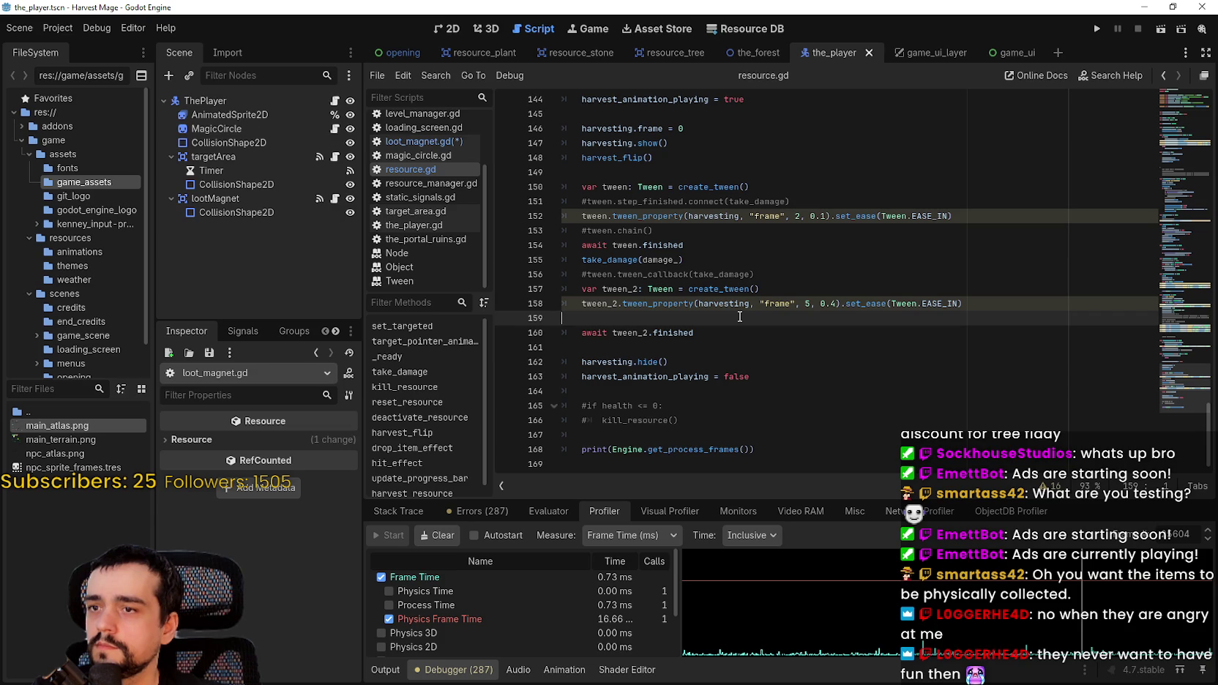
left_click_drag(685, 245, 583, 245)
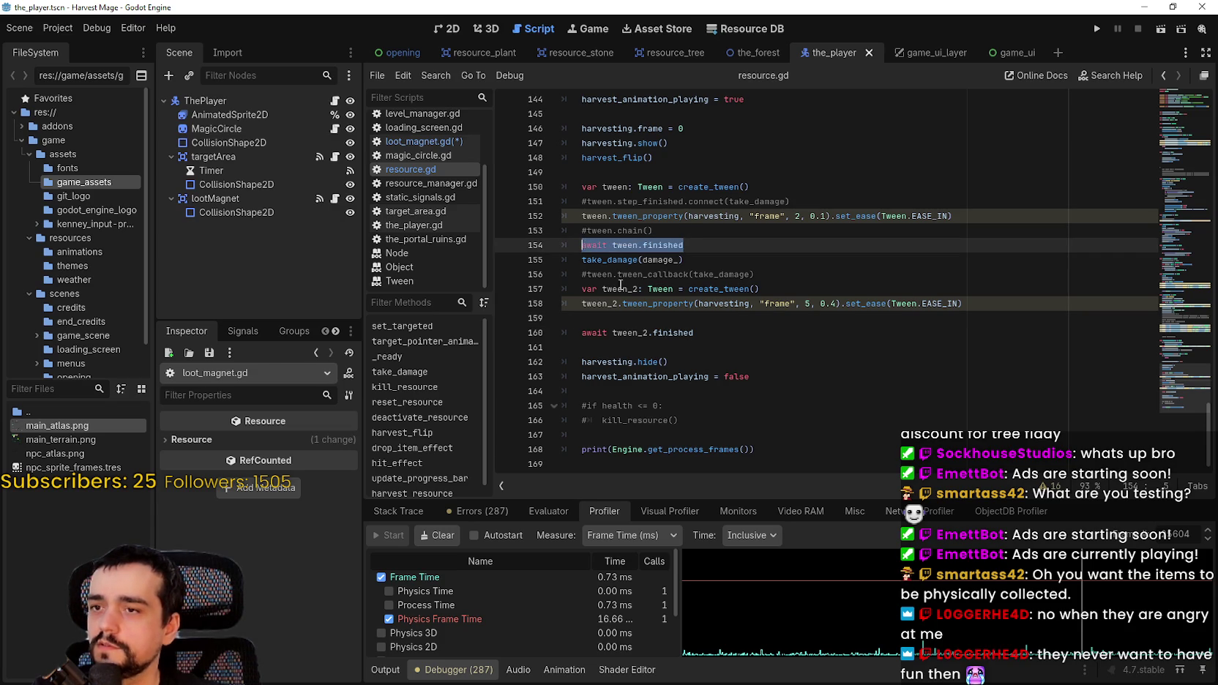
double_click(668, 334)
left_click_drag(647, 330, 595, 332)
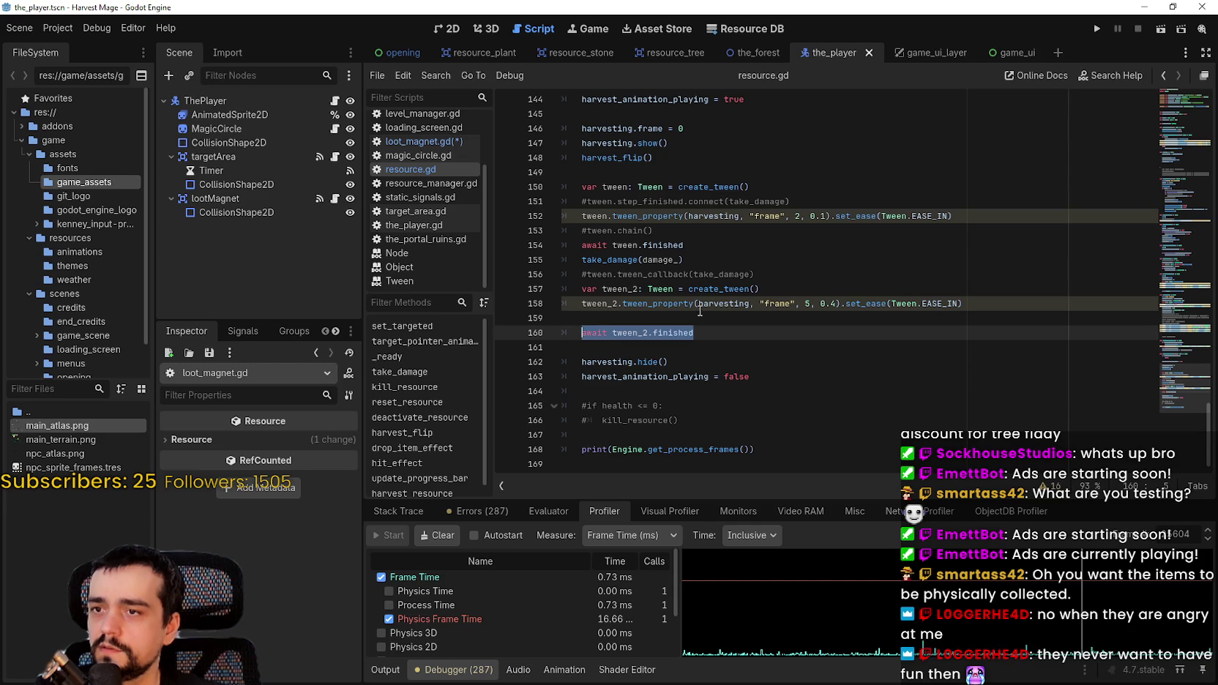
left_click_drag(769, 377, 547, 188)
left_click(432, 142)
left_click(612, 302)
type("var tween: Tween = create_tween() \t#tween.step_finished.connect(take_damage) \ttween.tween_property(harvesting, \"frame\", 2, 0.1).set_ease(Tween.EASE_IN) \t#tween.chain() \tawait tween.finished \ttake_damage(damage_) \t#tween.tween_callback(take_damage) \tvar tween_2: Tween = create_tween() \ttween_2.tween_property(harvesting, \"frame\", 5, 0.4).set_ease(Tween.EASE_IN)  \tawait tween_2.finished  \tharvesting.hide() \tharvest_animation_playing = false")
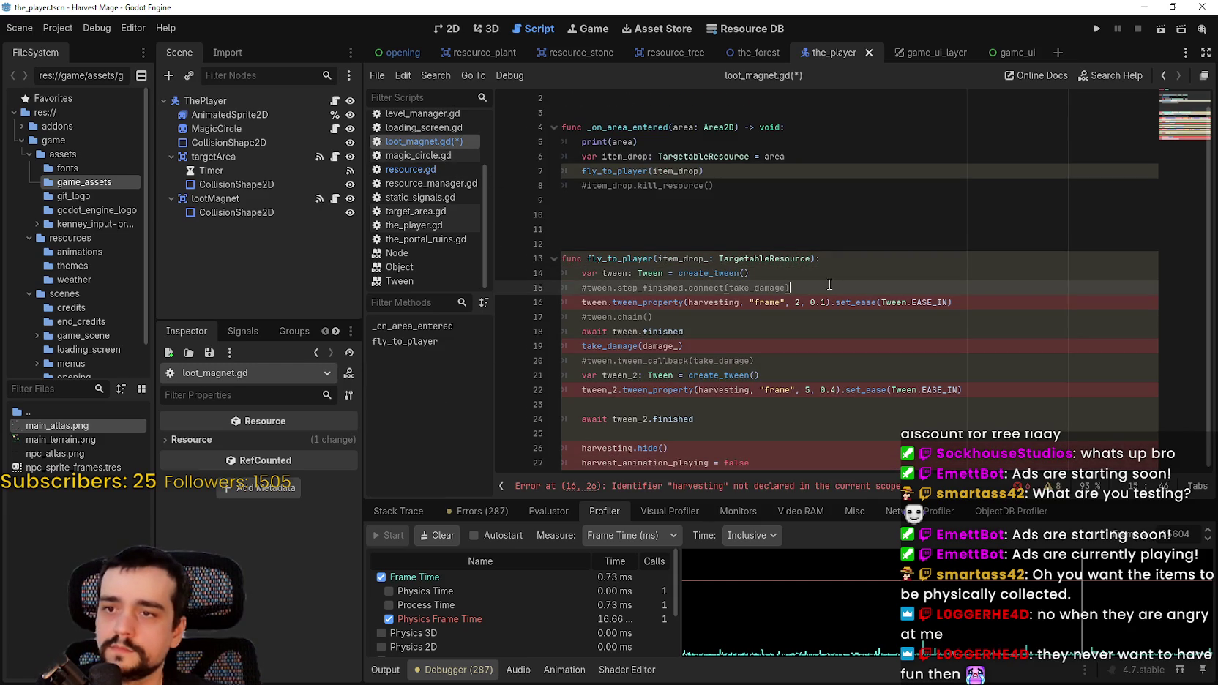
- Delete the commented step_finished and tween.chain lines and replace harvesting with item_drop_
left_click(718, 300)
left_click_drag(791, 288, 570, 288)
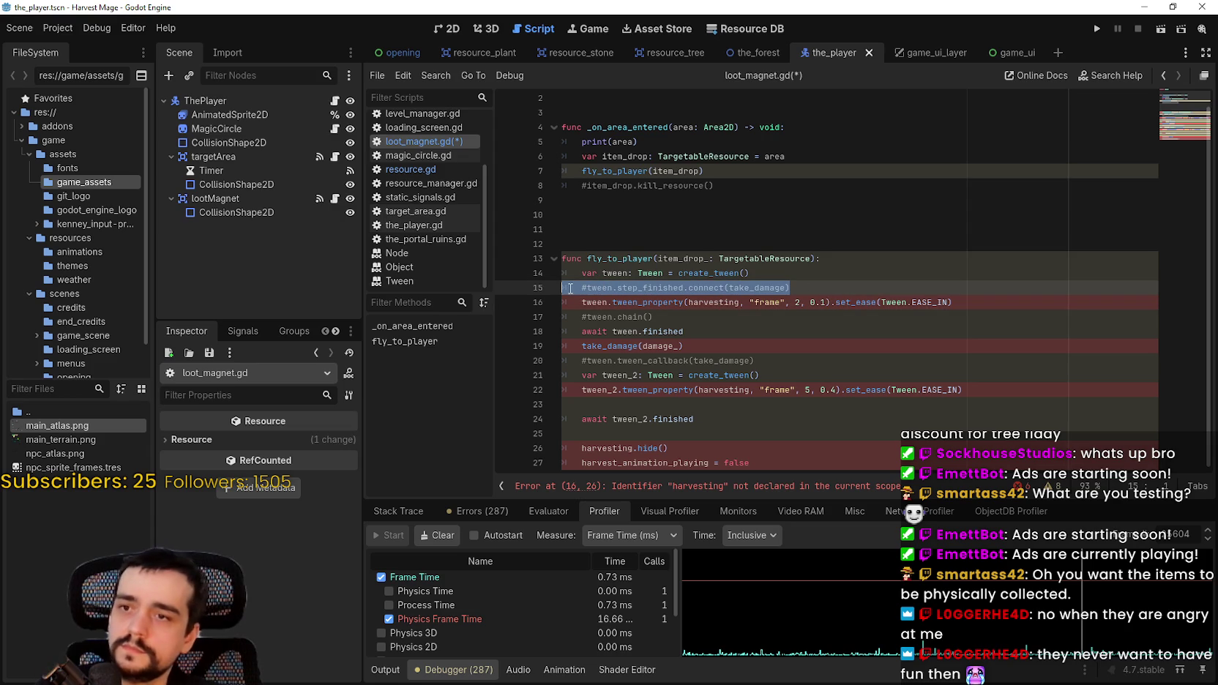
key("BackSpace")
key("BackSpace")
left_click_drag(653, 303, 552, 296)
key("BackSpace")
key("BackSpace")
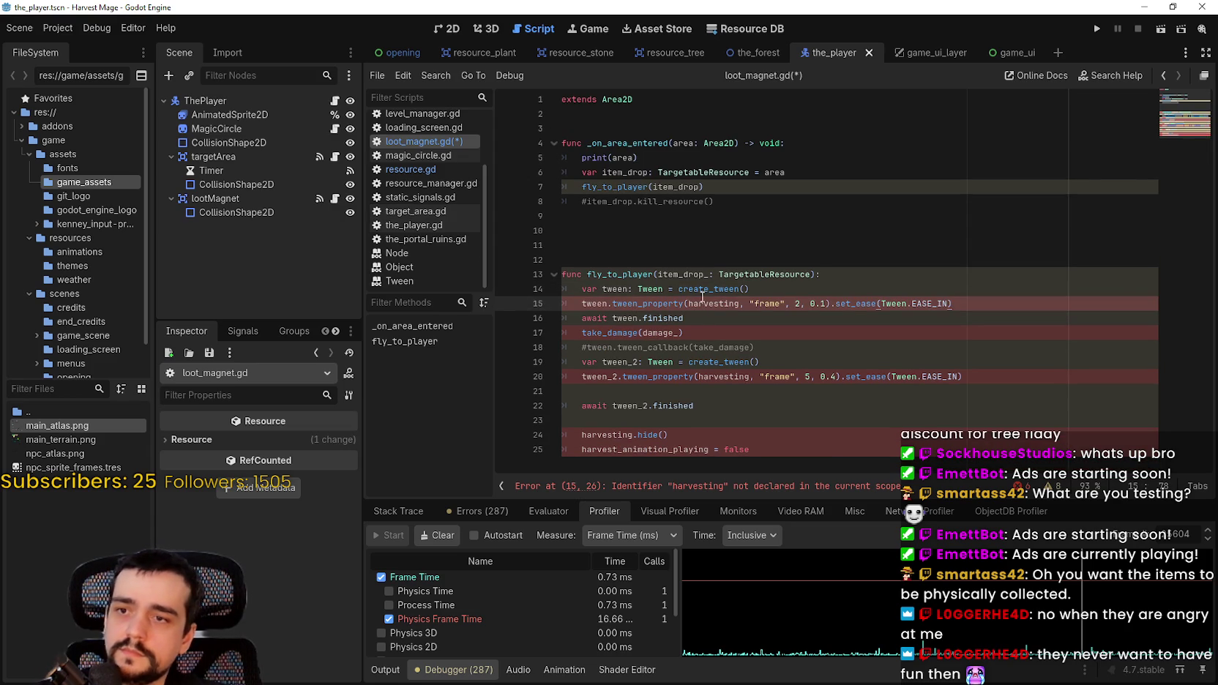
double_click(685, 274)
key("ctrl+c")
double_click(714, 303)
key("ctrl+v")
- Tween global_position instead of frame and add await tween.finished on the next line
double_click(770, 303)
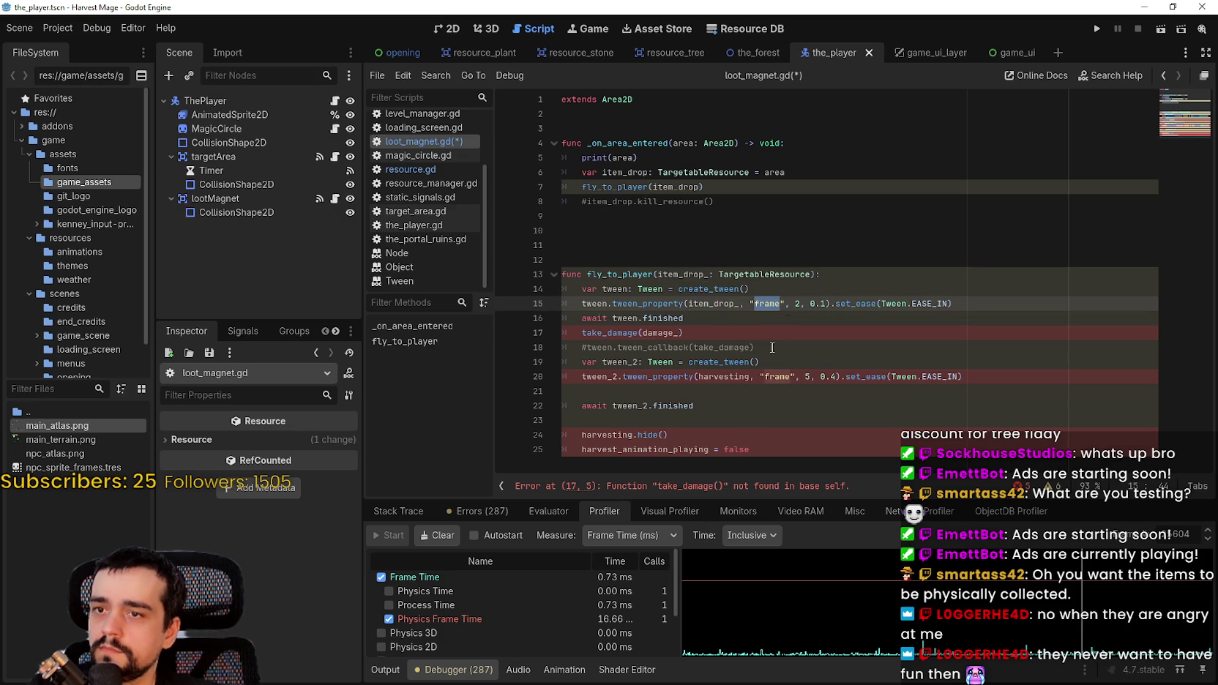
type("globa")
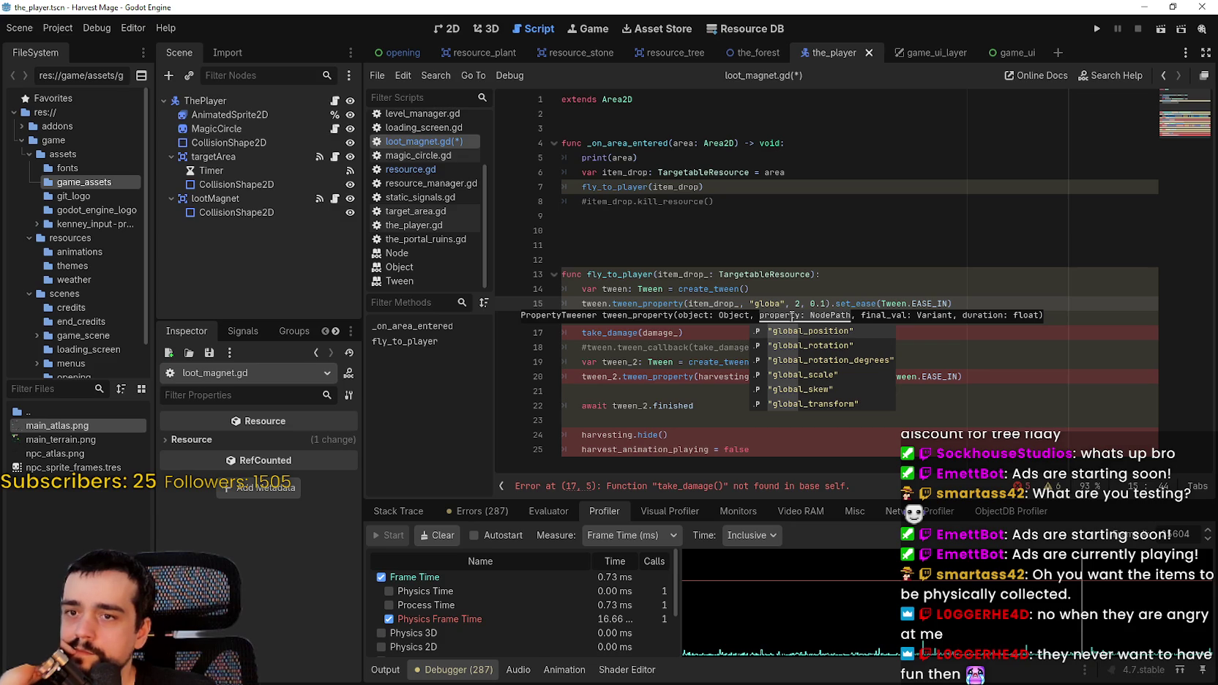
key("Return")
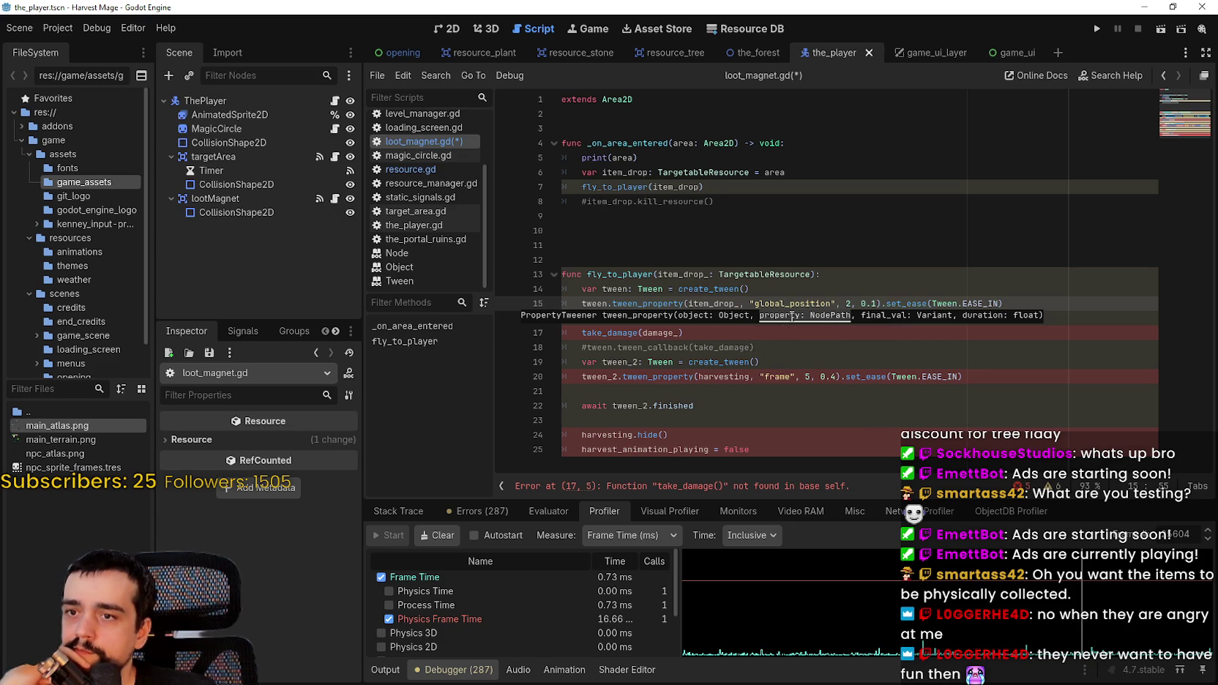
key("End")
key("Return")
type("await tween.finished")
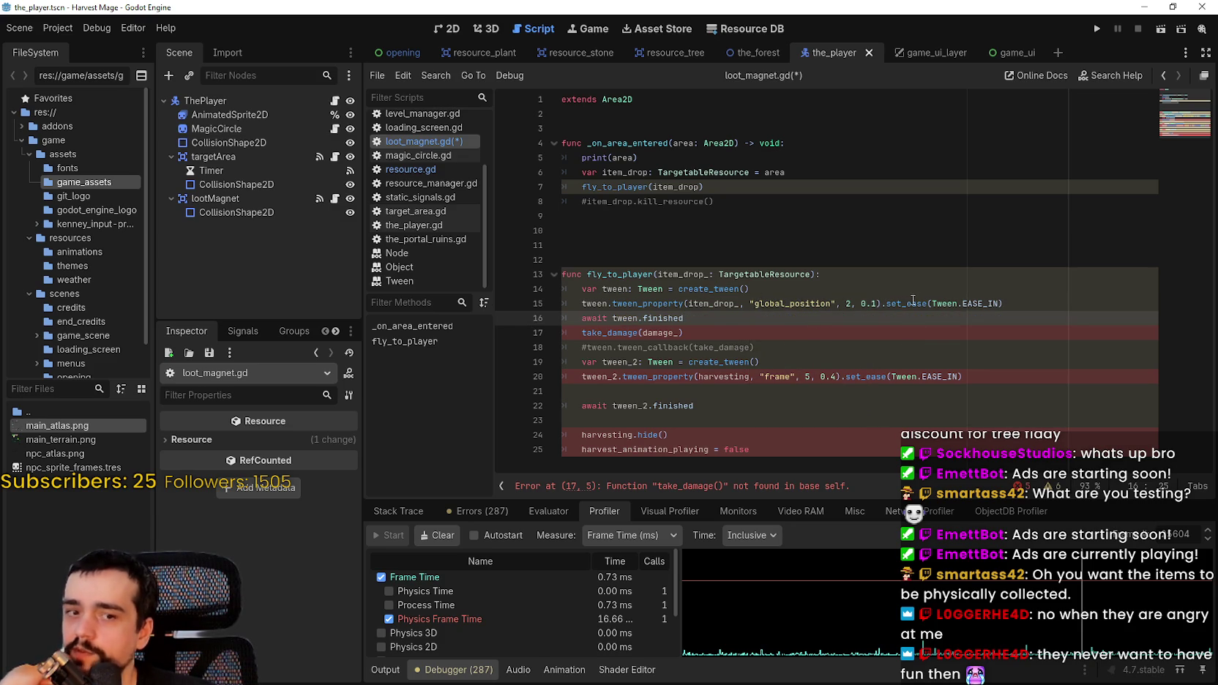
- Set the tween target to get_parent().global_position and delete leftover harvesting lines 17–25
left_click(814, 304)
double_click(815, 303)
left_click(872, 304)
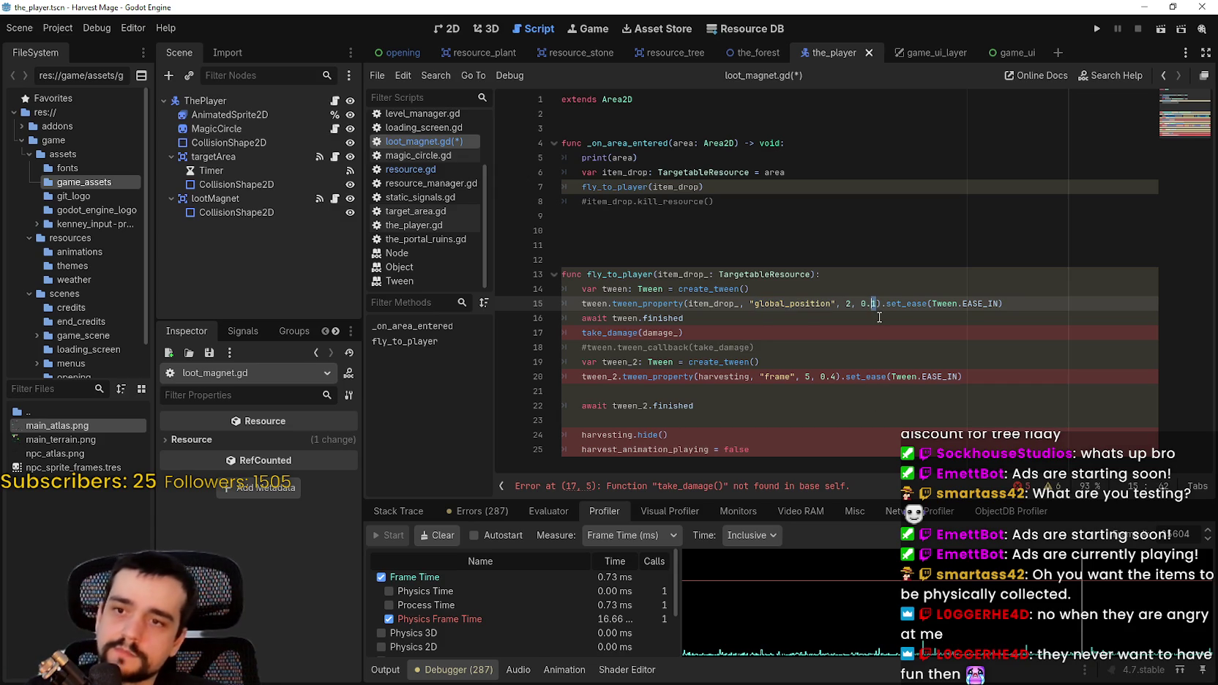
type("5")
double_click(849, 303)
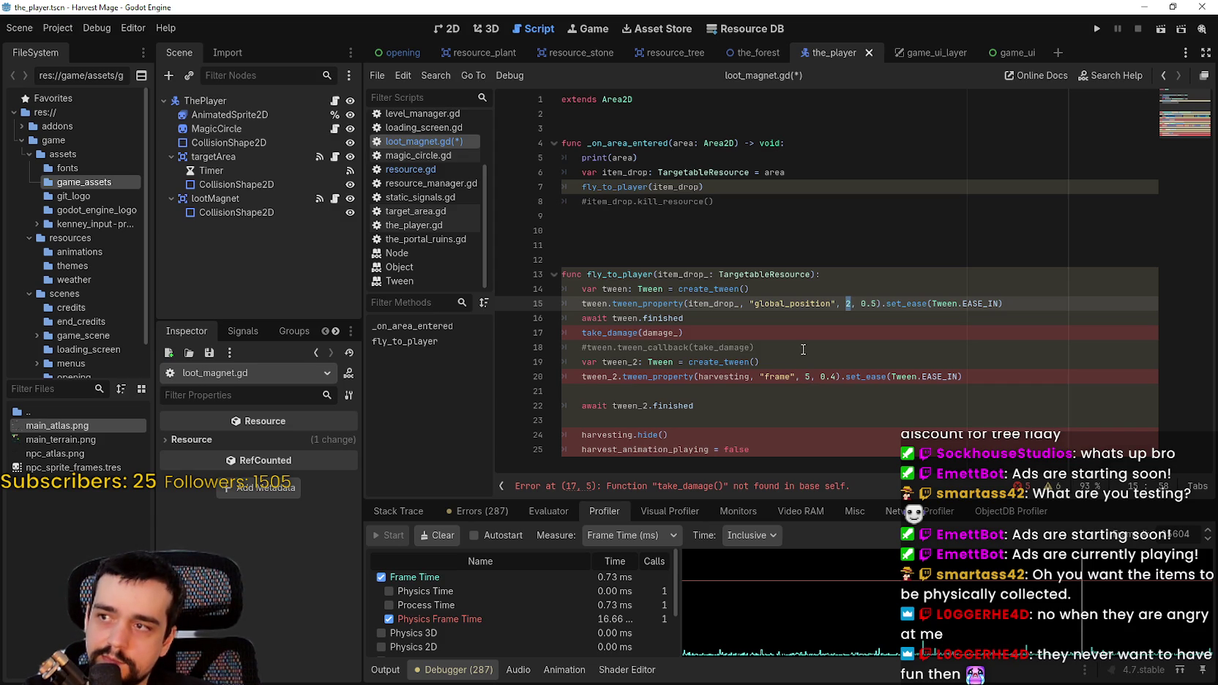
type("get_par")
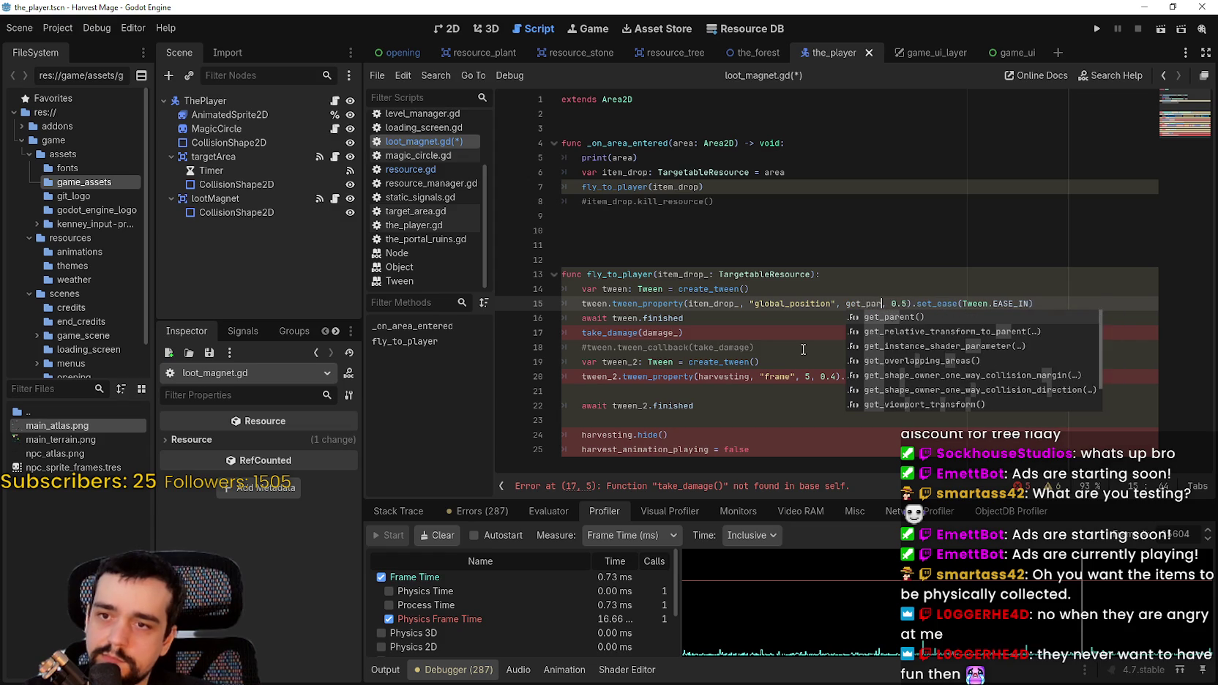
key("Return")
type(".global_")
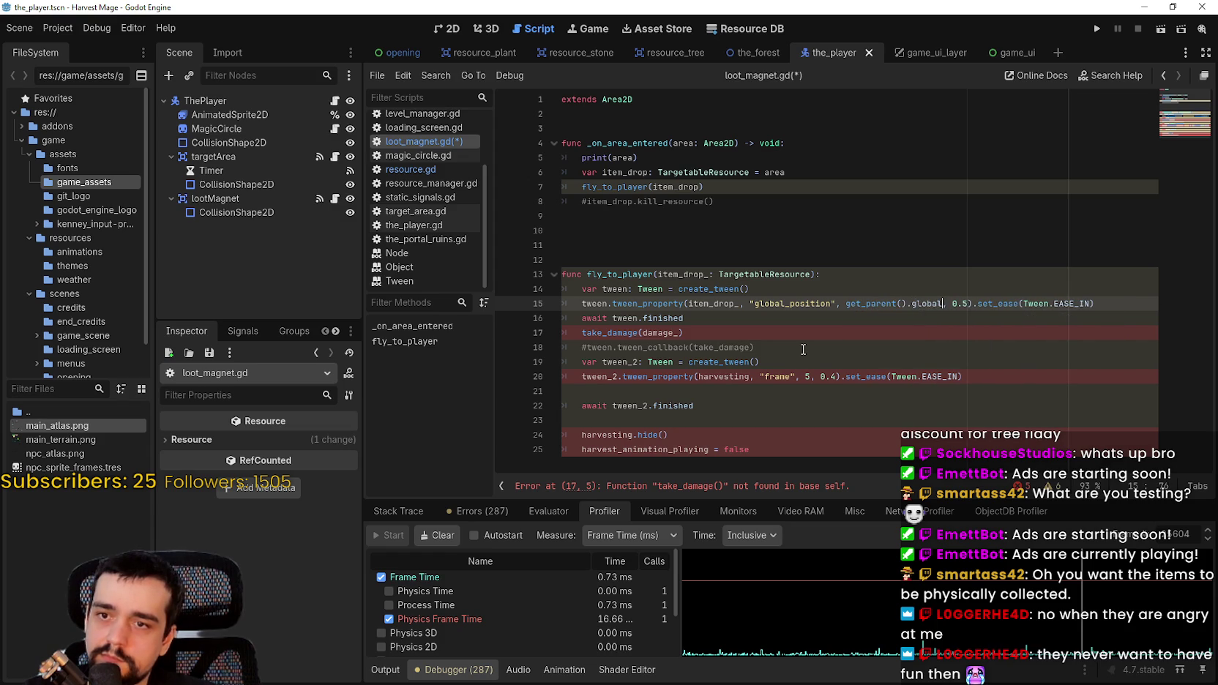
type("position")
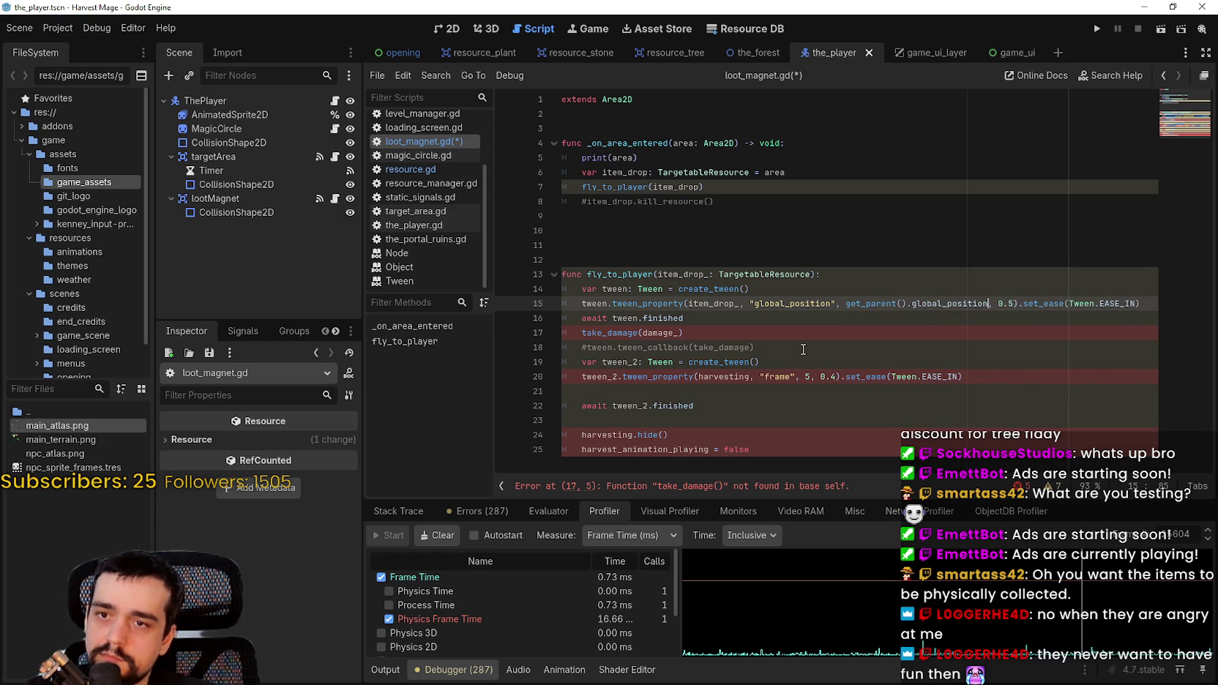
left_click(803, 350)
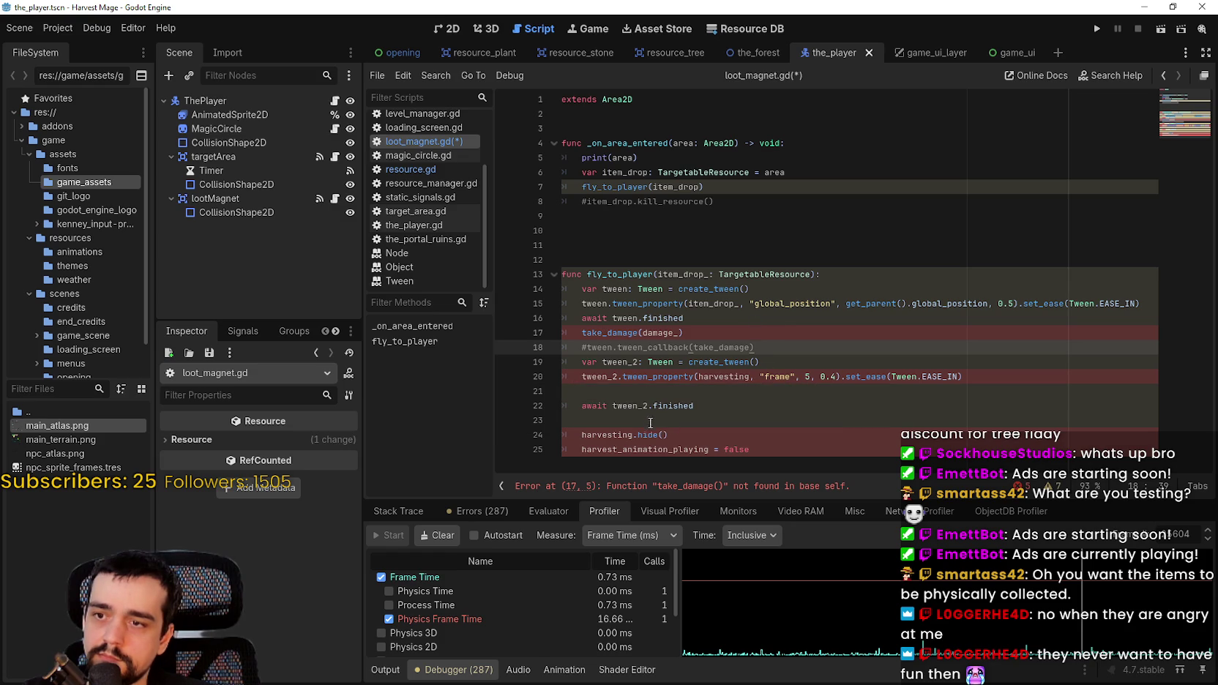
left_click_drag(790, 454, 540, 339)
key("BackSpace")
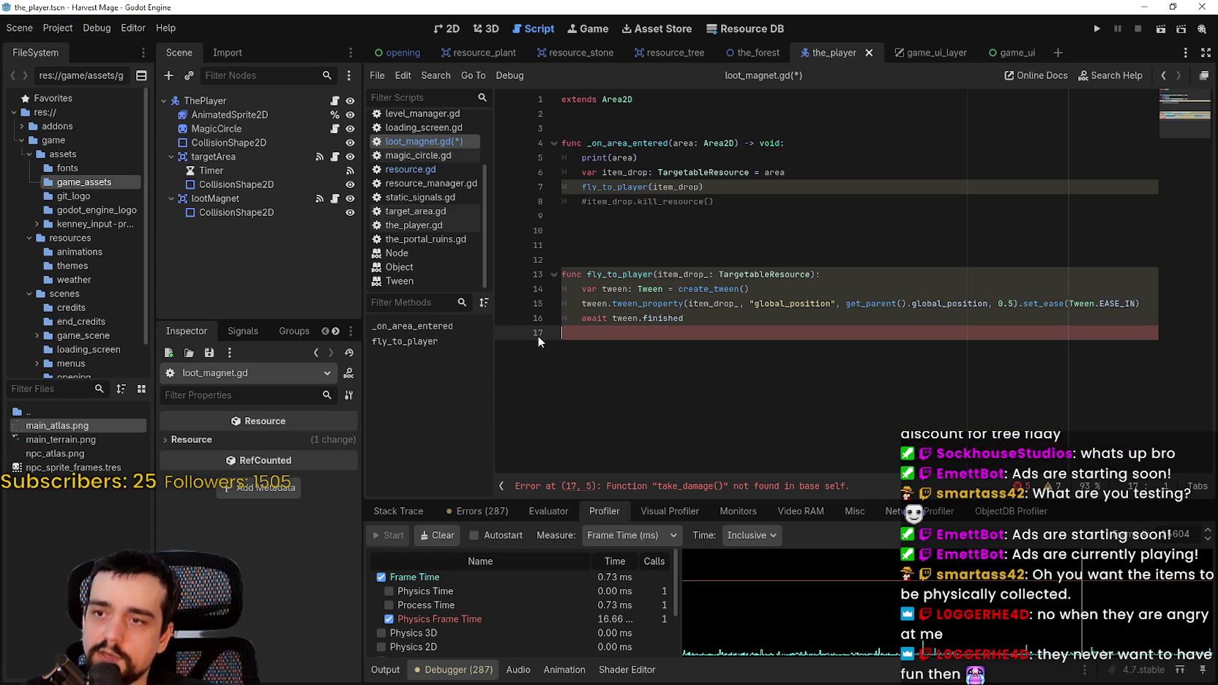
- Add item_drop_.kill_resource() on line 17 after the await and save loot_magnet.gd
key("Return")
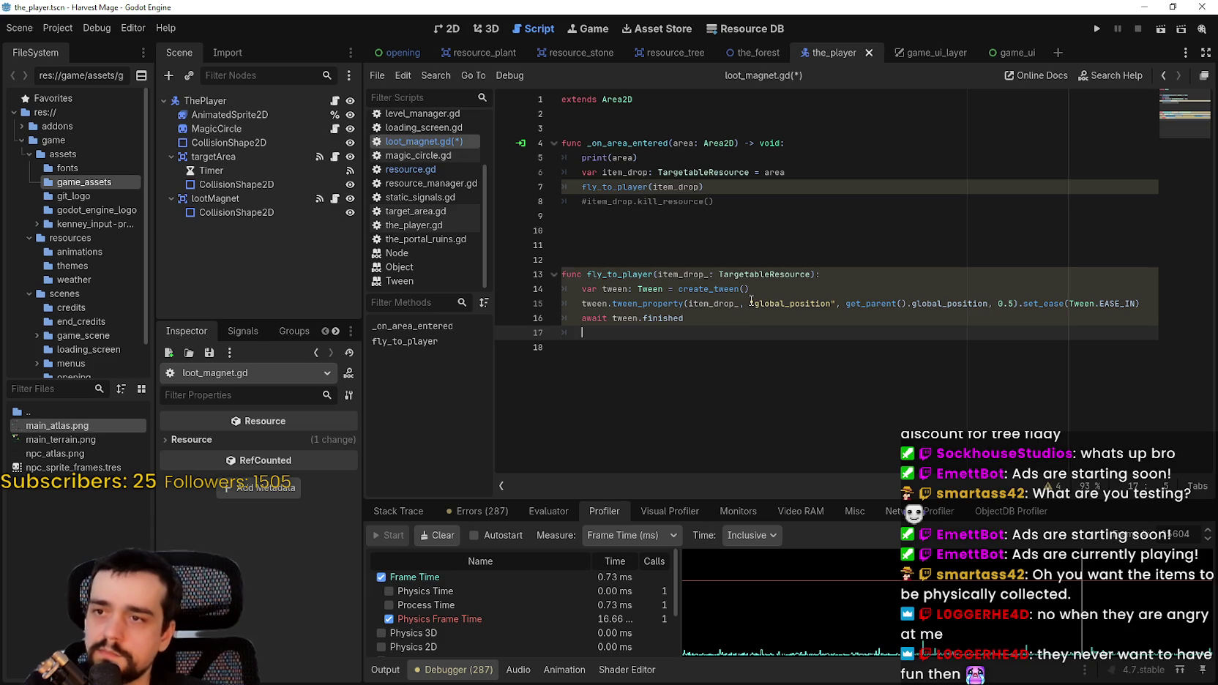
left_click_drag(587, 202, 714, 201)
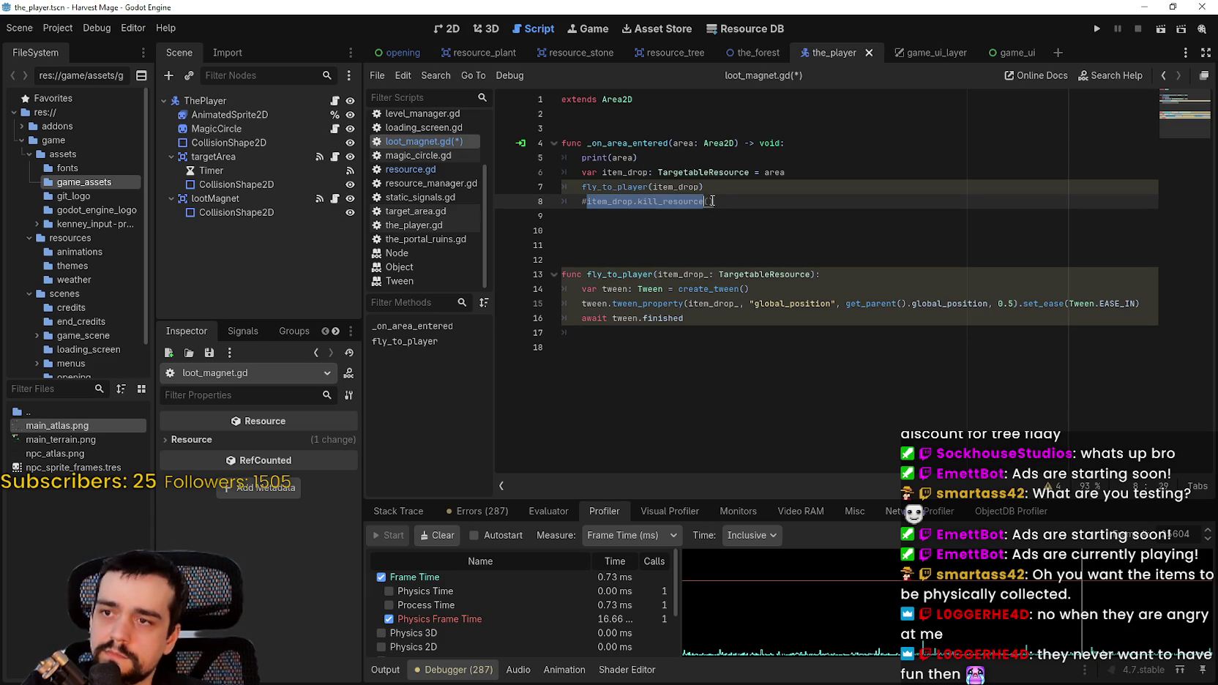
key("ctrl+c")
left_click(637, 347)
left_click(633, 333)
key("ctrl+v")
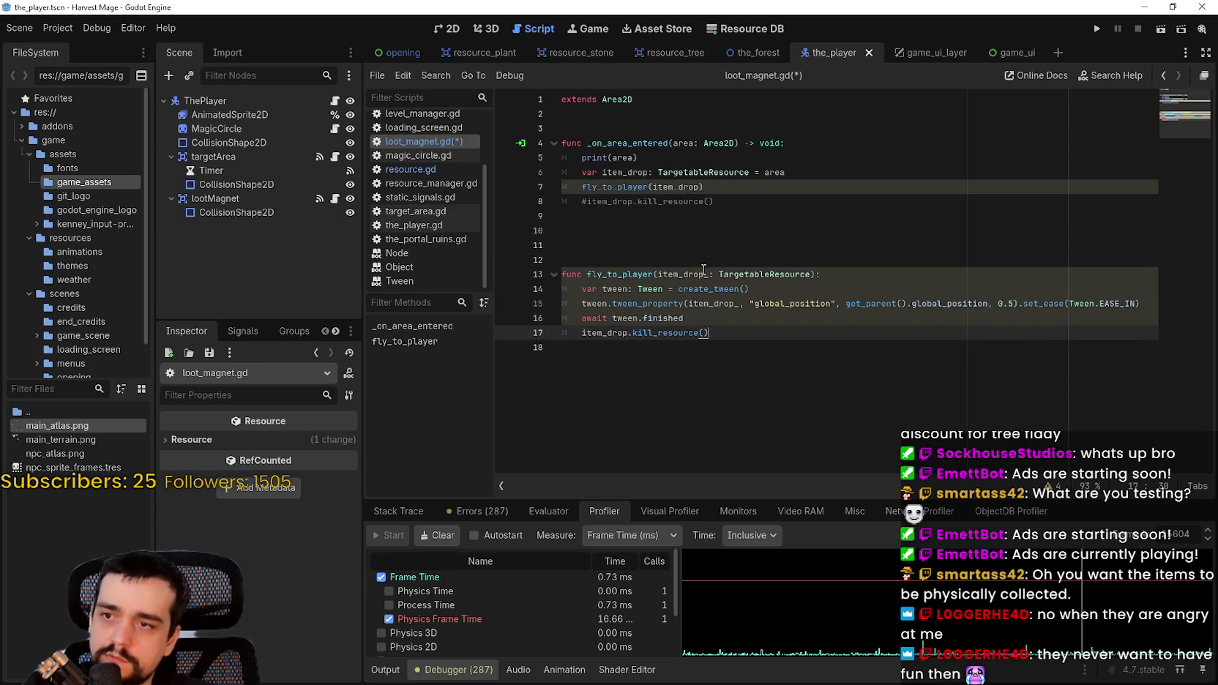
double_click(699, 274)
key("ctrl+c")
double_click(604, 333)
key("ctrl+v")
left_click(690, 394)
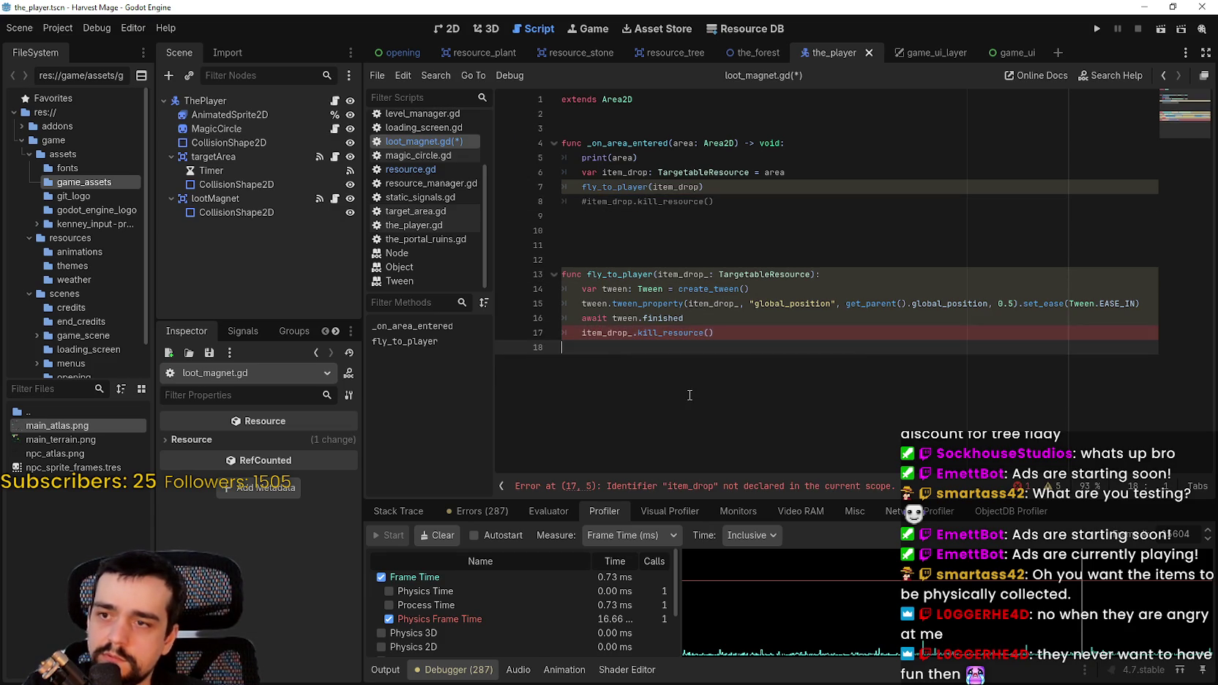
key("ctrl+s")
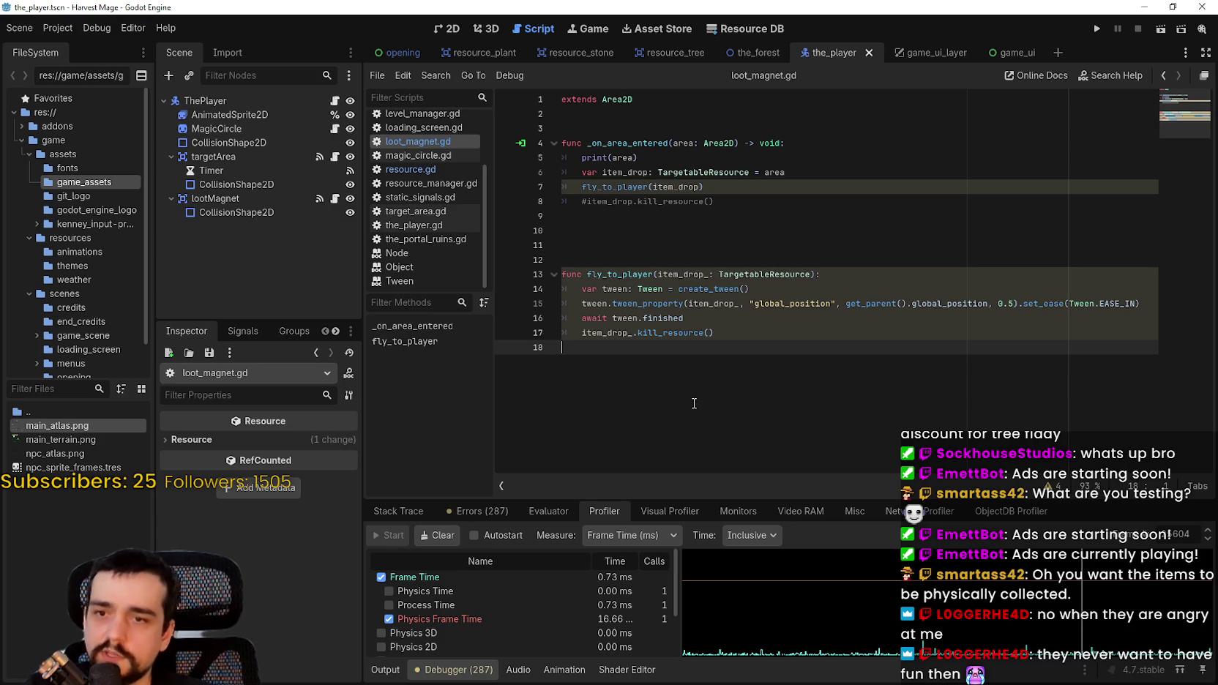
left_click(822, 274)
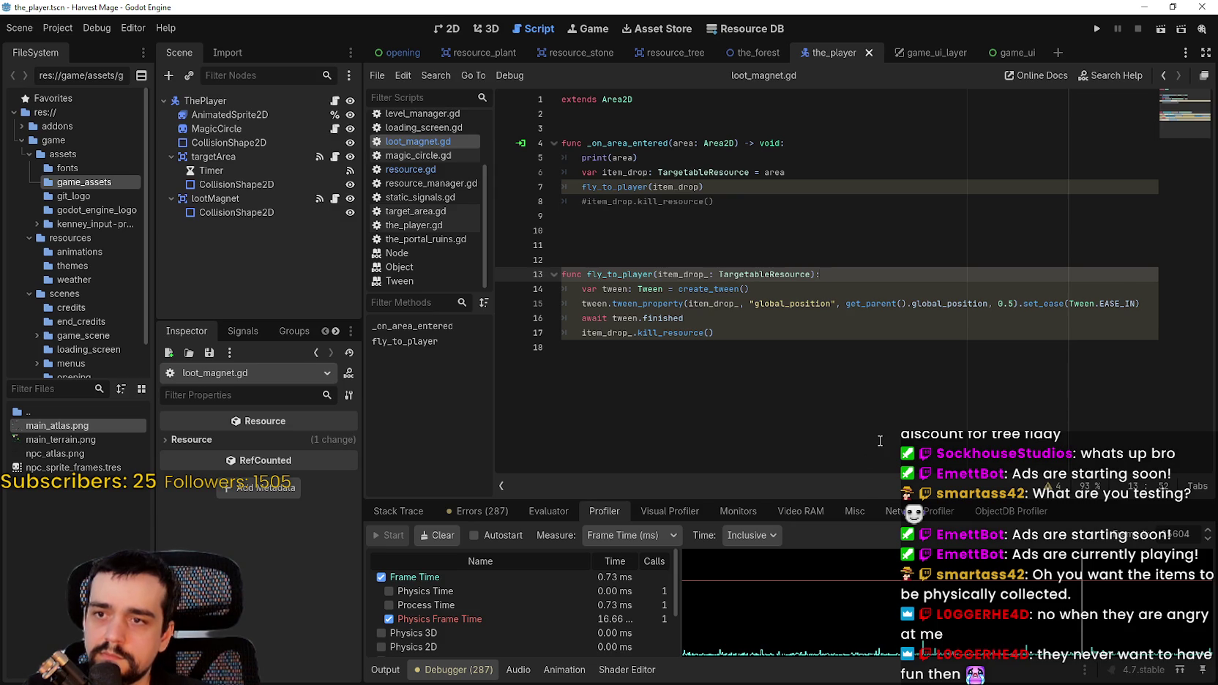
- Add item_drop_.sprite_2d.frame = 4 at the start of fly_to_player, save, and remove extra blank lines
key("Return")
type("item_dro")
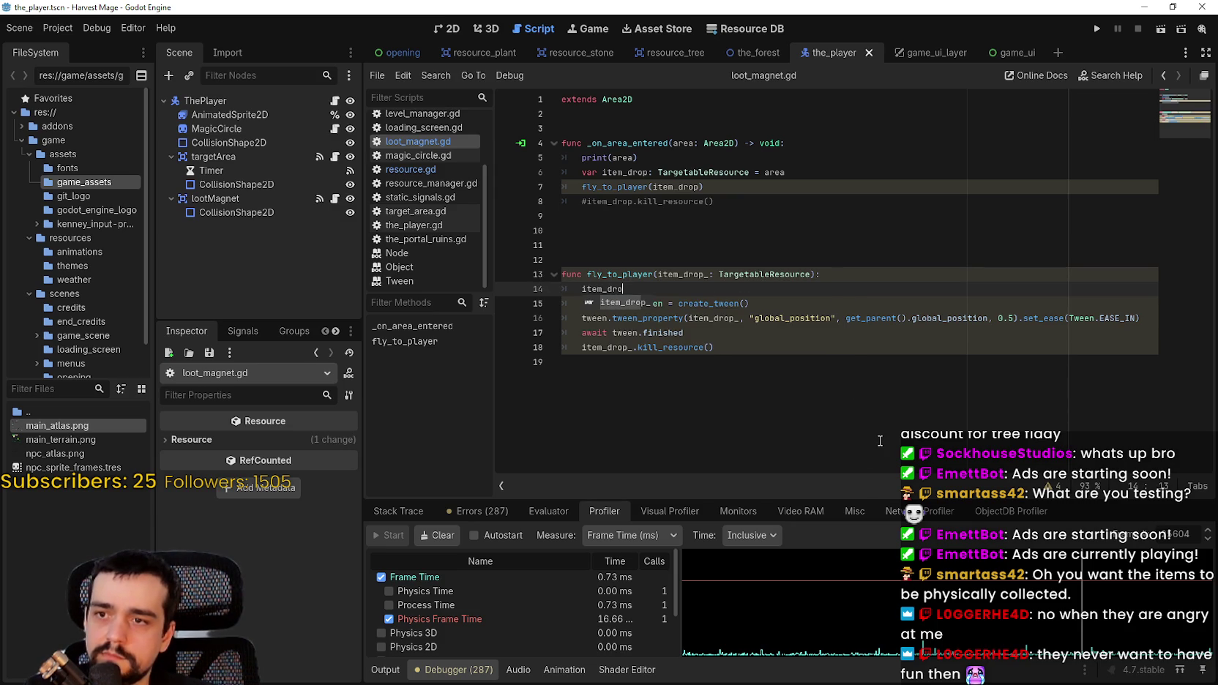
type("p_.")
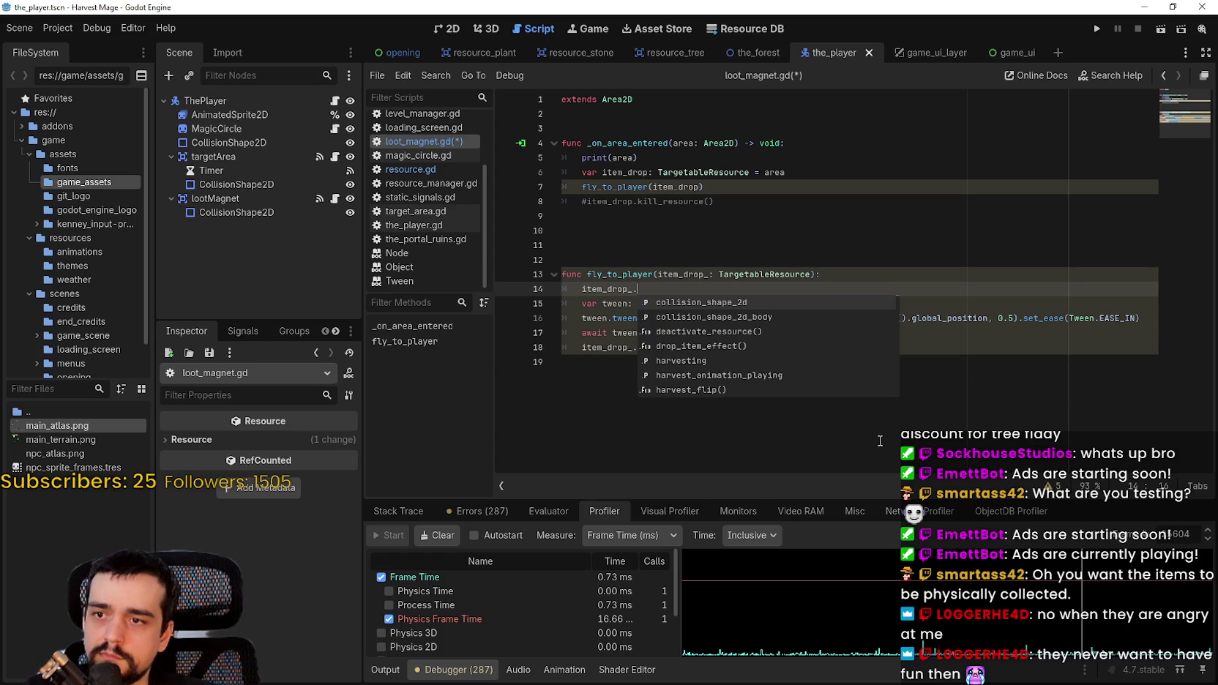
type("sp")
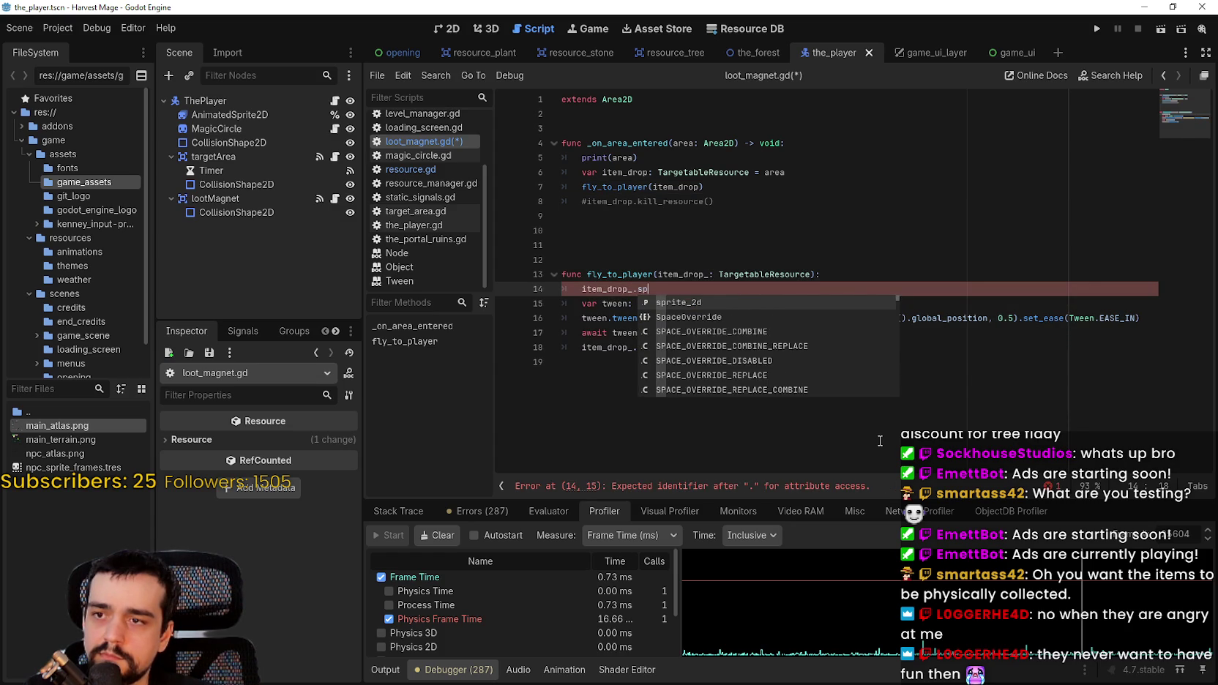
type("rite_2d.frame")
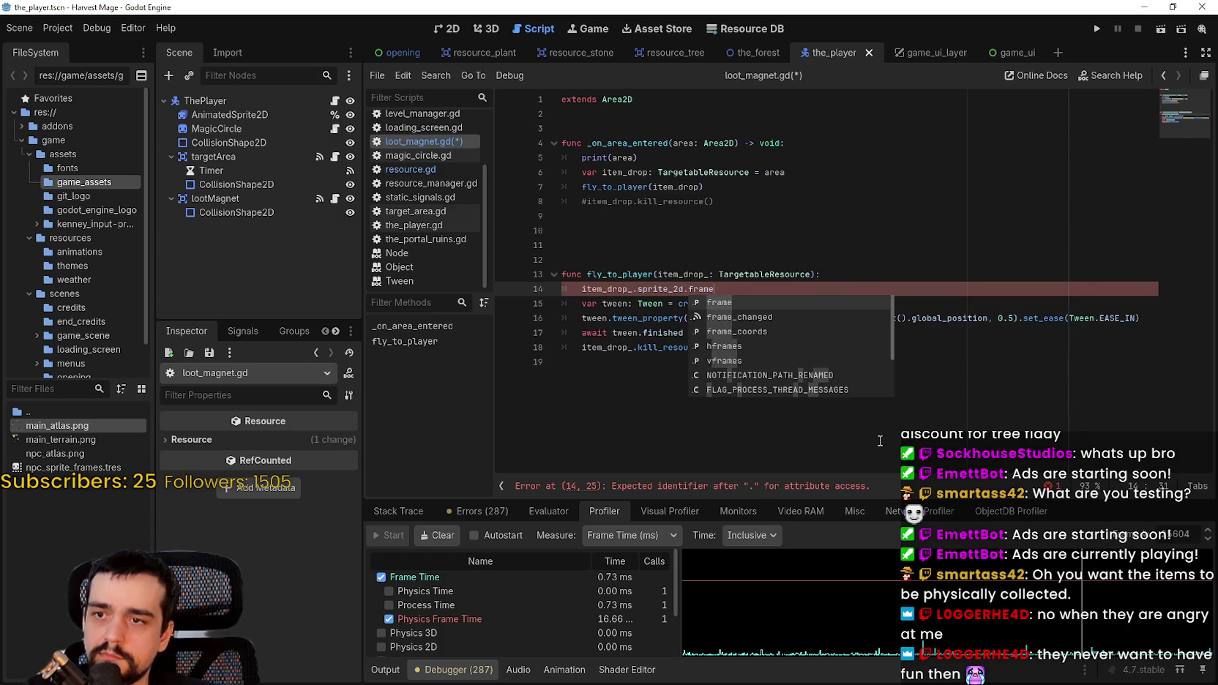
type(" = 4")
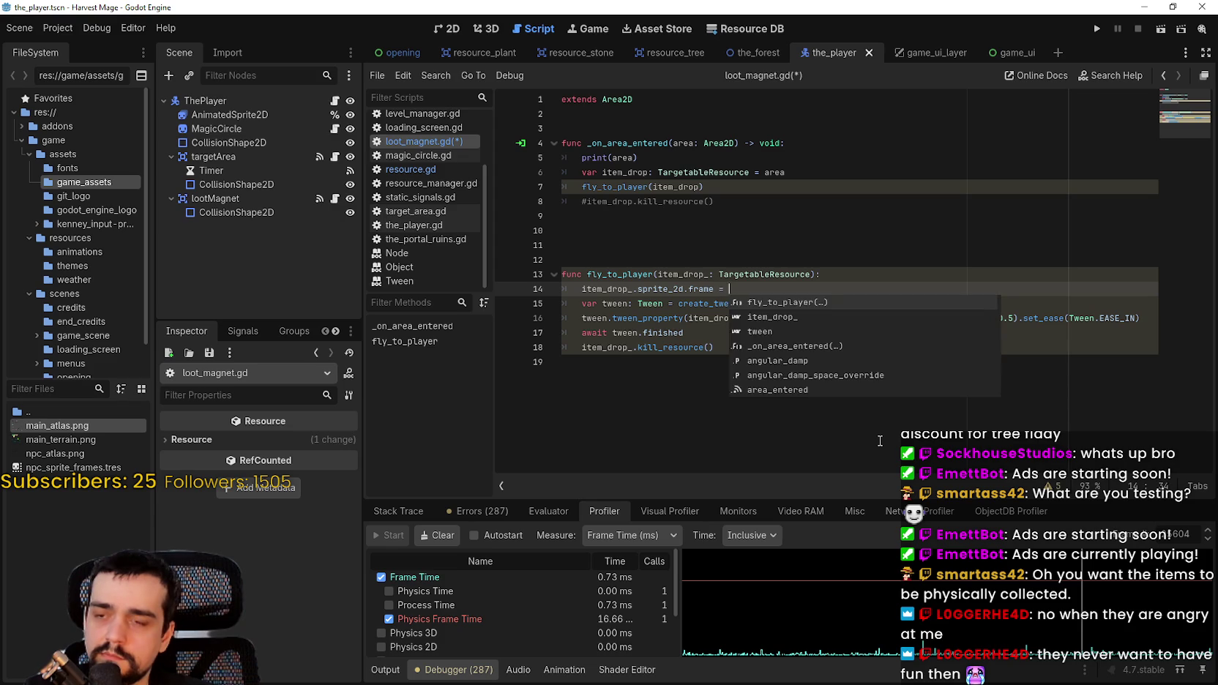
key("ctrl+s")
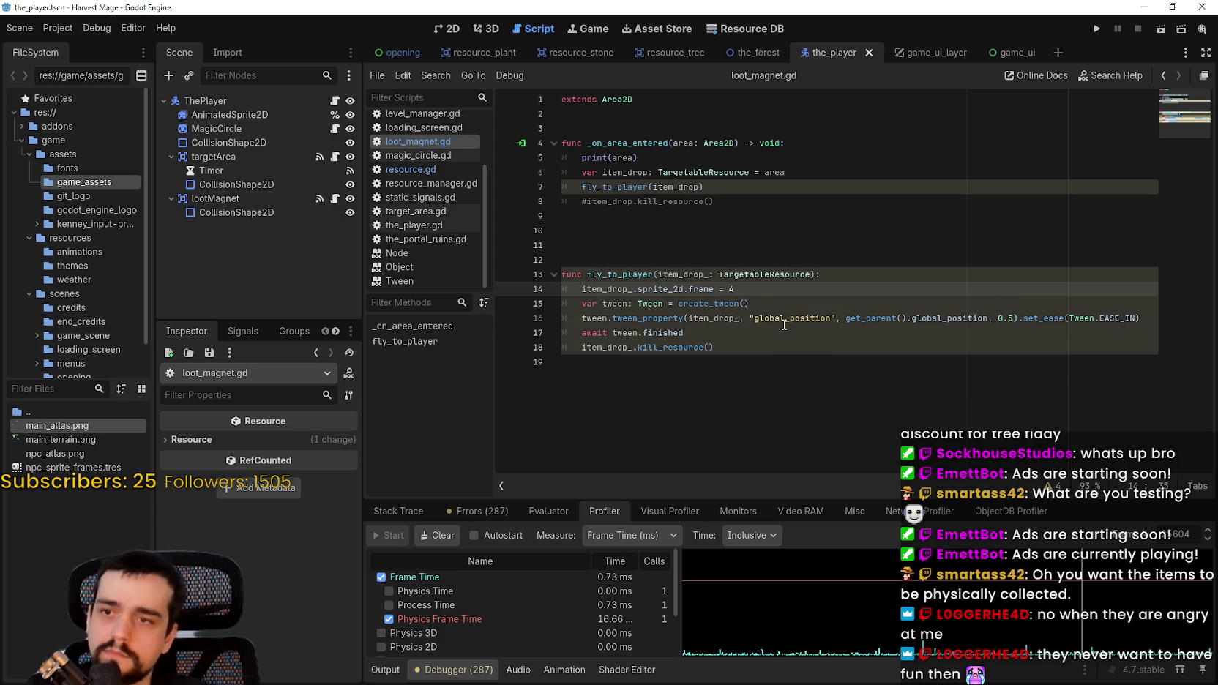
left_click(880, 441)
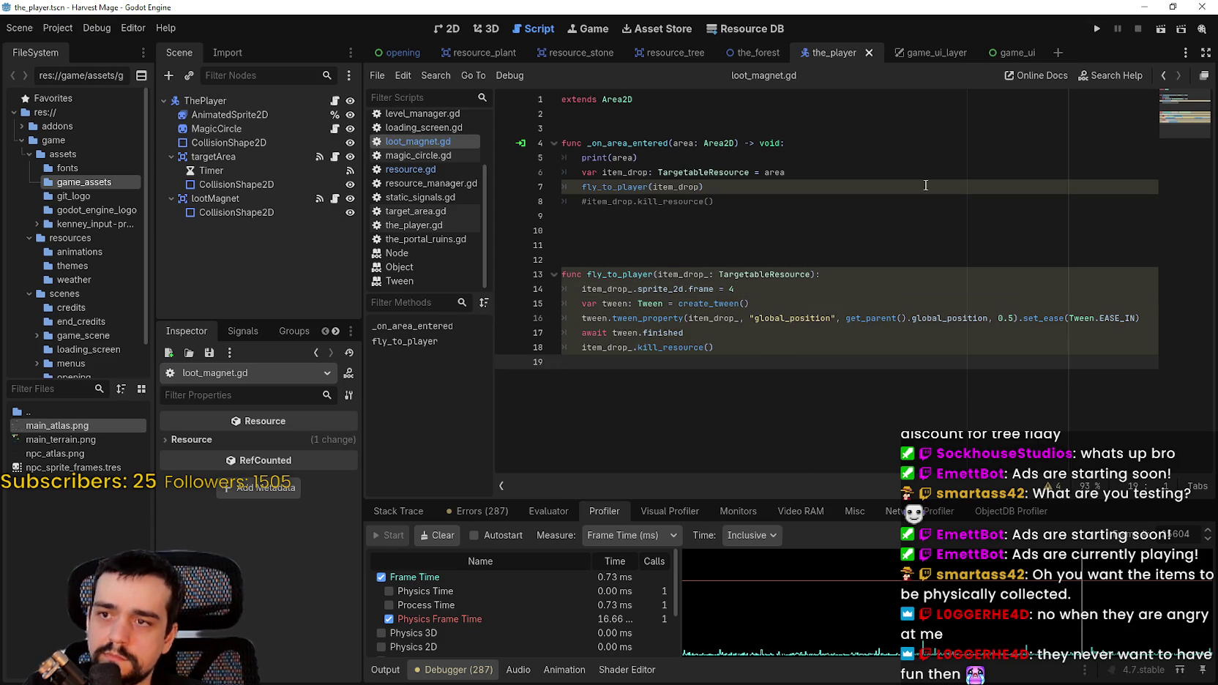
left_click(665, 257)
key("BackSpace")
key("BackSpace")
key("BackSpace")
- Declare fly_to_player with a -> void return type, save, and run the project
left_click(782, 480)
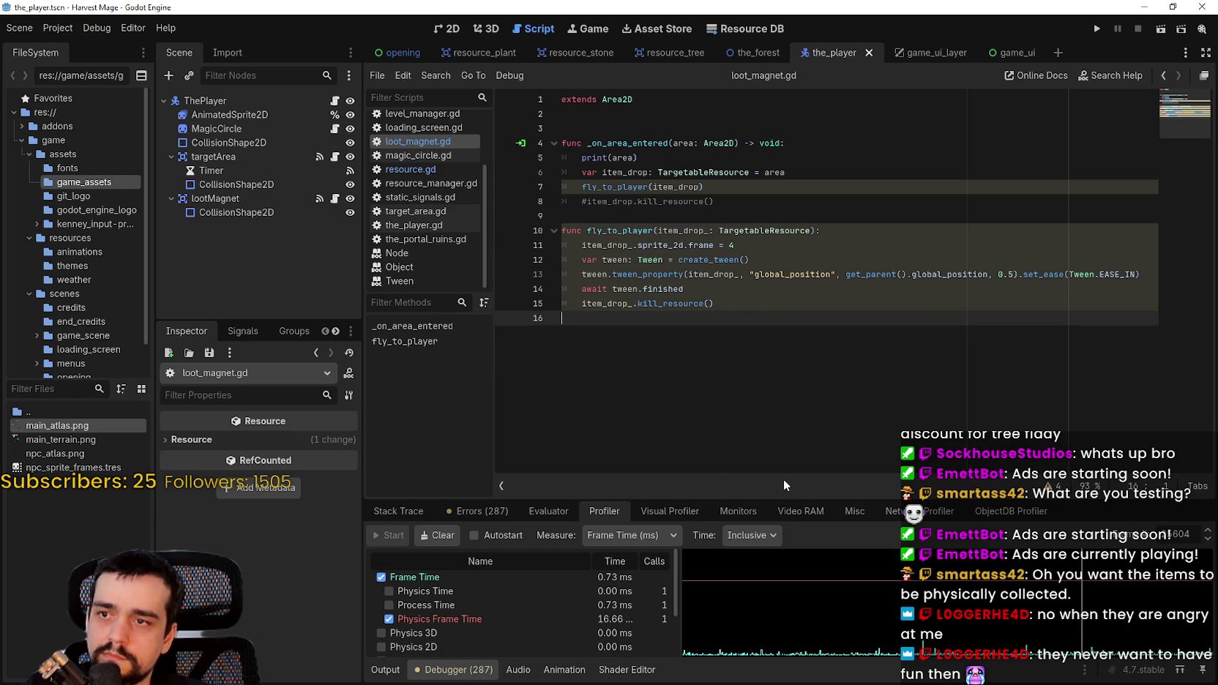
left_click(1055, 486)
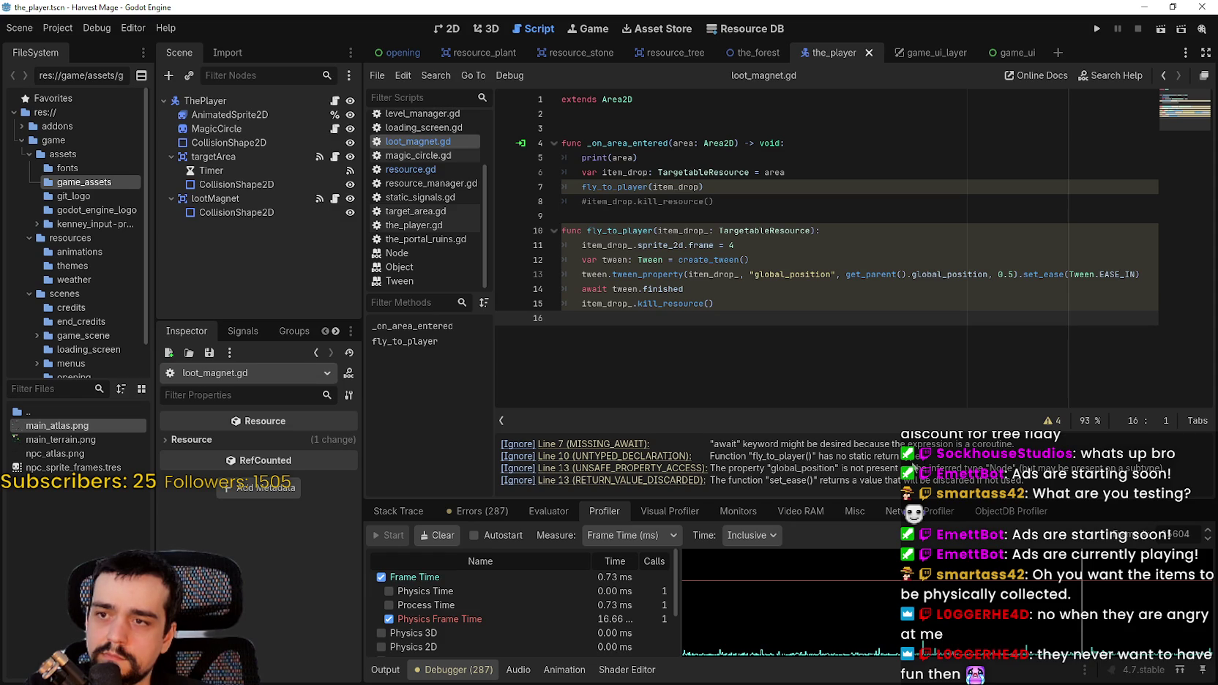
left_click(837, 229)
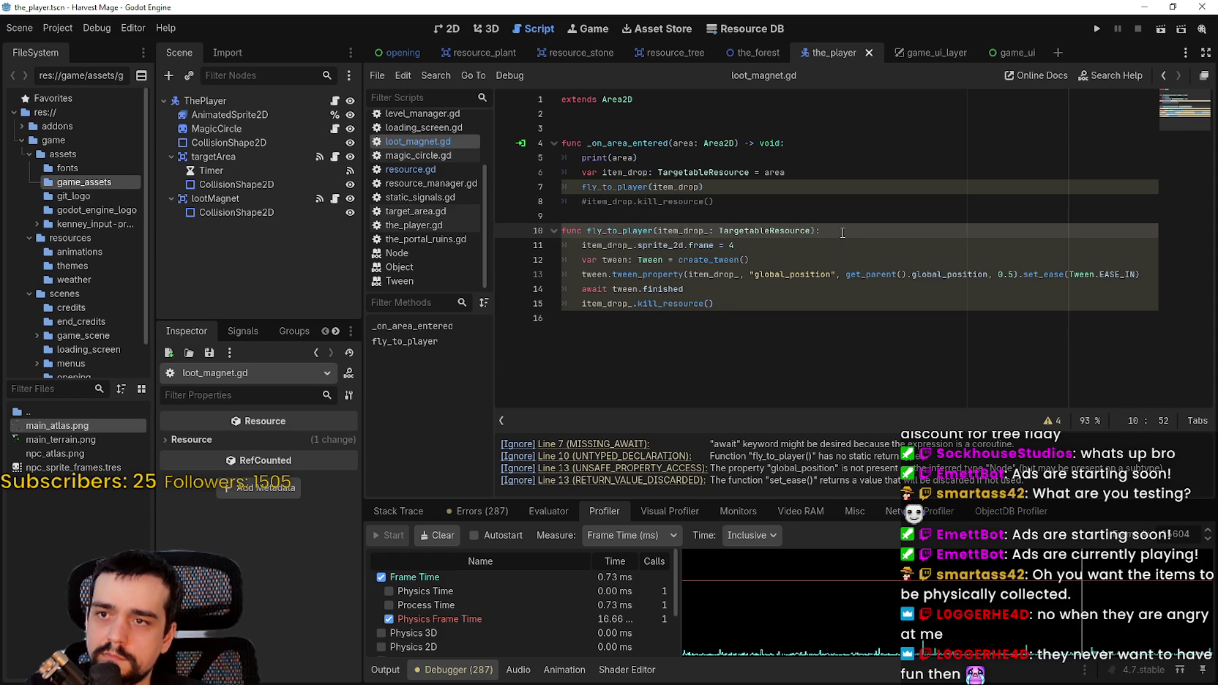
key("Left")
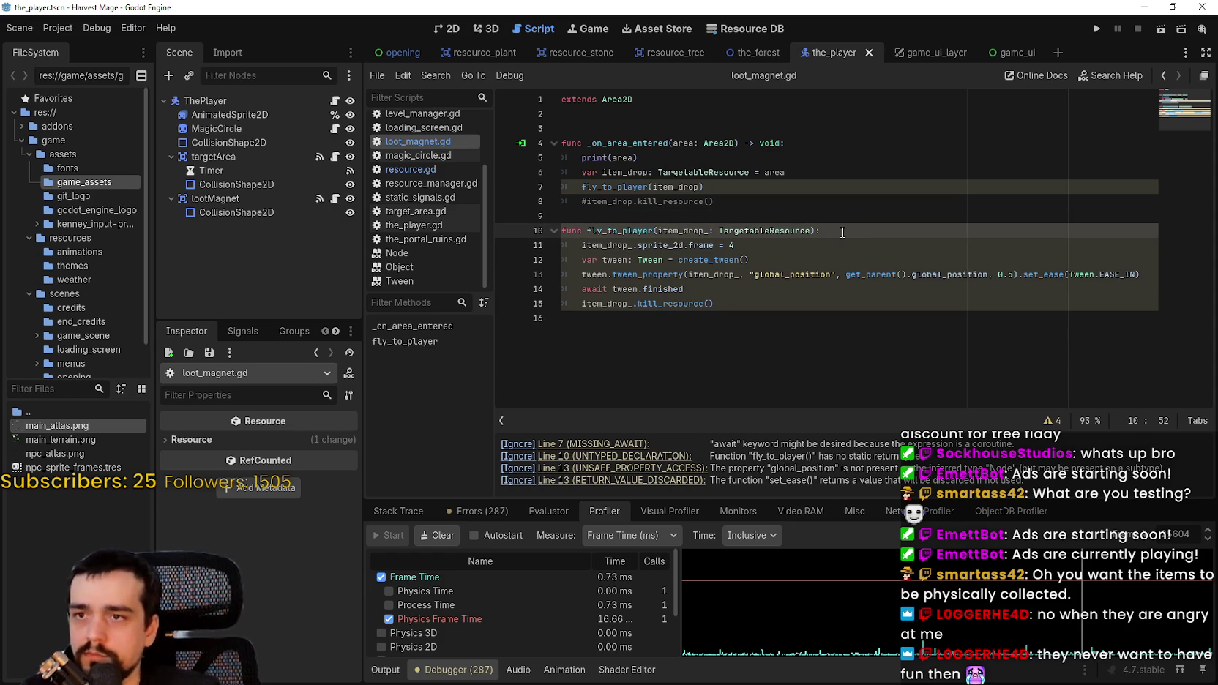
type("-> vo")
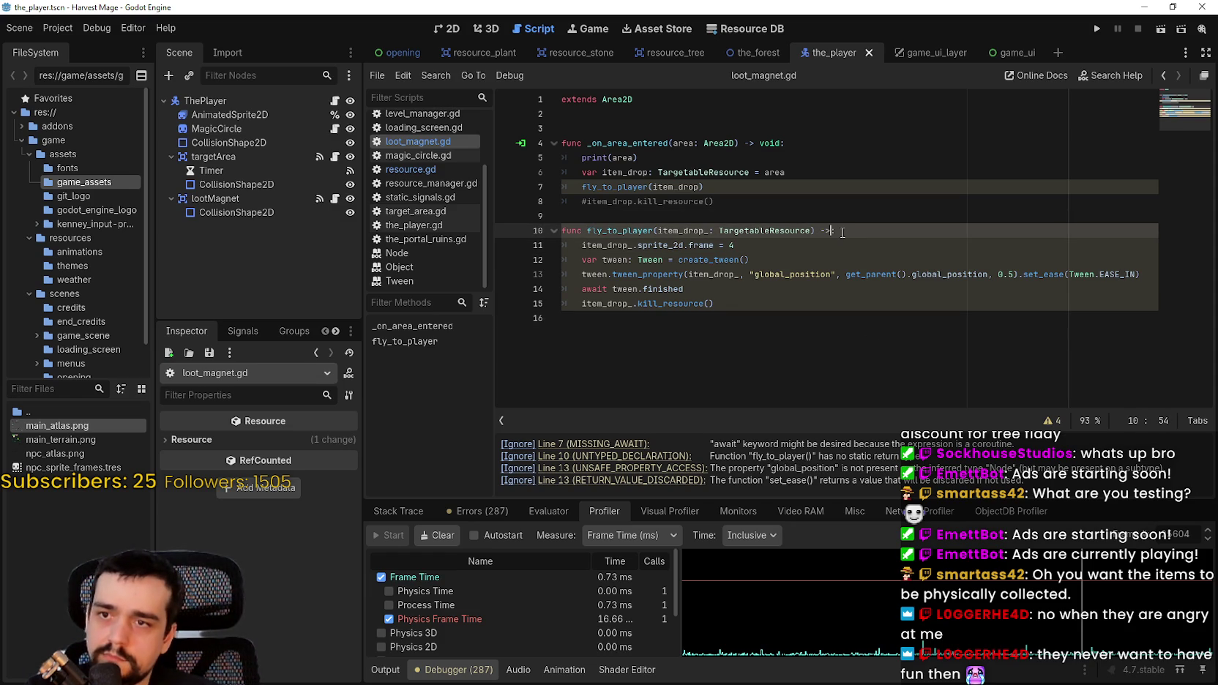
type("id:")
left_click(775, 403)
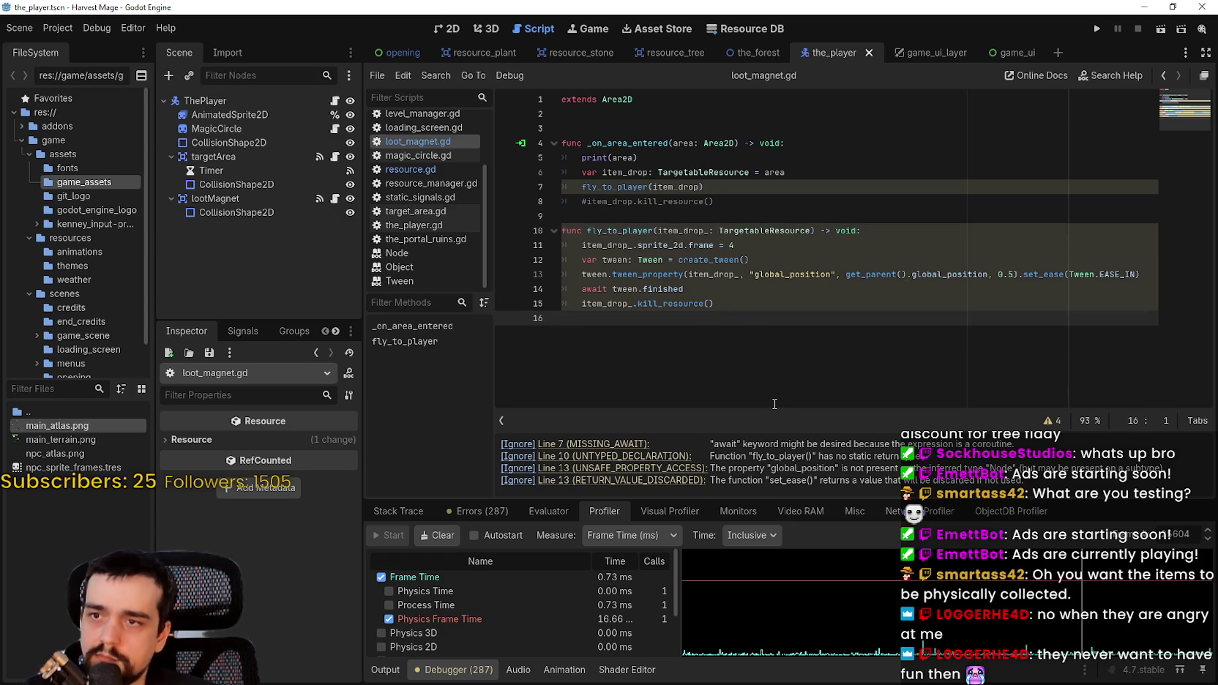
key("ctrl+s")
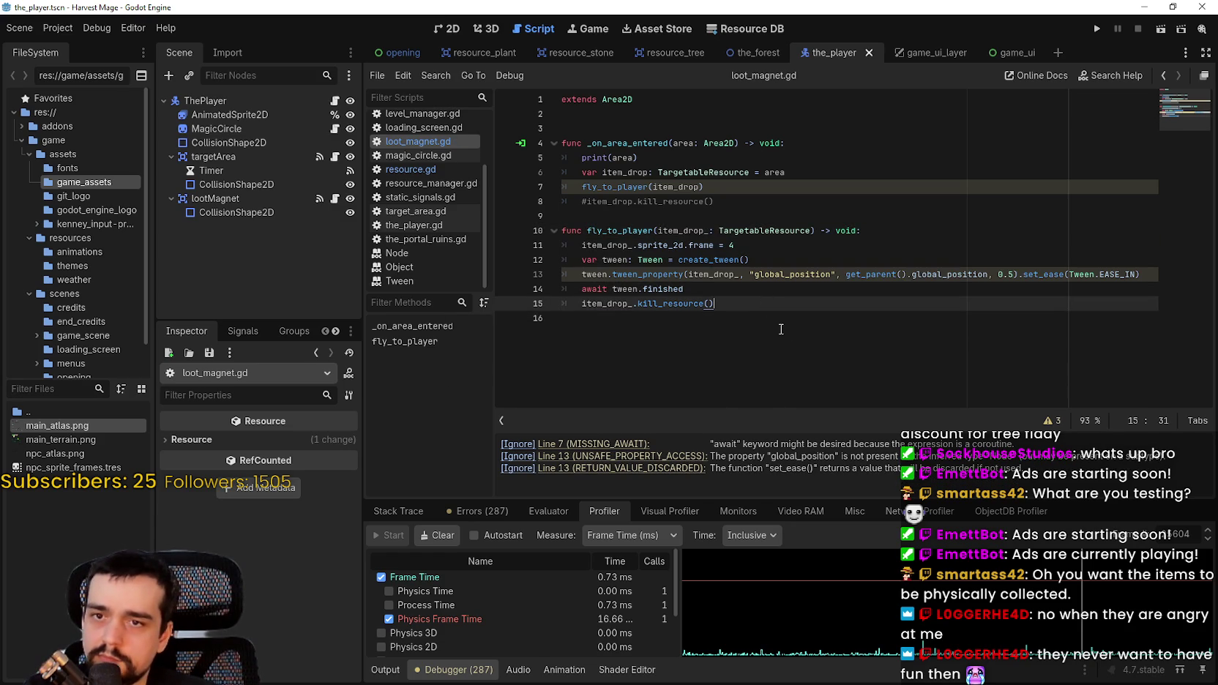
left_click(1135, 269)
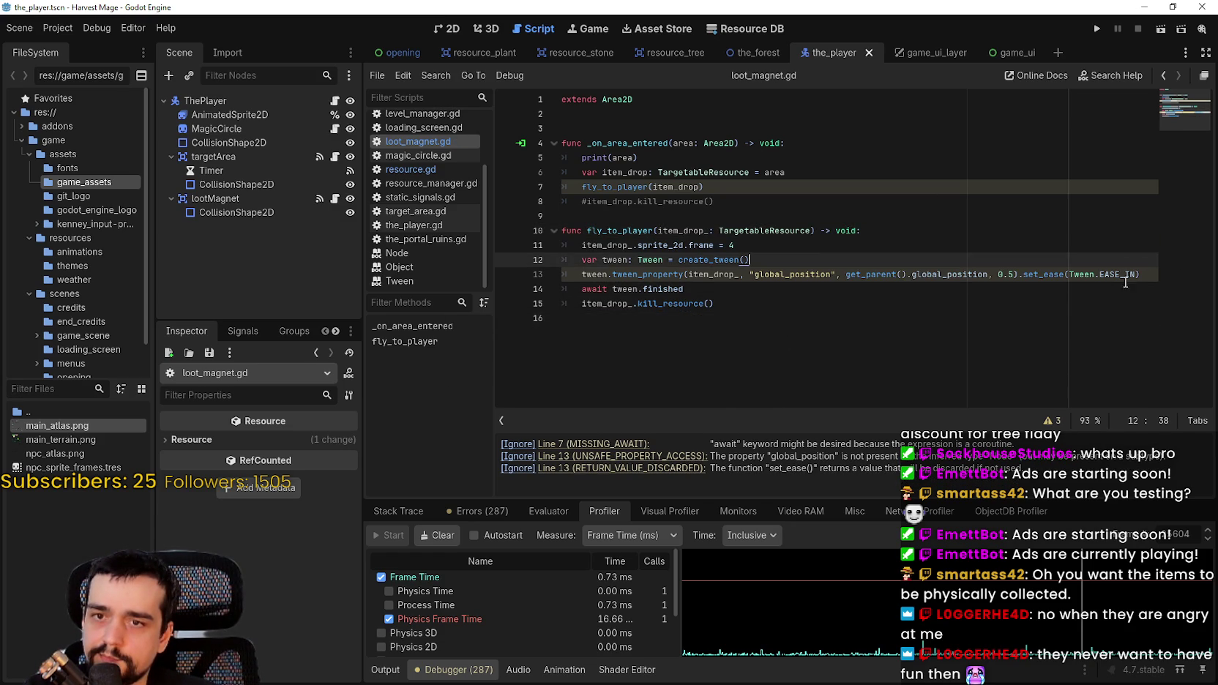
left_click(1009, 301)
left_click(1097, 29)
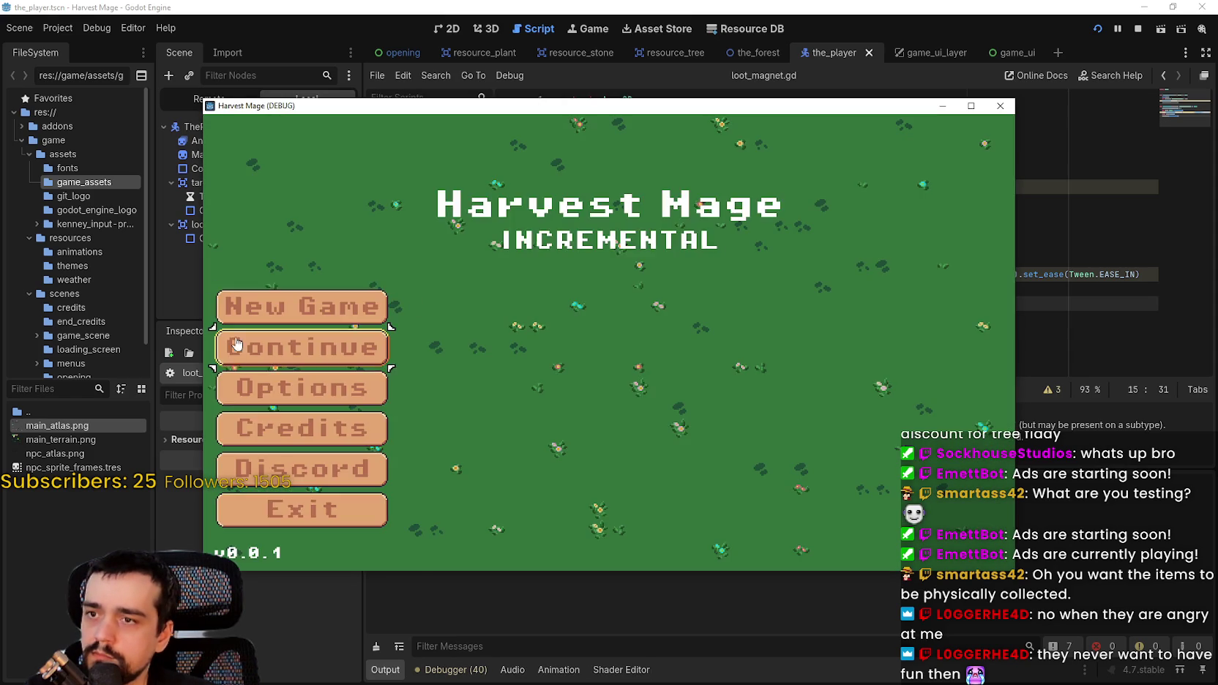
- Start the game and attack a nearby resource so it drops a purple coin
left_click(300, 348)
key("a")
key("w")
key("w")
key("d")
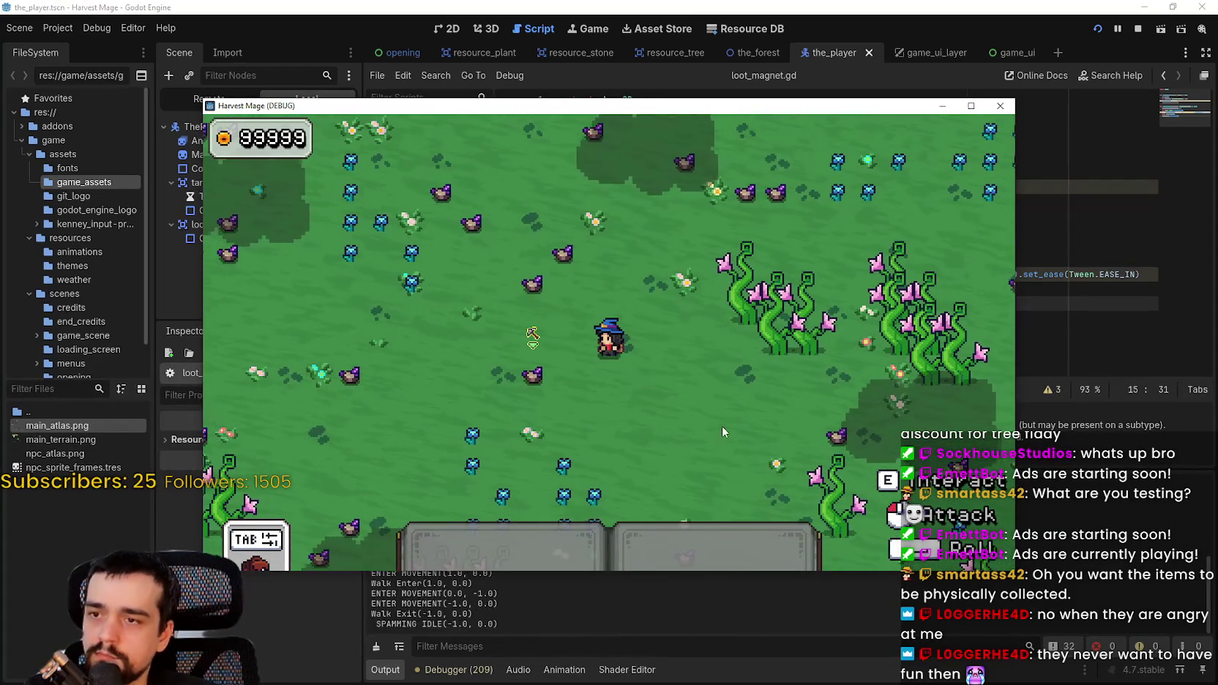
left_click(714, 388)
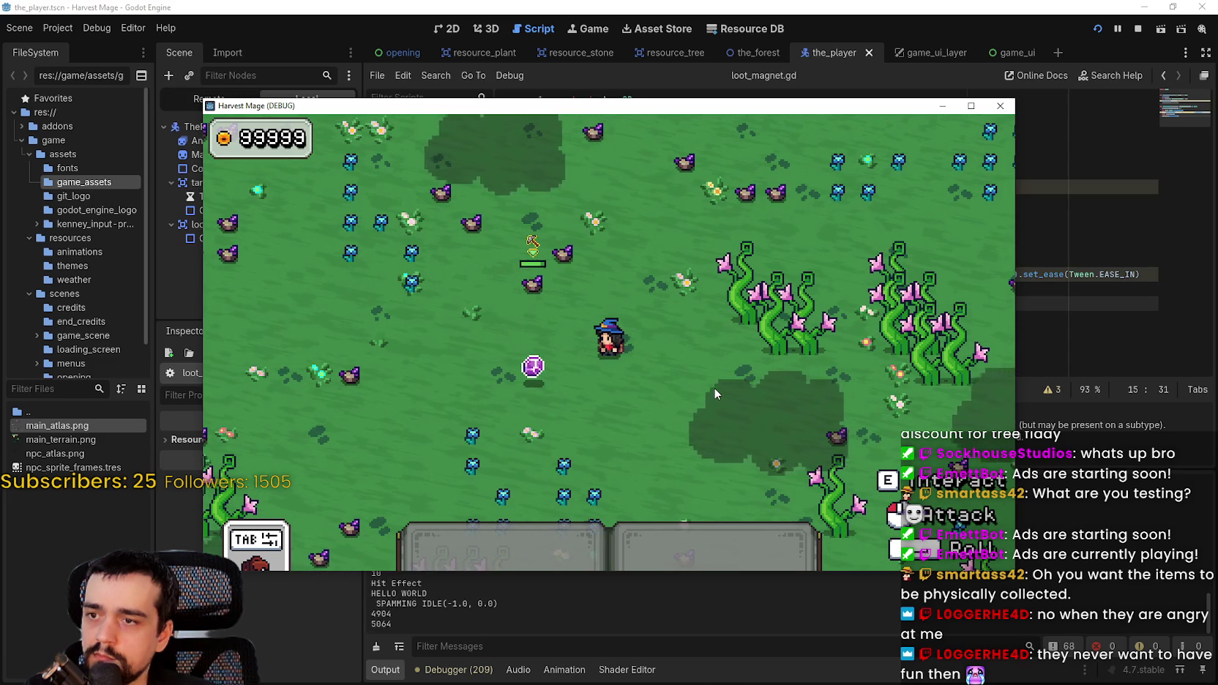
key("s")
key("a")
key("a")
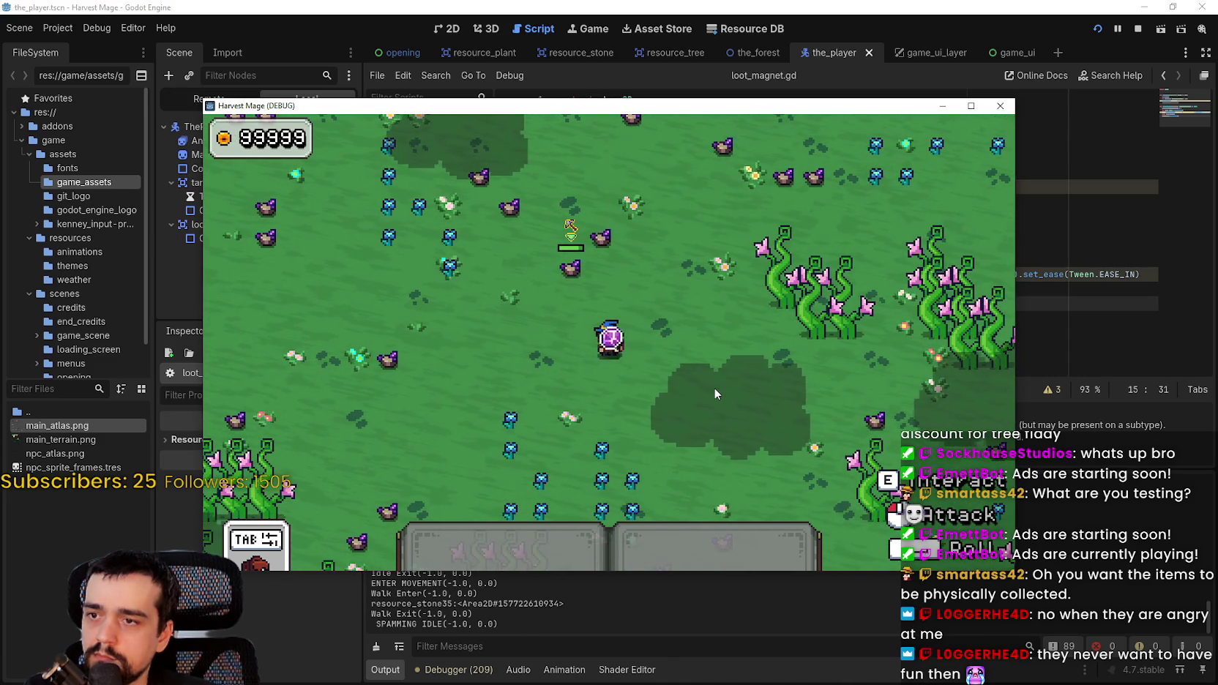
key("d")
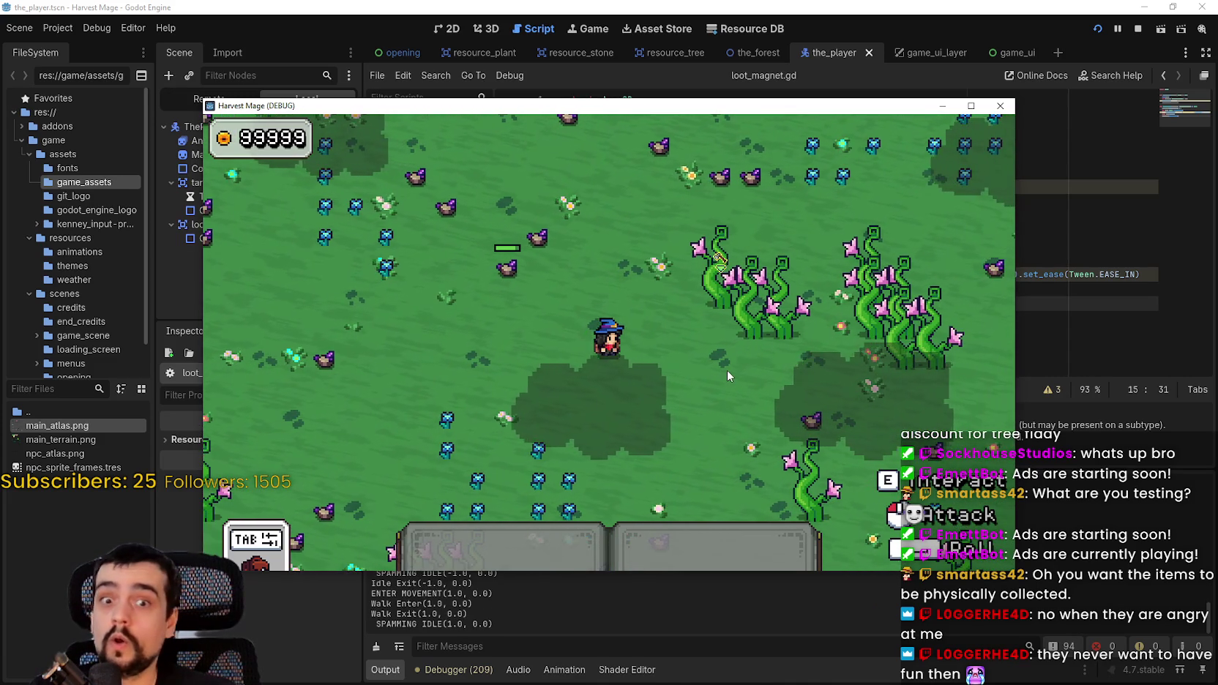
key("w")
key("s")
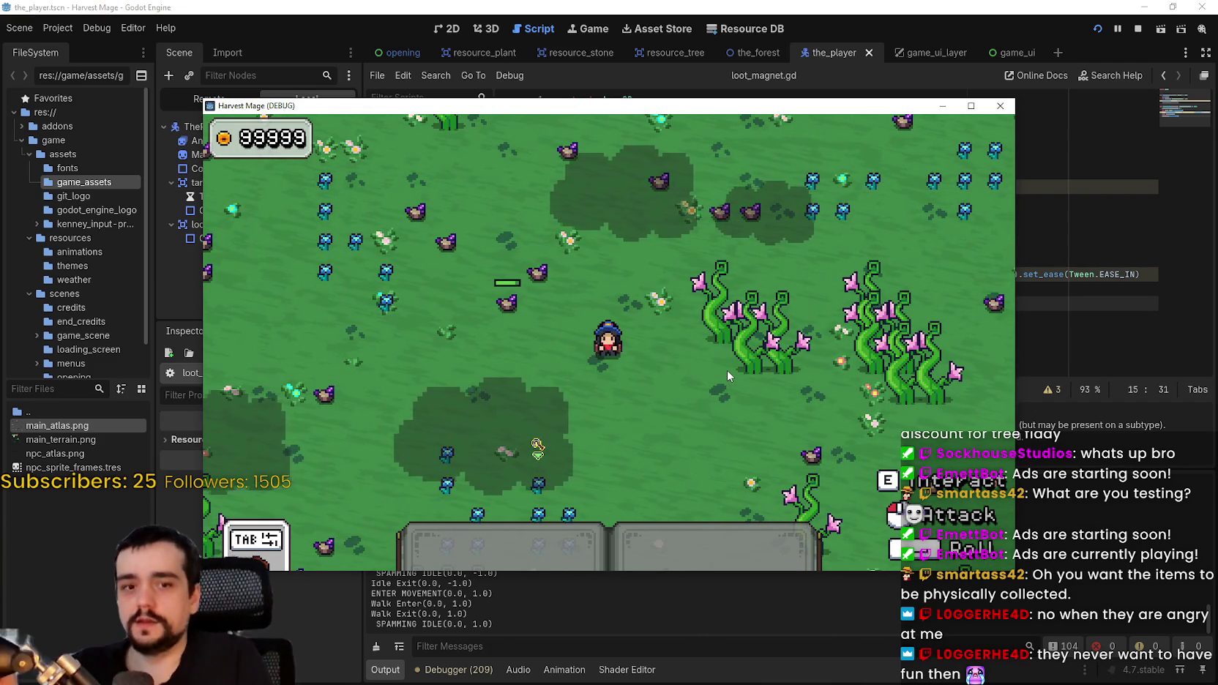
- Maximize the game window, walk the player onto the coin, then stop the game with F8
left_click(968, 106)
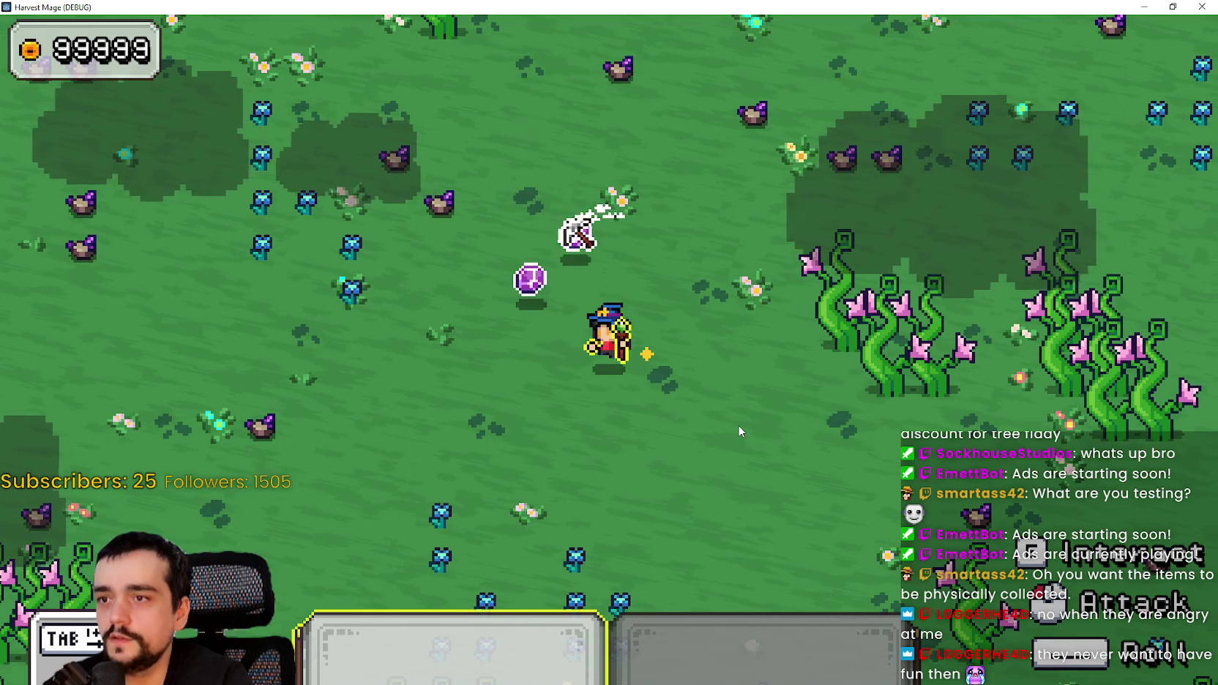
key("w")
key("a")
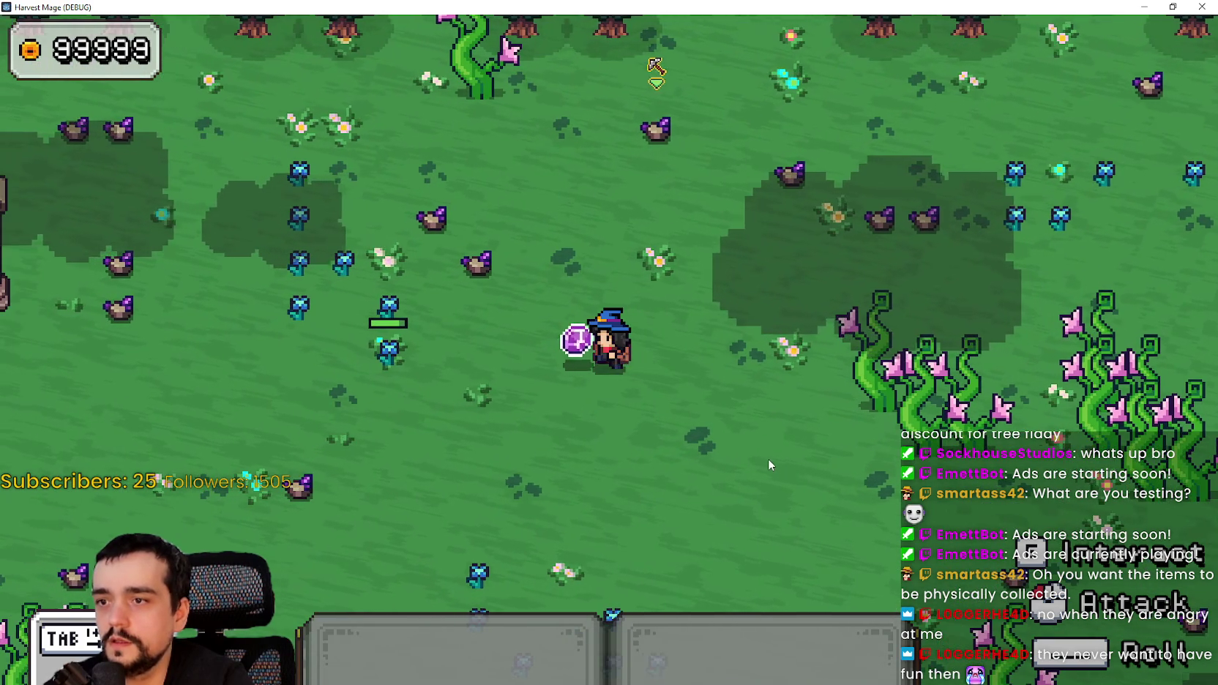
key("F8")
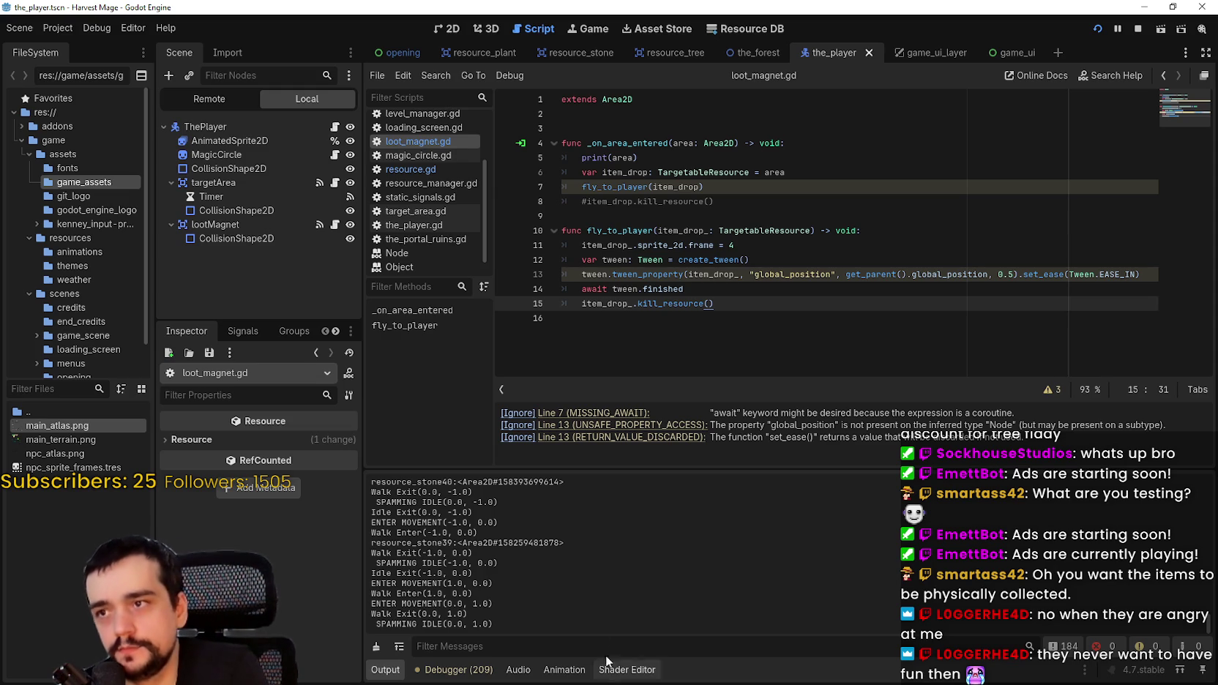
- Open resource.gd and select the create_tween line in harvest_resource
left_click(410, 169)
left_click(756, 373)
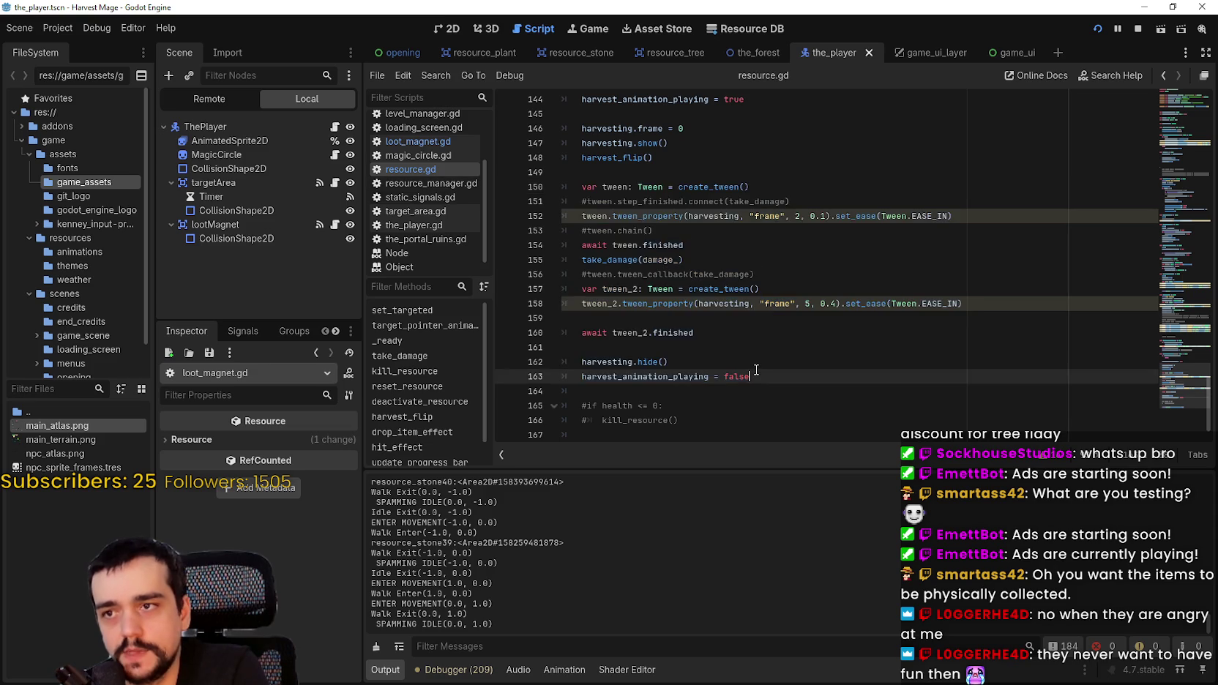
left_click_drag(581, 275, 825, 279)
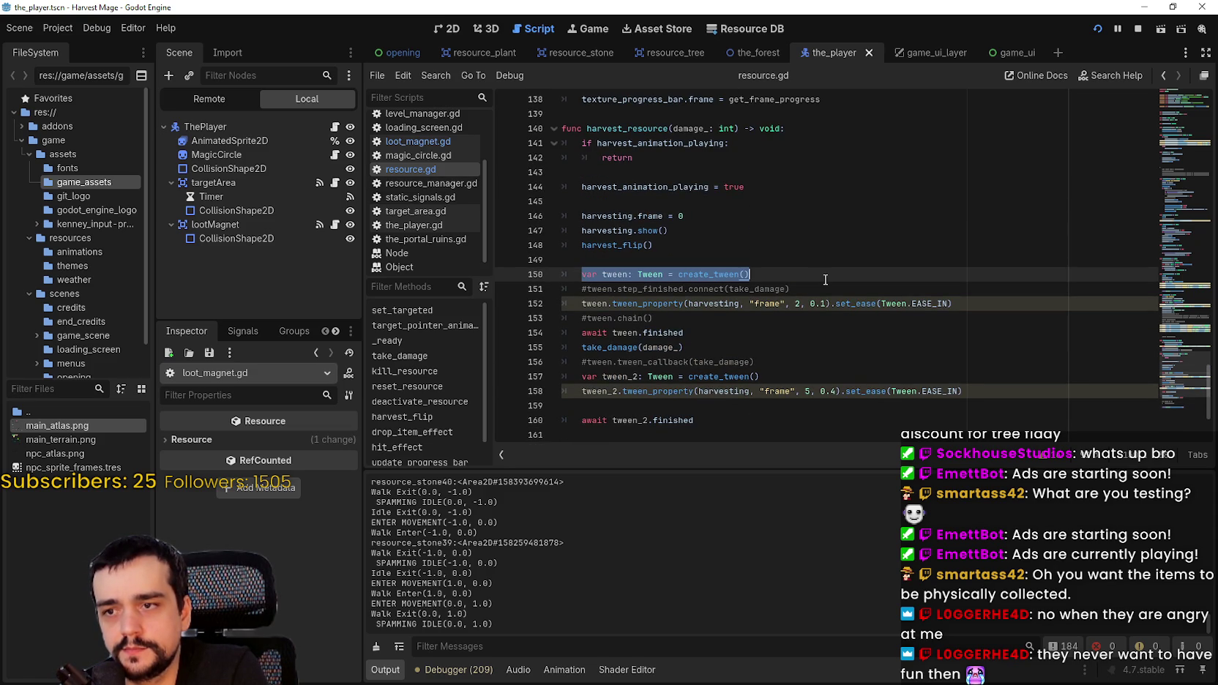
scroll(825, 280, "up", 9)
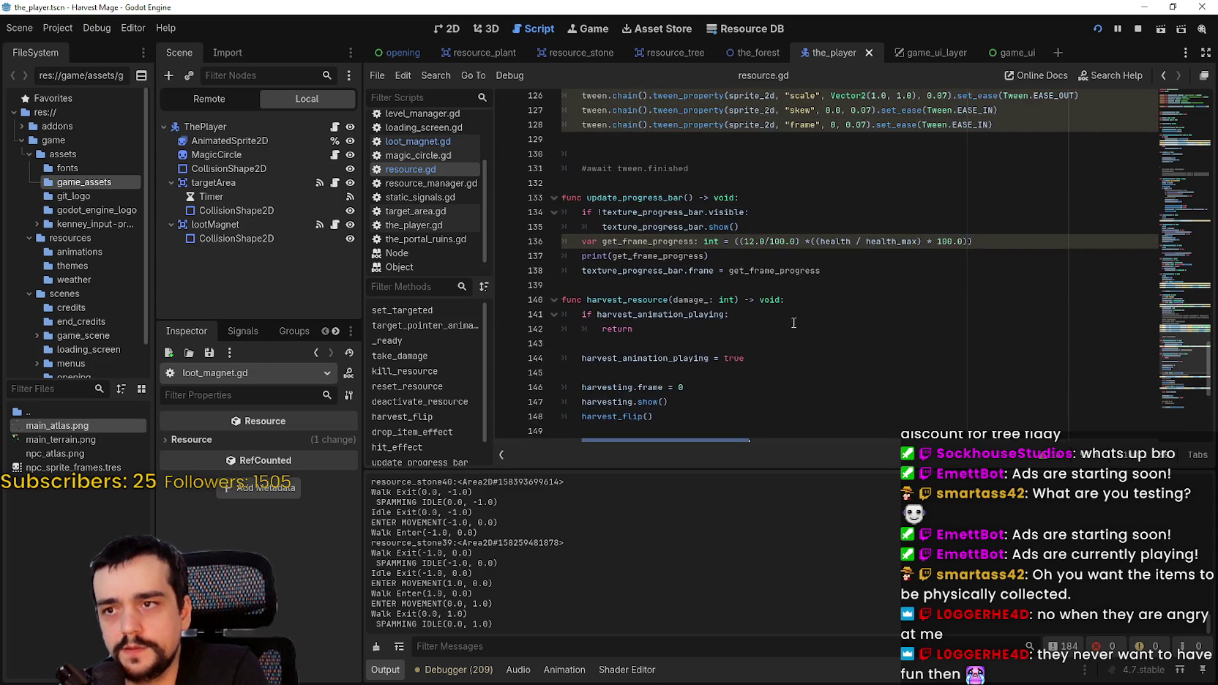
left_click(762, 355)
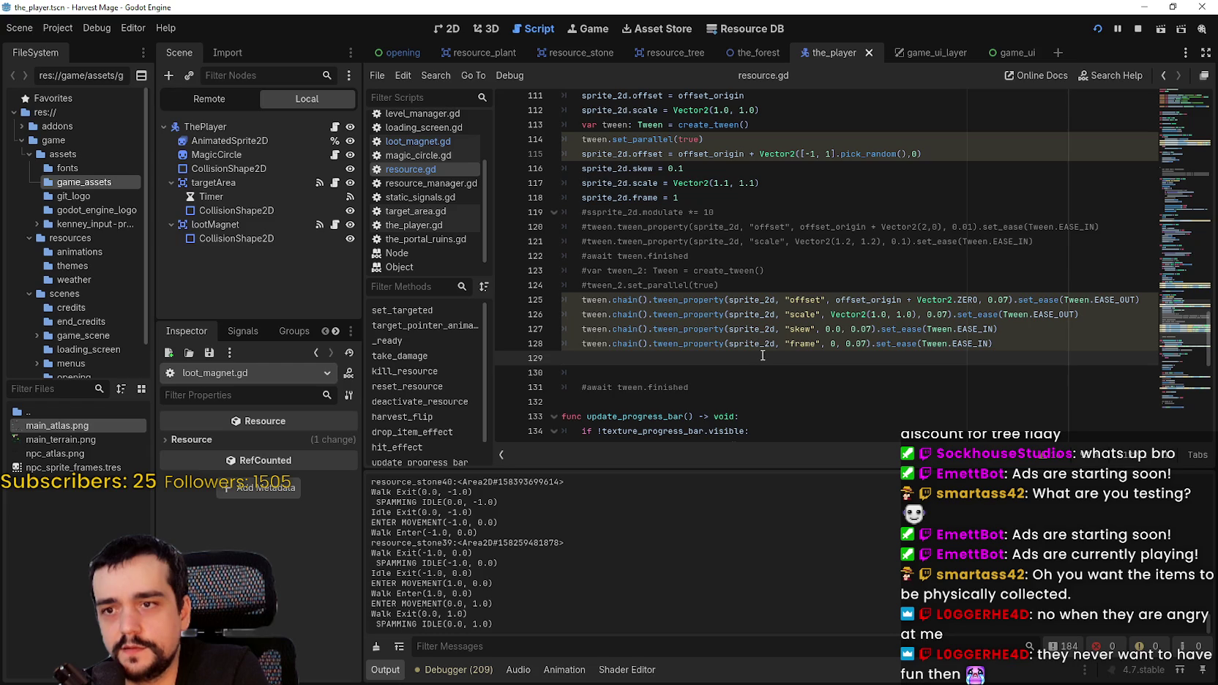
- Scroll up to drop_item_effect and select its tween setup lines
scroll(763, 355, "up", 6)
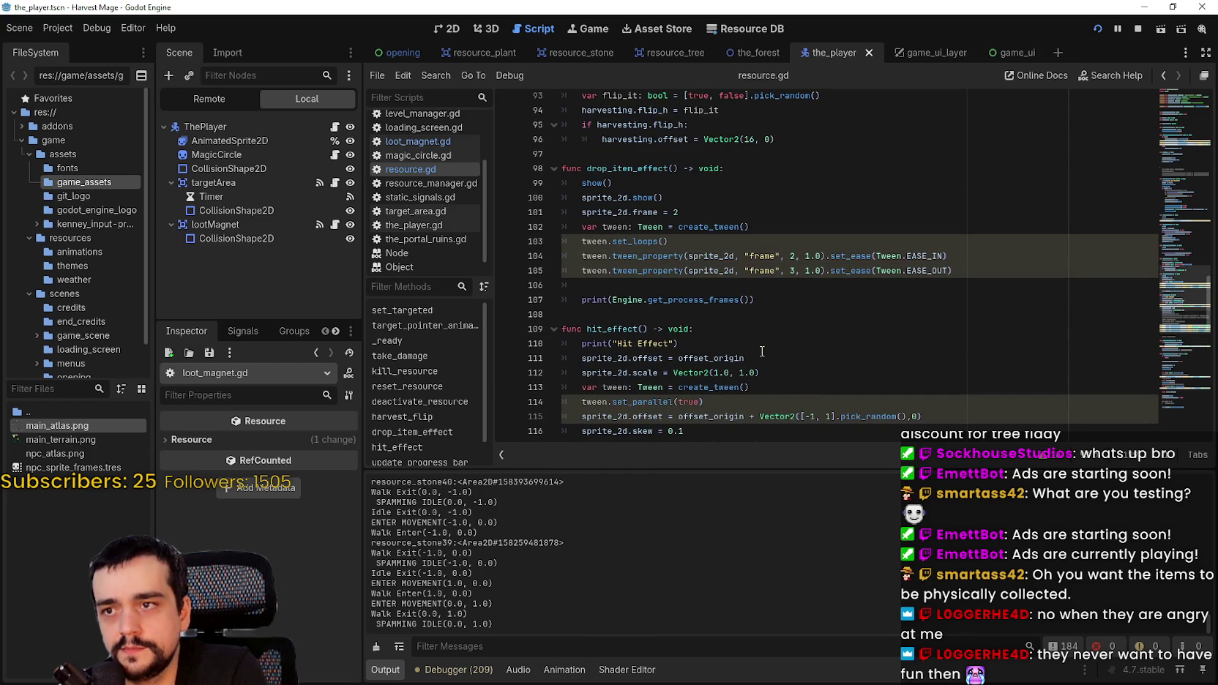
left_click(679, 288)
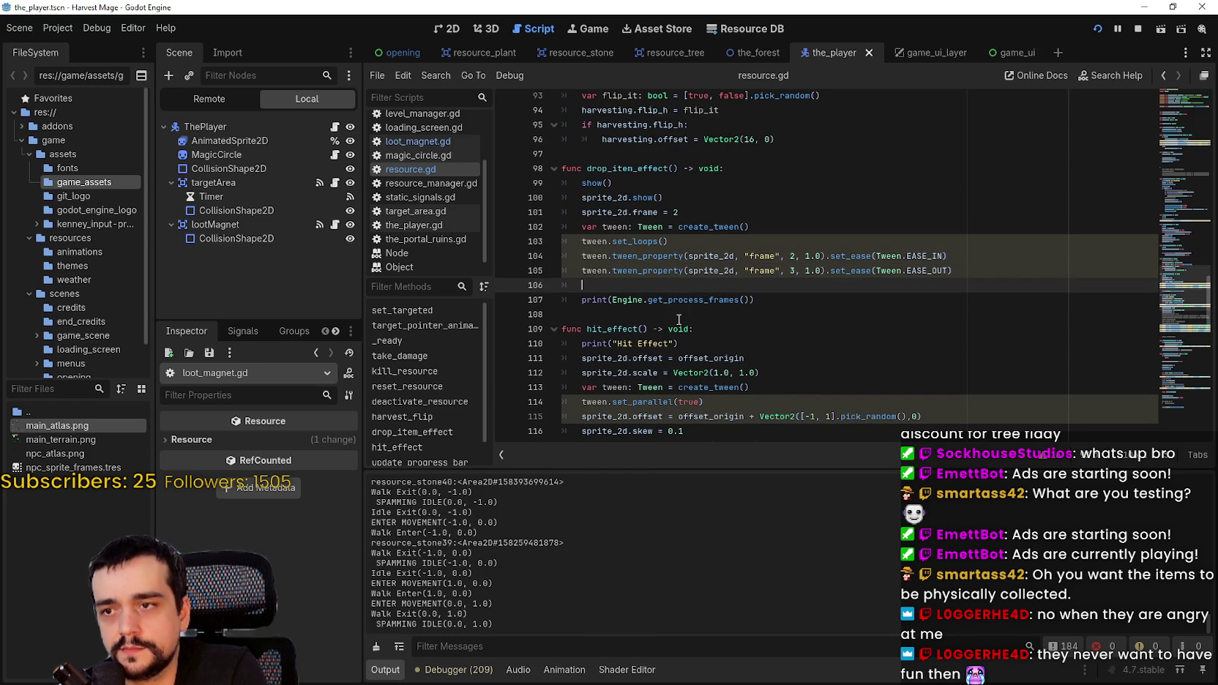
mouse_move(668, 241)
left_mouse_down()
mouse_move(565, 240)
mouse_move(561, 227)
left_mouse_up()
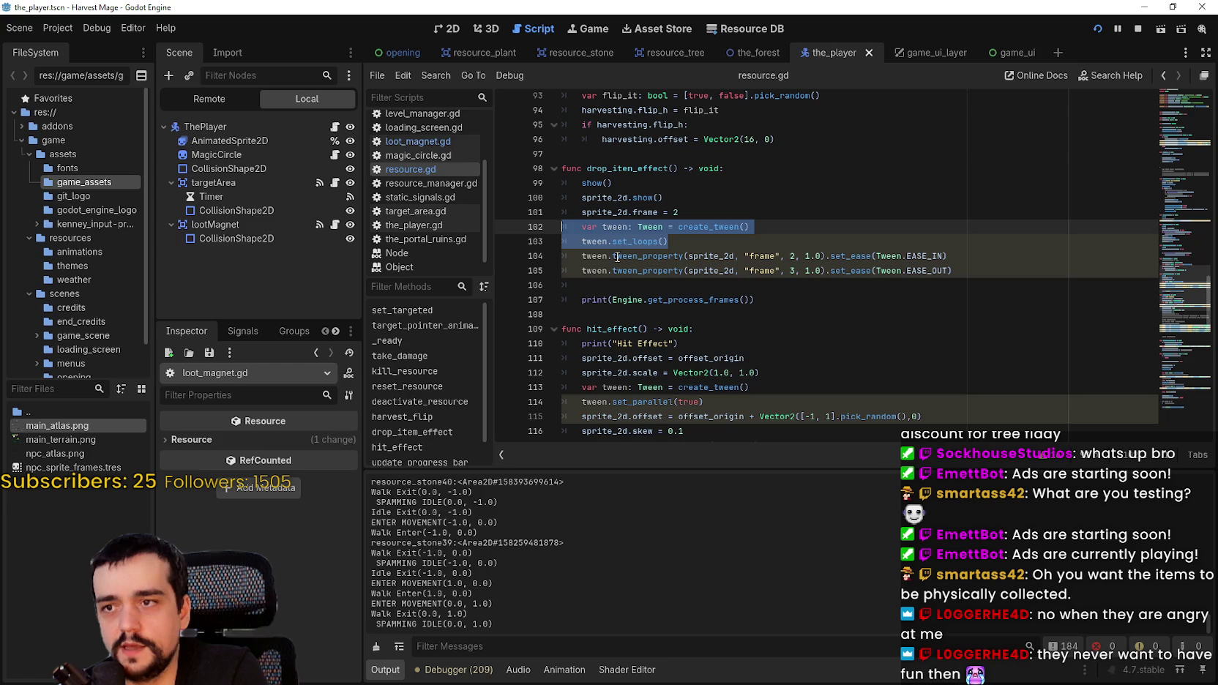
mouse_move(607, 239)
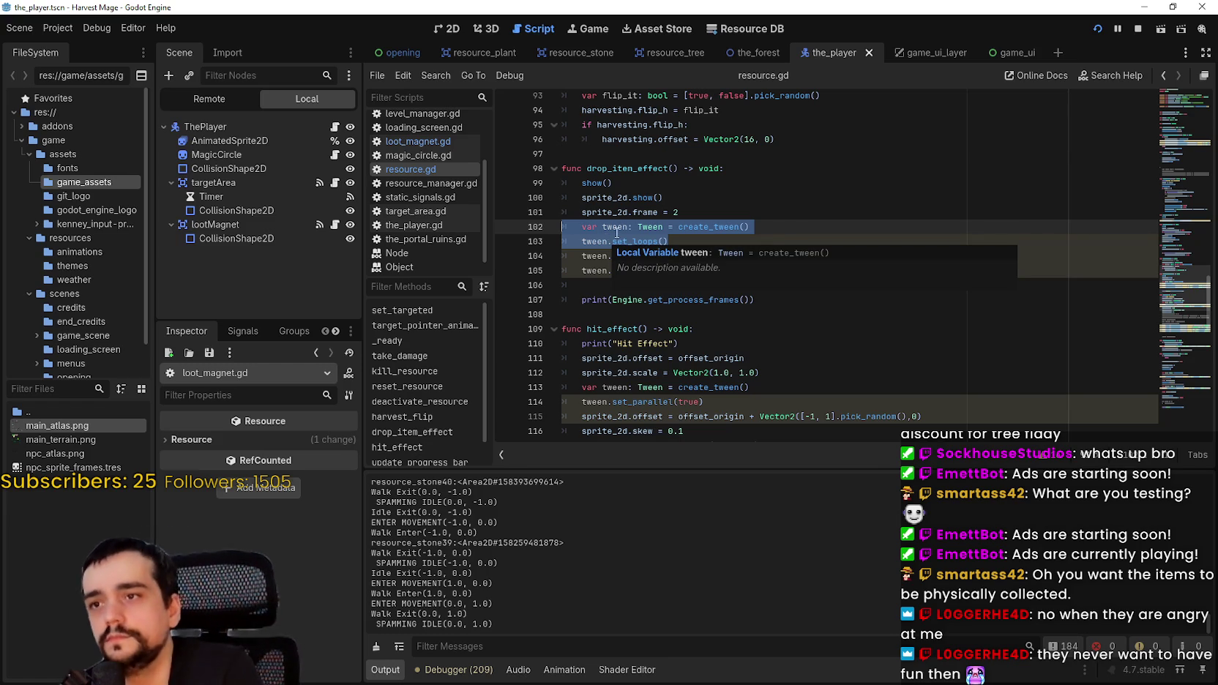
key("ctrl+z")
scroll(675, 217, "up", 5)
scroll(675, 217, "up", 20)
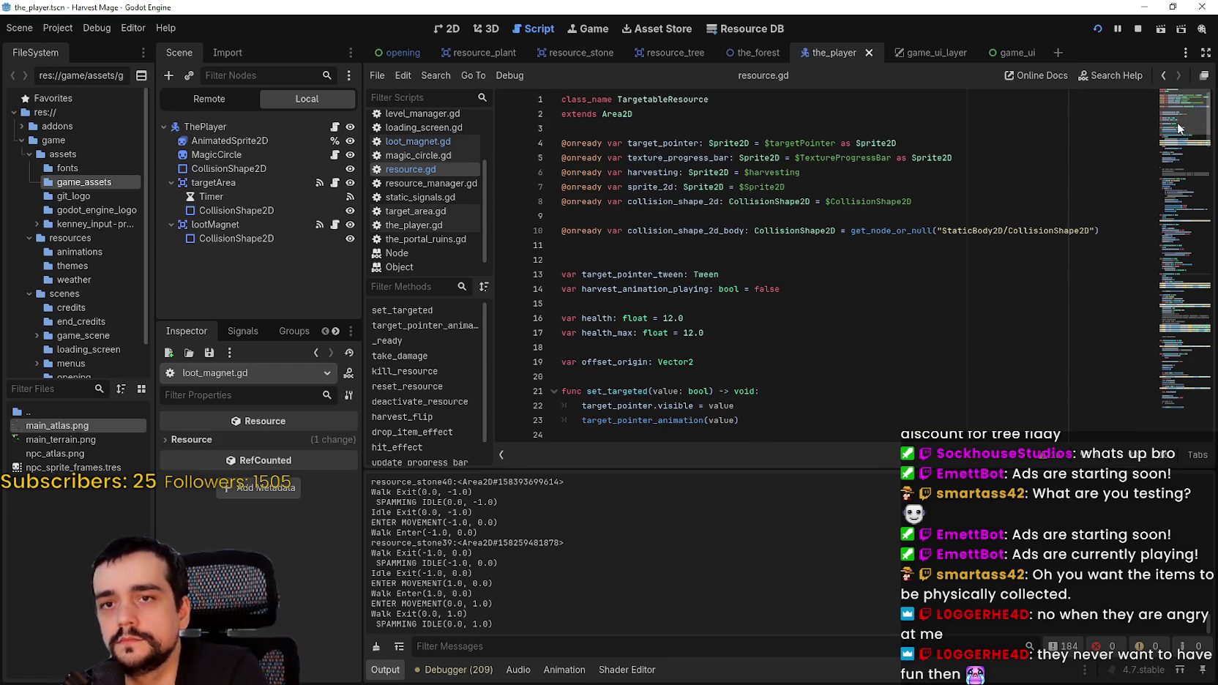
- Add 'var item_drop_tween: Tween' on line 14, below target_pointer_tween
scroll(842, 297, "down", 2)
left_click(799, 271)
left_click(757, 246)
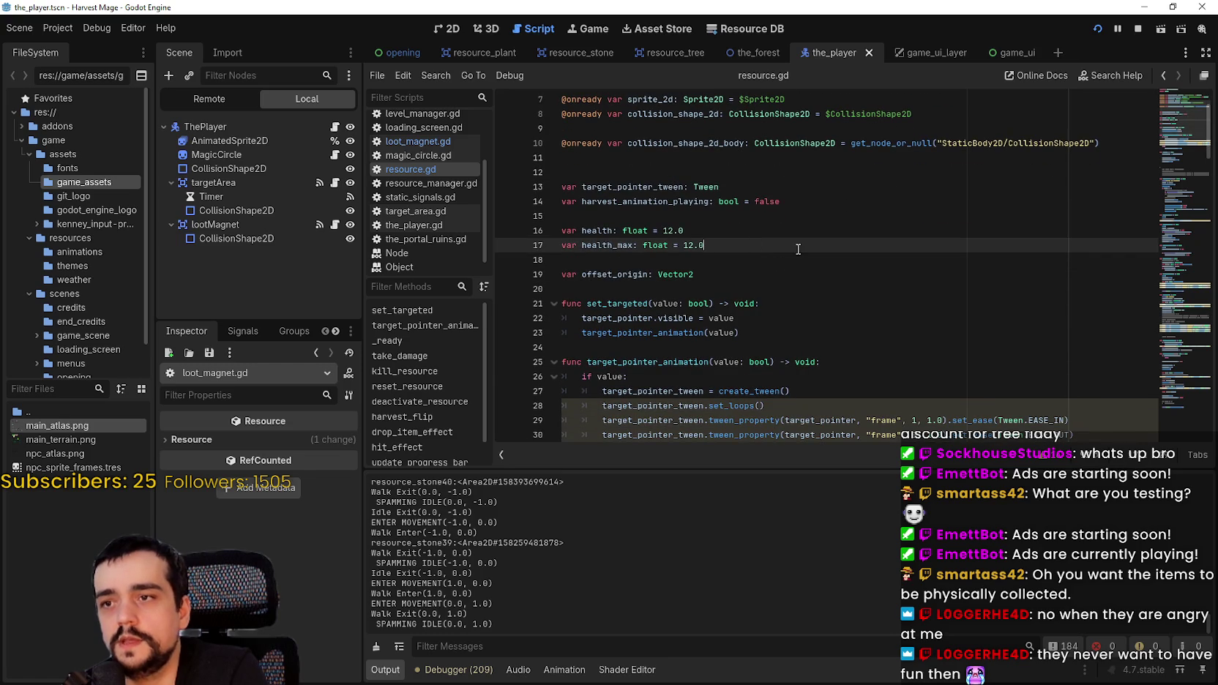
left_click(813, 197)
left_click(838, 186)
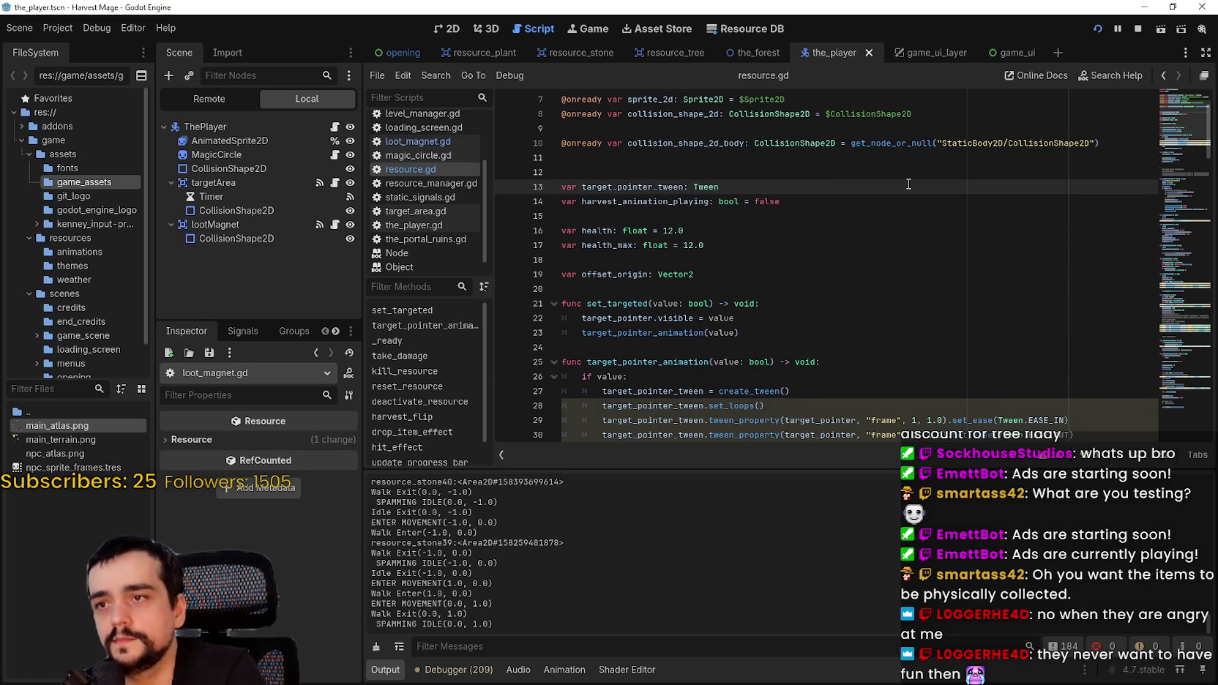
key("Return")
type("var ")
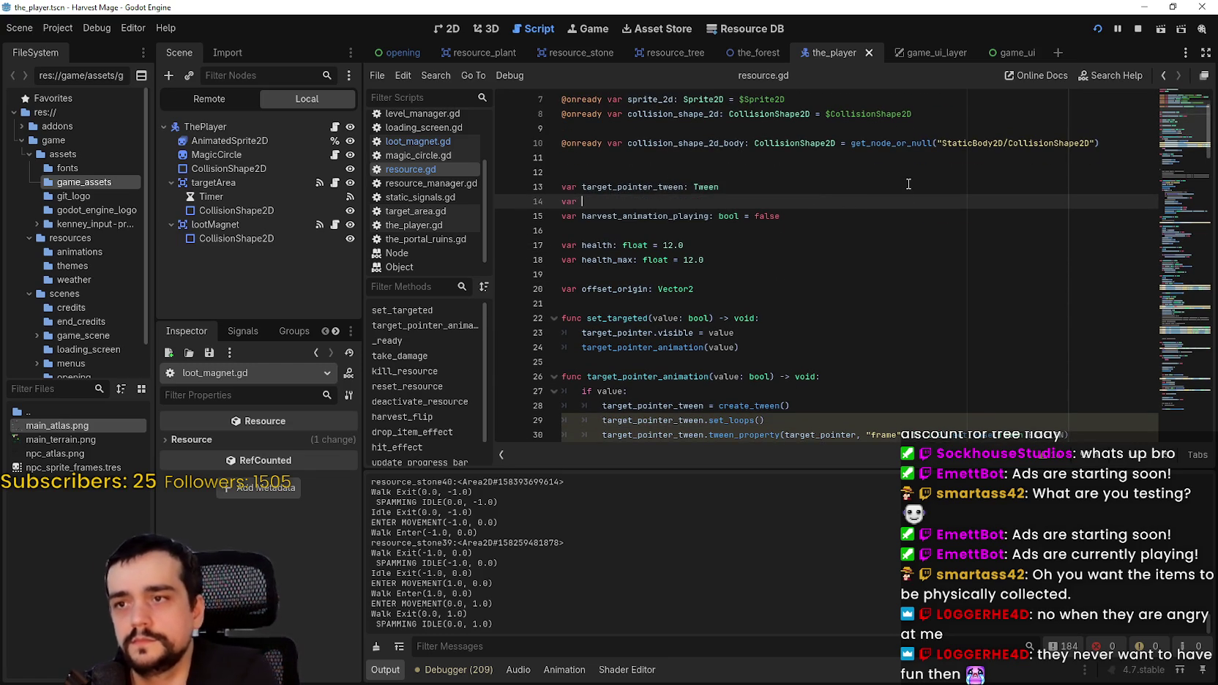
type("item_drop_t")
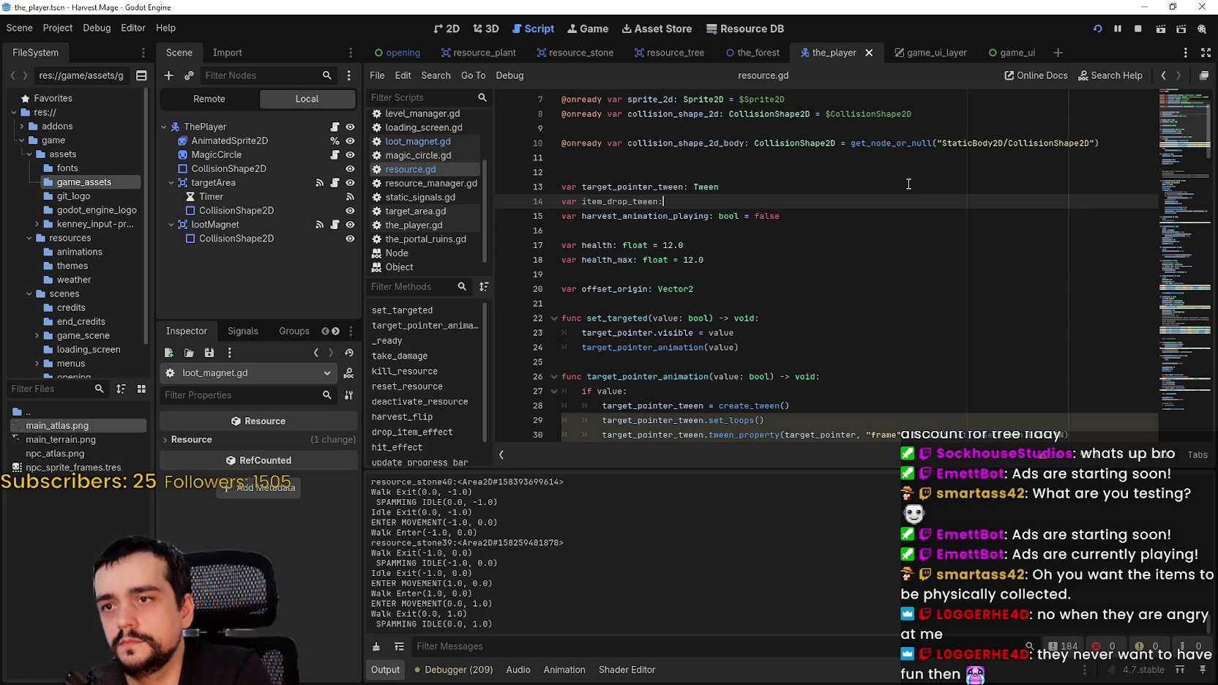
type("we")
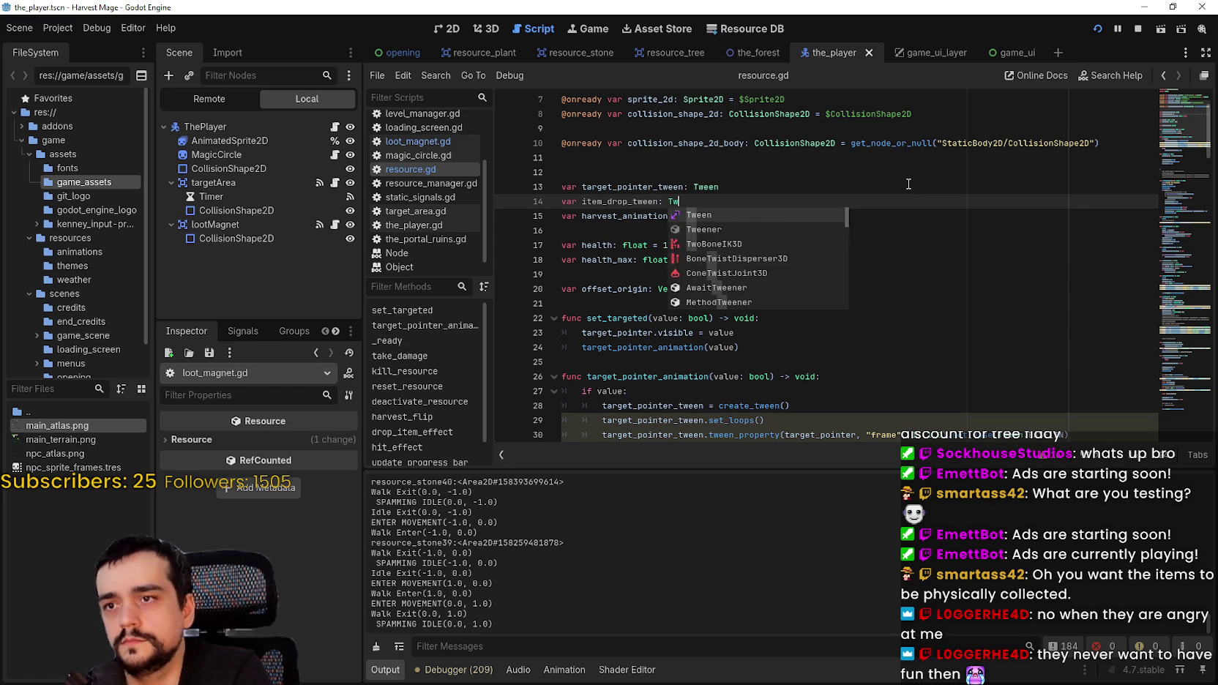
key("Return")
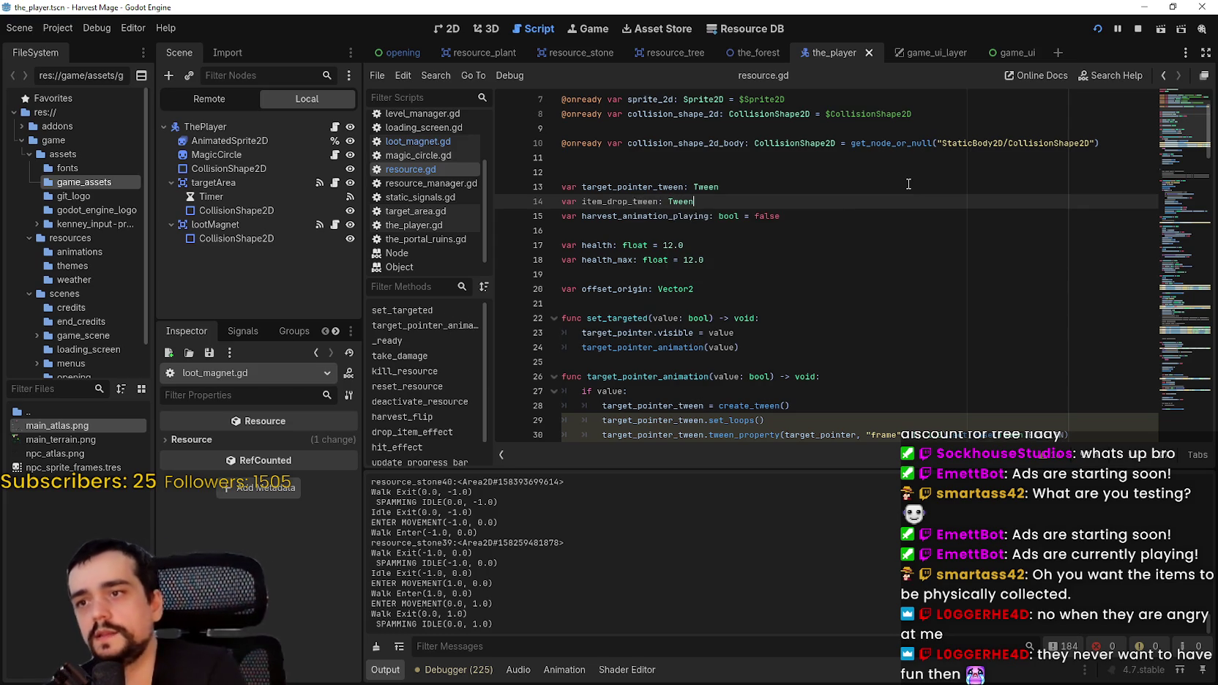
scroll(684, 316, "down", 13)
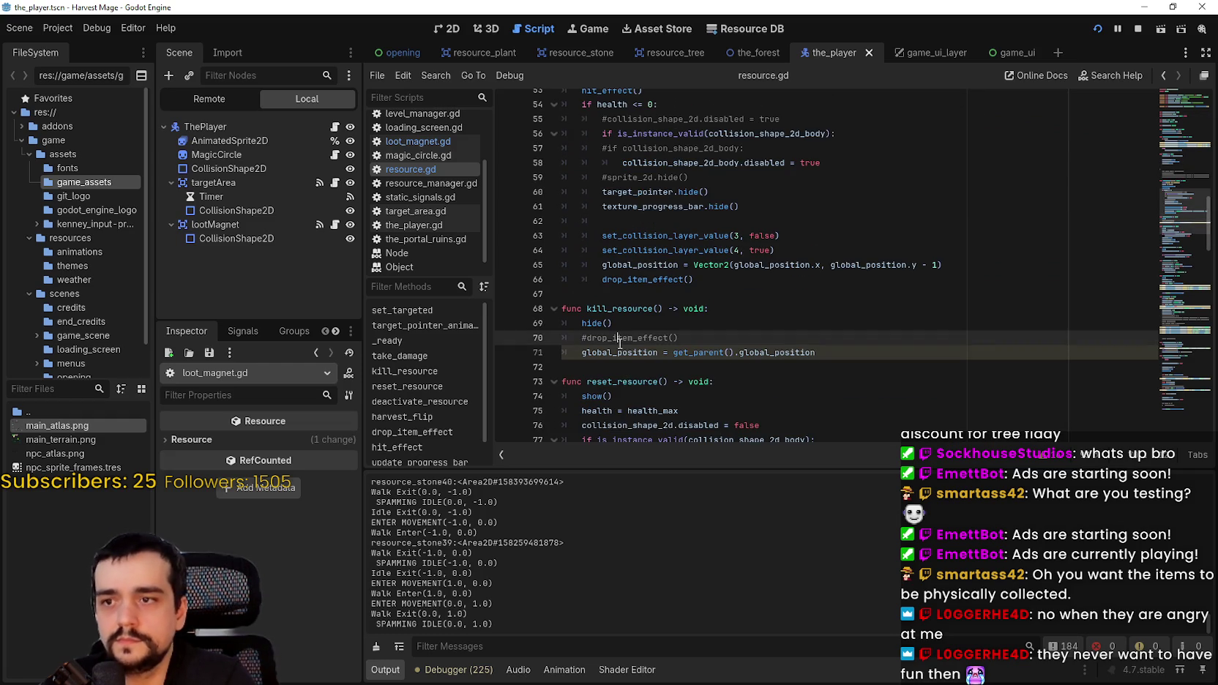
- Replace the local tween declaration and its uses on lines 103–106 with item_drop_tween, and save
scroll(620, 343, "up", 1)
scroll(620, 340, "down", 7)
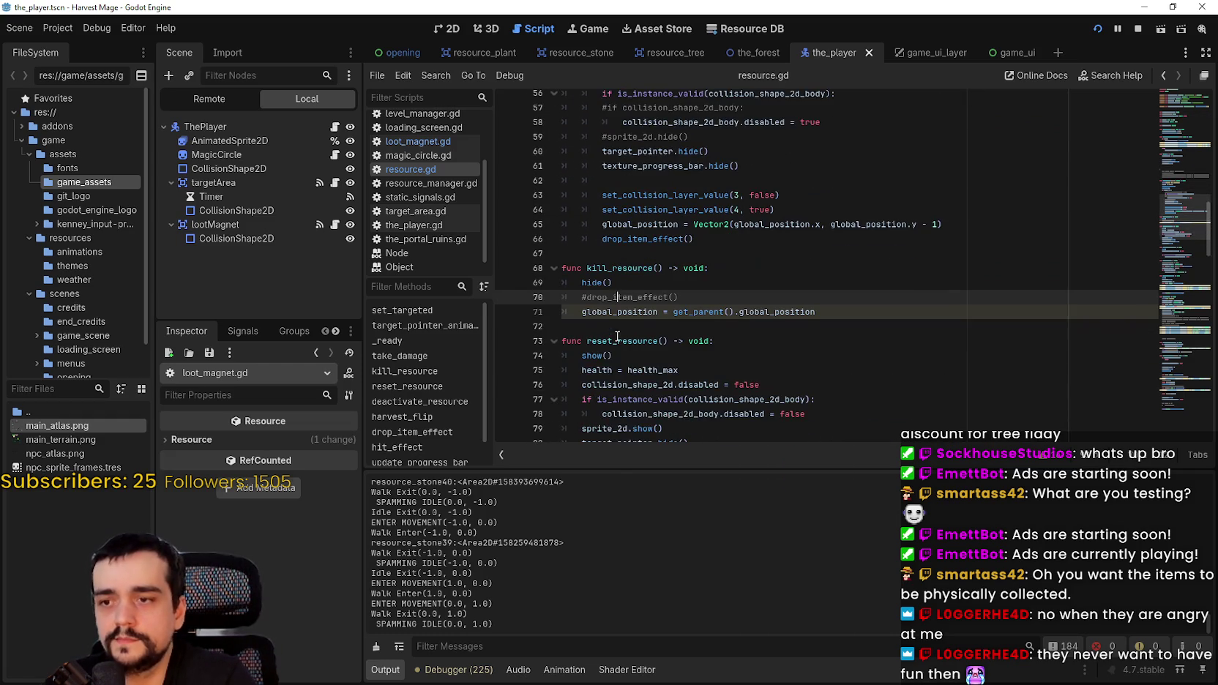
scroll(617, 331, "down", 7)
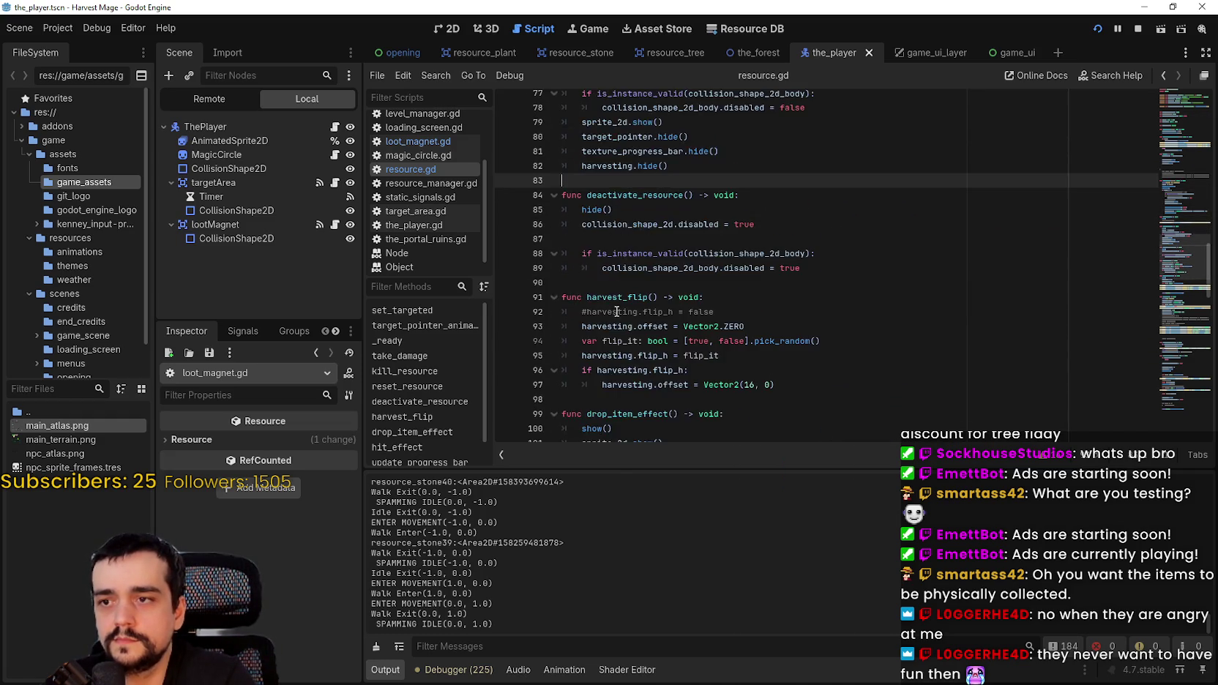
scroll(619, 305, "down", 4)
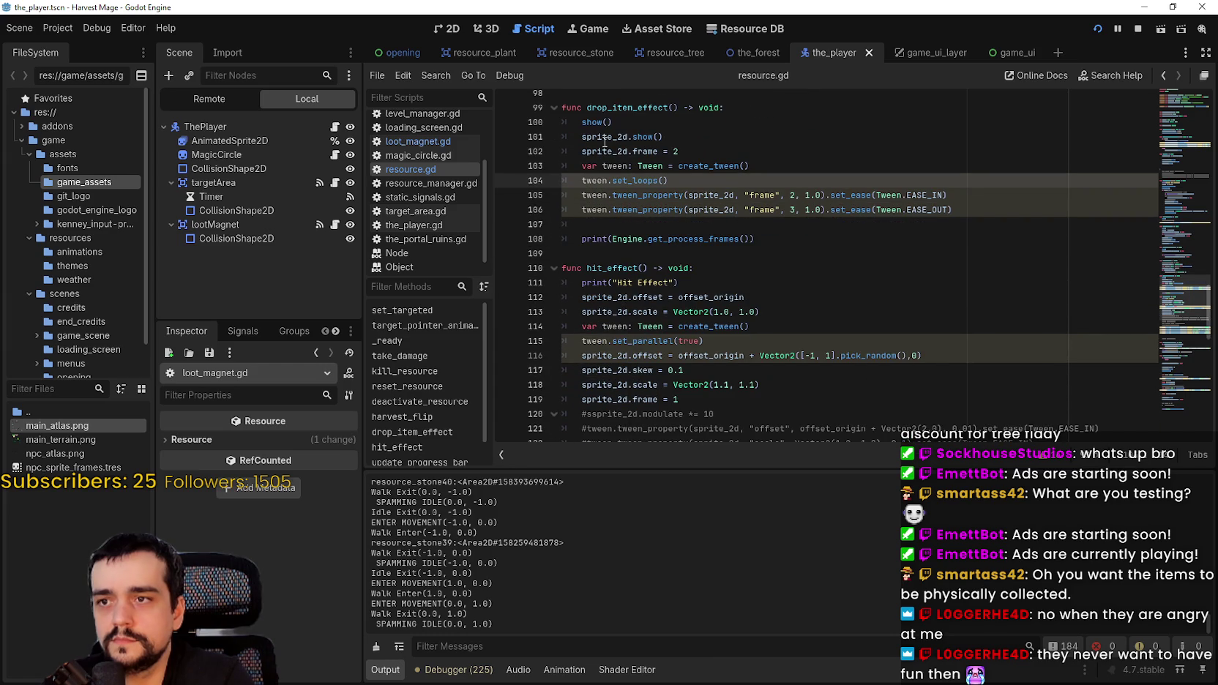
double_click(615, 166)
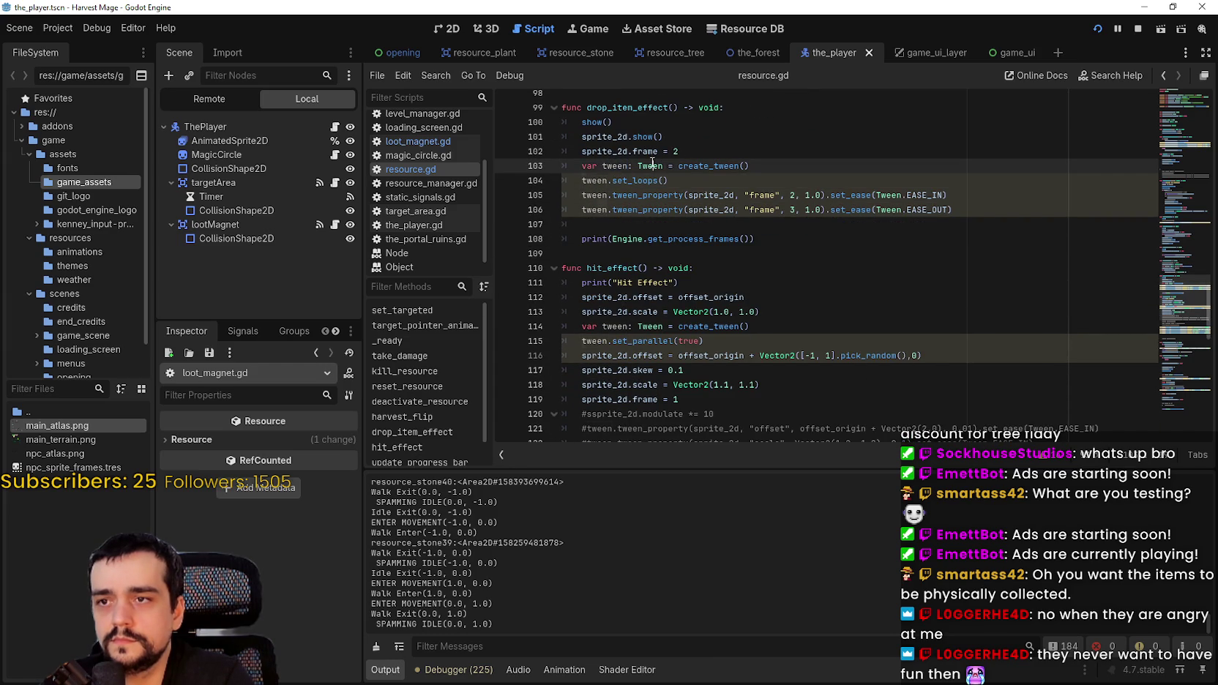
left_click_drag(663, 166, 596, 166)
type("item_drop_tween")
double_click(594, 180)
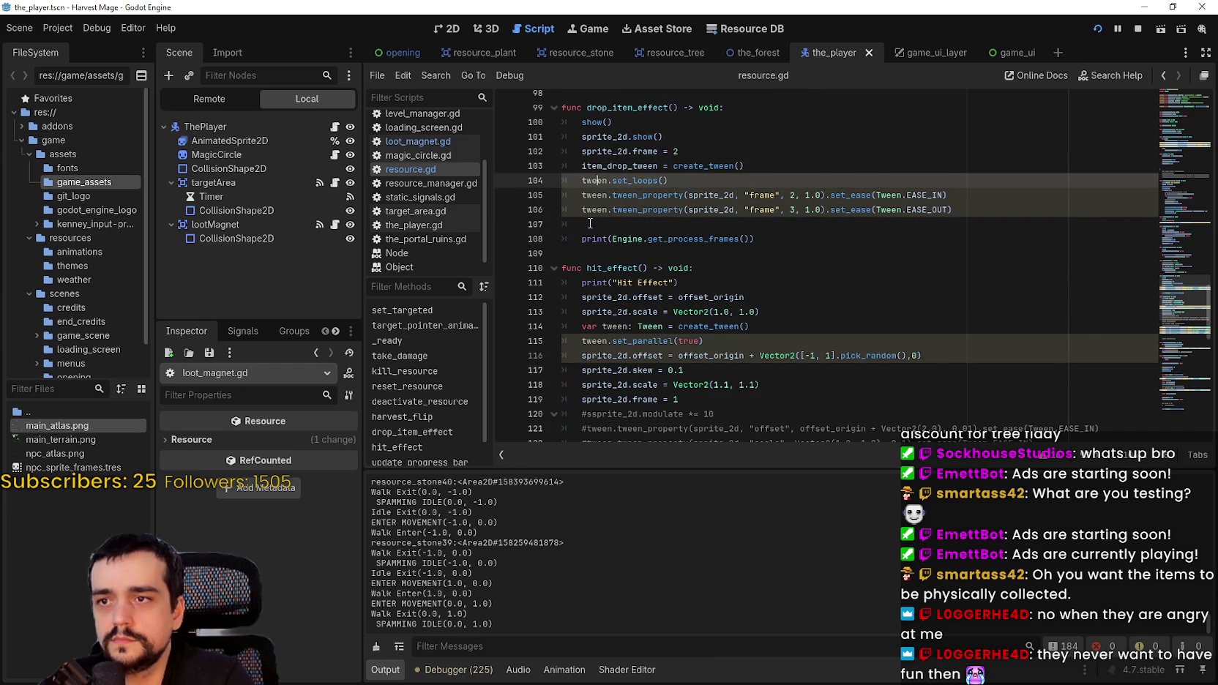
type("item_drop_tween")
double_click(595, 195)
type("item_drop_tween")
double_click(595, 210)
type("item_drop_tween")
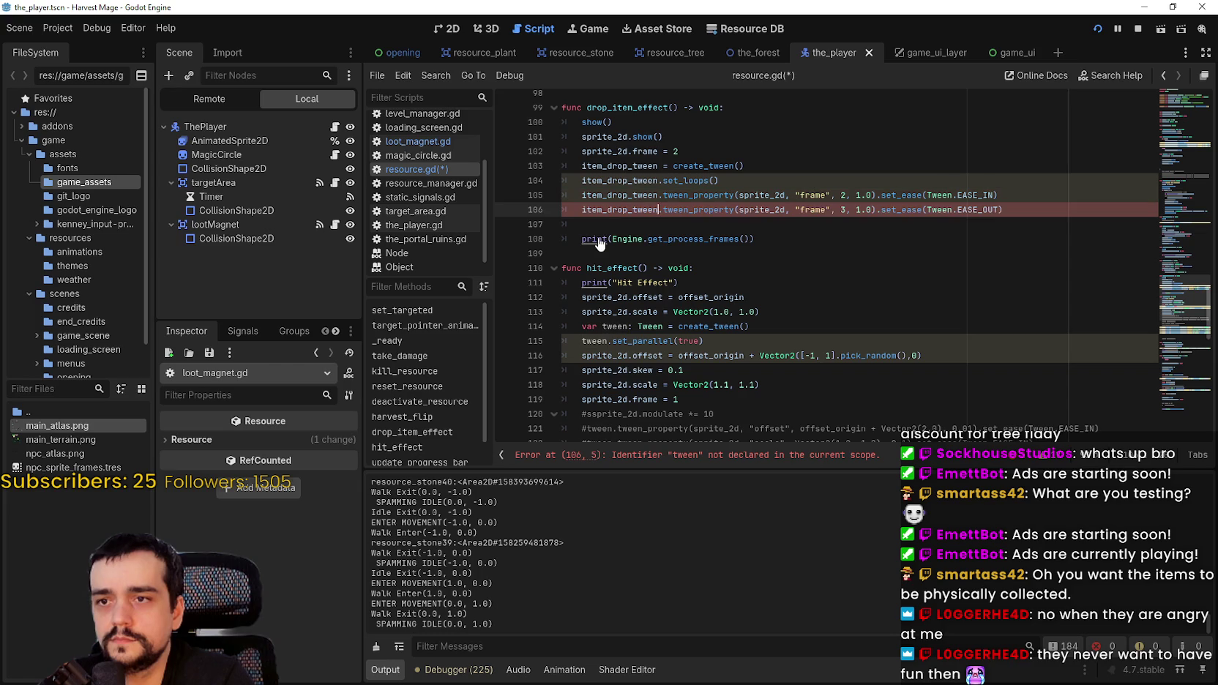
left_click(597, 224)
key("ctrl+s")
- Highlight every item_drop_tween use to check the replacements
scroll(607, 252, "up", 2)
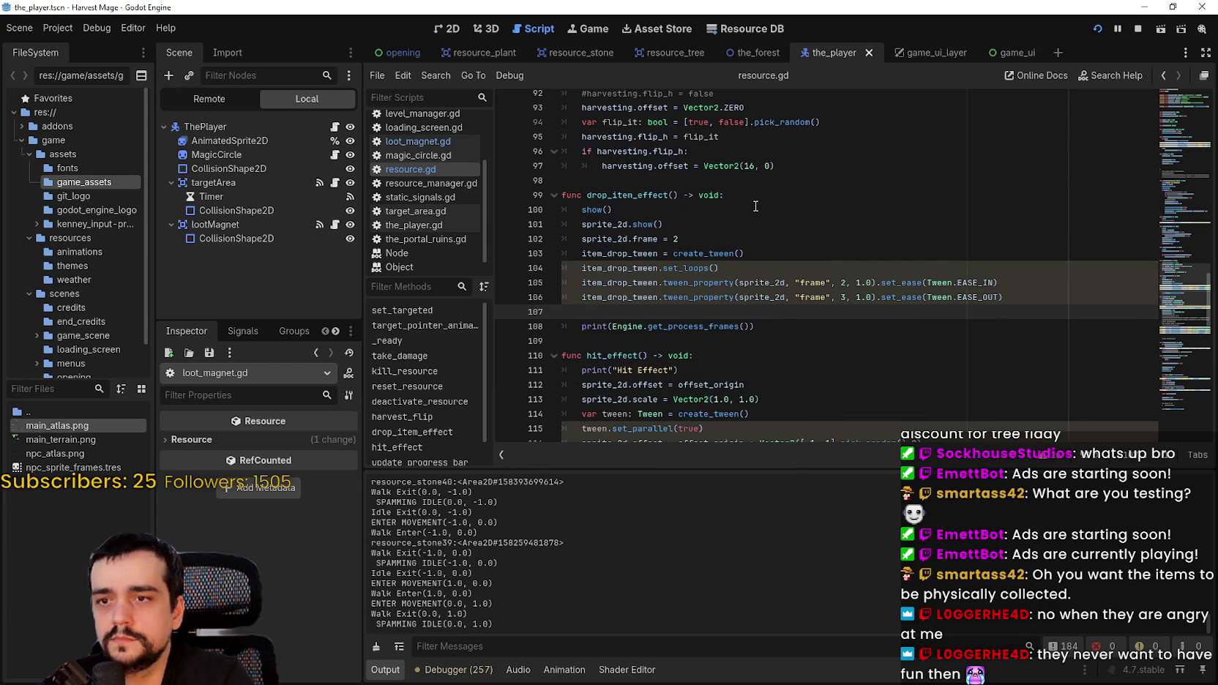
double_click(650, 260)
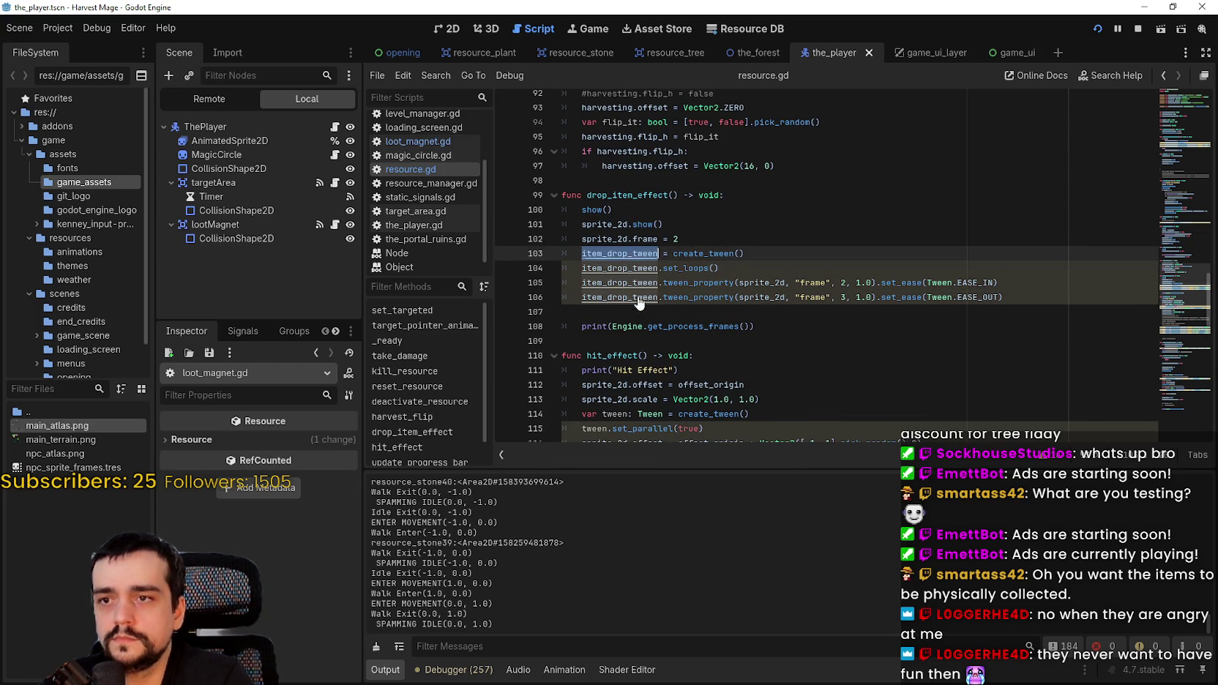
left_click(615, 312)
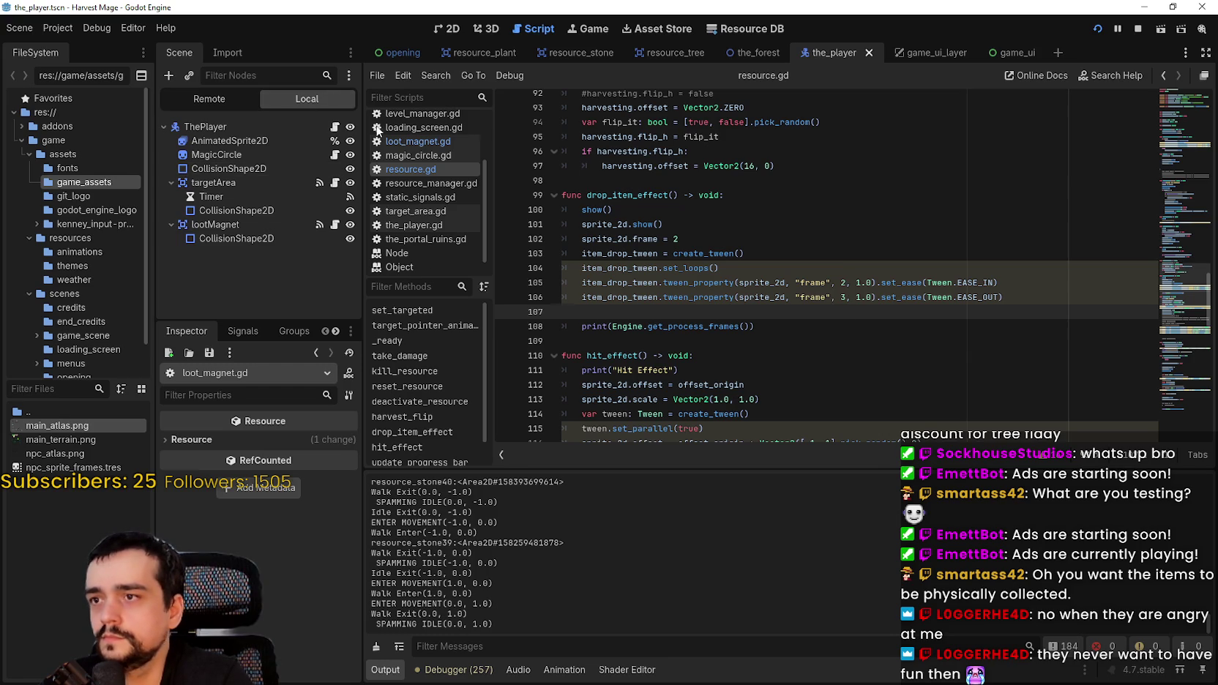
- In loot_magnet.gd, open a new line at the top of fly_to_player's body
left_click(395, 141)
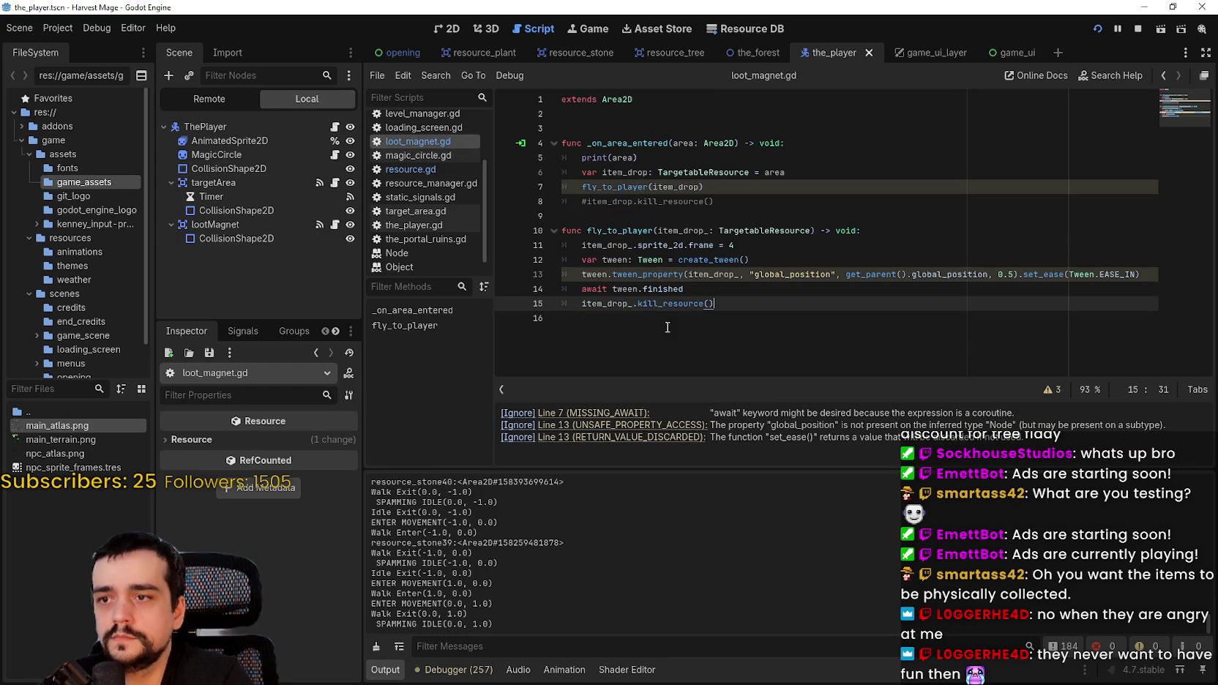
left_click(762, 249)
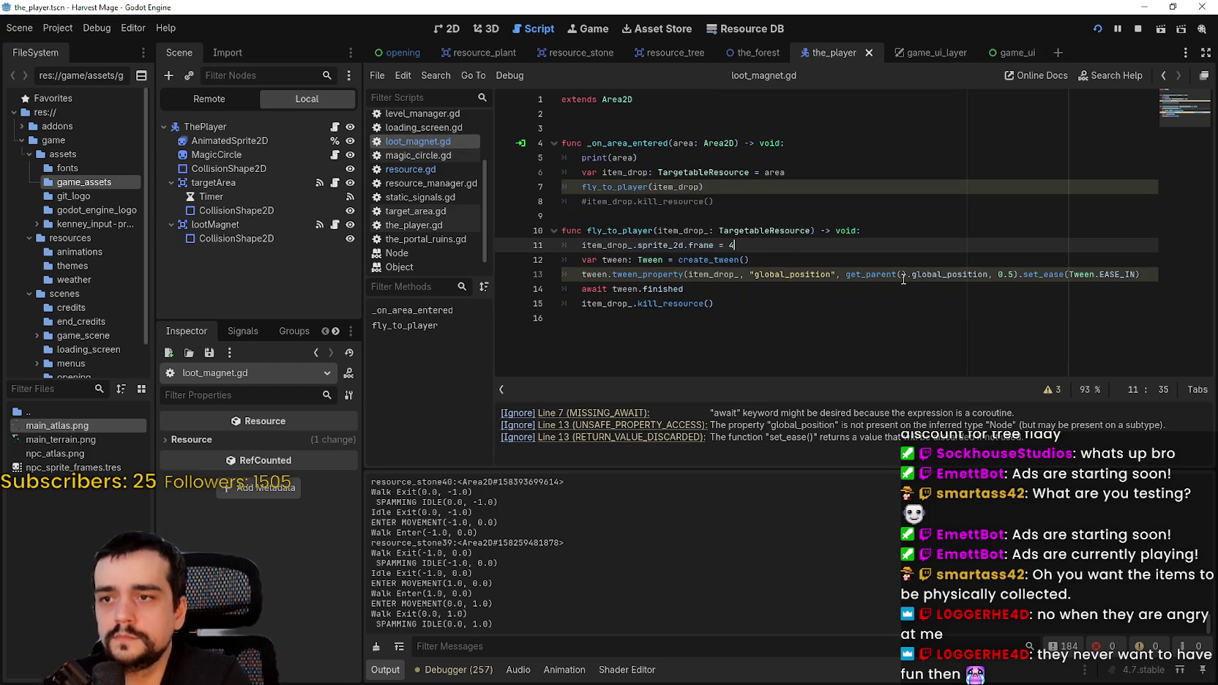
left_click(897, 231)
key("Return")
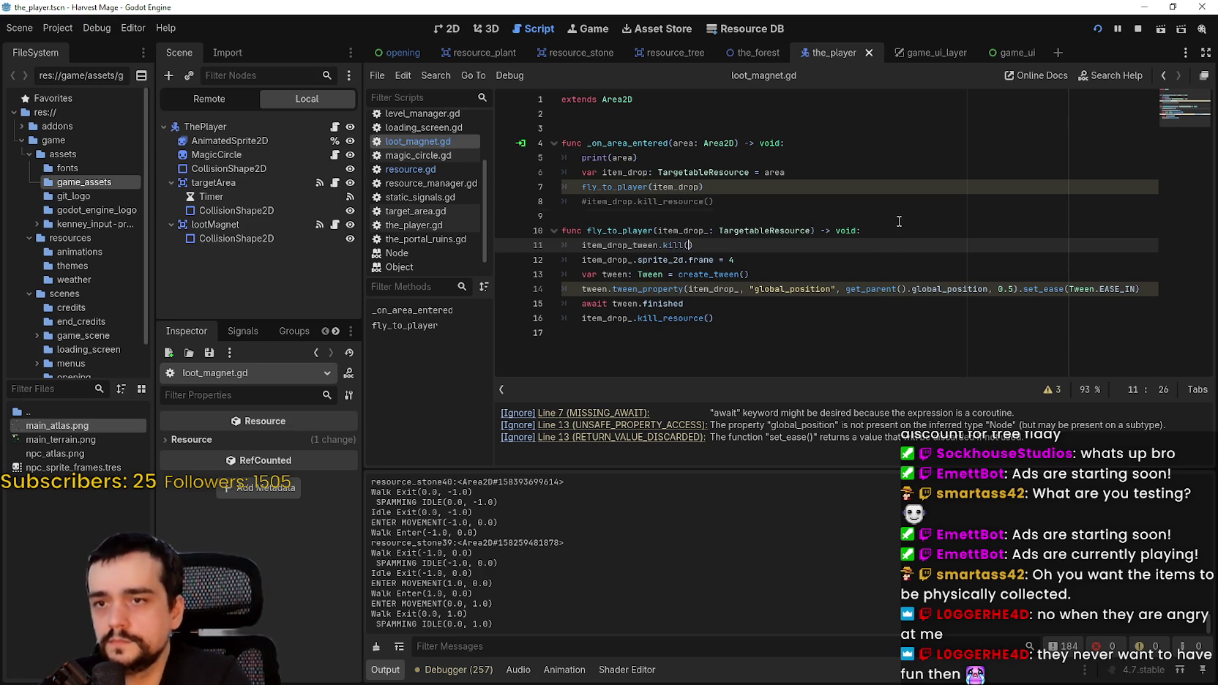
left_click(899, 221)
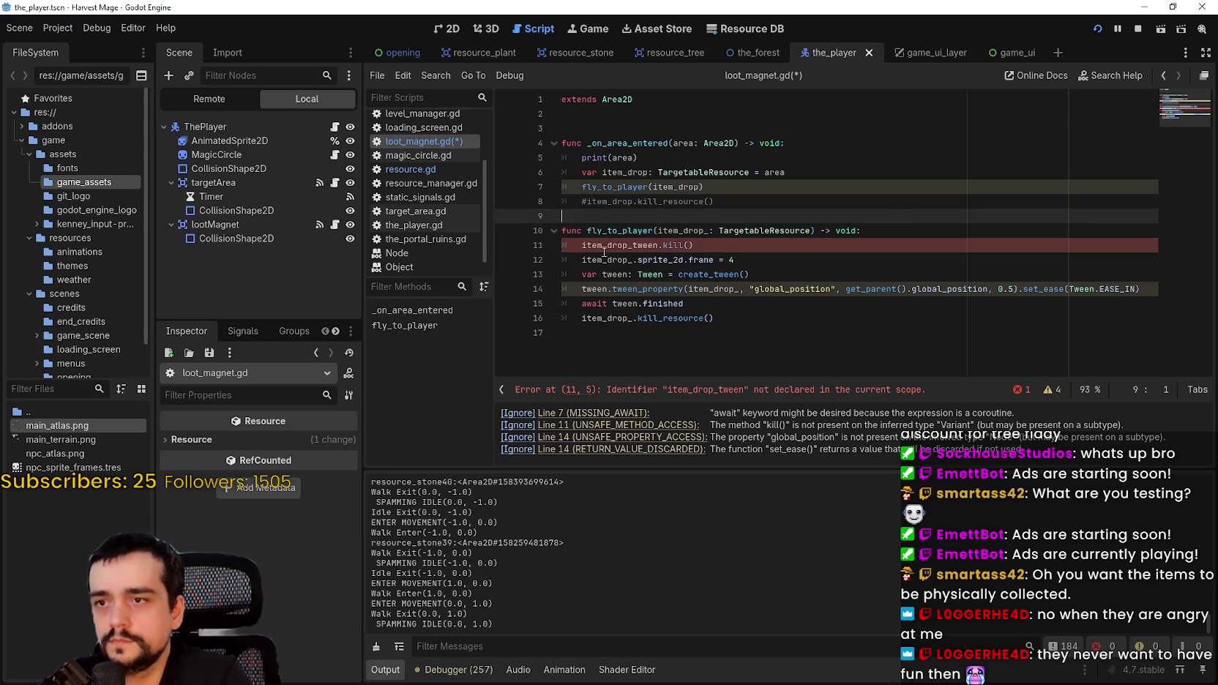
left_click(899, 237)
key("Return")
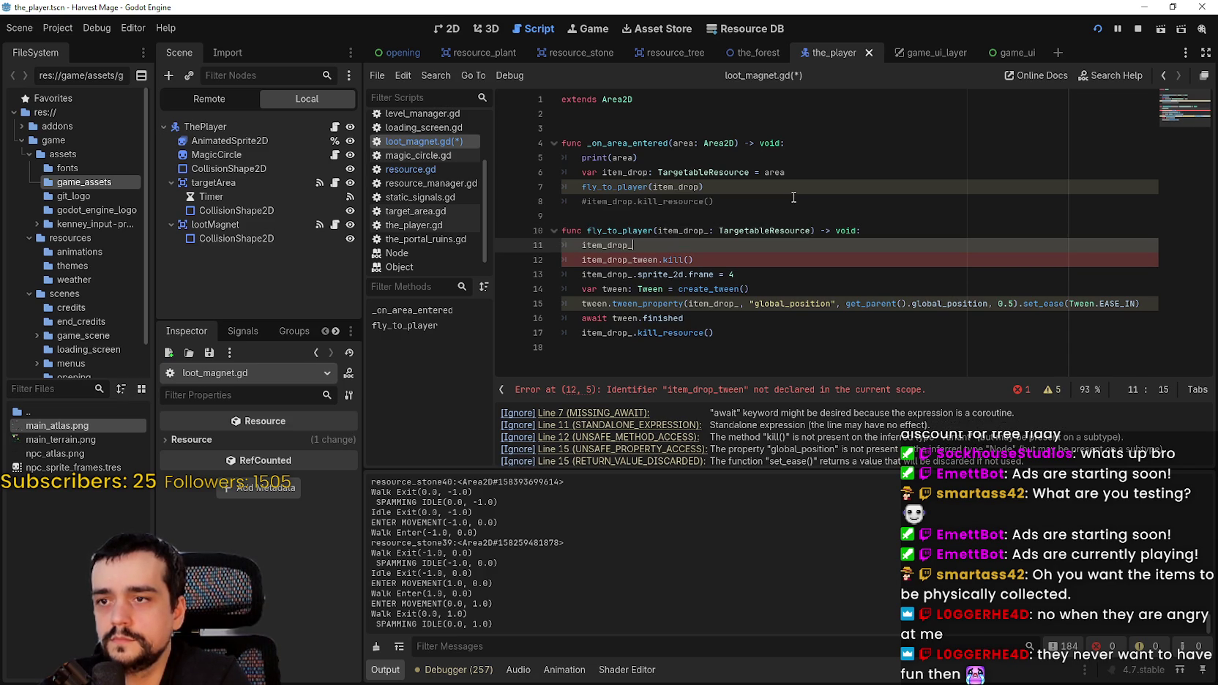
- Change the kill call to item_drop_.item_drop_tween.kill() and remove the spare blank line
double_click(695, 230)
key("ctrl+c")
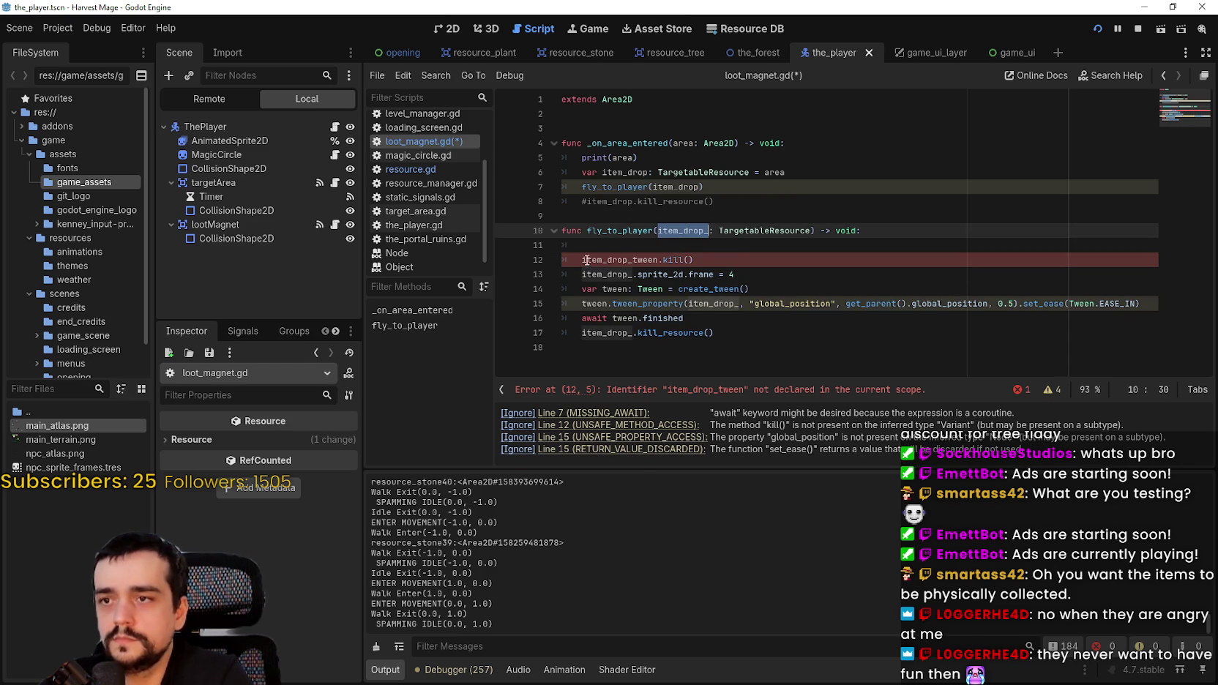
left_click(583, 260)
key("ctrl+v")
left_click(597, 249)
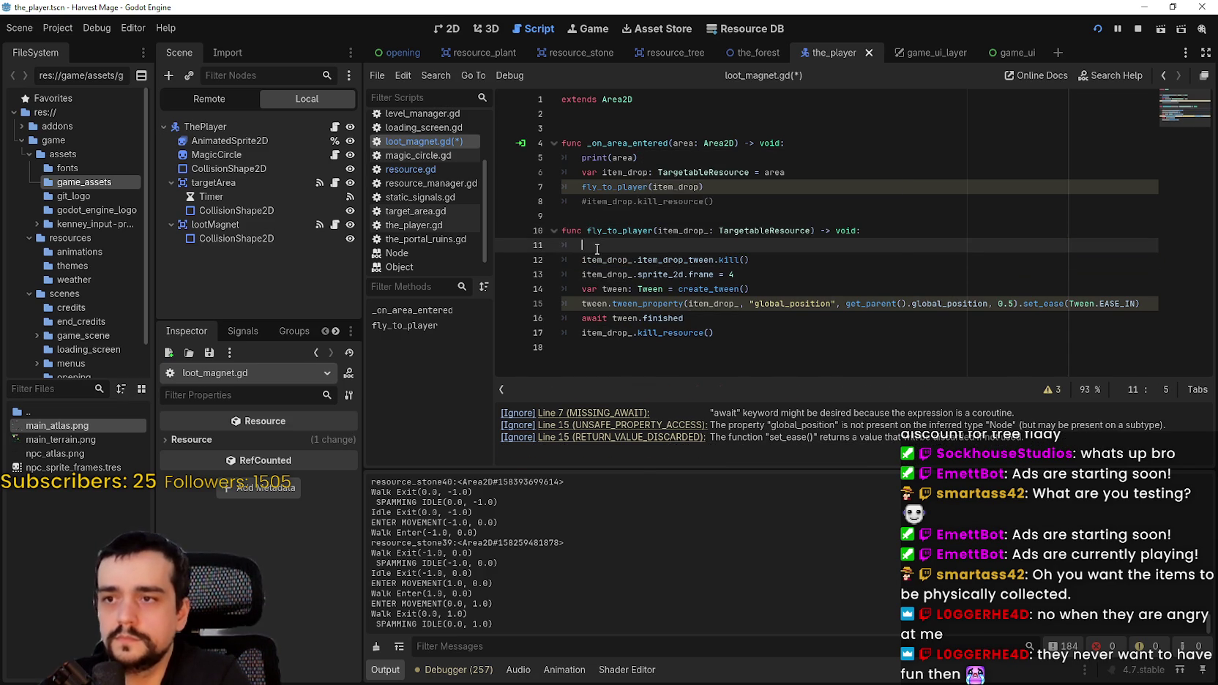
key("BackSpace")
key("BackSpace")
left_click(412, 171)
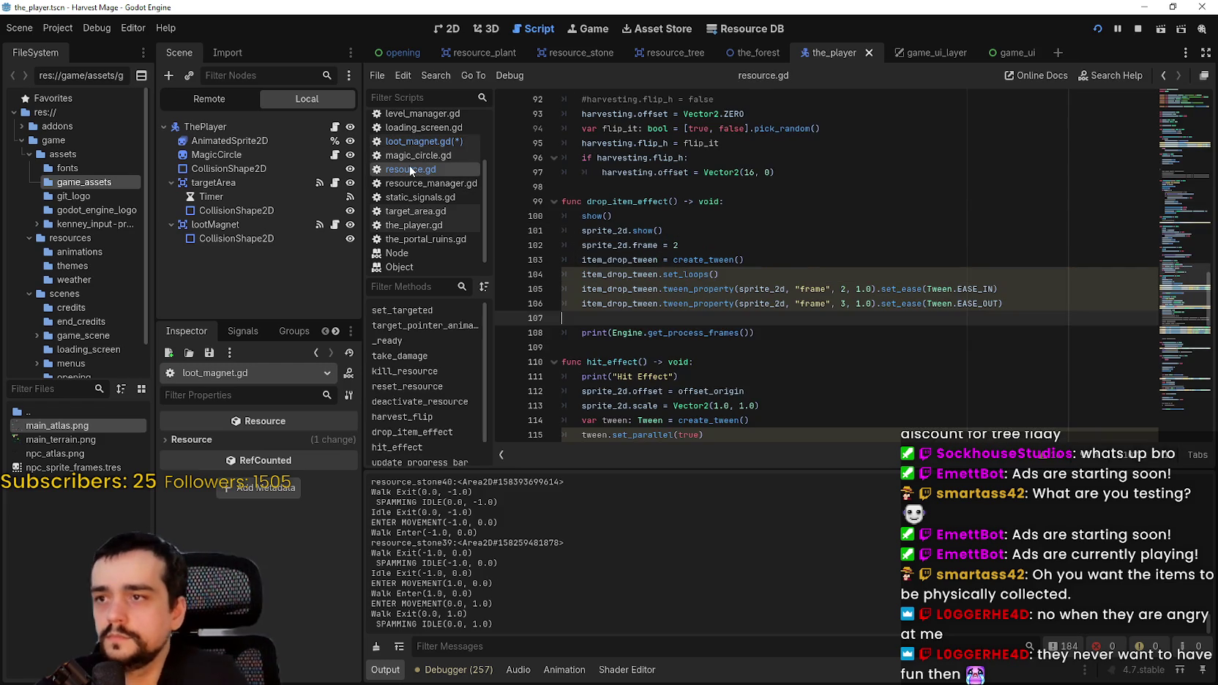
- Scroll through resource.gd and search for target_pointer_tween occurrences
scroll(646, 265, "down", 3)
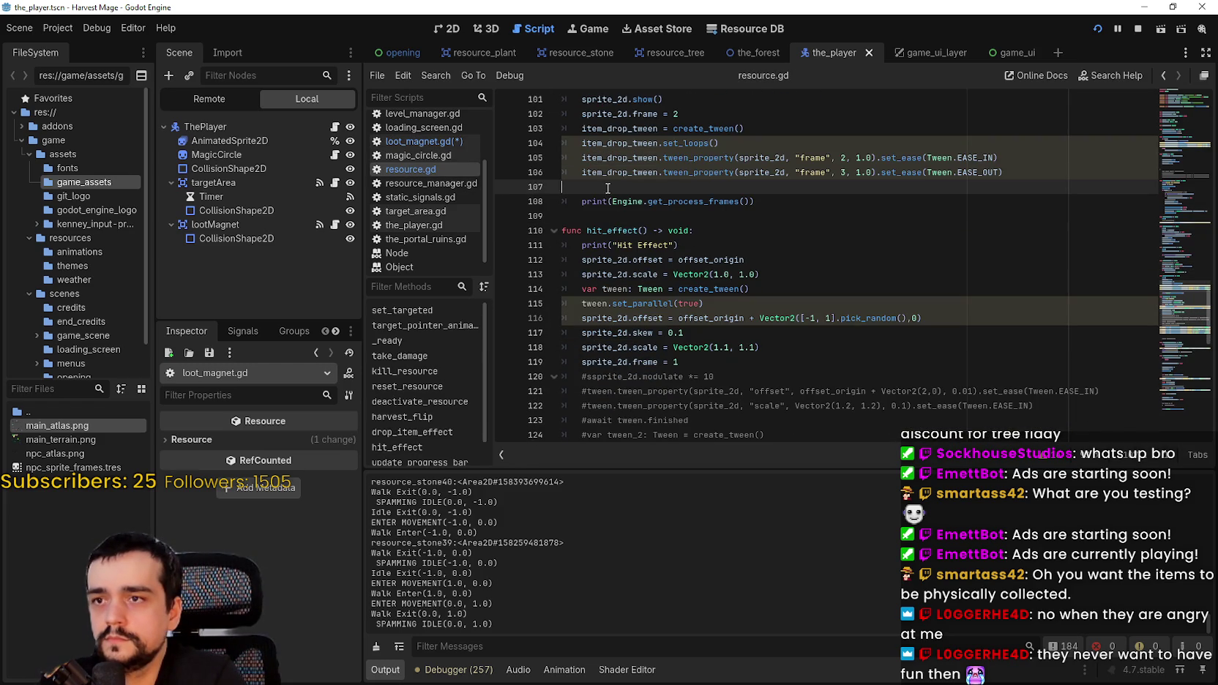
scroll(667, 277, "up", 3)
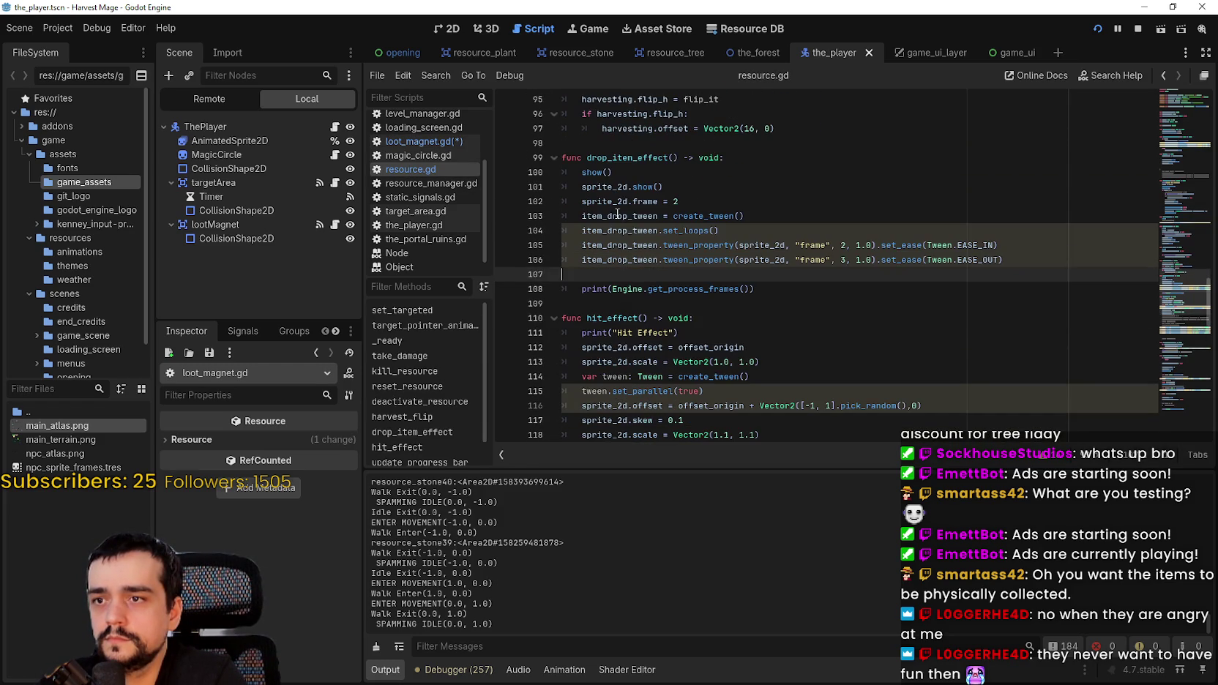
scroll(668, 265, "down", 8)
scroll(672, 284, "down", 6)
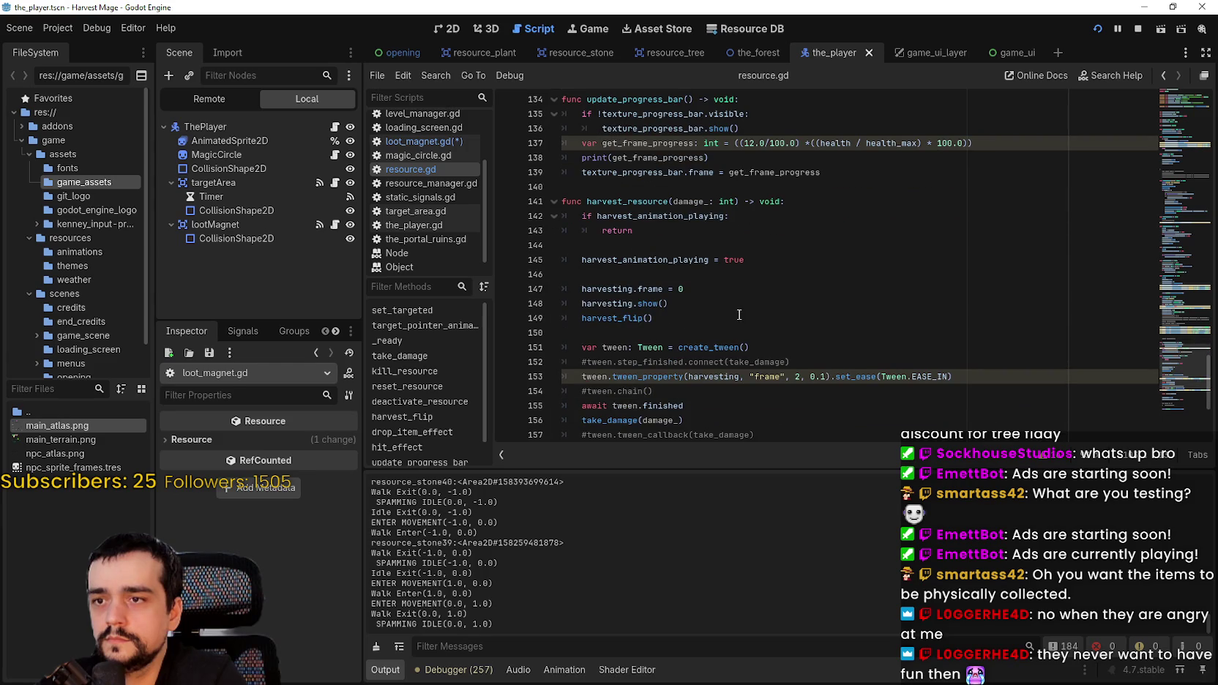
scroll(732, 292, "down", 4)
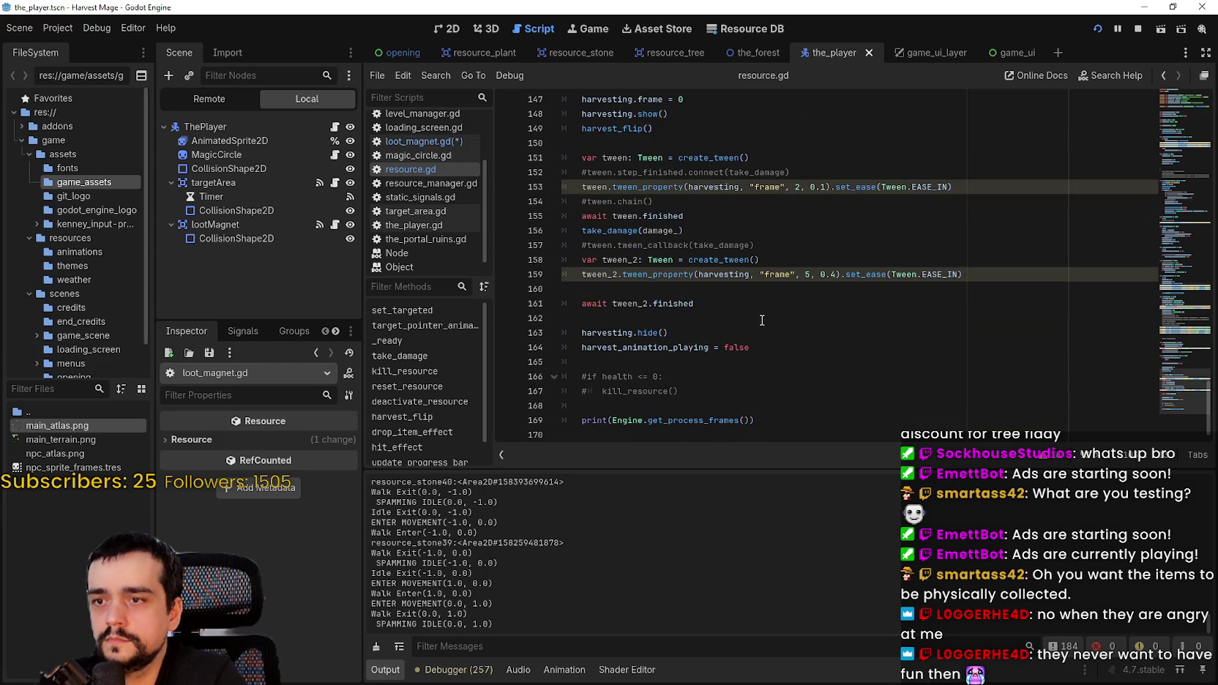
left_click_drag(1161, 342, 1173, 133)
scroll(739, 250, "down", 1)
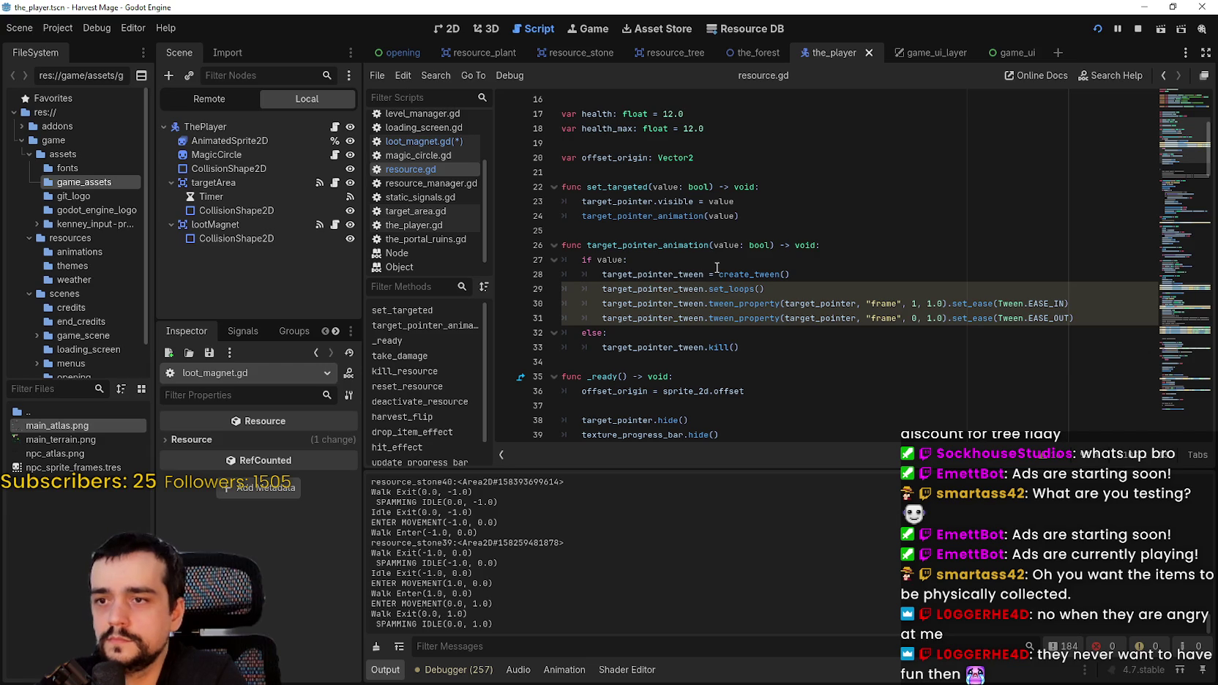
double_click(609, 288)
left_click_drag(601, 347, 755, 350)
double_click(652, 347)
key("ctrl+f")
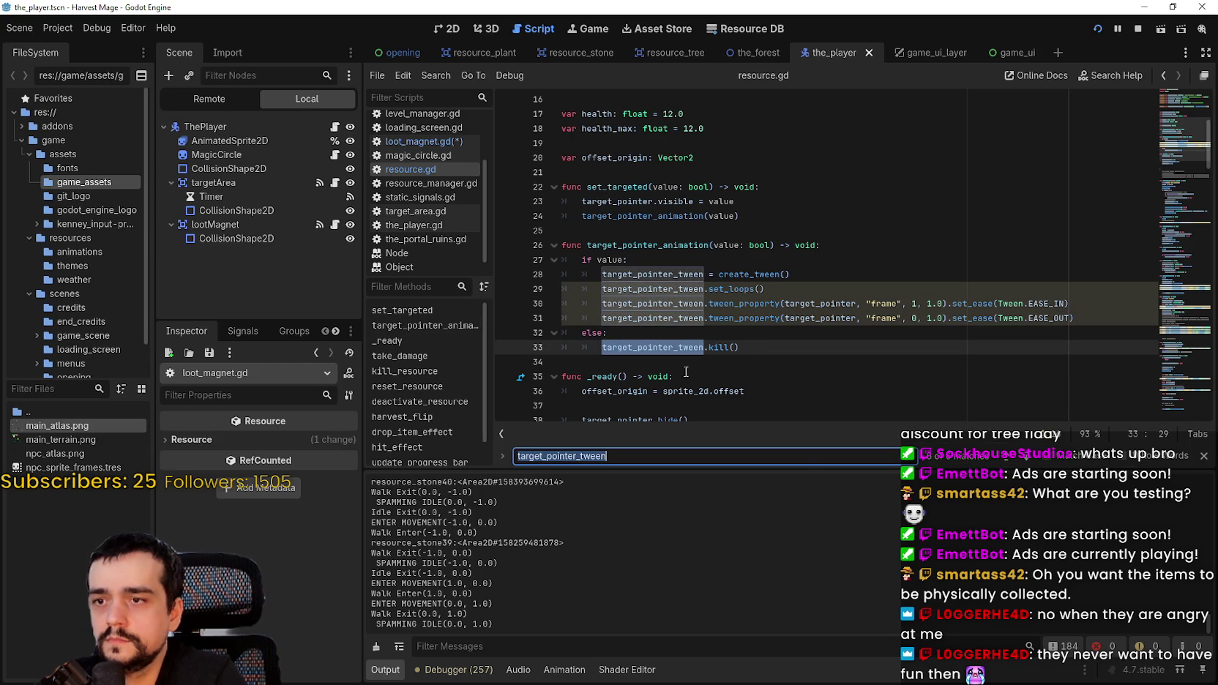
key("Return")
key("Return")
key("Return")
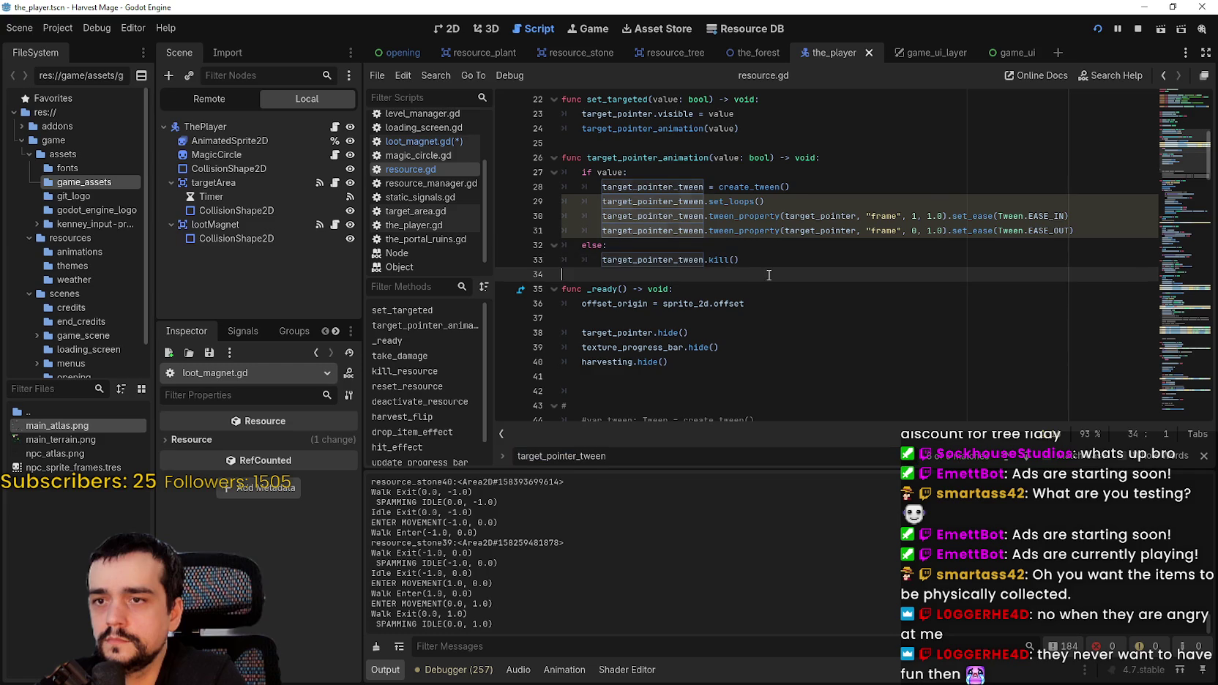
left_click(753, 260)
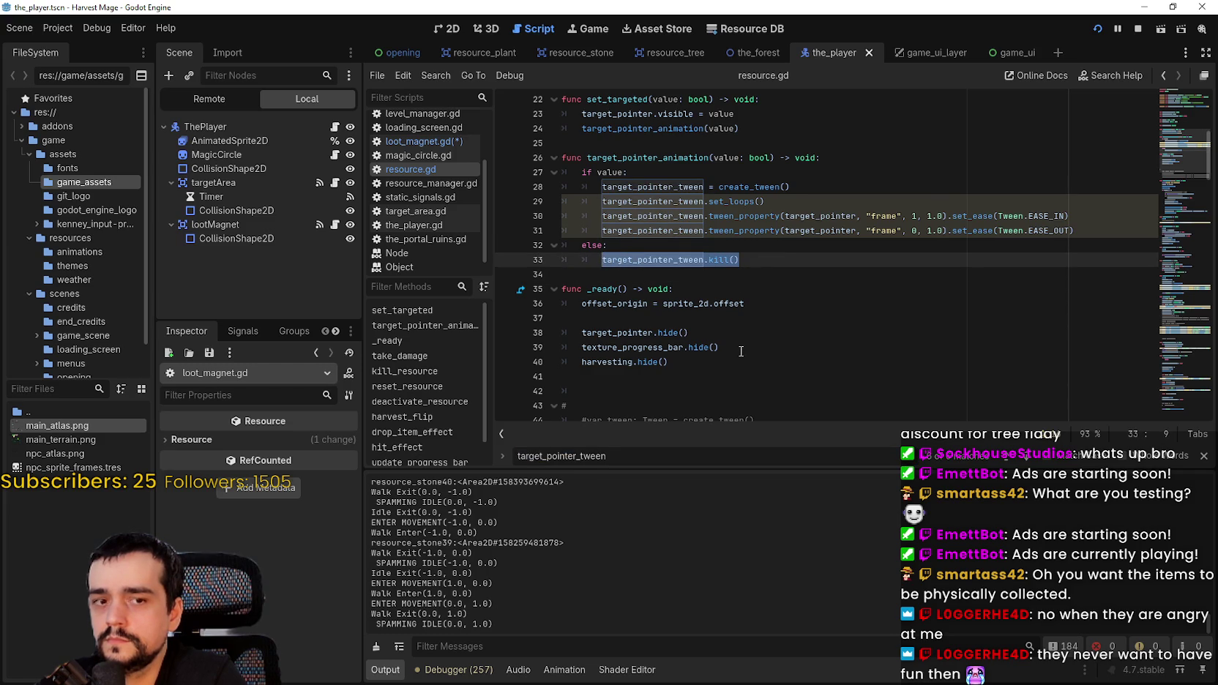
- Search resource.gd for kill to find target_pointer_tween.kill() on line 33, then return to loot_magnet.gd
key("ctrl+f")
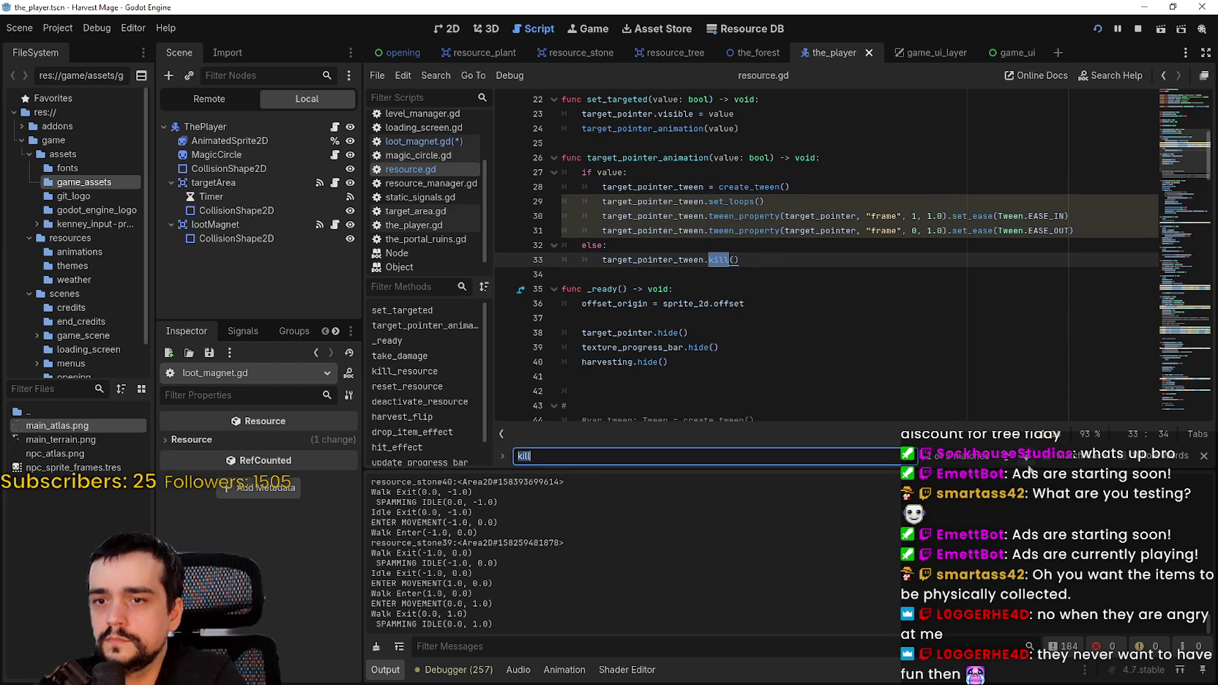
key("Return")
left_click(1030, 462)
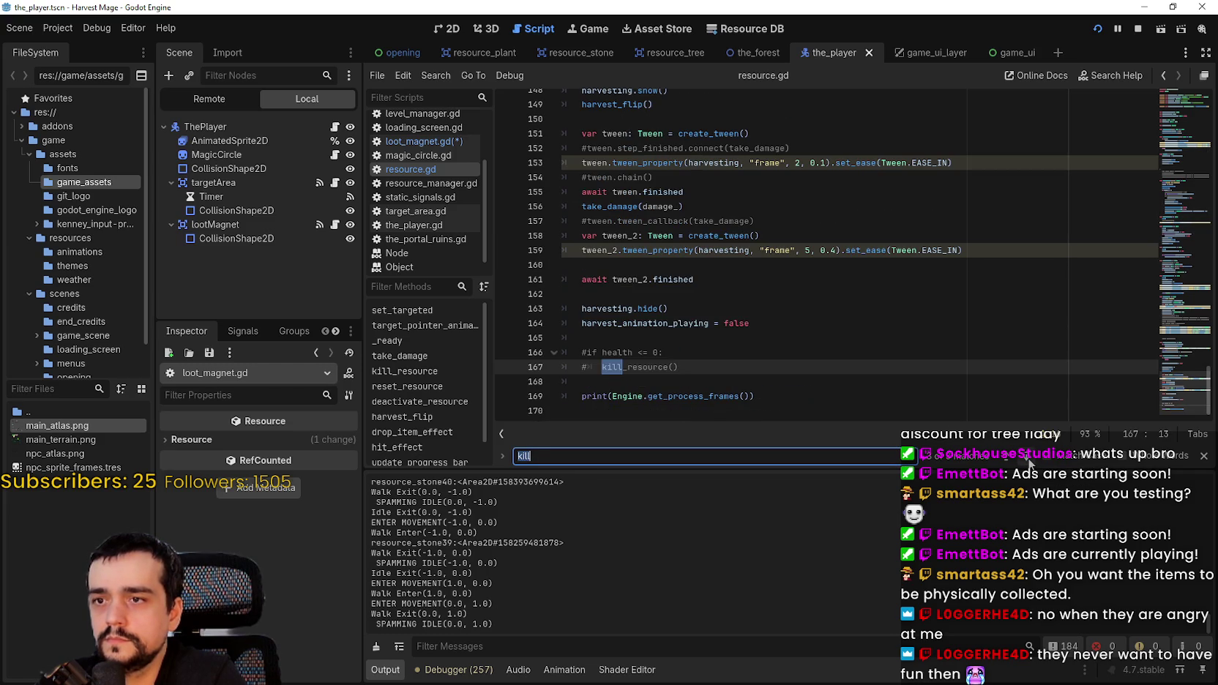
left_click(1030, 464)
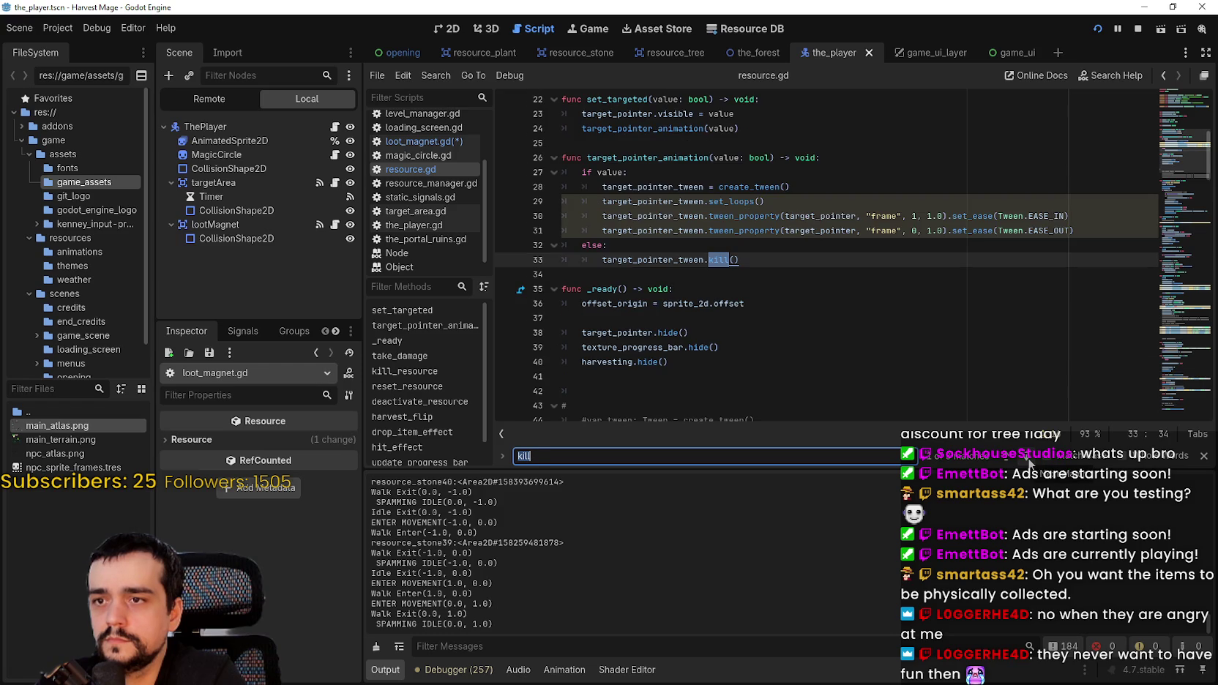
left_click_drag(602, 260, 759, 255)
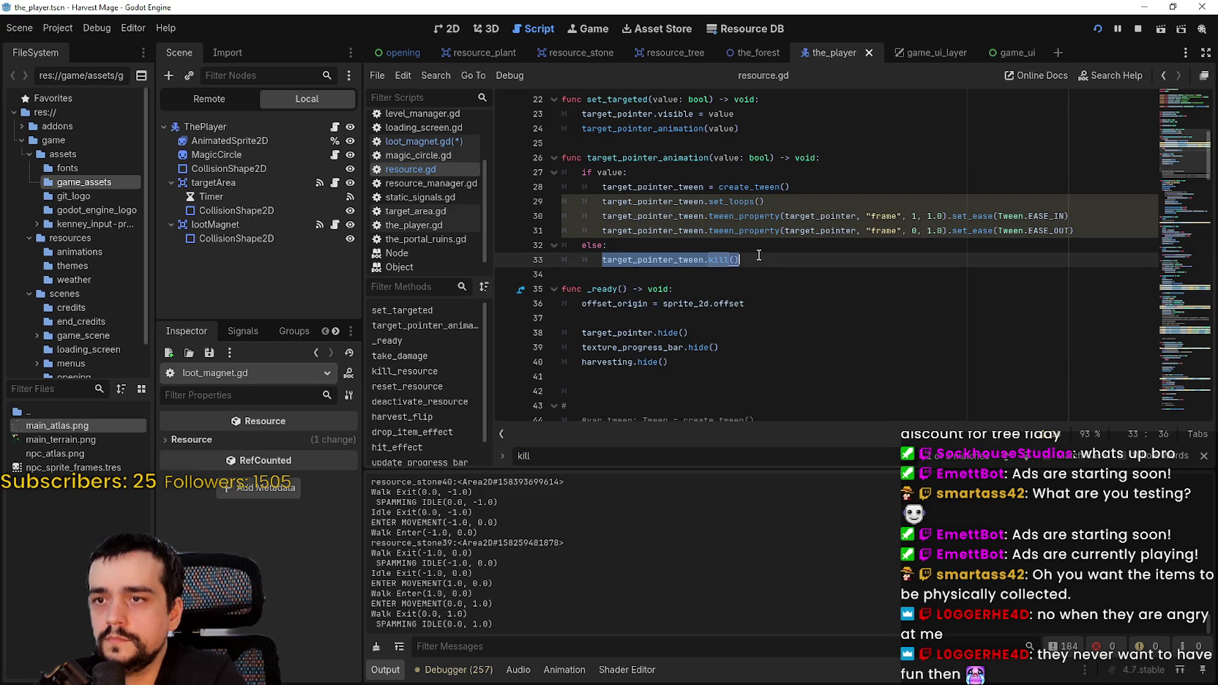
left_click(784, 291)
left_click(419, 143)
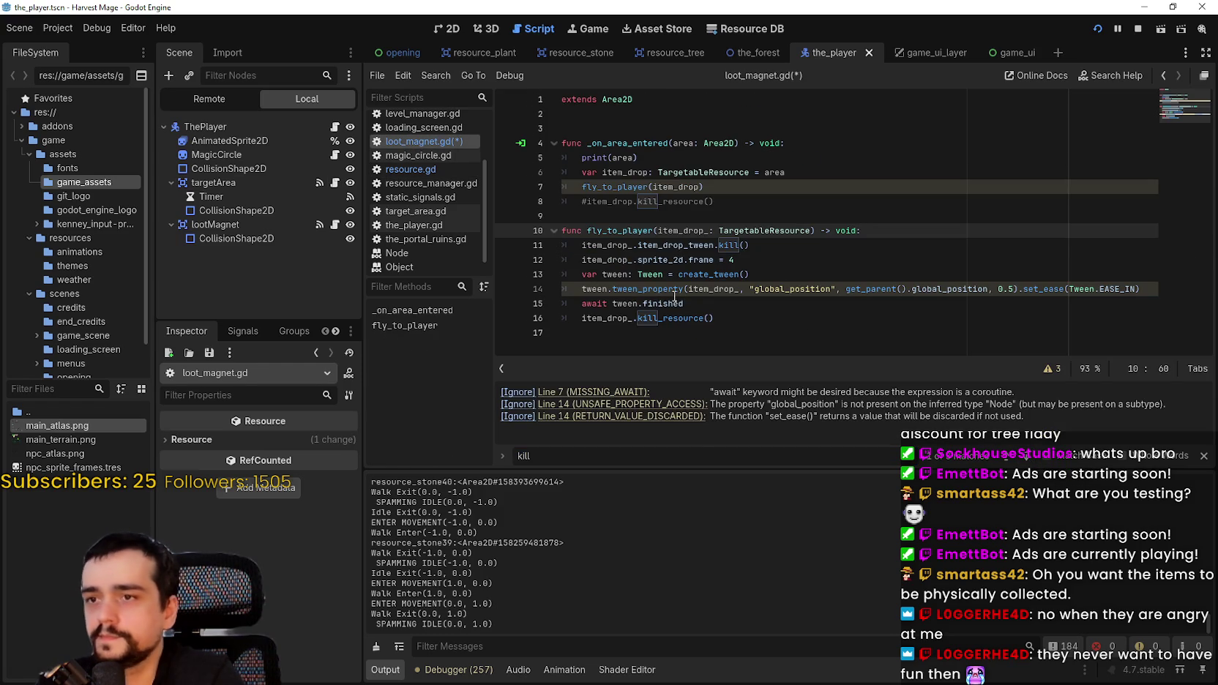
- Replace fly_to_player's local tween declaration with item_drop_.item_drop_tween and save
left_click(705, 279)
left_click(759, 244)
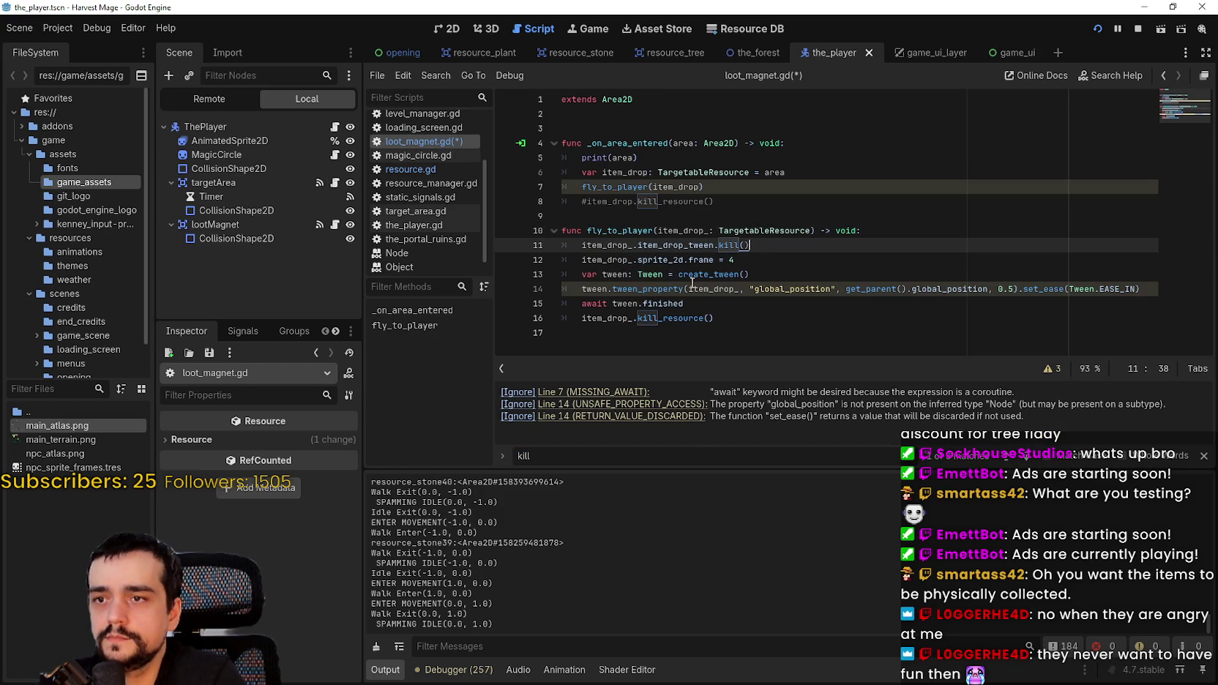
mouse_move(583, 245)
left_mouse_down()
mouse_move(634, 261)
mouse_move(715, 246)
left_mouse_up()
key("ctrl+c")
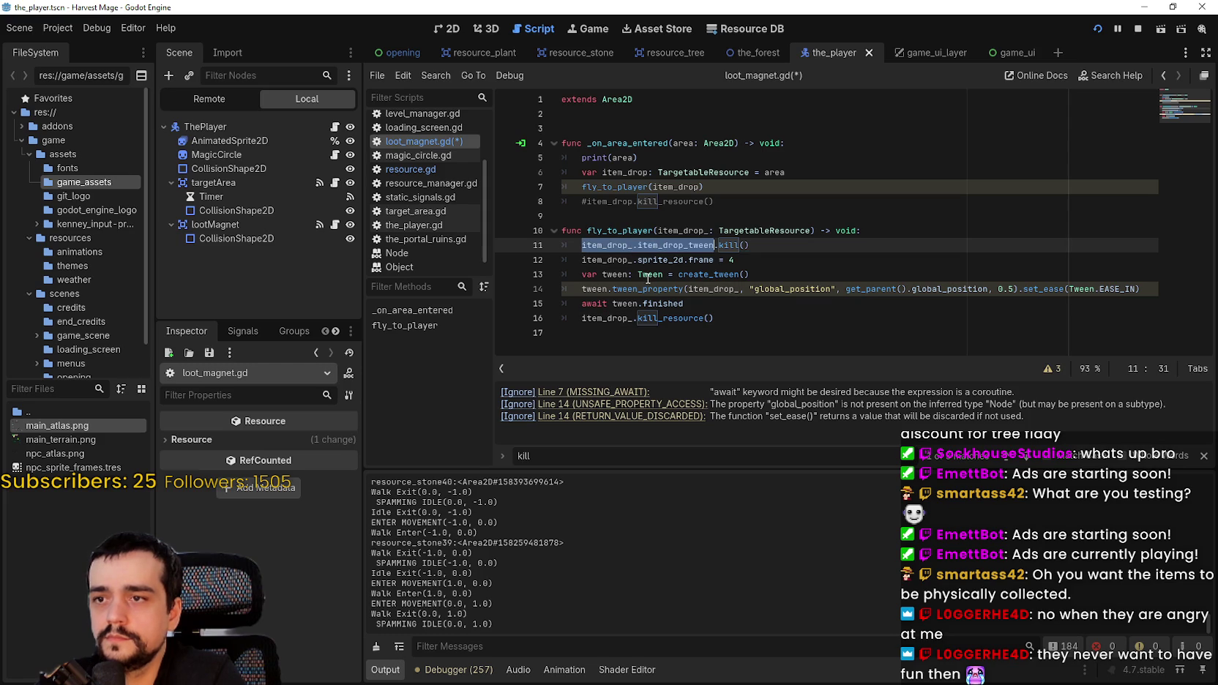
double_click(649, 275)
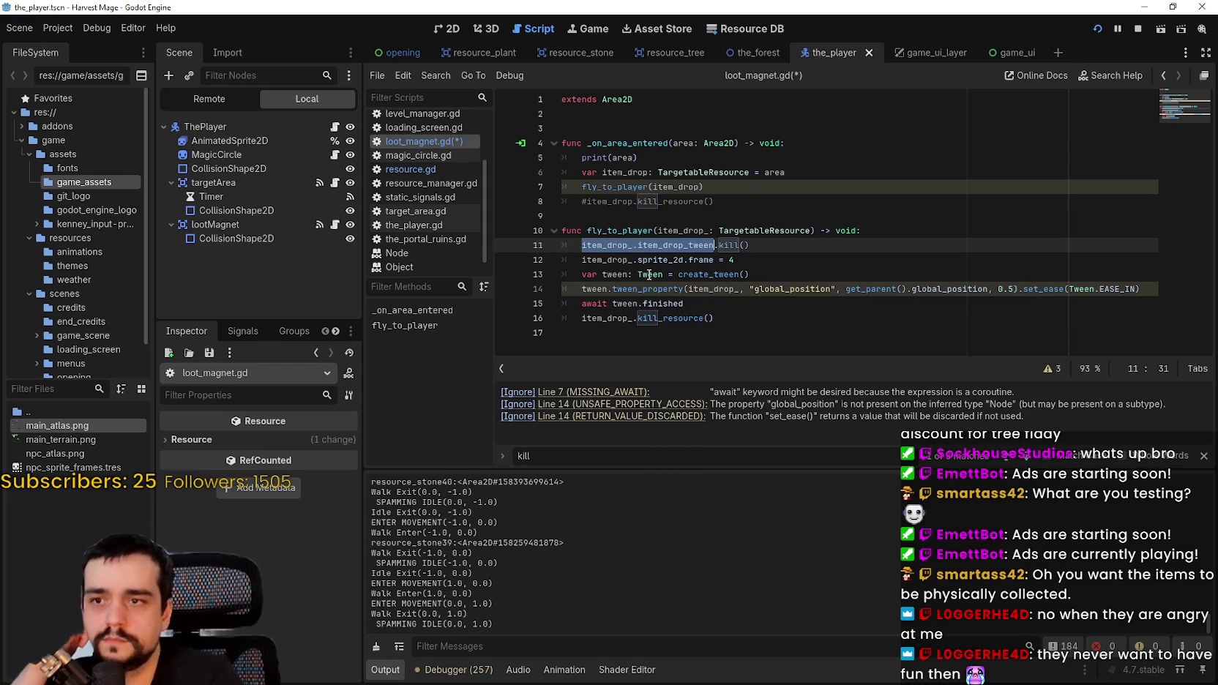
key("ctrl+v")
key("ctrl+s")
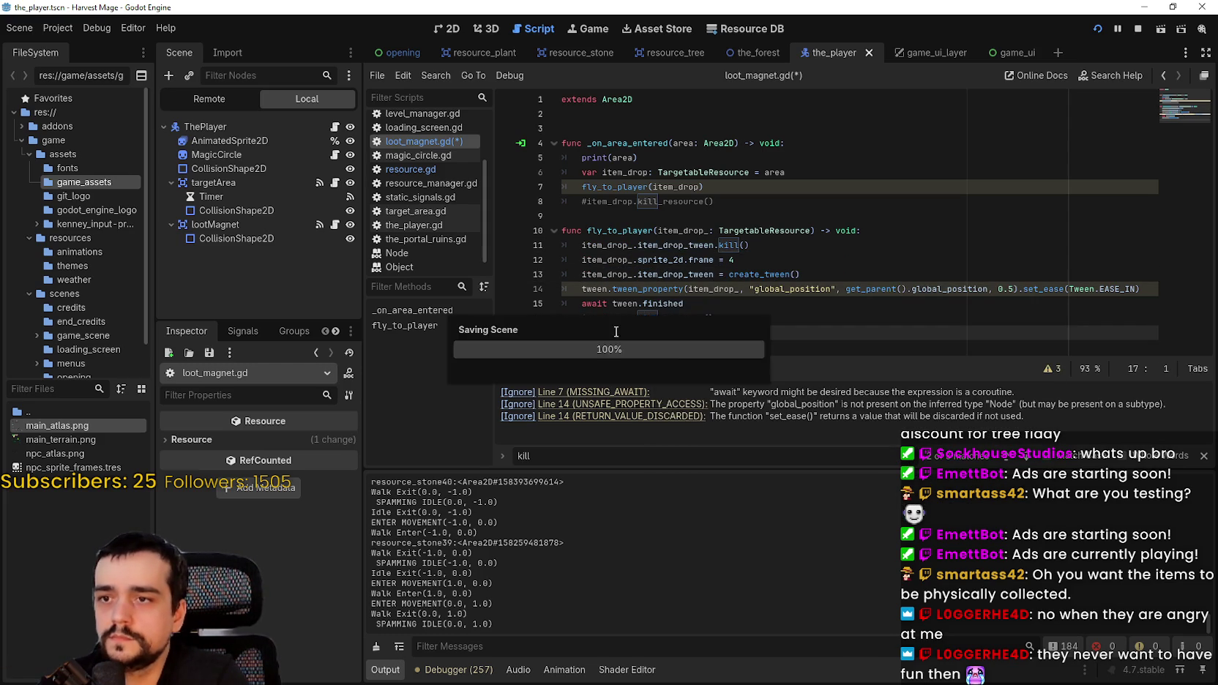
- Use item_drop_.item_drop_tween for the move and await lines, save, and relaunch the game
left_click_drag(583, 275, 714, 275)
double_click(602, 290)
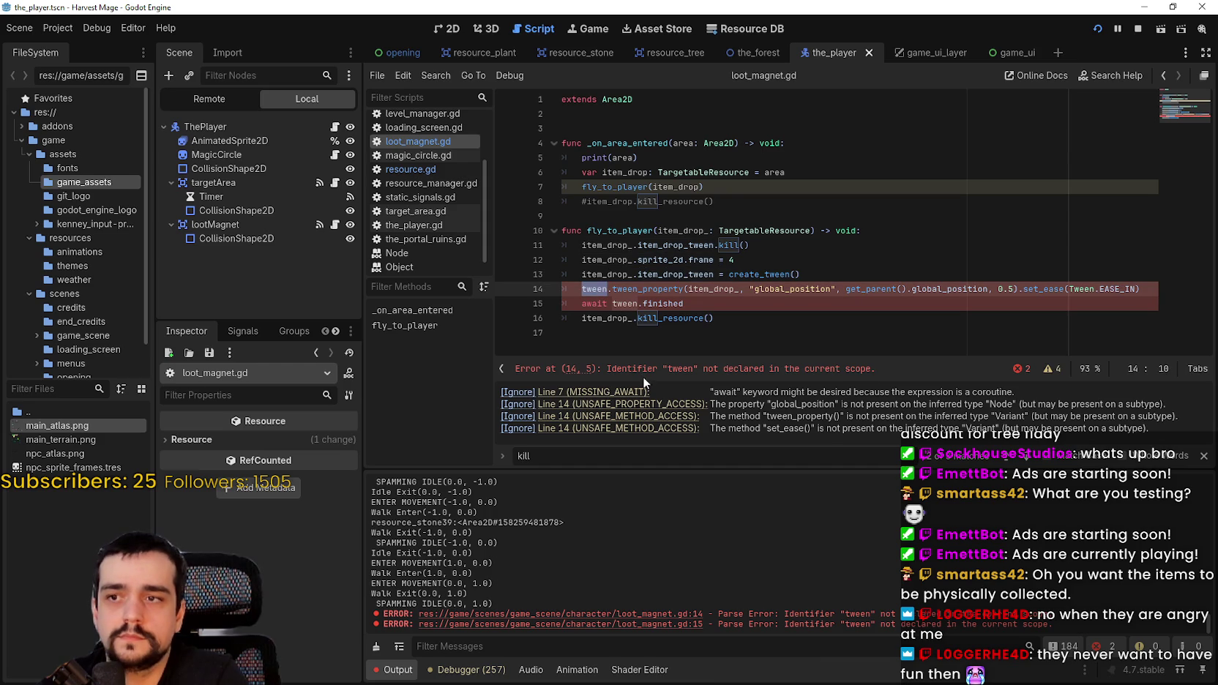
key("ctrl+v")
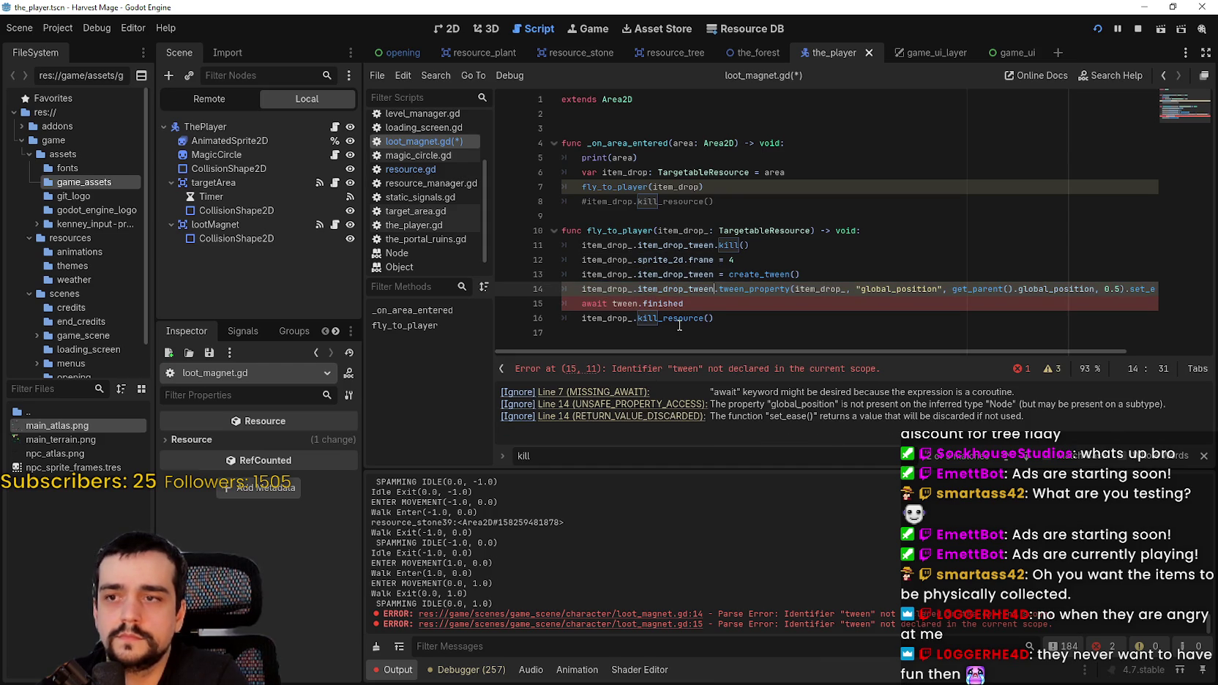
double_click(622, 303)
key("ctrl+v")
left_click(641, 335)
key("ctrl+s")
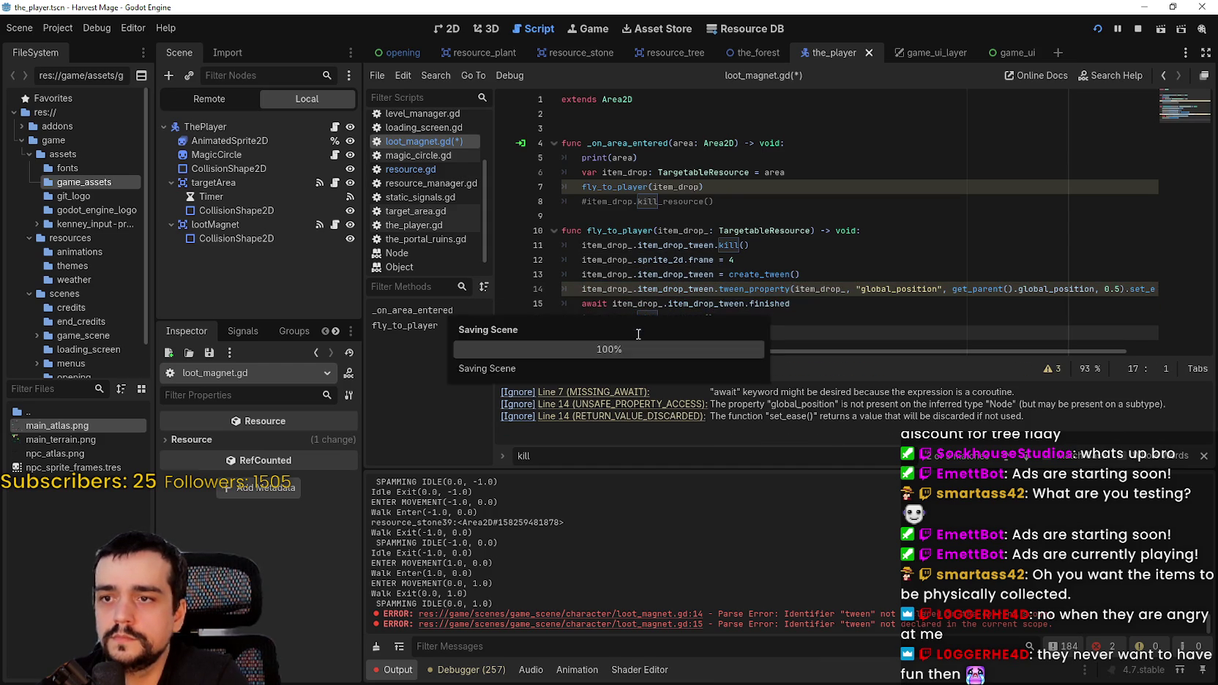
left_click(1139, 30)
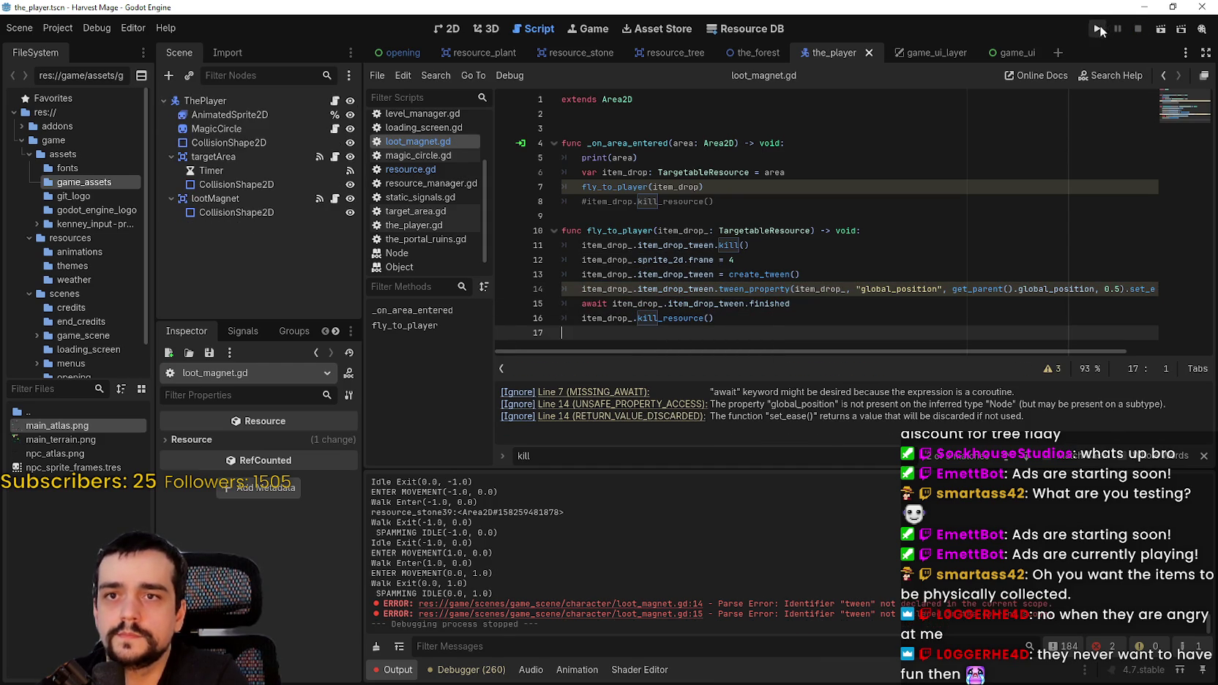
left_click(1099, 27)
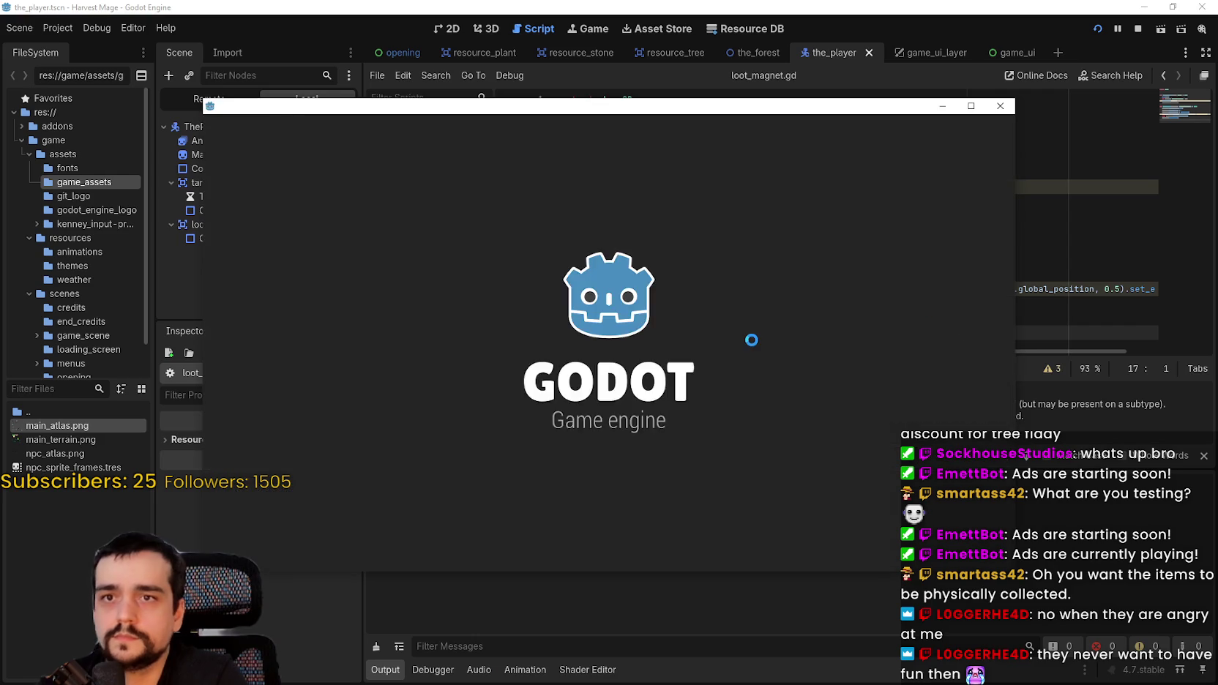
- Start the Harvest Mage game and attack the nearby vines
key("Return")
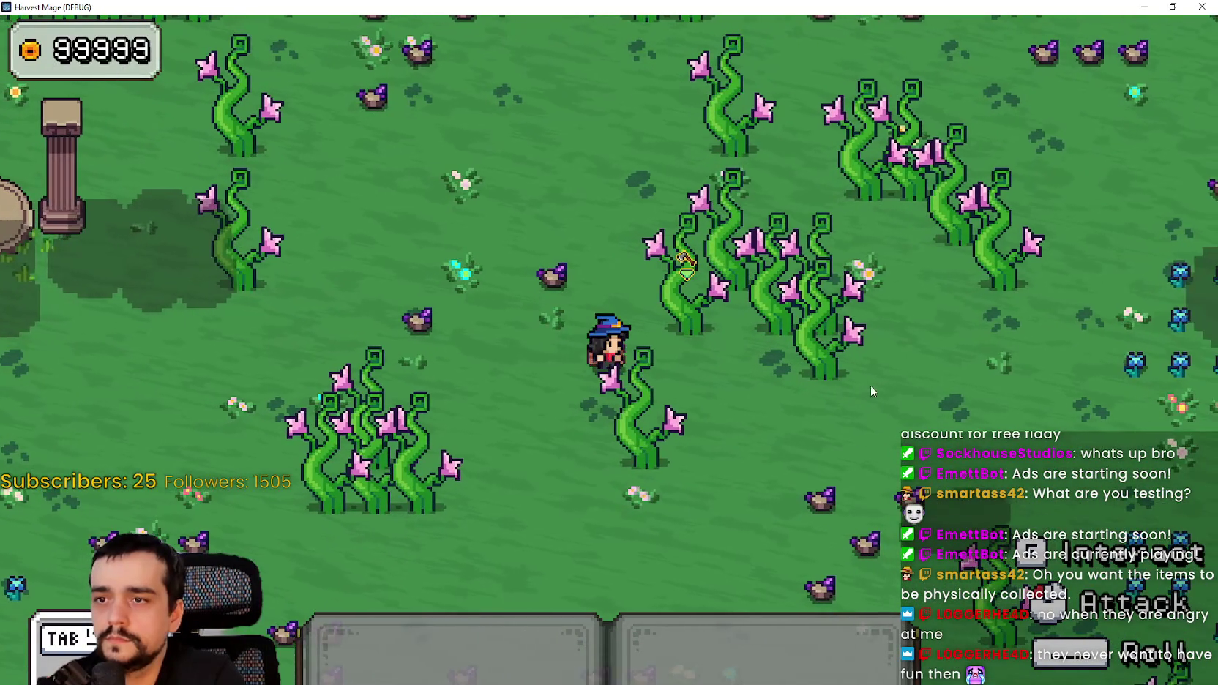
left_click(823, 350)
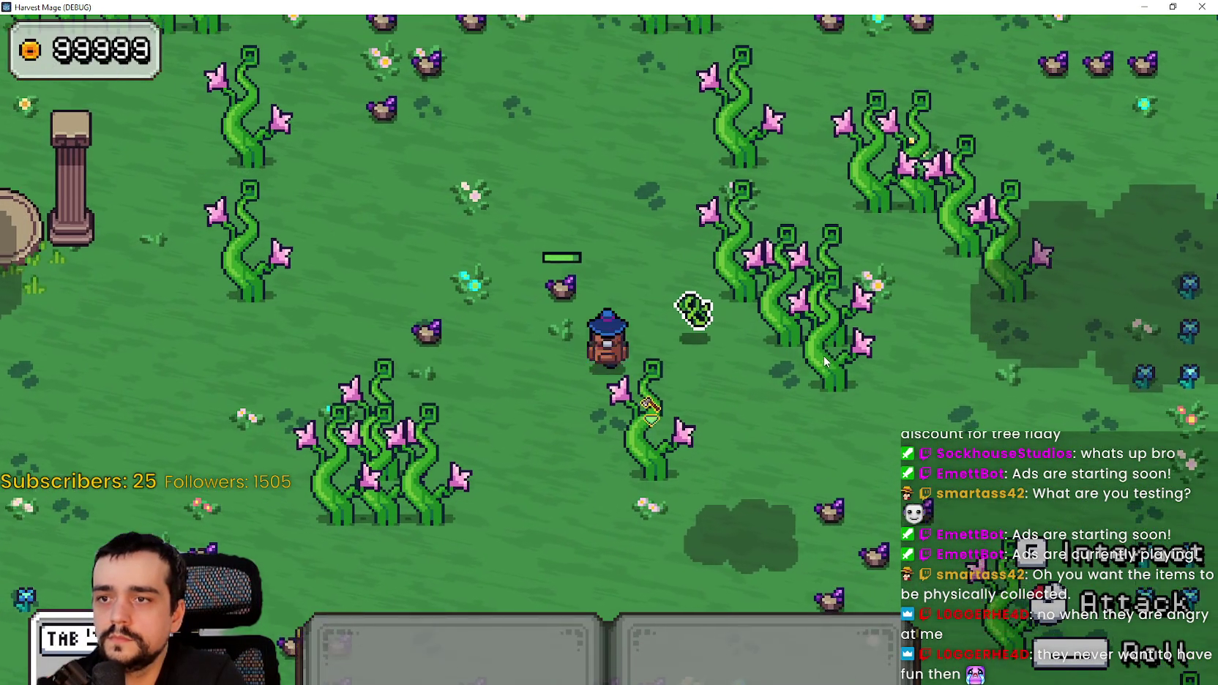
key("w+d")
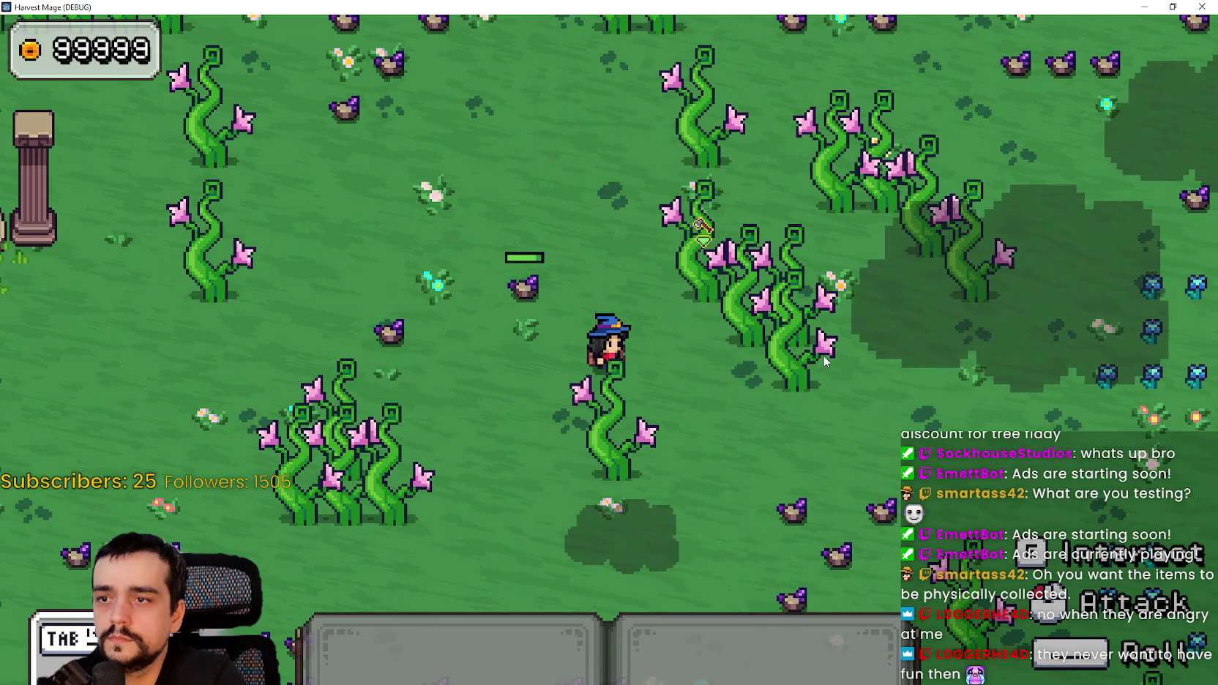
key("s+d")
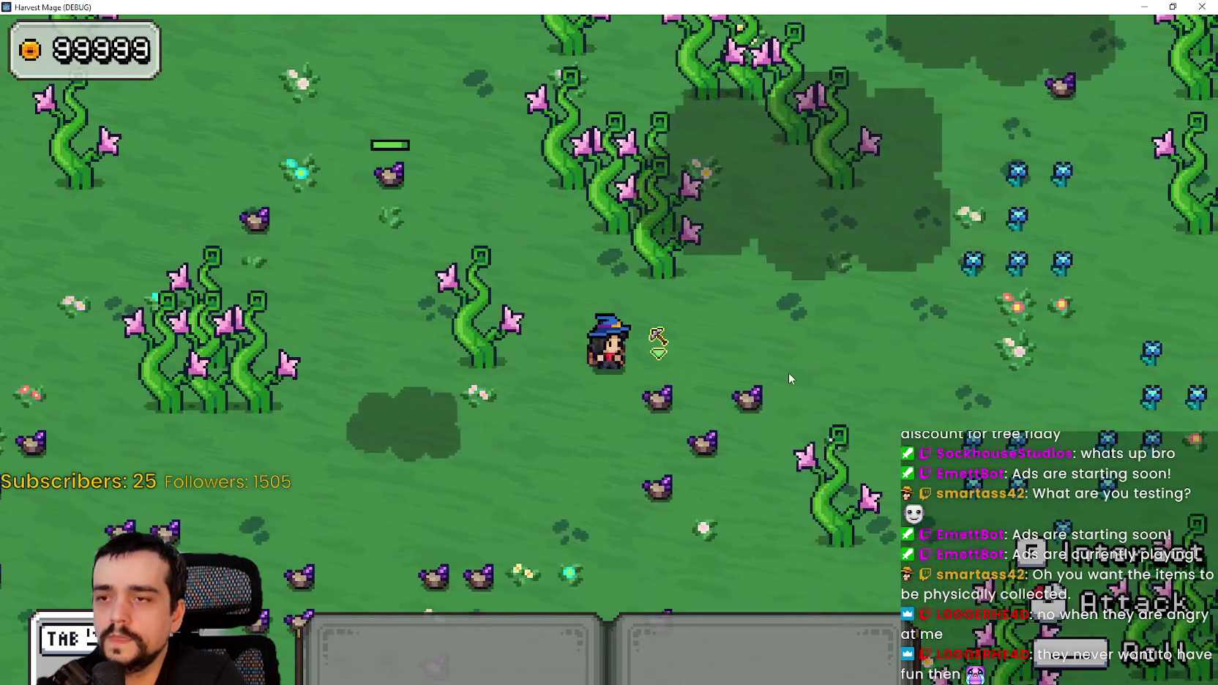
key("a")
key("space")
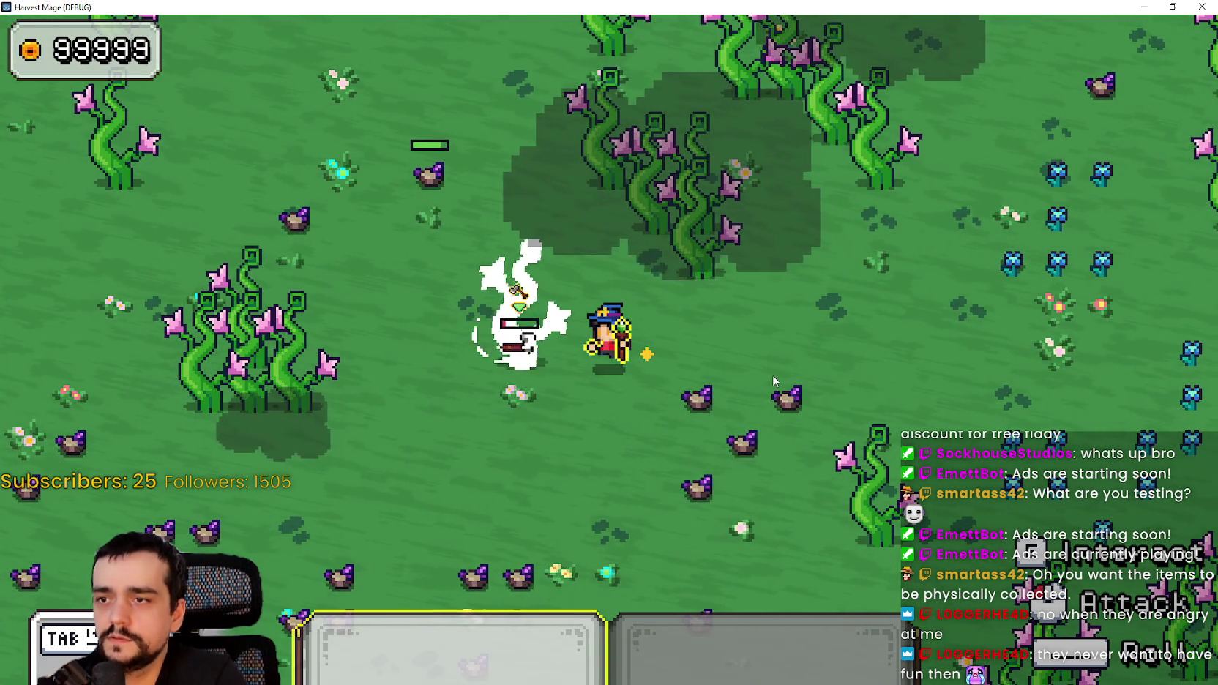
- Walk the character around to collect loot, then stop the game with F8
key("d")
key("w")
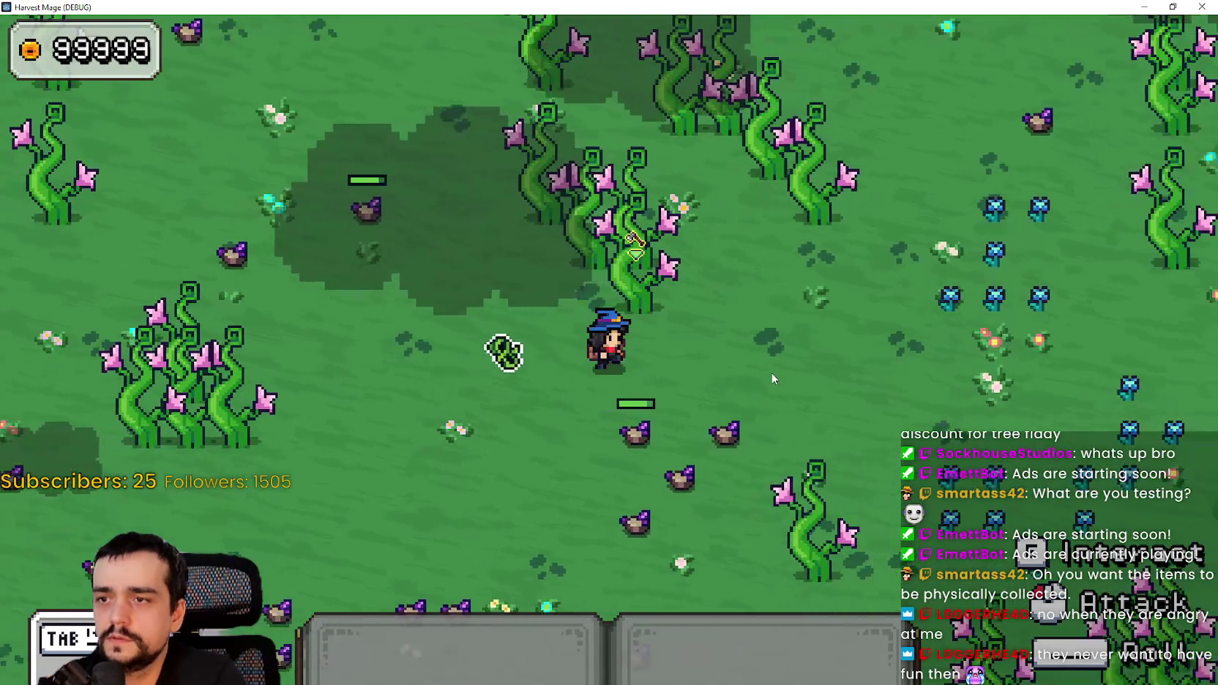
key("d")
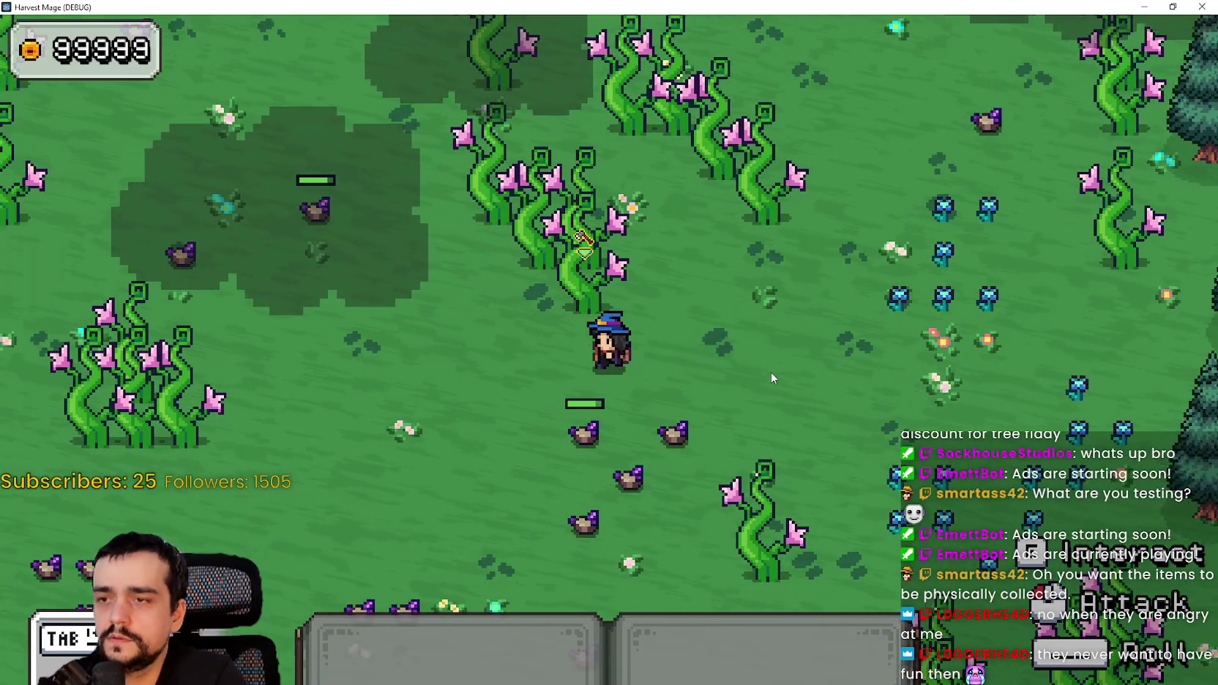
key("a")
key("s")
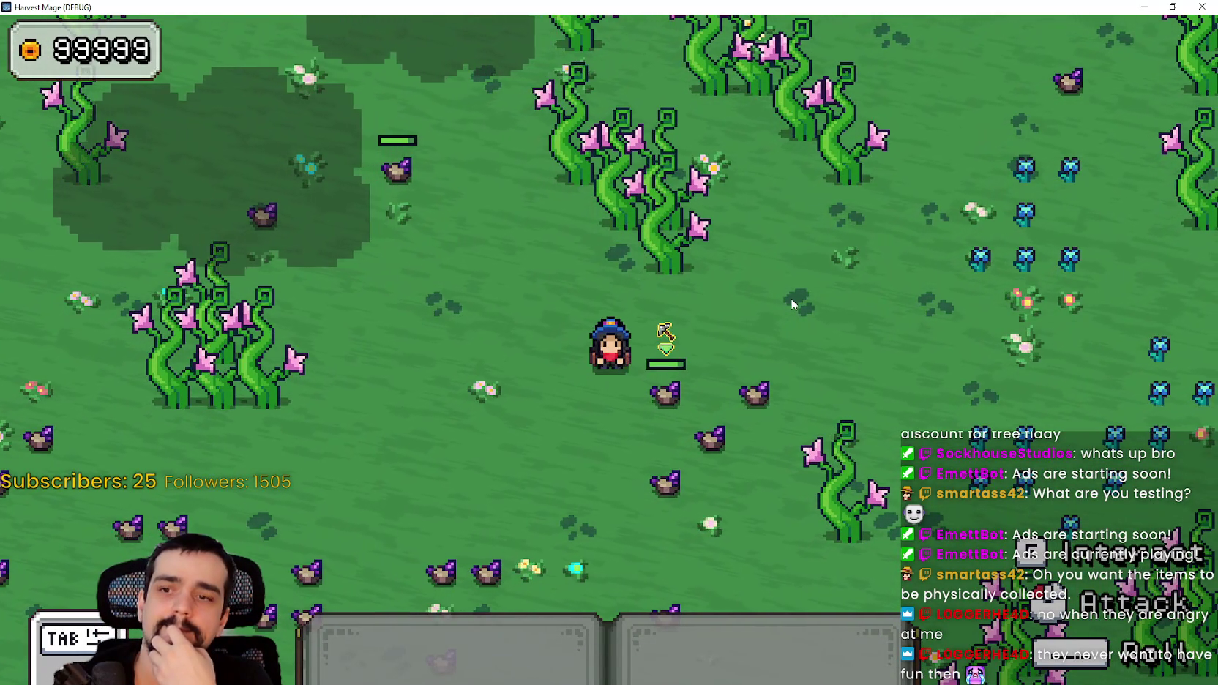
key("s")
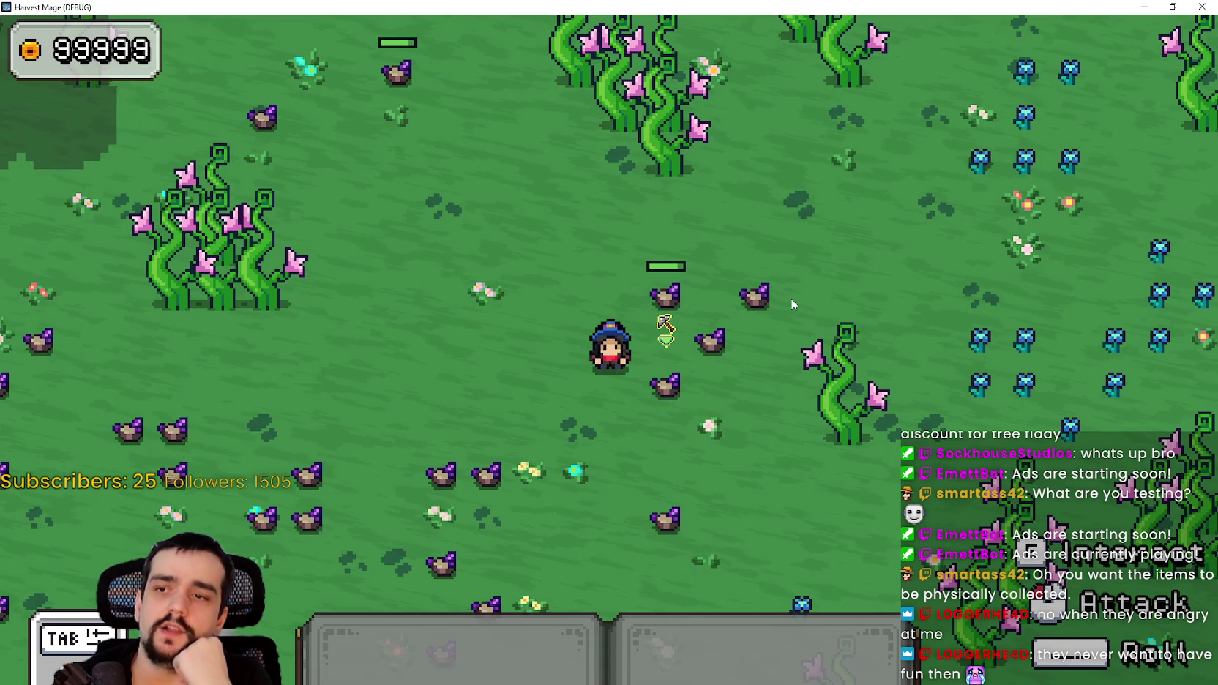
key("d")
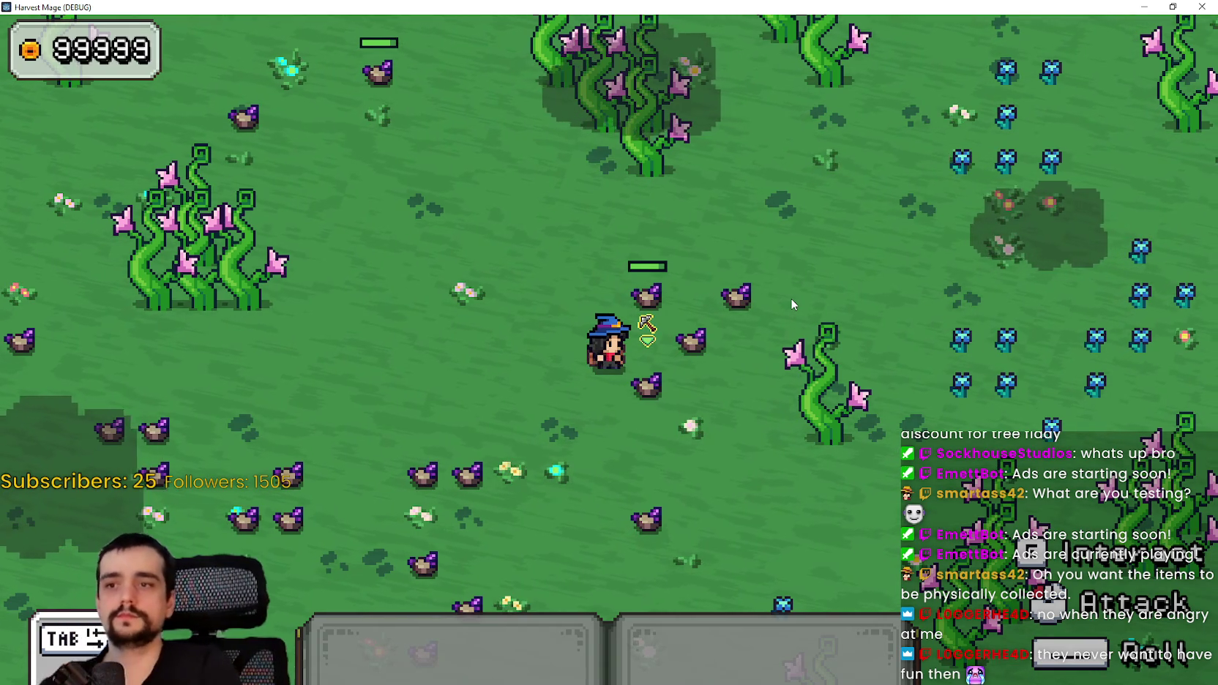
key("F8")
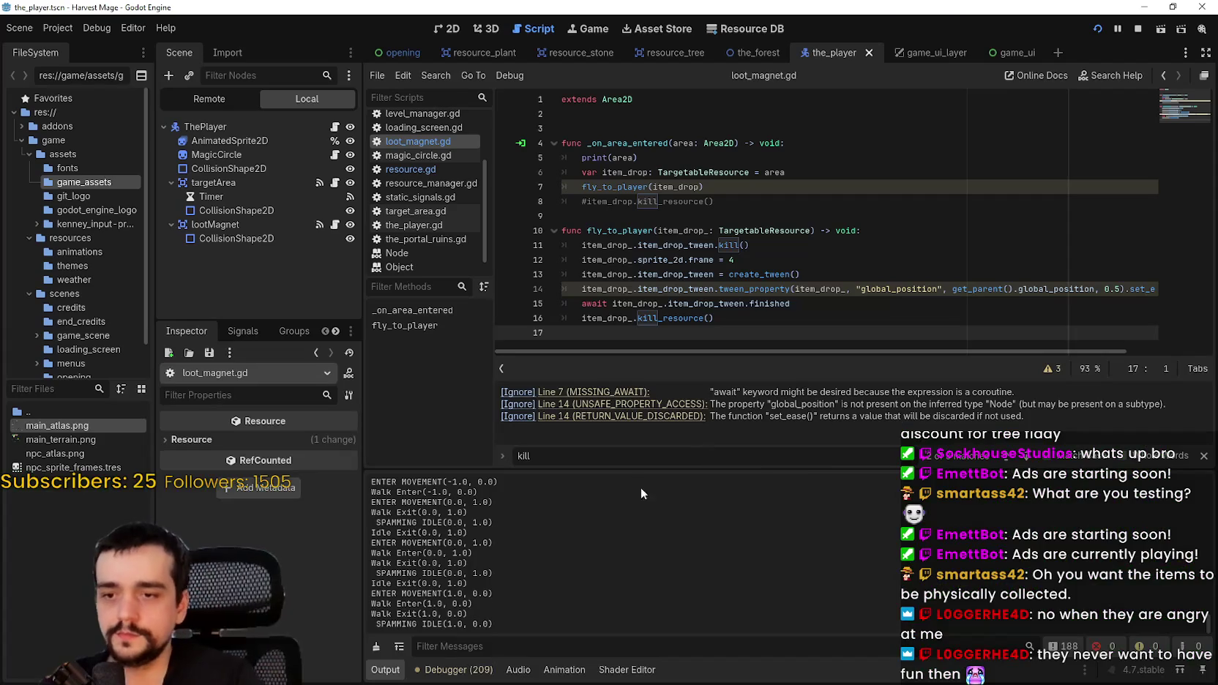
- On line 14, replace get_parent().global_position with global_position using autocomplete
left_click(706, 288)
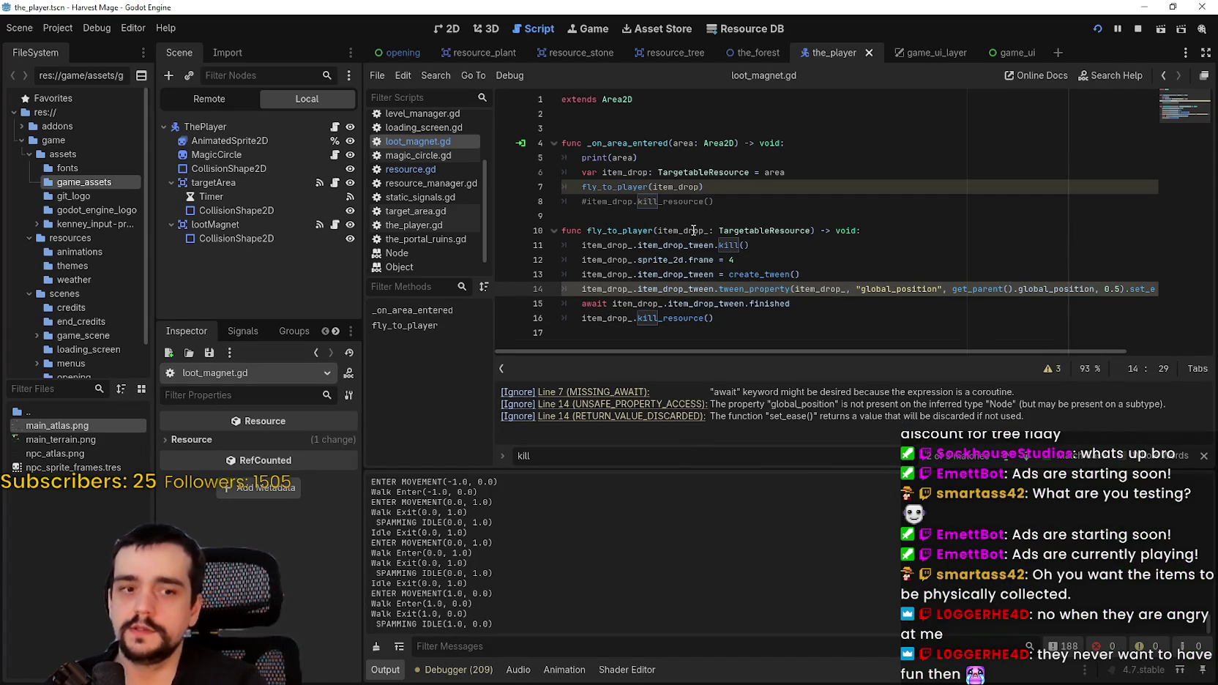
left_click(663, 329)
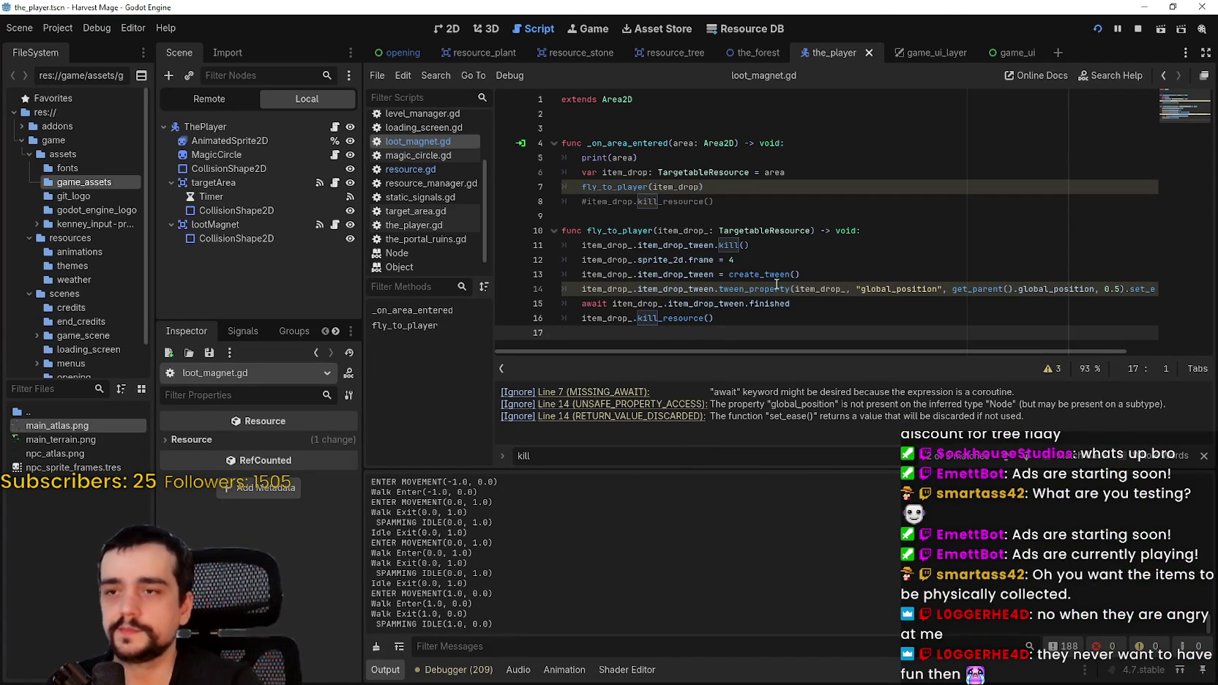
double_click(831, 288)
double_click(987, 290)
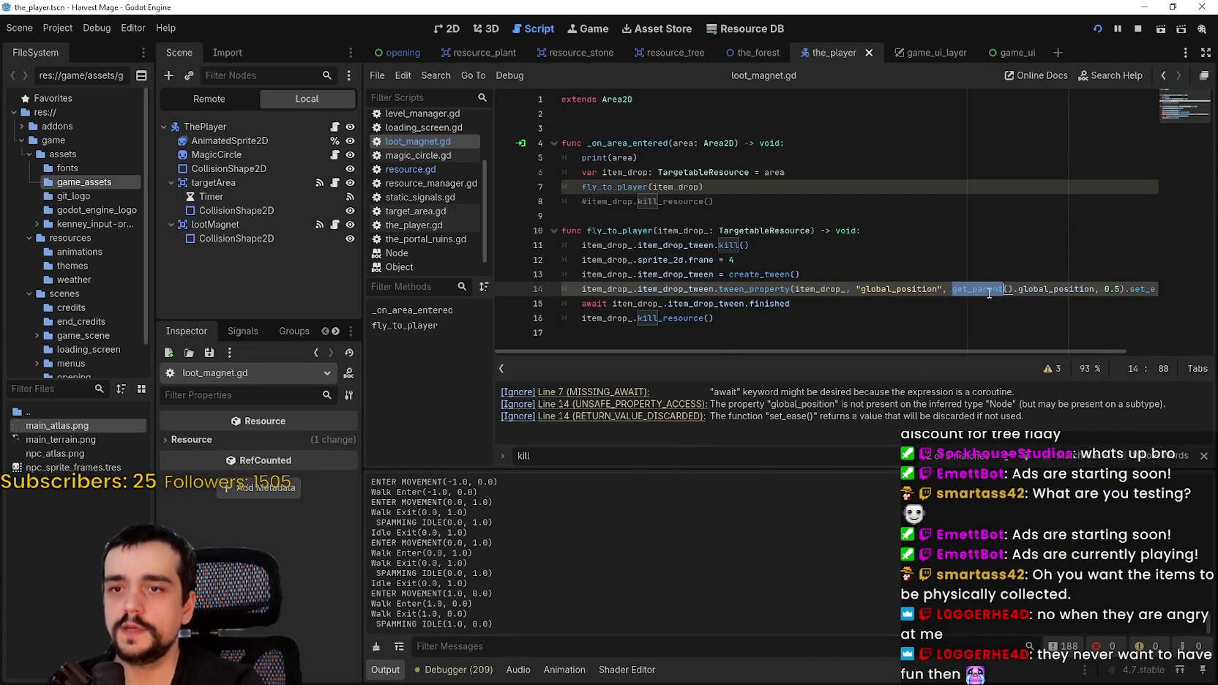
type("g")
key("Return")
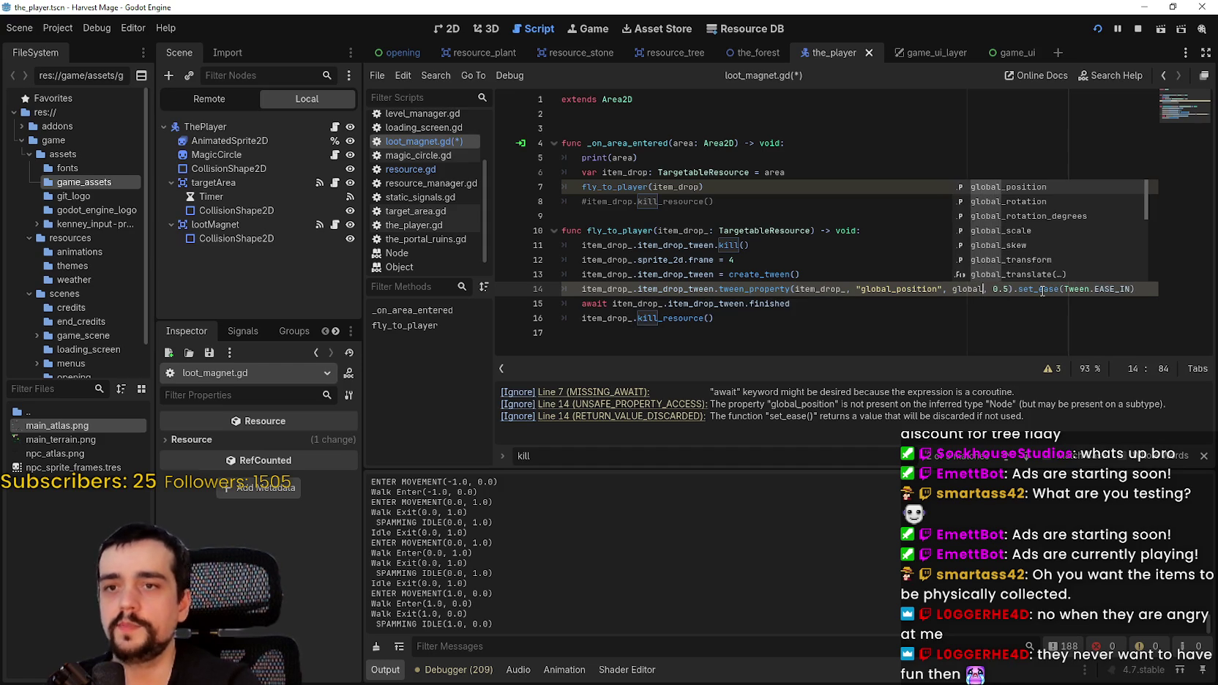
- Run the game, mine a rock into a purple gem, collect it, then stop the game
key("F5")
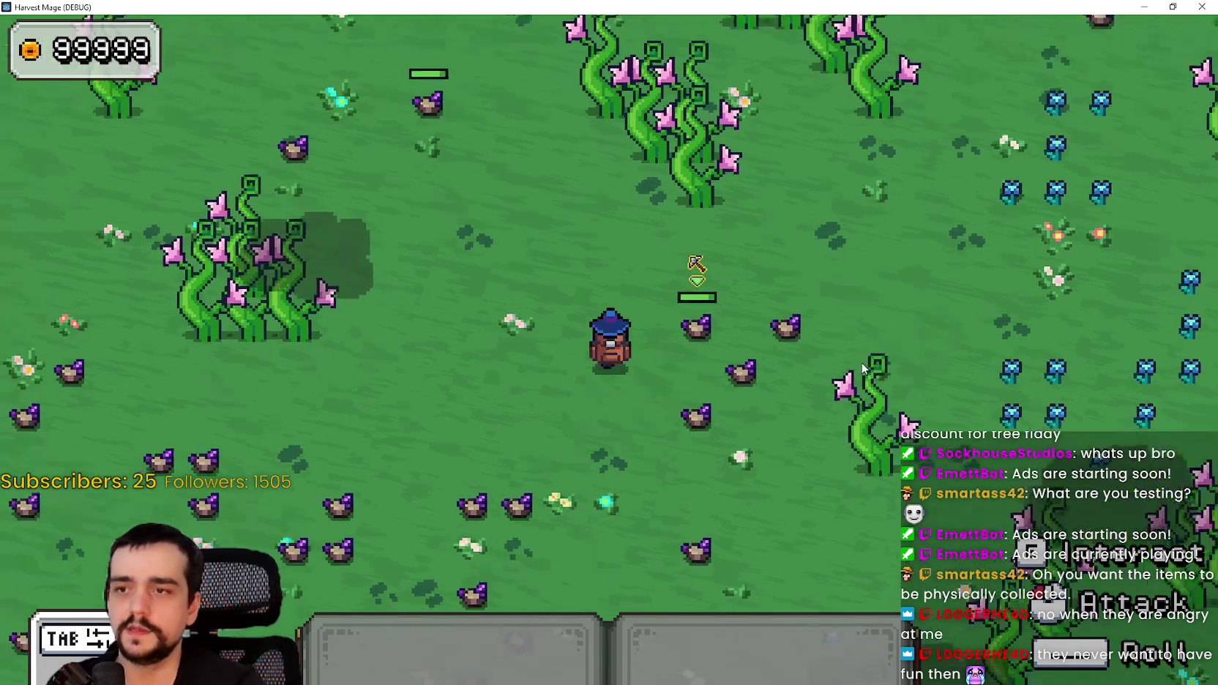
key("w")
left_click(864, 369)
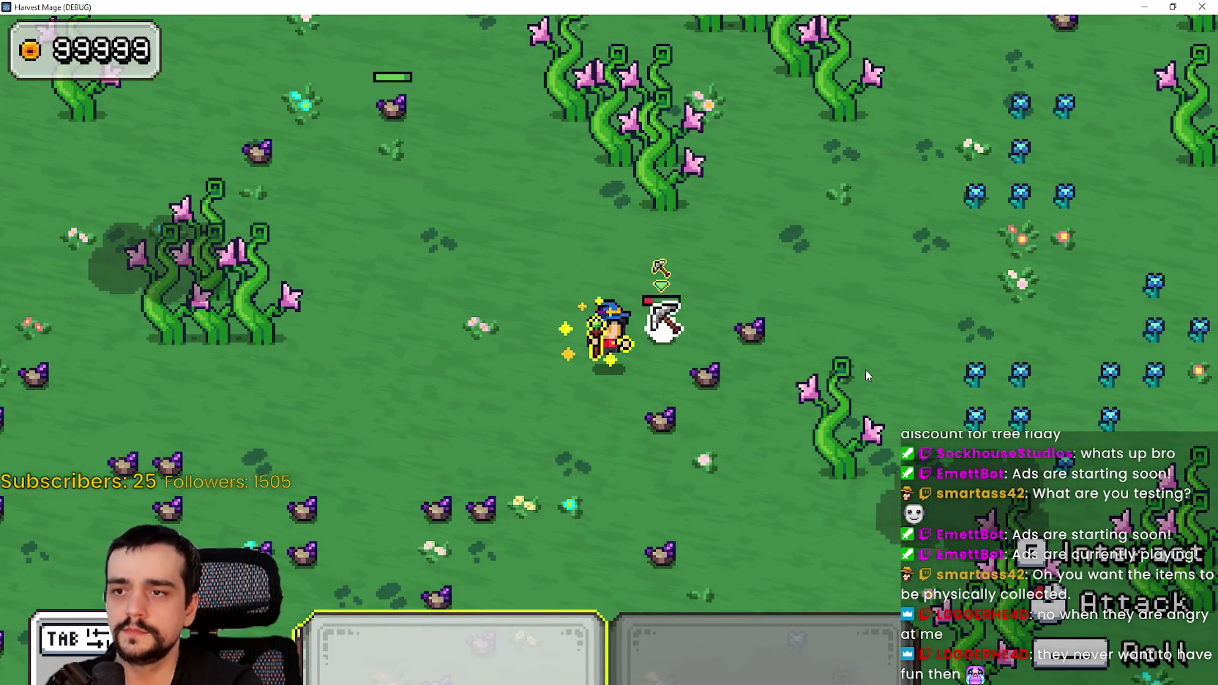
left_click(866, 369)
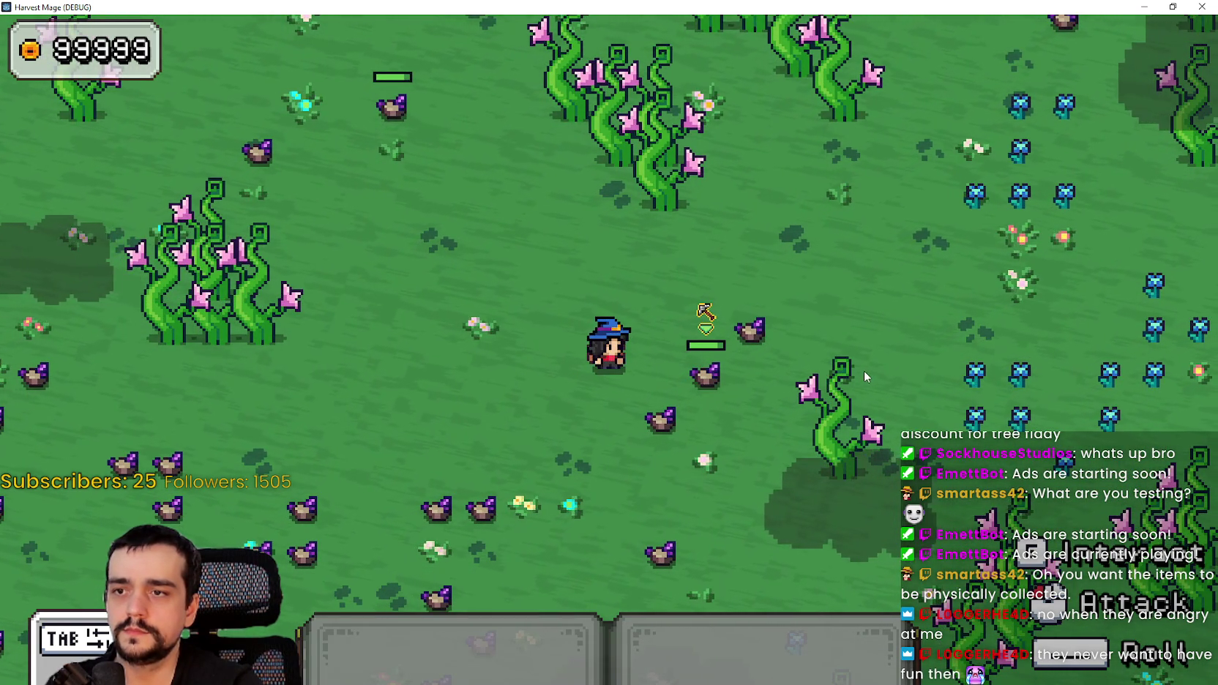
left_click(865, 369)
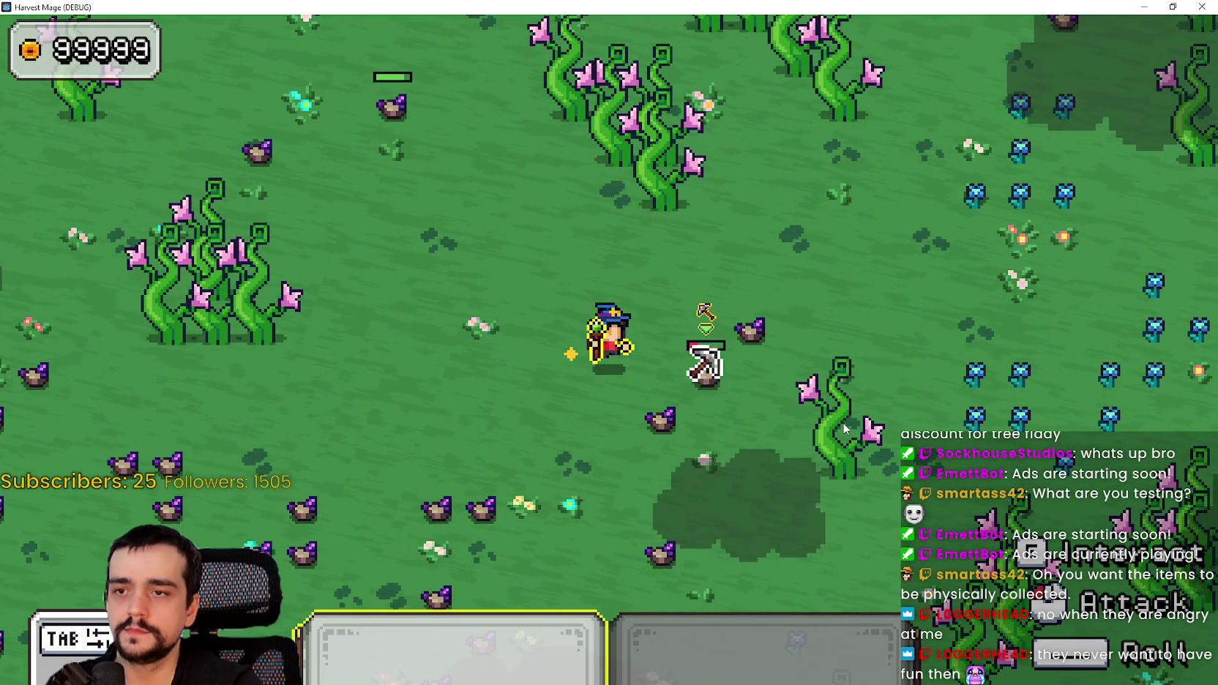
left_click(842, 423)
key("d")
key("w")
key("a")
key("F8")
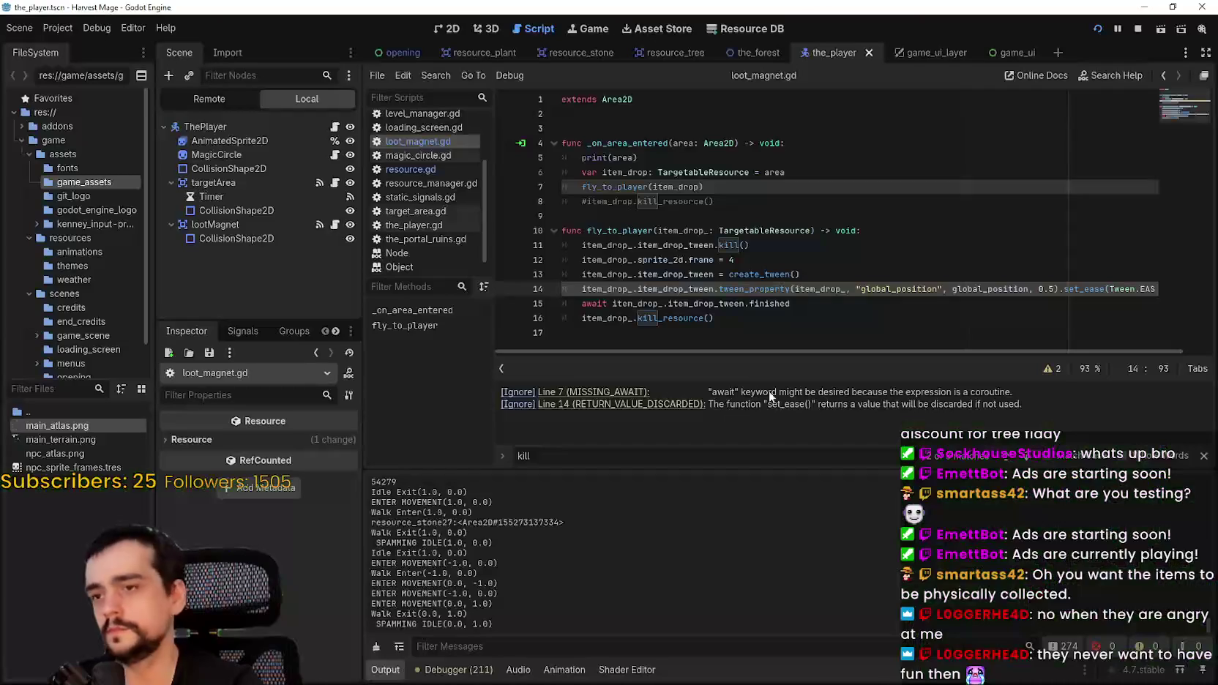
- Replace the ease constant on line 14 with Tween.TRANS_SINE from the completion list
left_click(1203, 456)
left_click(867, 336)
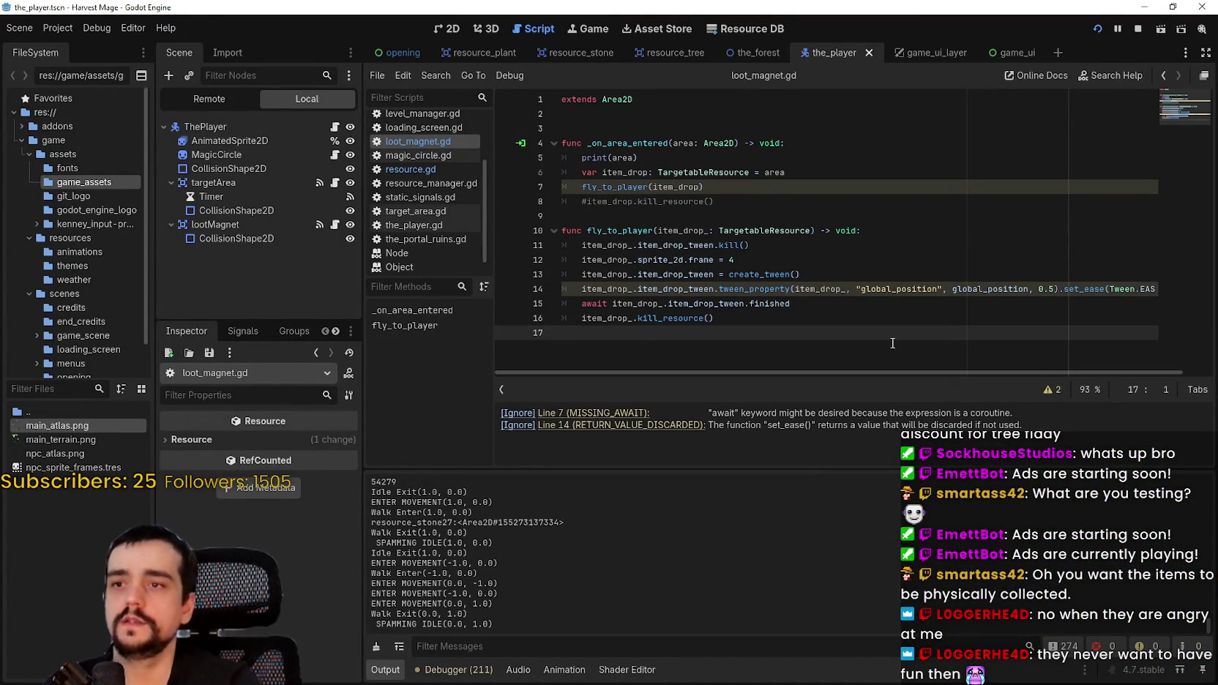
mouse_move(763, 282)
double_click(1152, 289)
key("BackSpace")
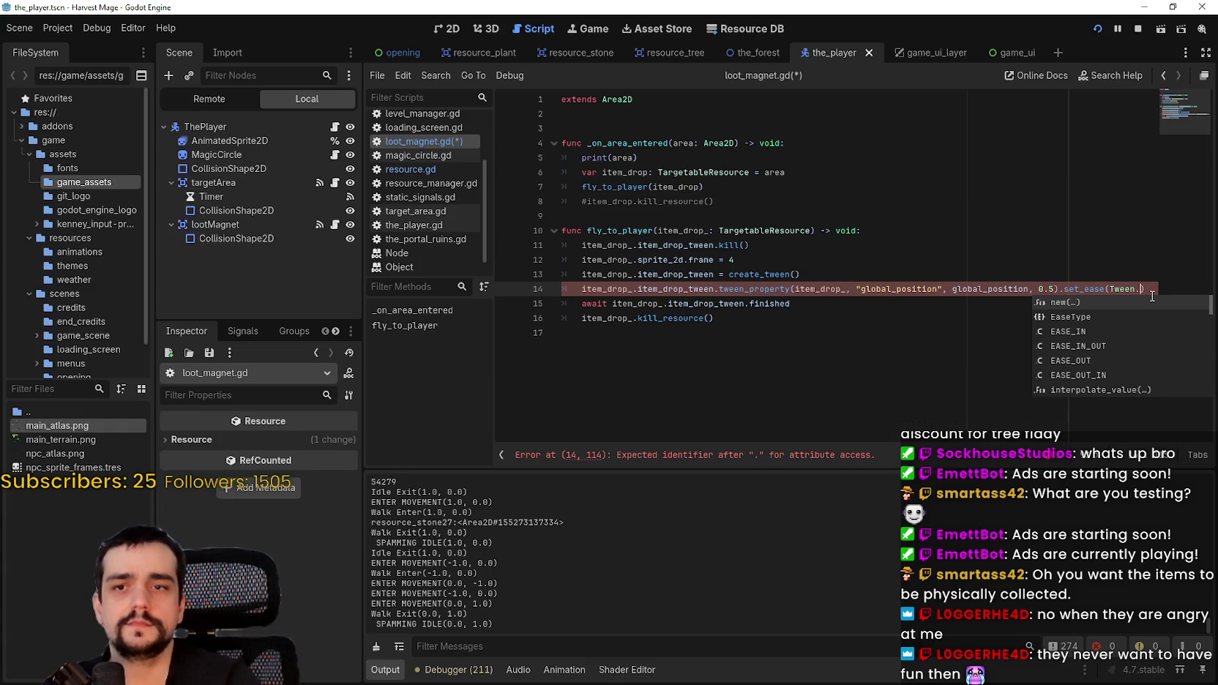
key("Down")
key("Down")
key("Down")
key("Down")
key("Down")
key("Down")
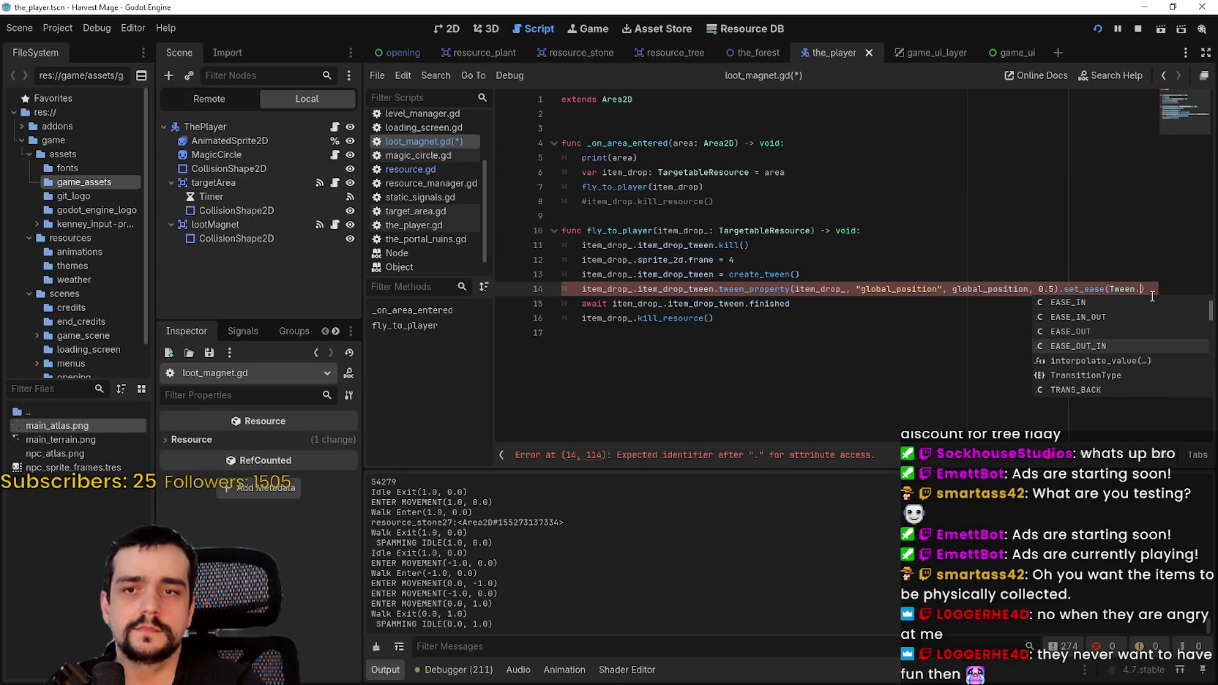
key("Down")
key("Down")
key("Down")
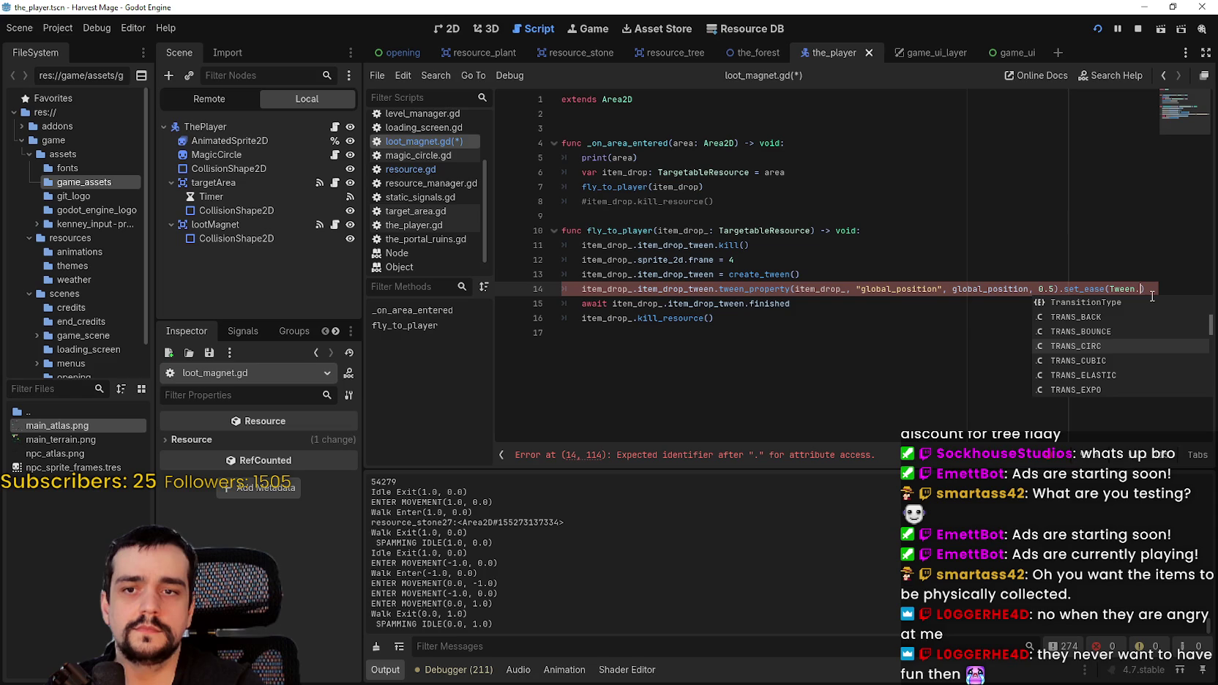
key("Down")
key("Up")
key("Up")
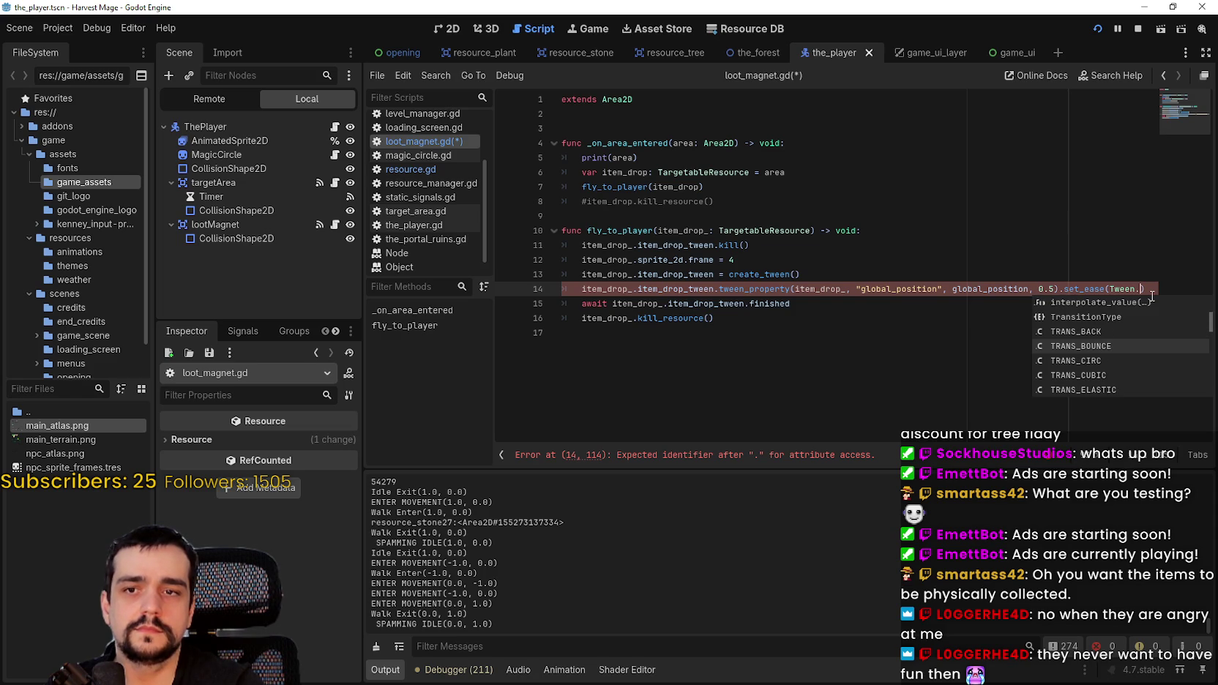
key("Down")
key("Down")
key("Down")
key("Down")
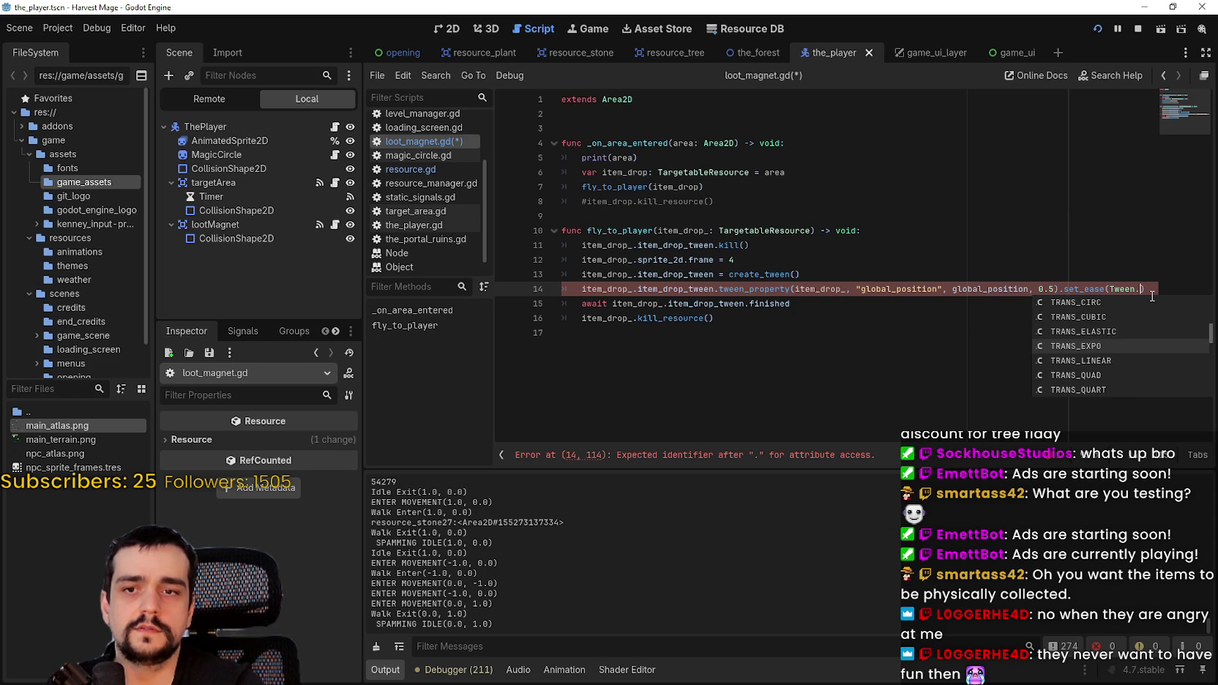
key("Down")
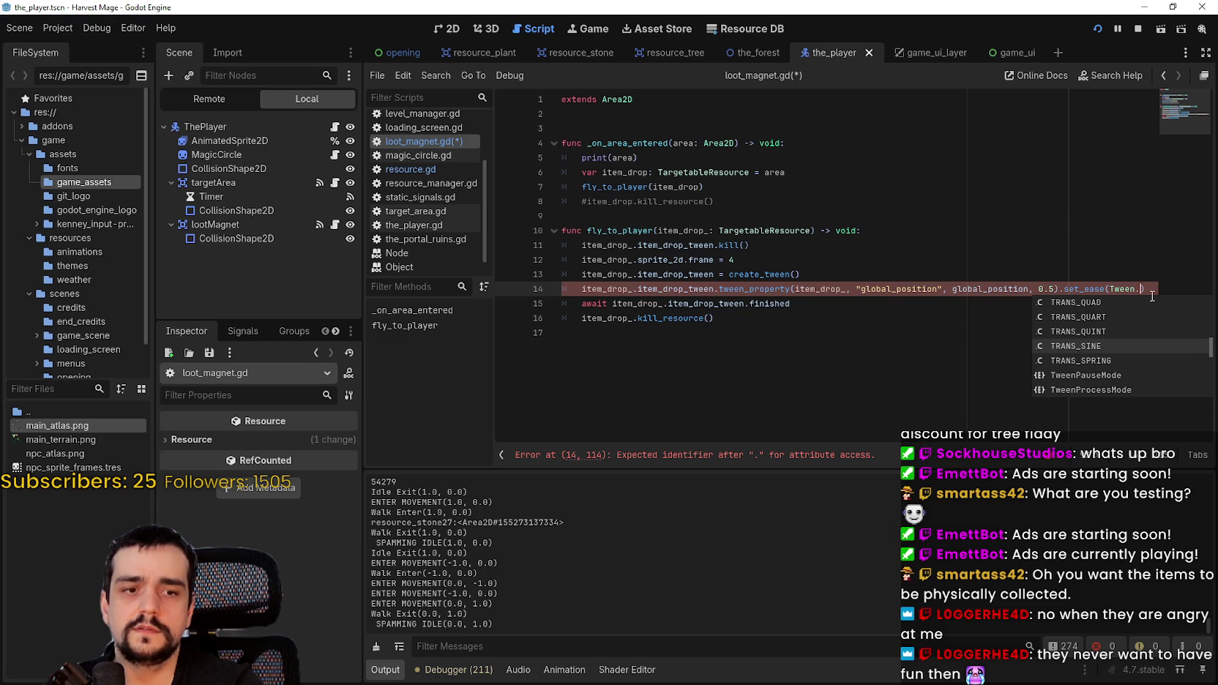
key("Return")
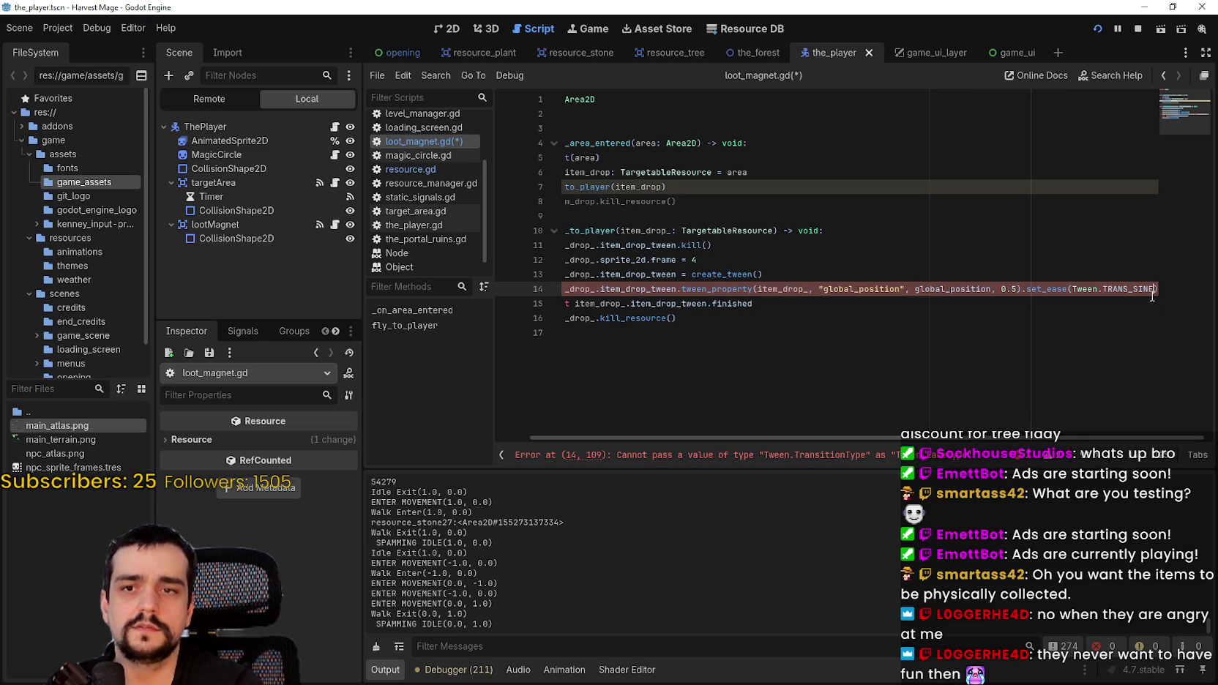
- Change set_ease to set_trans so the tween chains set_trans(Tween.TRANS_SINE)
double_click(1027, 289)
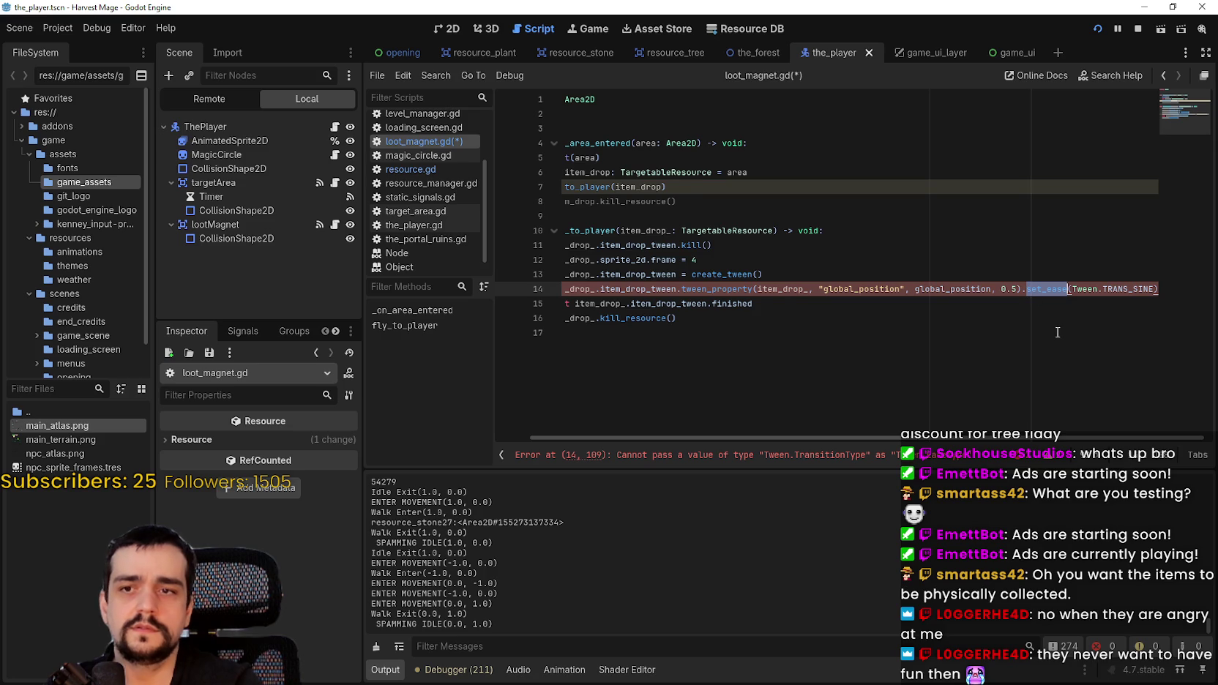
type("set_")
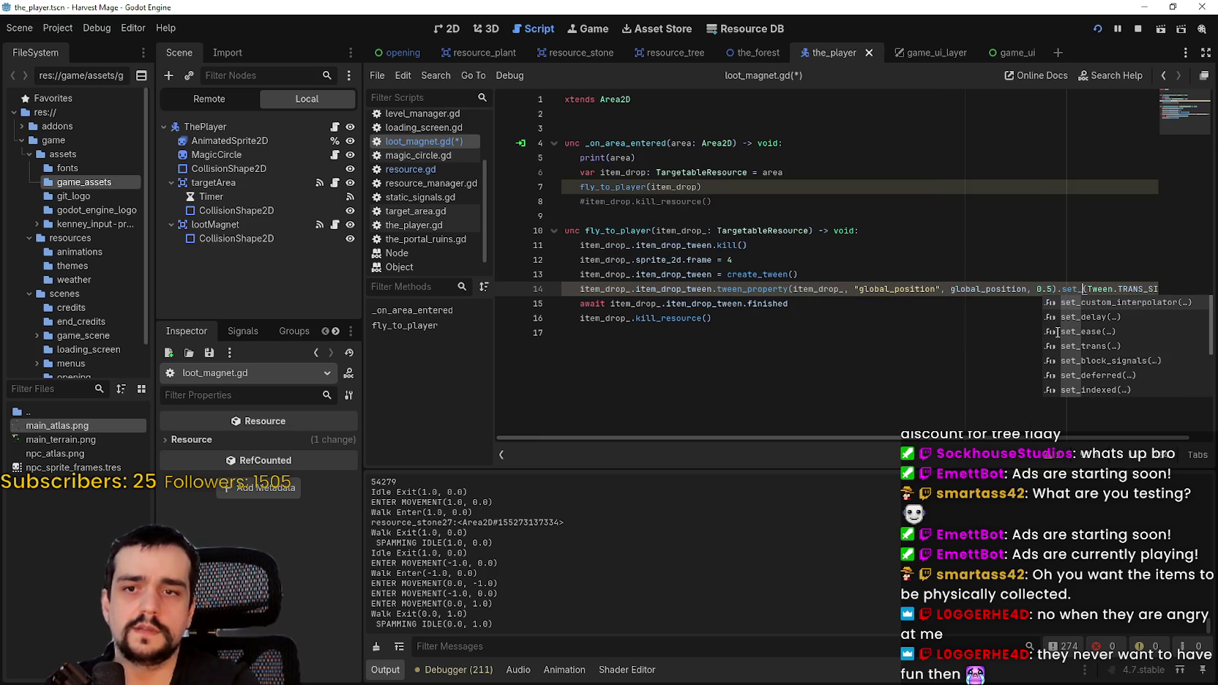
key("Down")
key("Down")
key("Down")
key("Return")
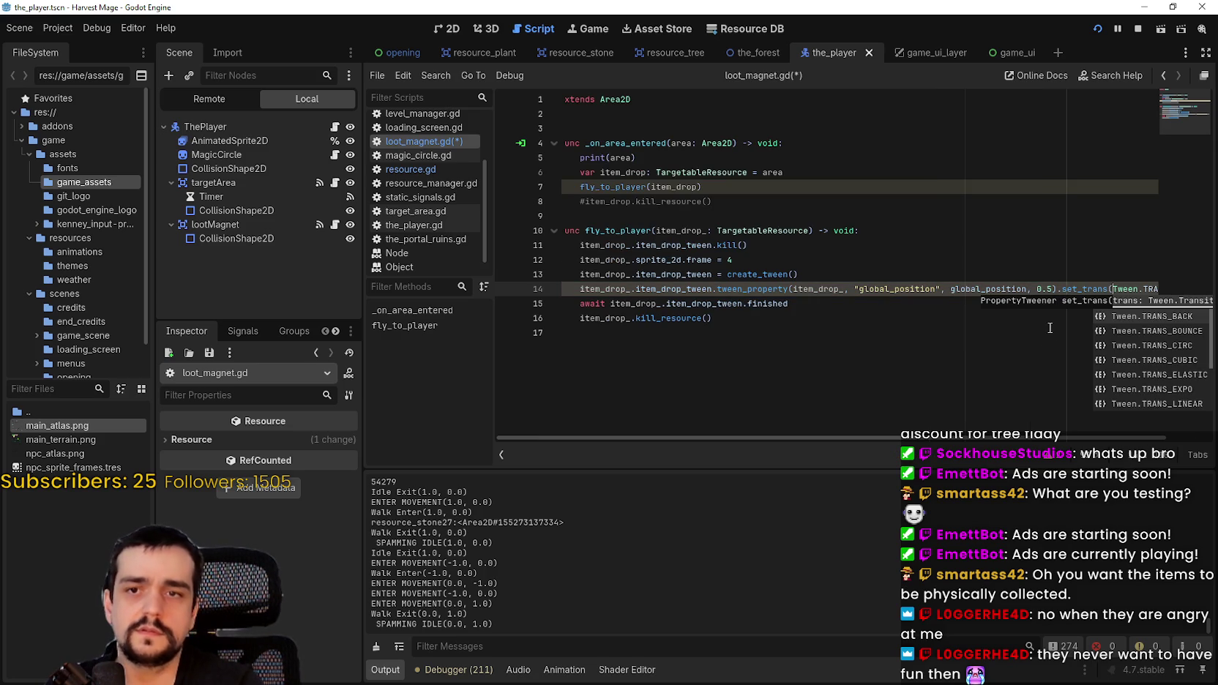
scroll(1190, 362, "down", 3)
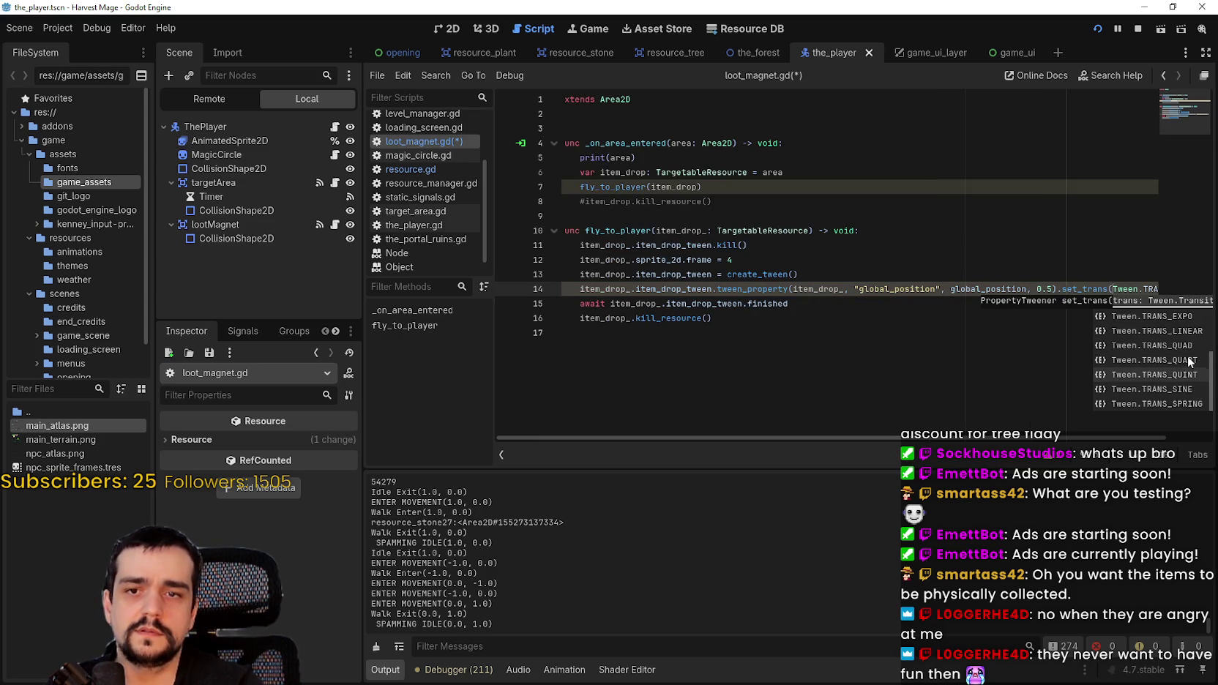
- Save and run the game with F5, walk down and swing the pickaxe at a nearby rock
key("F5")
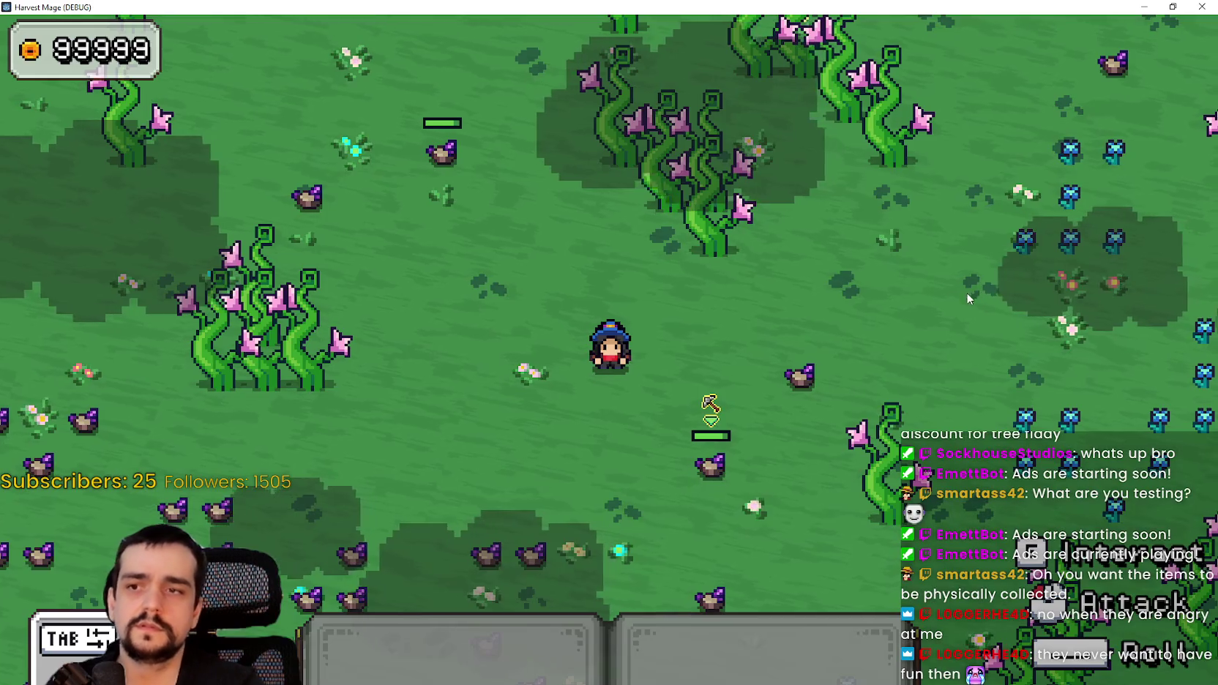
key("s")
left_click(859, 402)
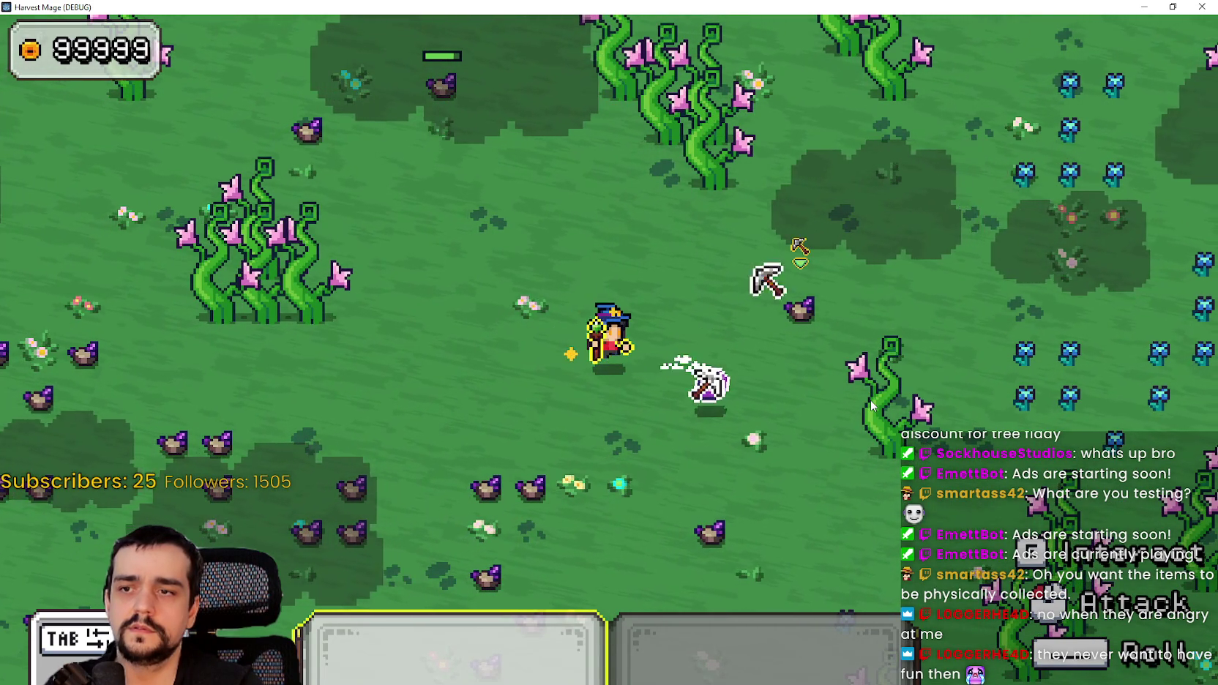
- Walk down-right in the game, leave it, and place the caret at the end of line 16 in loot_magnet.gd
key("d")
key("s")
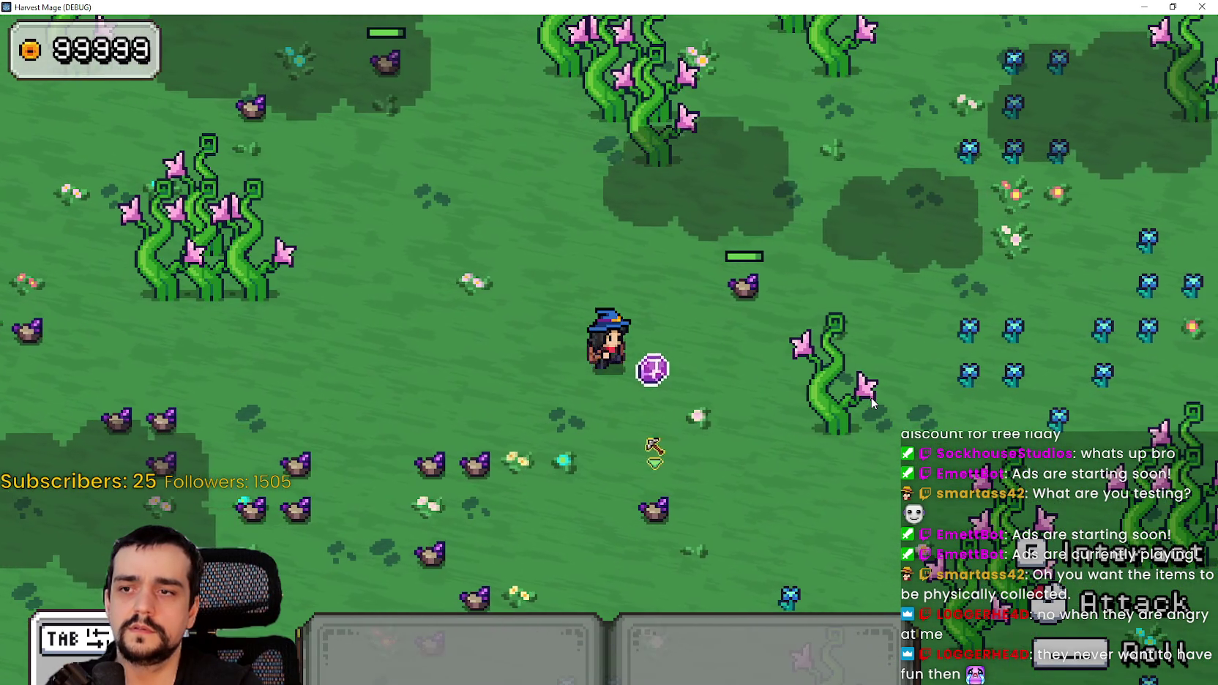
key("alt+Tab")
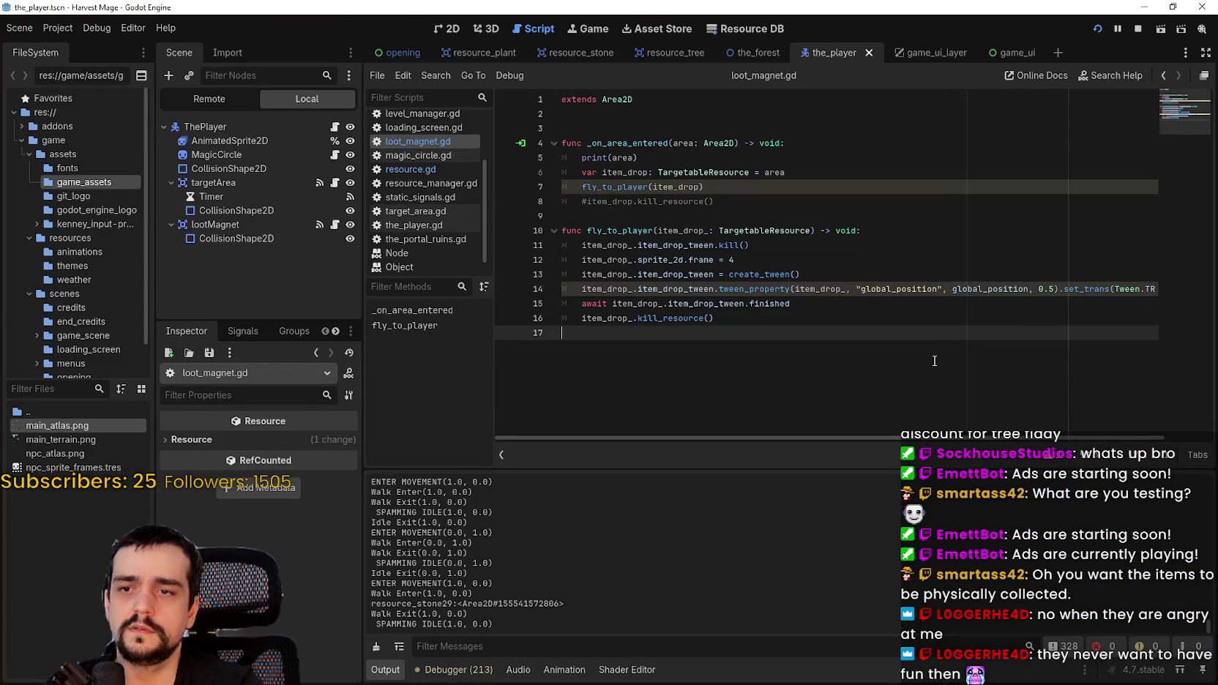
left_click(924, 317)
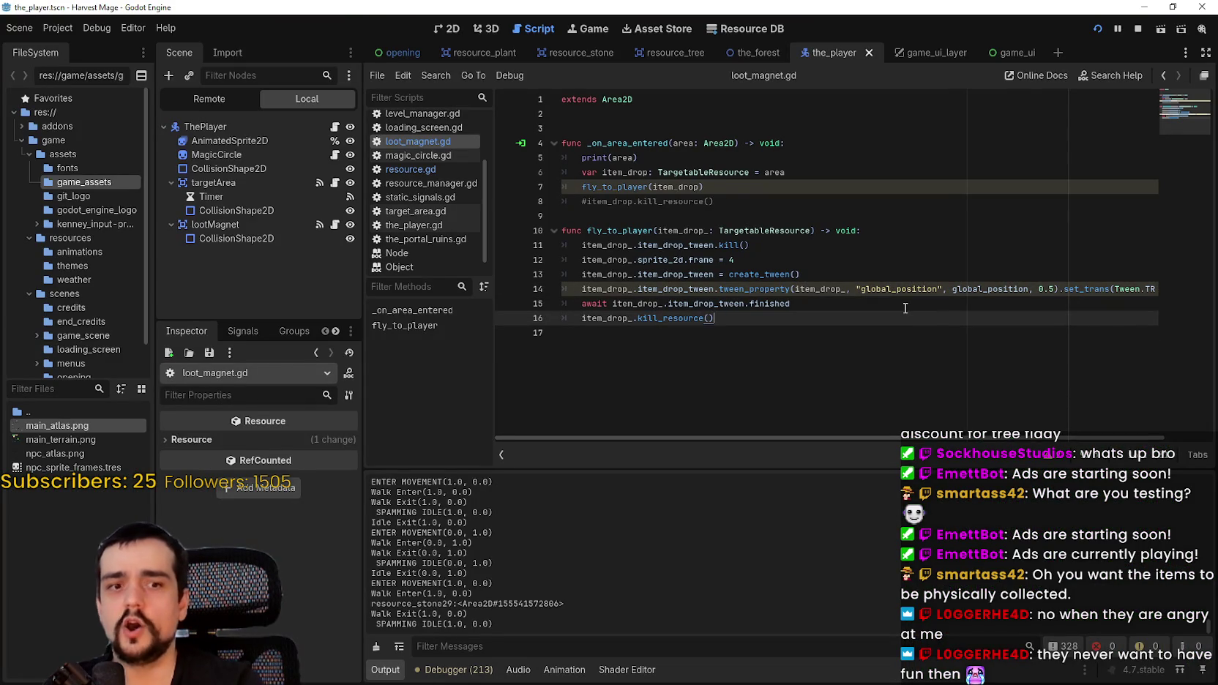
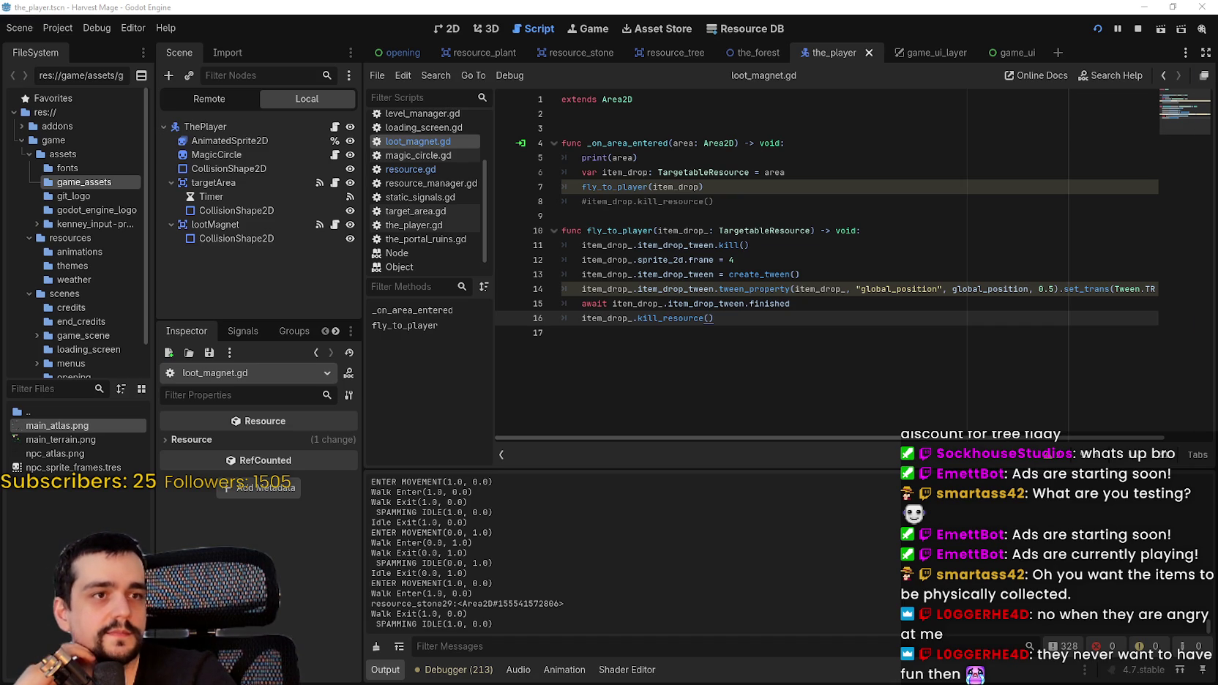
- Inspect the fly_to_player signature, then go to the end of the create_tween() line
left_click(765, 336)
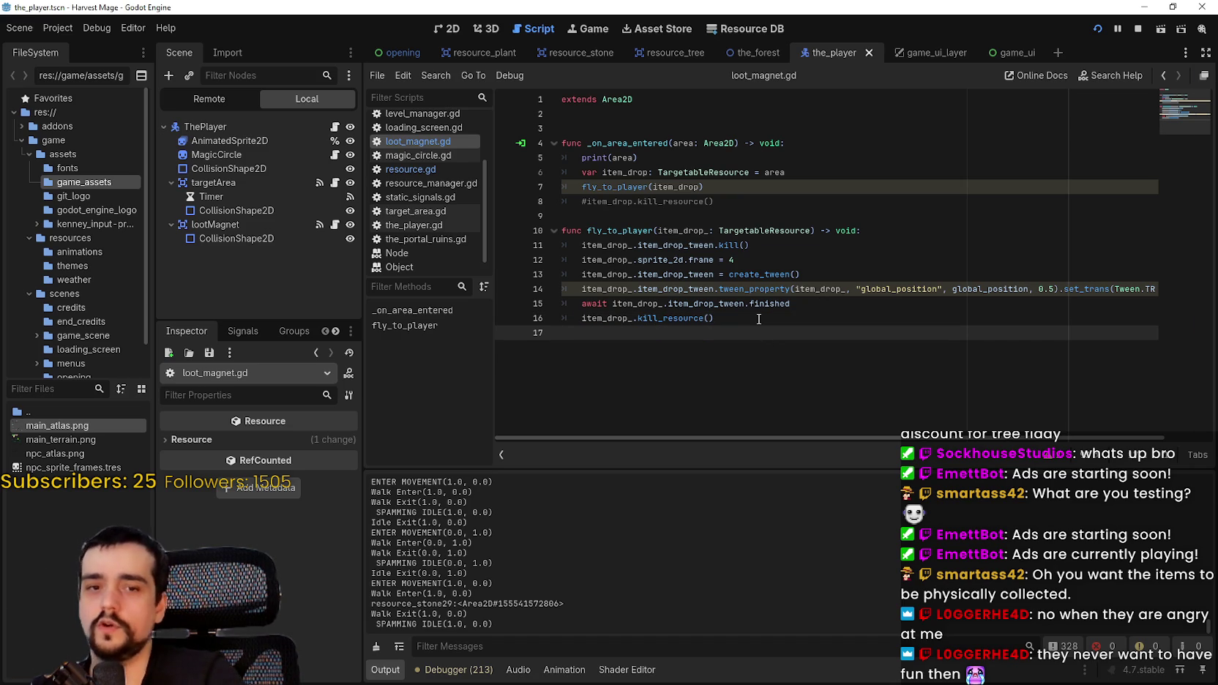
left_click(739, 259)
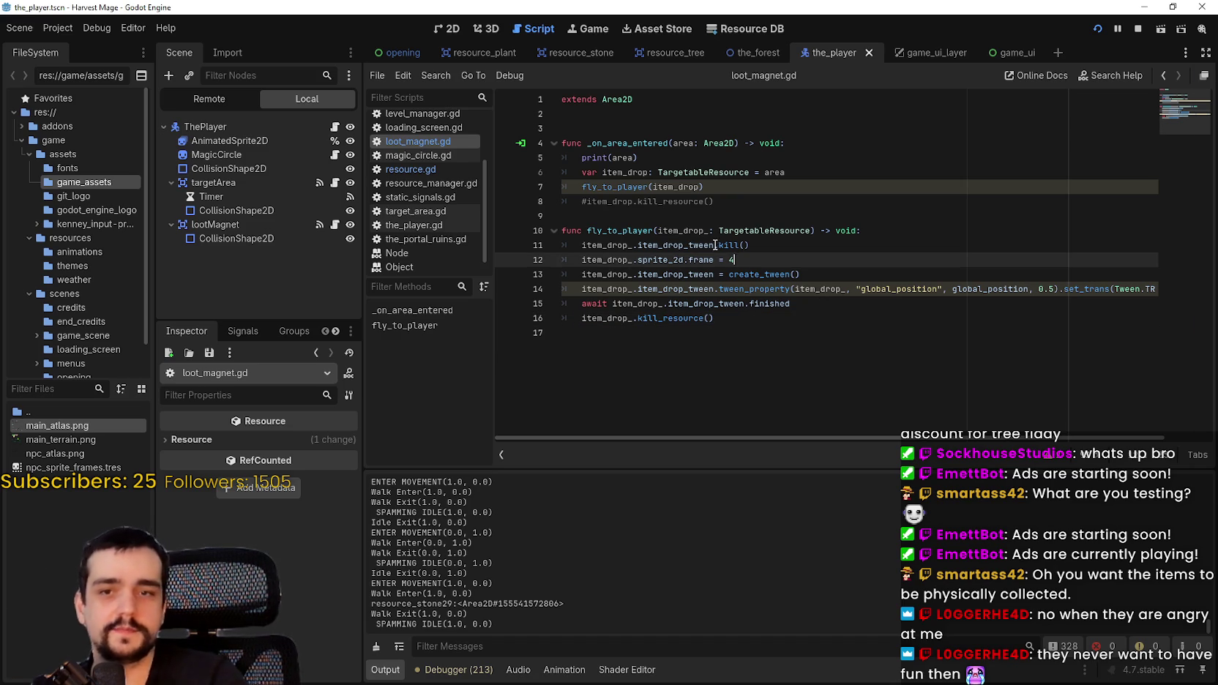
left_click(721, 232)
left_click(816, 232)
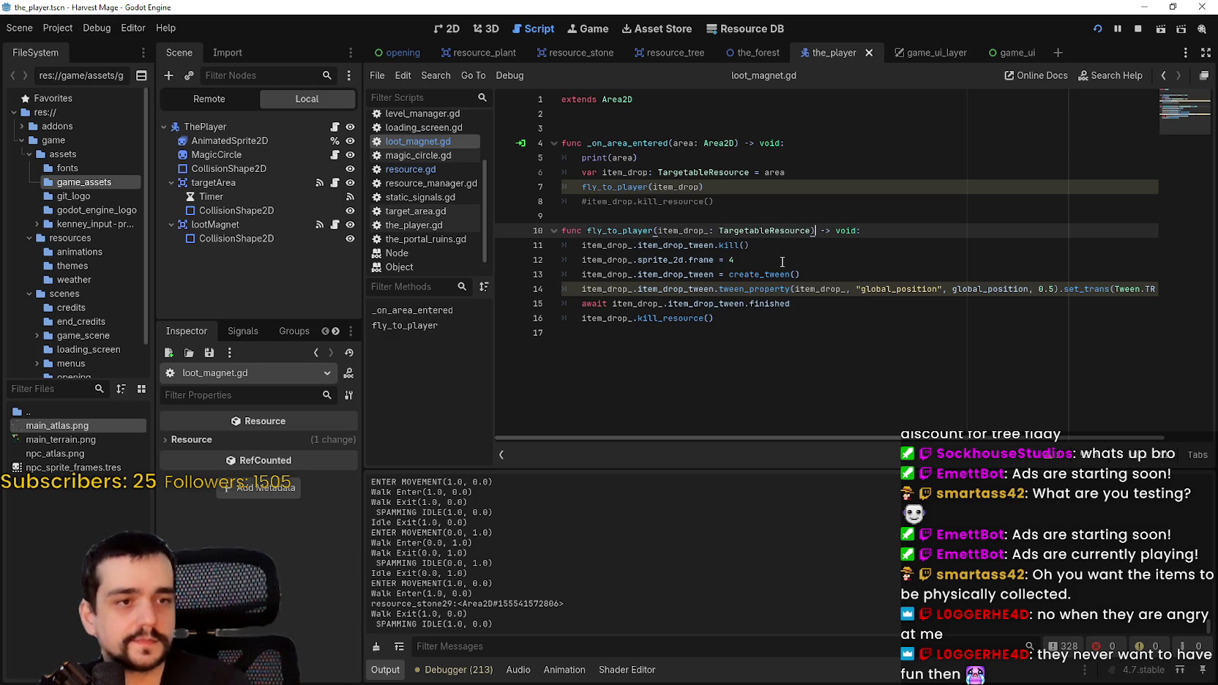
left_click(704, 350)
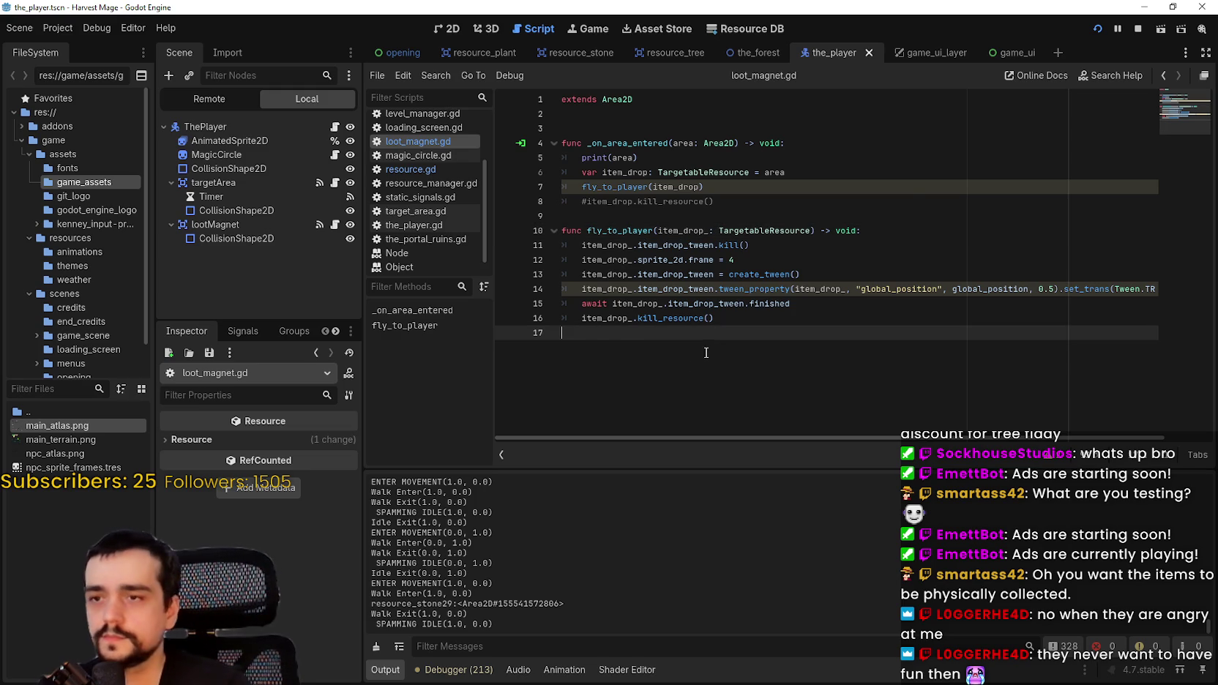
left_click(893, 230)
mouse_move(894, 289)
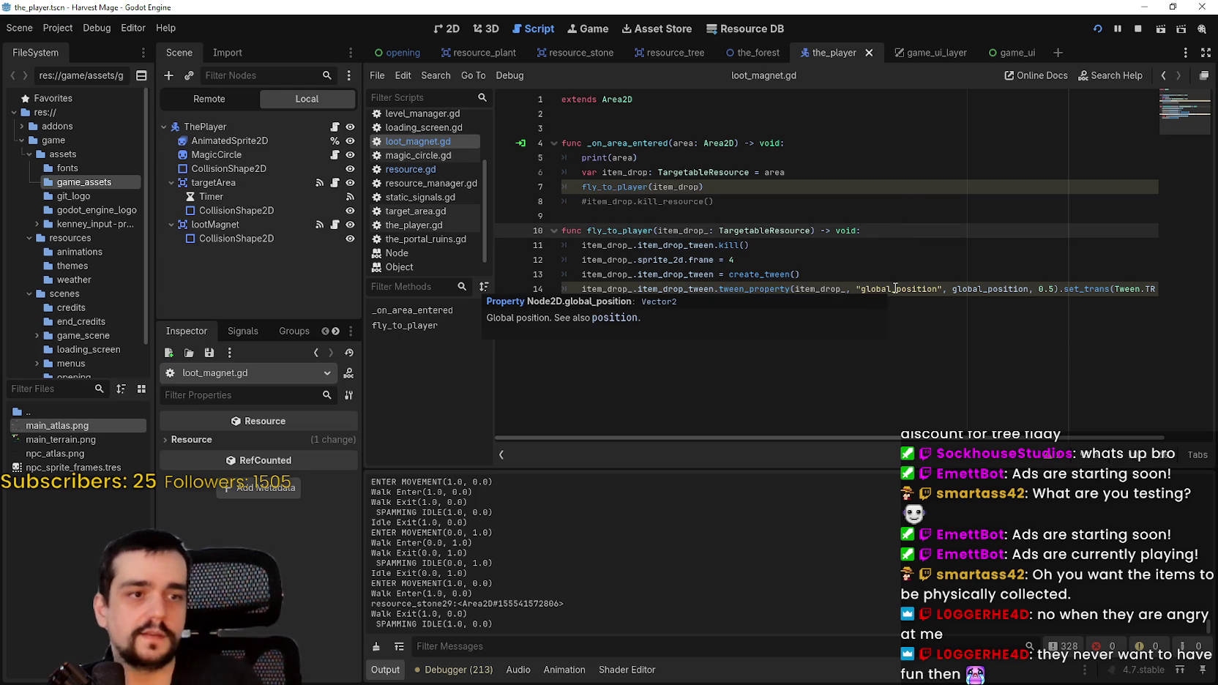
left_click(835, 288)
left_click(771, 335)
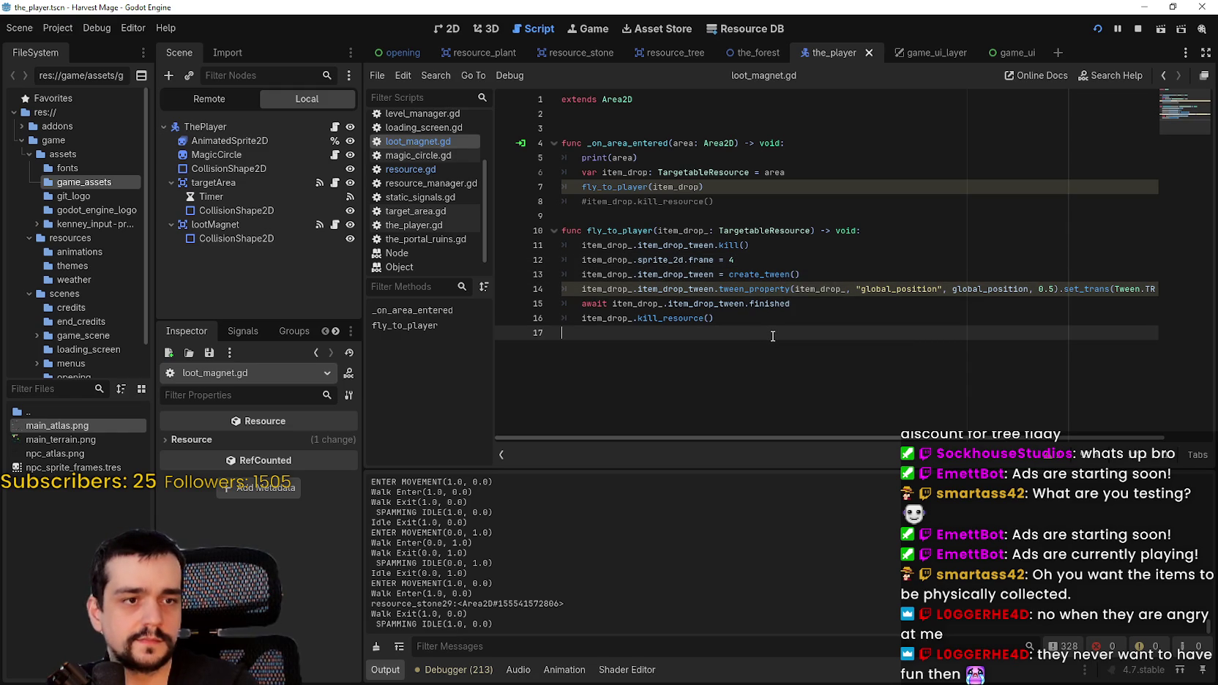
left_click(904, 288)
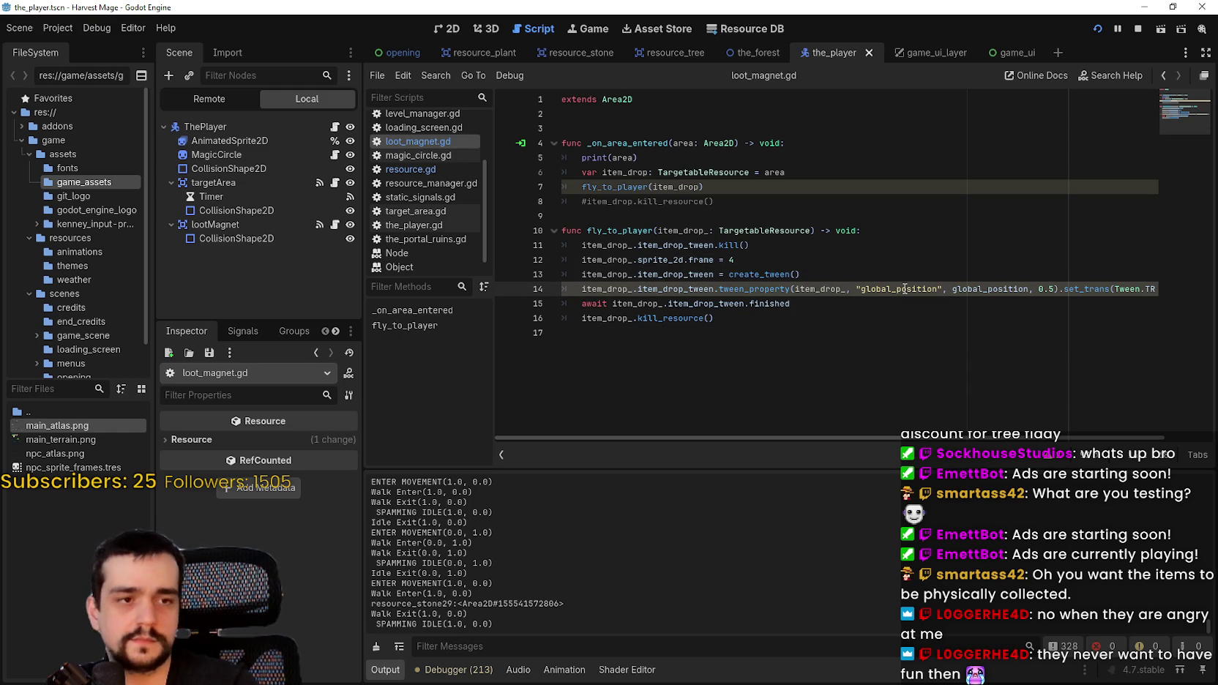
mouse_move(904, 288)
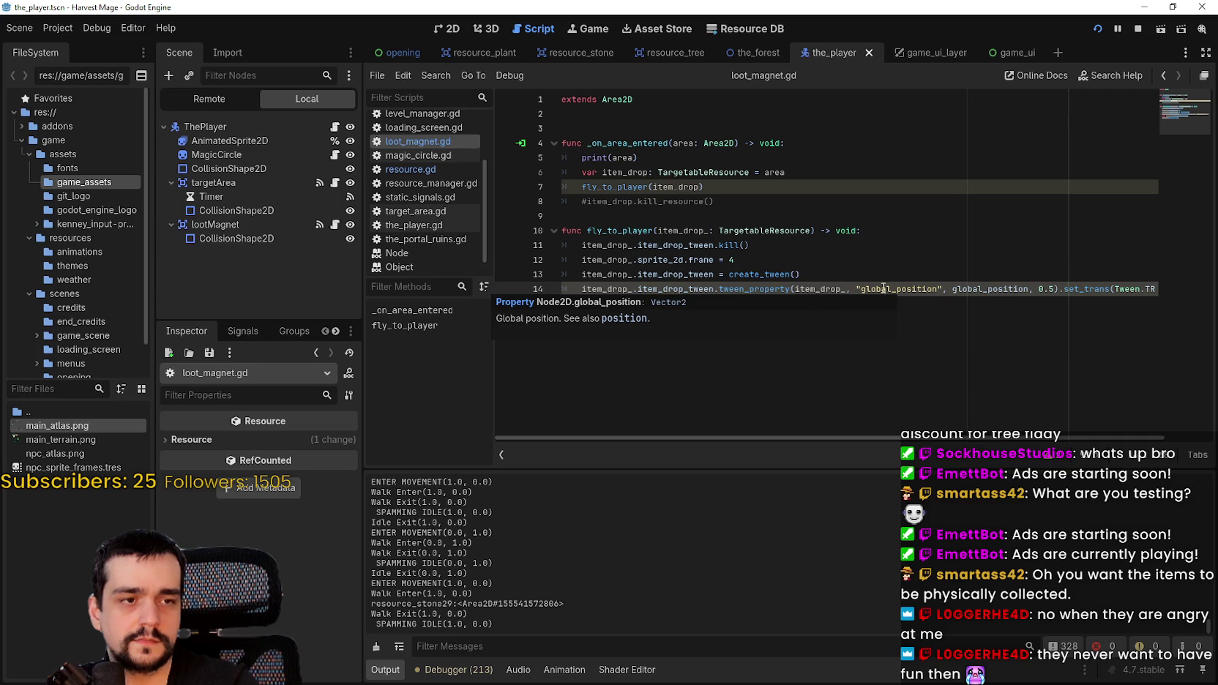
mouse_move(817, 289)
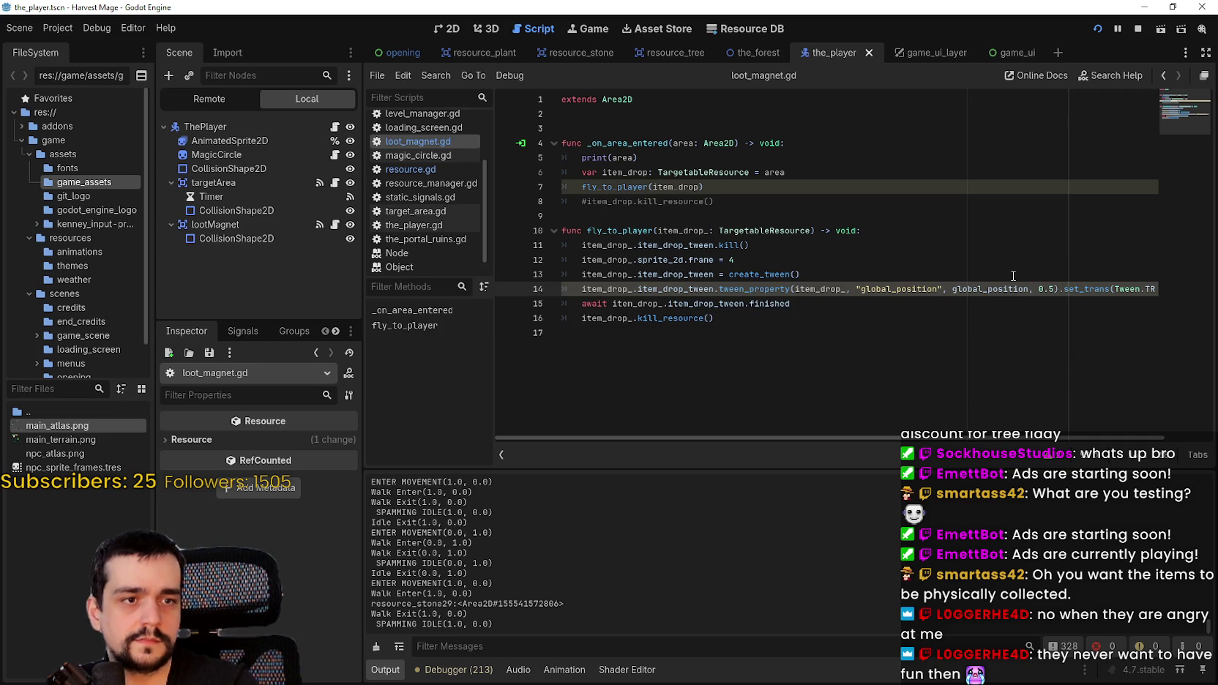
left_click(911, 275)
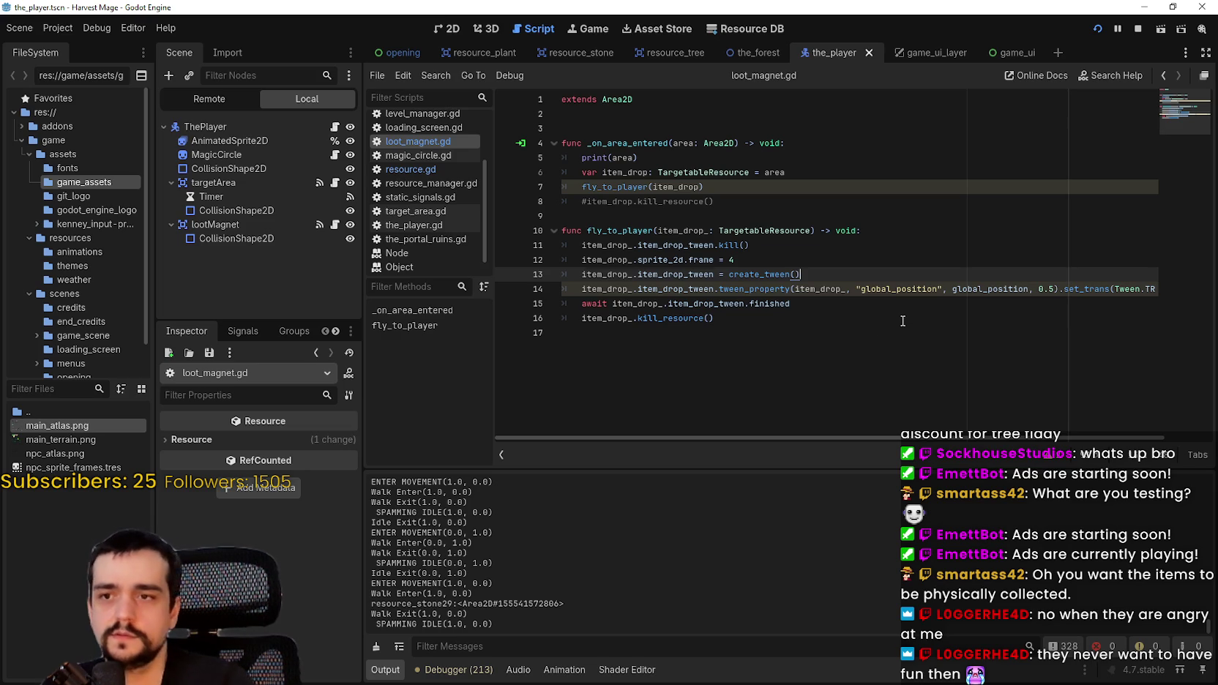
- Add item_drop_.item_drop_tween.set_trans(Tween.TRANS_QUAD) on a new line after create_tween()
key("Return")
type("t")
key("BackSpace")
type("item")
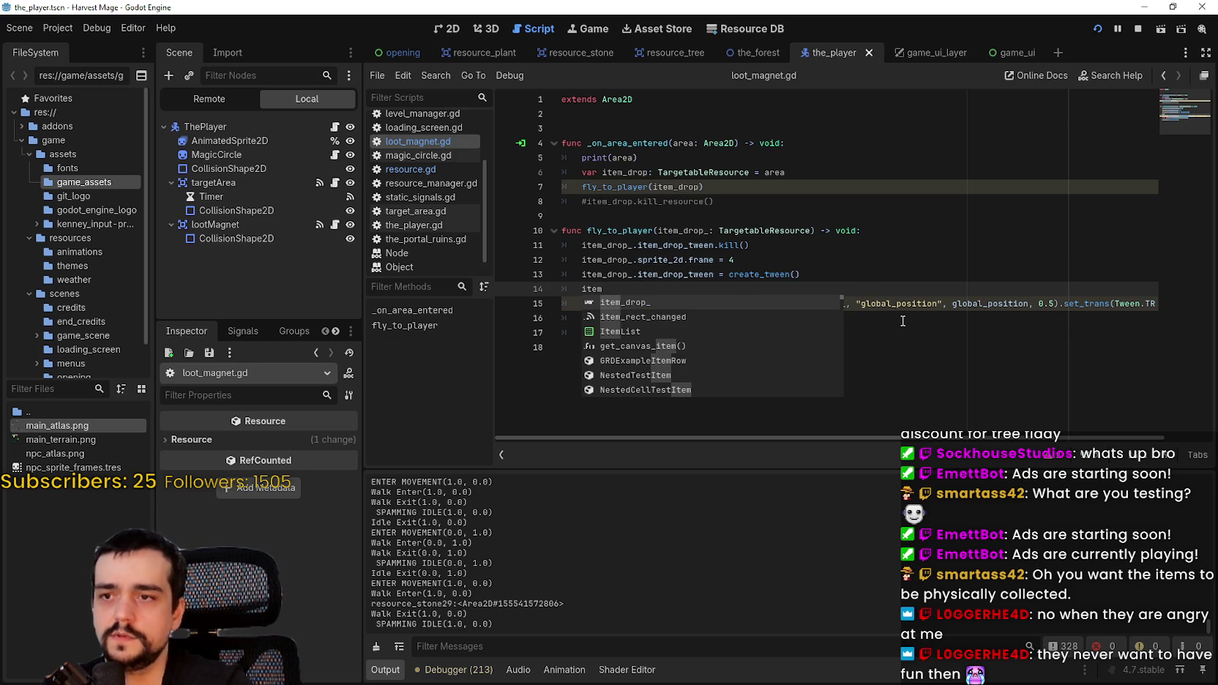
key("Return")
type(".item")
key("Return")
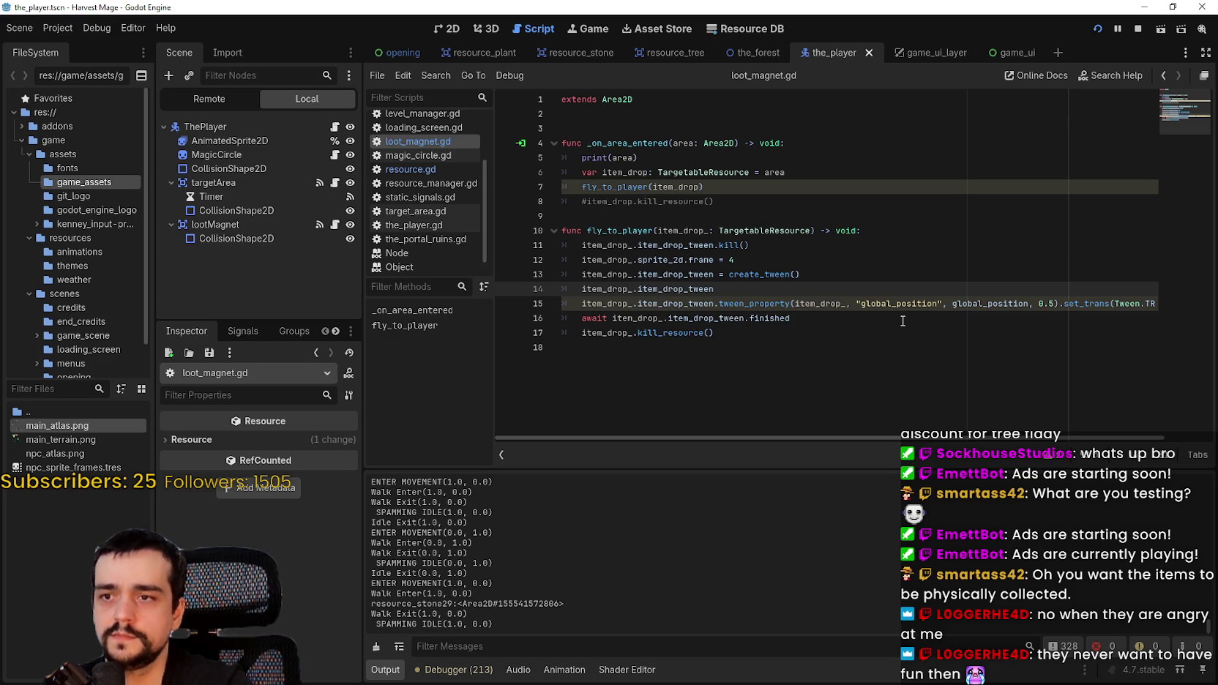
type(".")
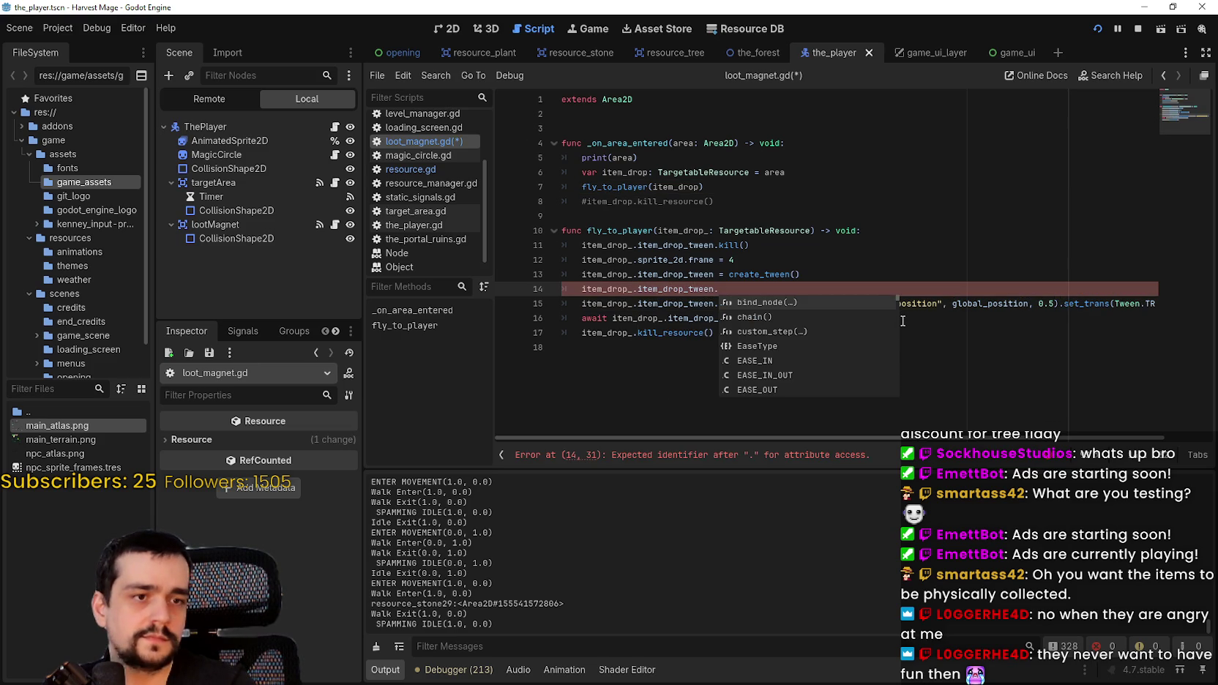
type("set_tr")
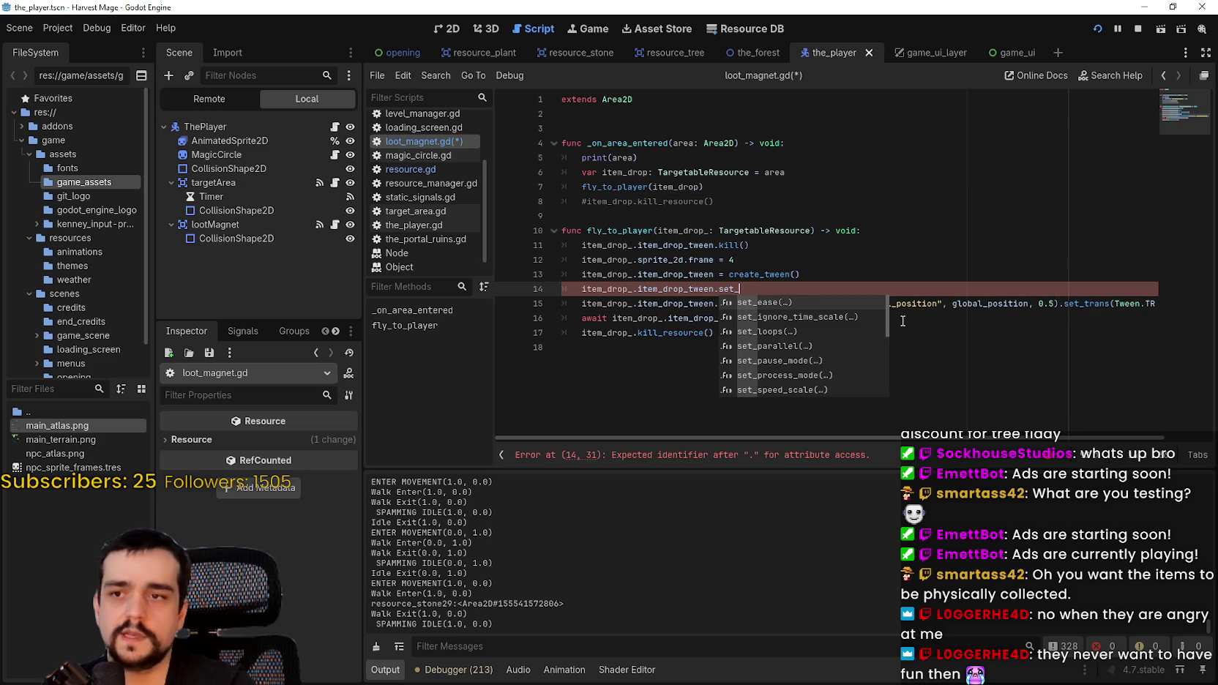
key("Return")
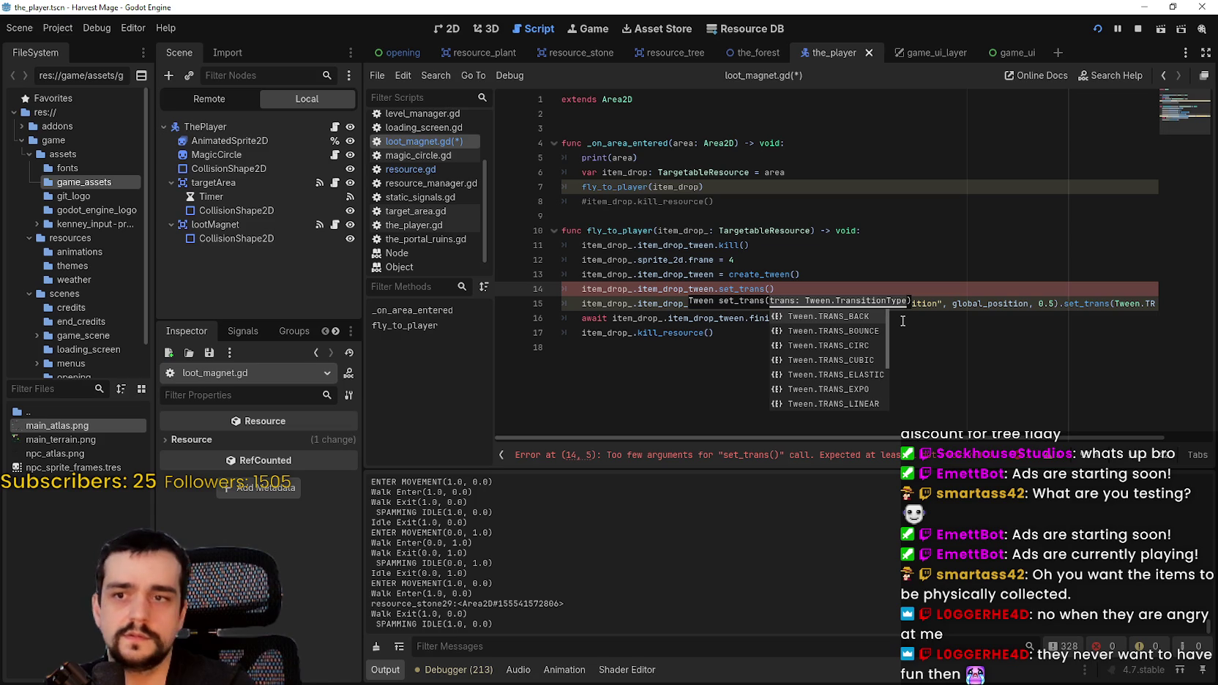
key("Down")
key("Down")
key("Down")
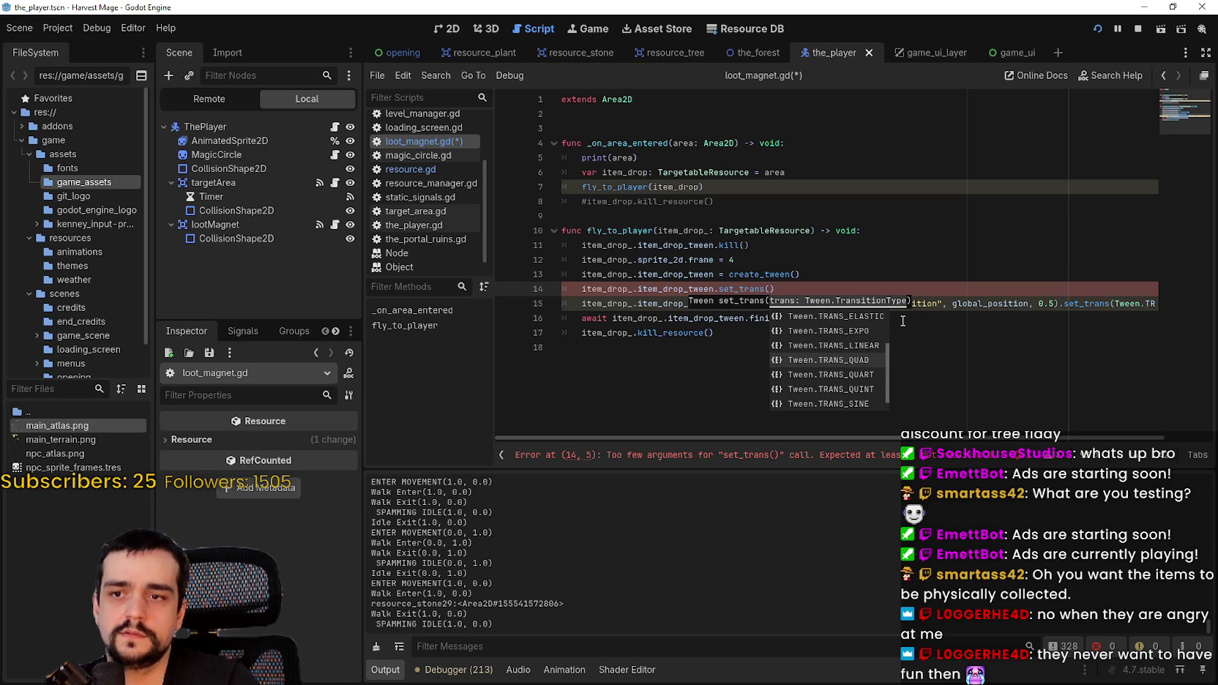
key("Return")
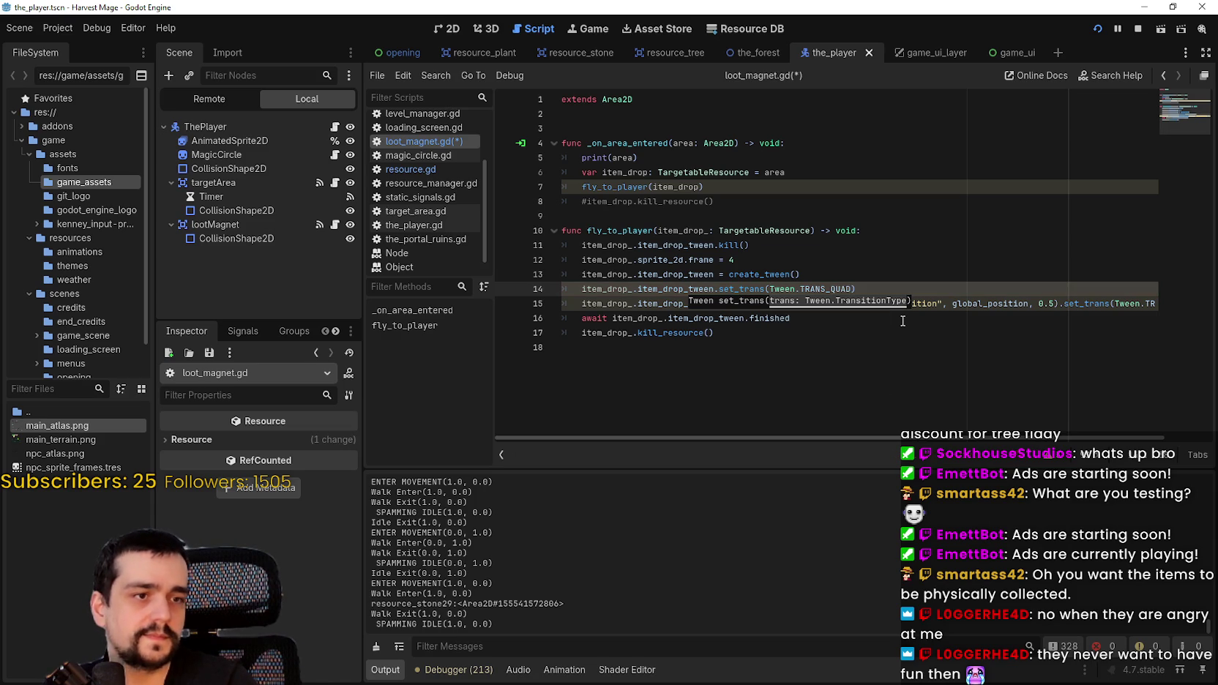
- Chain .set_ease(Tween.EASE_OUT) onto the new tween line
type(".set_e")
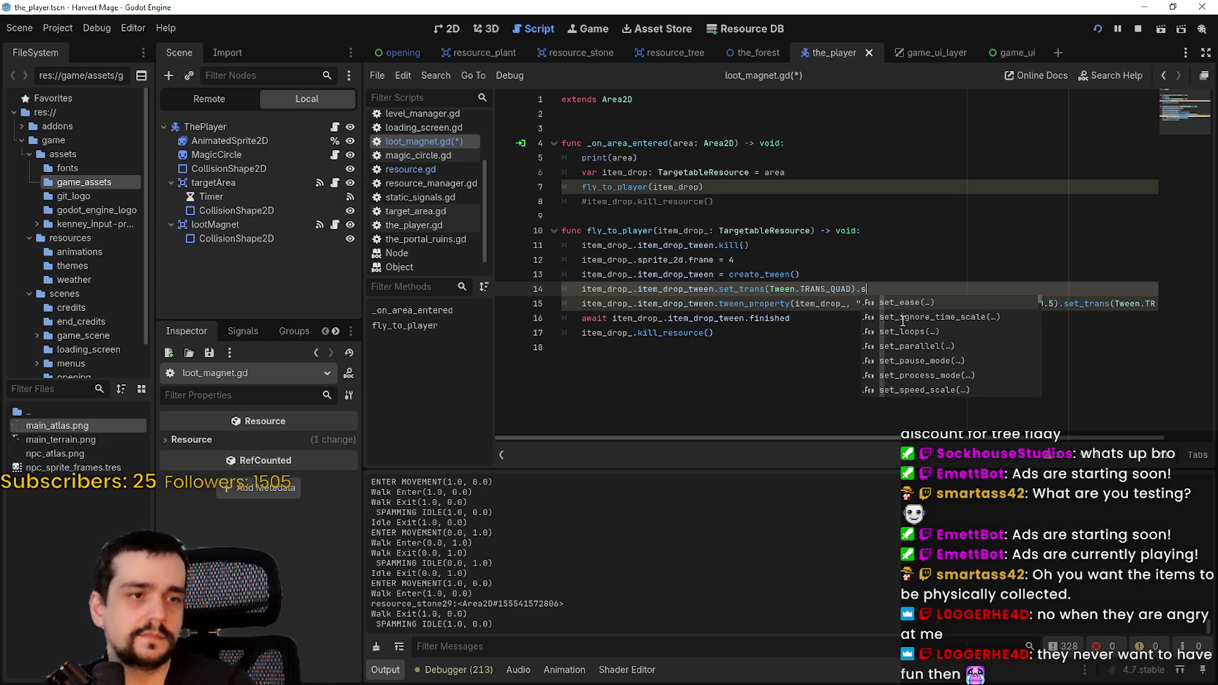
key("Return")
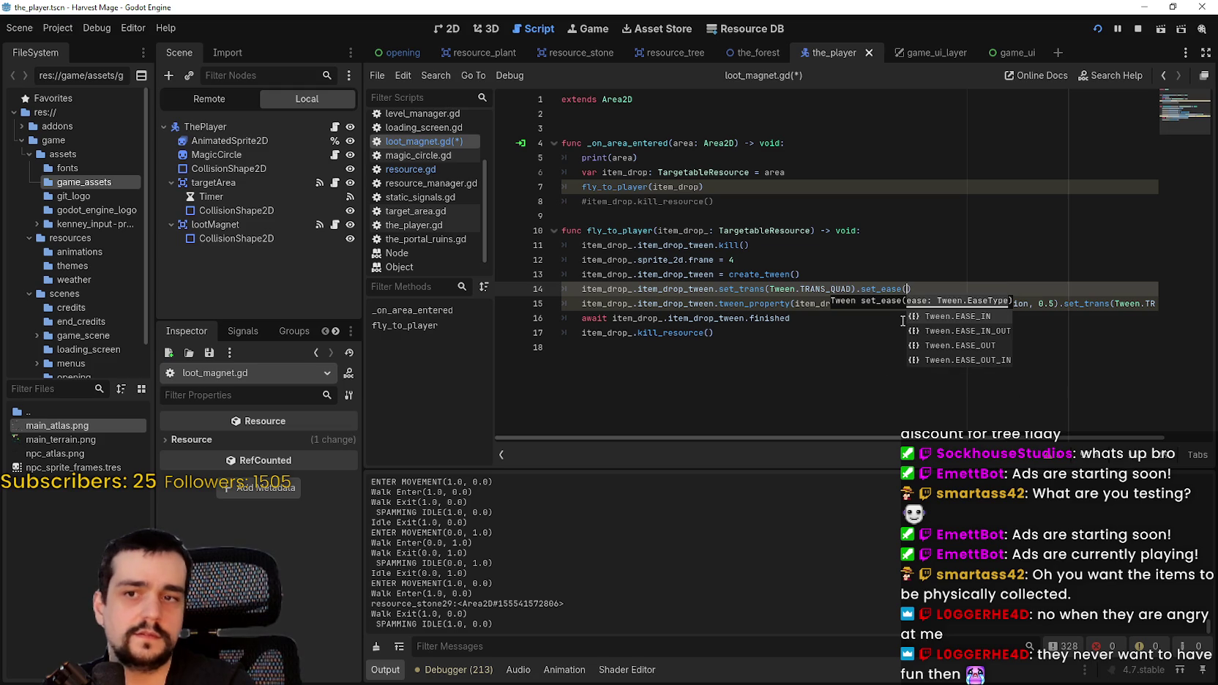
key("Down")
key("Down")
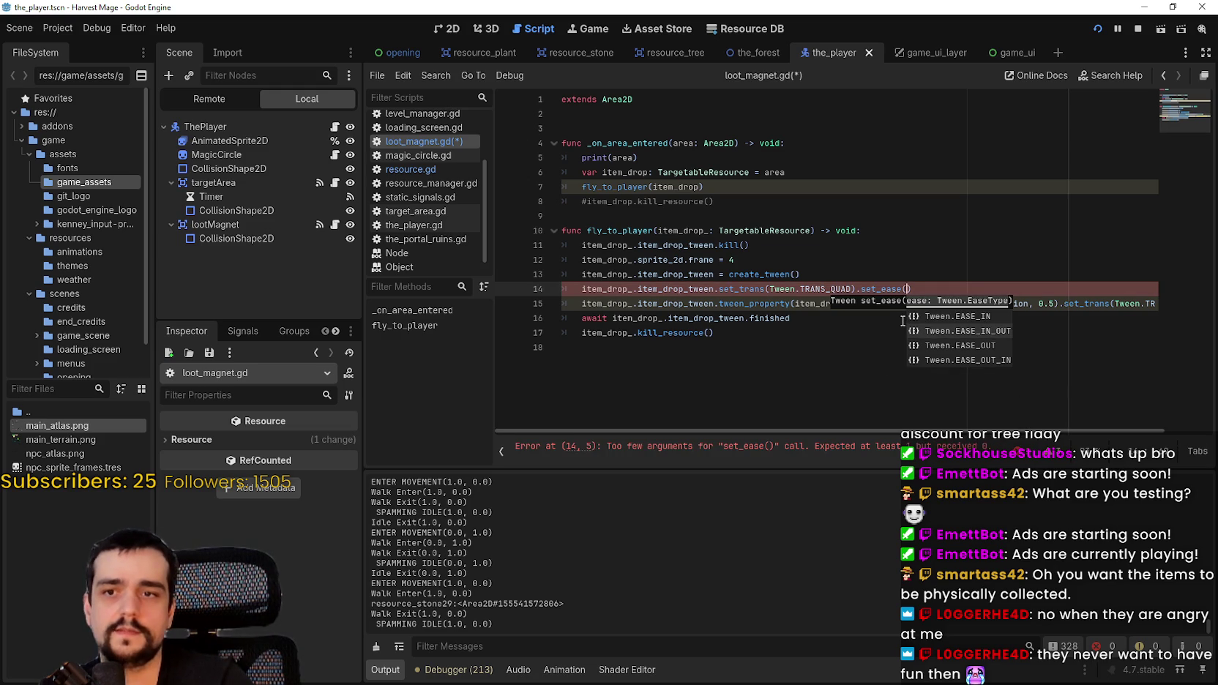
key("Return")
- Delete the trailing set_trans call so the tween_property line ends at 0.5
left_click(1018, 289)
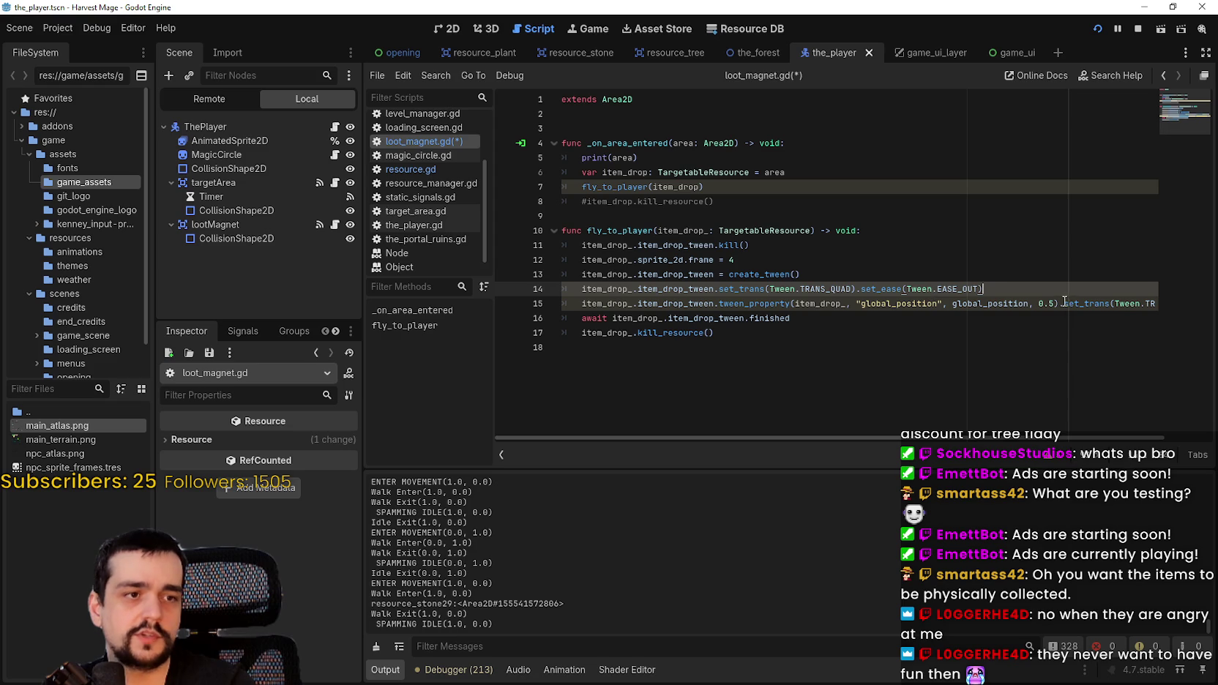
mouse_move(1063, 300)
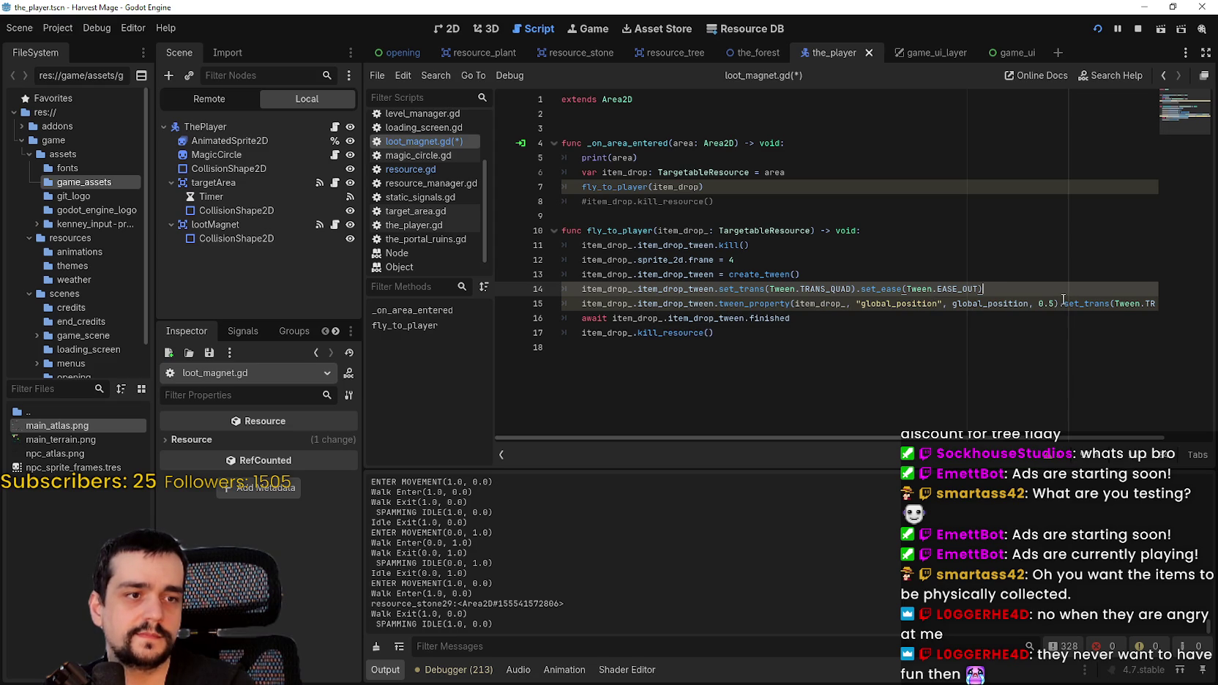
left_click_drag(1059, 303, 1207, 303)
key("Delete")
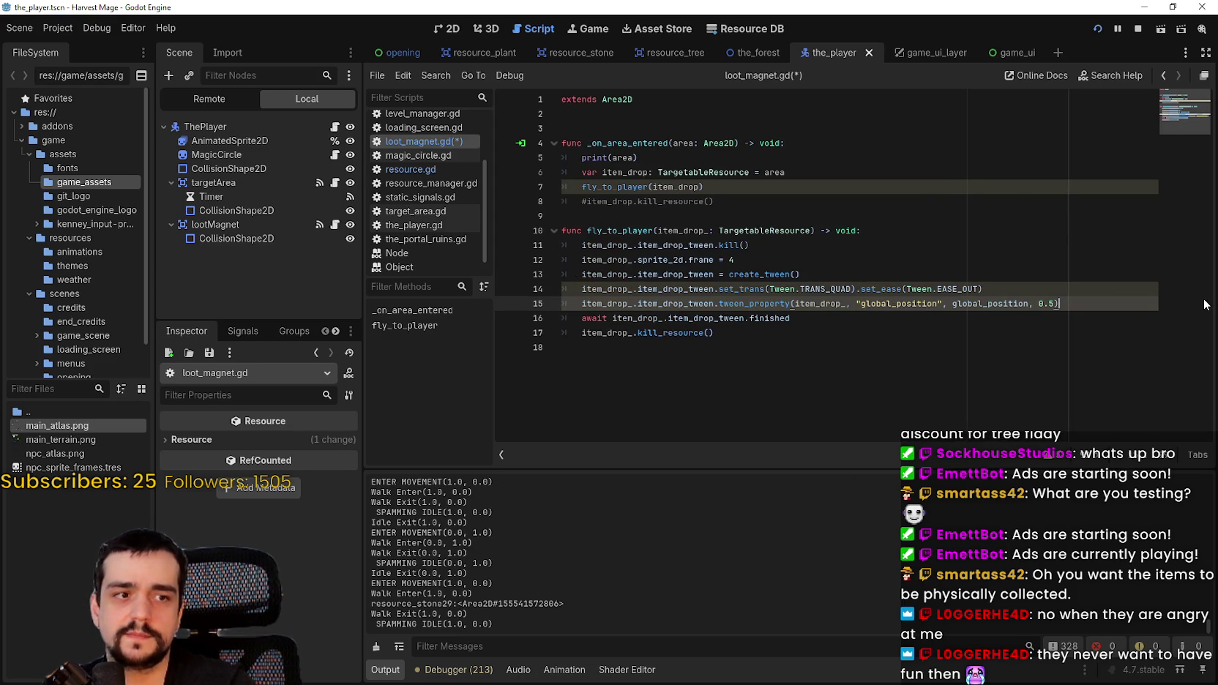
left_click(944, 319)
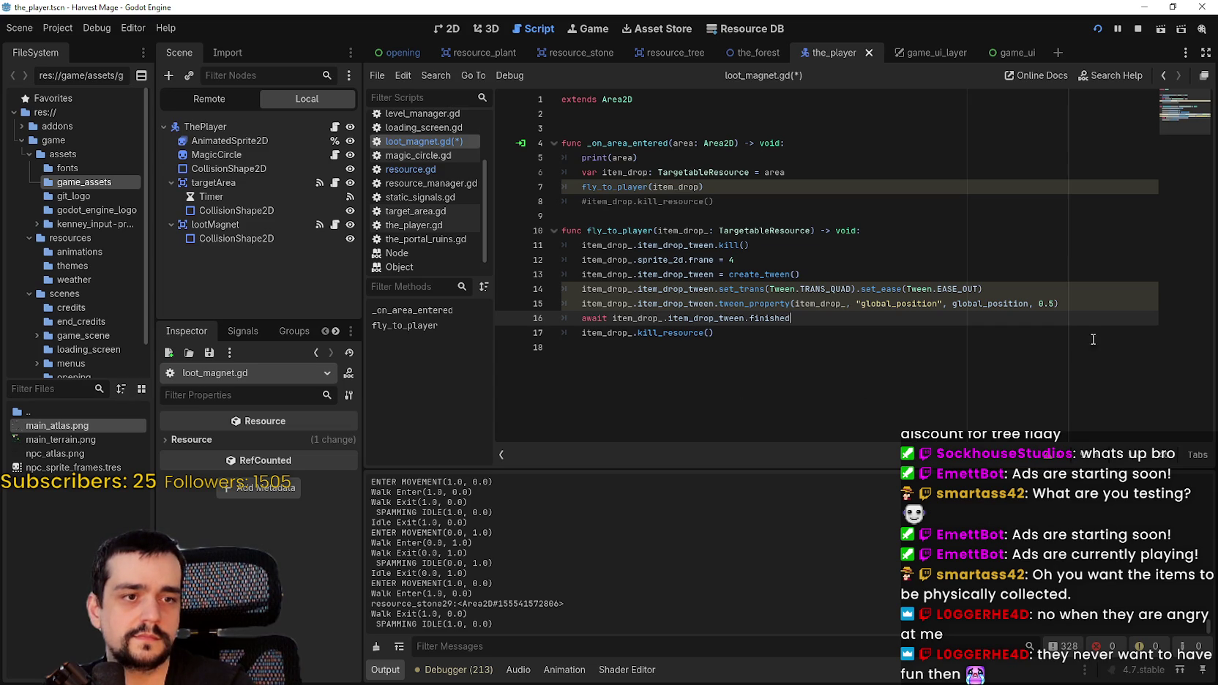
- Add item_drop_.item_drop_tween.parallel().tween_method( on line 16, starting a Curve. argument
left_click(1084, 302)
key("Return")
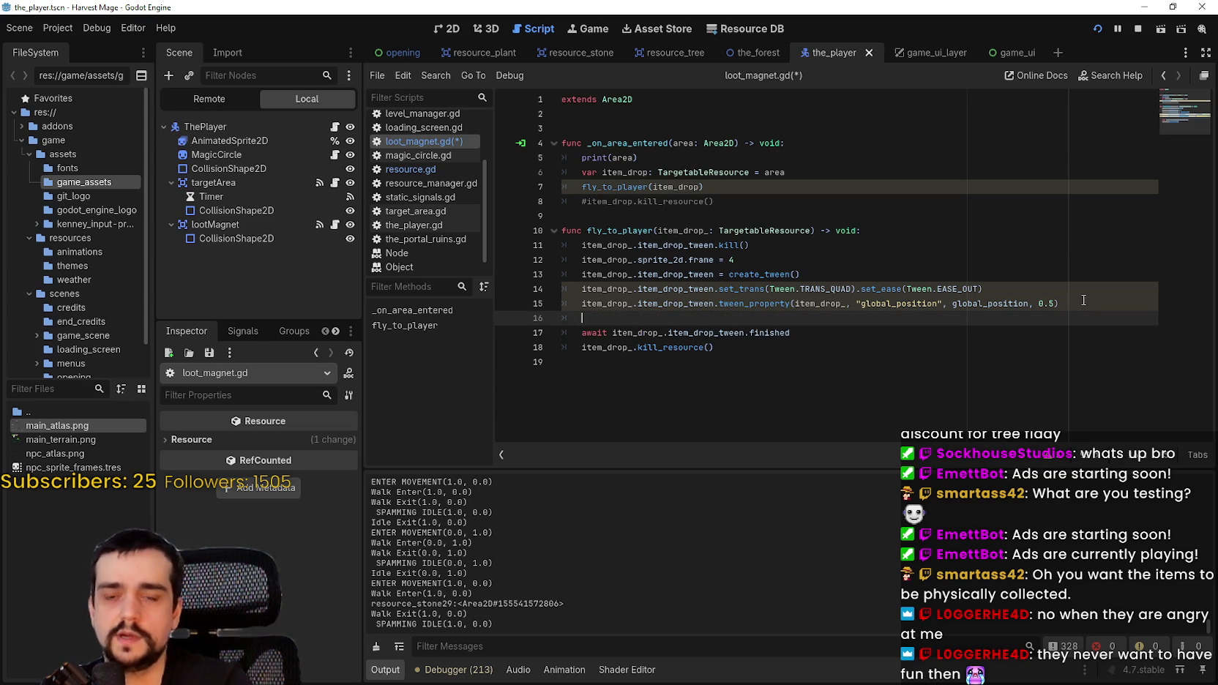
type("i")
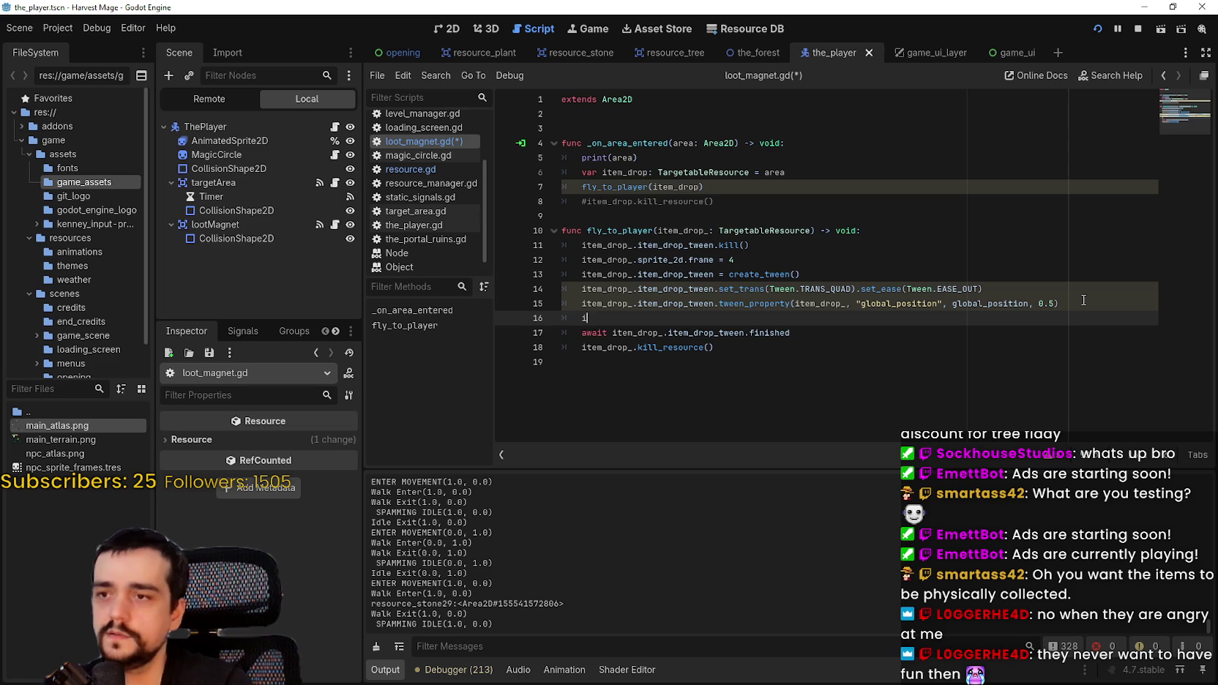
type("tem_drop_.item_drop_tween.pa")
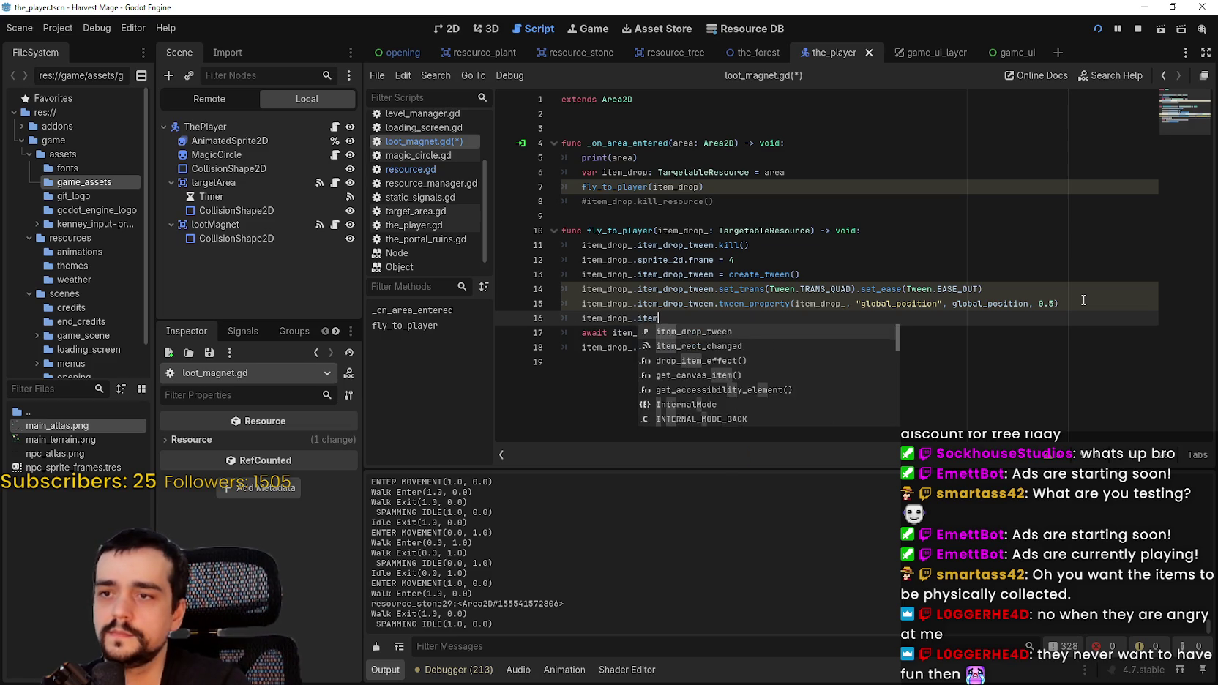
key("Return")
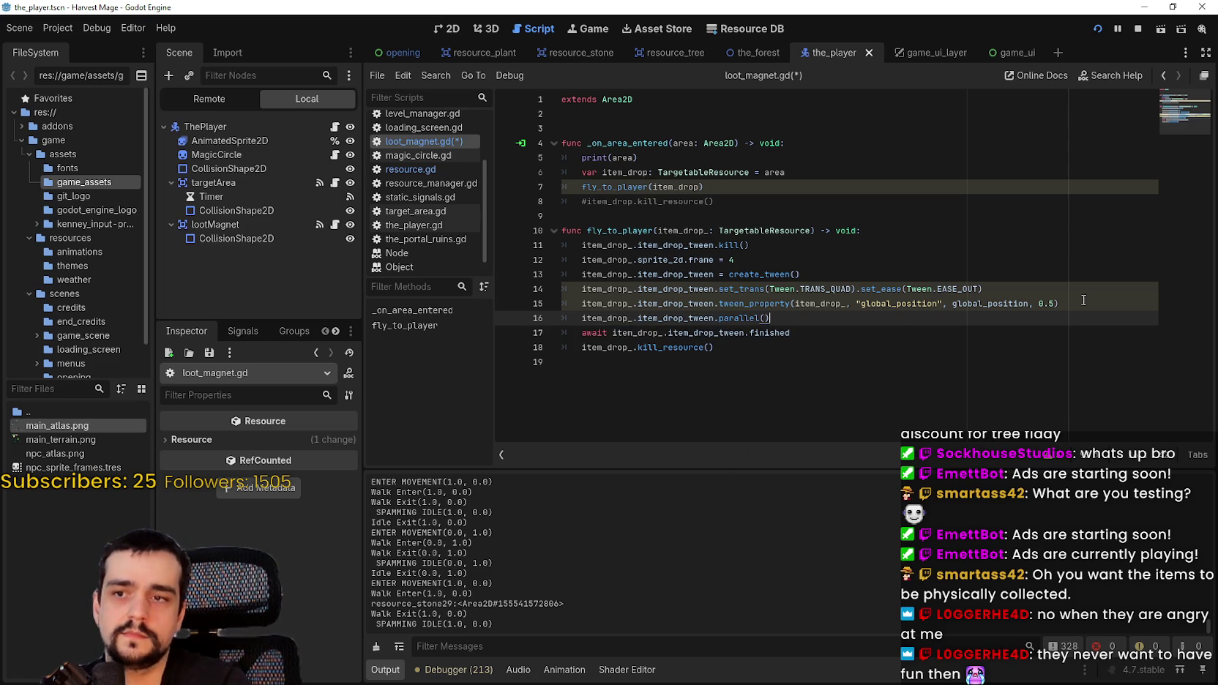
type(".tween")
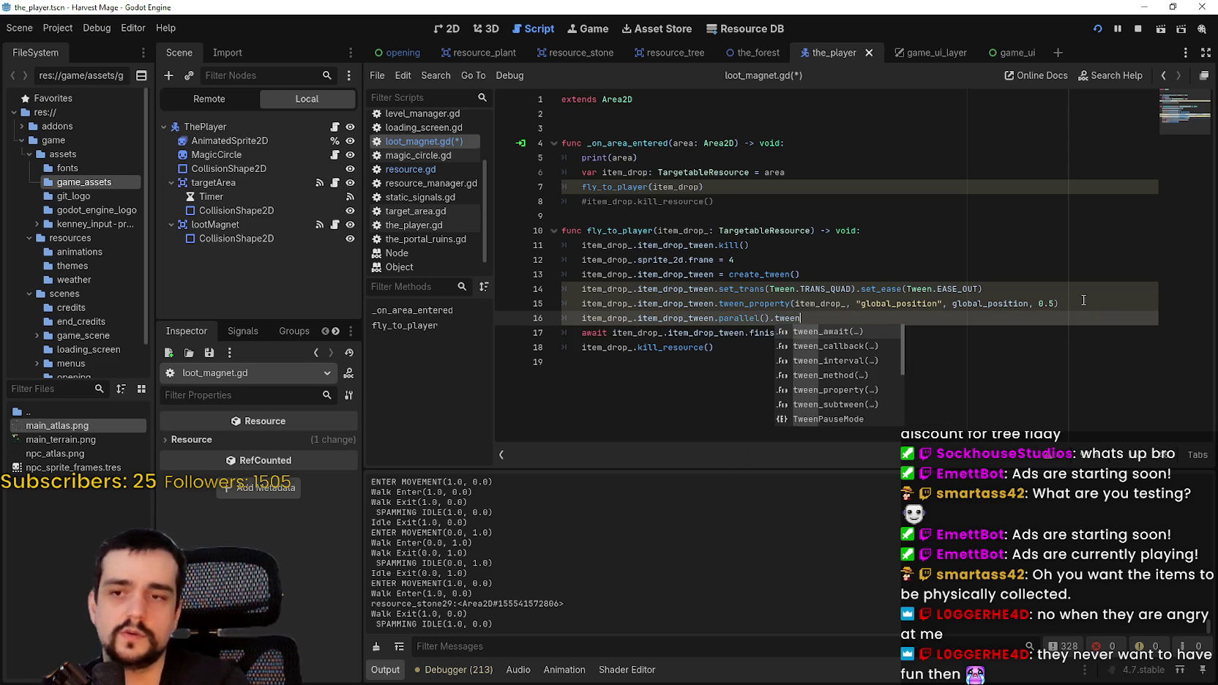
key("Down")
key("Down")
key("Down")
key("Return")
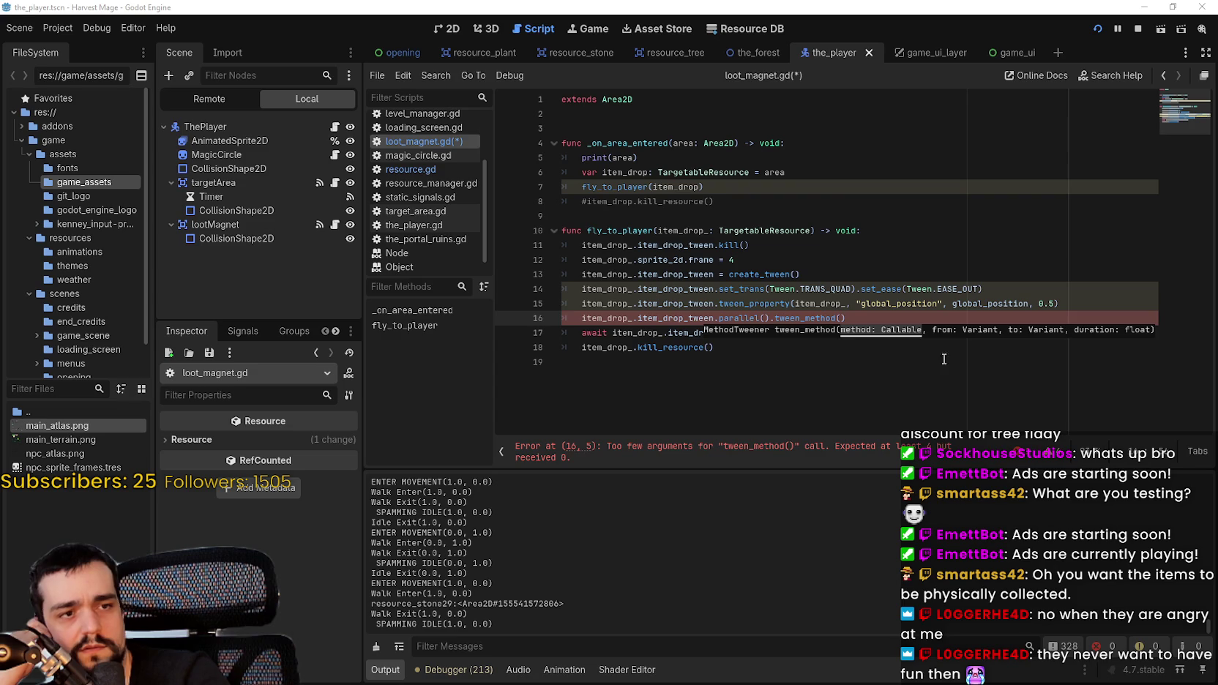
type("Curve")
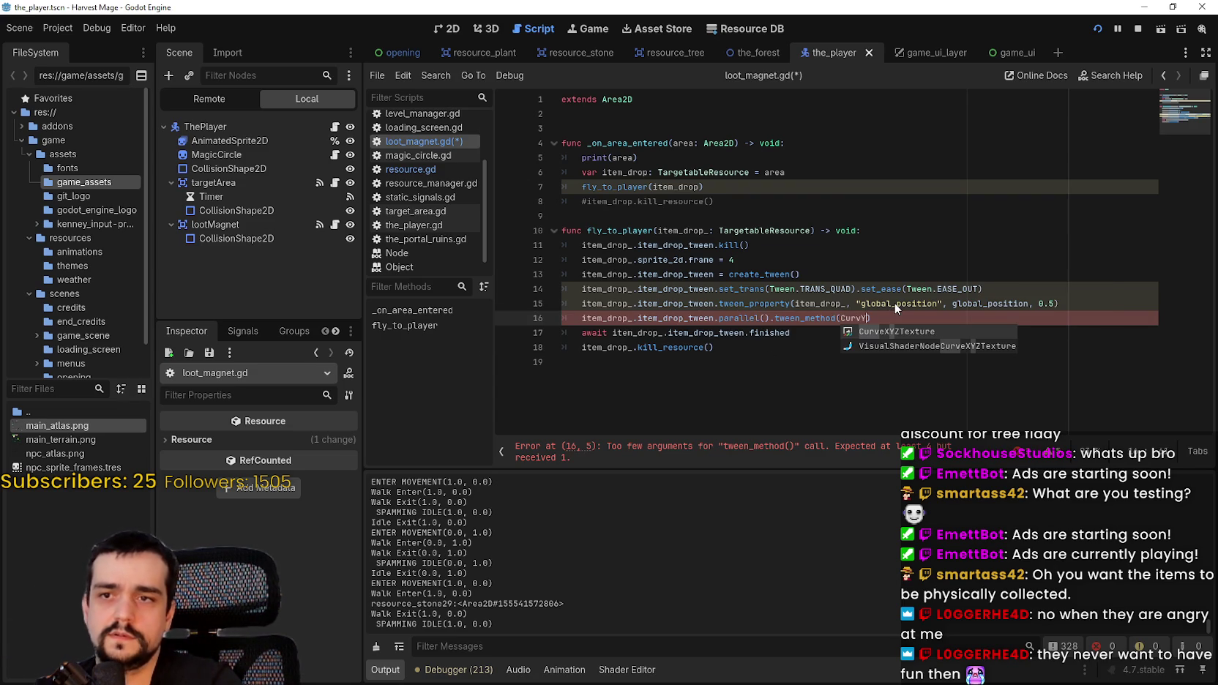
type("e")
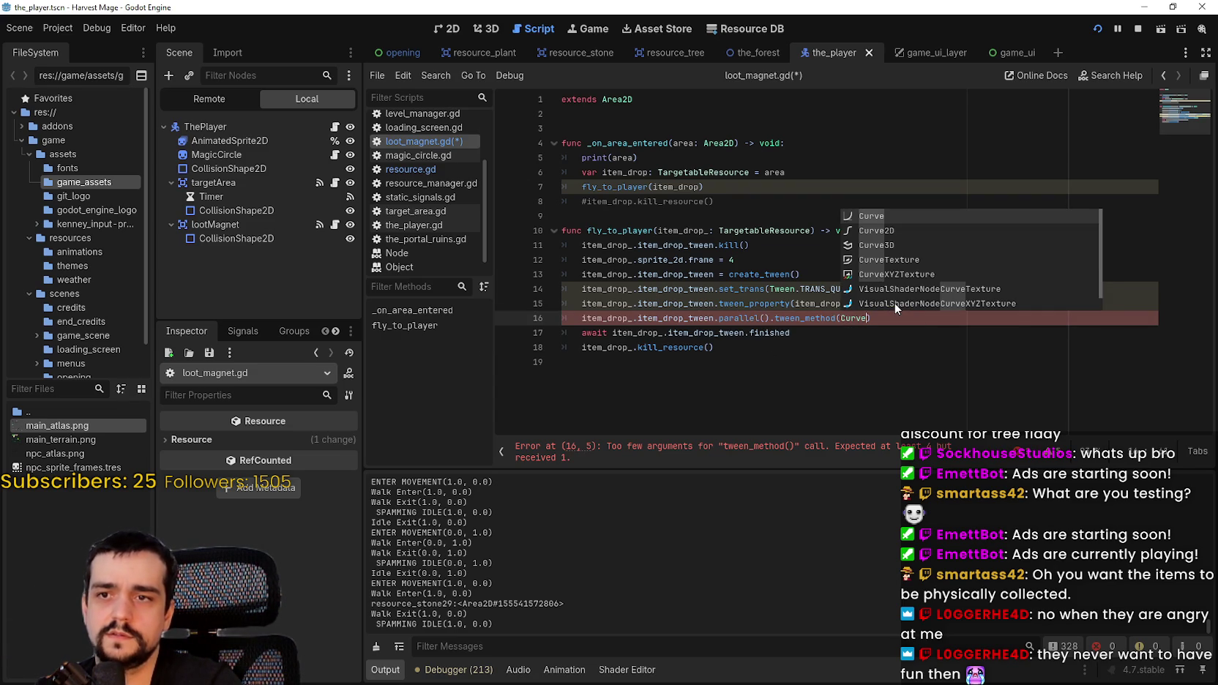
type(".")
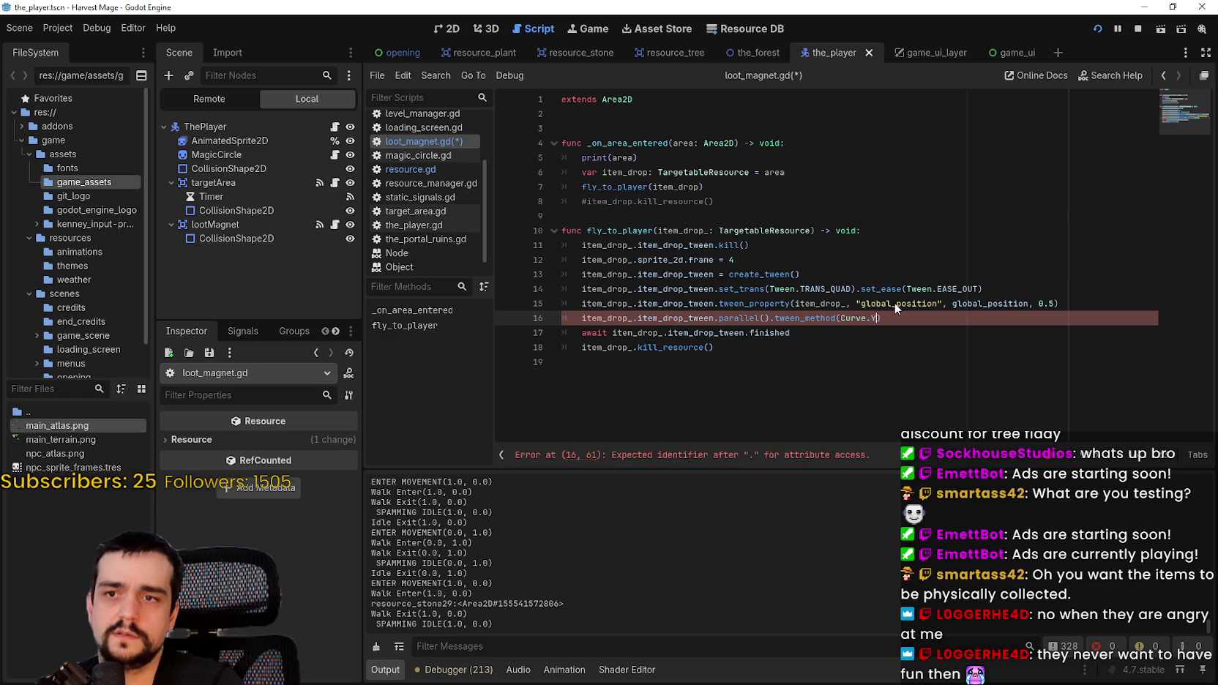
key("BackSpace")
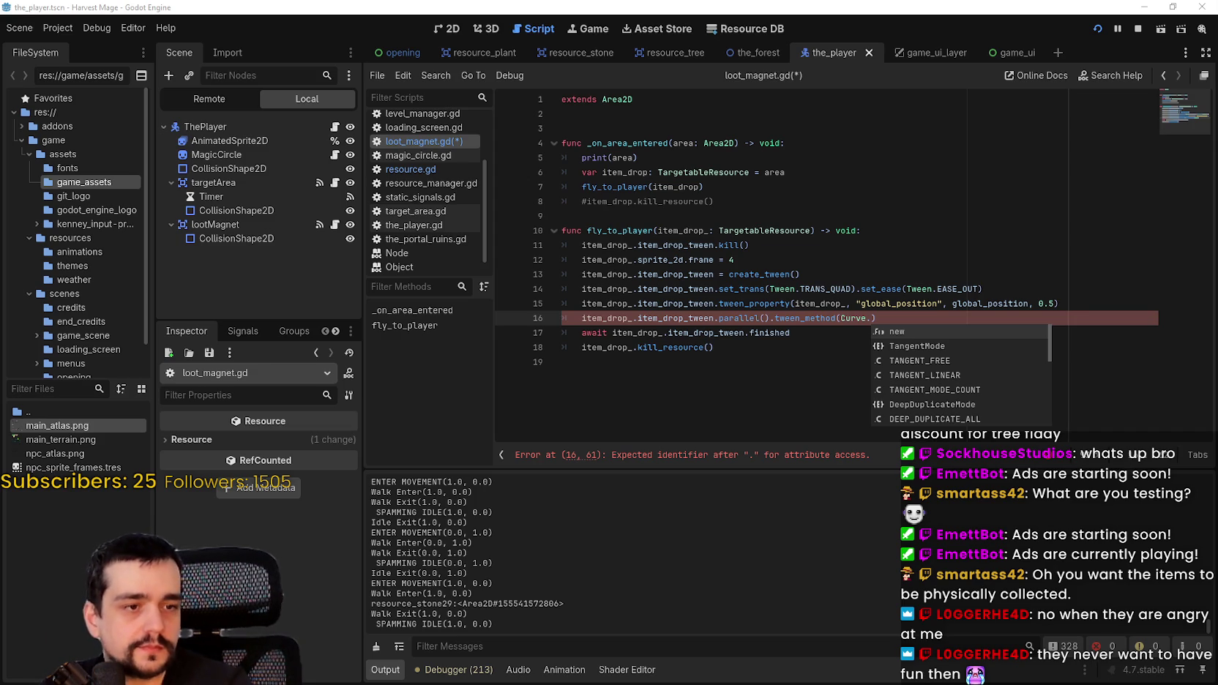
left_click(857, 314)
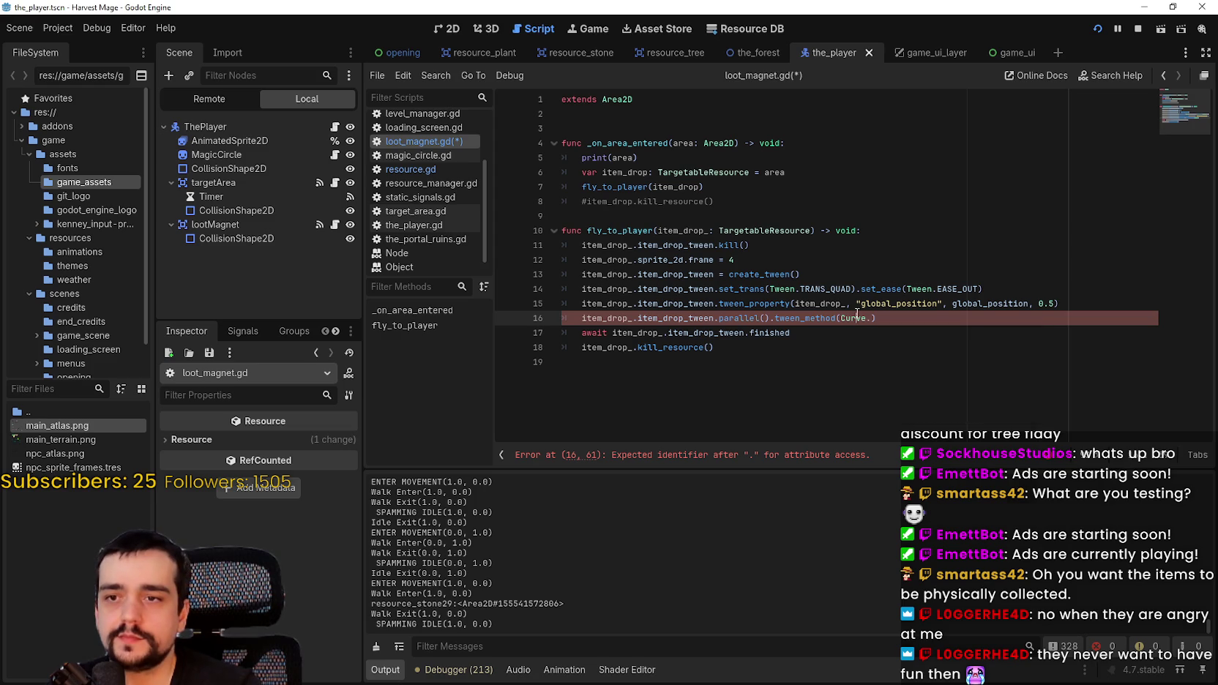
right_click(857, 314)
left_click(886, 515)
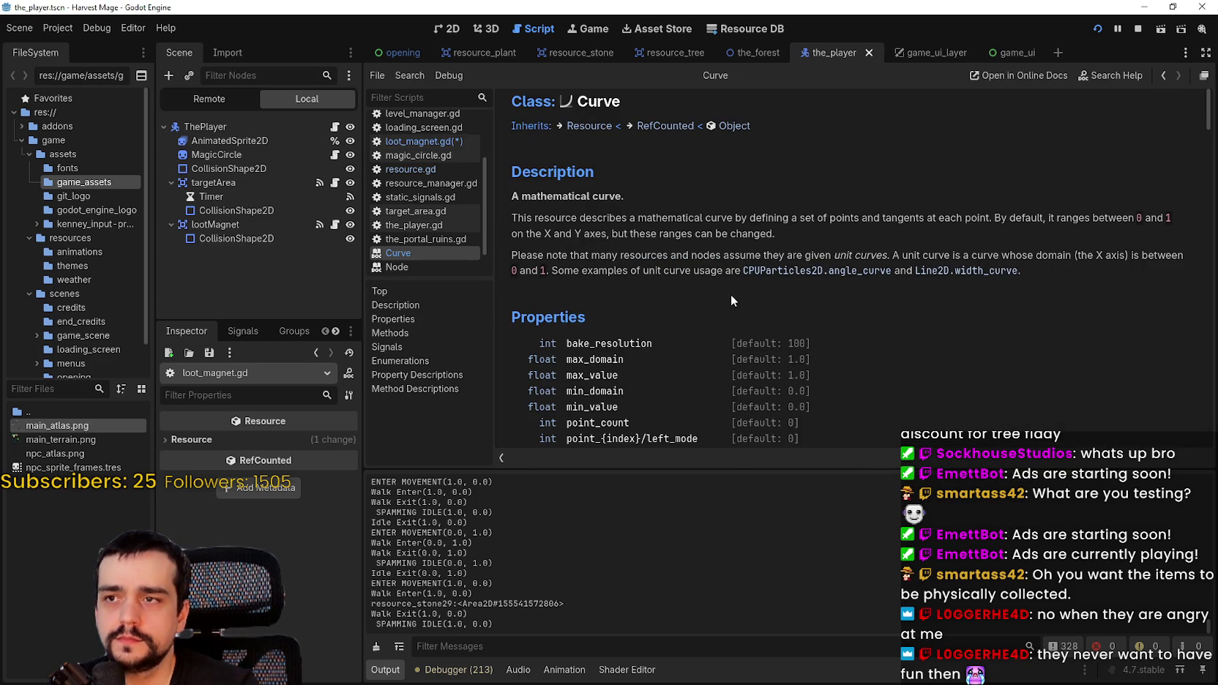
scroll(733, 289, "down", 5)
scroll(913, 330, "down", 4)
scroll(914, 330, "up", 5)
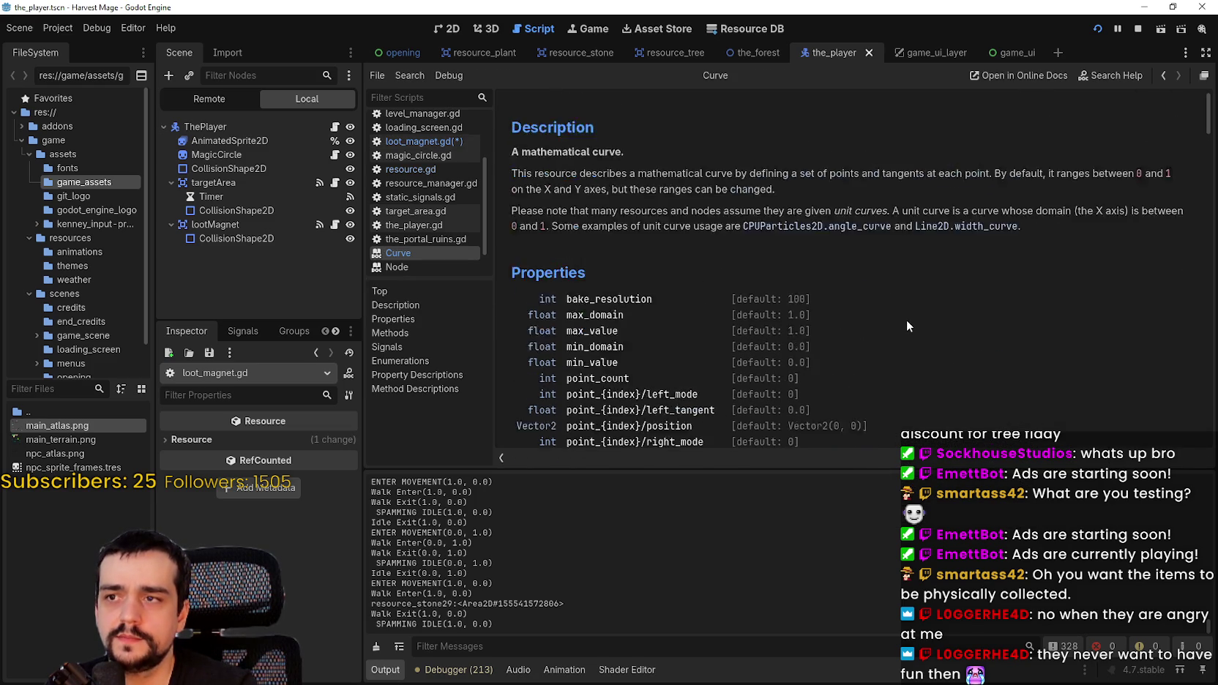
scroll(907, 320, "up", 3)
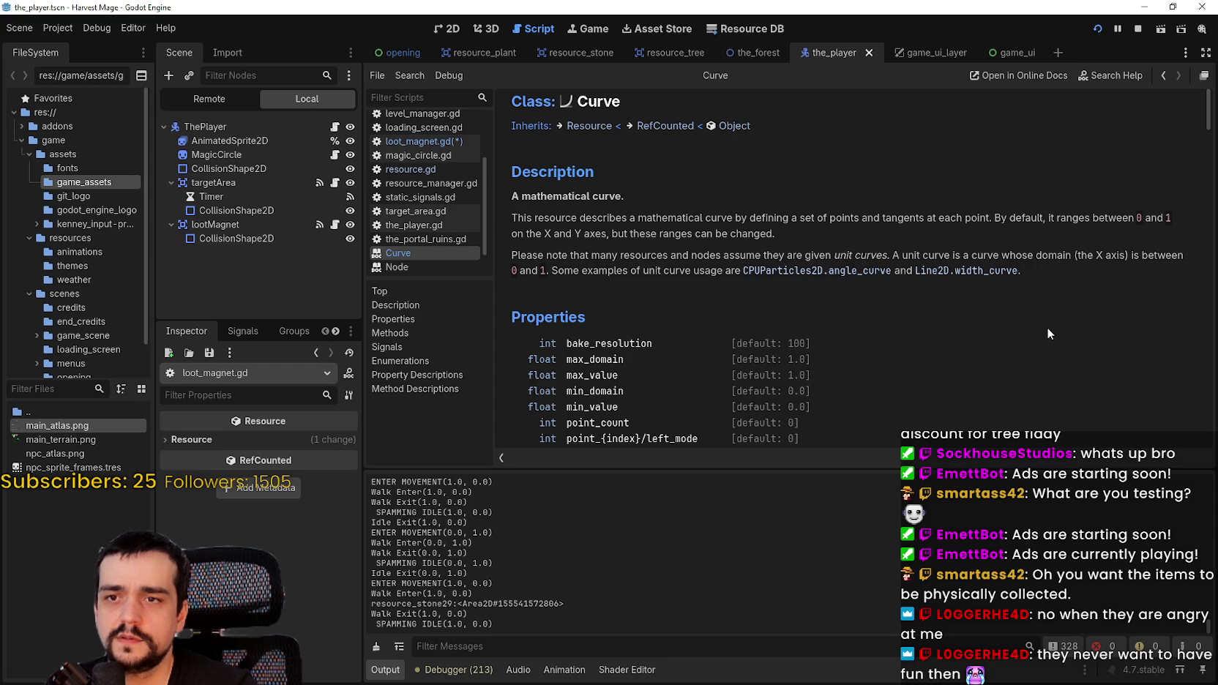
scroll(1037, 317, "down", 1)
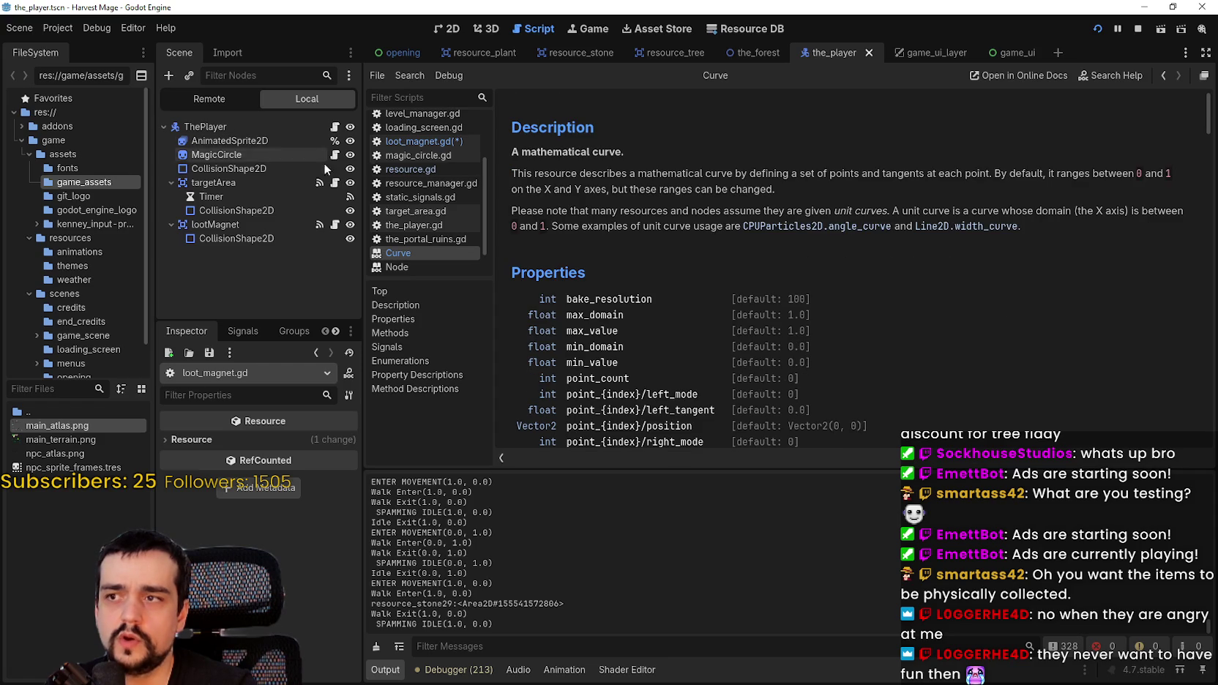
left_click(431, 141)
triple_click(864, 316)
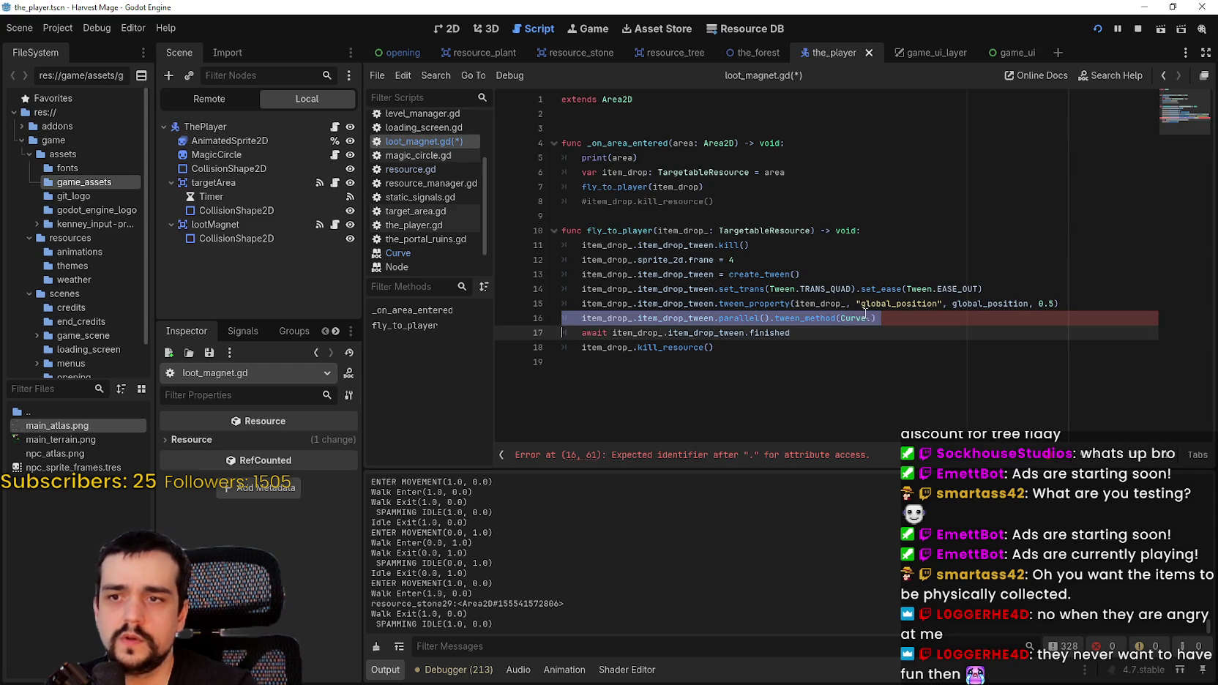
double_click(860, 318)
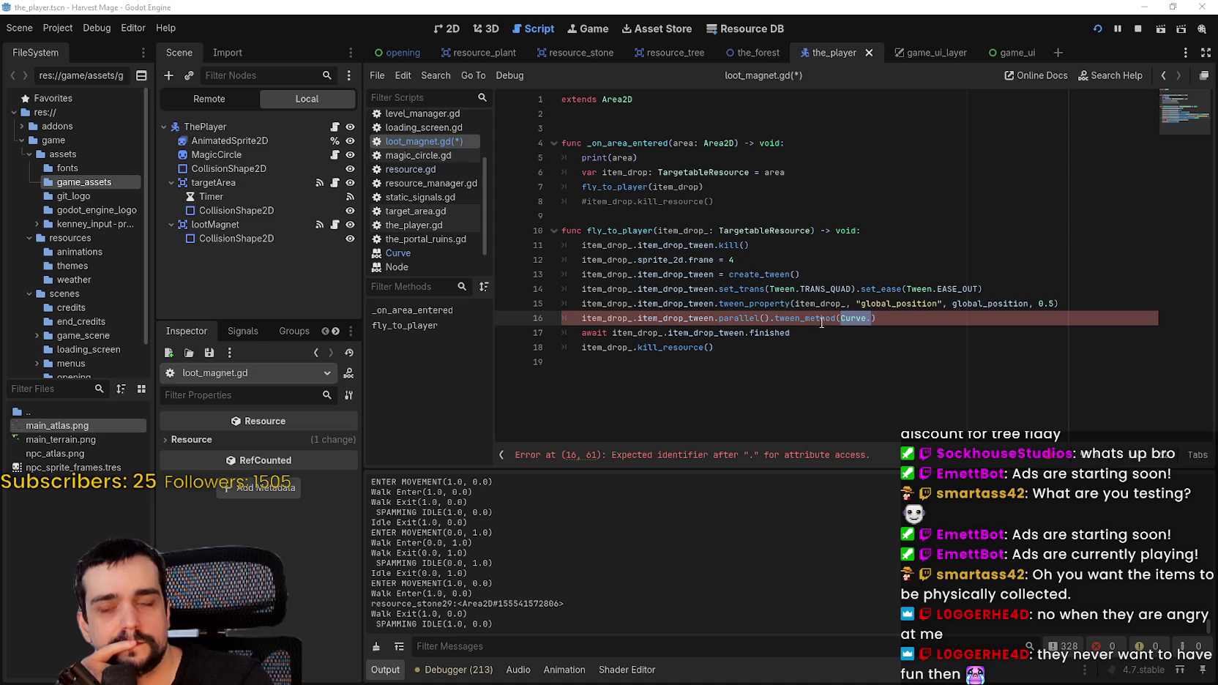
mouse_move(824, 320)
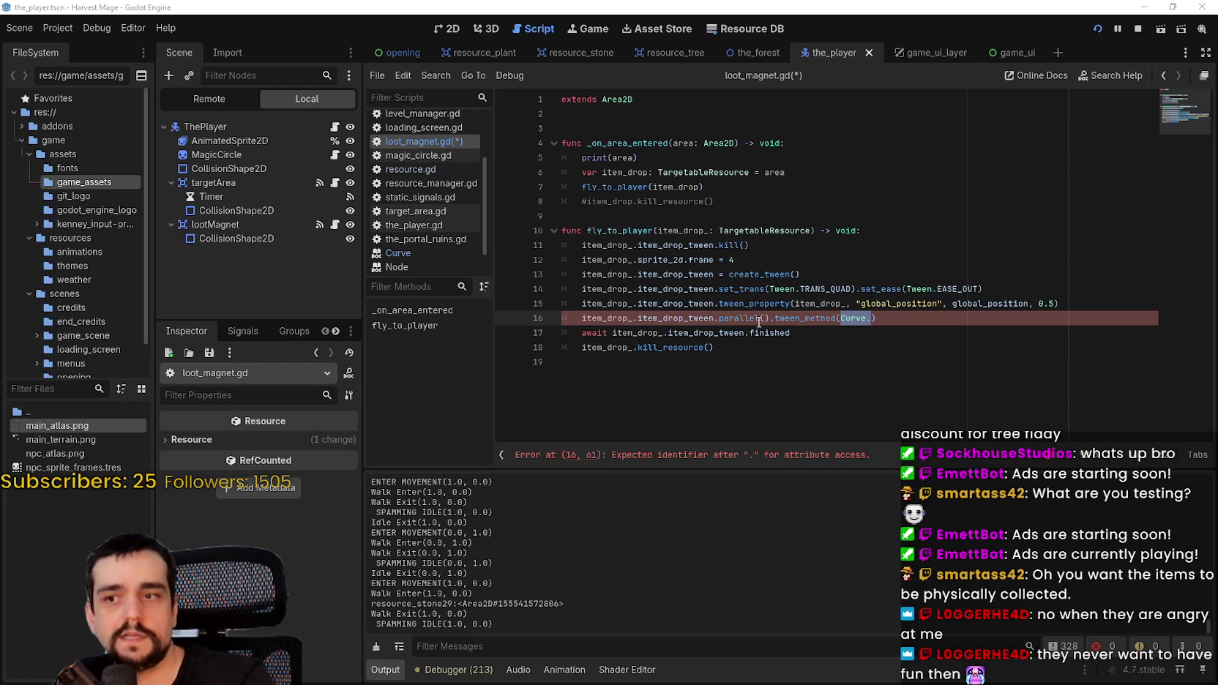
left_click(829, 247)
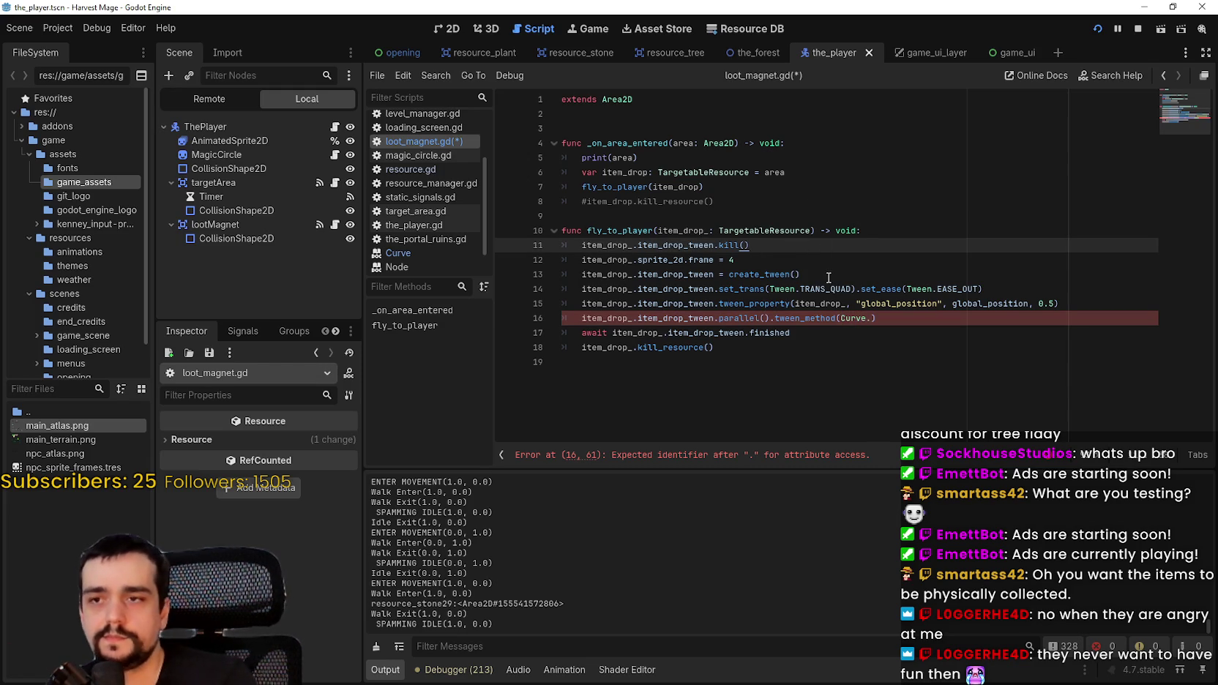
left_click(812, 259)
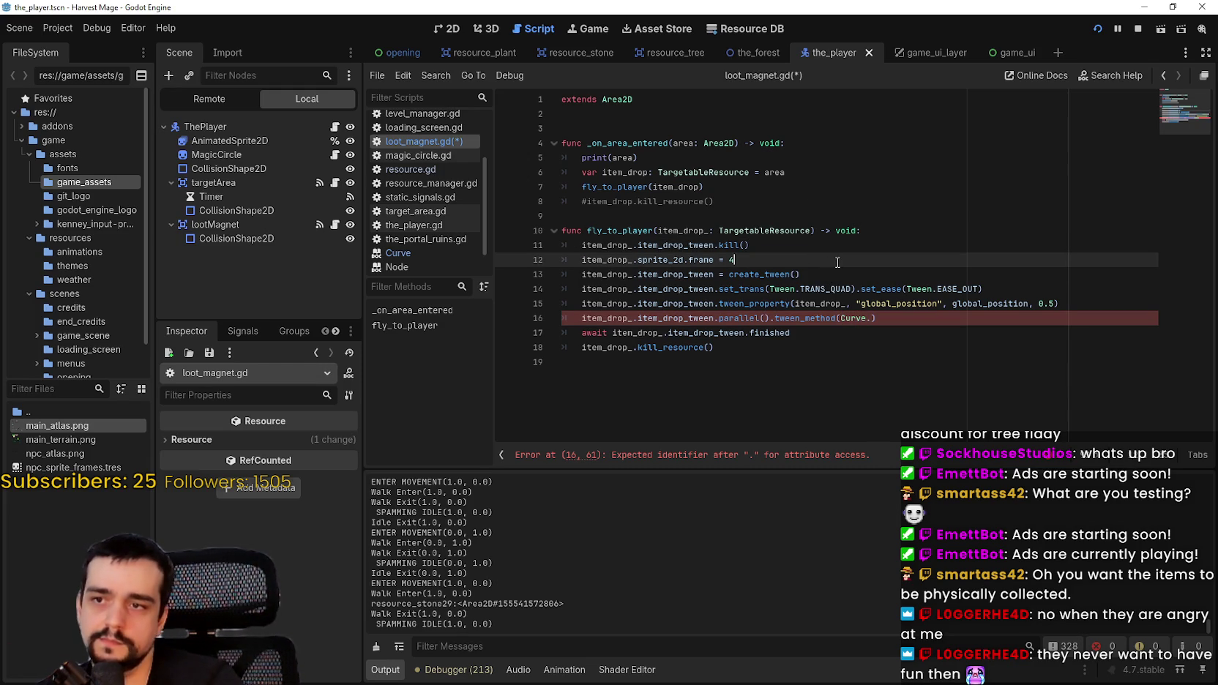
- Declare var curve_: Curve = Curve.new() on line 13
key("Return")
type("var cur")
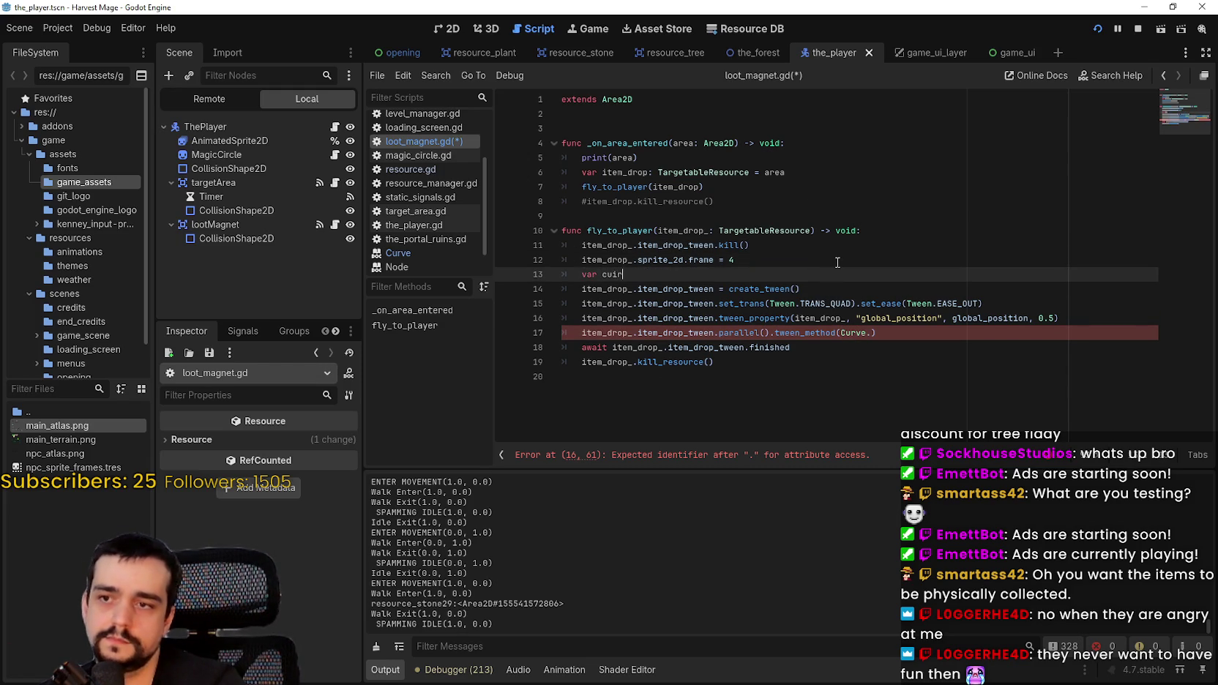
type("ve_:")
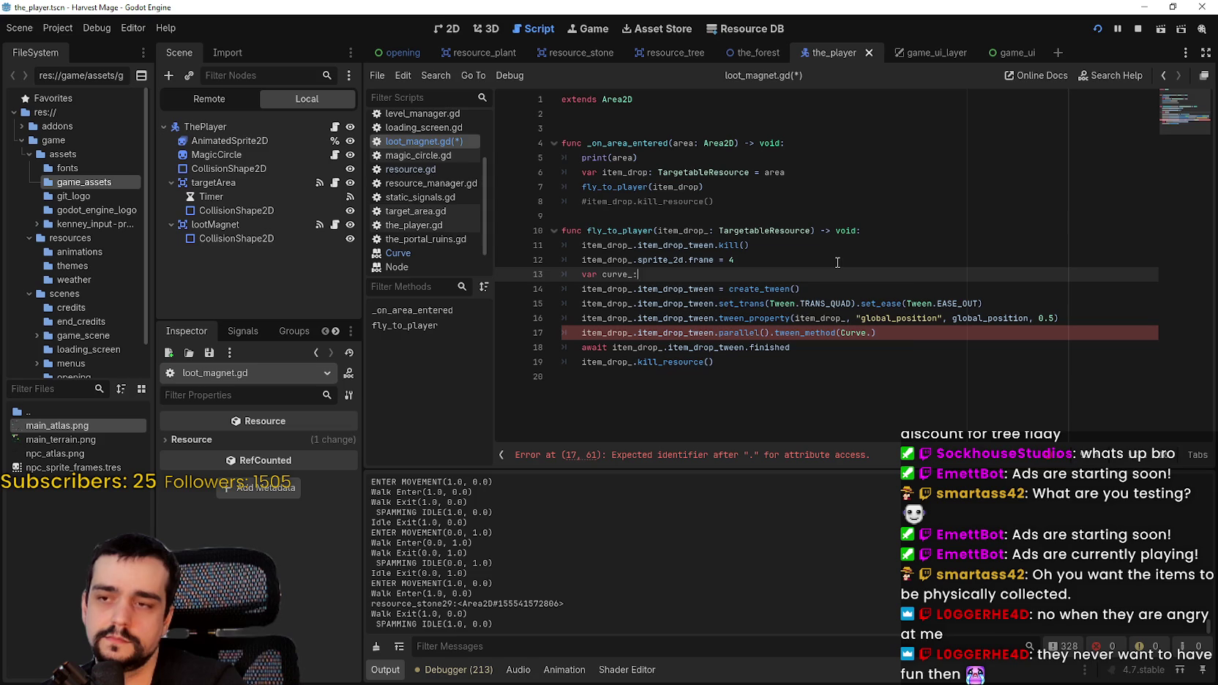
type(" Curve")
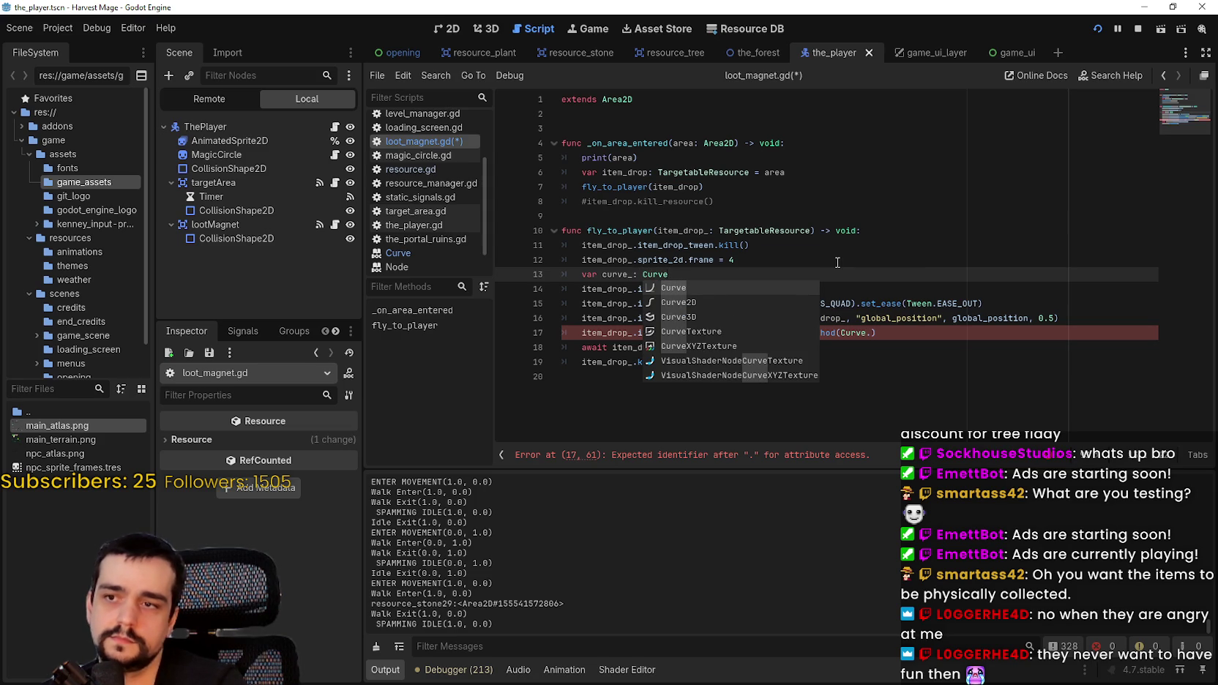
key("Escape")
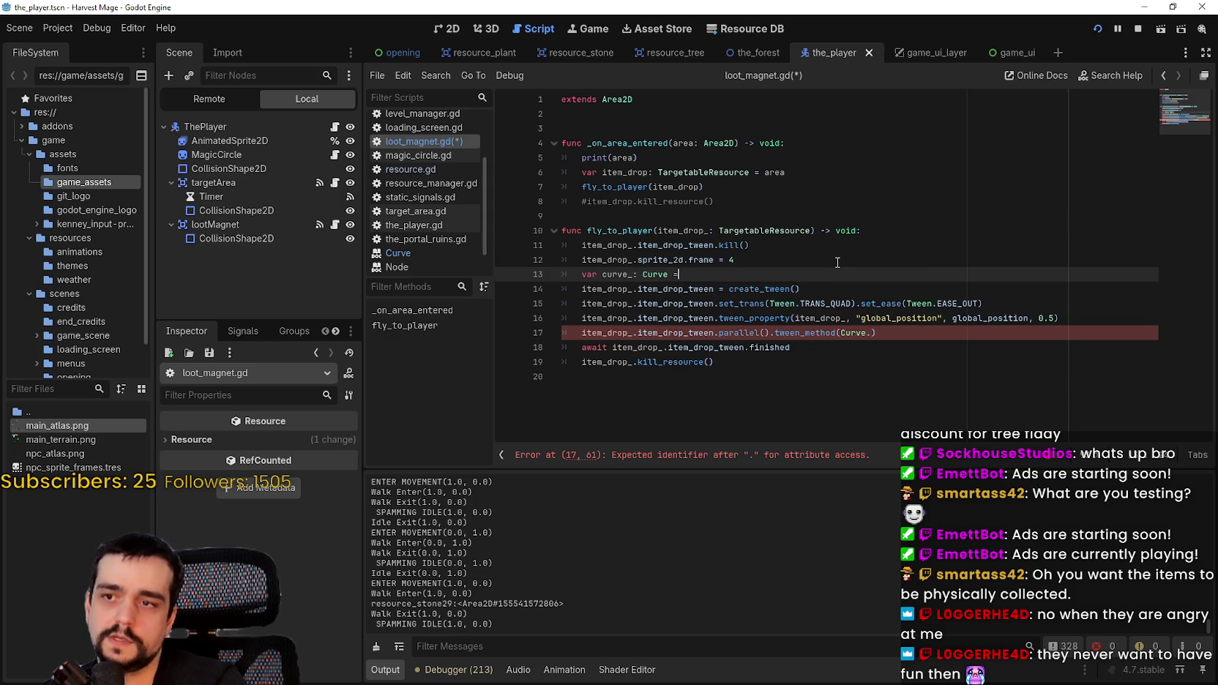
type(" Curve")
key("Escape")
type(".")
key("Return")
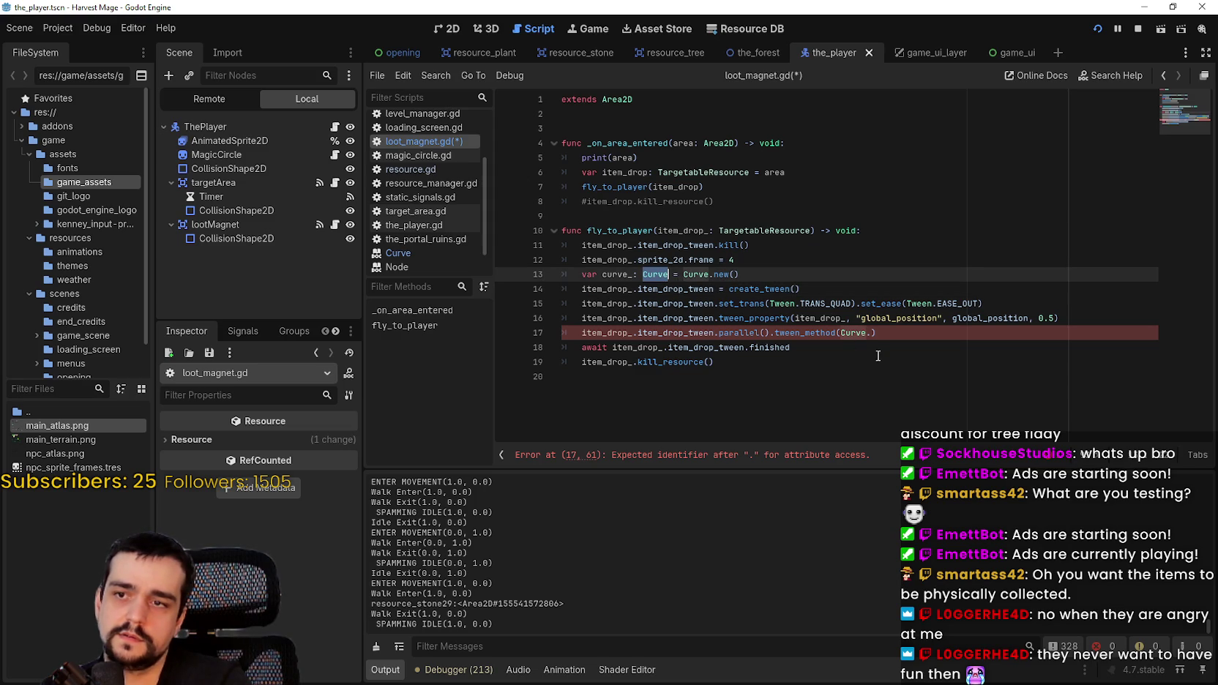
- Change line 17 to tween_method(curve_.y, 0.0, 1.0, 0.5) and save the script
double_click(627, 272)
key("ctrl+c")
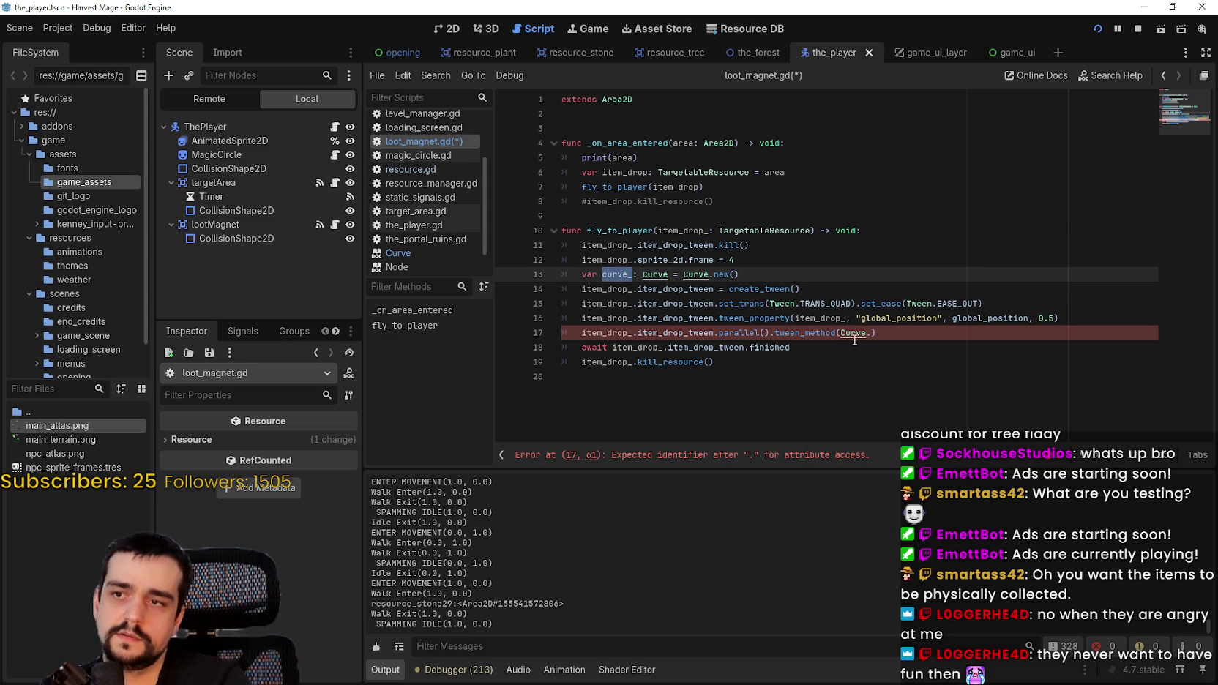
double_click(853, 333)
key("ctrl+v")
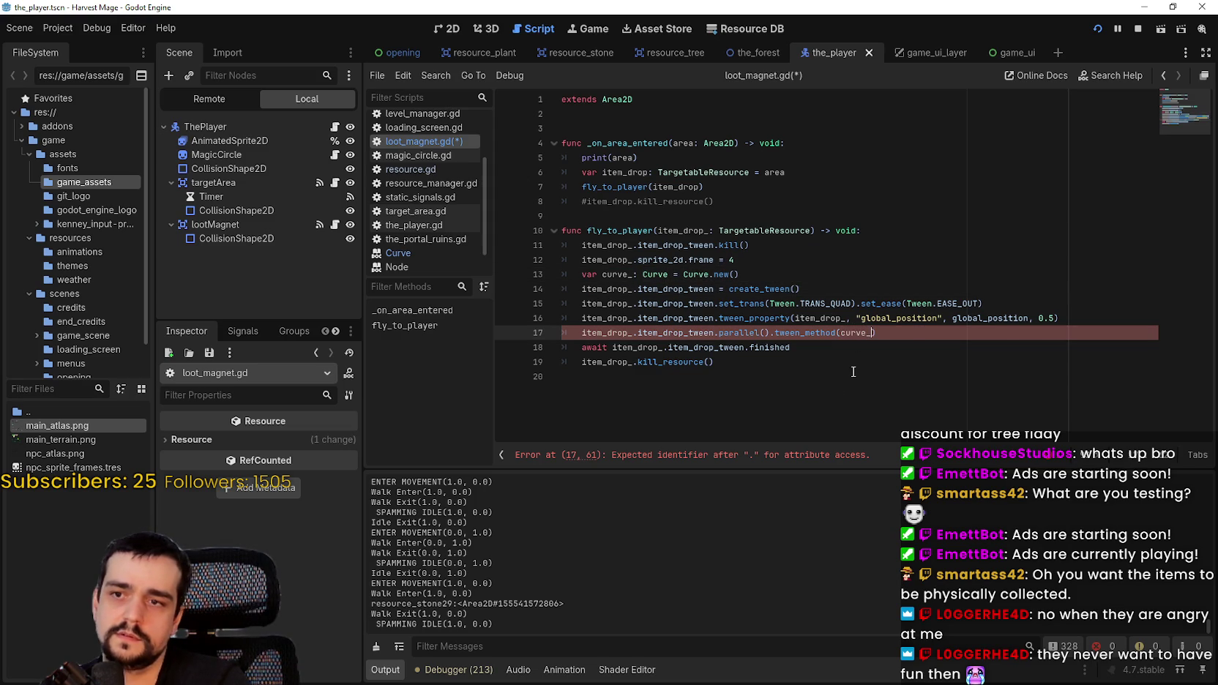
key("Right")
type("y")
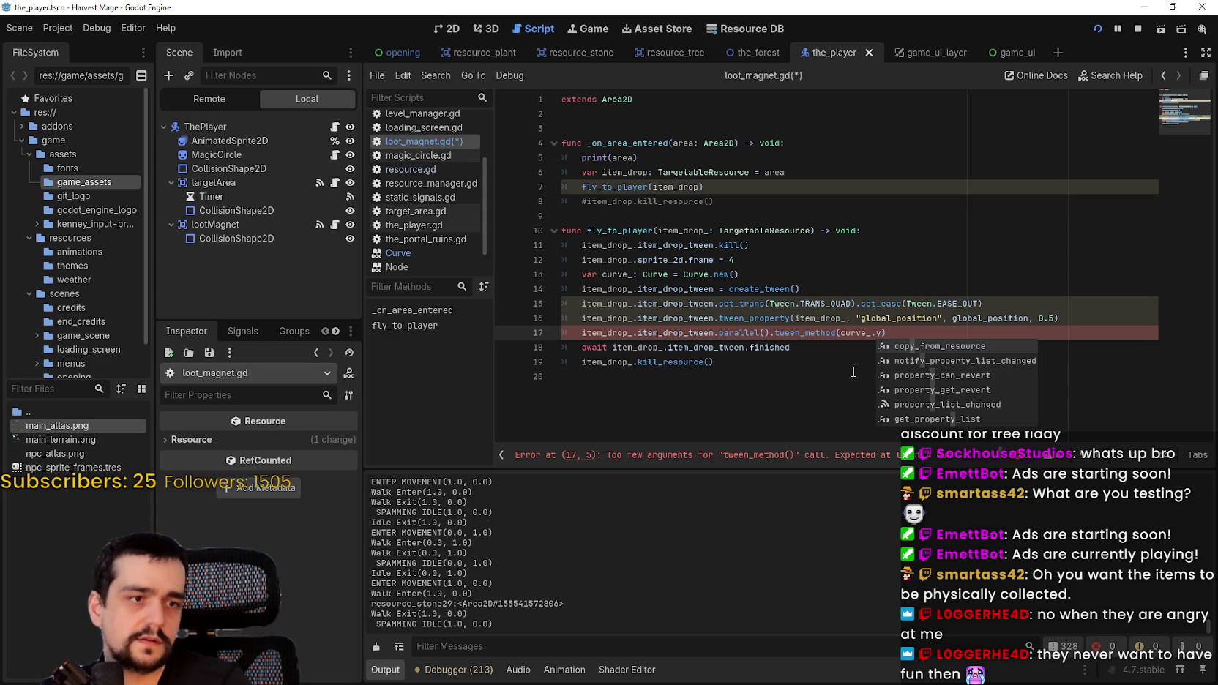
type(", 0")
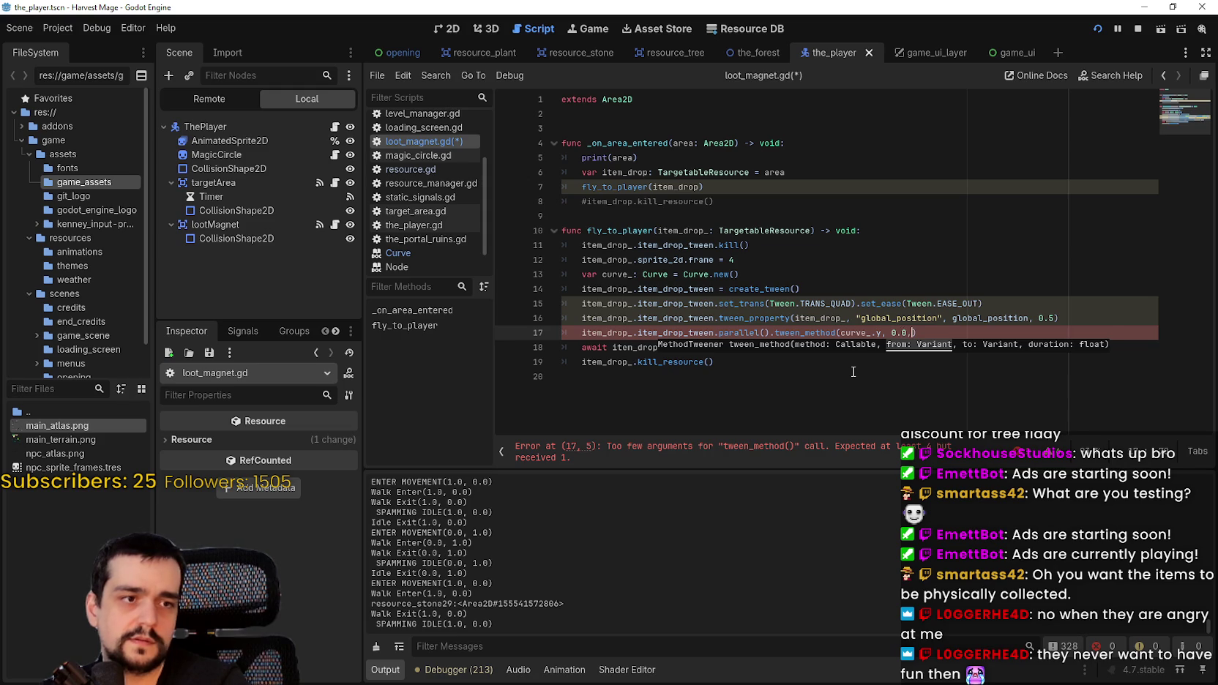
type(".0,")
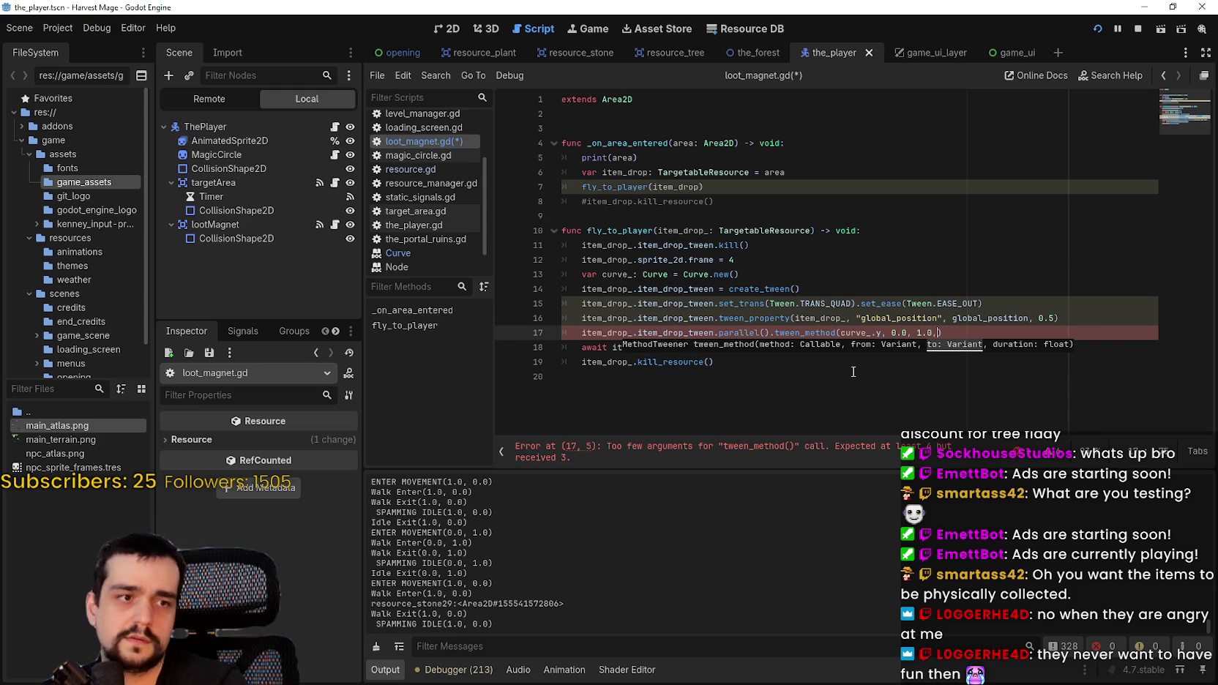
type(" 0.5")
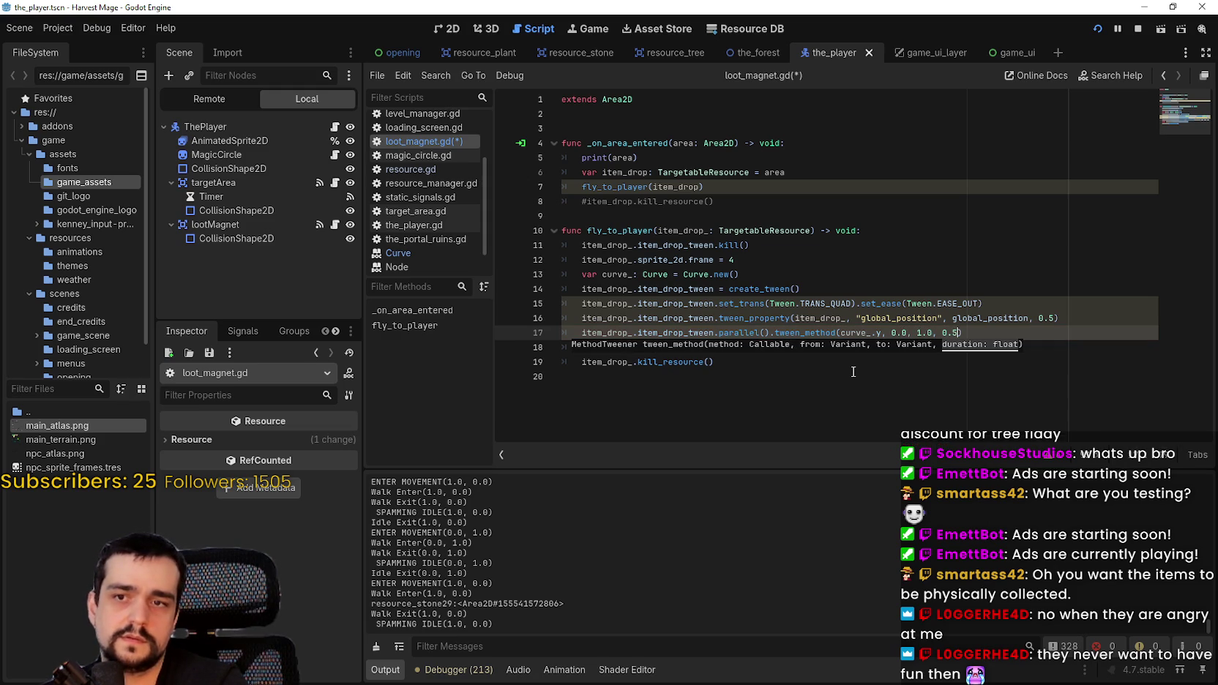
key("ctrl+s")
left_click(875, 347)
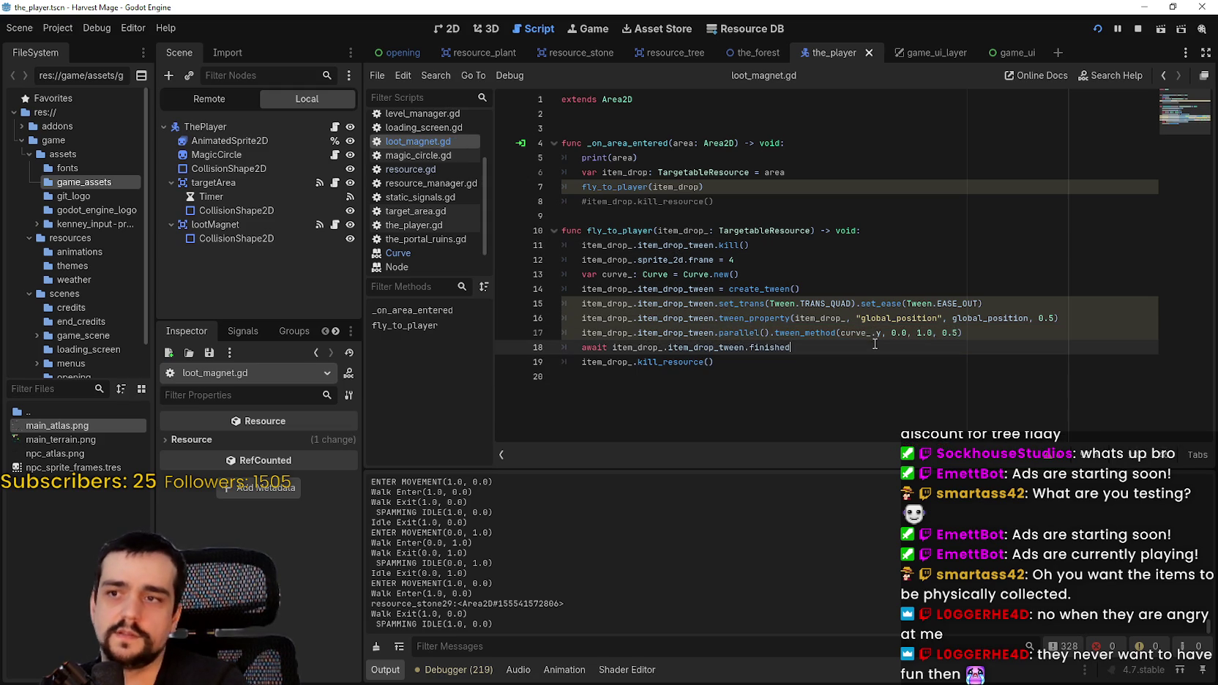
- Relaunch the game, start a New Game, and break a rock to trigger the loot tween
left_click(1138, 29)
left_click(1098, 29)
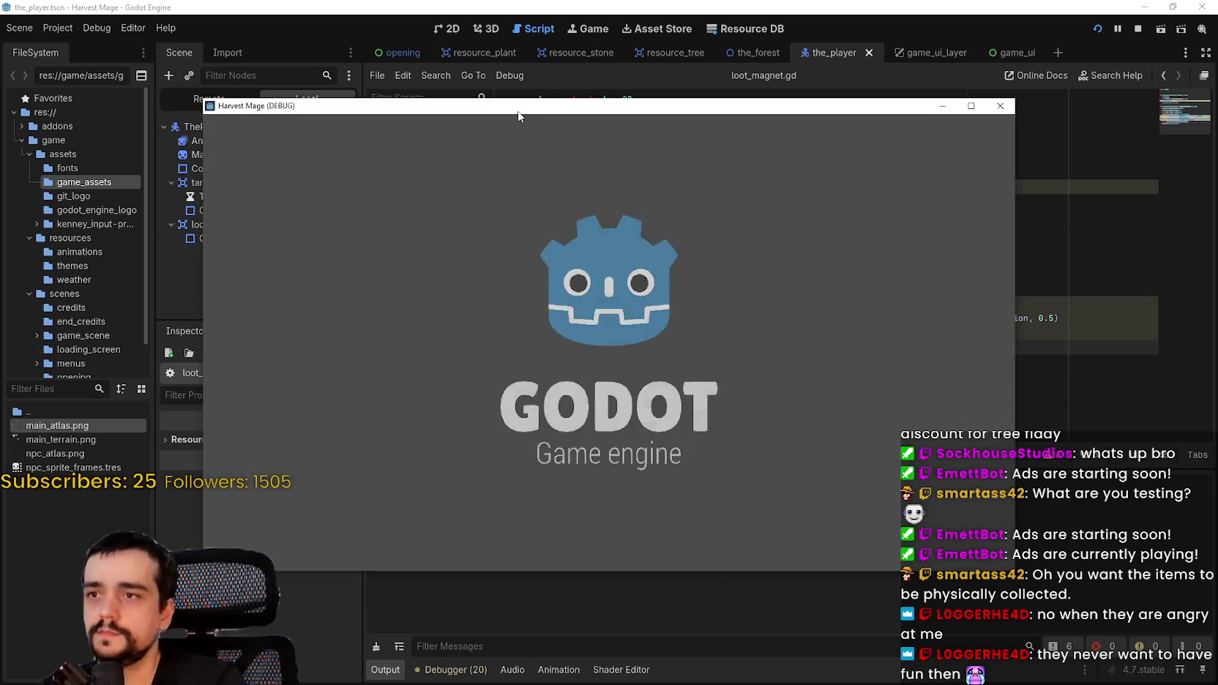
key("Return")
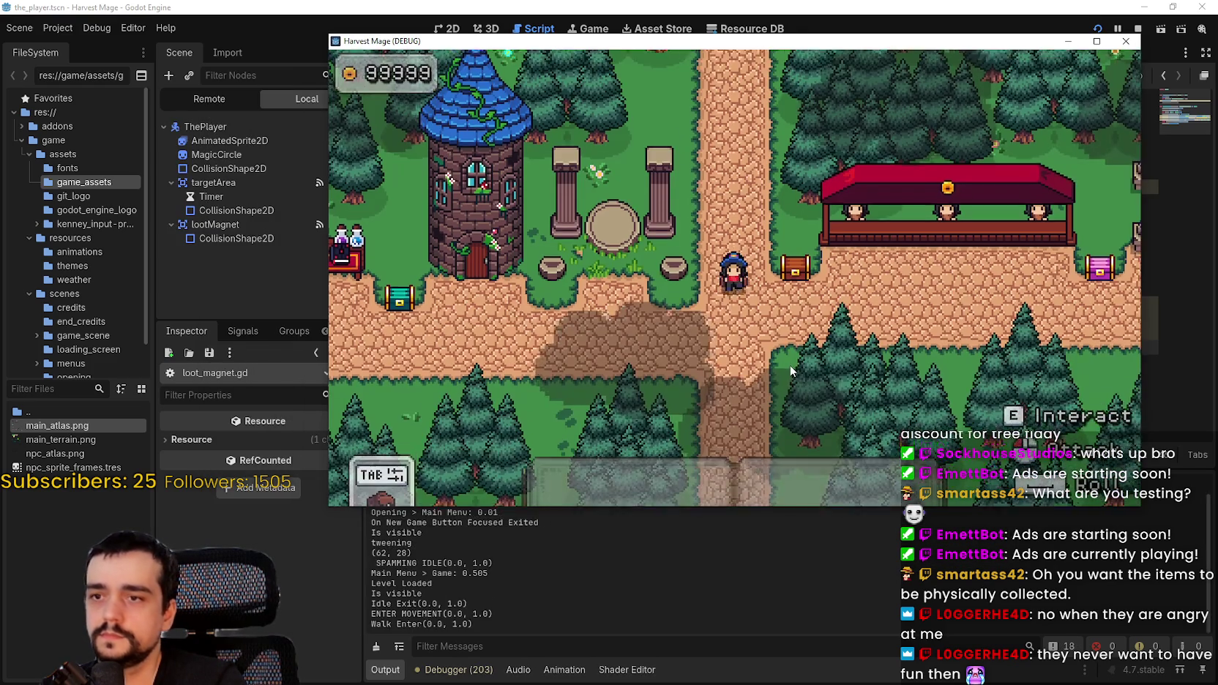
key("a")
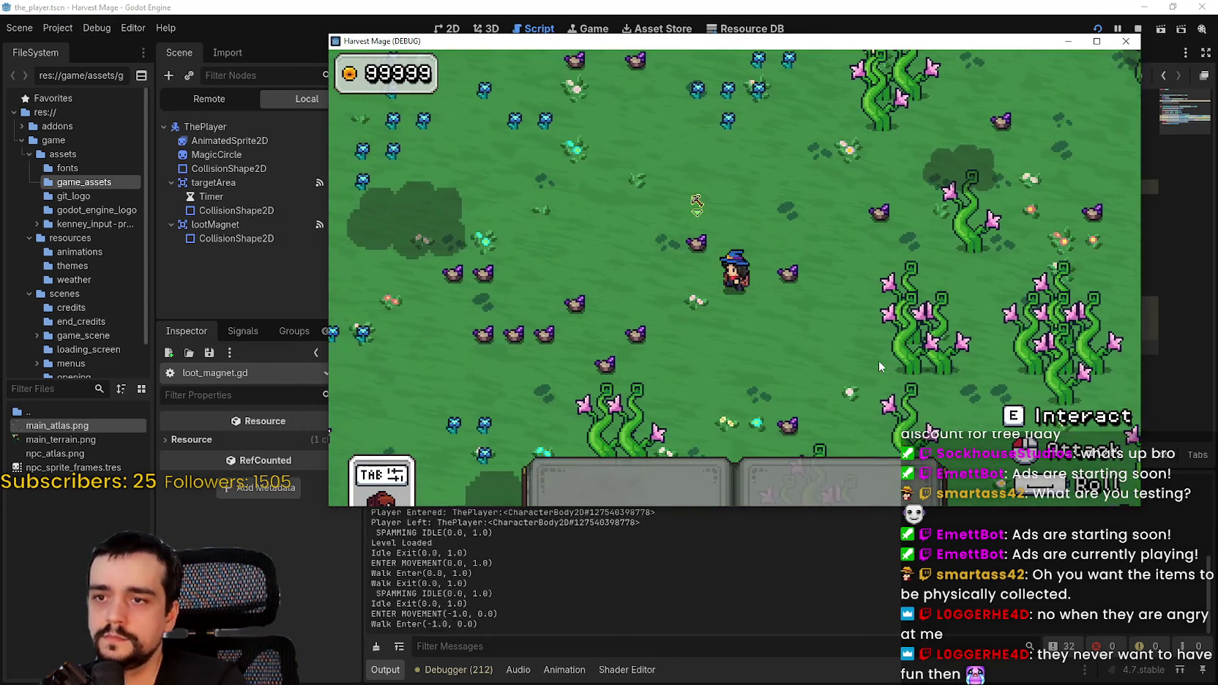
key("d")
key("F11")
left_click(765, 410)
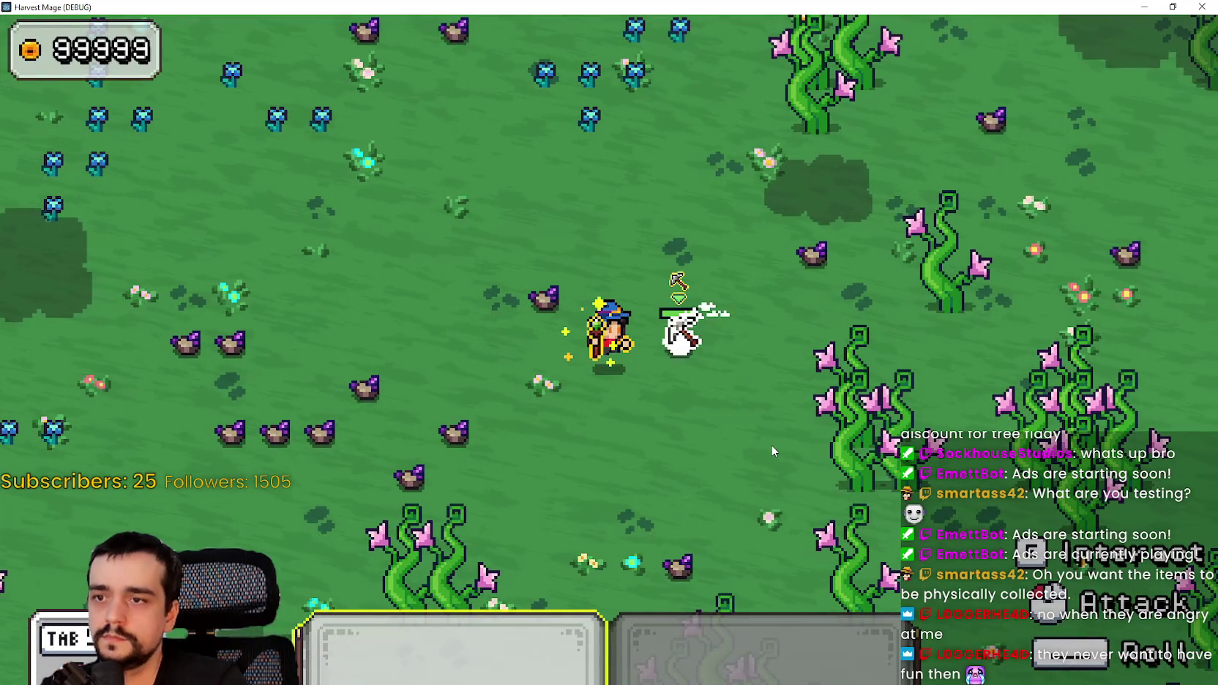
left_click(771, 445)
left_click(771, 444)
left_click(771, 445)
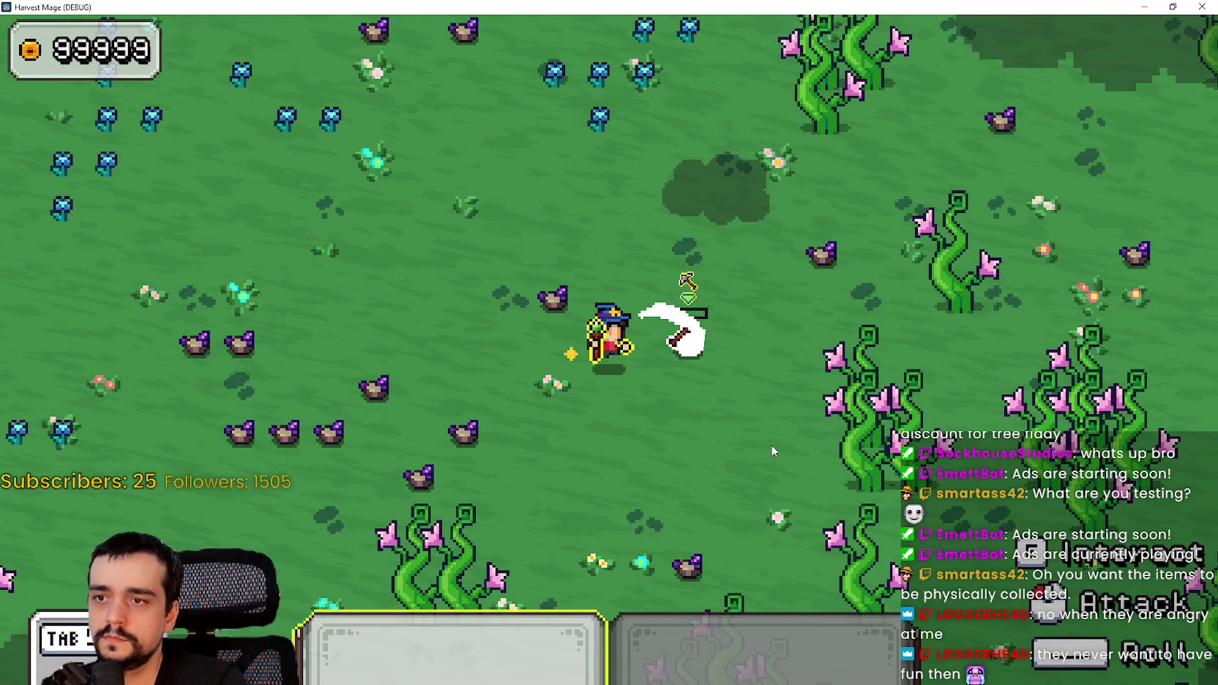
left_click(771, 444)
key("d")
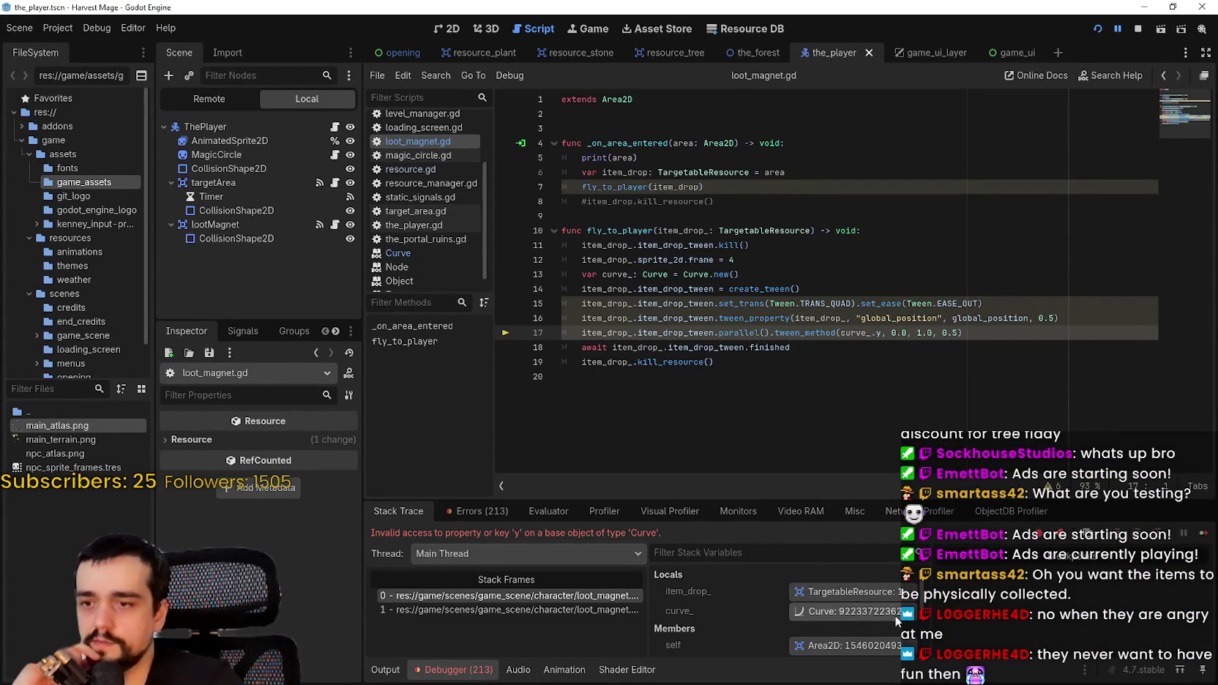
left_click(856, 612)
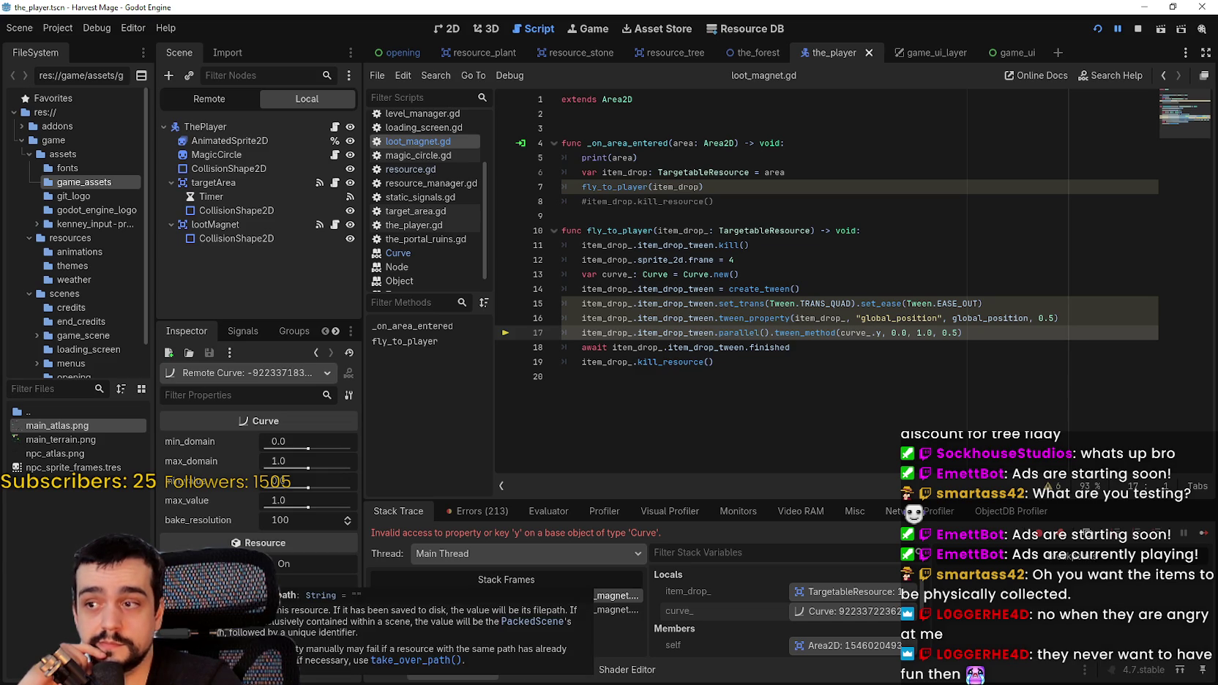
mouse_move(189, 441)
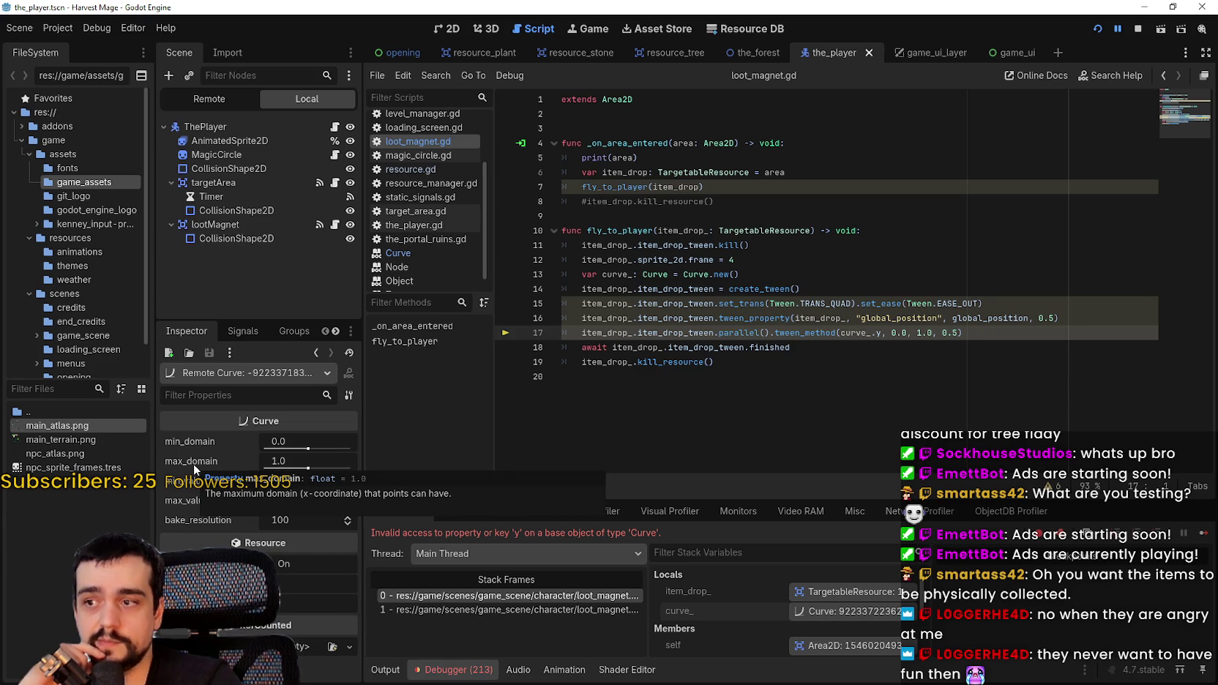
mouse_move(196, 481)
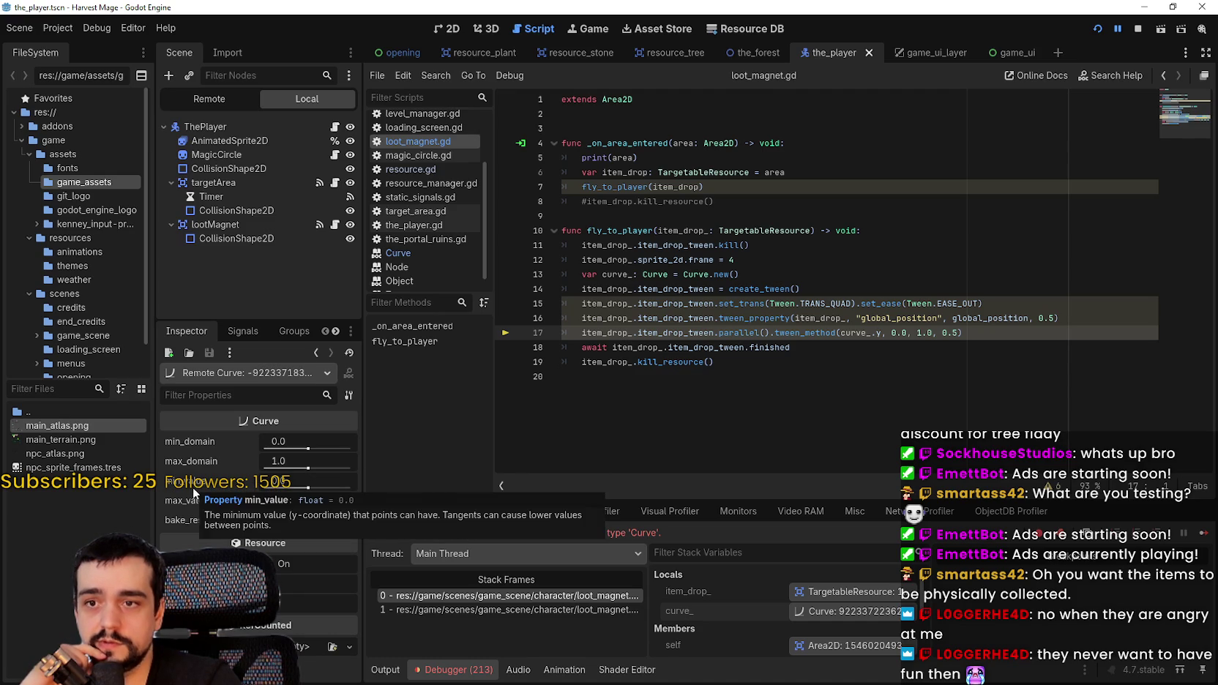
mouse_move(186, 504)
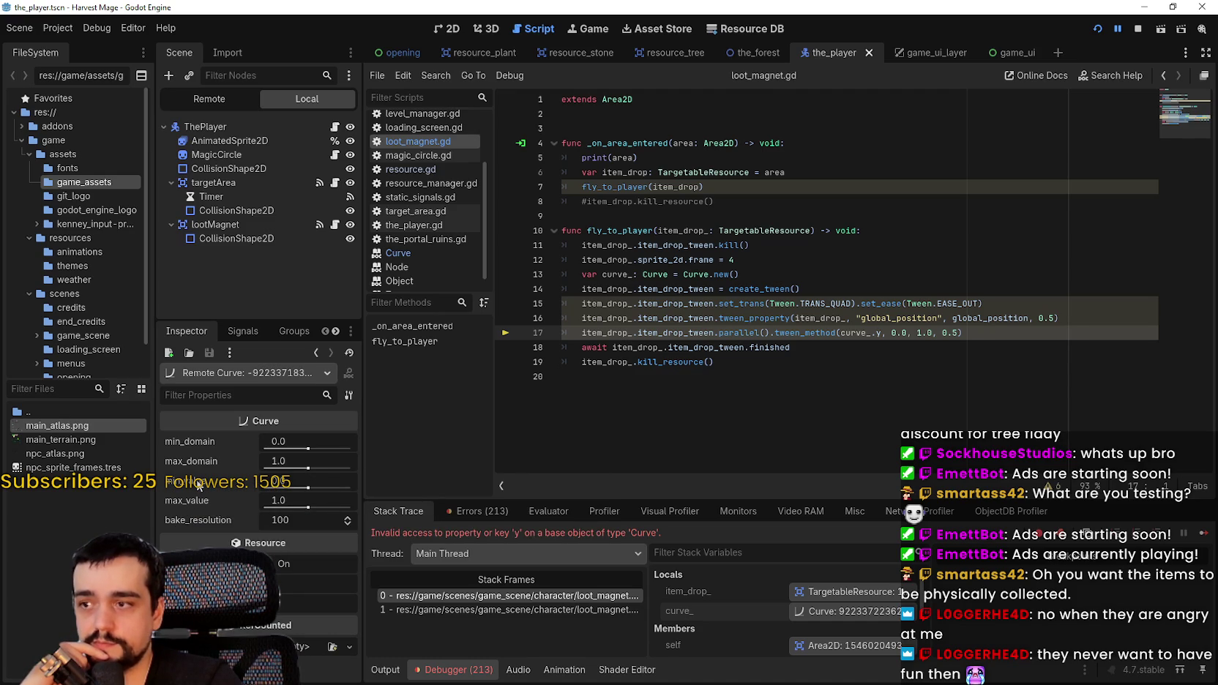
- Try curve_.min_value as the tween_method argument on line 17 and save
double_click(856, 332)
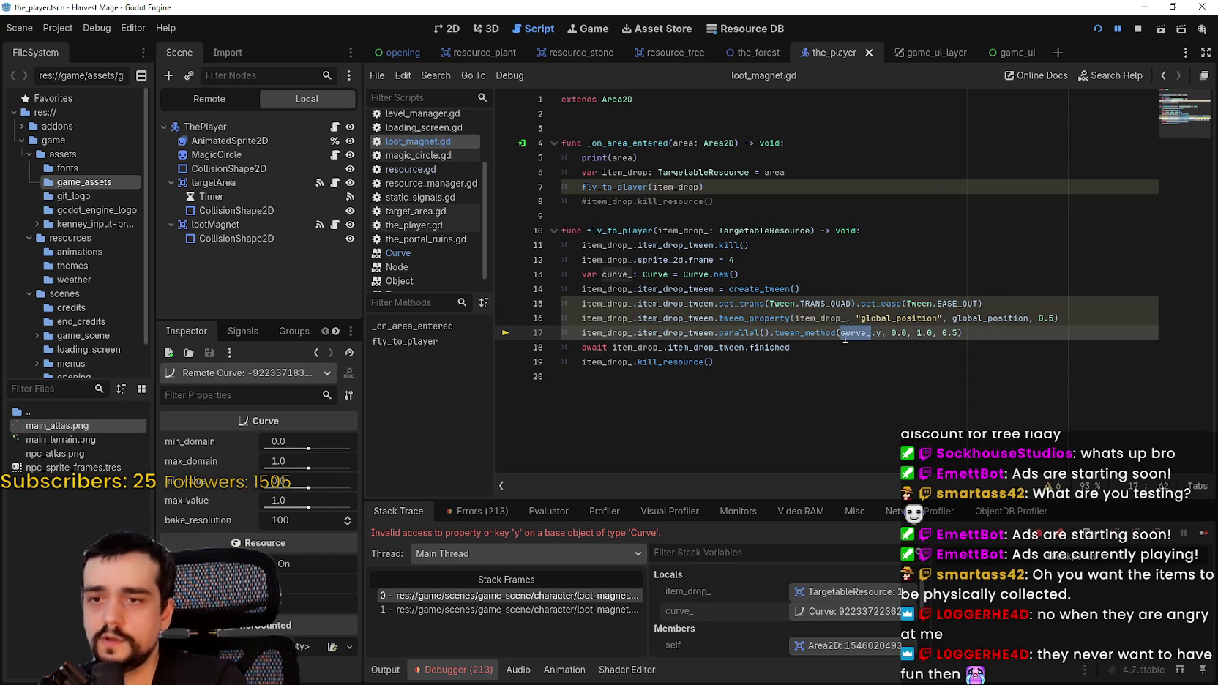
left_click(878, 332)
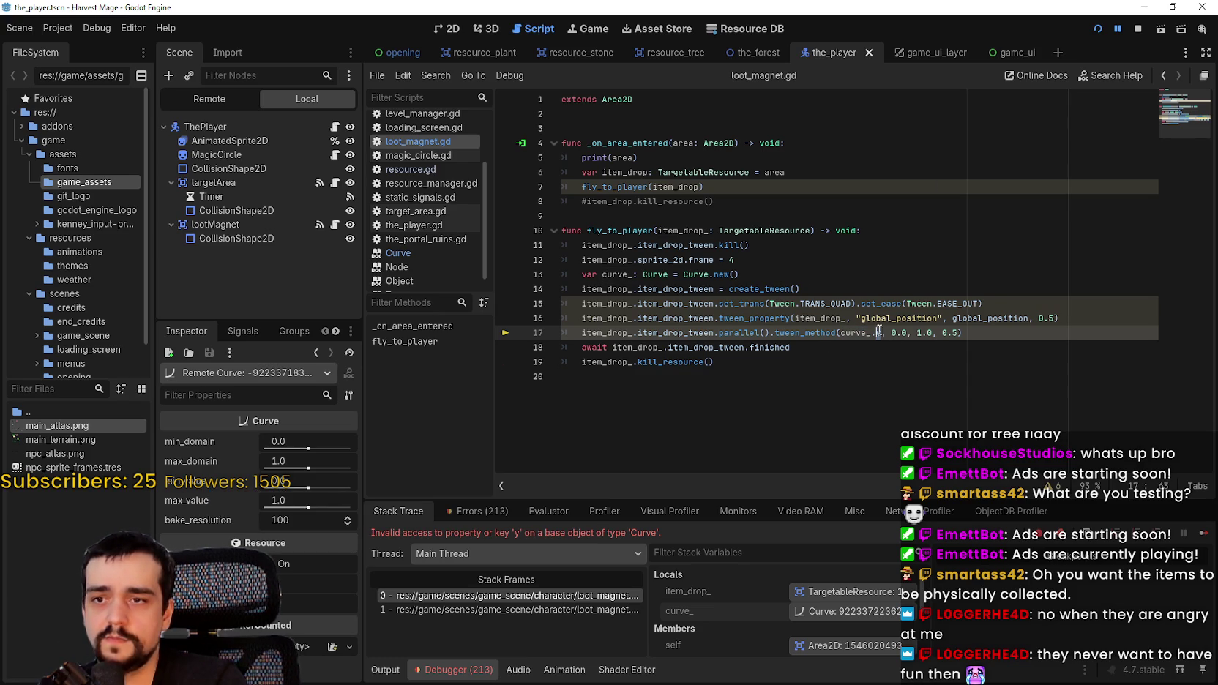
type("min")
left_click(919, 360)
key("ctrl+s")
left_click(915, 350)
- Stop the running game and delete min_value from line 17, saving again
left_click(1138, 29)
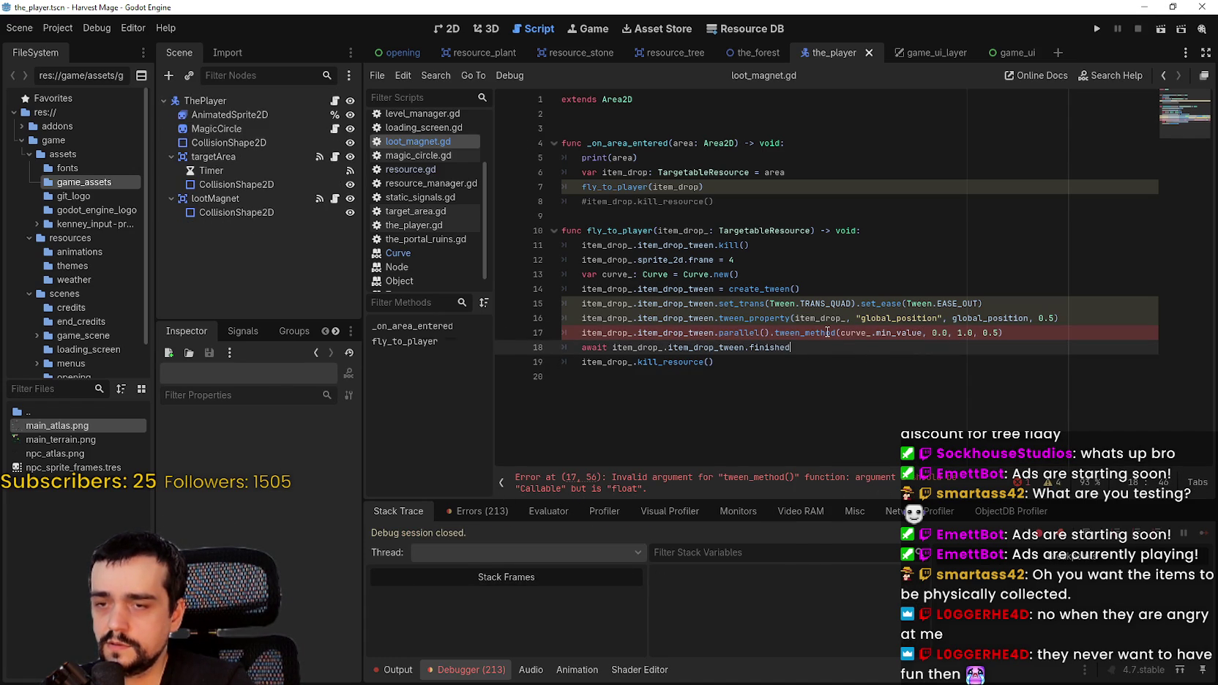
mouse_move(827, 332)
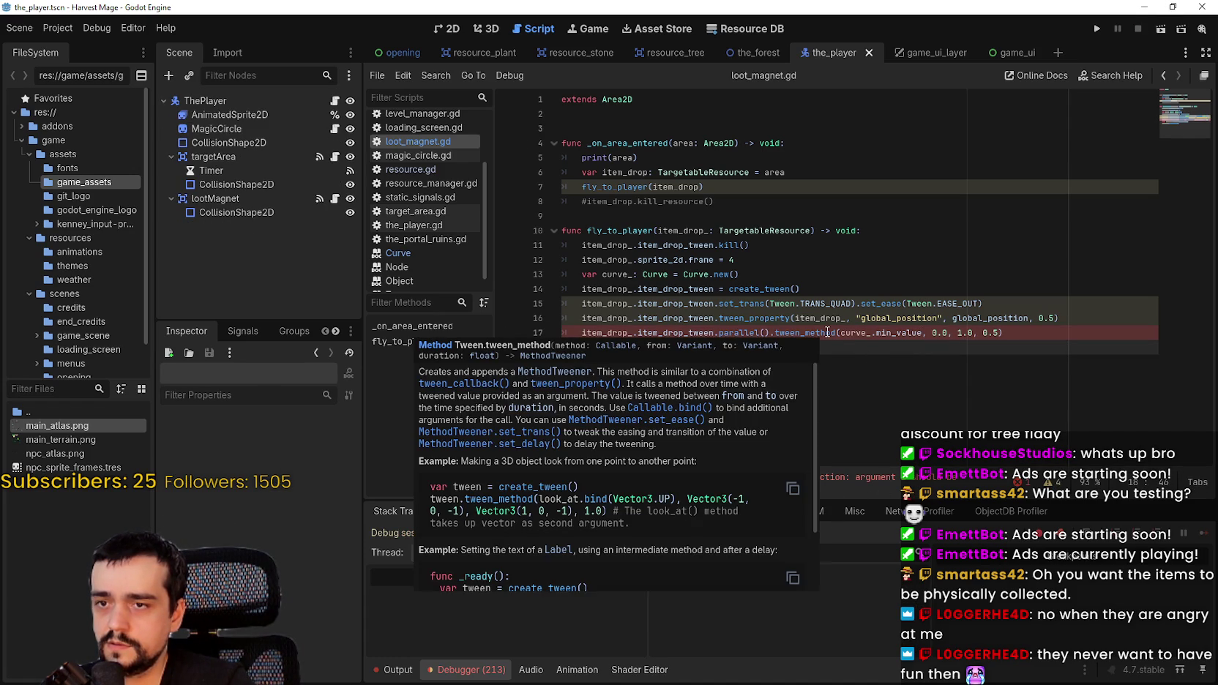
double_click(934, 333)
key("BackSpace")
key("BackSpace")
left_click(832, 343)
key("ctrl+s")
- Complete line 17 as tween_method(curve_.get_domain_range, 0.0, 1.0, 0.5) and save
mouse_move(861, 333)
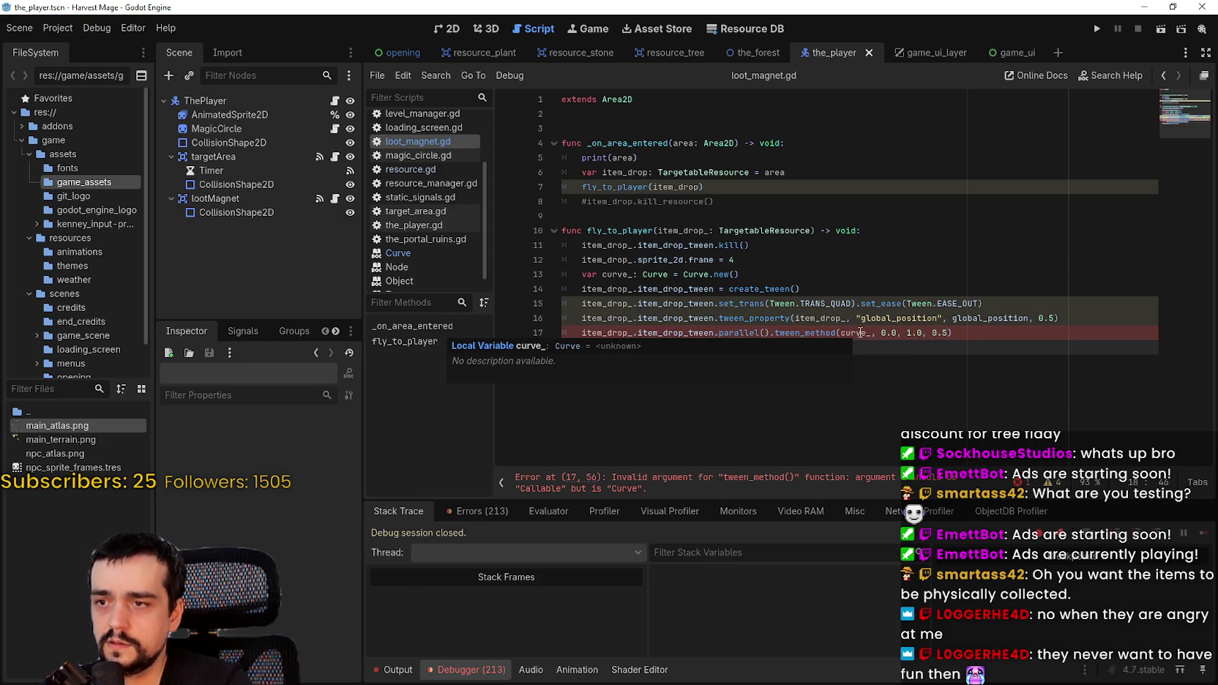
double_click(614, 274)
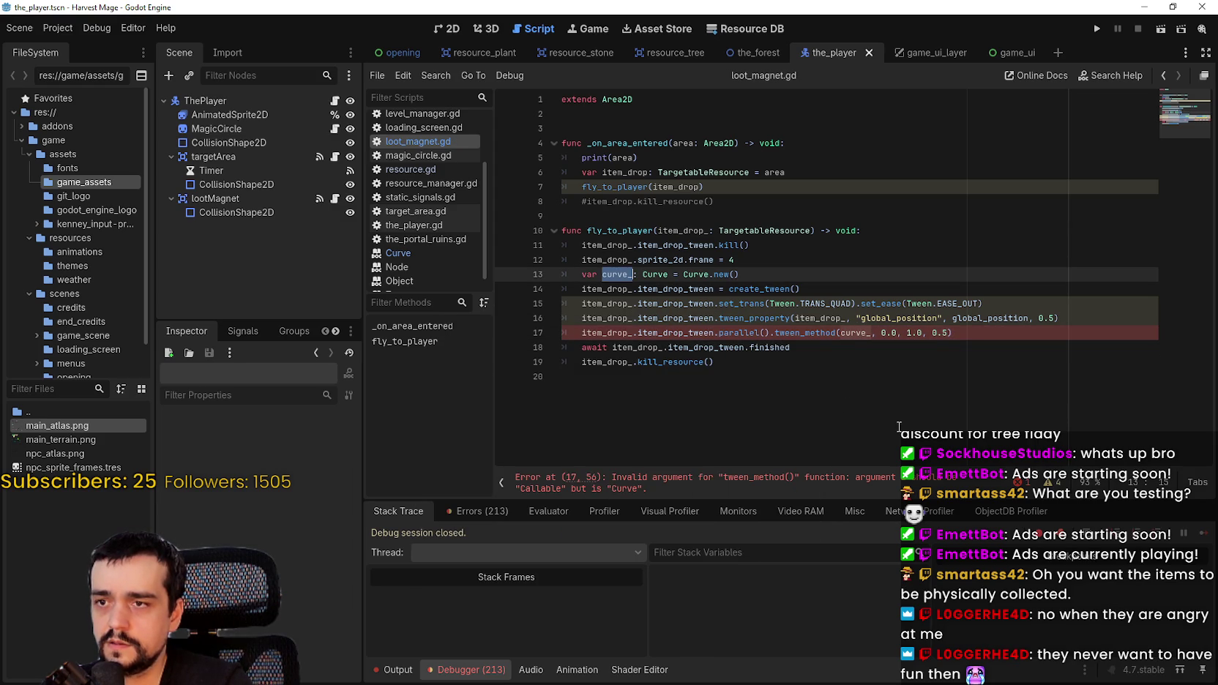
mouse_move(852, 336)
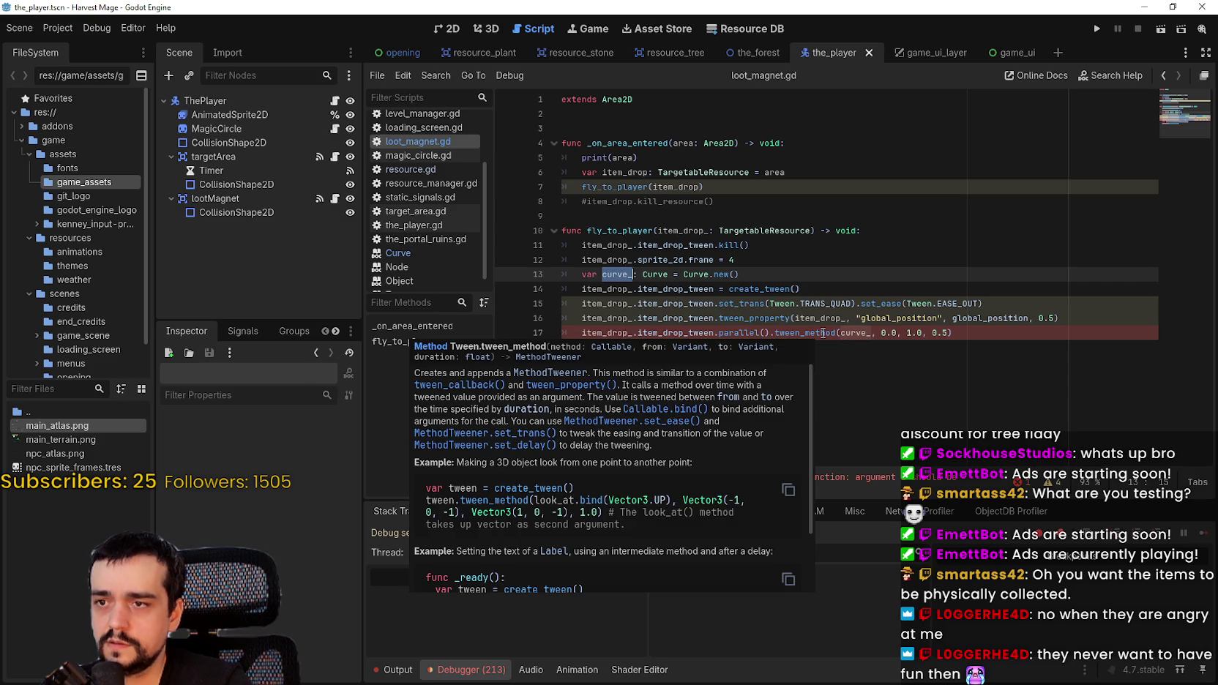
left_click(872, 333)
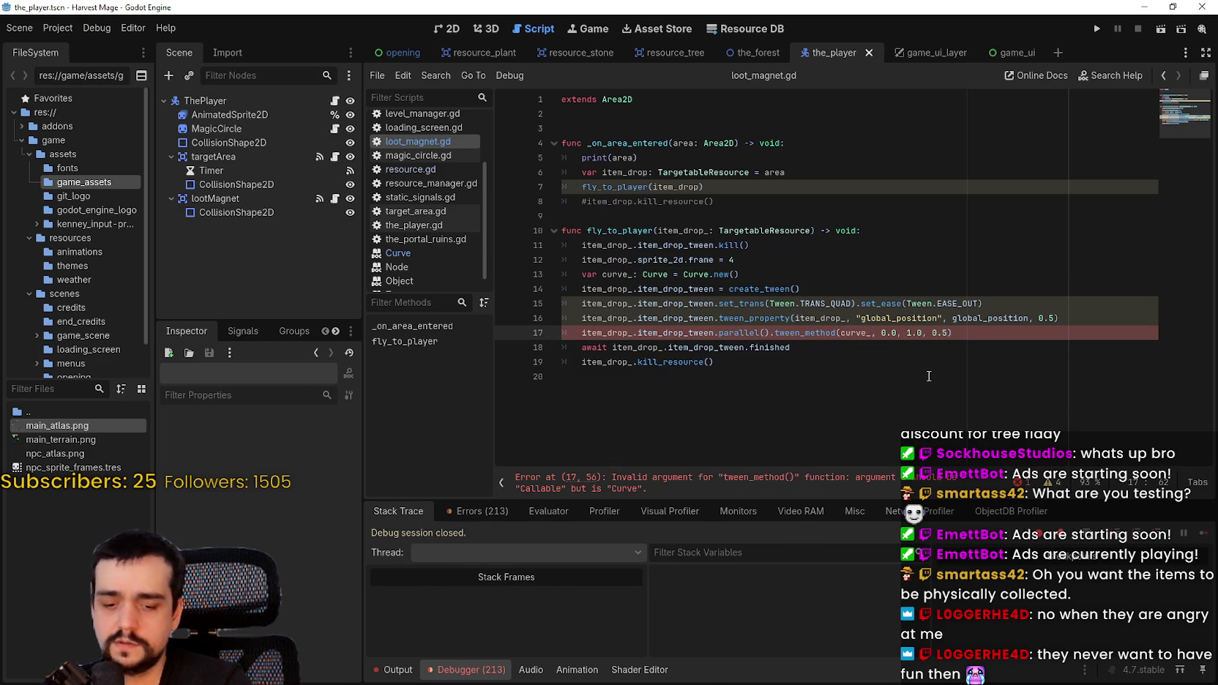
type(".get_")
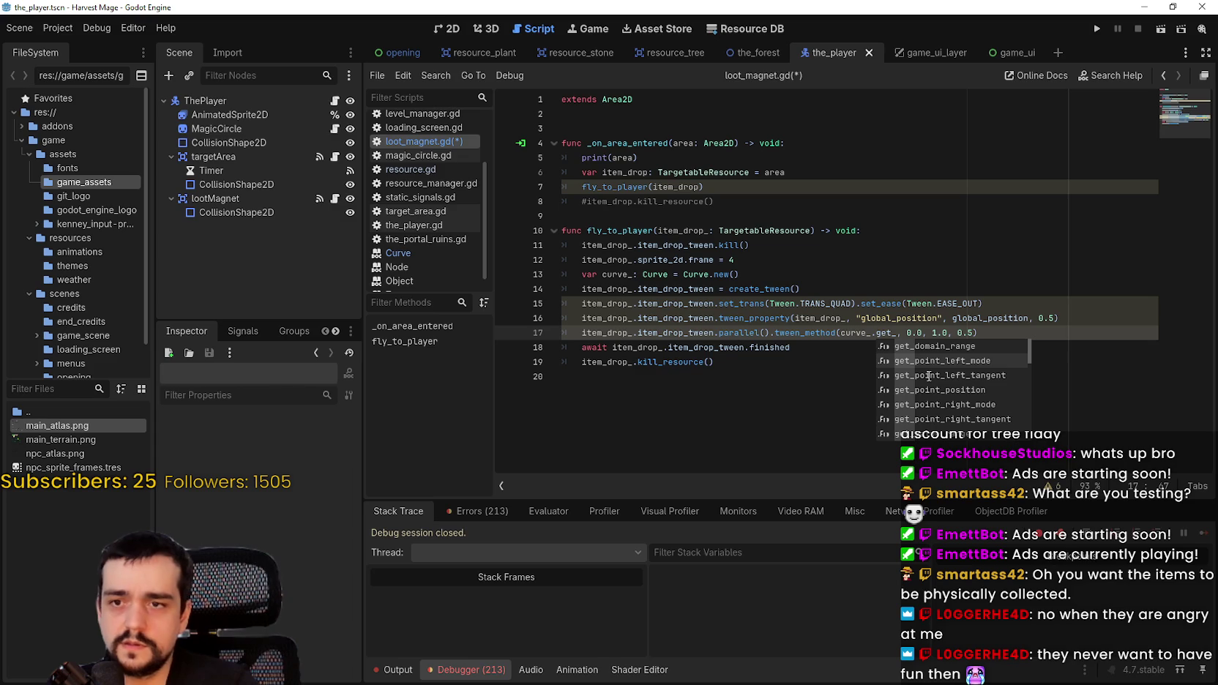
scroll(929, 375, "down", 10)
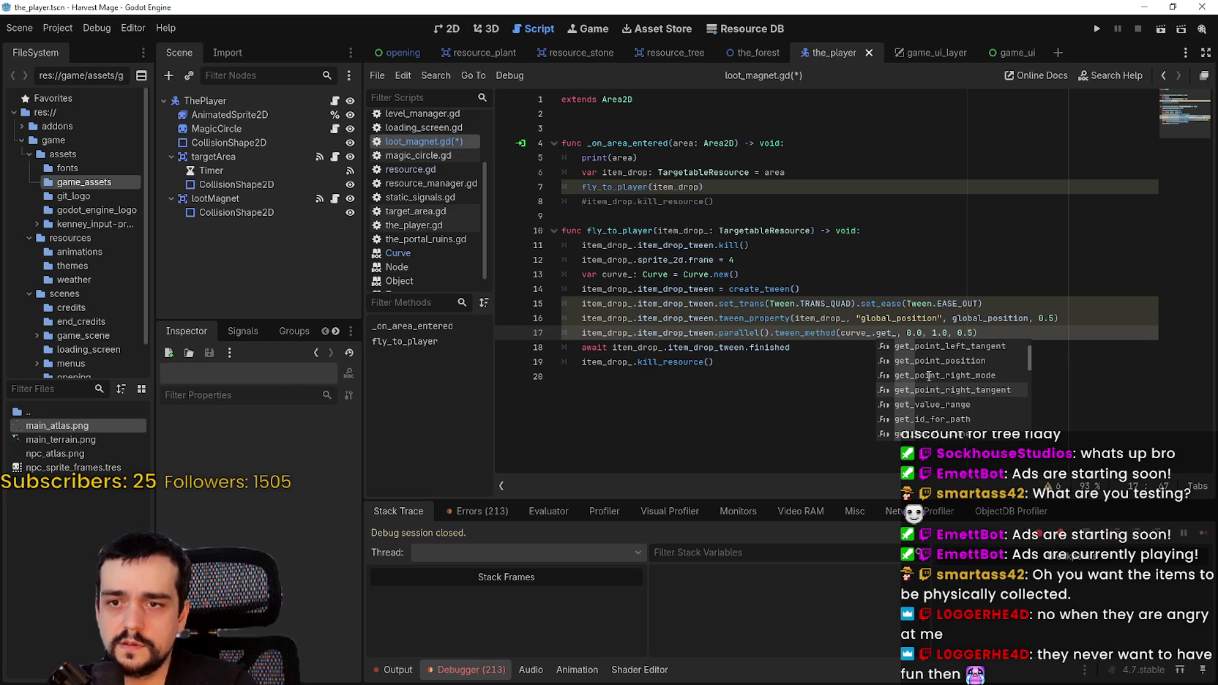
scroll(929, 375, "down", 6)
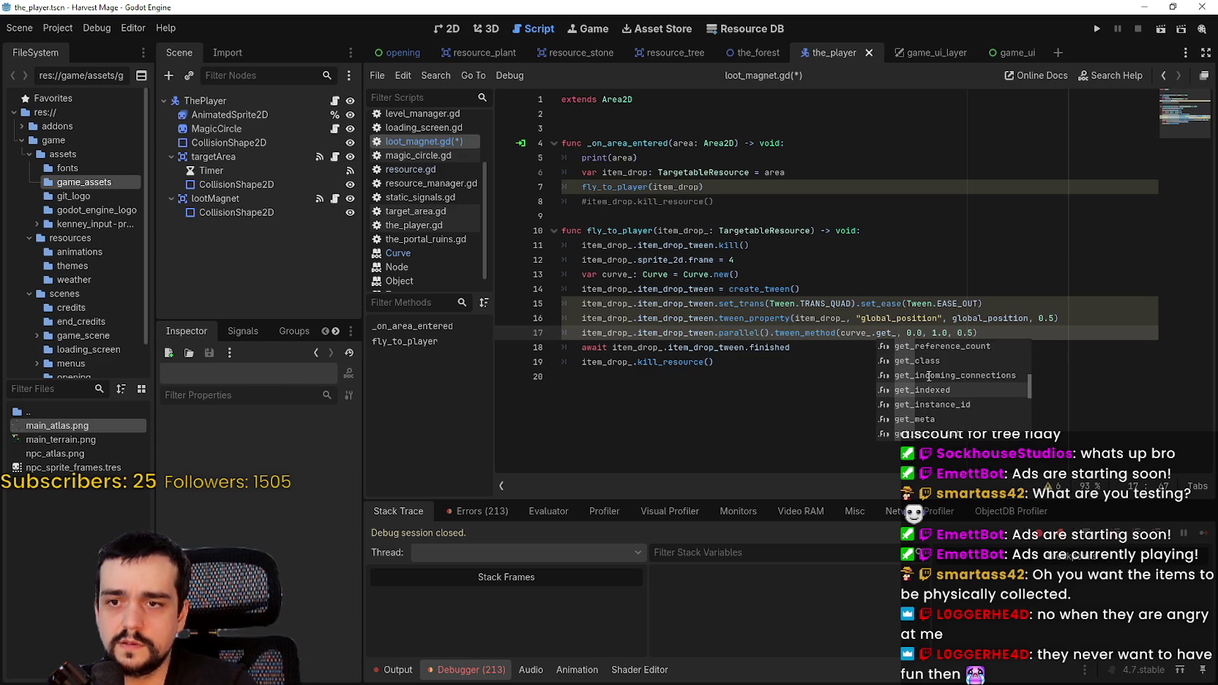
scroll(928, 376, "down", 8)
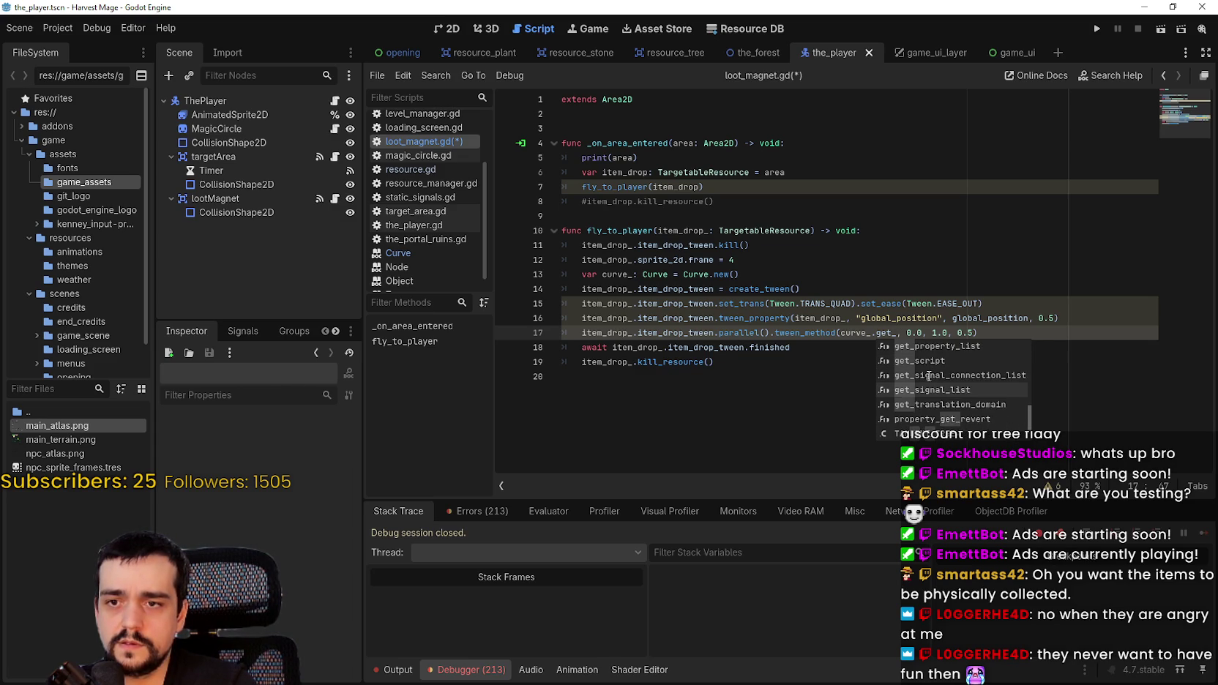
scroll(928, 376, "up", 20)
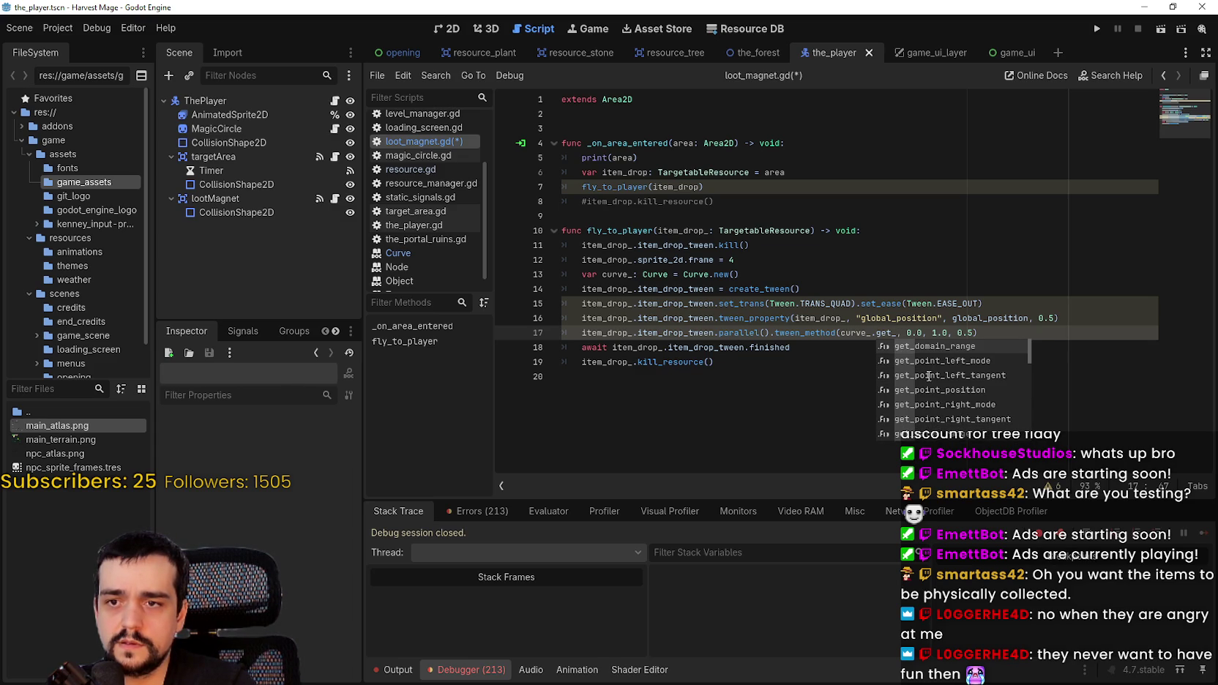
key("Return")
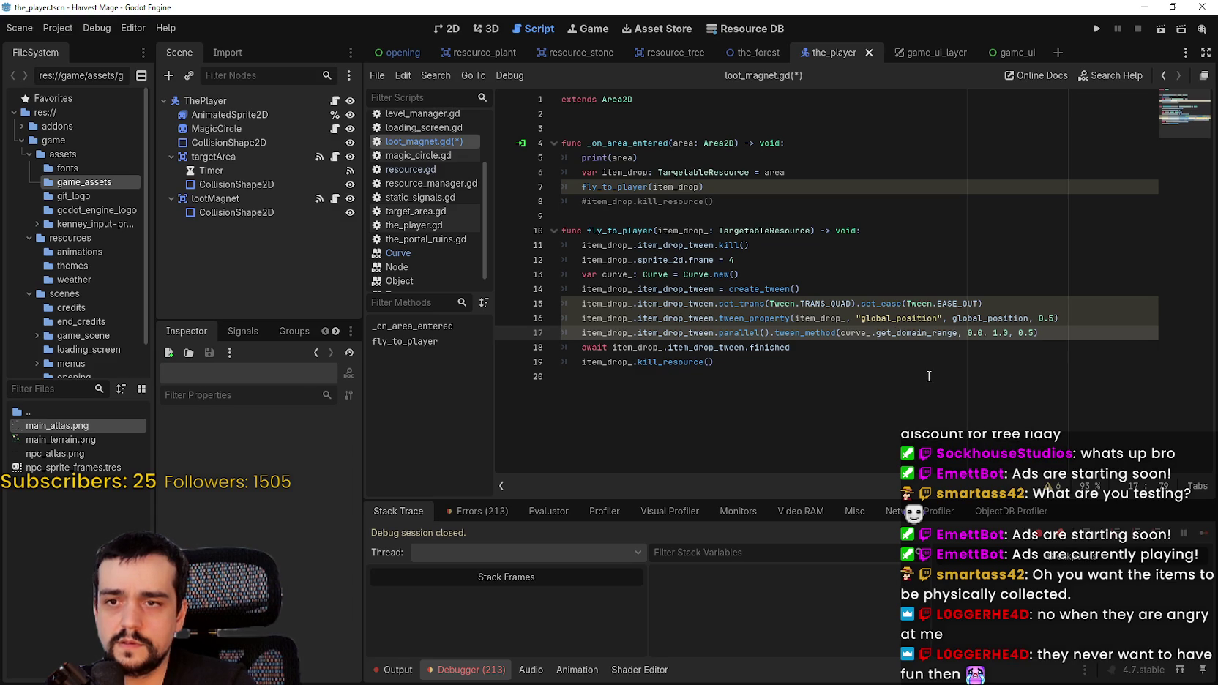
key("ctrl+s")
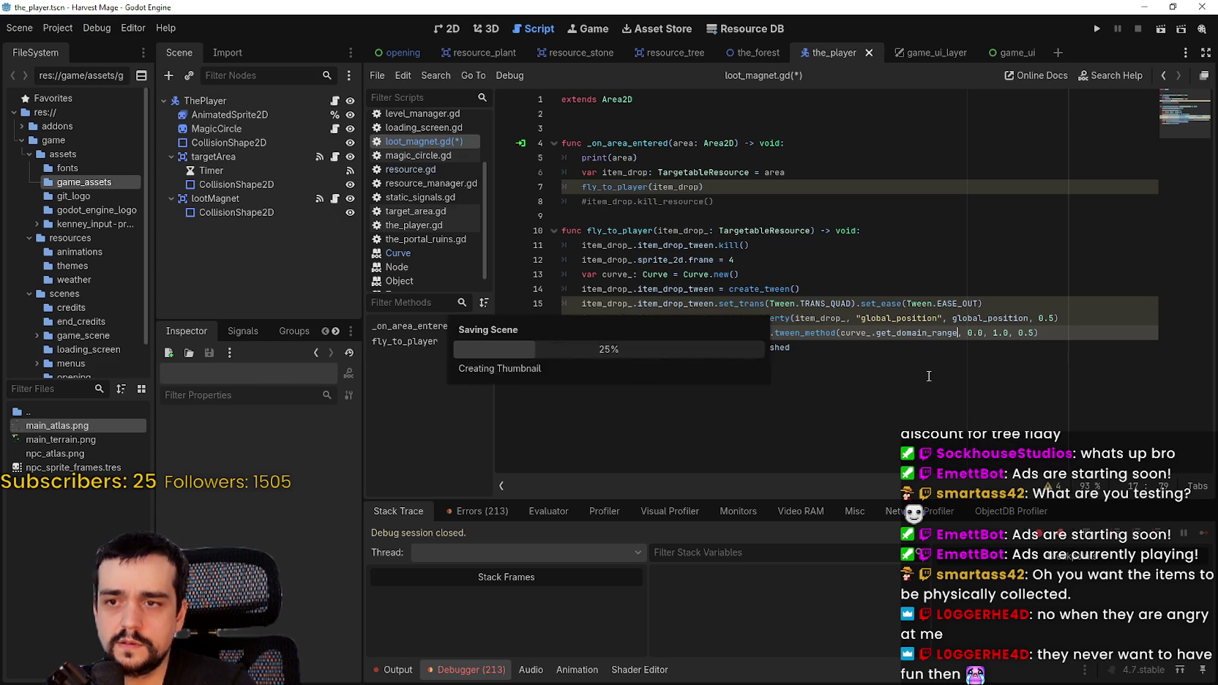
- Run the game, strike nearby resources and walk the player around the map
mouse_move(914, 336)
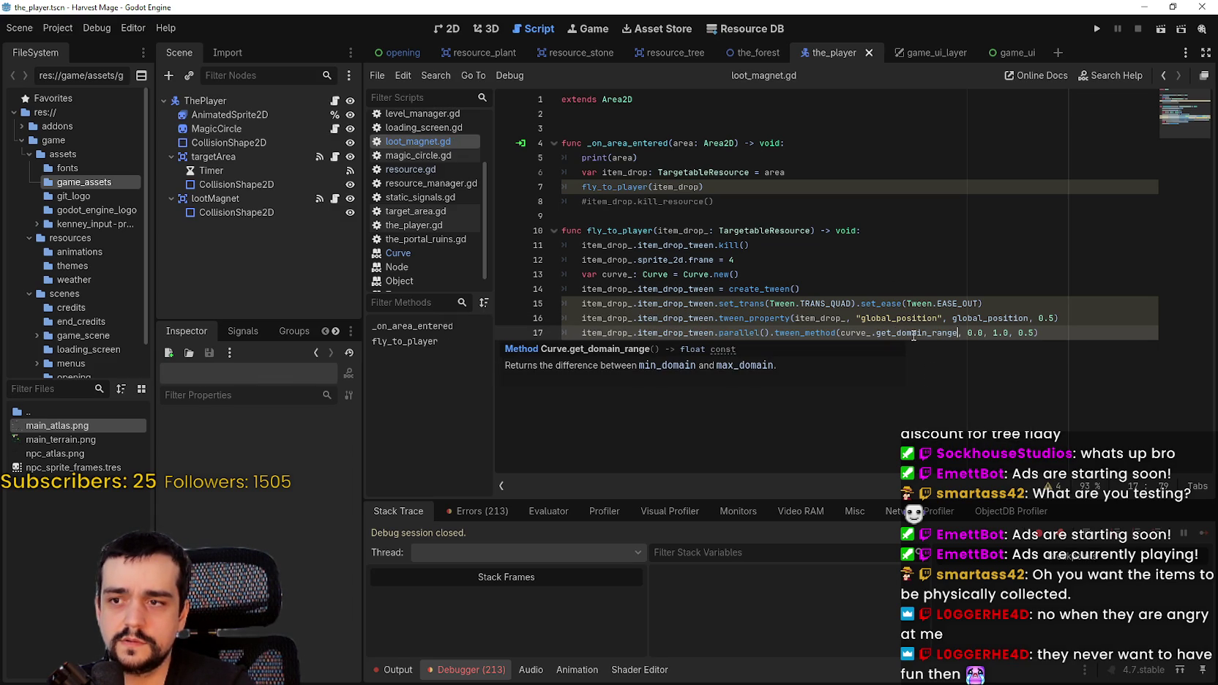
left_click(1097, 31)
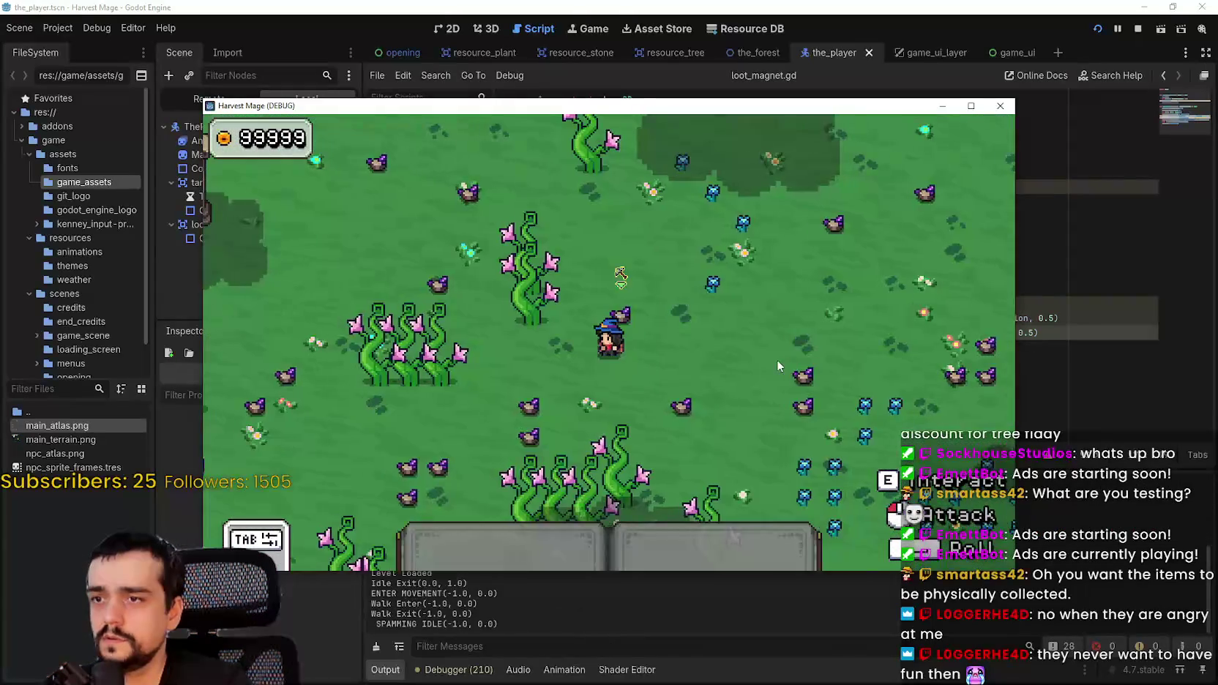
left_click(778, 360)
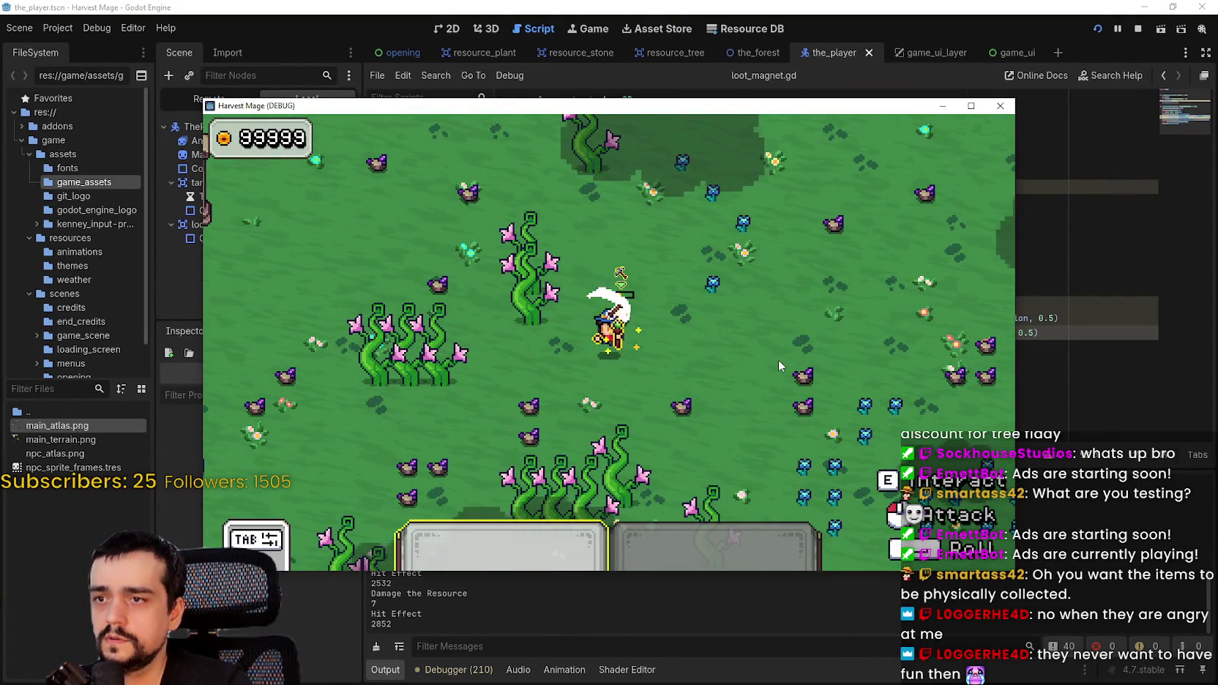
key("a")
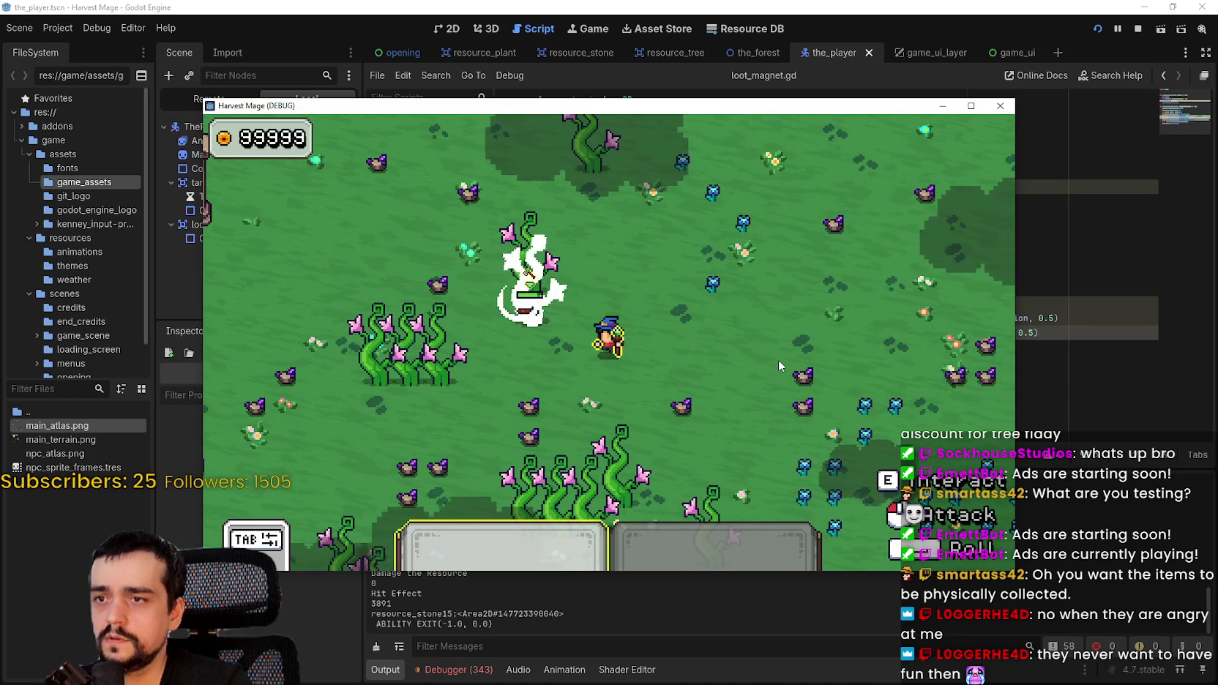
key("a")
key("w")
key("d")
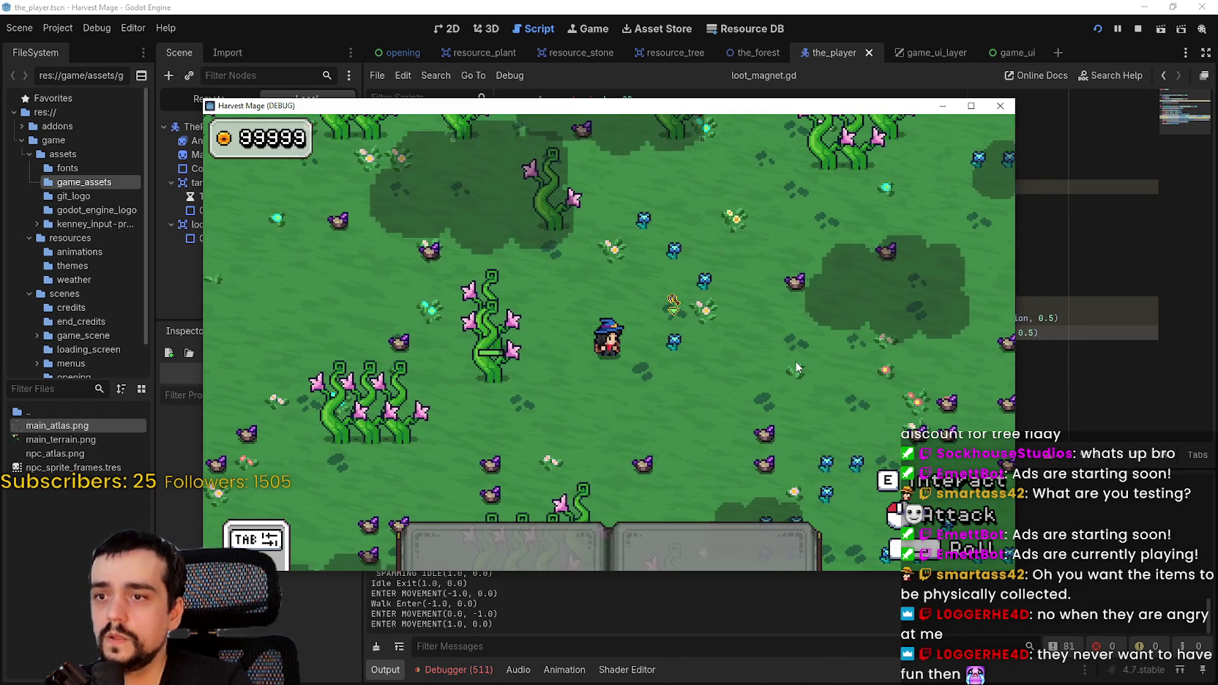
left_click(804, 360)
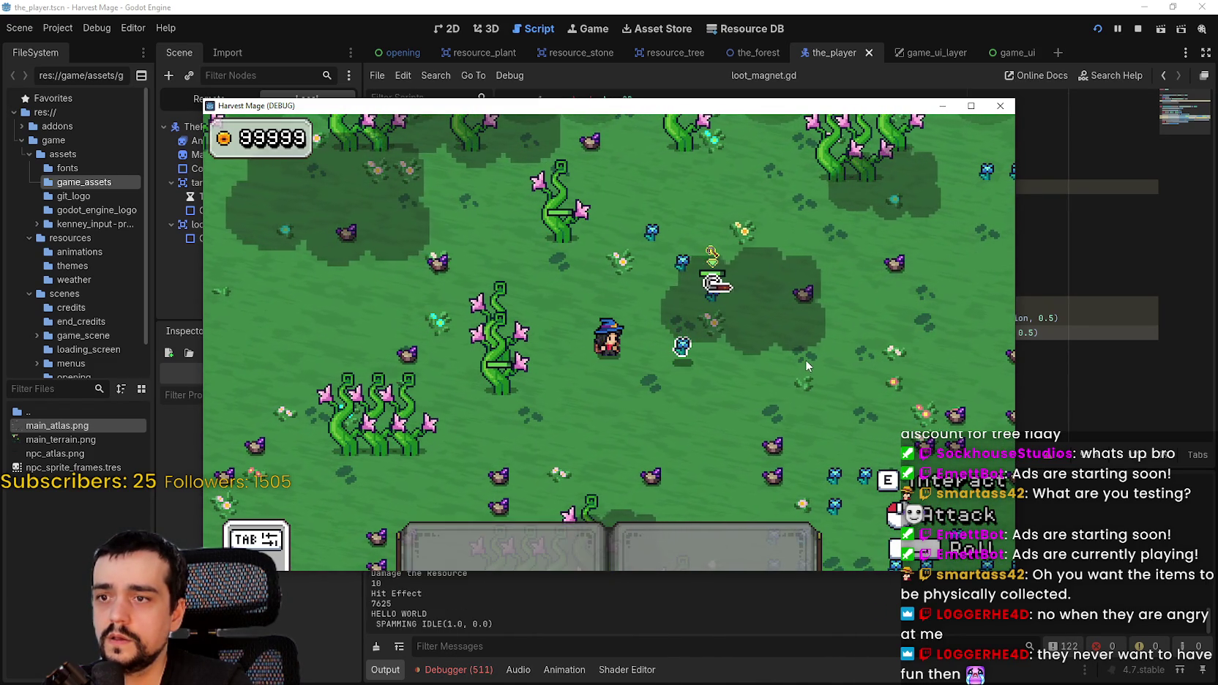
- Toggle the game window fullscreen, attack another resource, then close the game
key("super+Up")
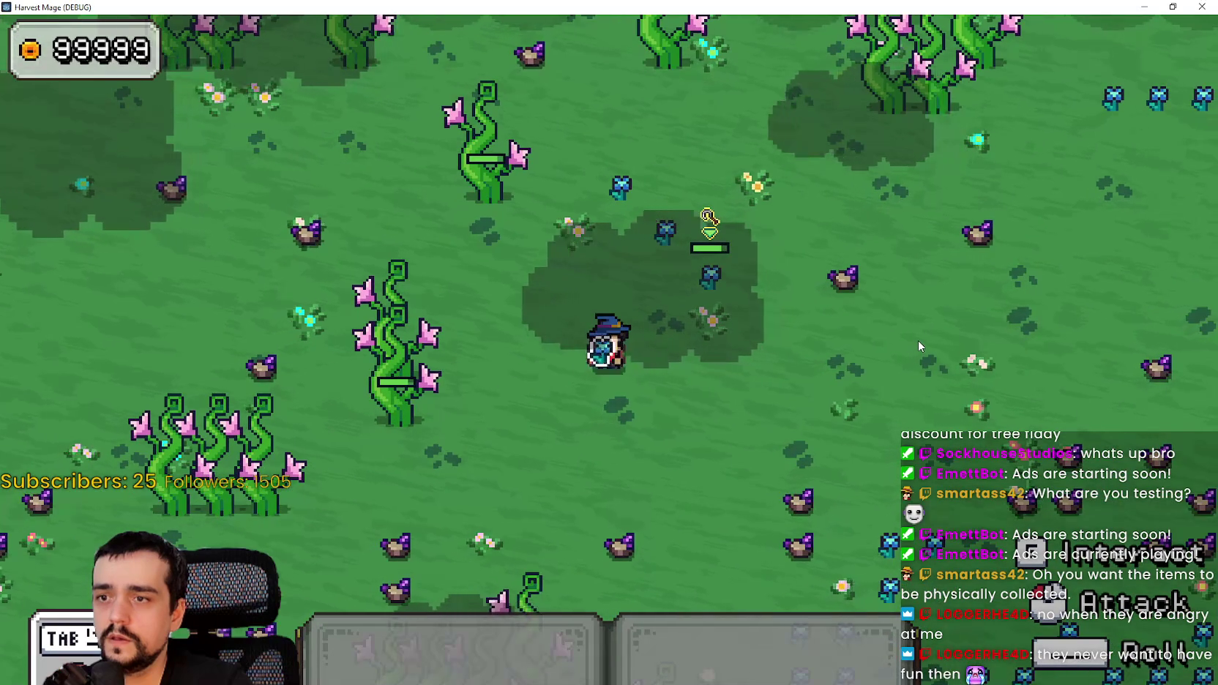
left_click(932, 329)
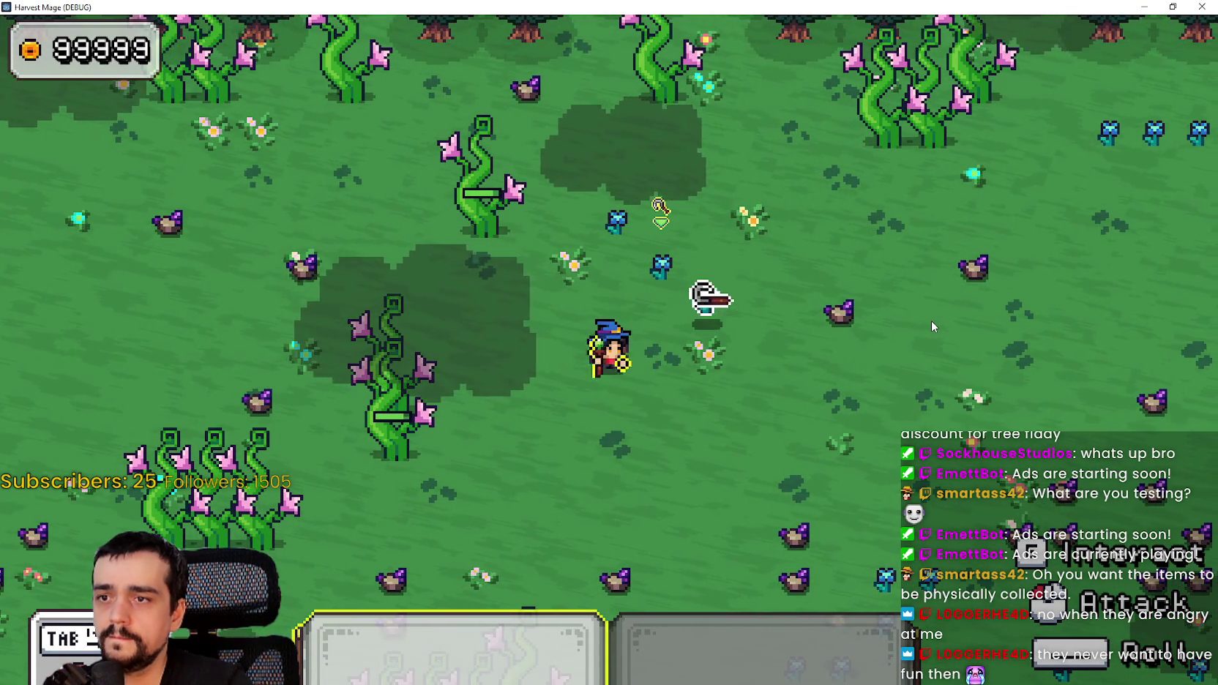
key("super+Down")
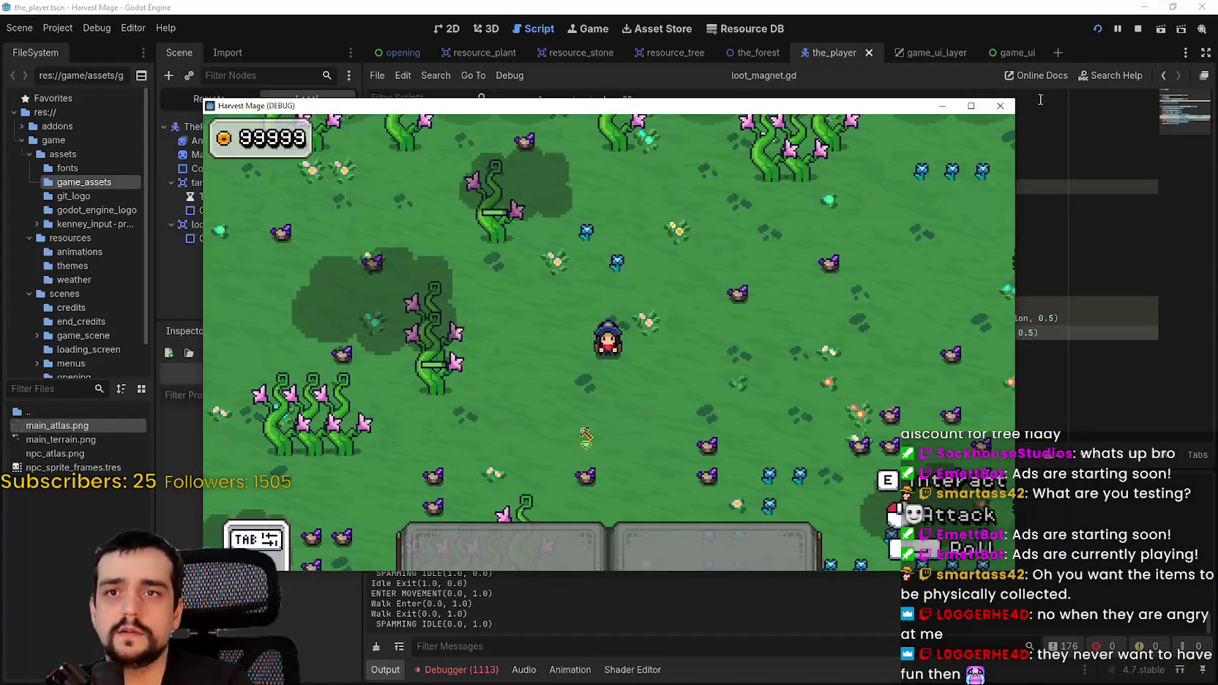
key("F8")
double_click(943, 333)
- Re-pick get_domain_range after curve_ on line 17, save, and switch to the Reddit tweening thread
type("get_")
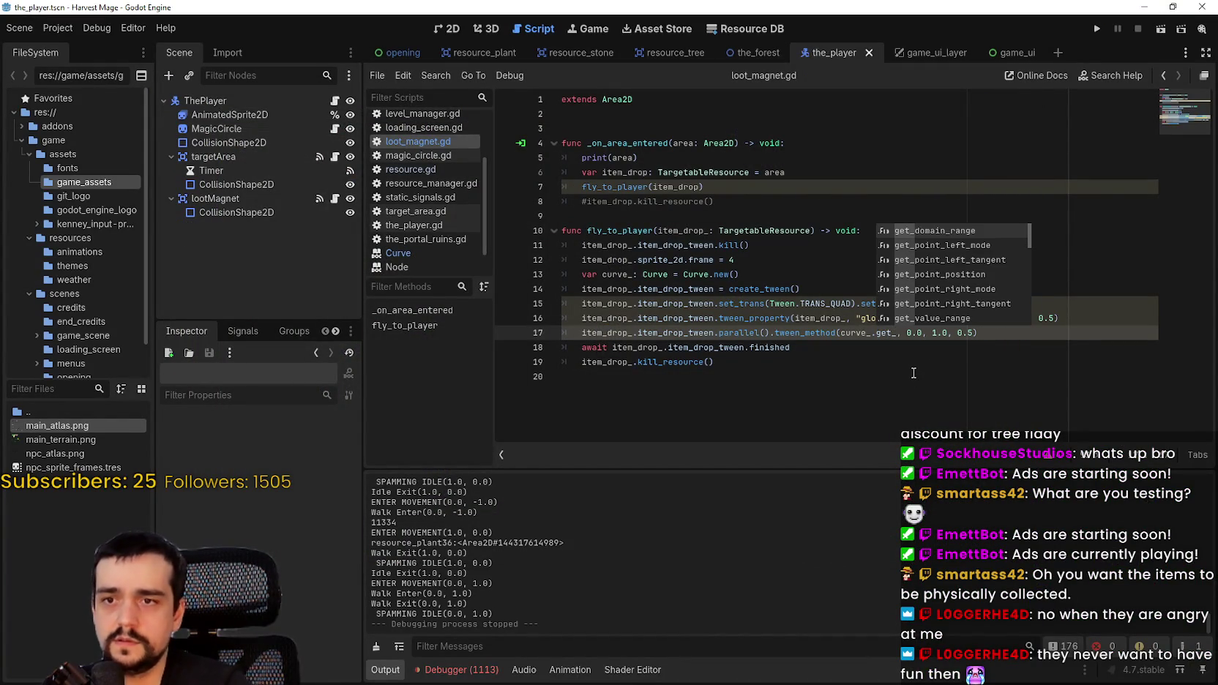
key("Down")
key("Down")
key("Down")
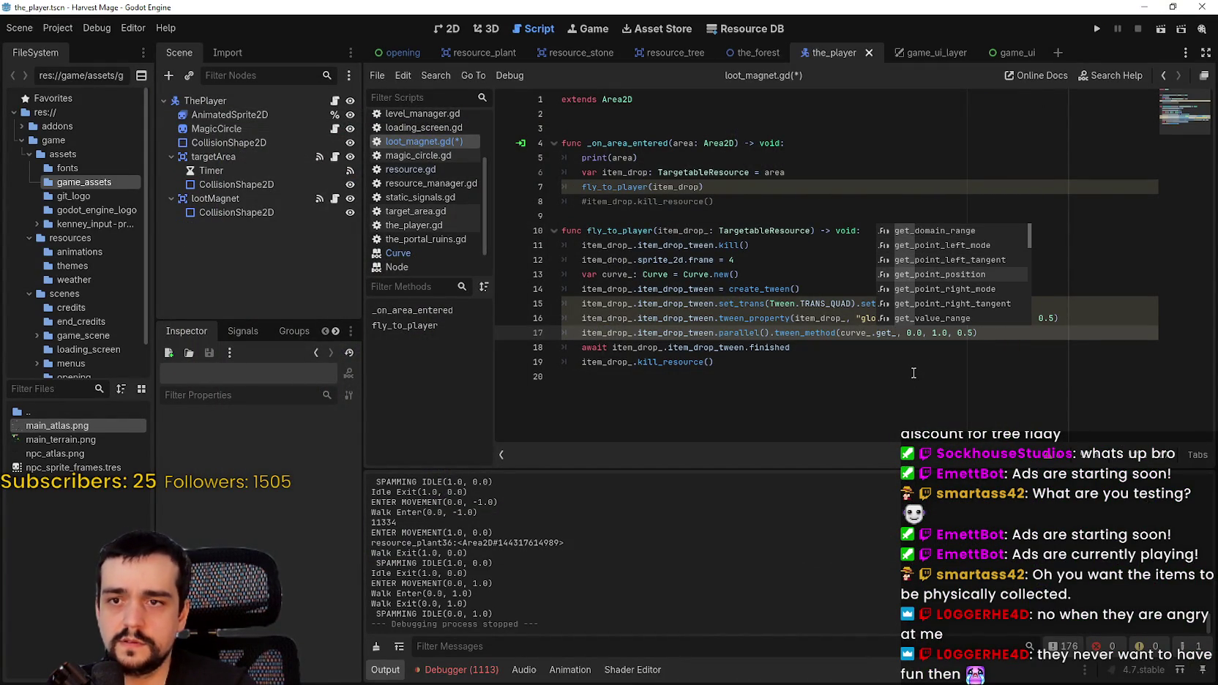
key("Down")
key("Down")
key("Down")
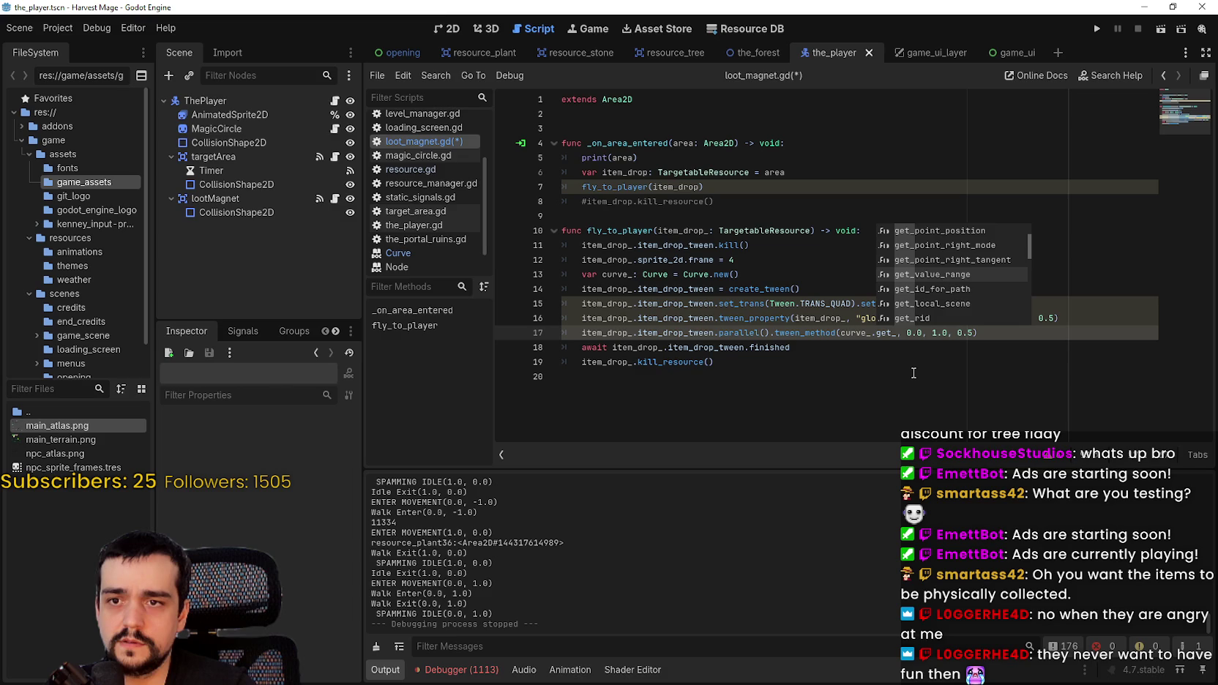
key("Down")
key("Down")
key("Down")
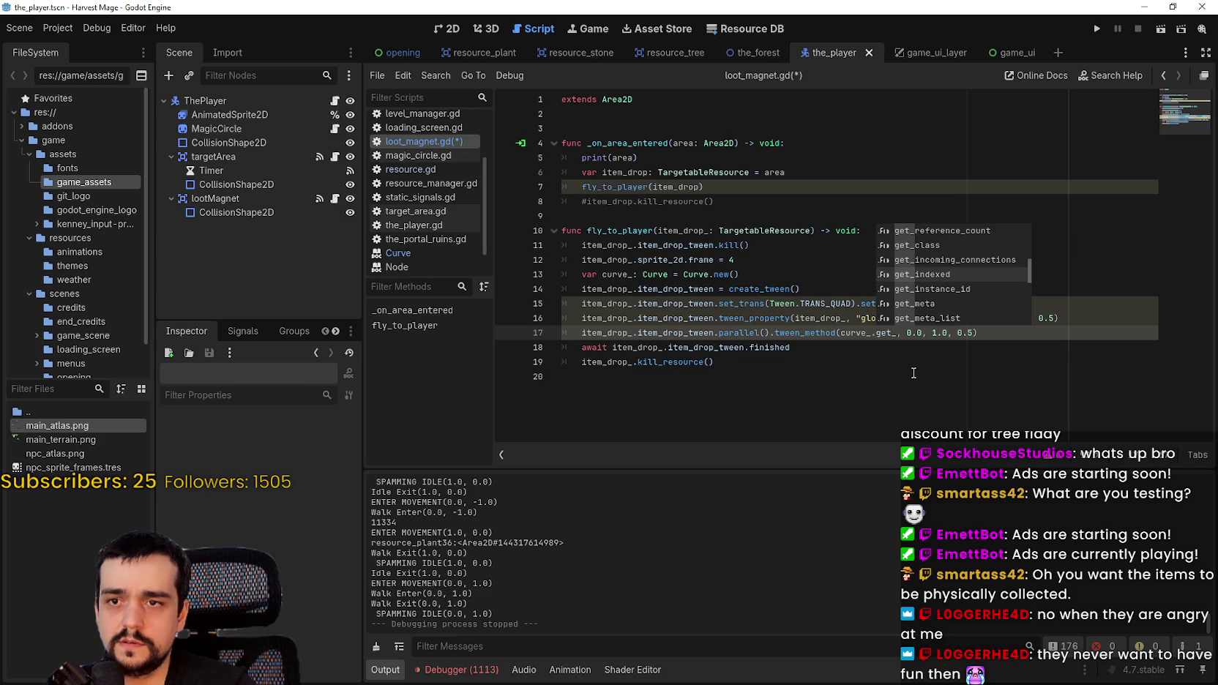
type("d")
key("Return")
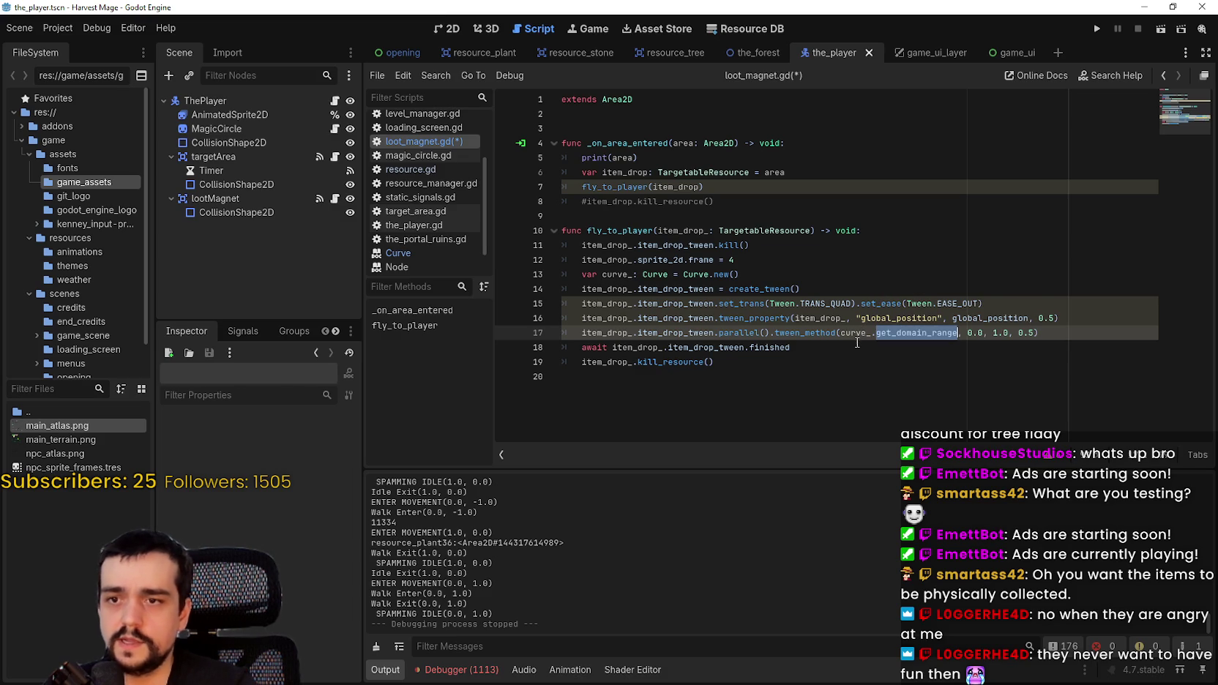
key("Down")
key("ctrl+s")
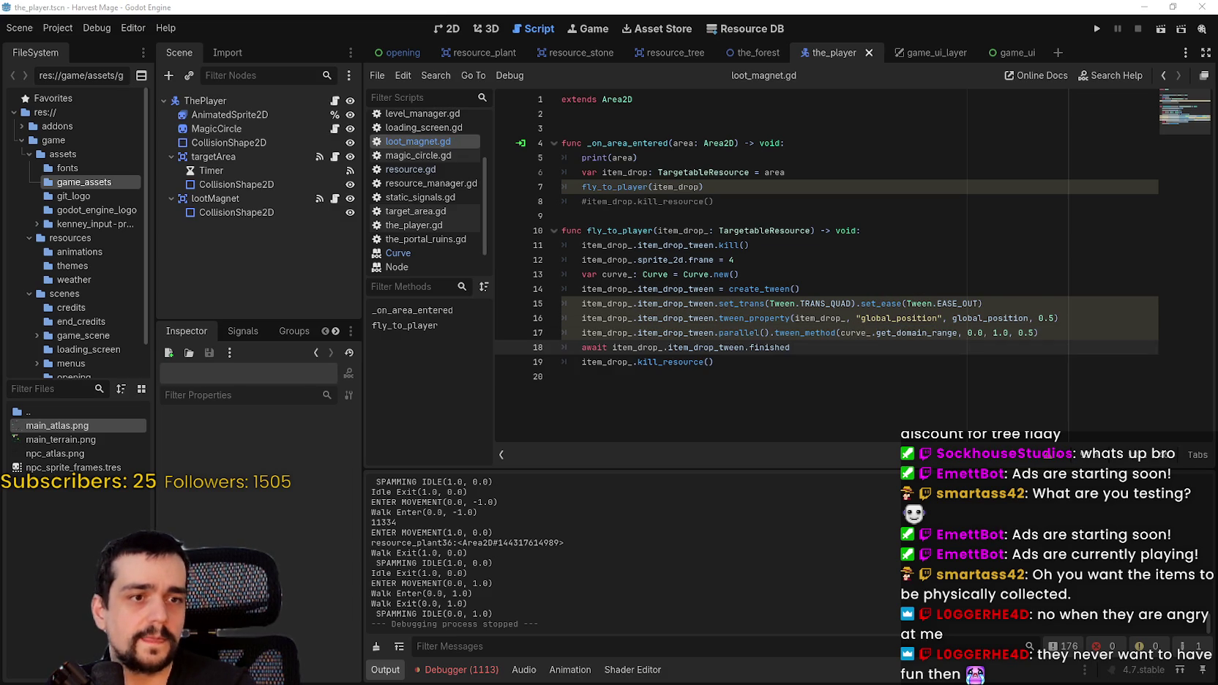
key("alt+Tab")
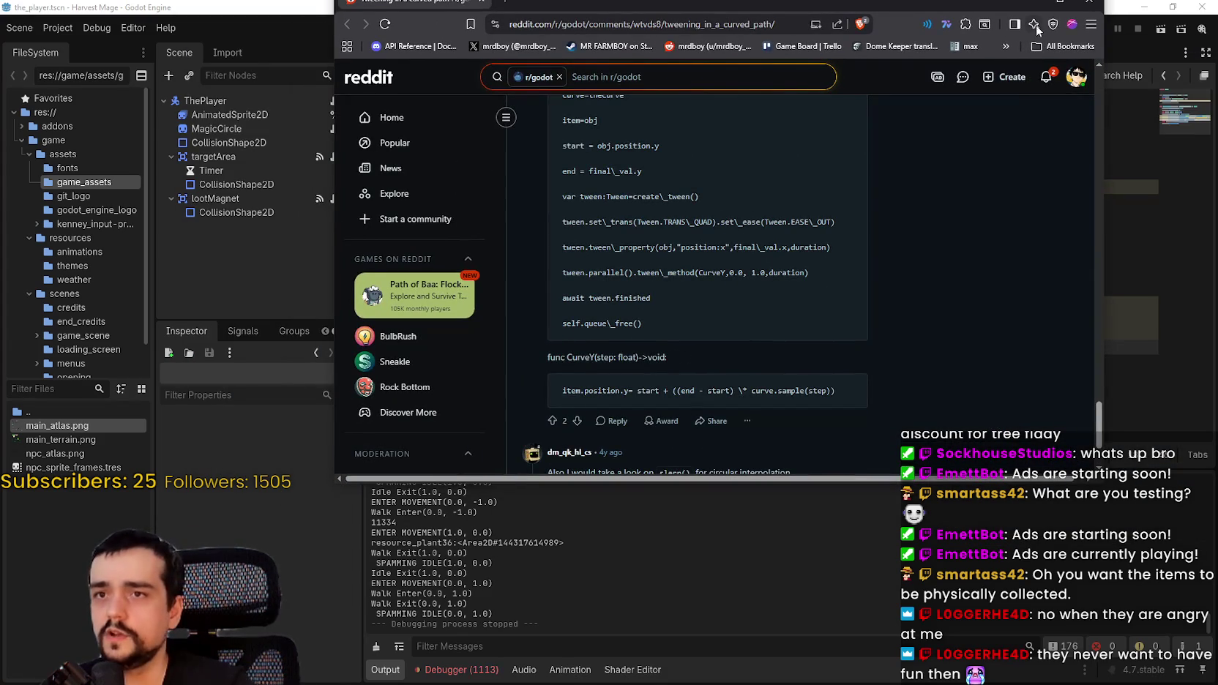
- Maximize the browser and read the CurveTween comment's class description and start/end variables
left_click(1054, 5)
scroll(735, 319, "down", 5)
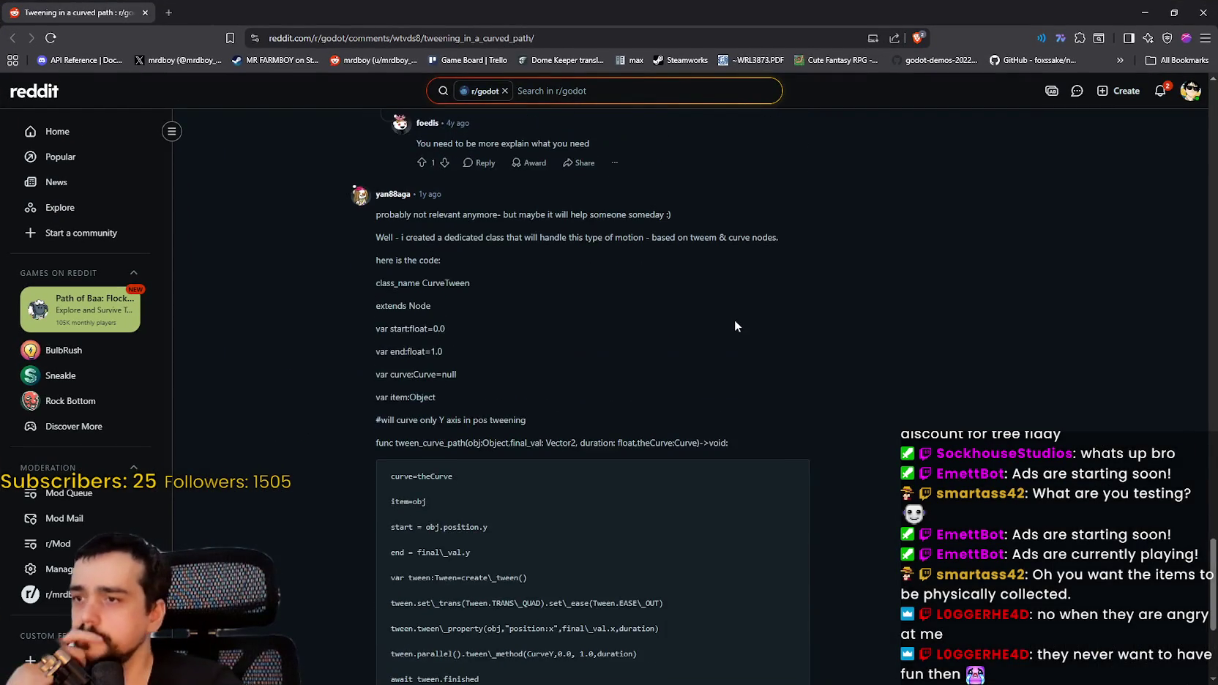
scroll(729, 317, "up", 2)
left_click_drag(501, 237, 669, 235)
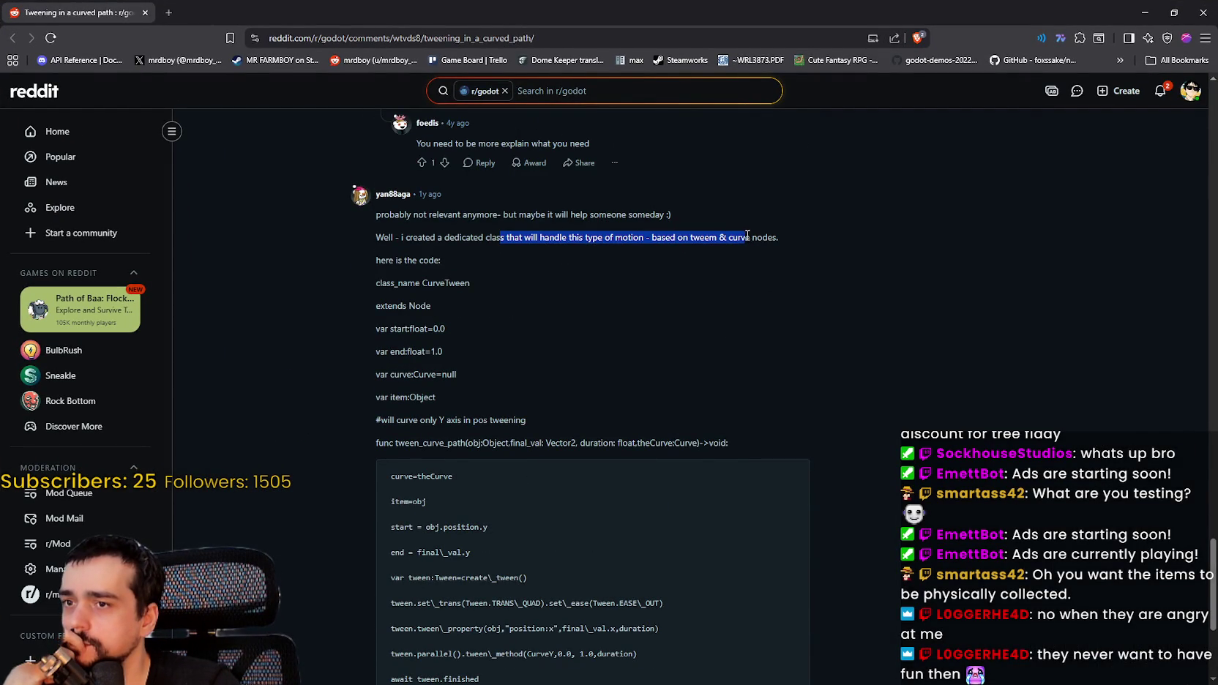
mouse_move(760, 236)
left_mouse_down()
mouse_move(734, 289)
mouse_move(729, 349)
left_mouse_up()
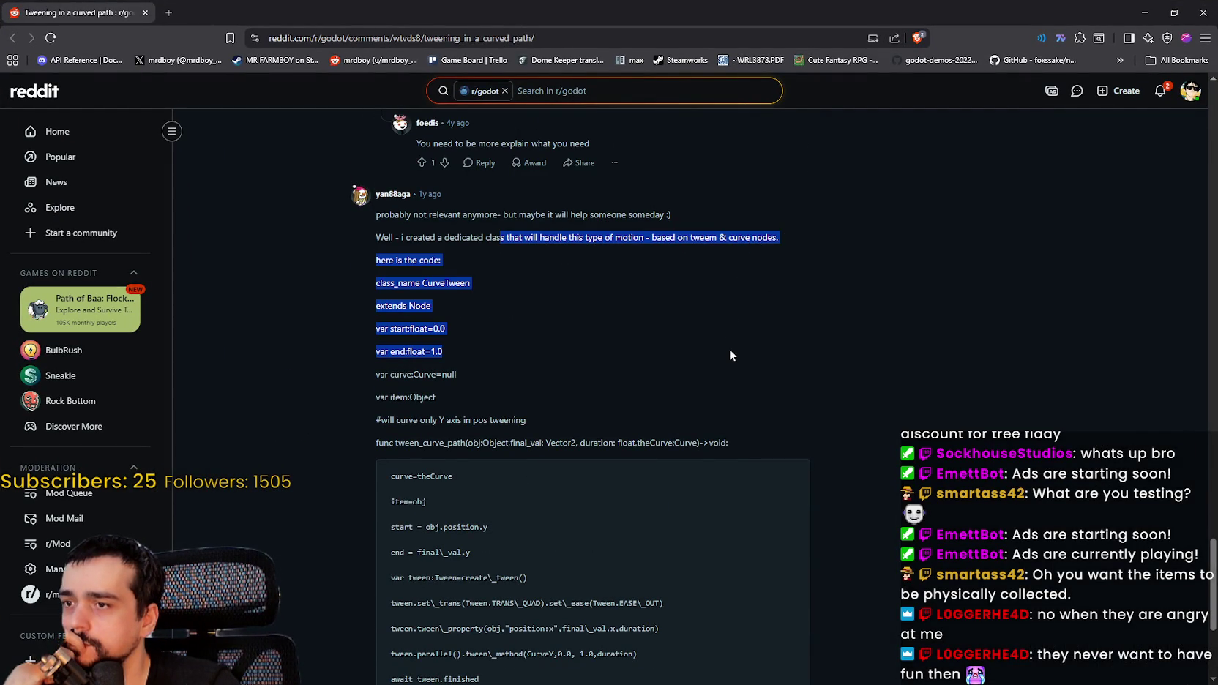
left_click(729, 355)
- Copy the CurveY function code from the comment and return to Godot
scroll(401, 281, "down", 1)
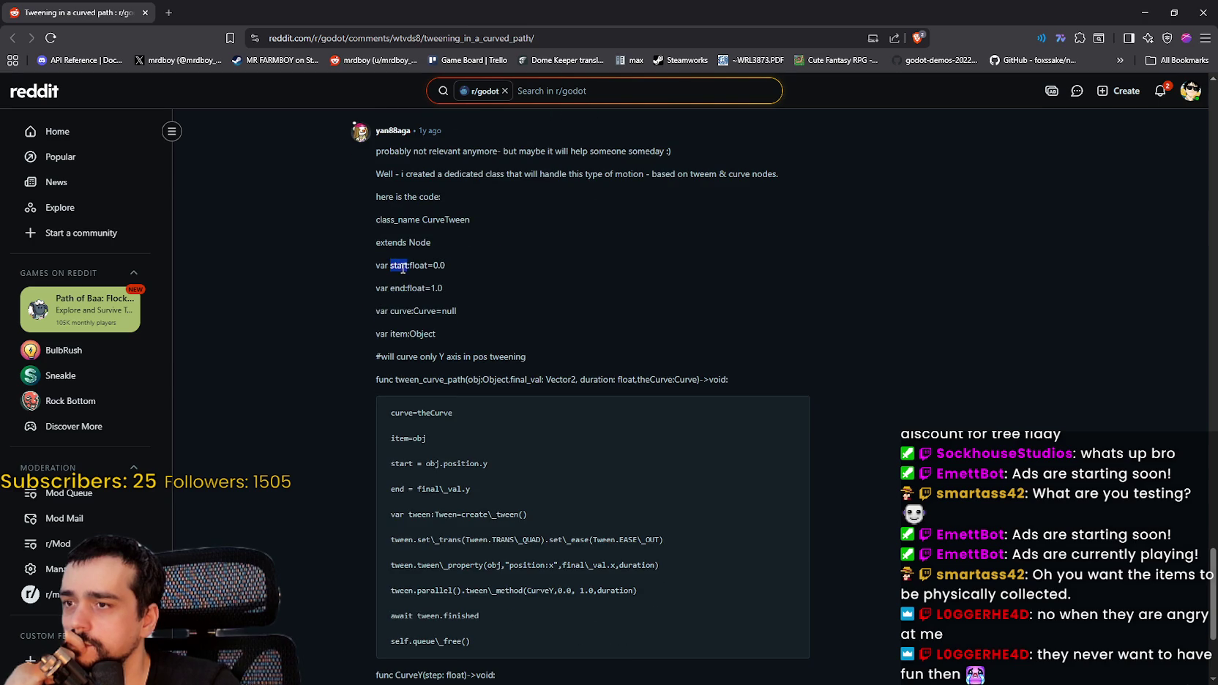
scroll(548, 331, "down", 1)
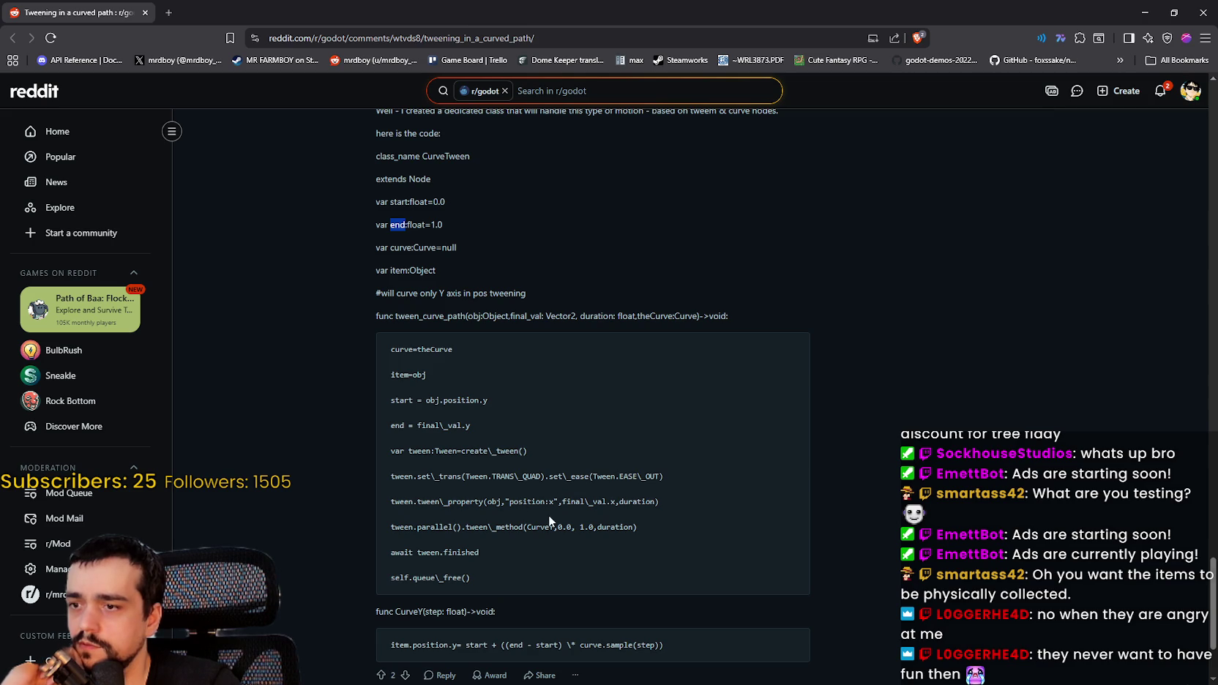
scroll(550, 517, "down", 1)
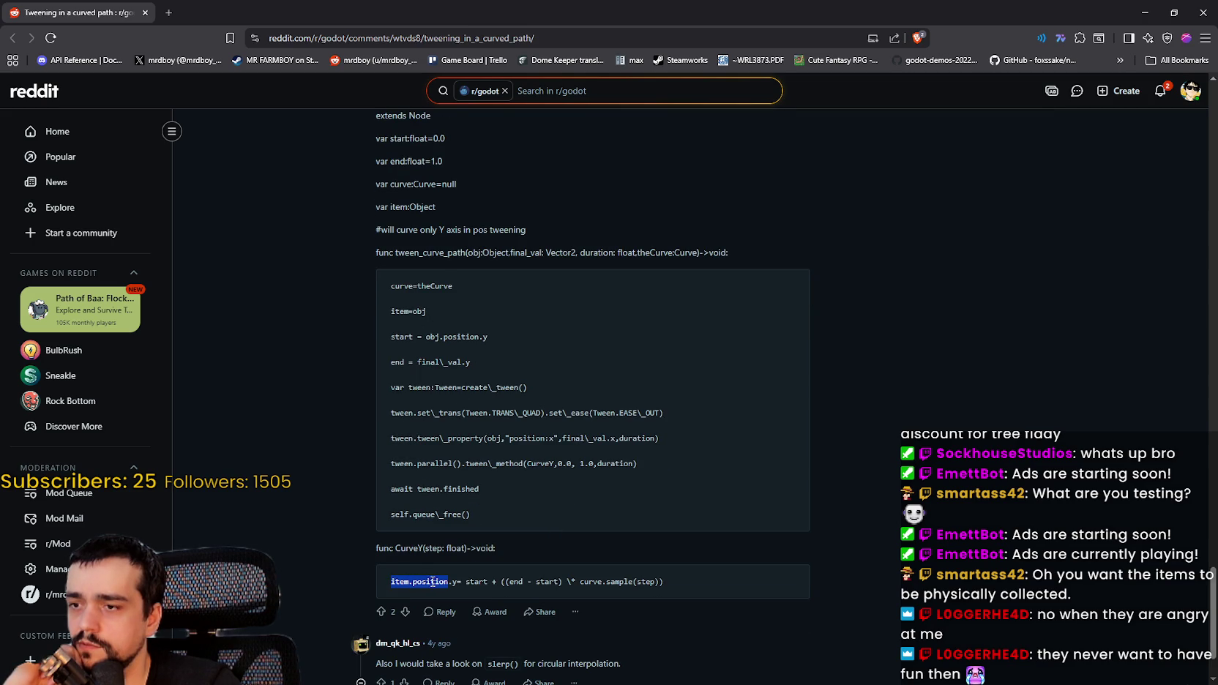
left_click_drag(376, 550, 695, 583)
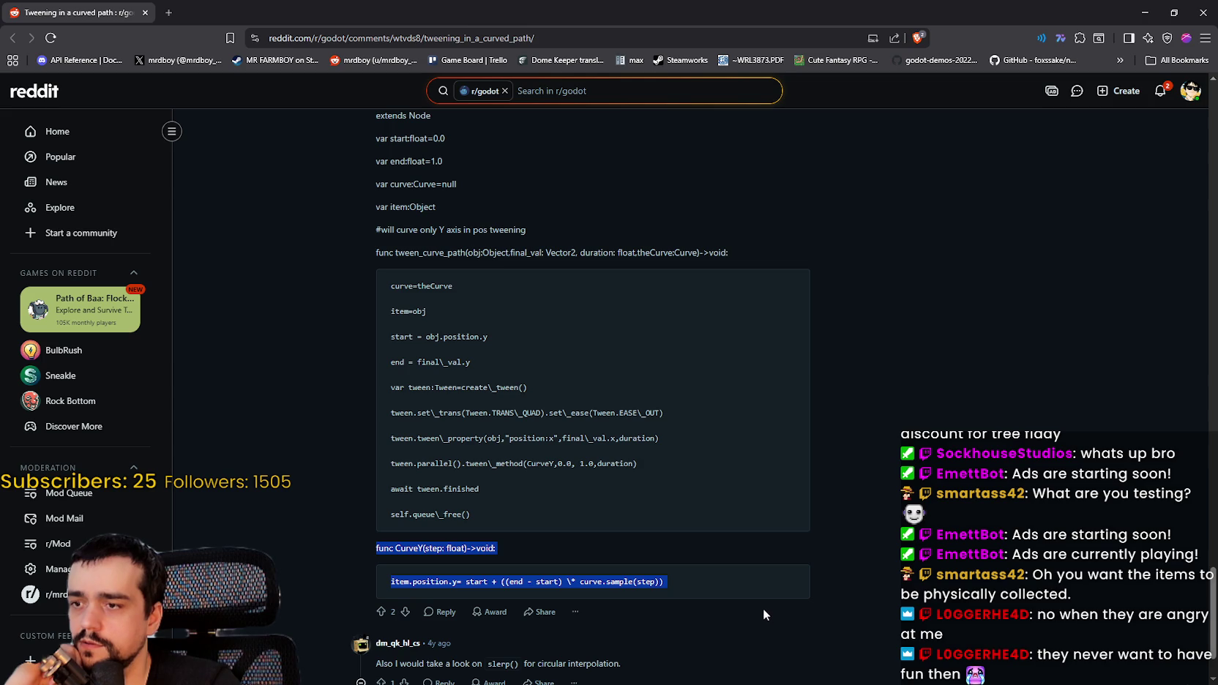
right_click(425, 554)
left_click(478, 423)
left_click(845, 353)
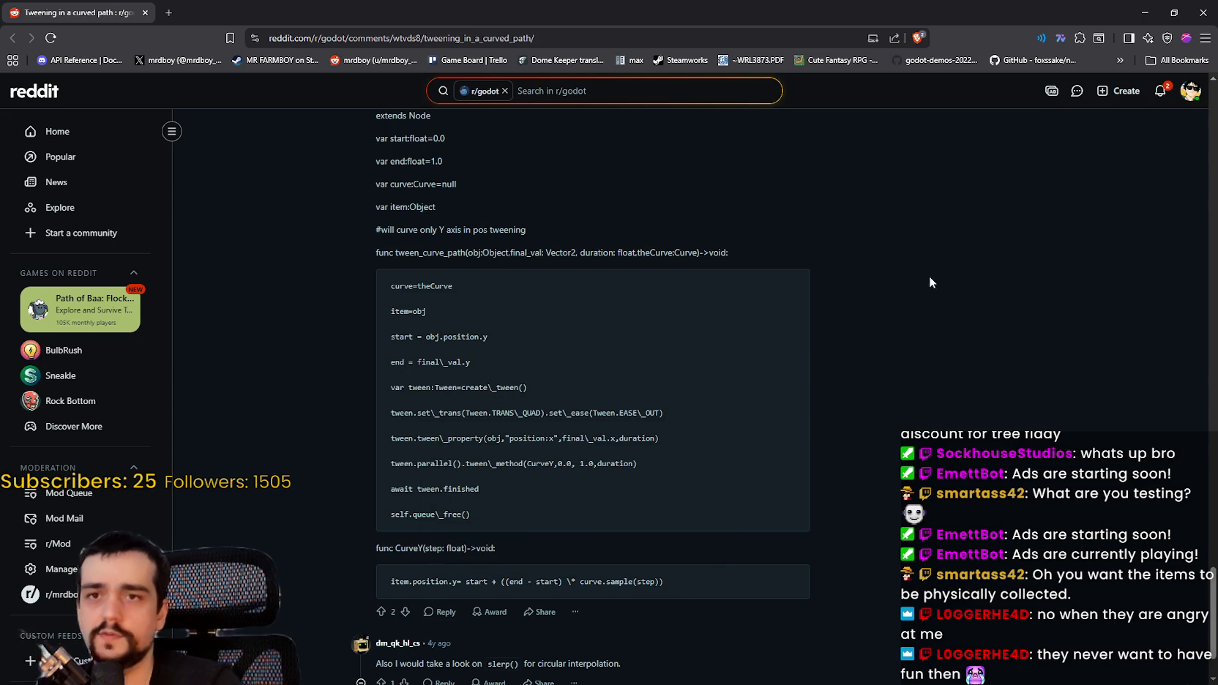
key("alt+Tab")
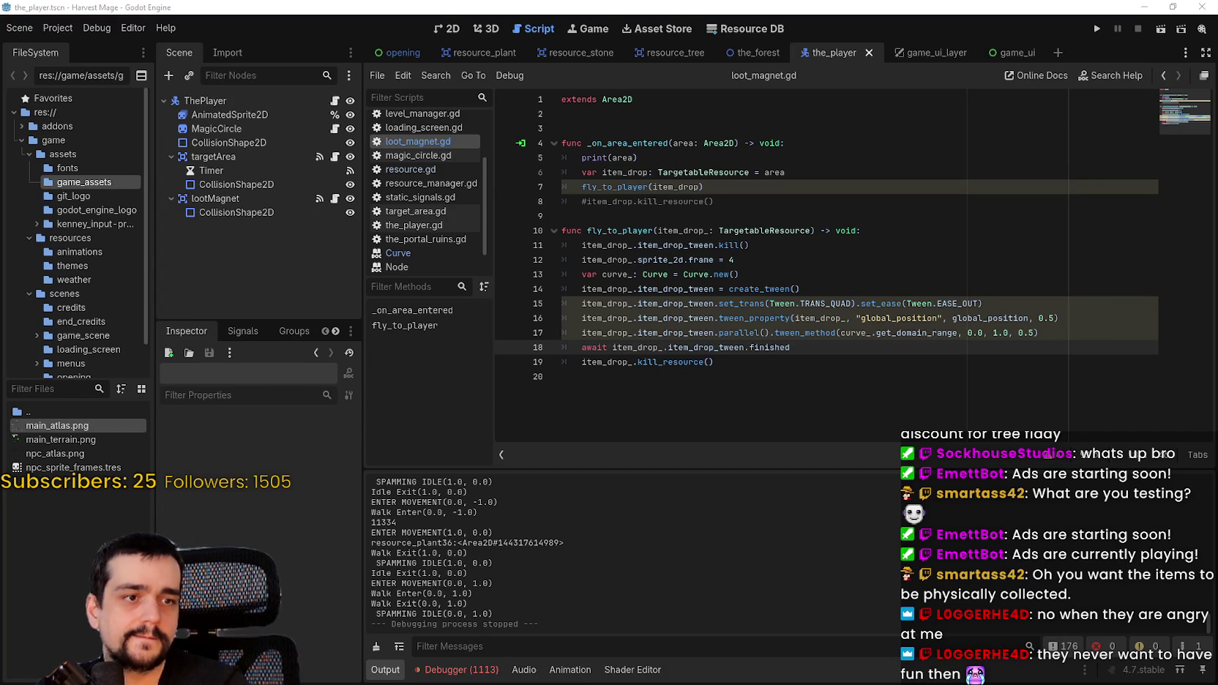
- Paste the CurveY(step: float) header below line 19 and delete the duplicated 'func' keyword
left_click(789, 376)
key("Return")
type("fi")
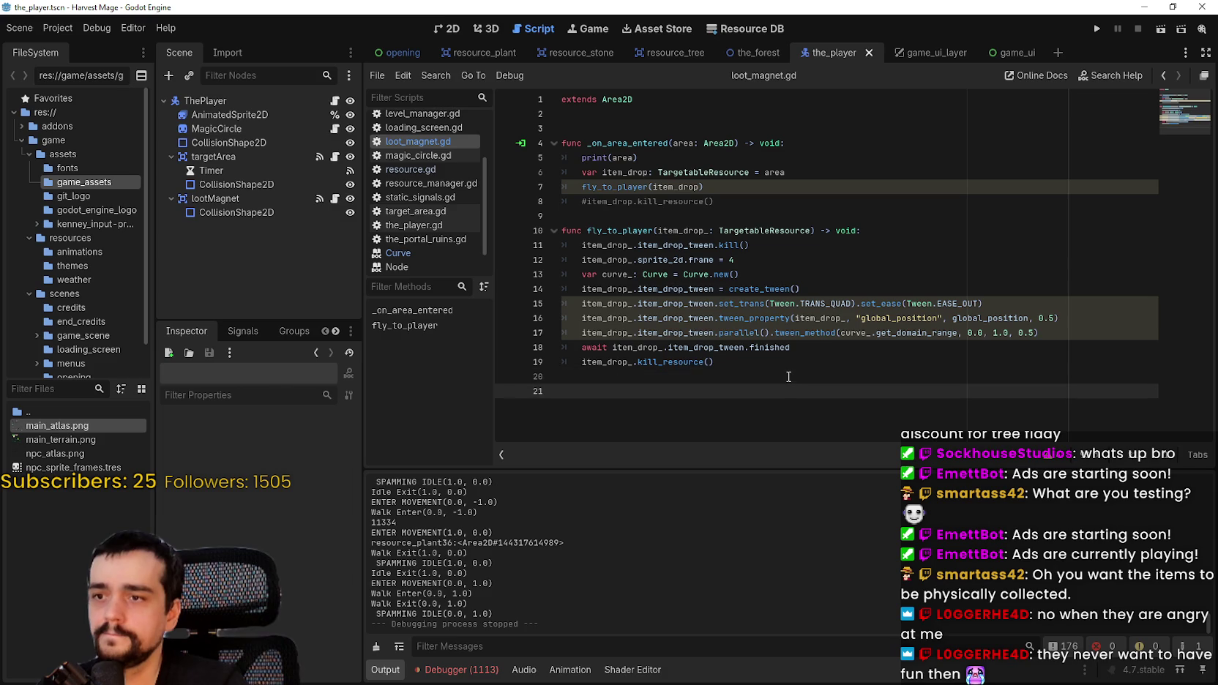
key("Return")
key("Return")
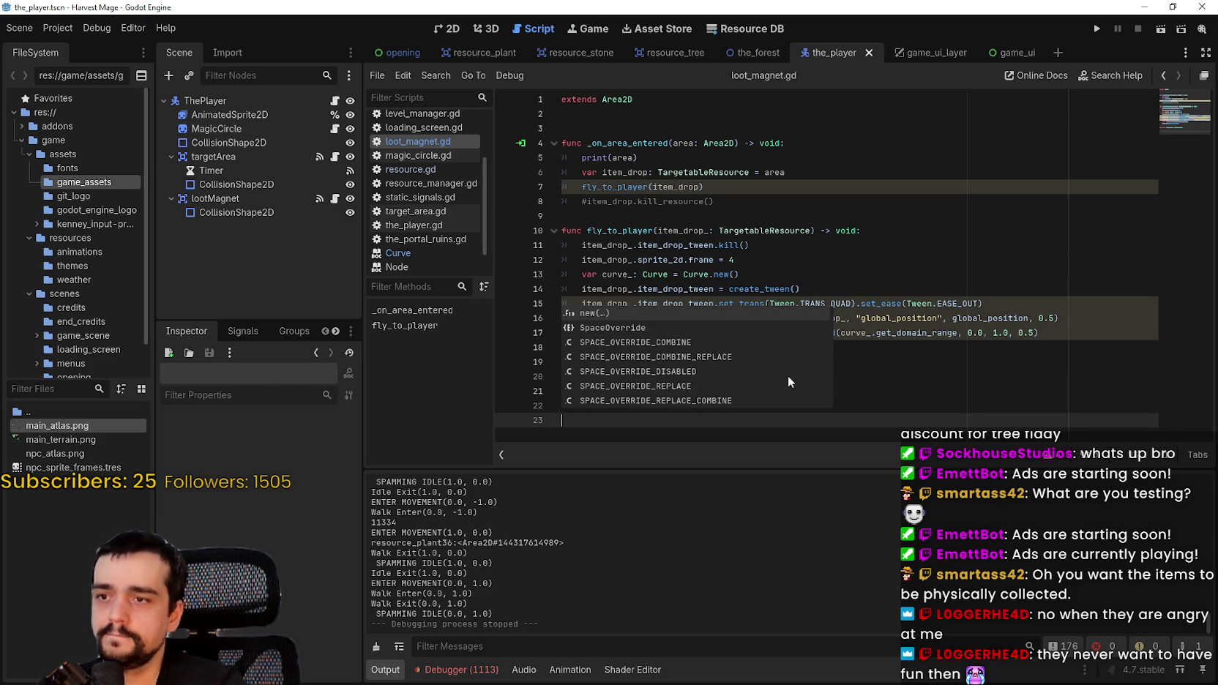
key("Escape")
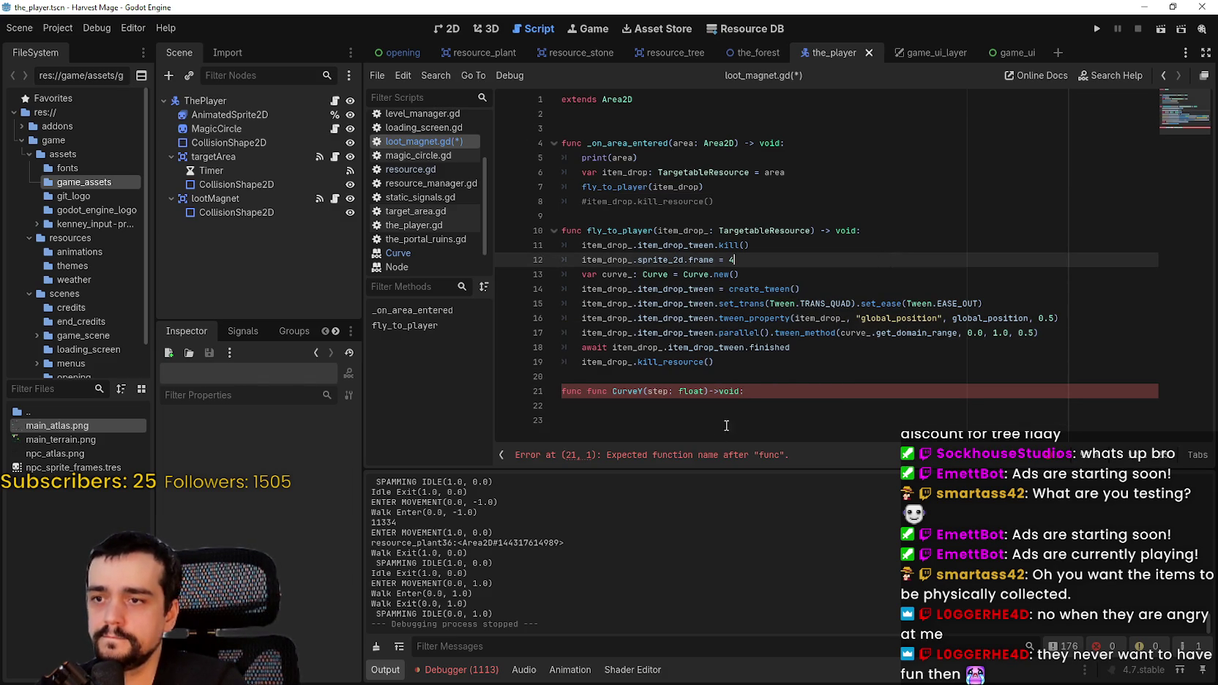
left_click(687, 402)
double_click(598, 391)
key("BackSpace")
key("BackSpace")
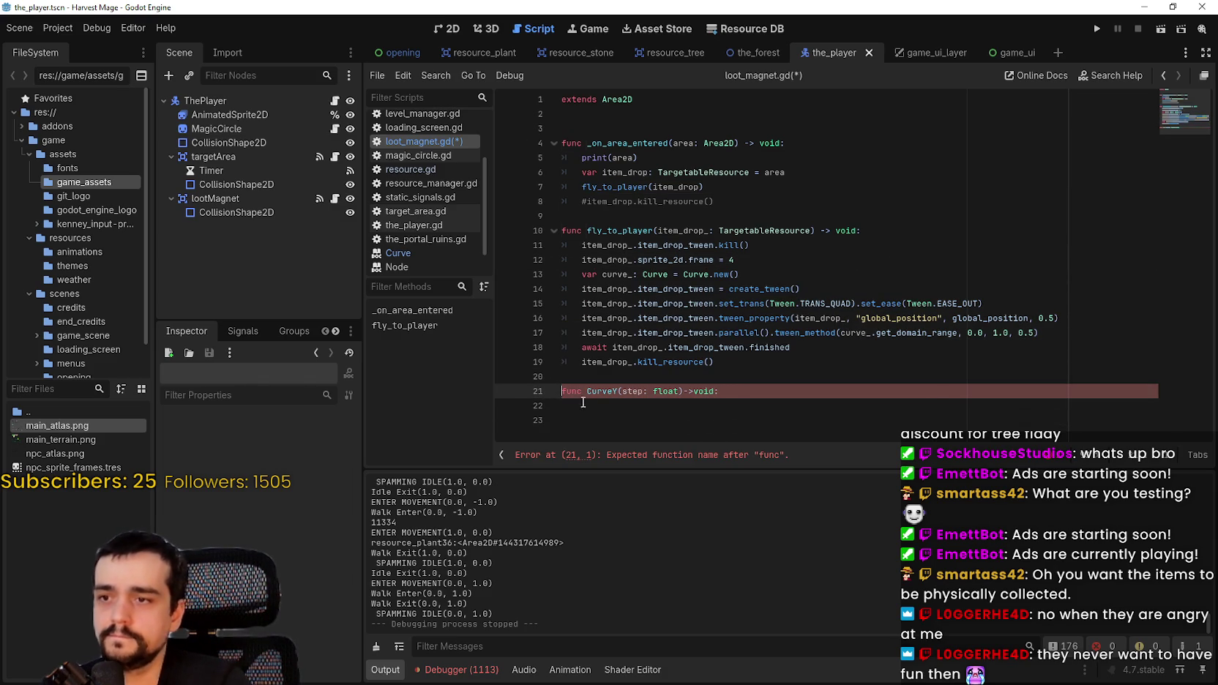
- Paste the item.position.y curve-sample body line under the CurveY header, then check its step parameter and curve
left_click(598, 408)
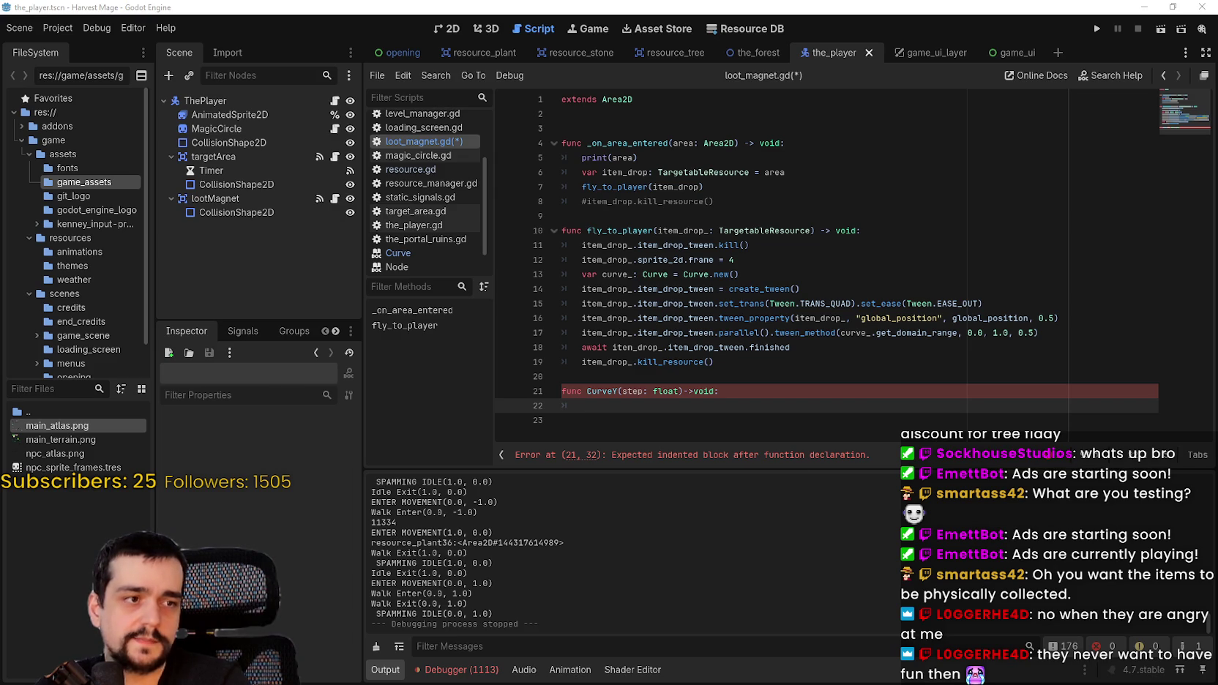
key("ctrl+v")
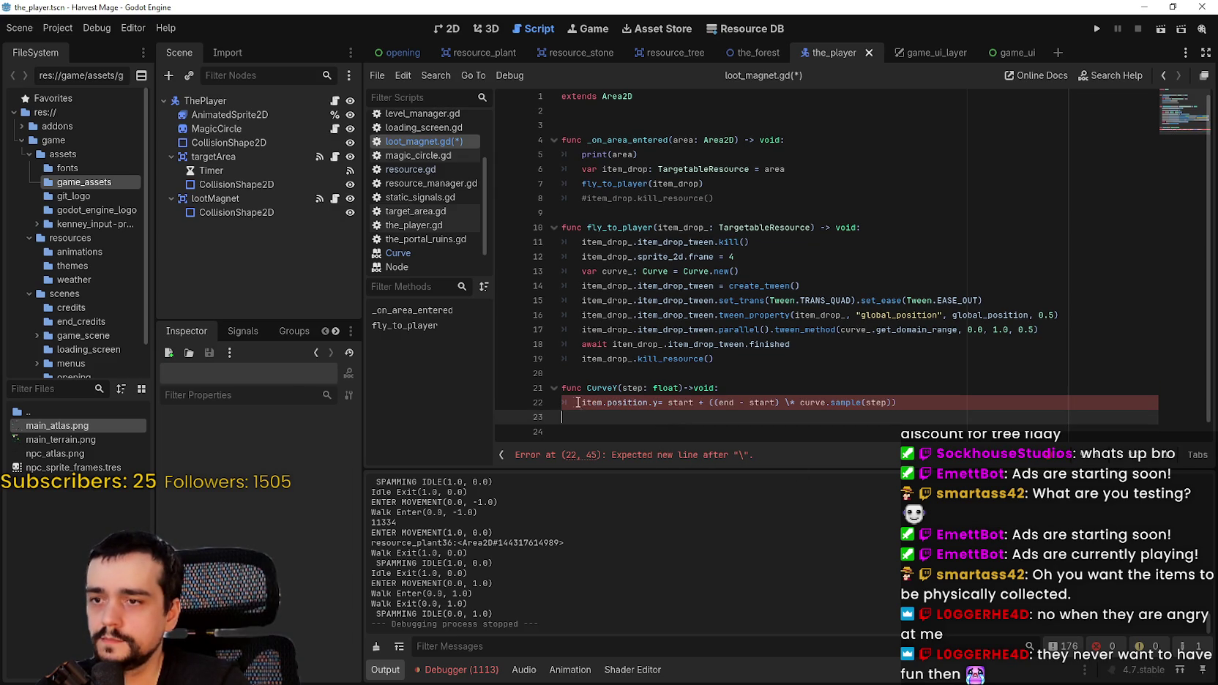
left_click(578, 402)
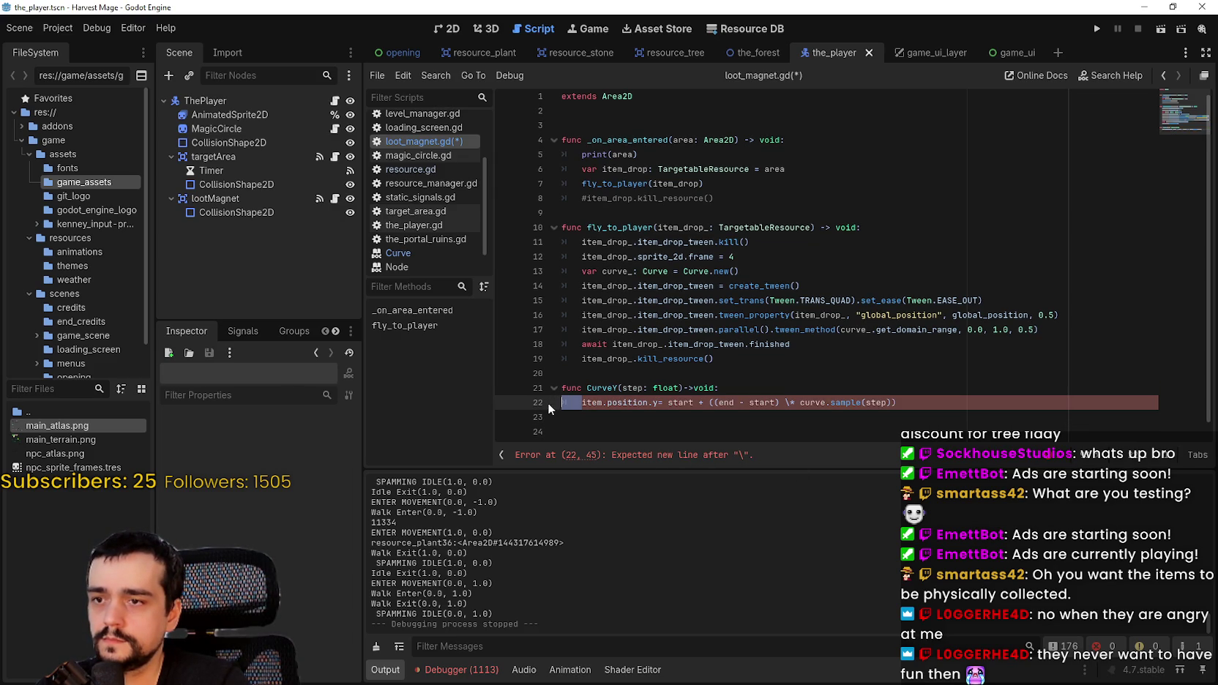
left_click(634, 389)
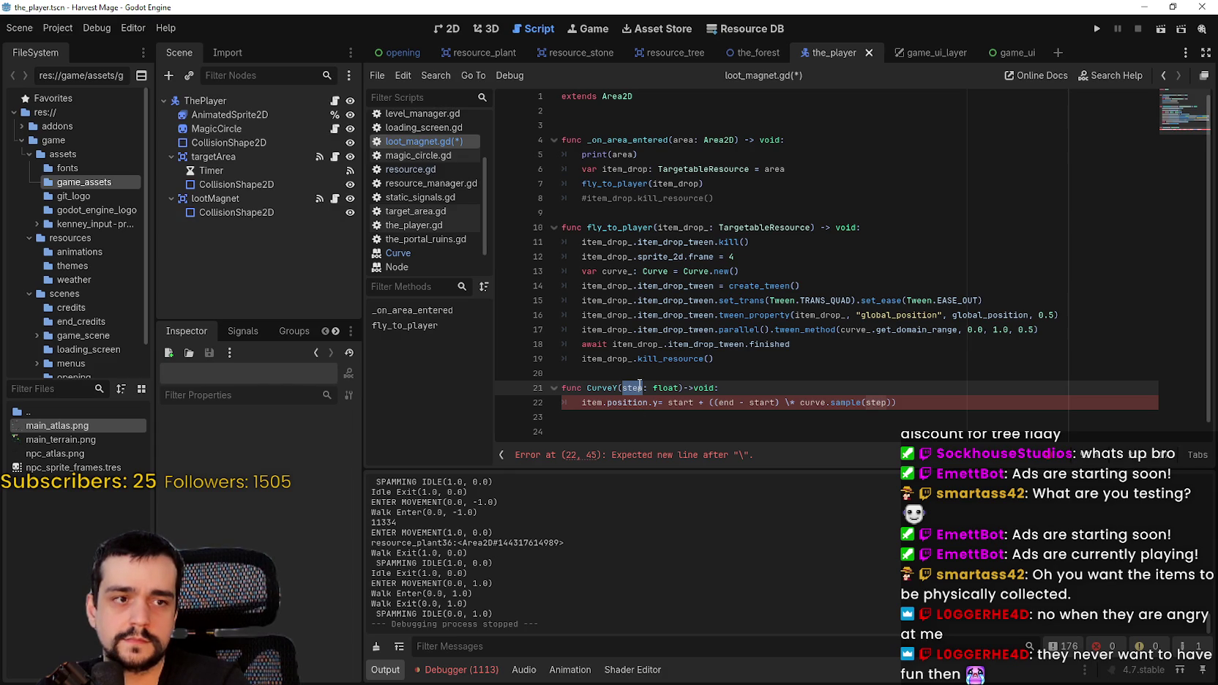
left_click_drag(678, 388, 623, 388)
double_click(634, 388)
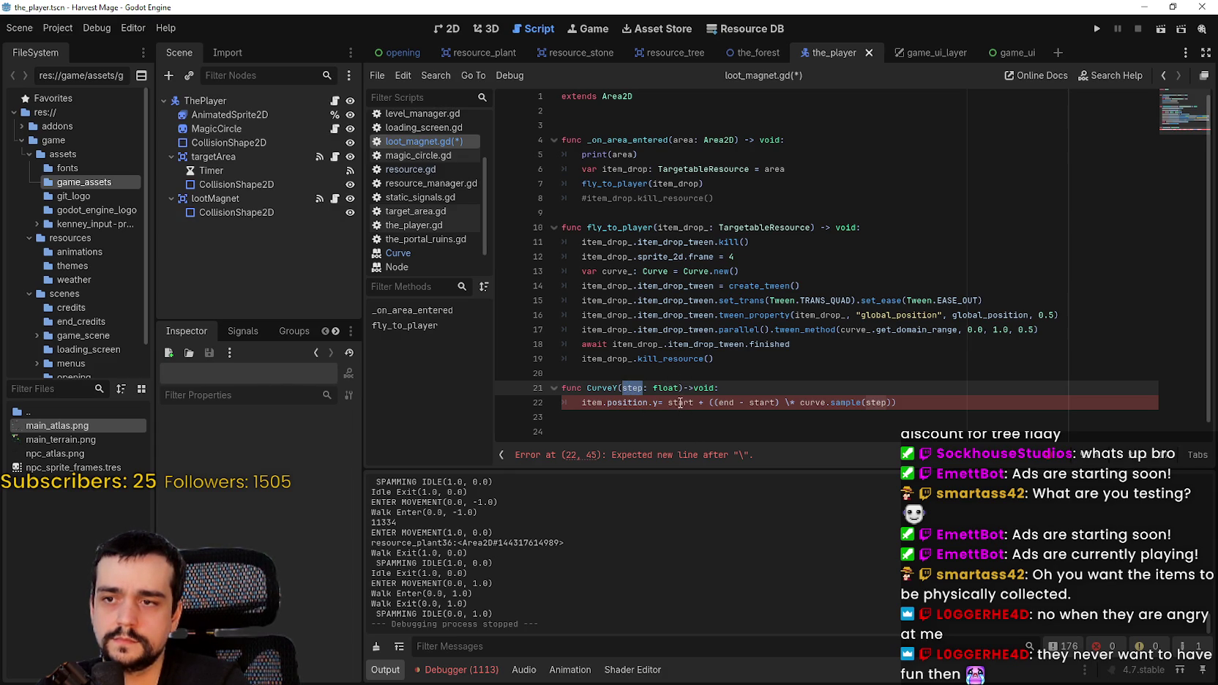
double_click(808, 402)
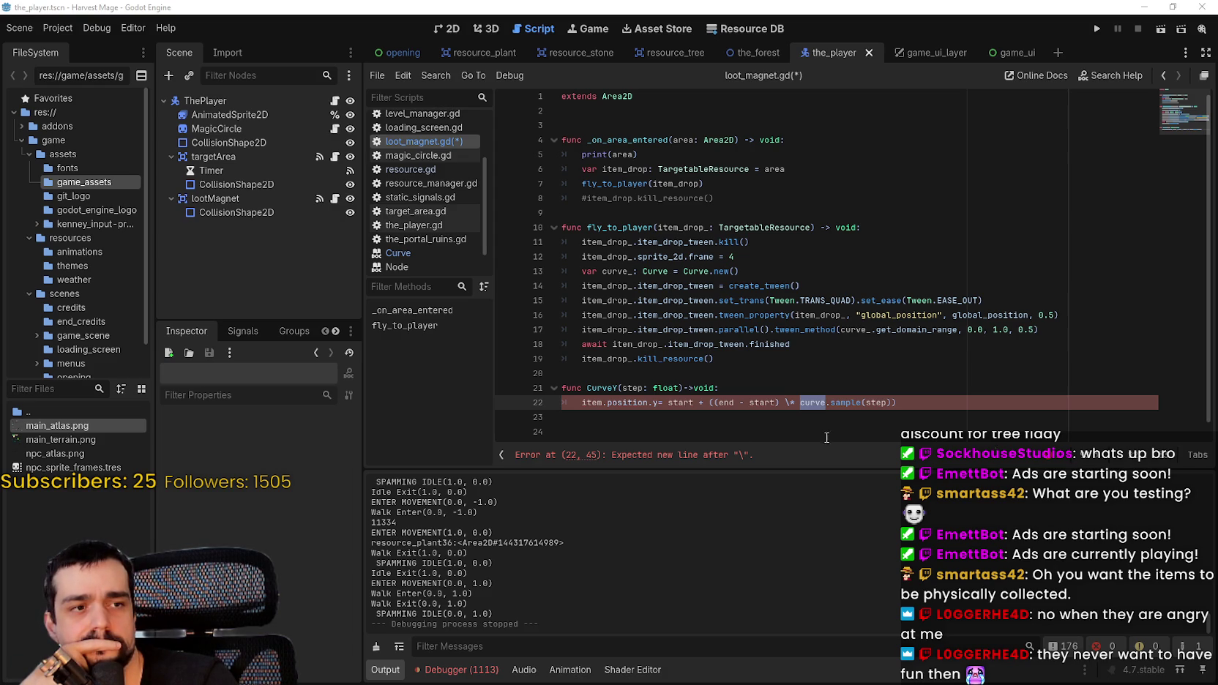
- Replace curve_.get_domain_range with CurveY in the tween_method call on line 17
left_click(603, 389)
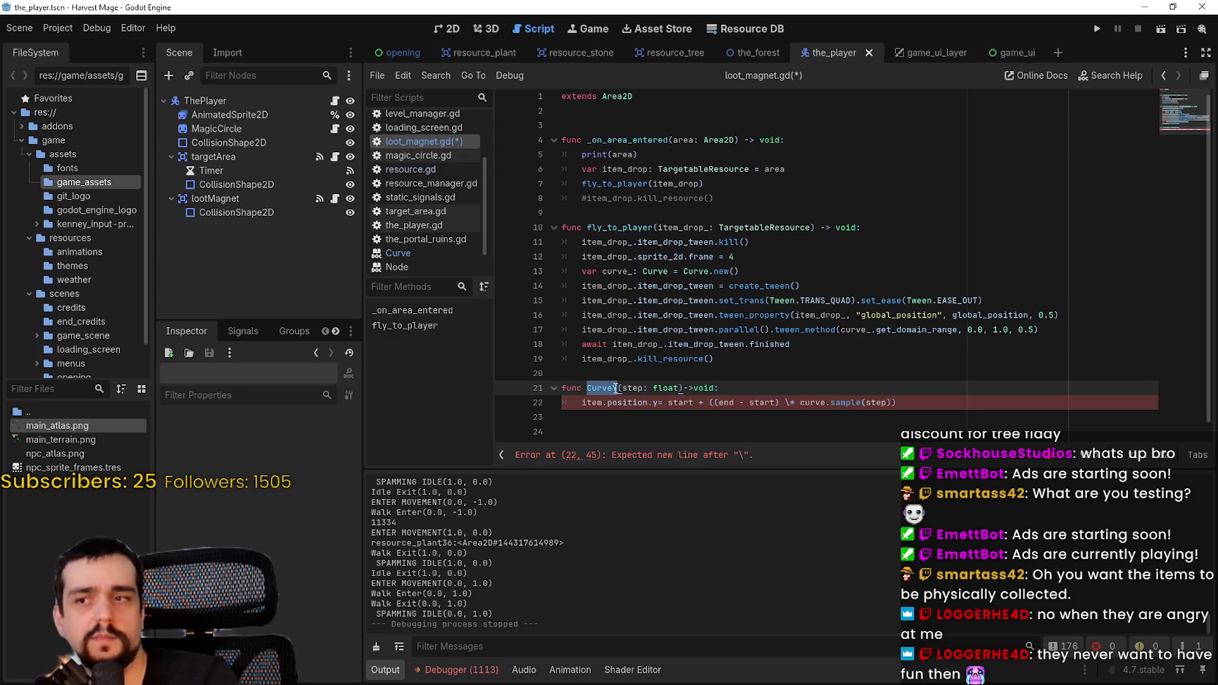
left_click_drag(841, 329, 958, 329)
type("CurveY")
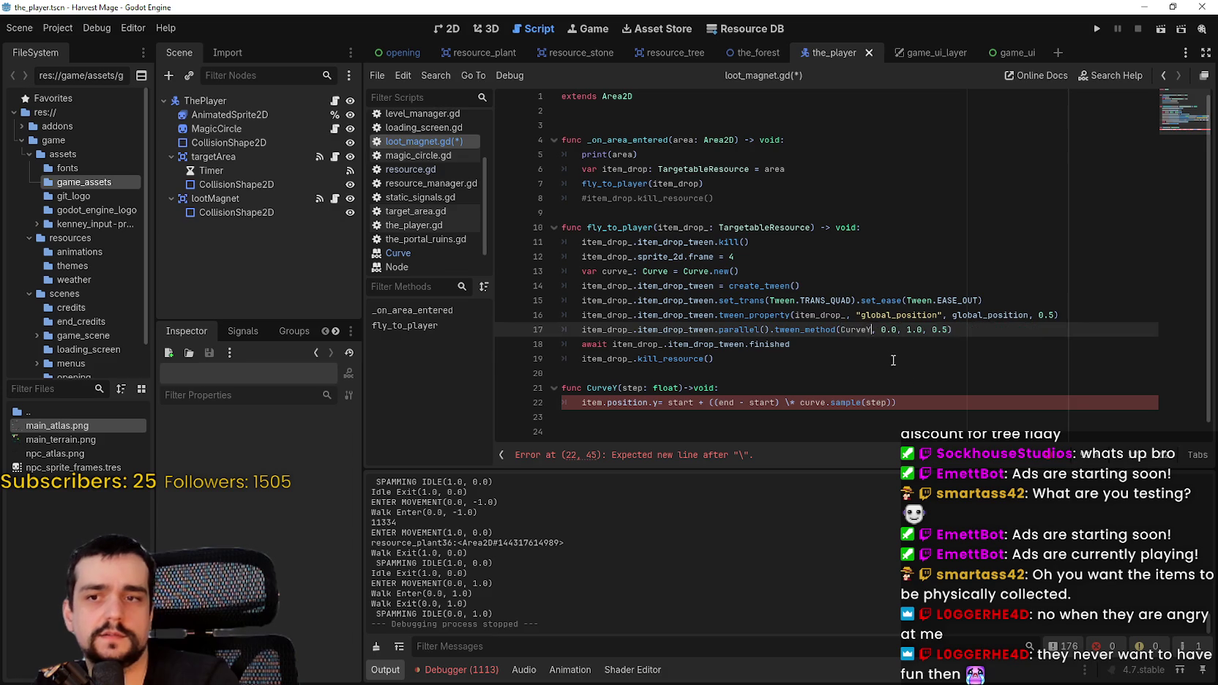
left_click(900, 363)
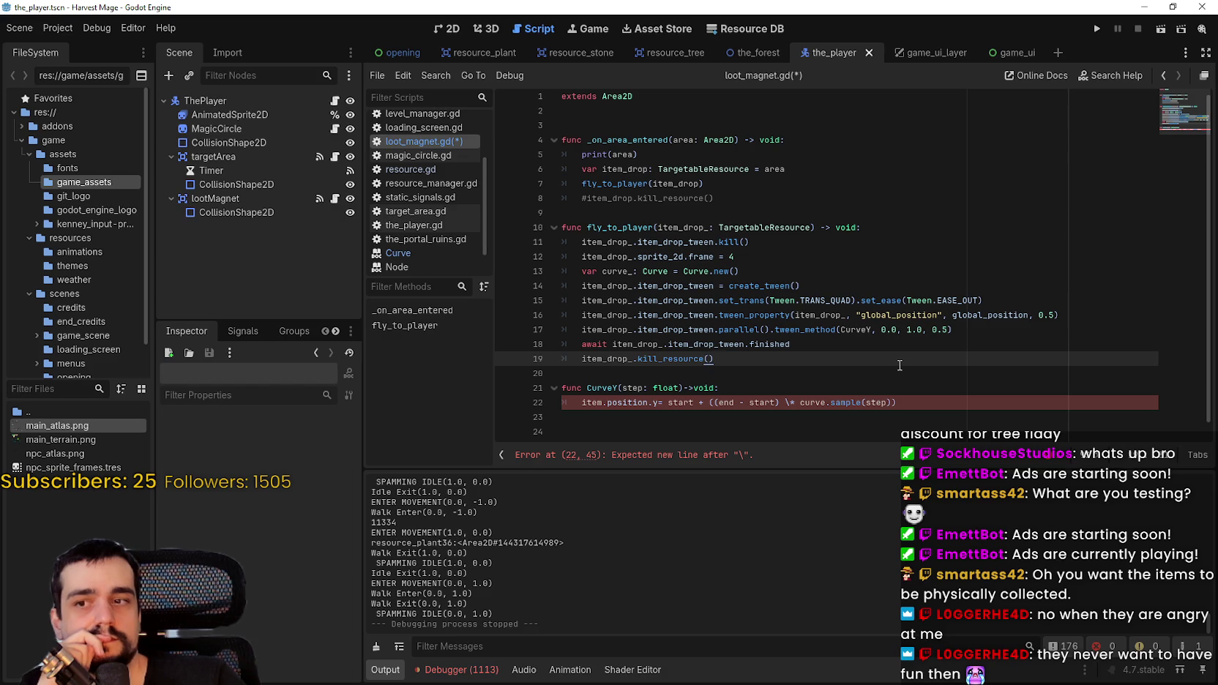
- Check where start is used and the CurveY reference in the line 17 tween call
double_click(681, 402)
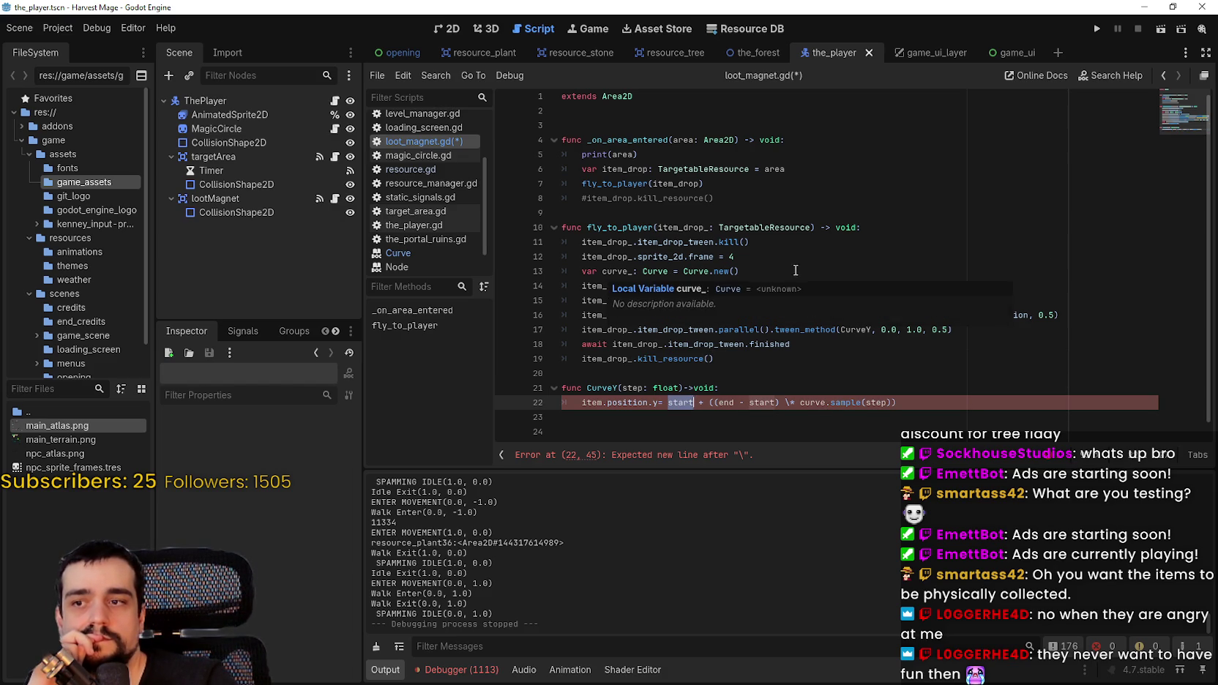
left_click(802, 270)
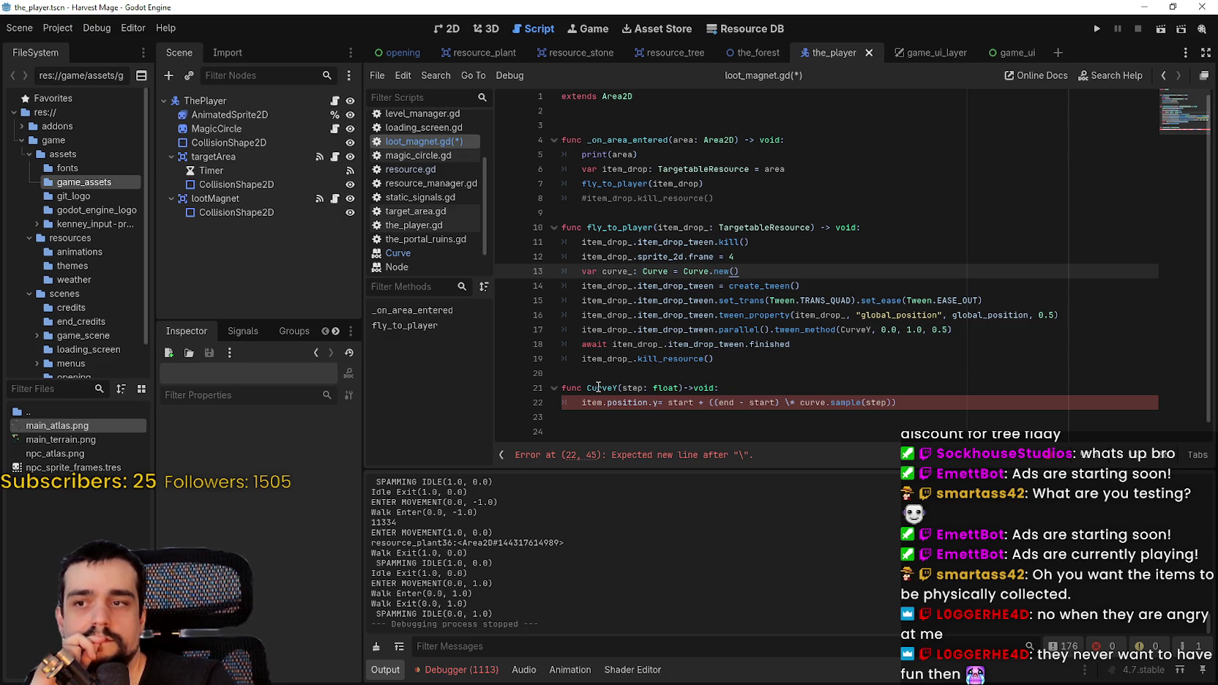
mouse_move(598, 386)
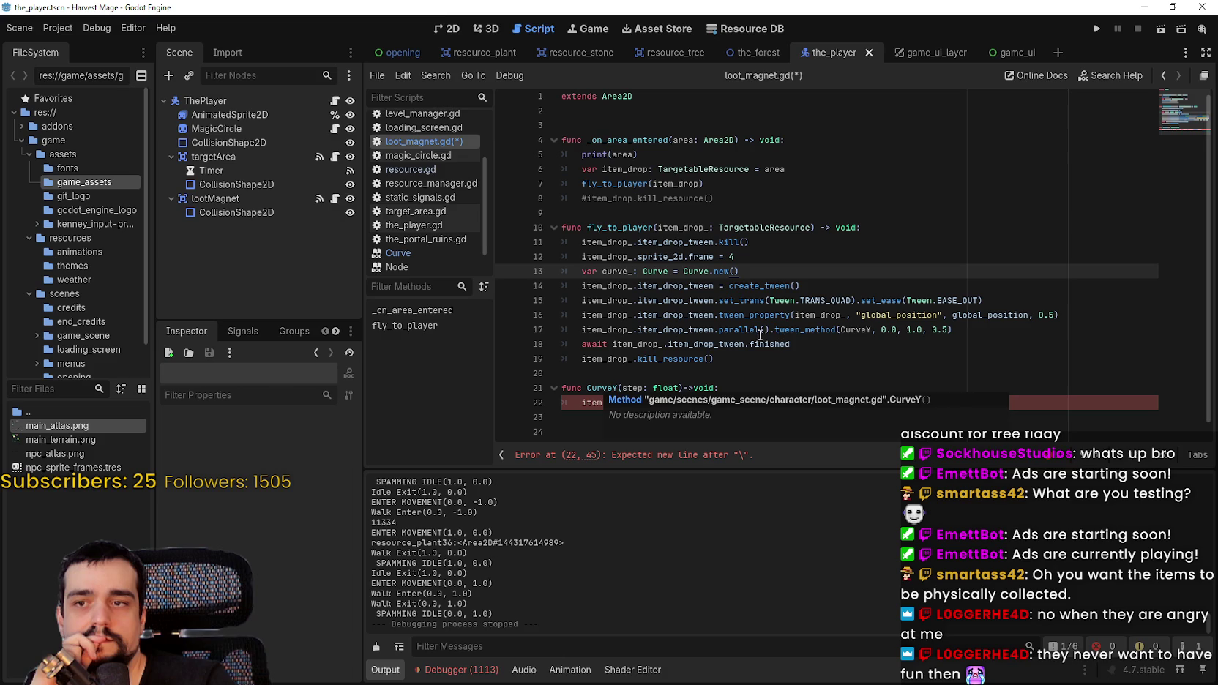
double_click(855, 330)
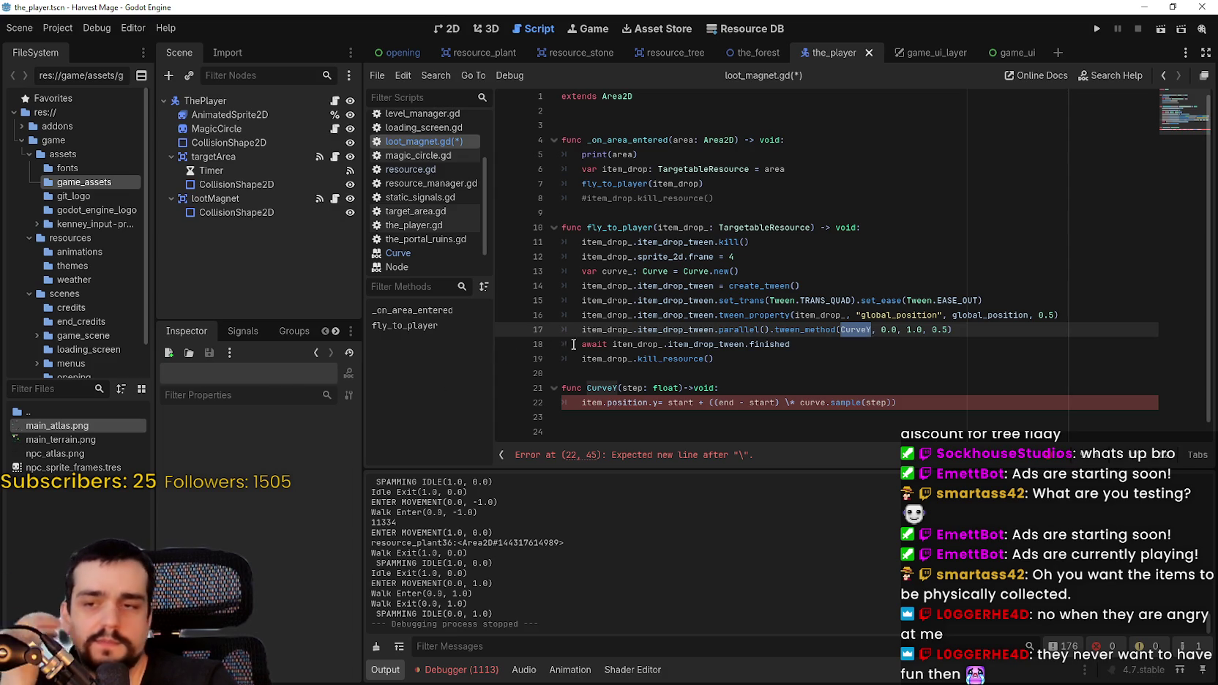
left_click(863, 330)
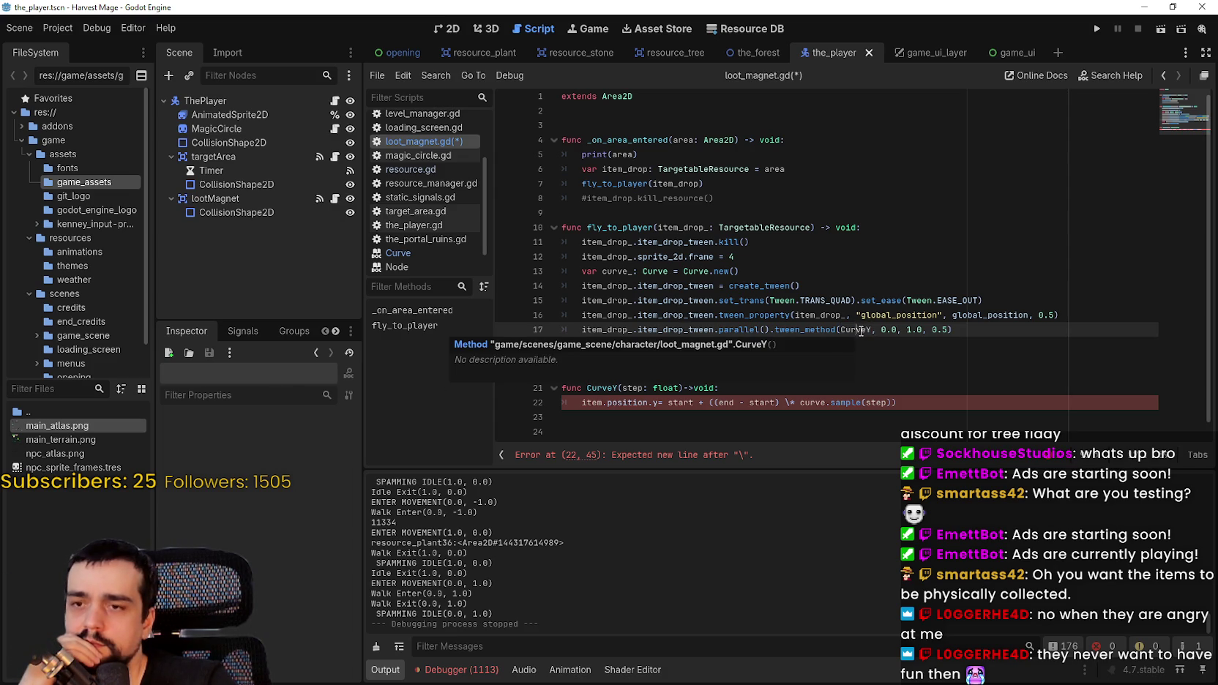
mouse_move(811, 333)
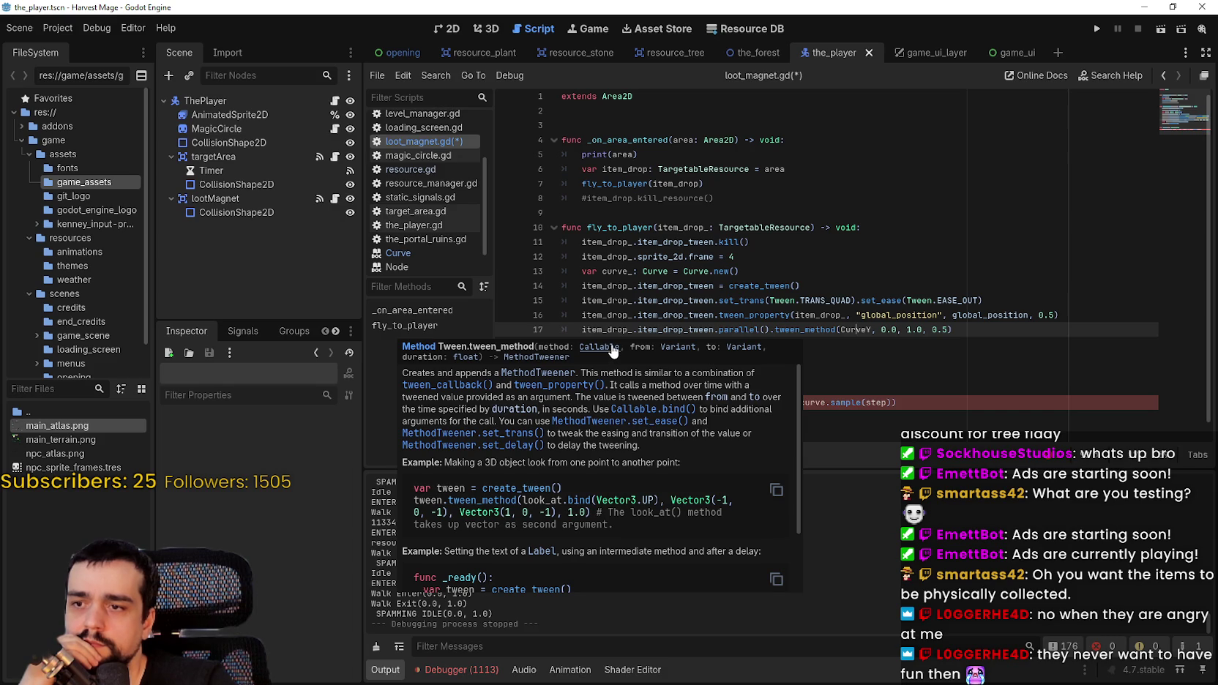
- Review the curve.sample expression and the full CurveY body on line 22
scroll(566, 529, "down", 1)
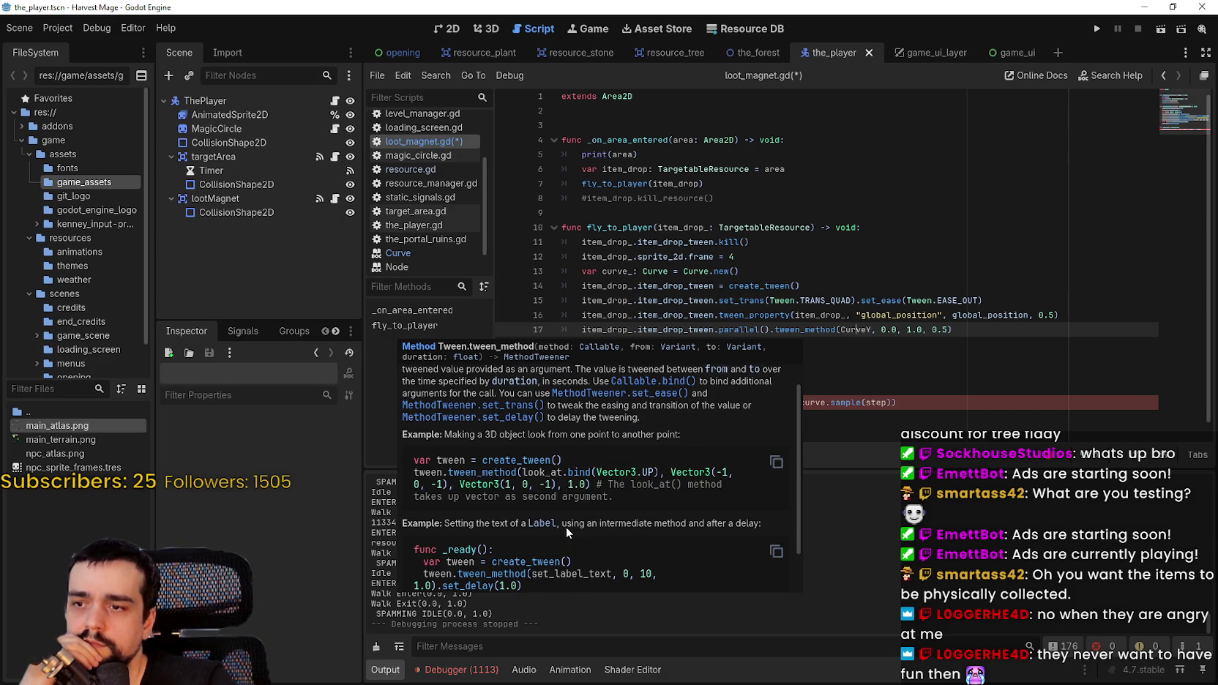
scroll(564, 517, "down", 2)
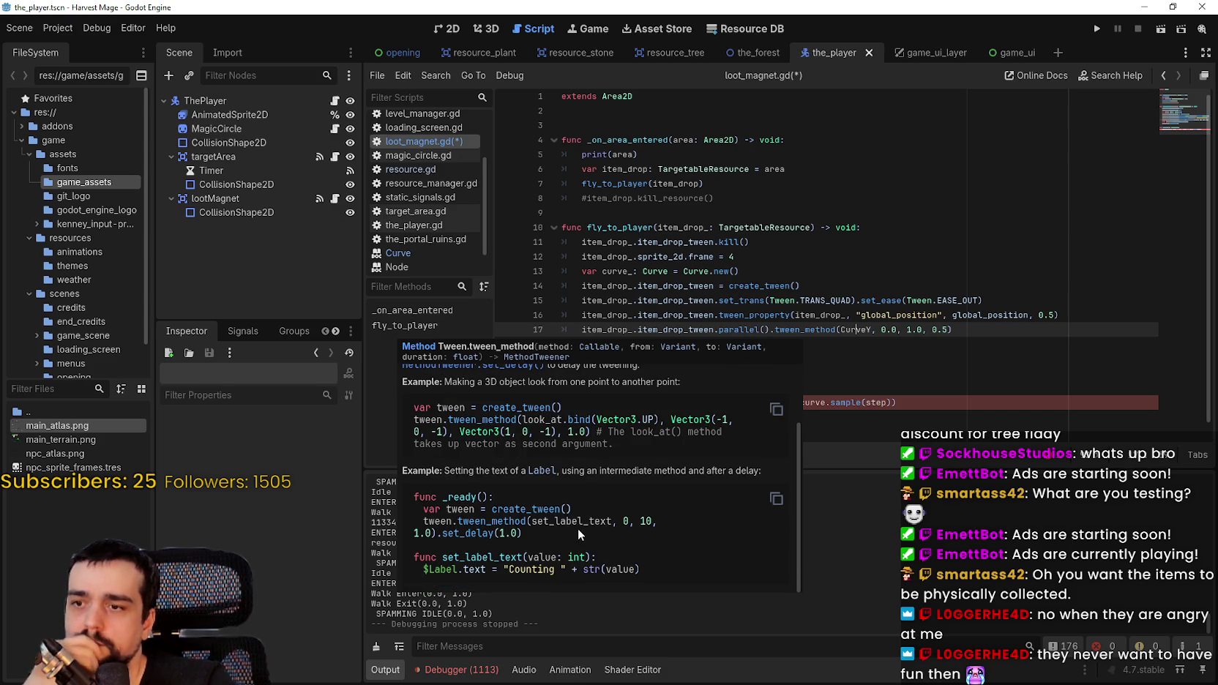
scroll(915, 375, "down", 1)
left_click(847, 391)
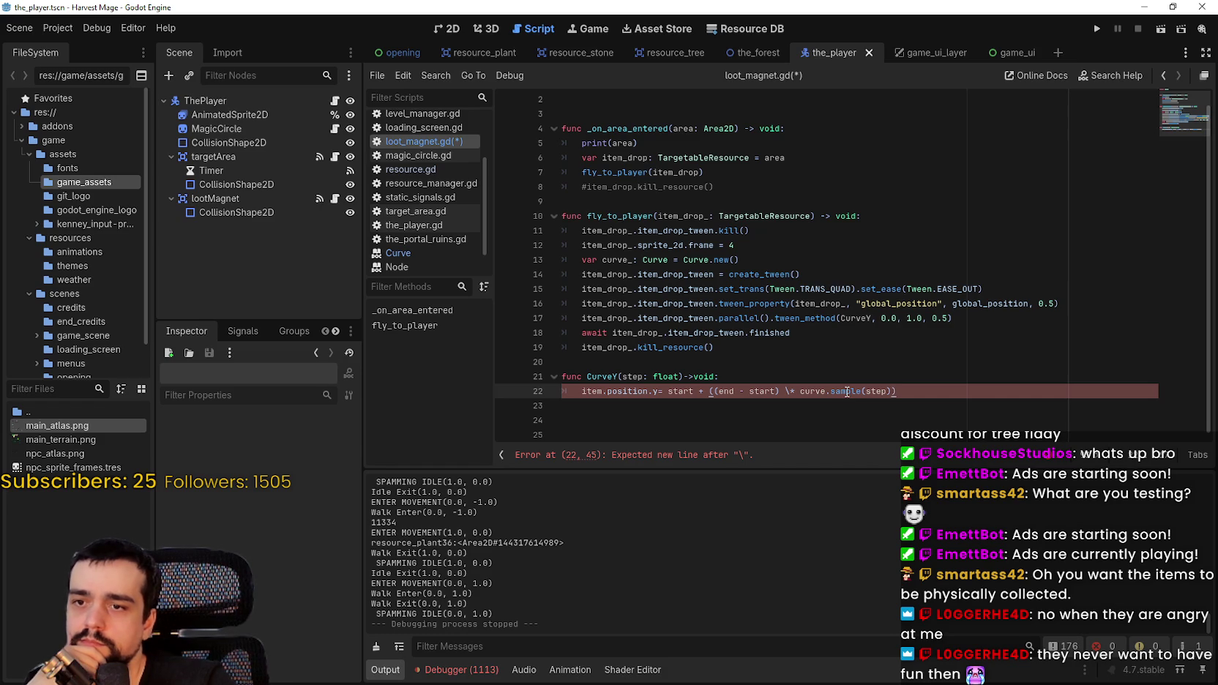
left_click_drag(800, 392, 862, 392)
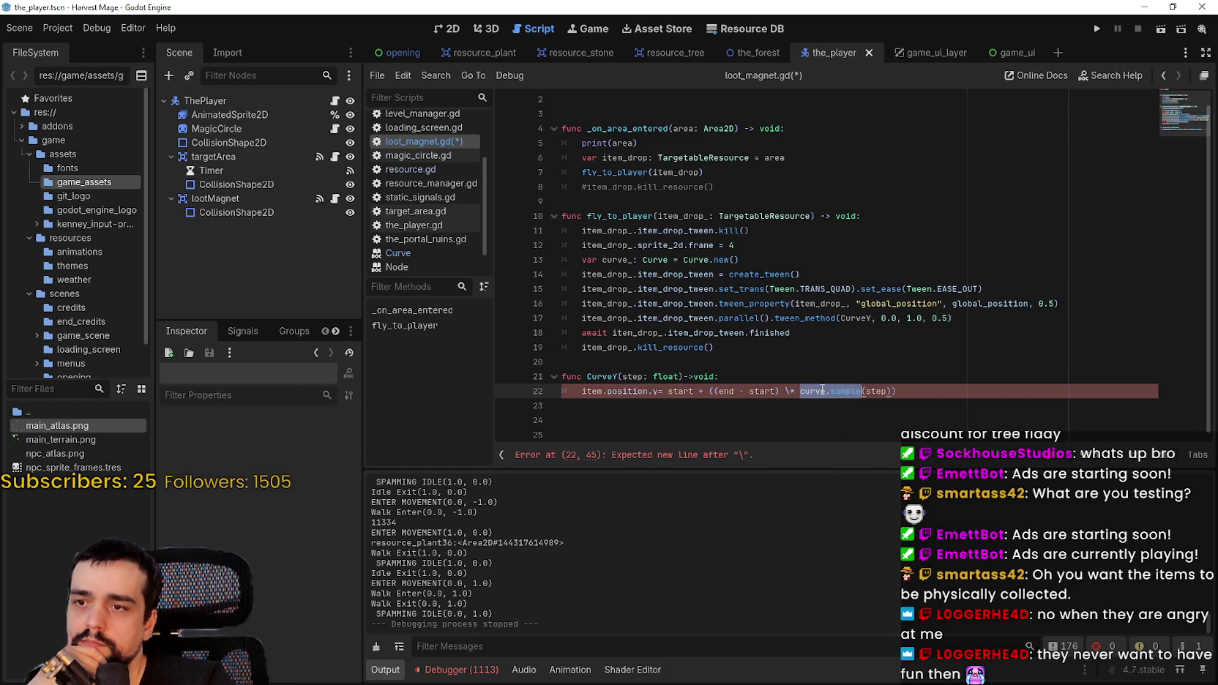
key("Up")
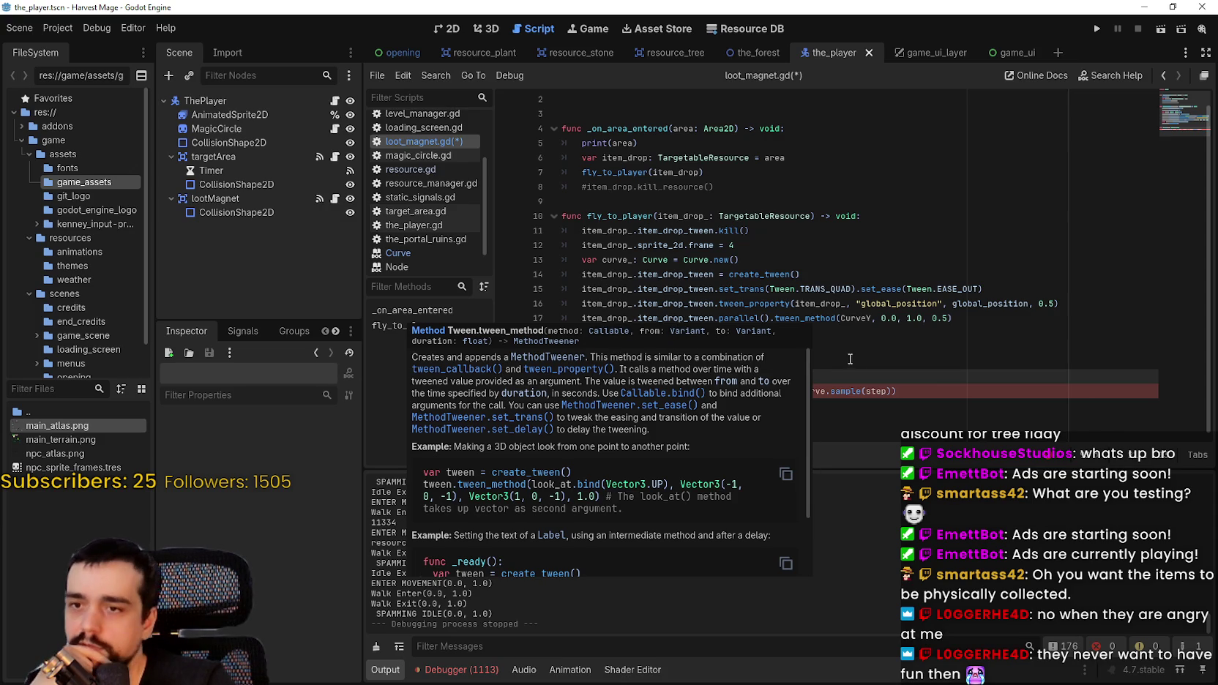
mouse_move(909, 397)
left_mouse_down()
mouse_move(546, 390)
mouse_move(582, 391)
left_mouse_up()
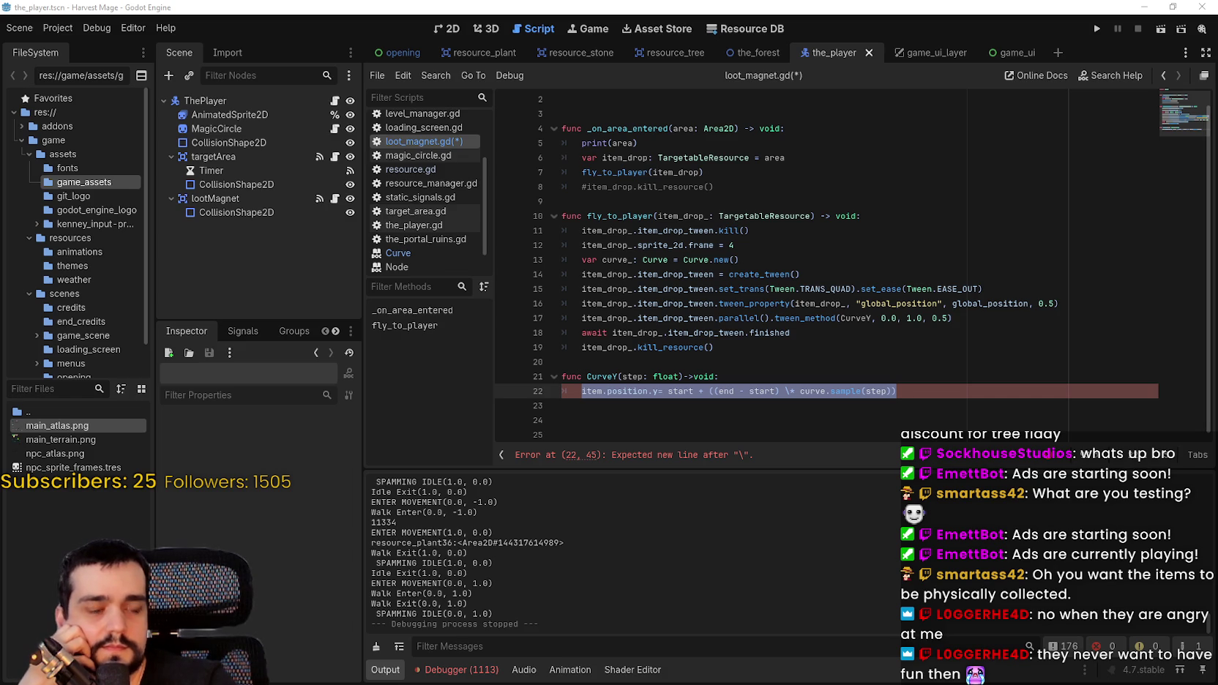
left_click(687, 391)
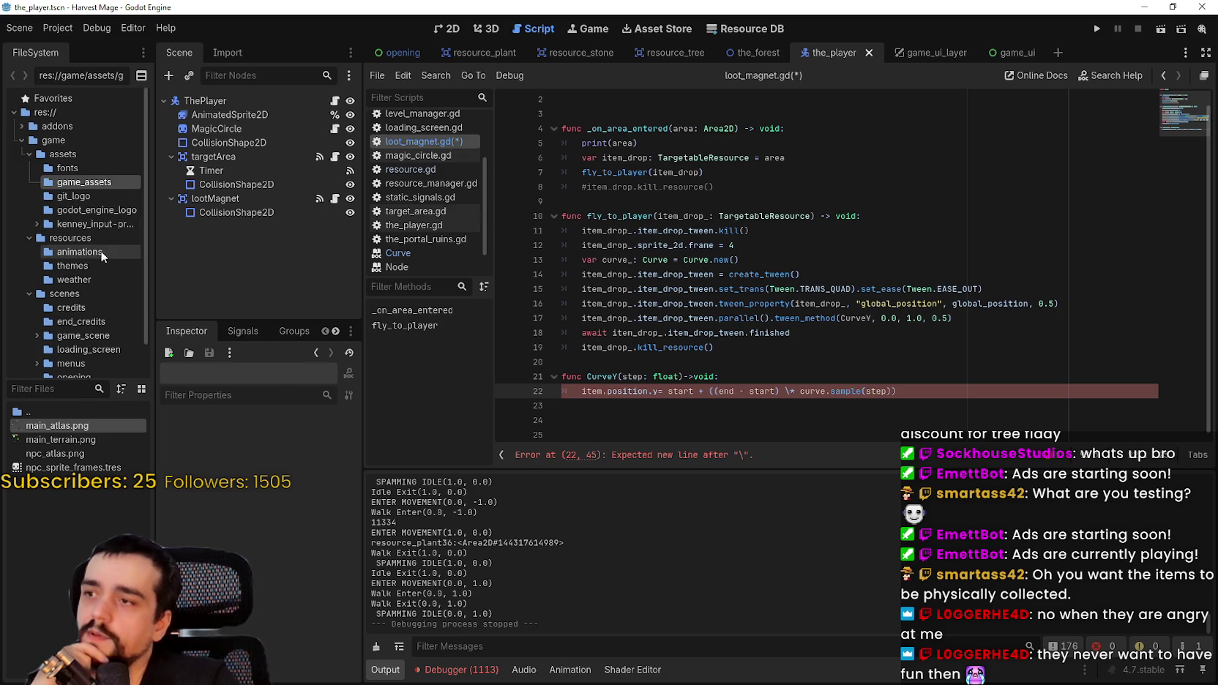
- Create a new CurveTween.gd script in res://game/scripts and open it for editing
scroll(103, 243, "down", 2)
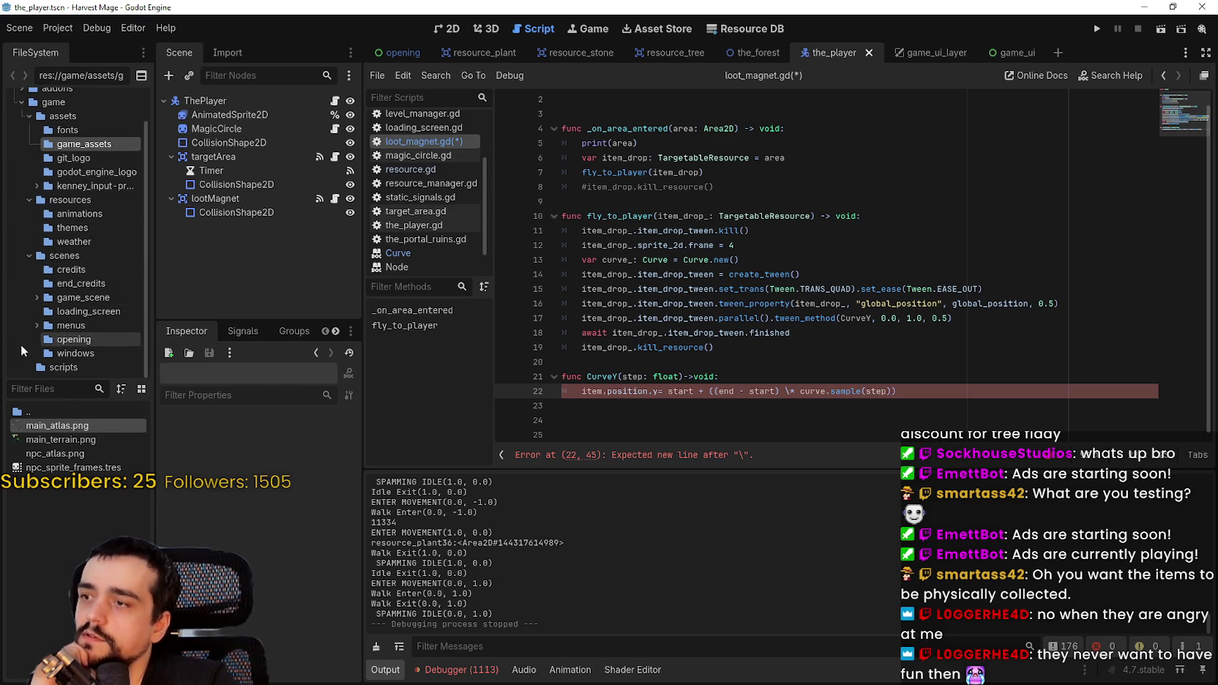
left_click(32, 366)
right_click(55, 543)
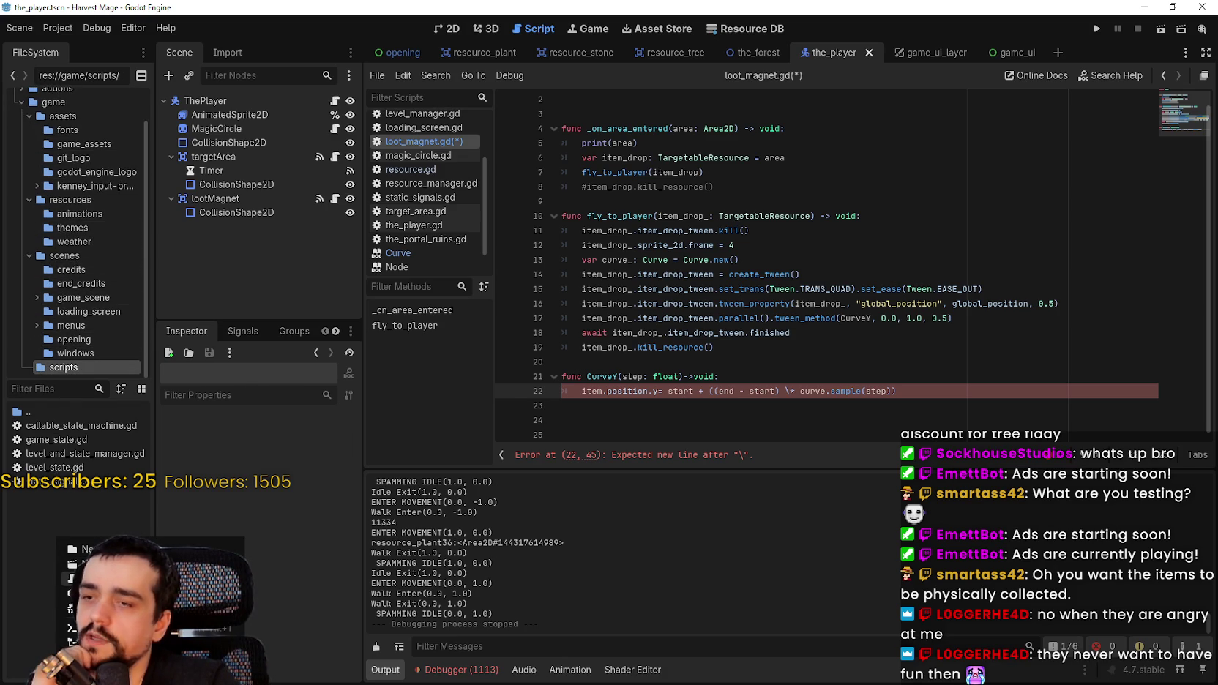
left_click(95, 578)
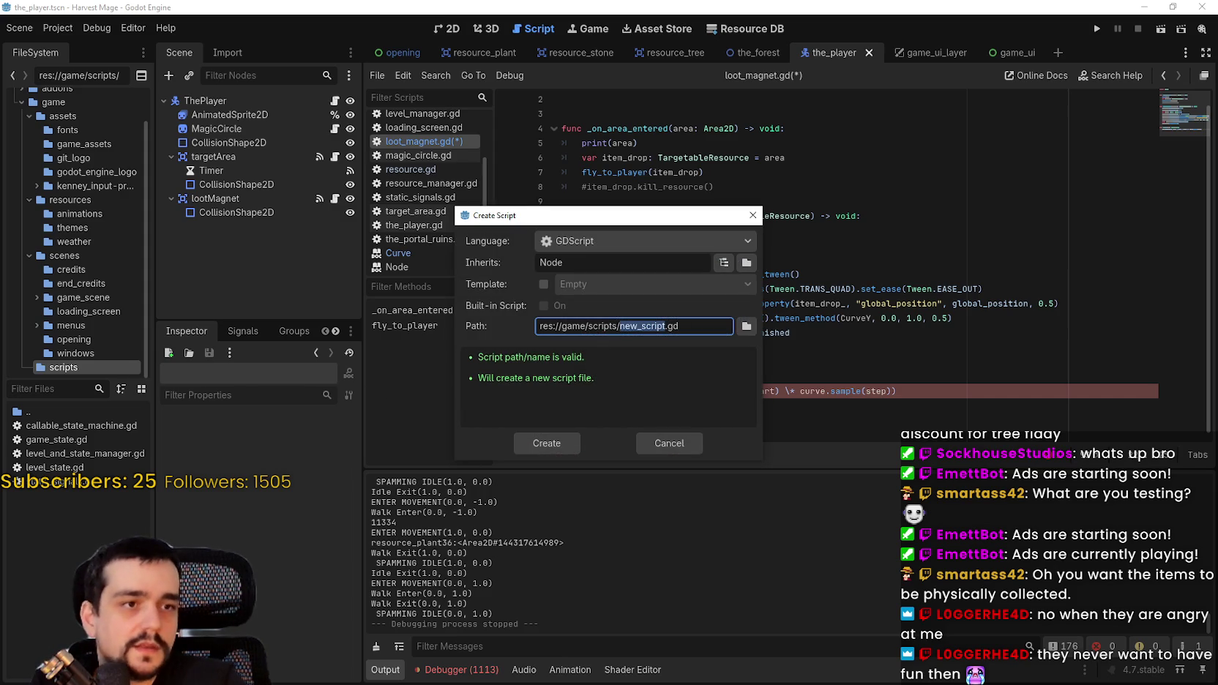
type("CurveTween")
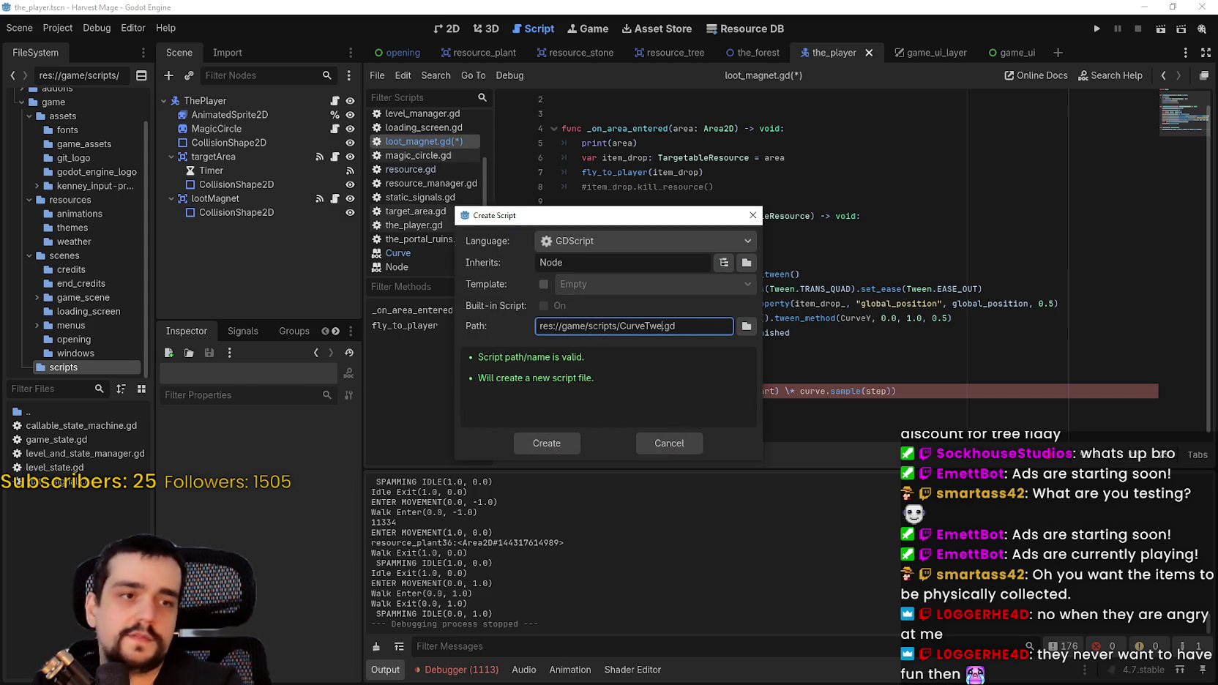
key("Return")
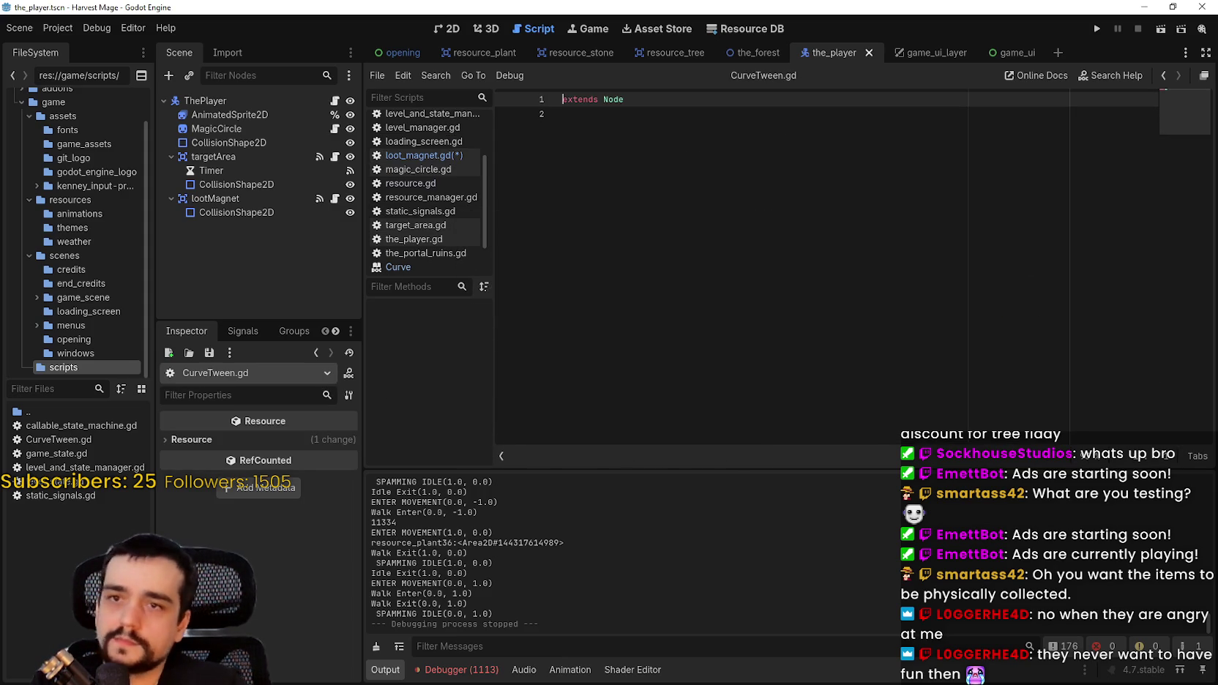
left_click(841, 282)
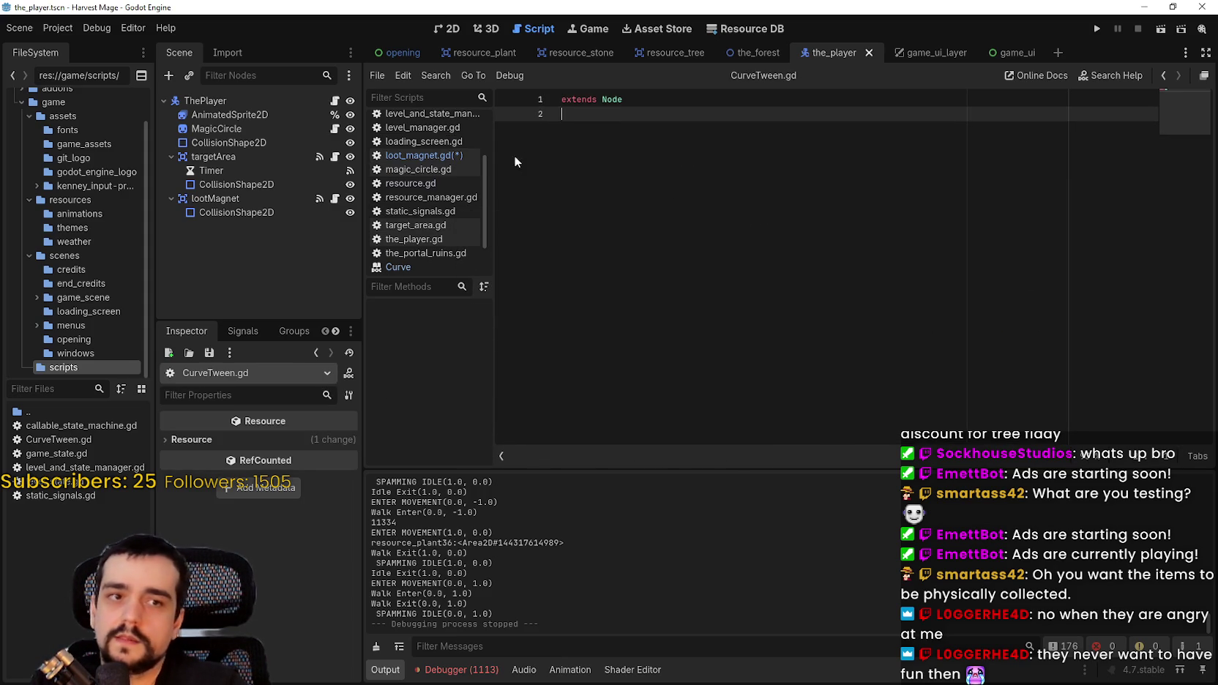
- Add 'class_name CurveTween' as the first line, above extends Node
left_click(564, 101)
key("Return")
key("Up")
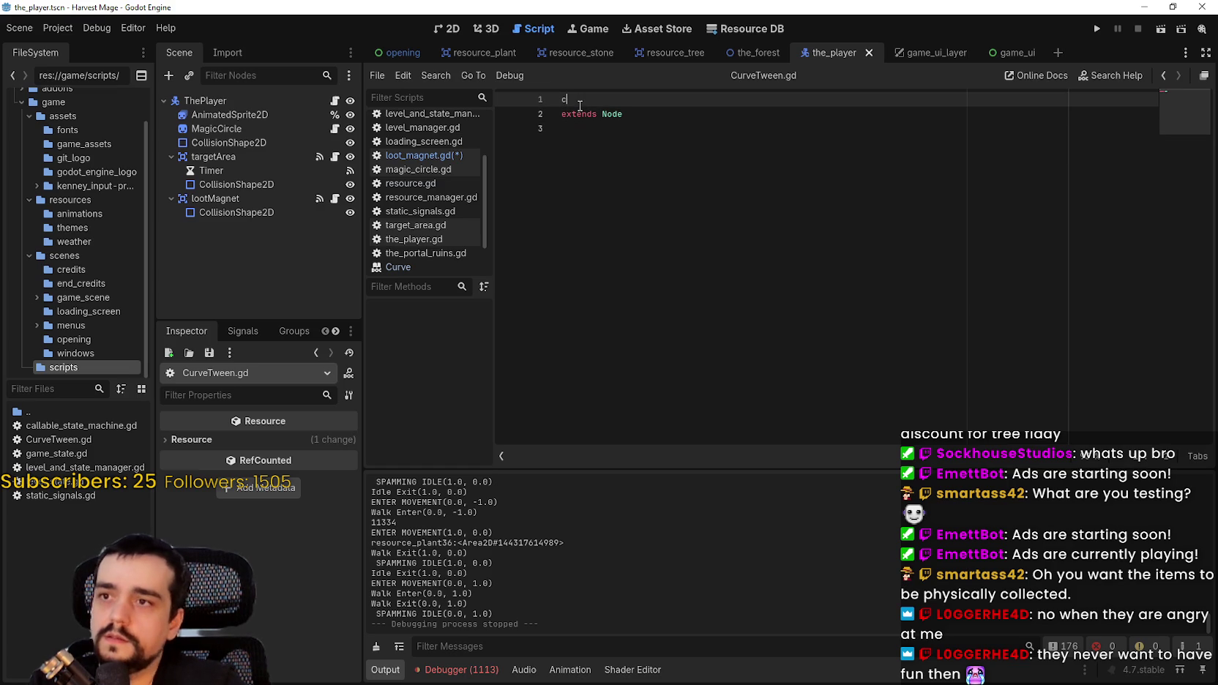
type("class_name C")
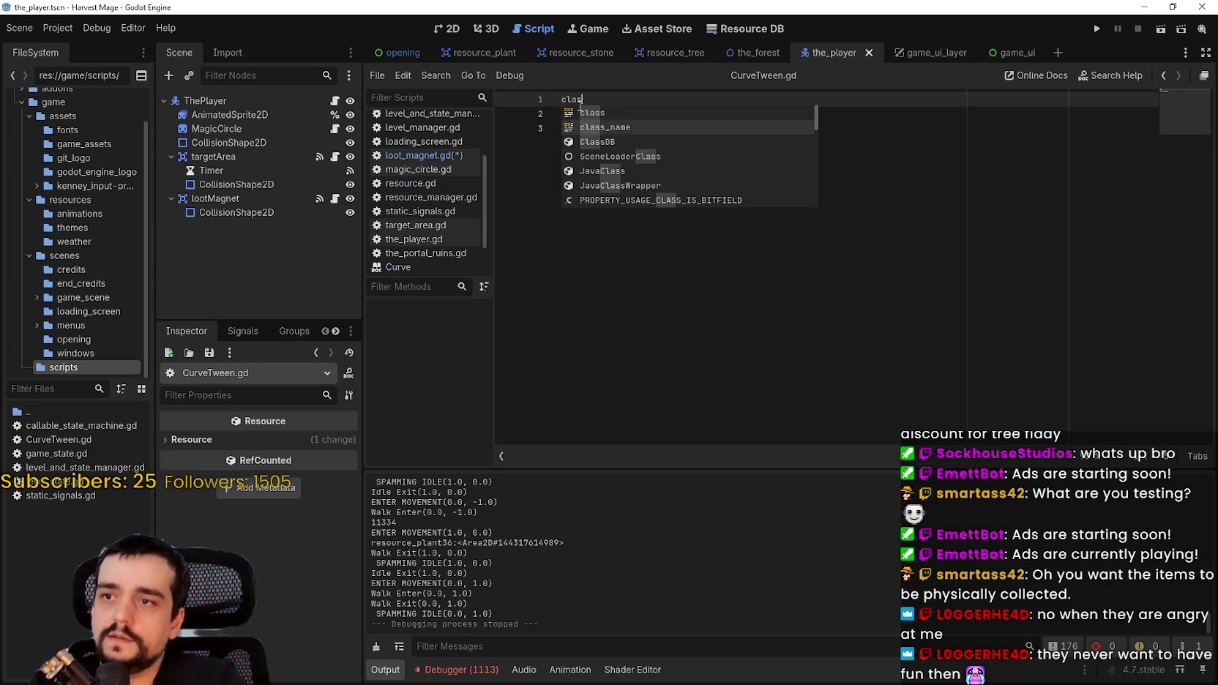
type("urveTween")
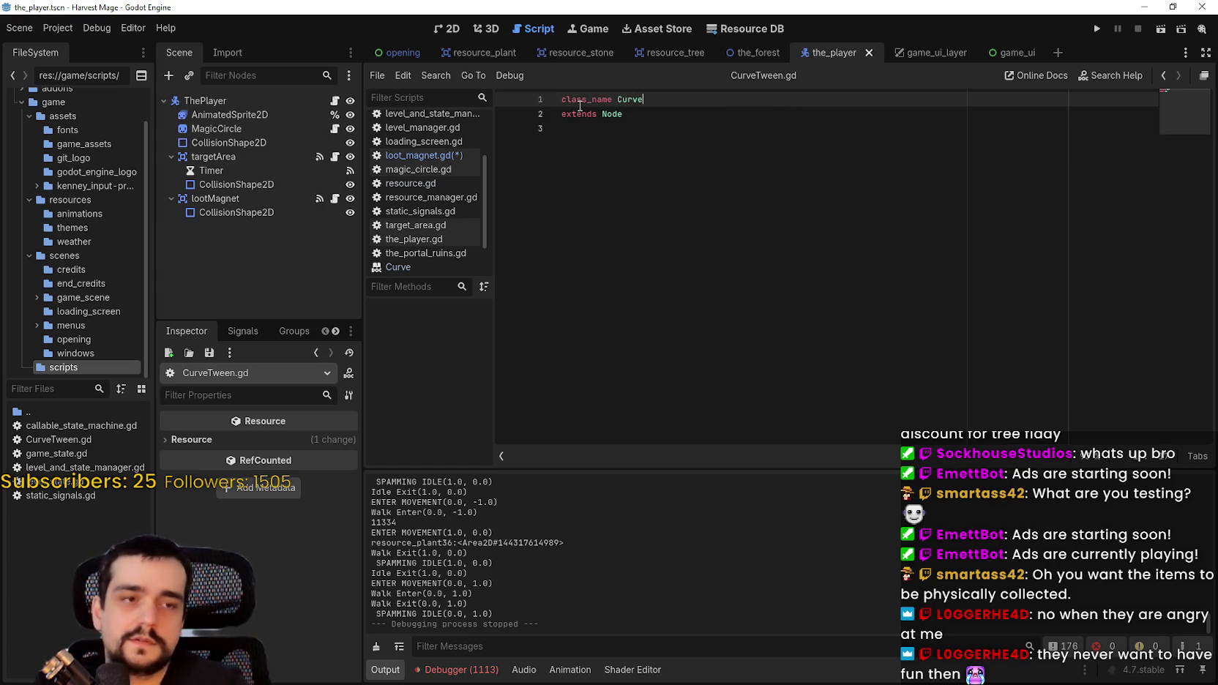
- Declare the start float variable and the end float variable set to 1.0
key("Down")
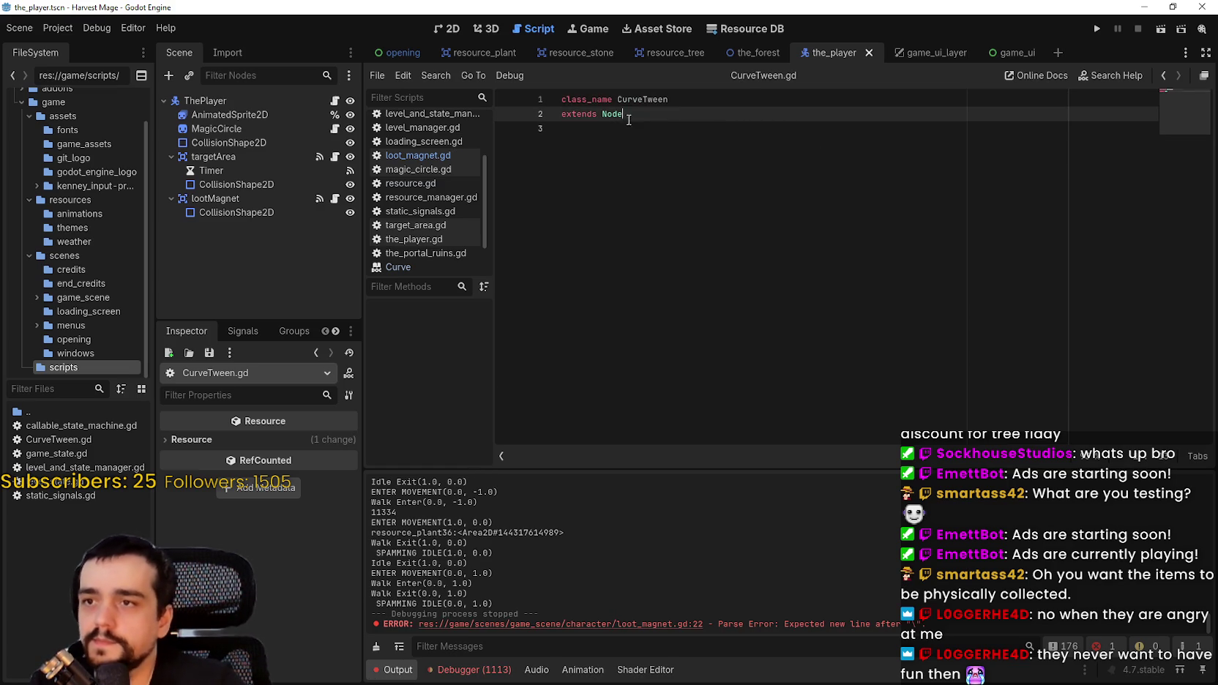
key("Return")
key("Return")
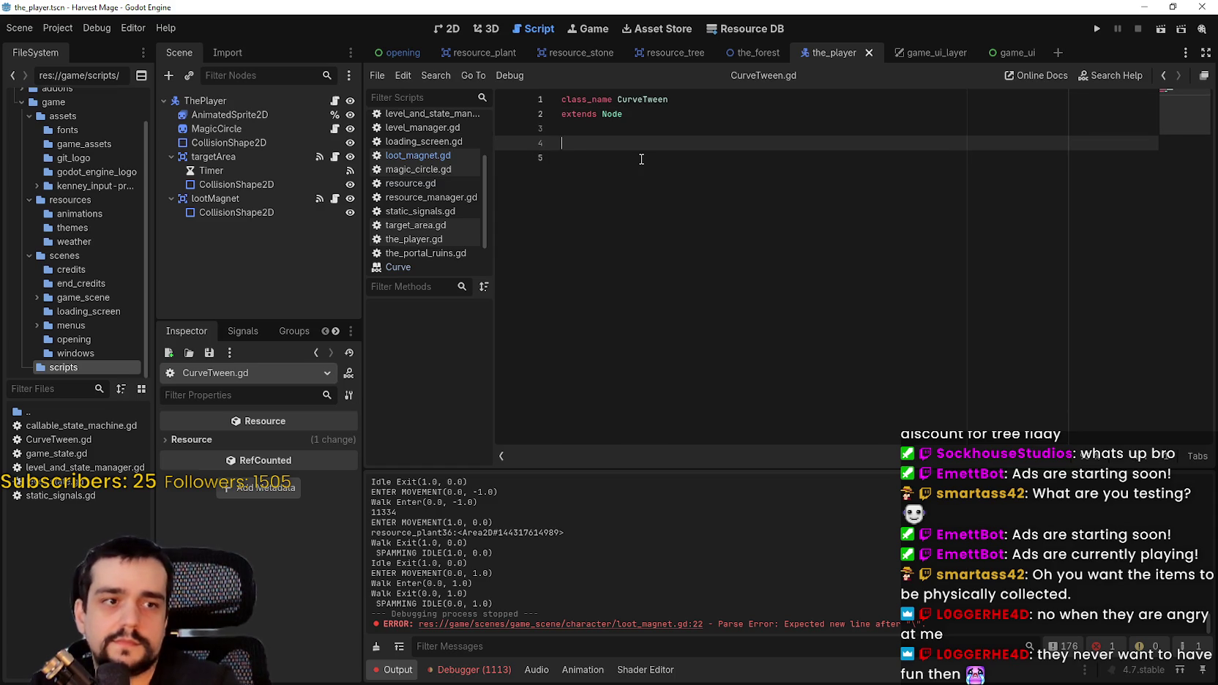
type("var start: float = ")
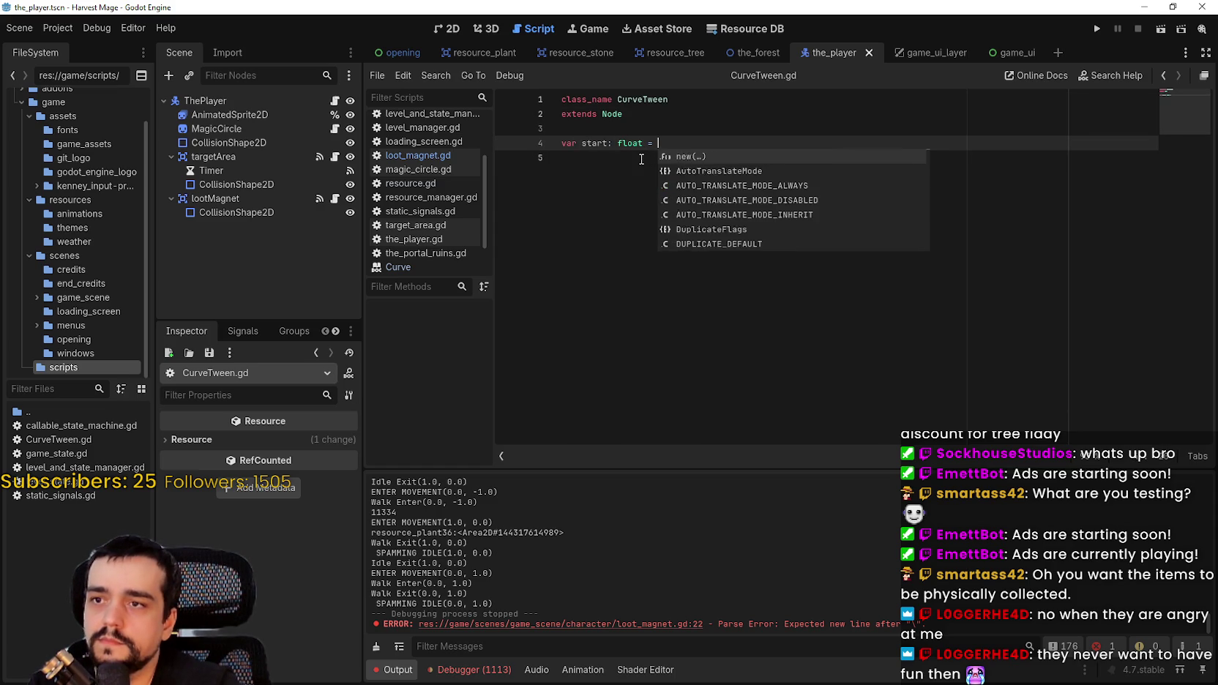
type("0,0")
key("Return")
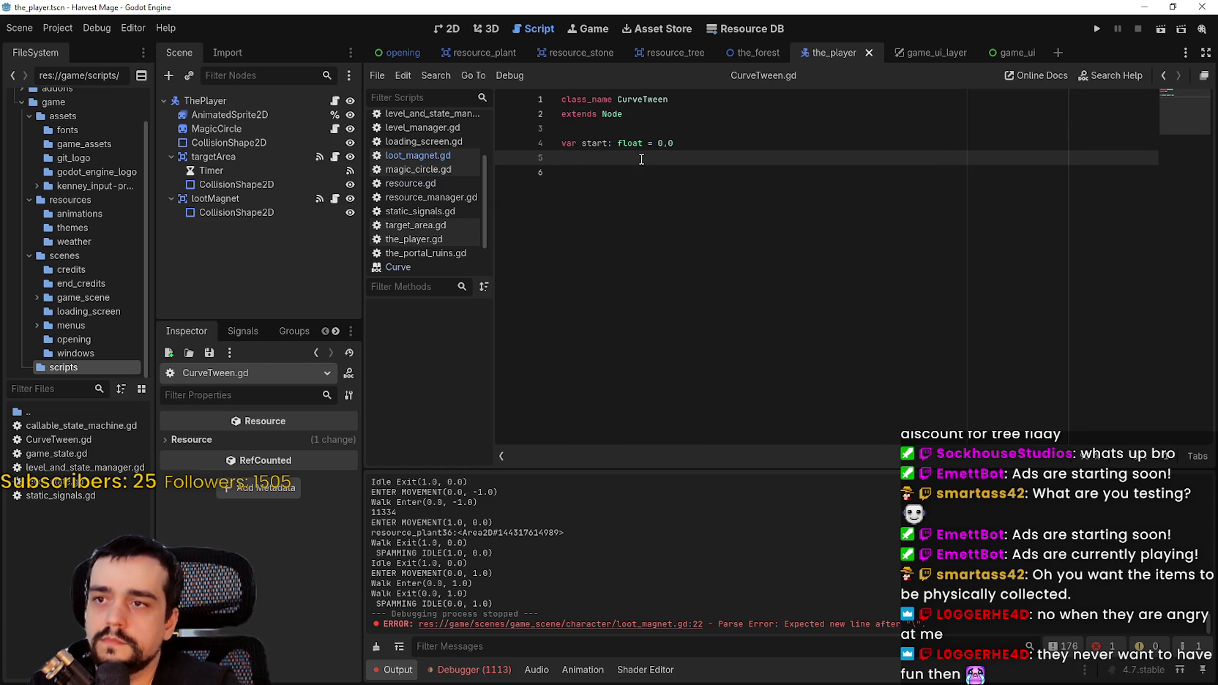
type("var end: float = 0")
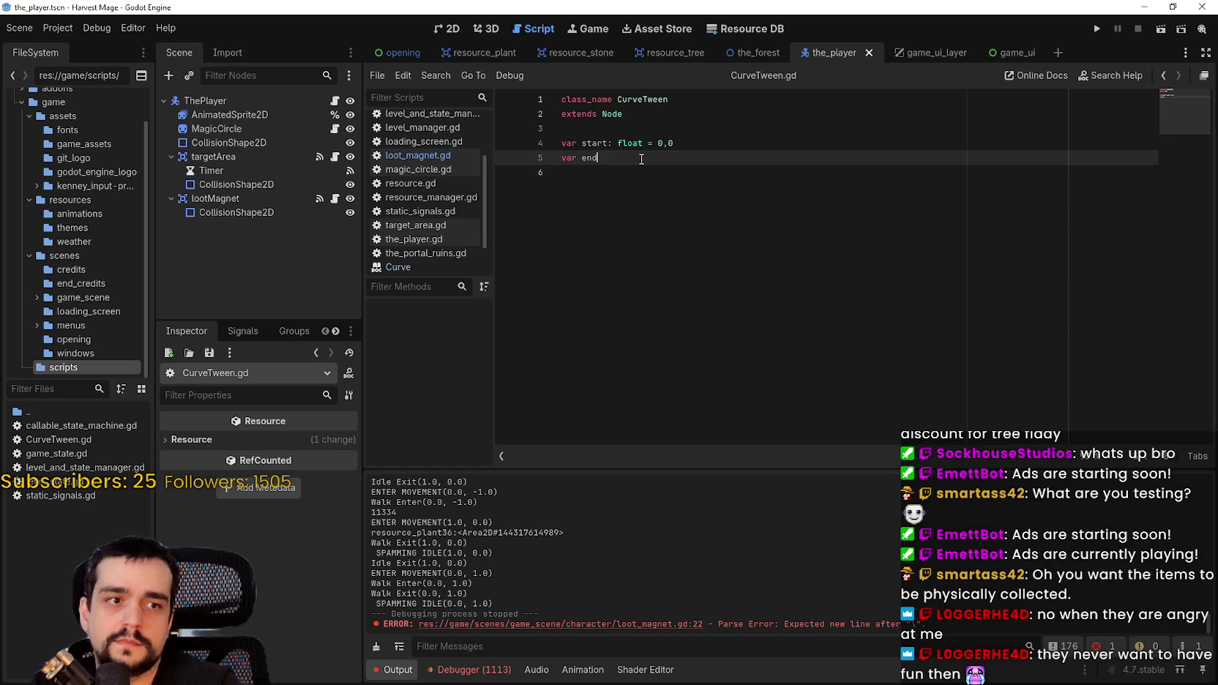
type(",0")
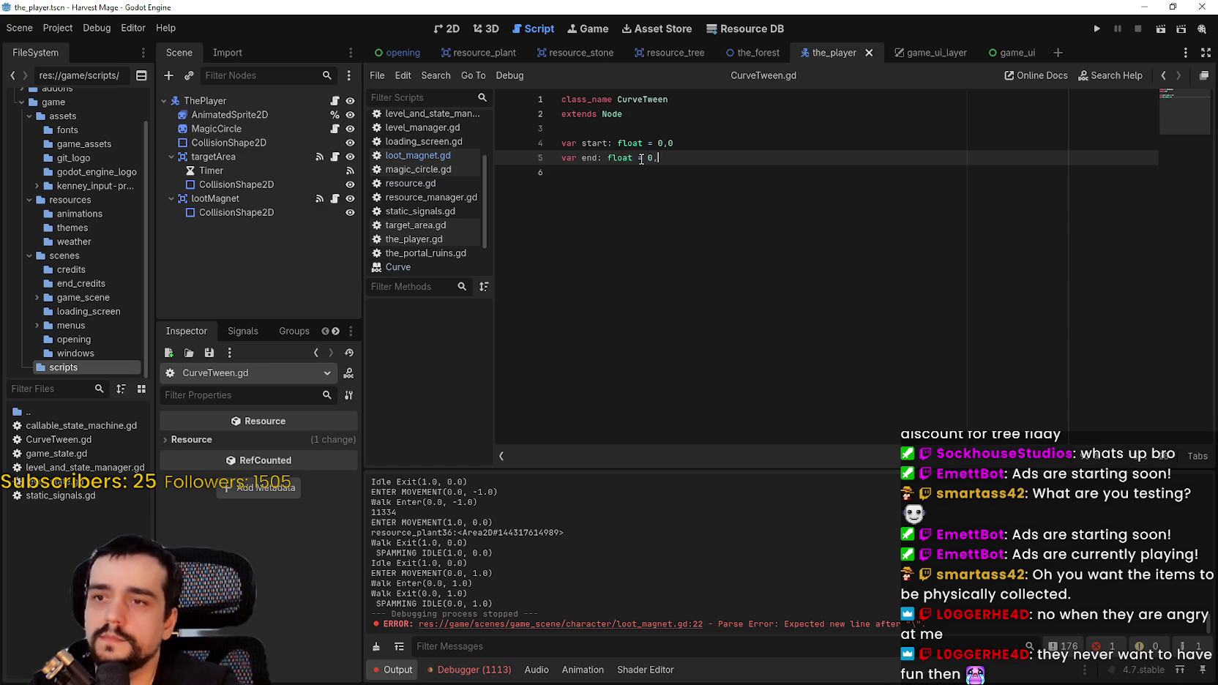
key("BackSpace")
key("BackSpace")
key("BackSpace")
type("1.0")
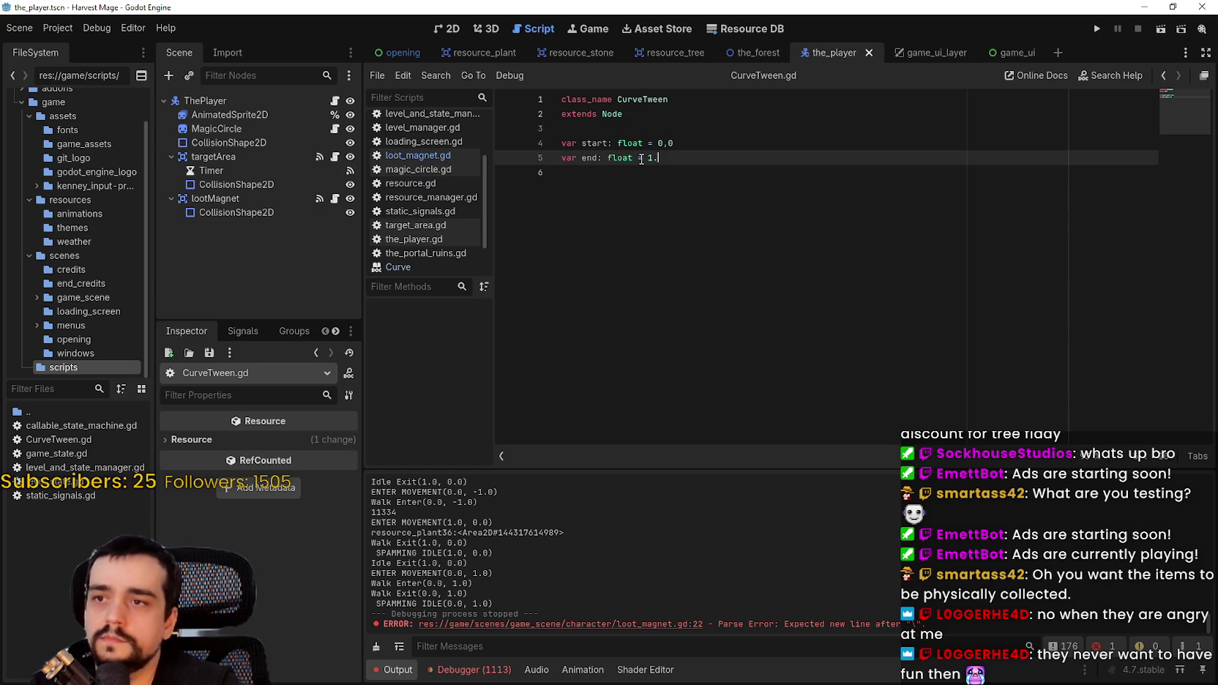
key("Return")
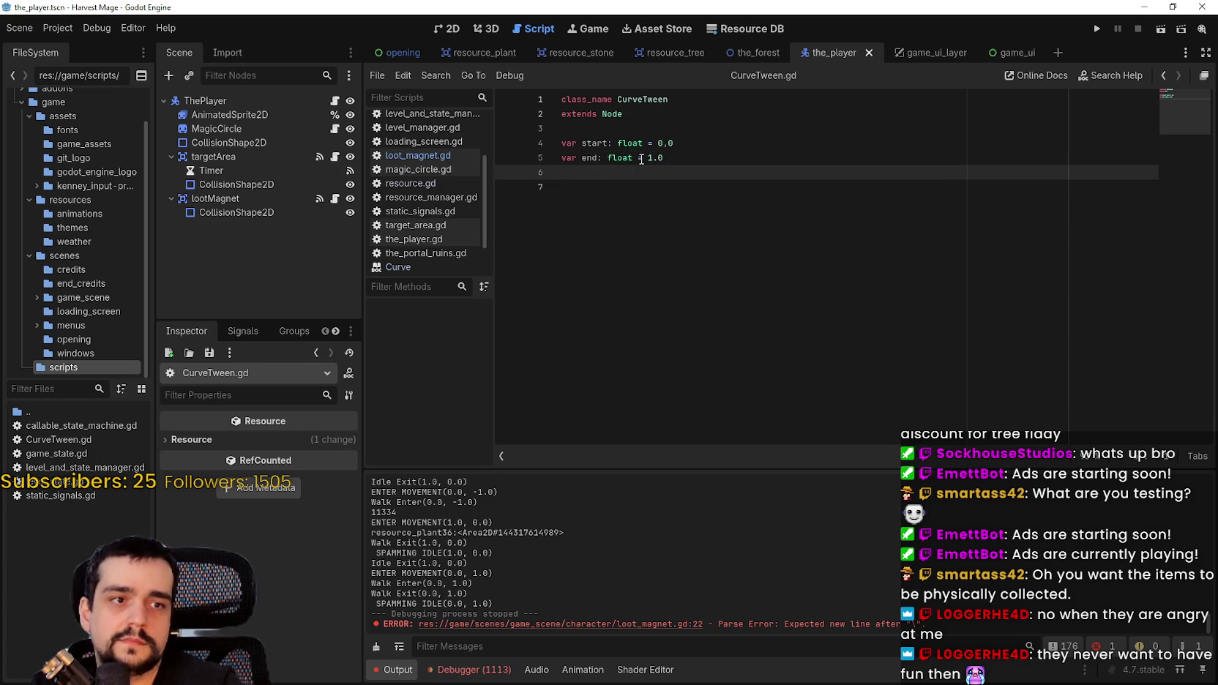
- Add 'var curve: Curve = null' and correct start's value from 0,0 to 0.0
type("var curve: ")
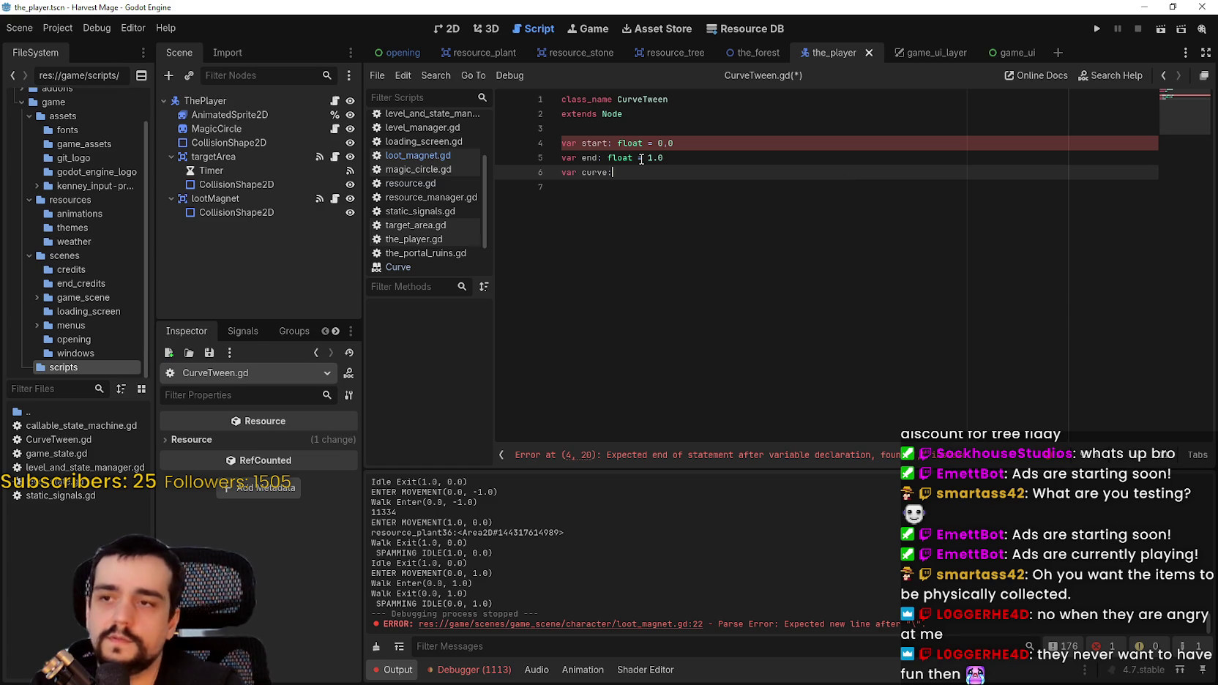
type("Curve")
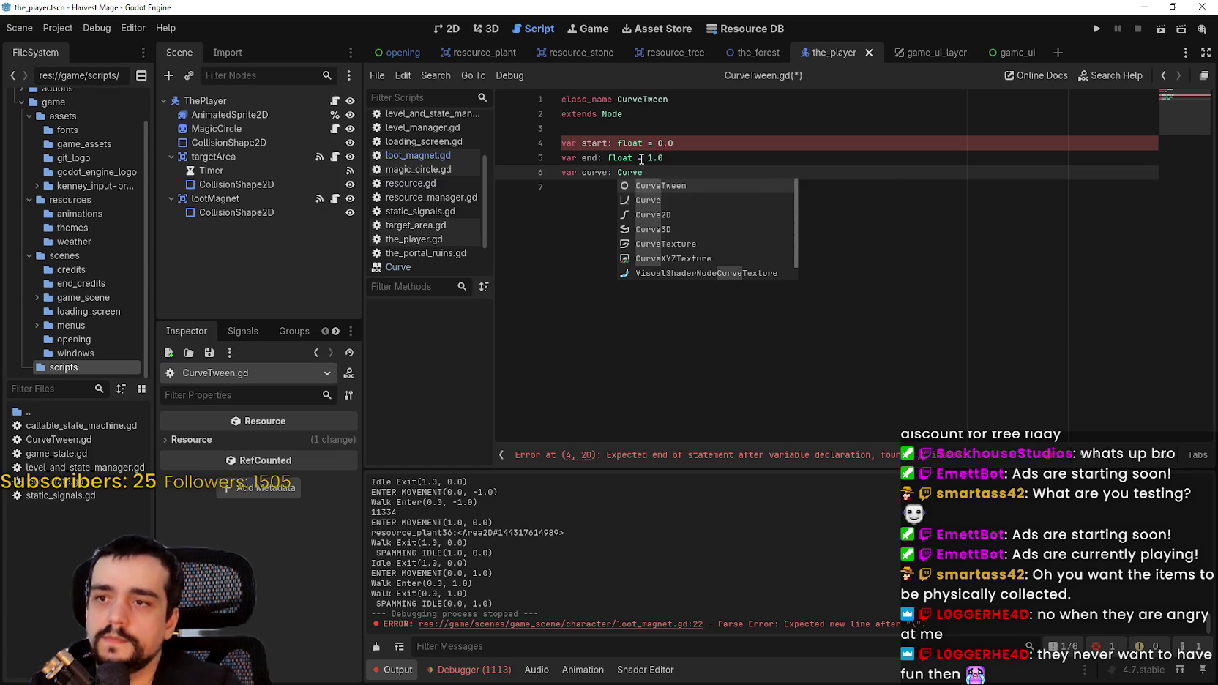
key("Down")
key("Return")
type("=")
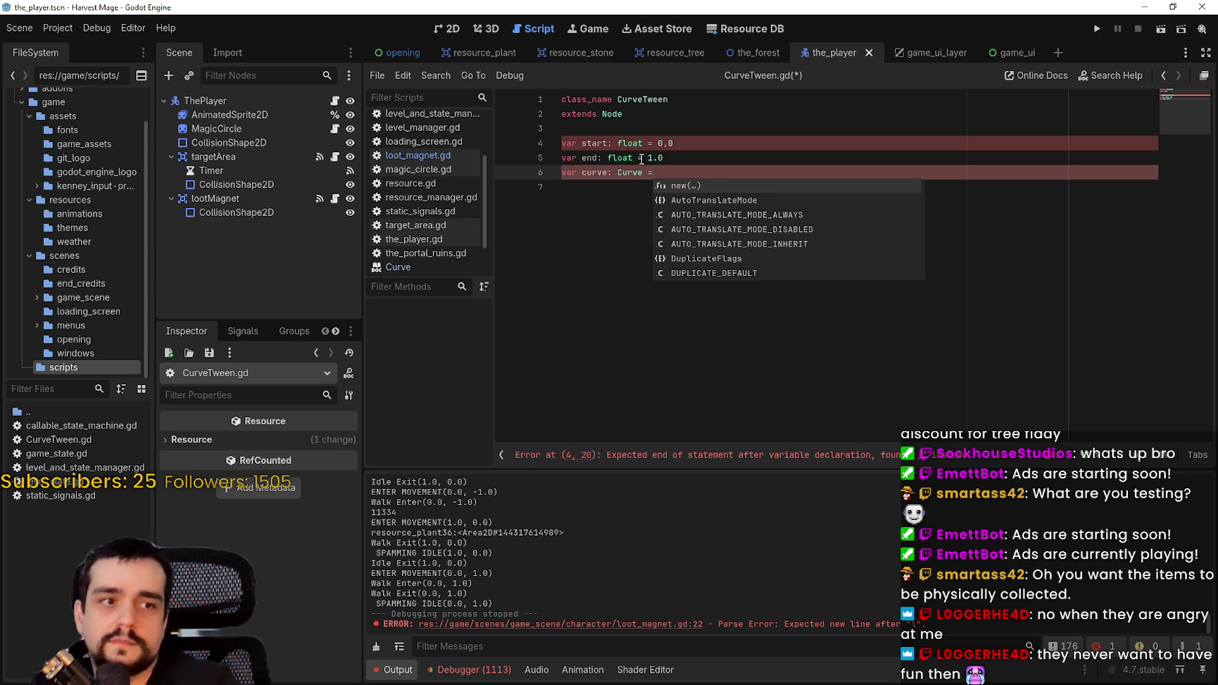
type(" null")
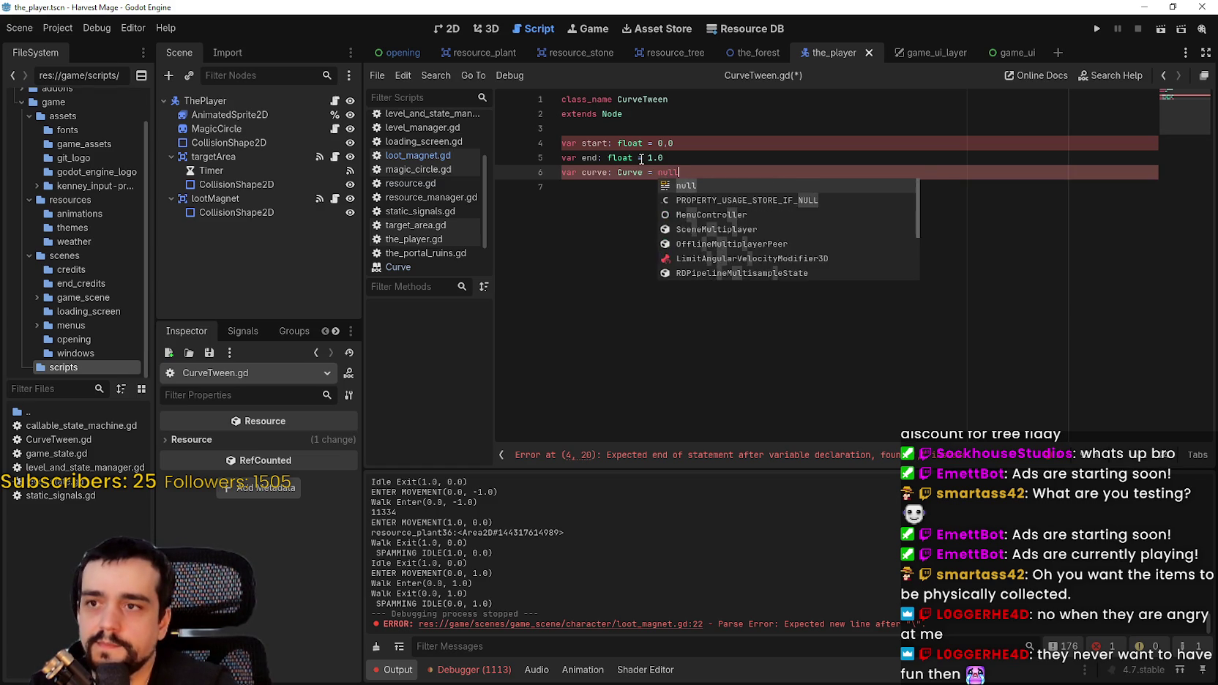
key("Return")
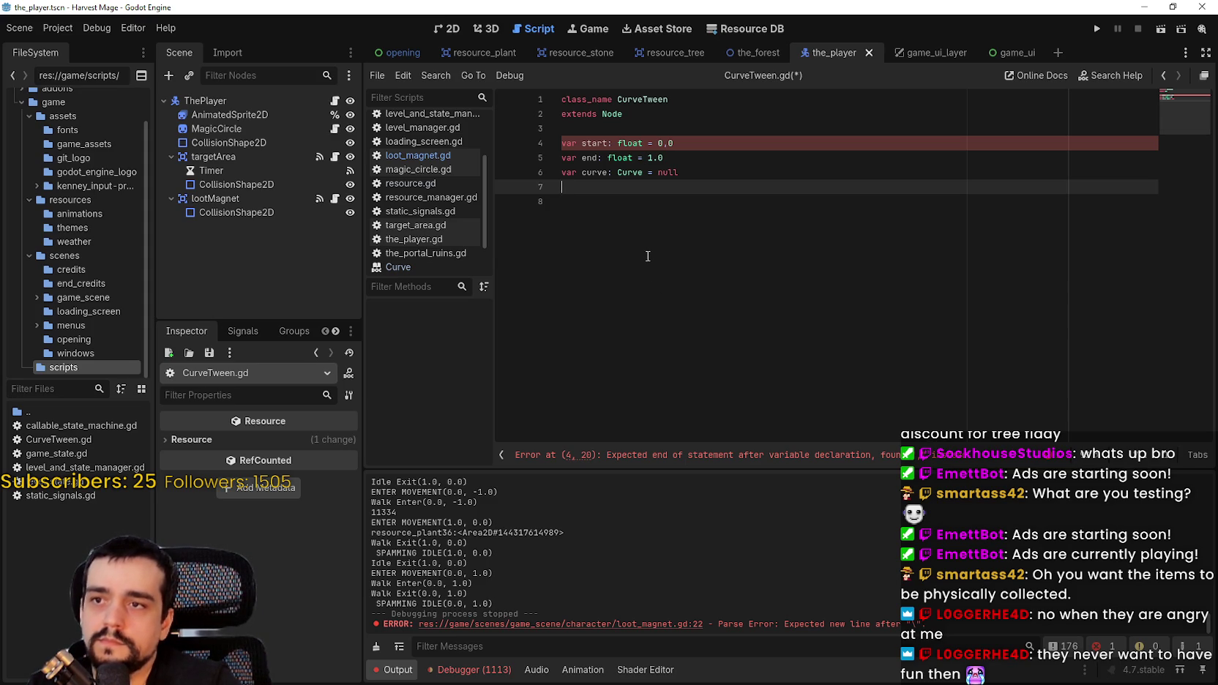
left_click(665, 145)
key("BackSpace")
type(".")
left_click(693, 176)
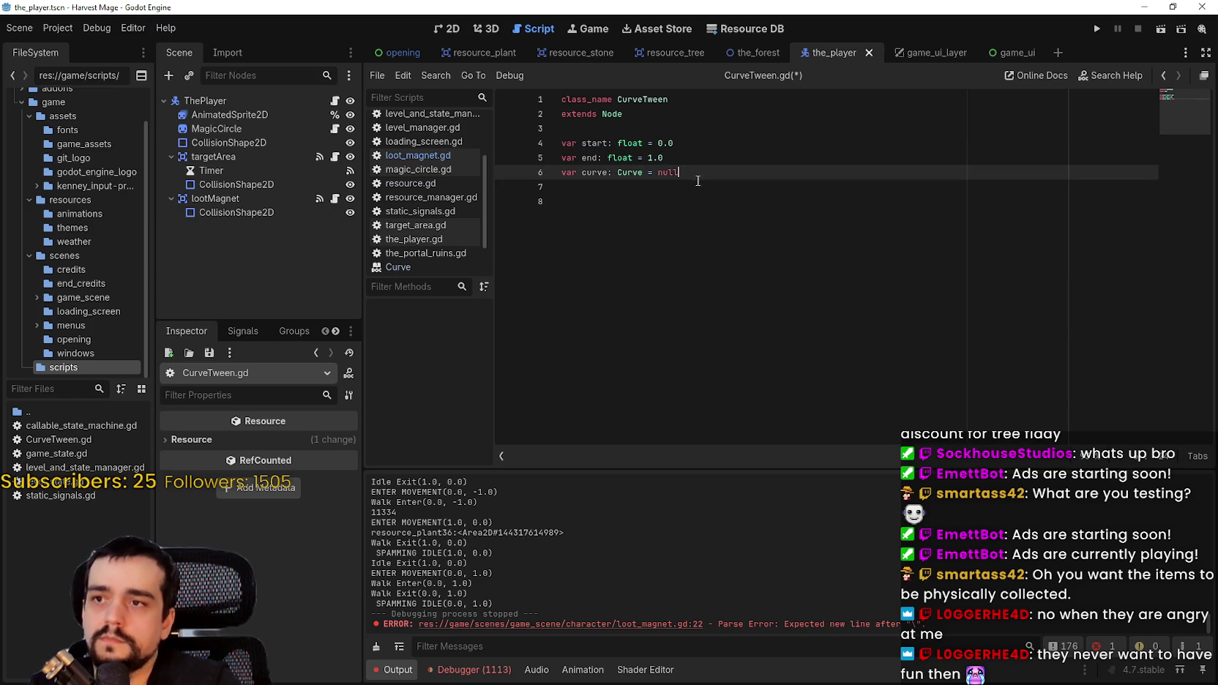
- Add an item variable of type Object and begin a new func below
left_click(708, 202)
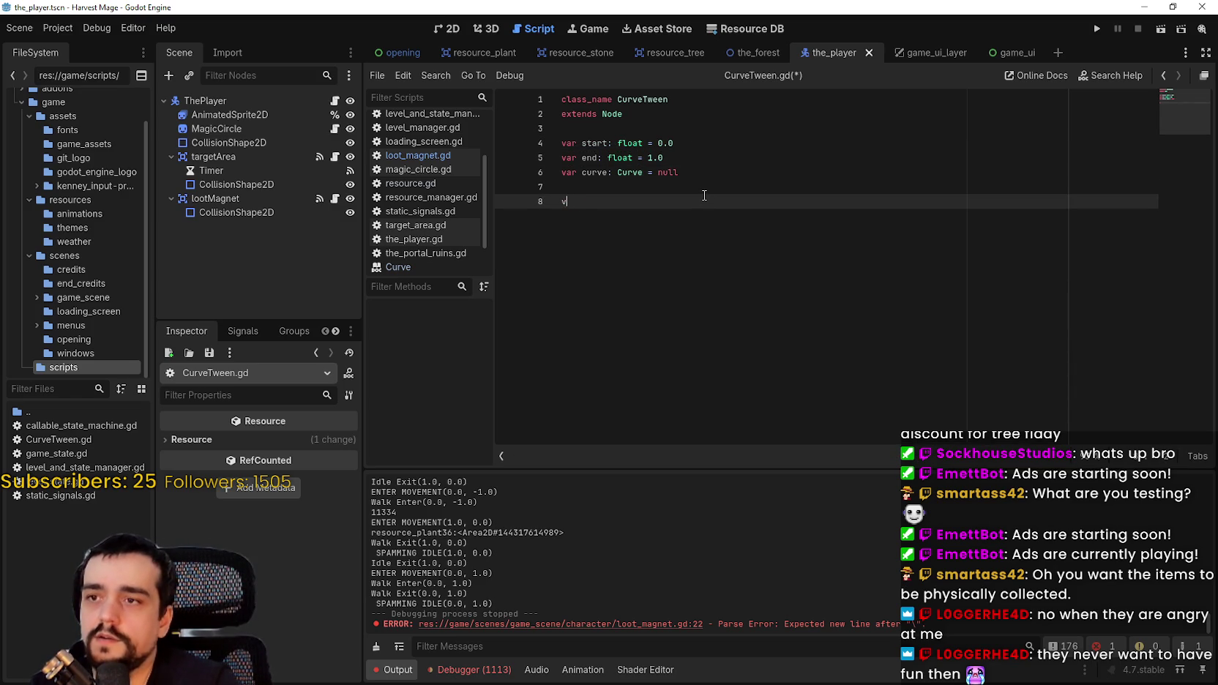
key("BackSpace")
key("BackSpace")
key("Return")
type("r item:")
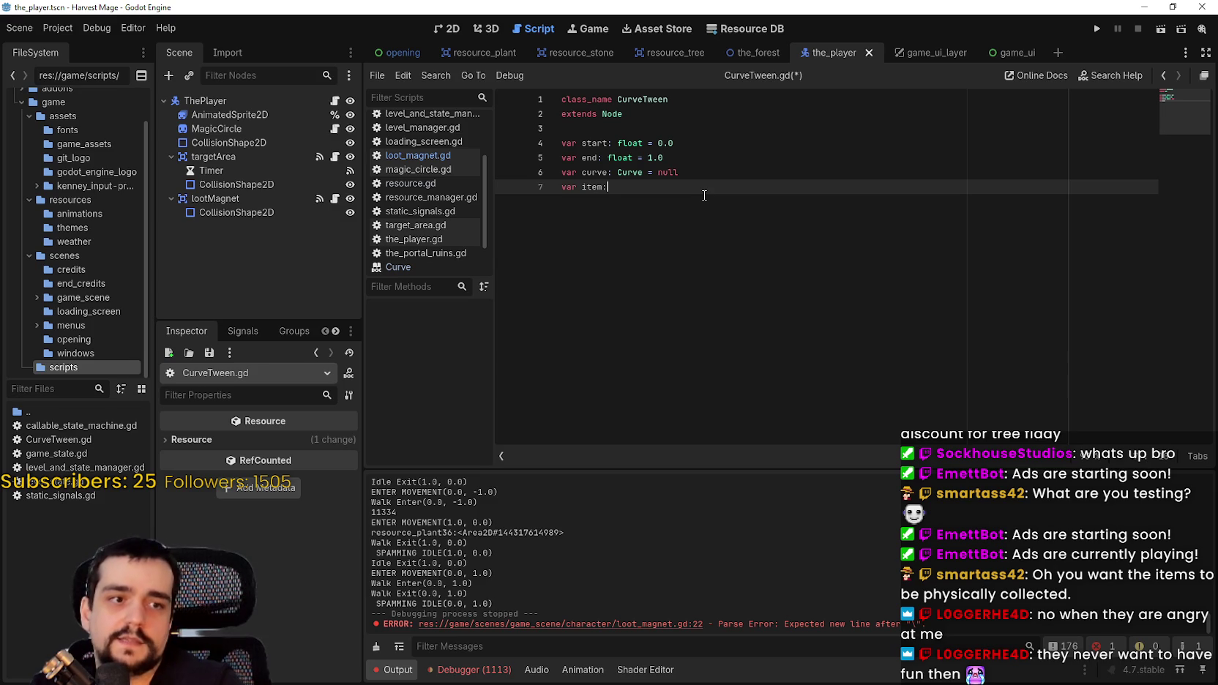
key("Return")
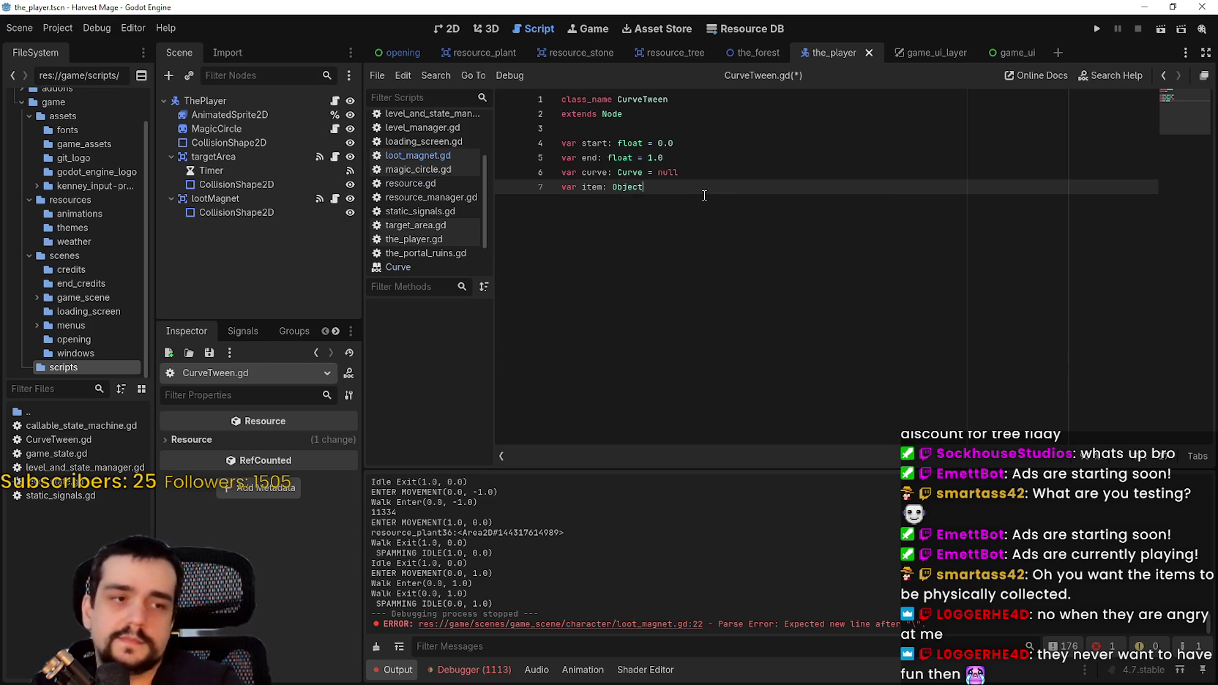
key("Return")
key("Return")
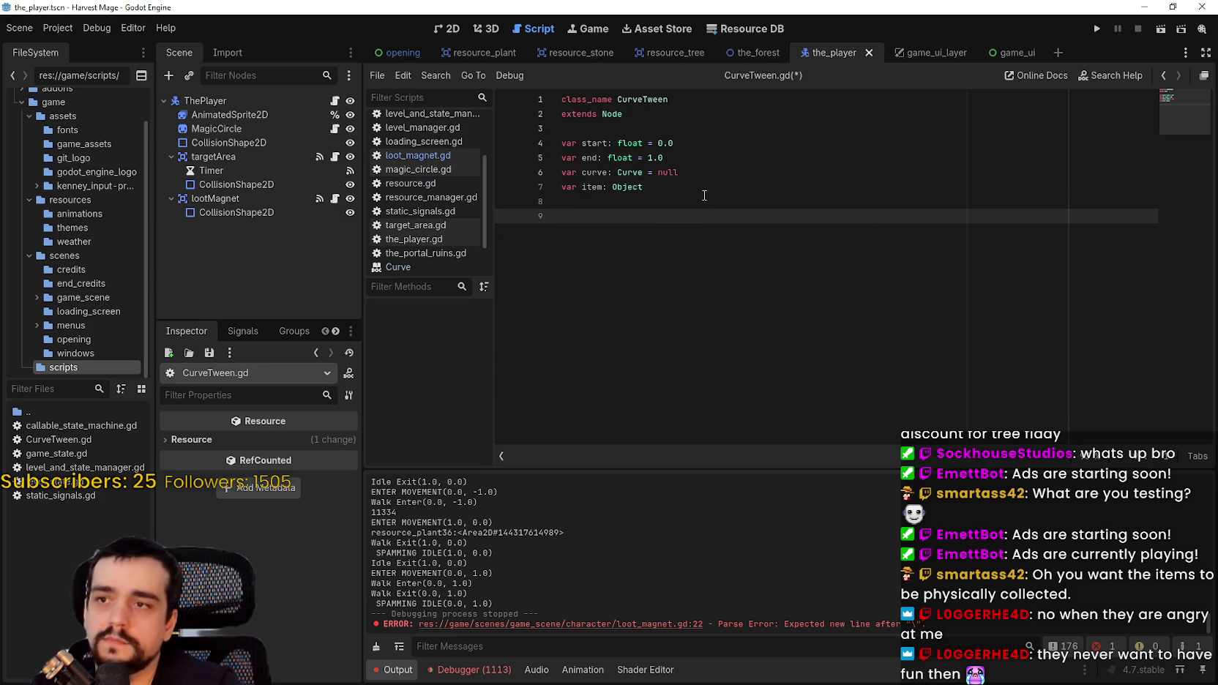
type("func")
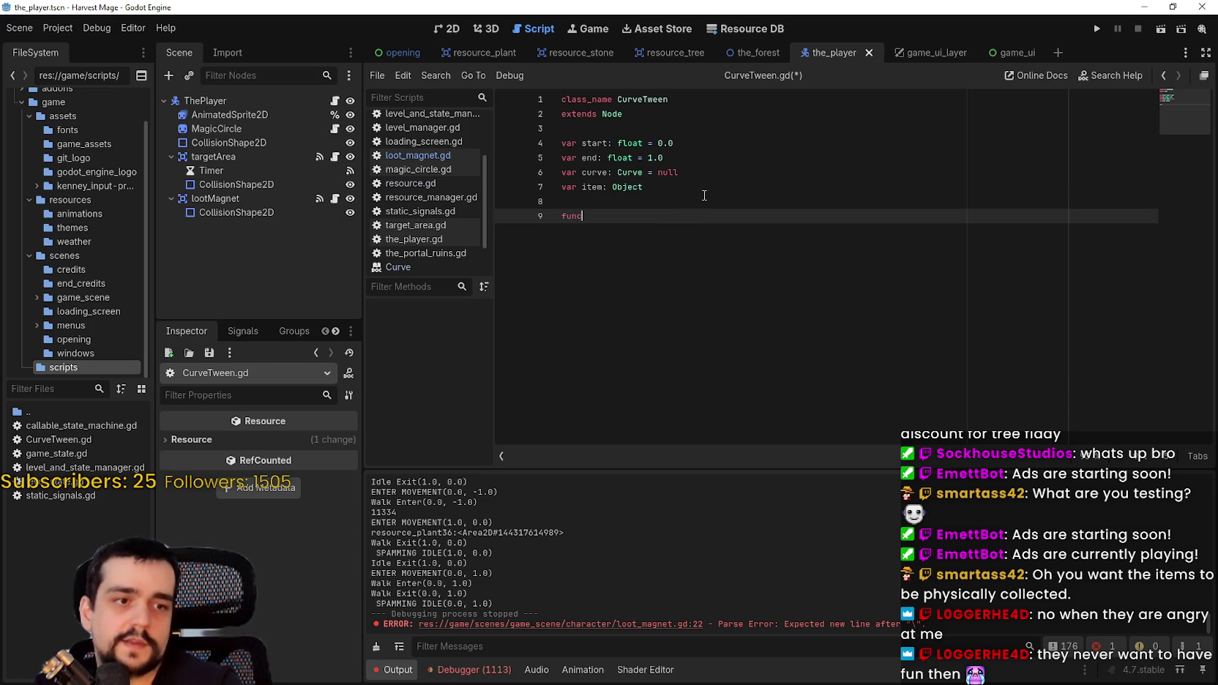